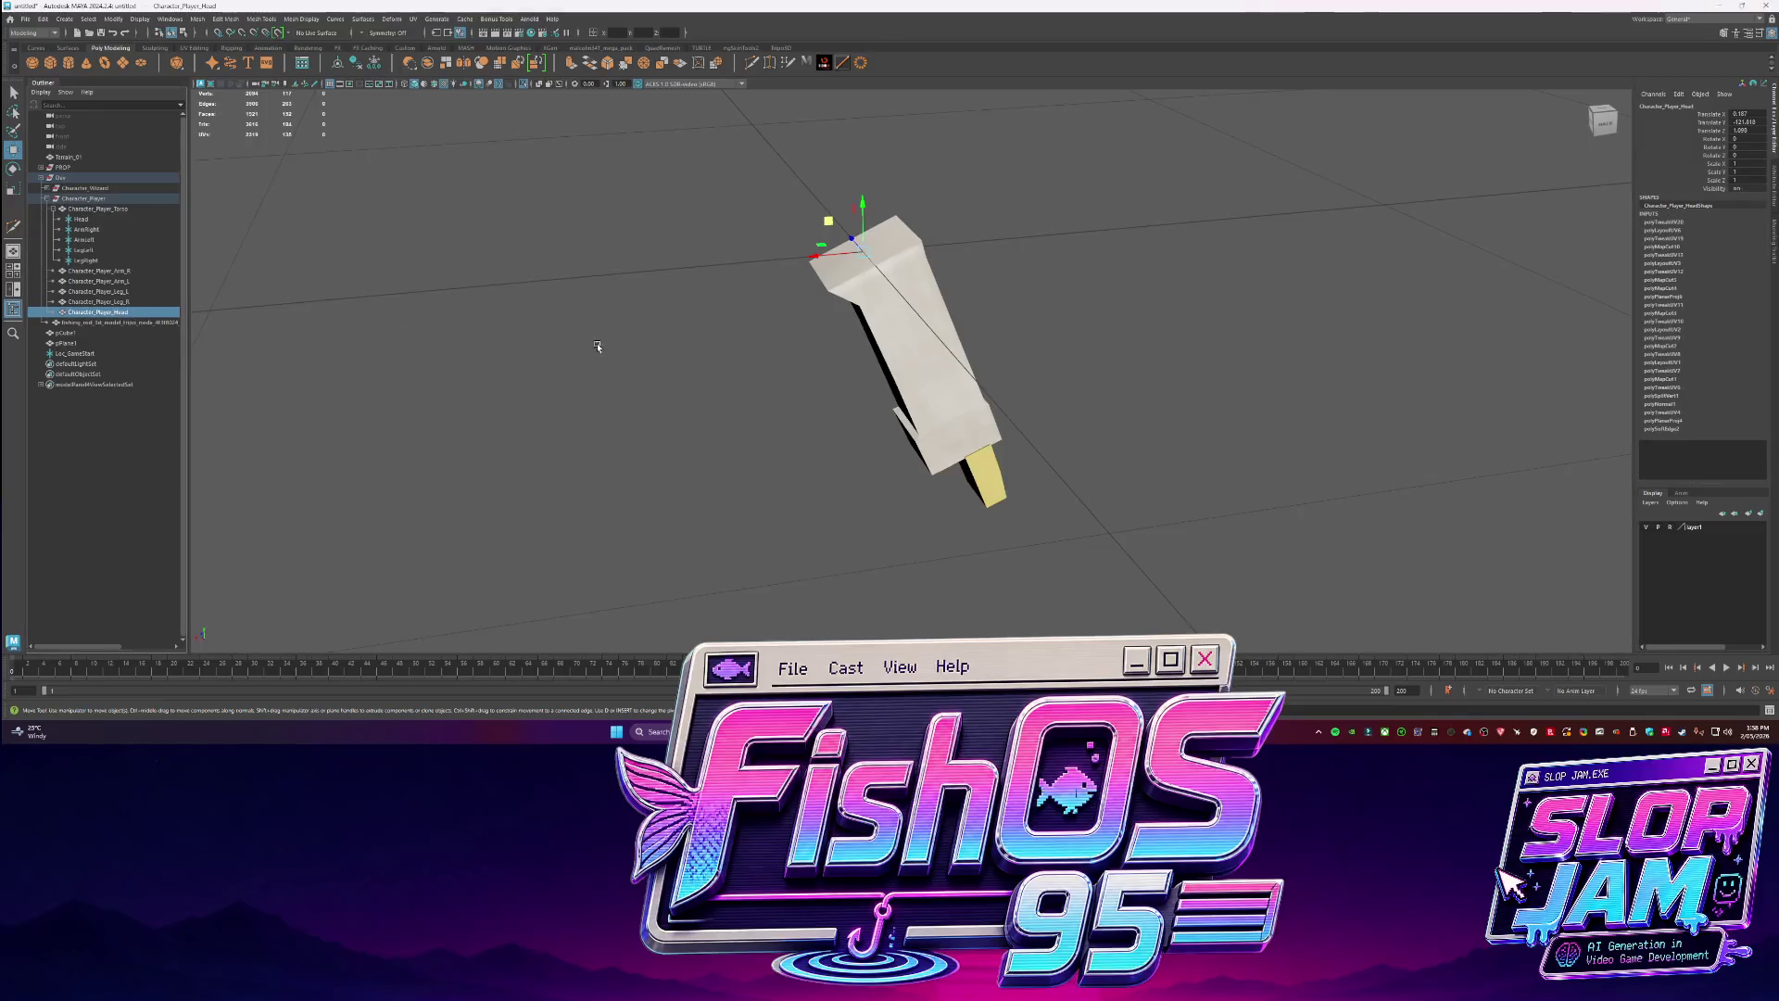
Export the selected head mesh as SM_Character_Player_Head.fbx, reusing an existing mesh file name.
key(f)
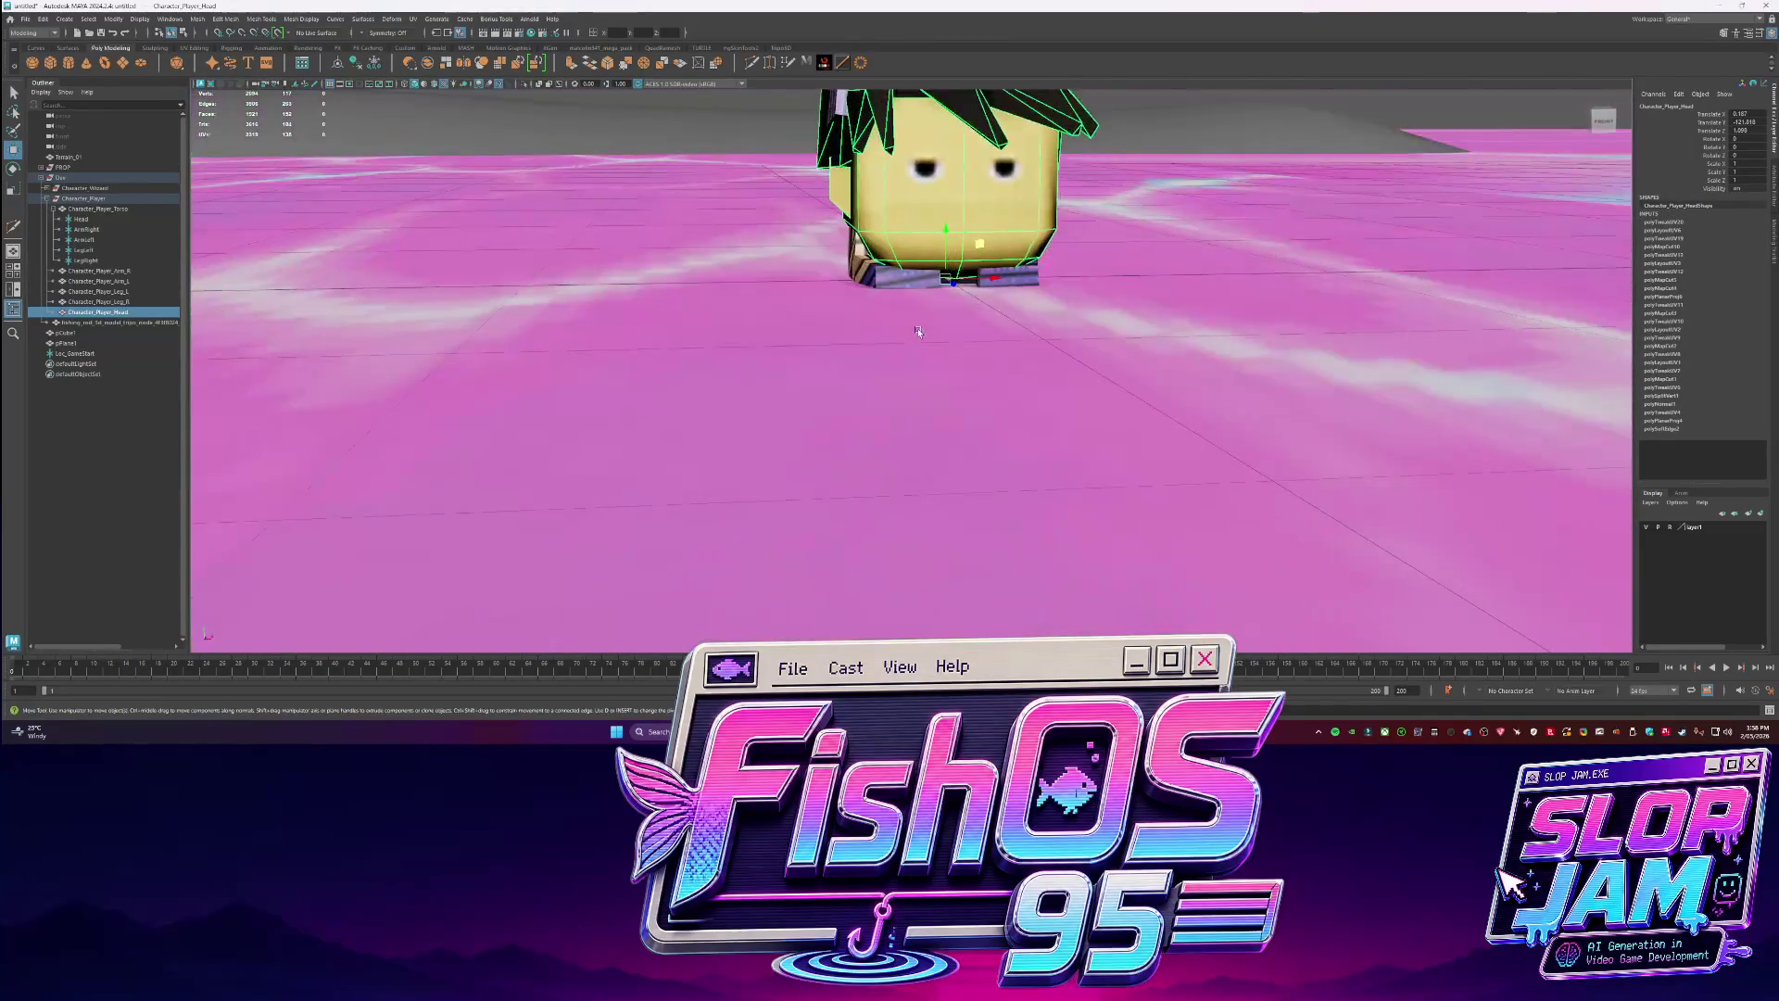
key(ctrl+alt+e)
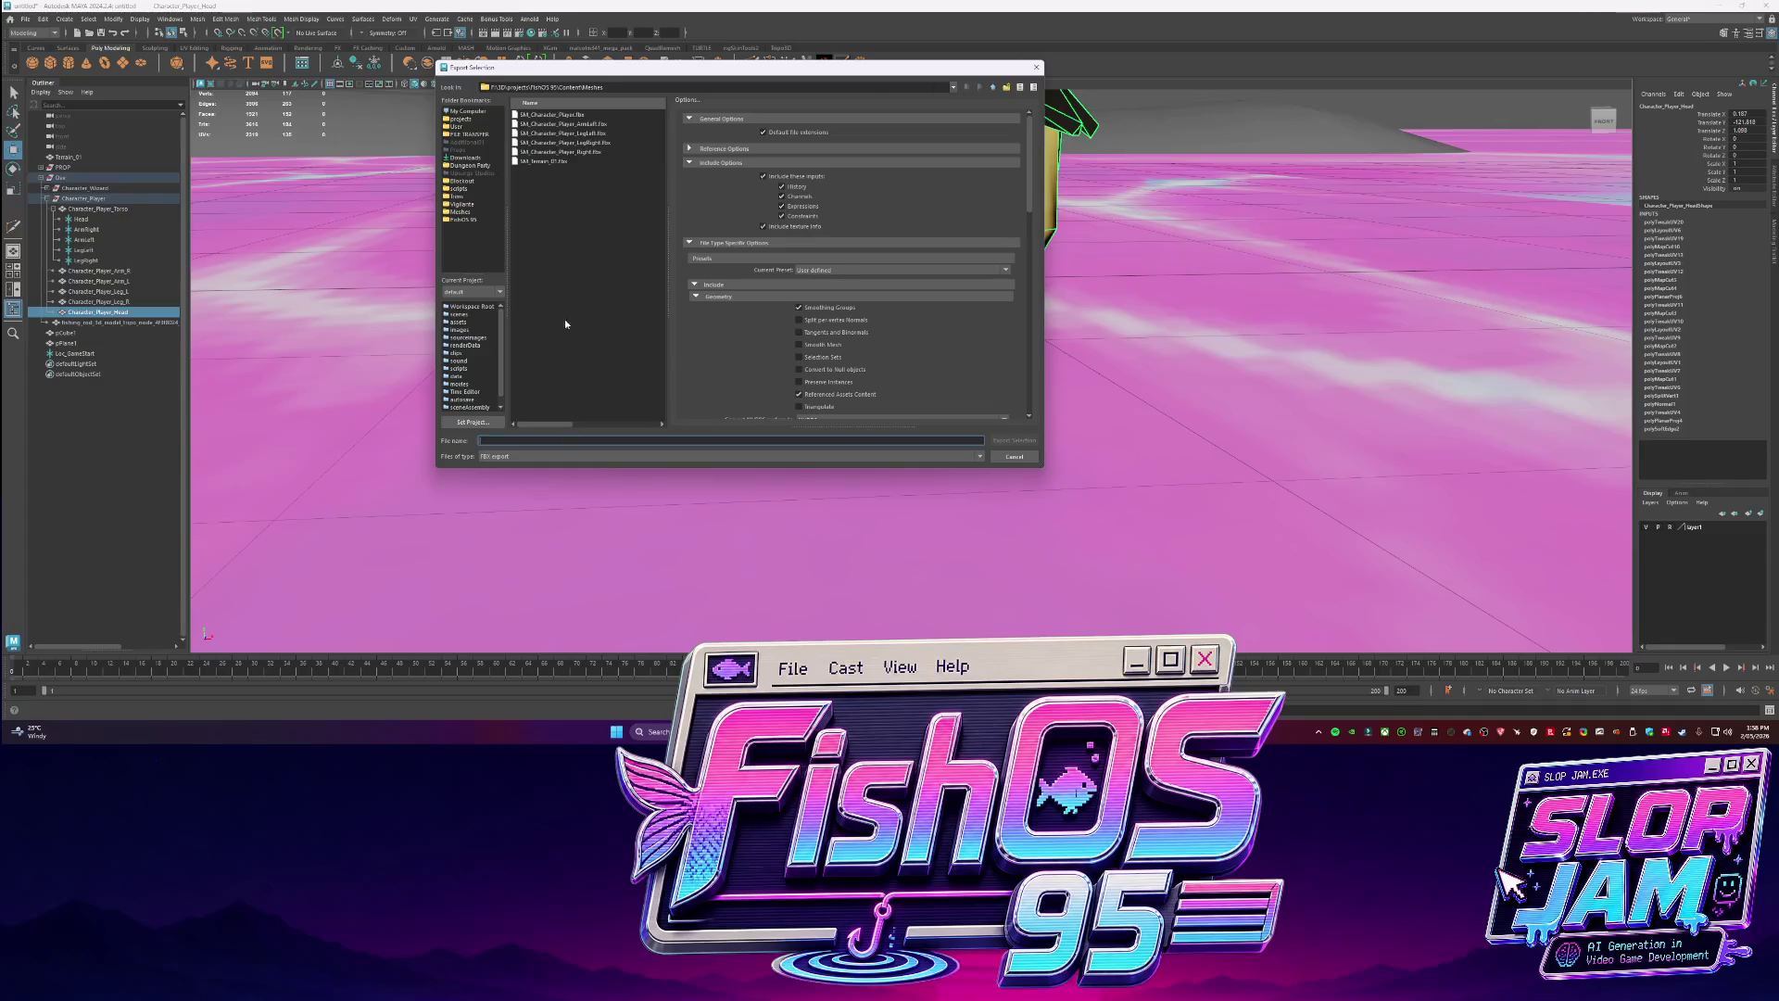
click(596, 124)
click(684, 440)
key(Left)
key(Left)
key(Left)
key(BackSpace)
key(BackSpace)
key(BackSpace)
key(Return)
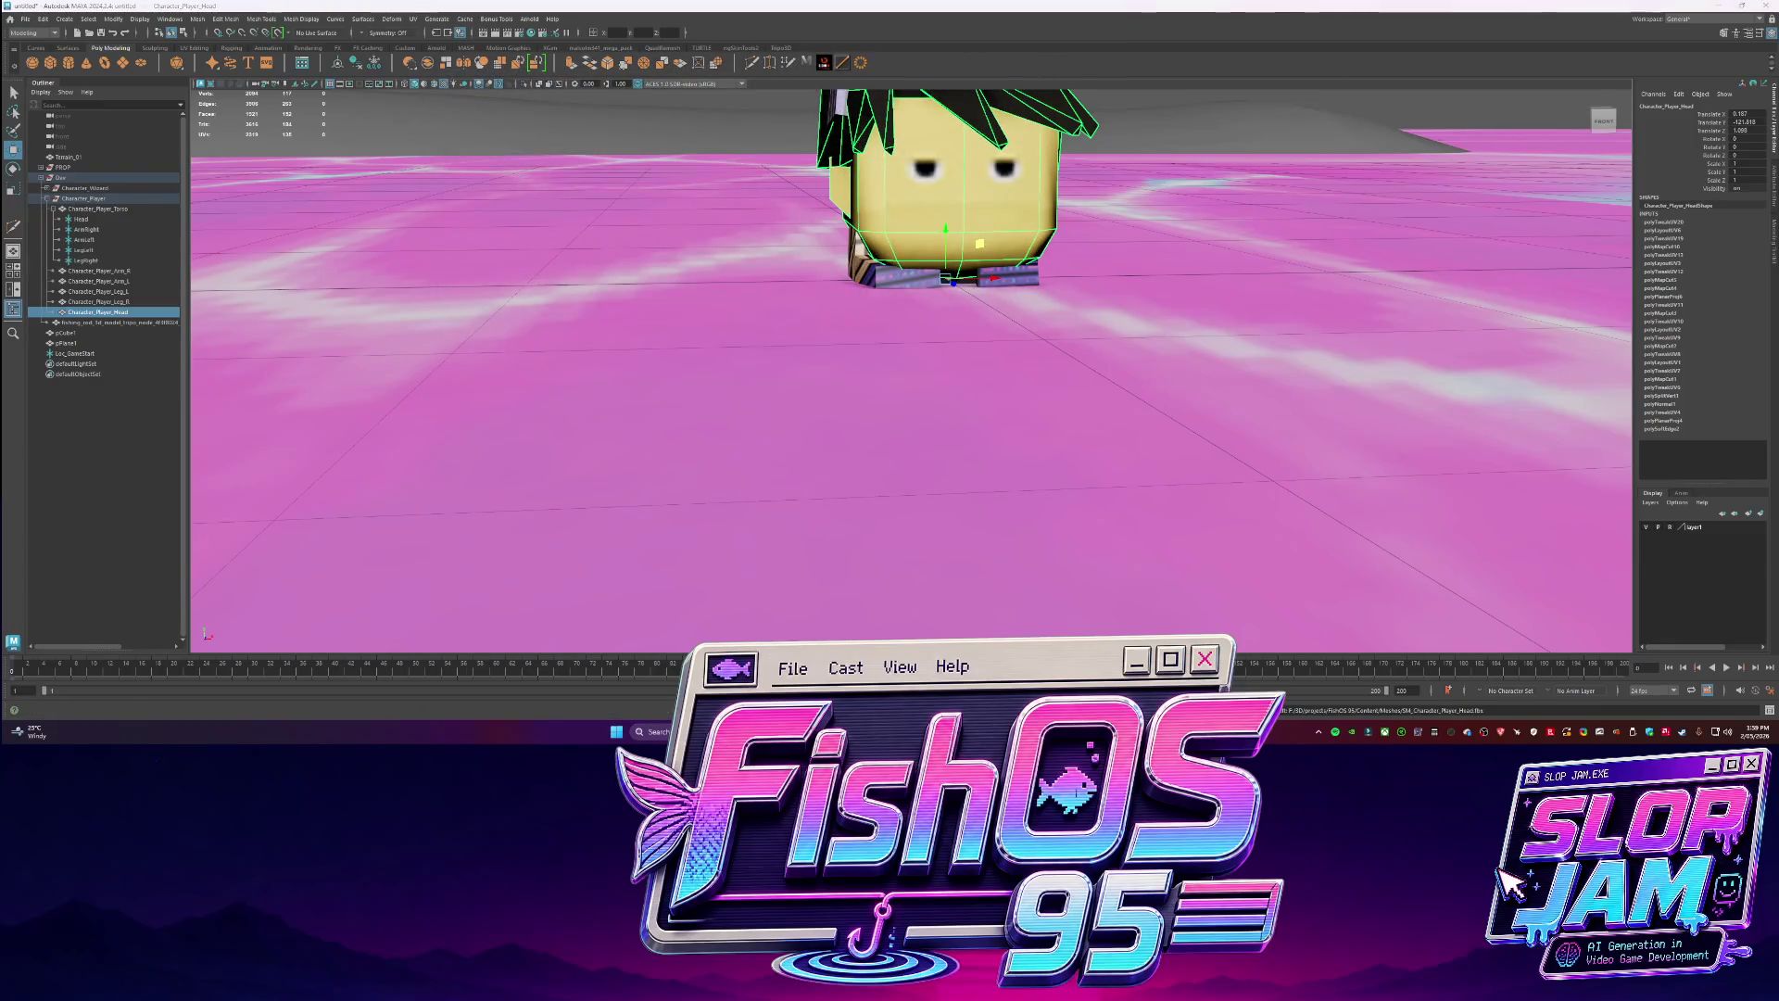
click(643, 207)
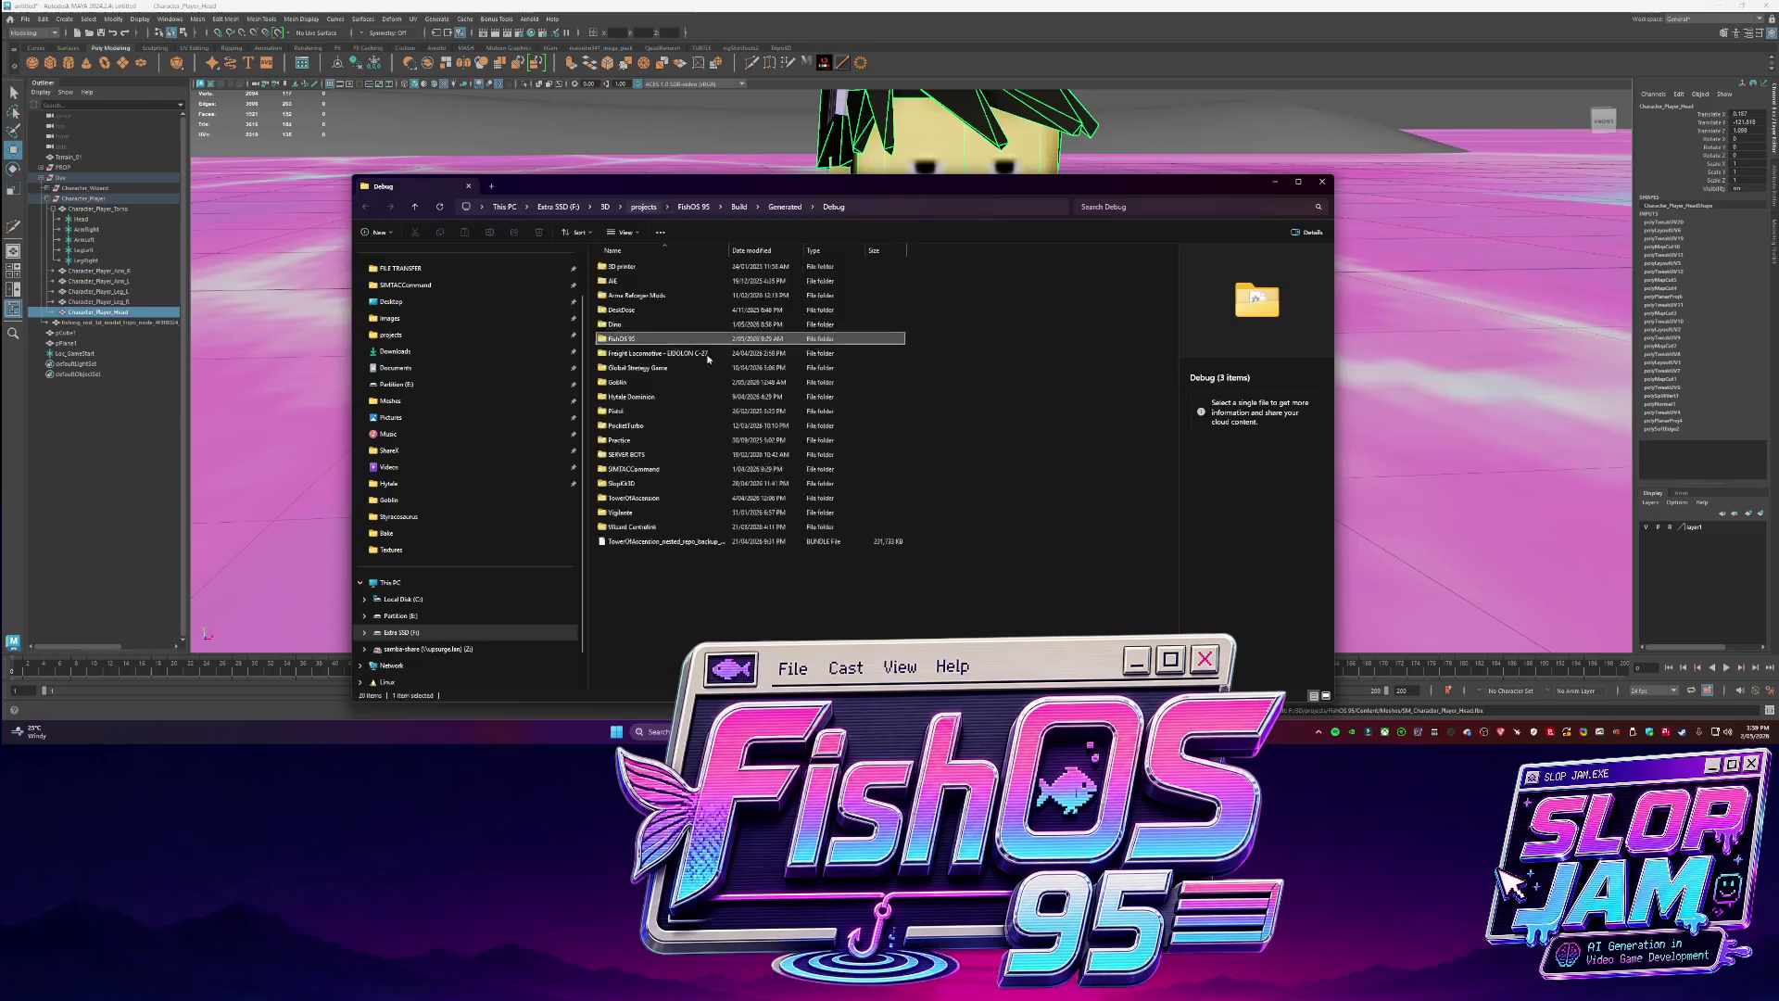
In FishOS 95\Content\Meshes, rename SM_Character_Player_Right.fbx to SM_Character_Player_ArmRight.fbx.
double_click(639, 338)
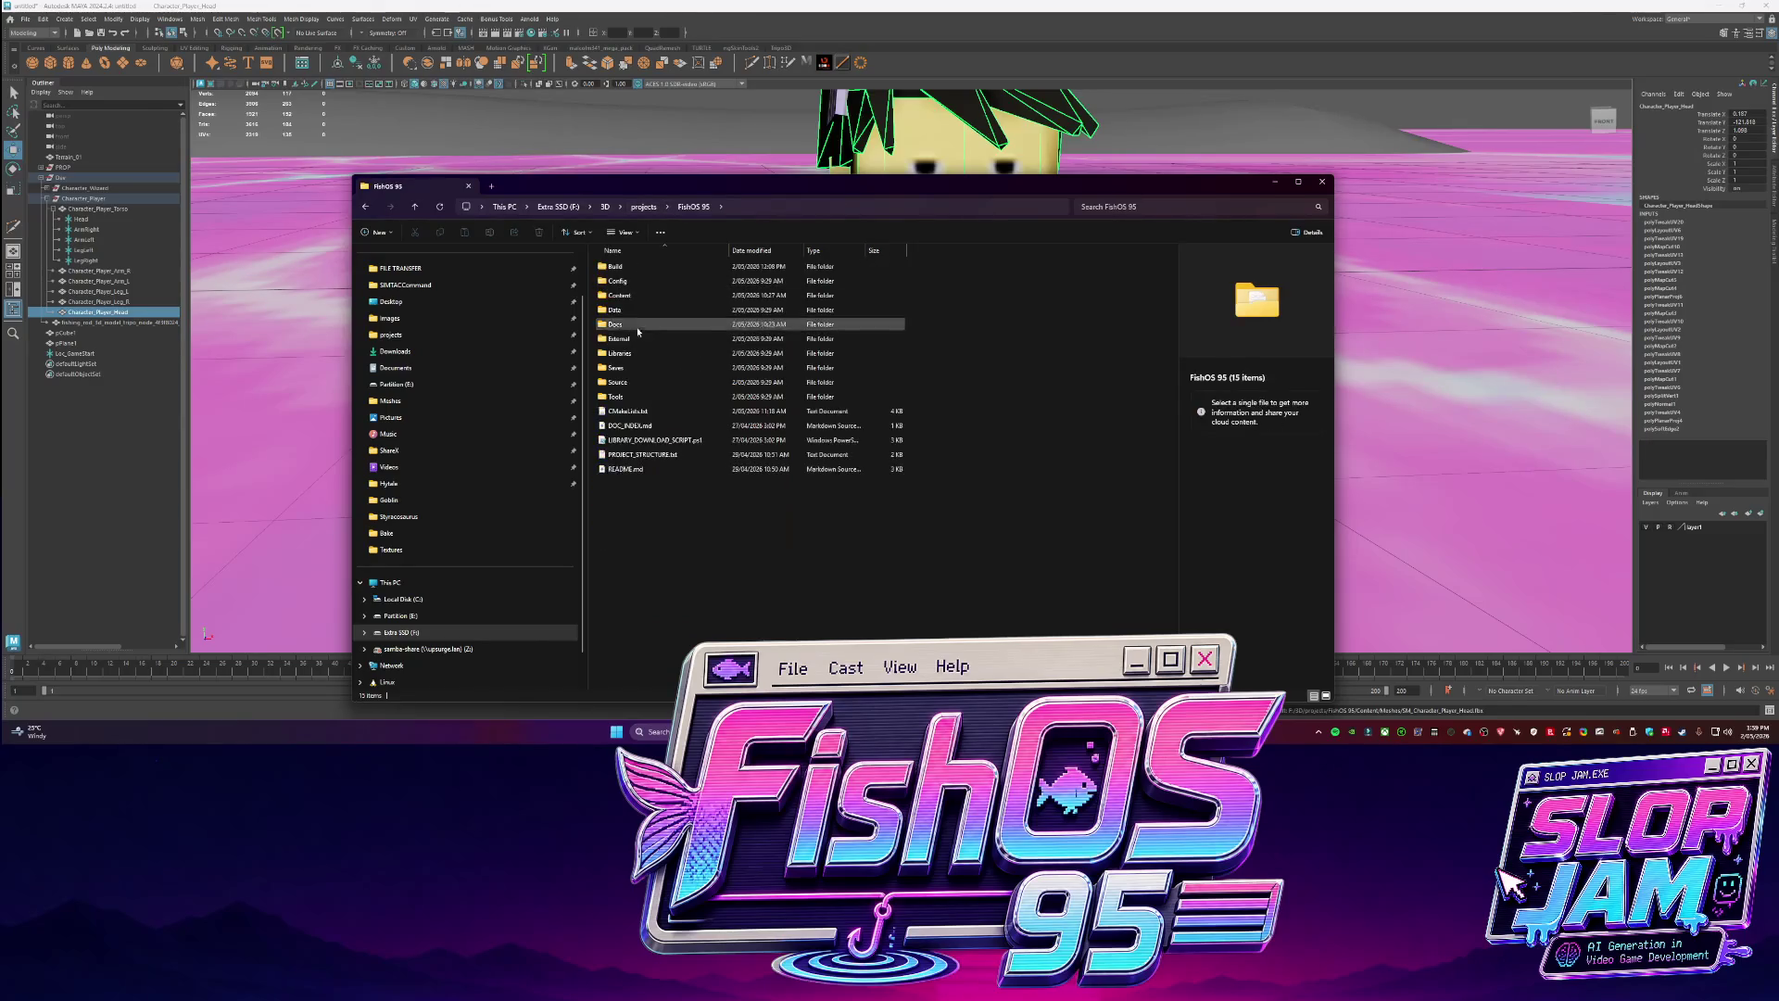
double_click(639, 295)
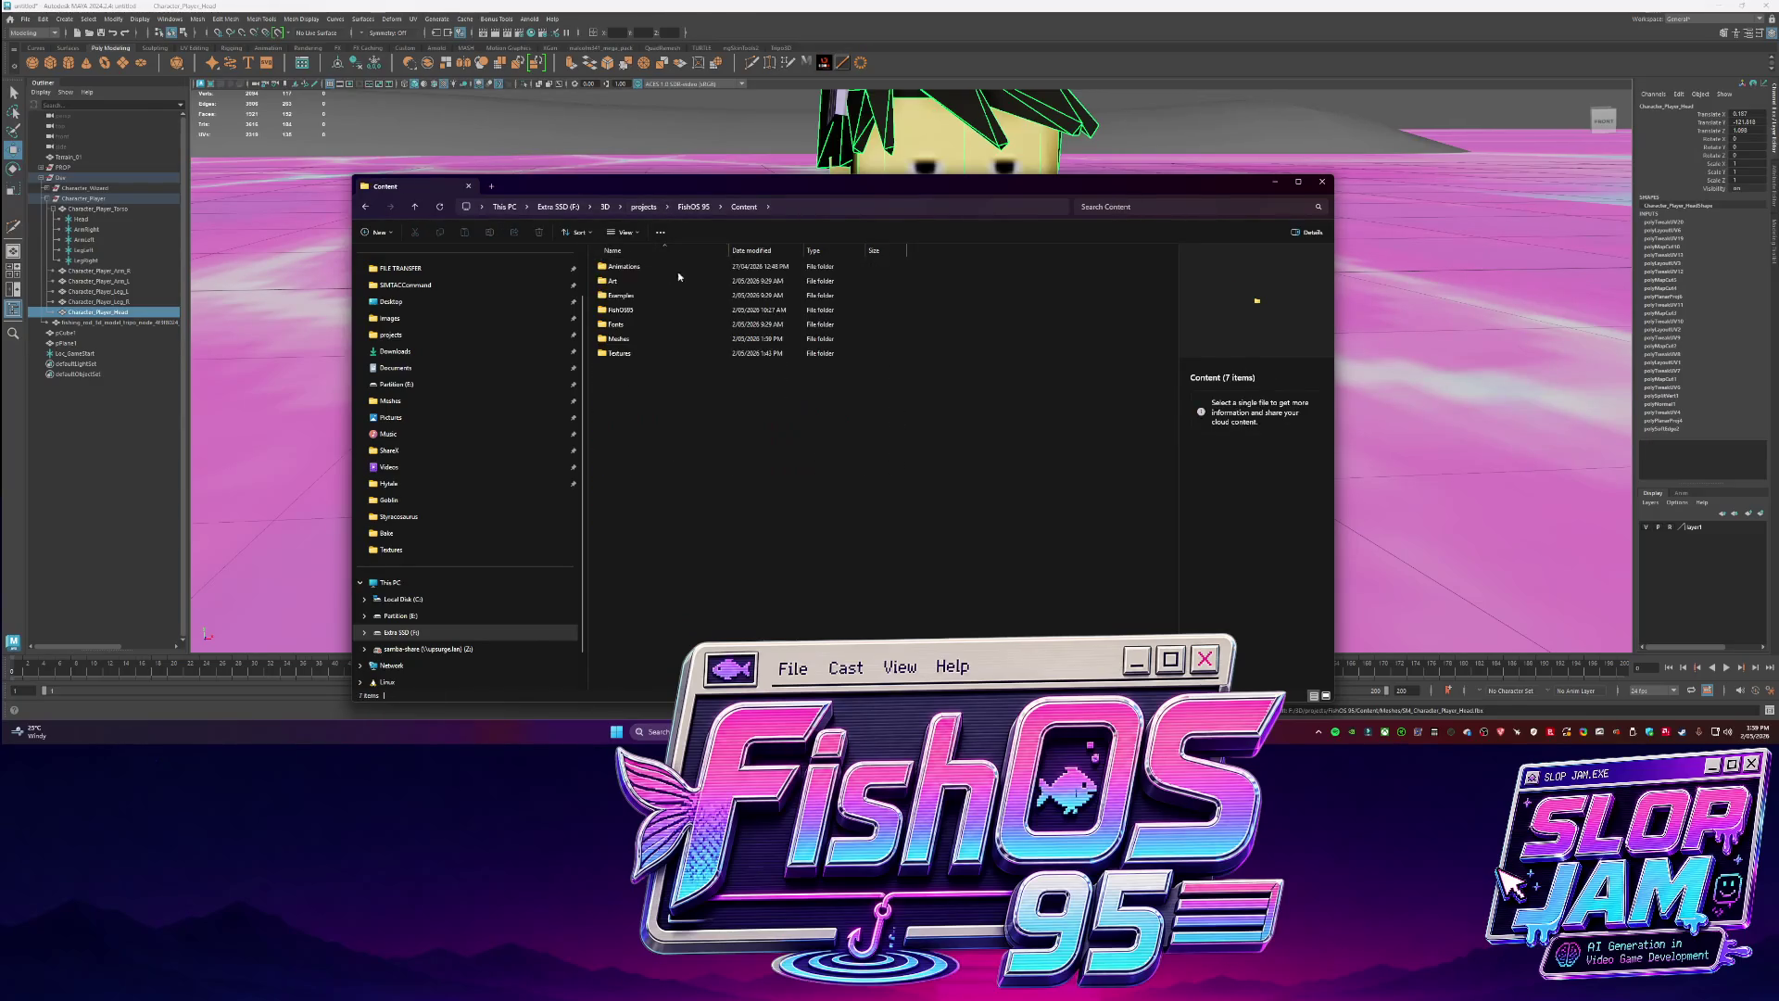
double_click(640, 338)
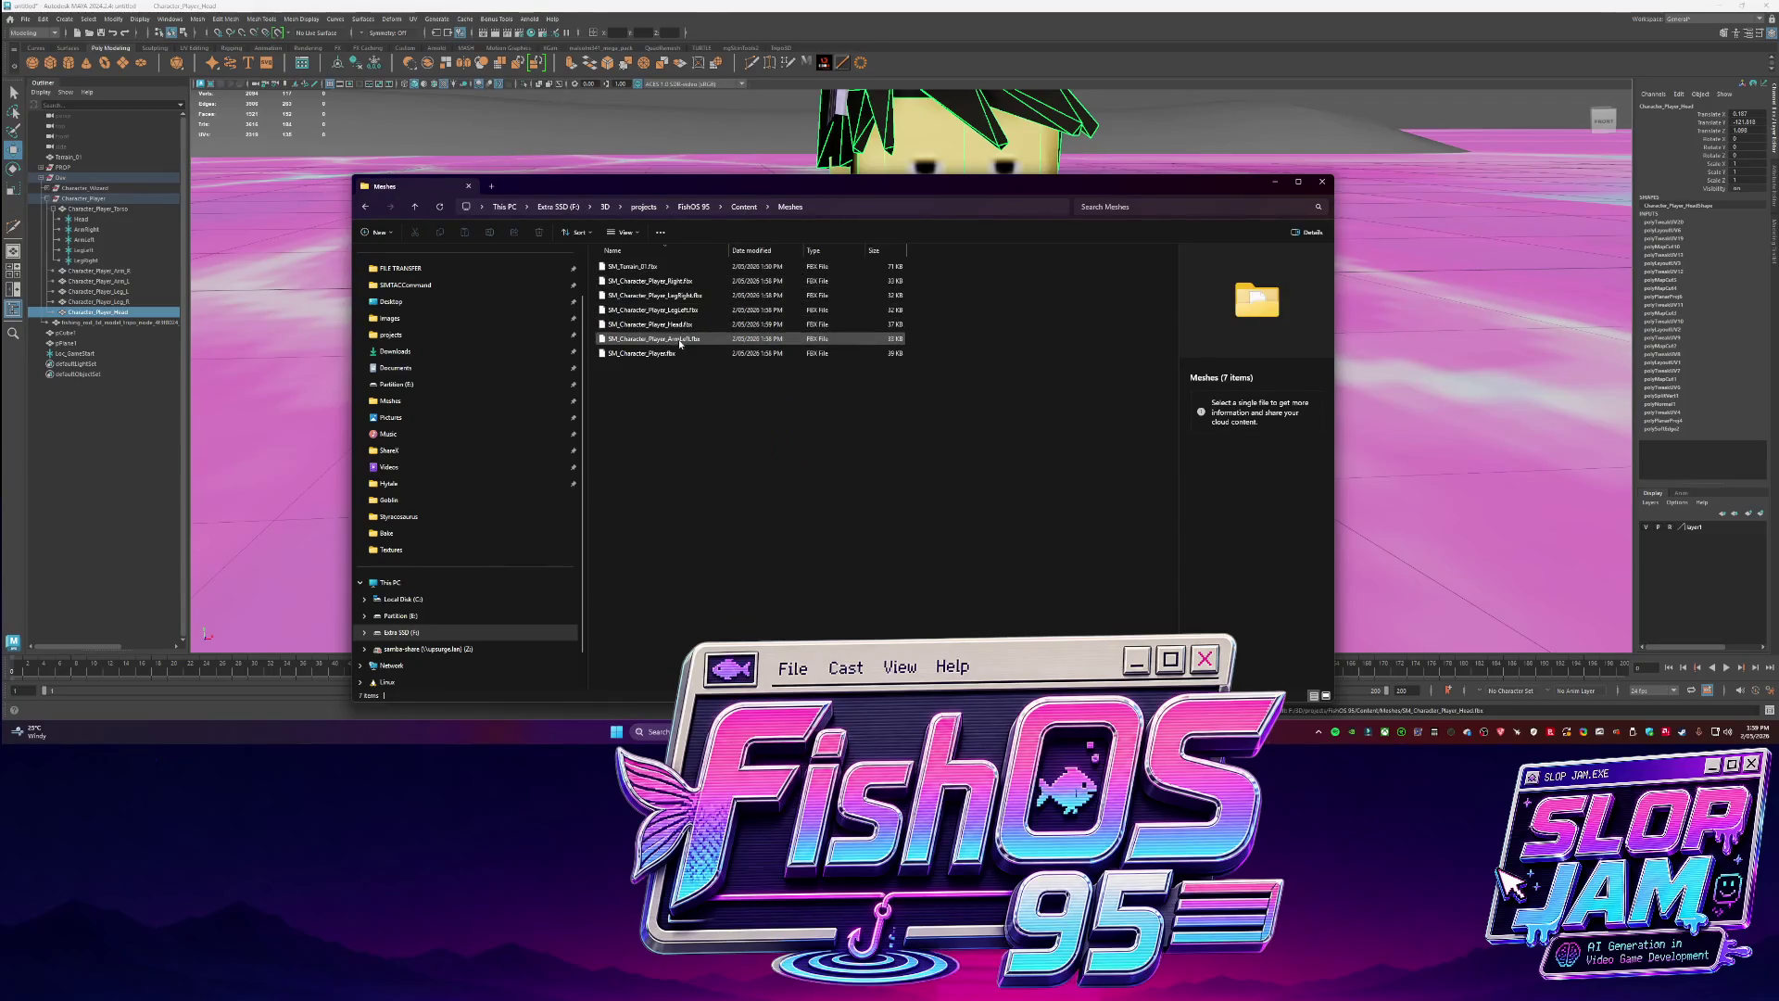
click(715, 281)
key(F2)
text(Arm)
key(Return)
Capture a region screenshot of the Meshes file list.
click(719, 580)
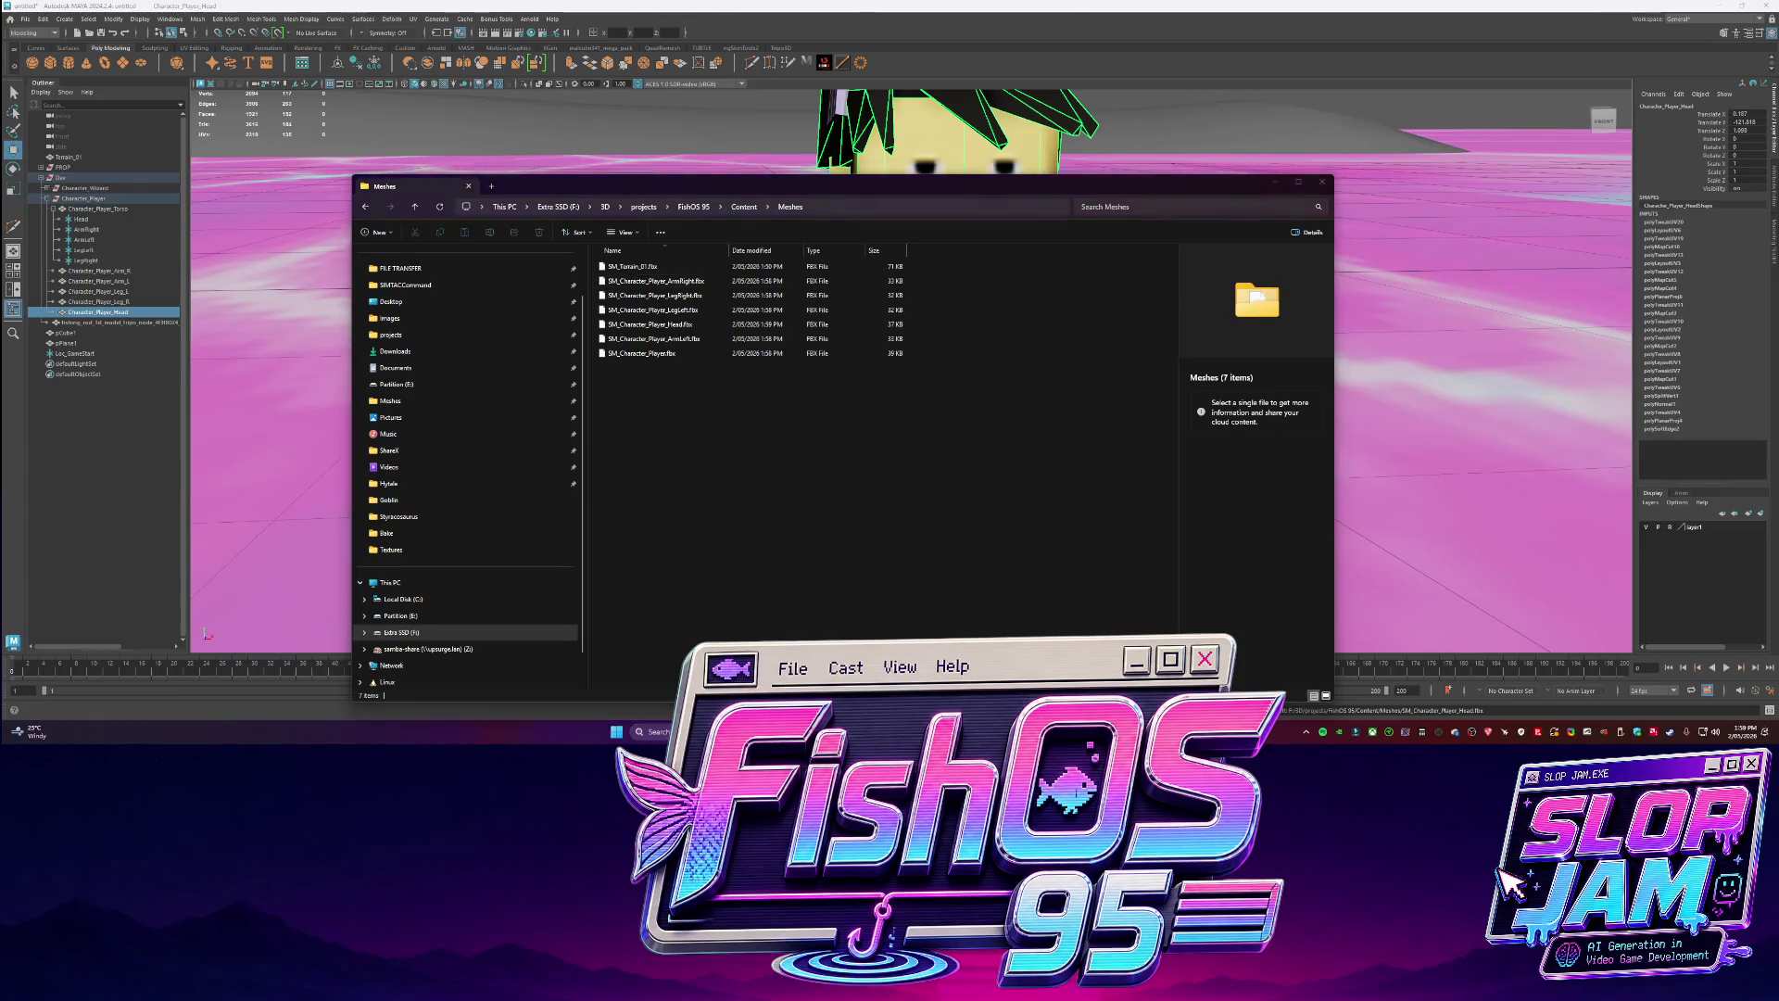
key(ctrl+Print)
drag(594, 267, 716, 366)
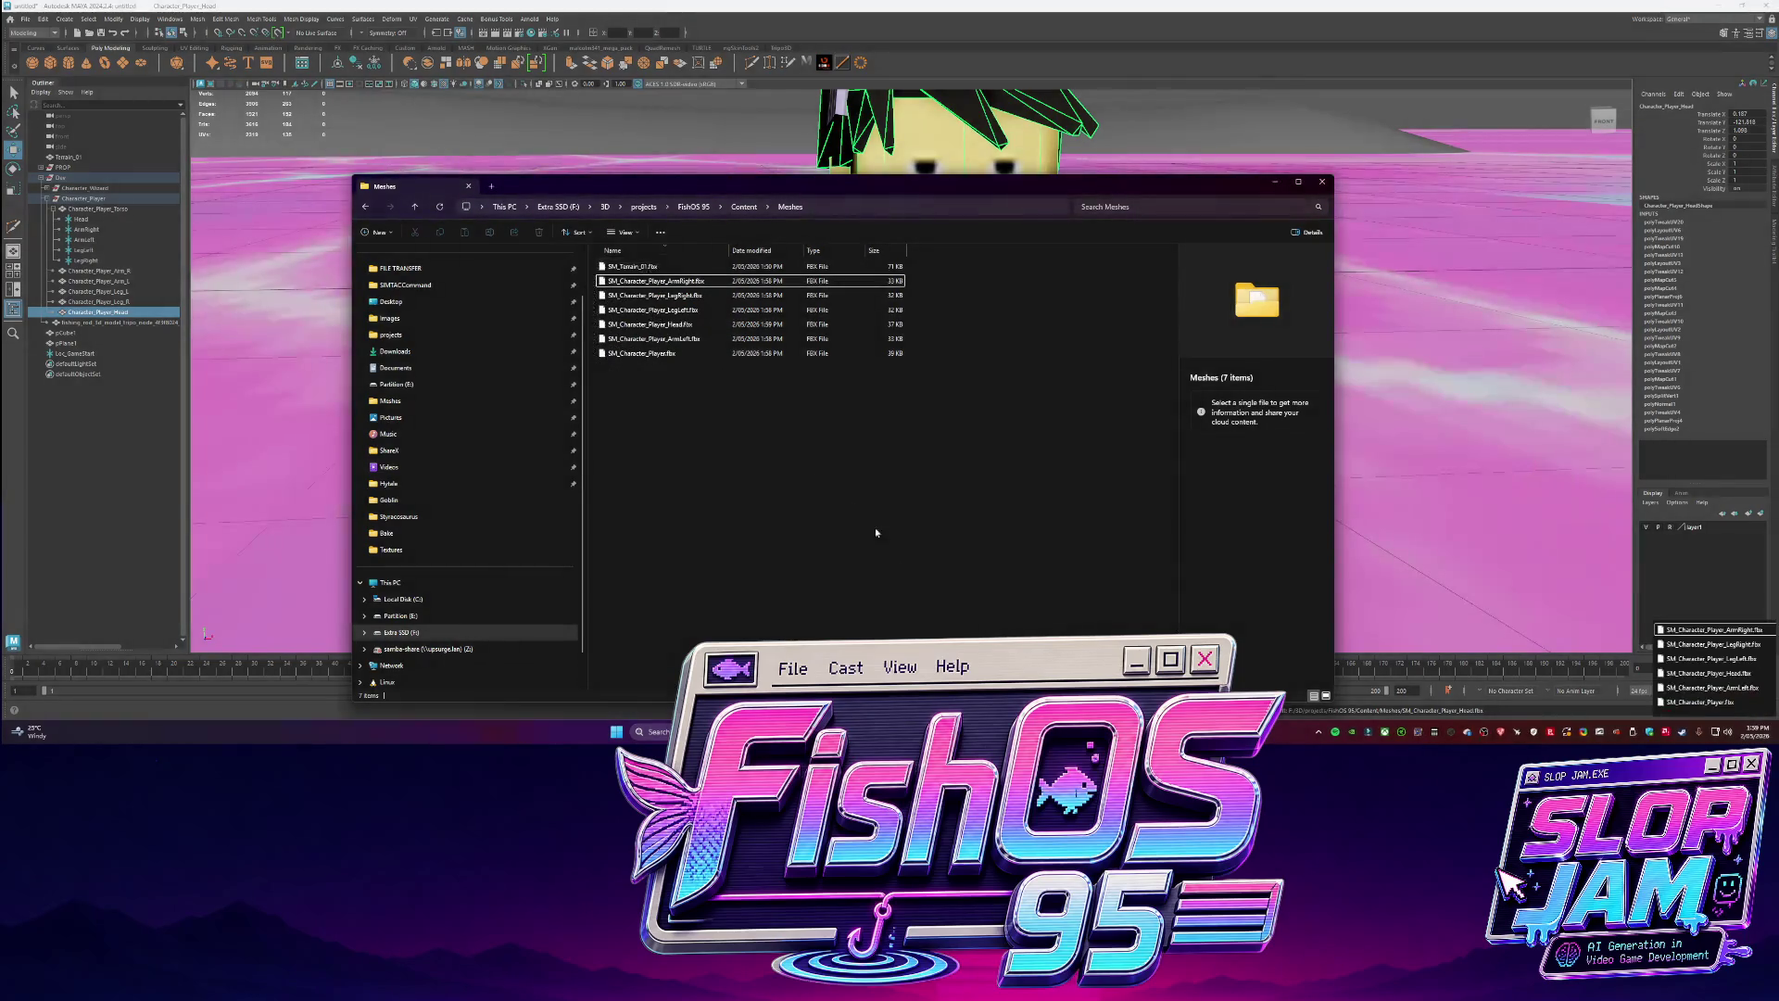
key(alt+Tab)
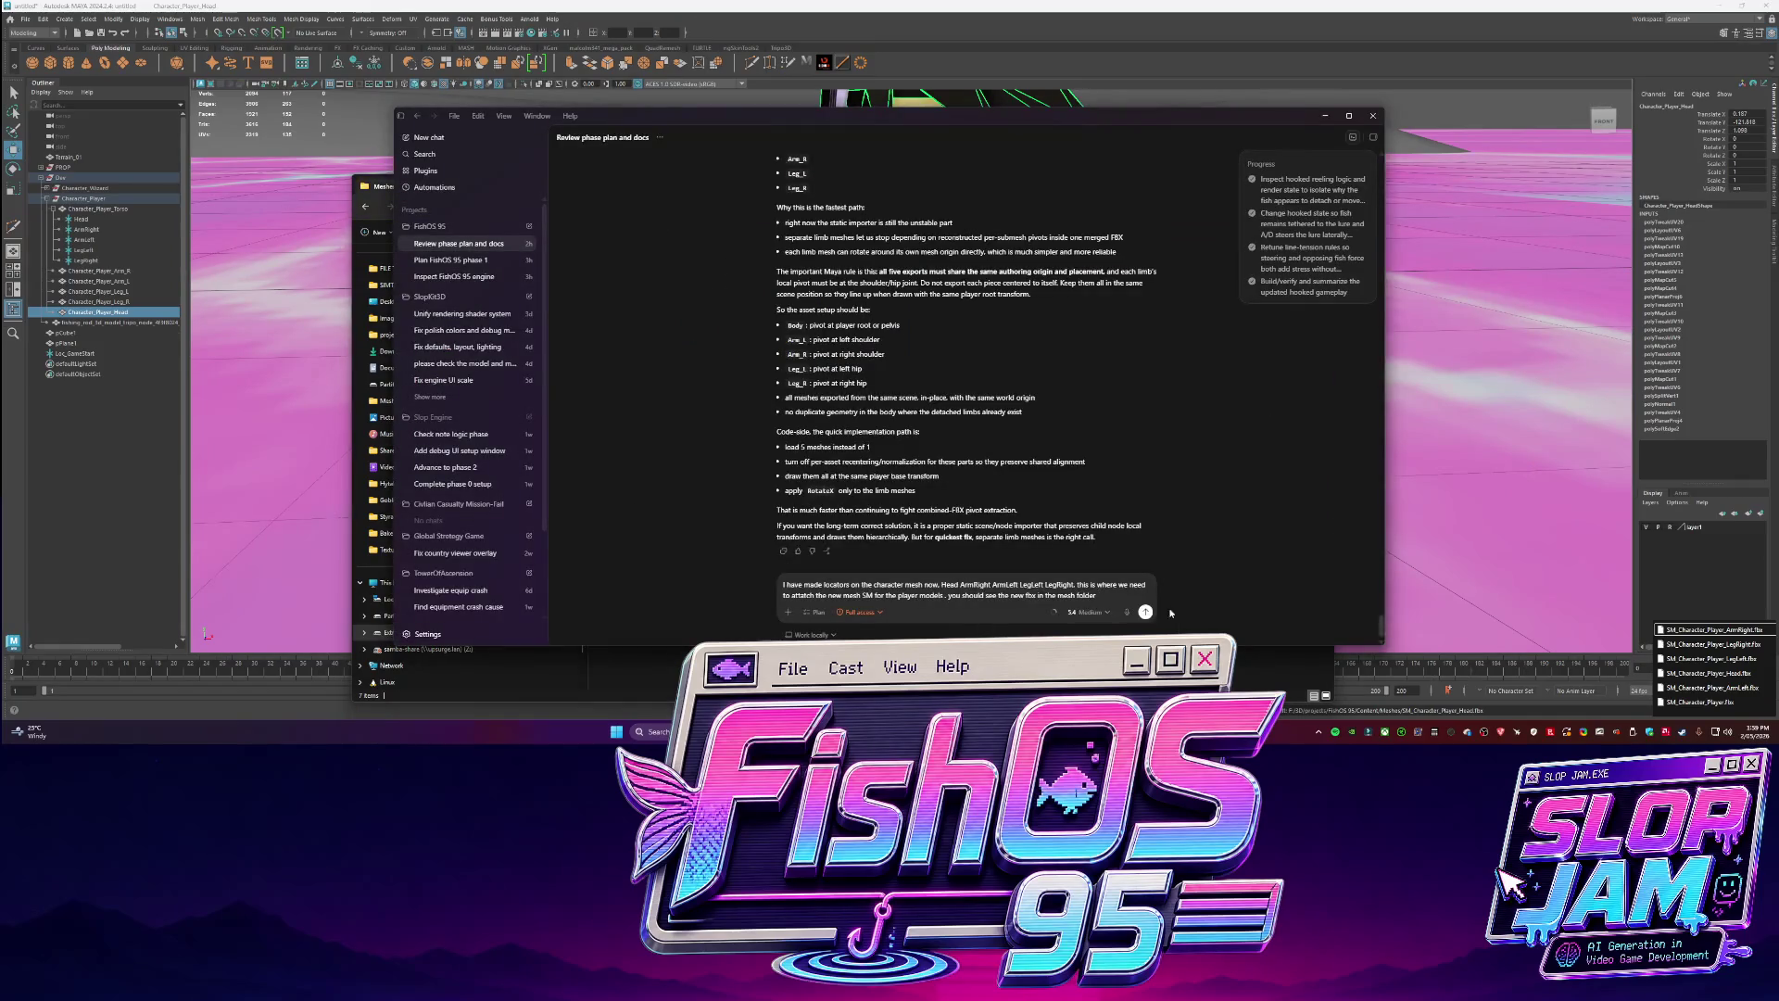
Paste the Meshes screenshot into the Codex chat, send the note, and choose locator-driven limb placement.
key(ctrl+v)
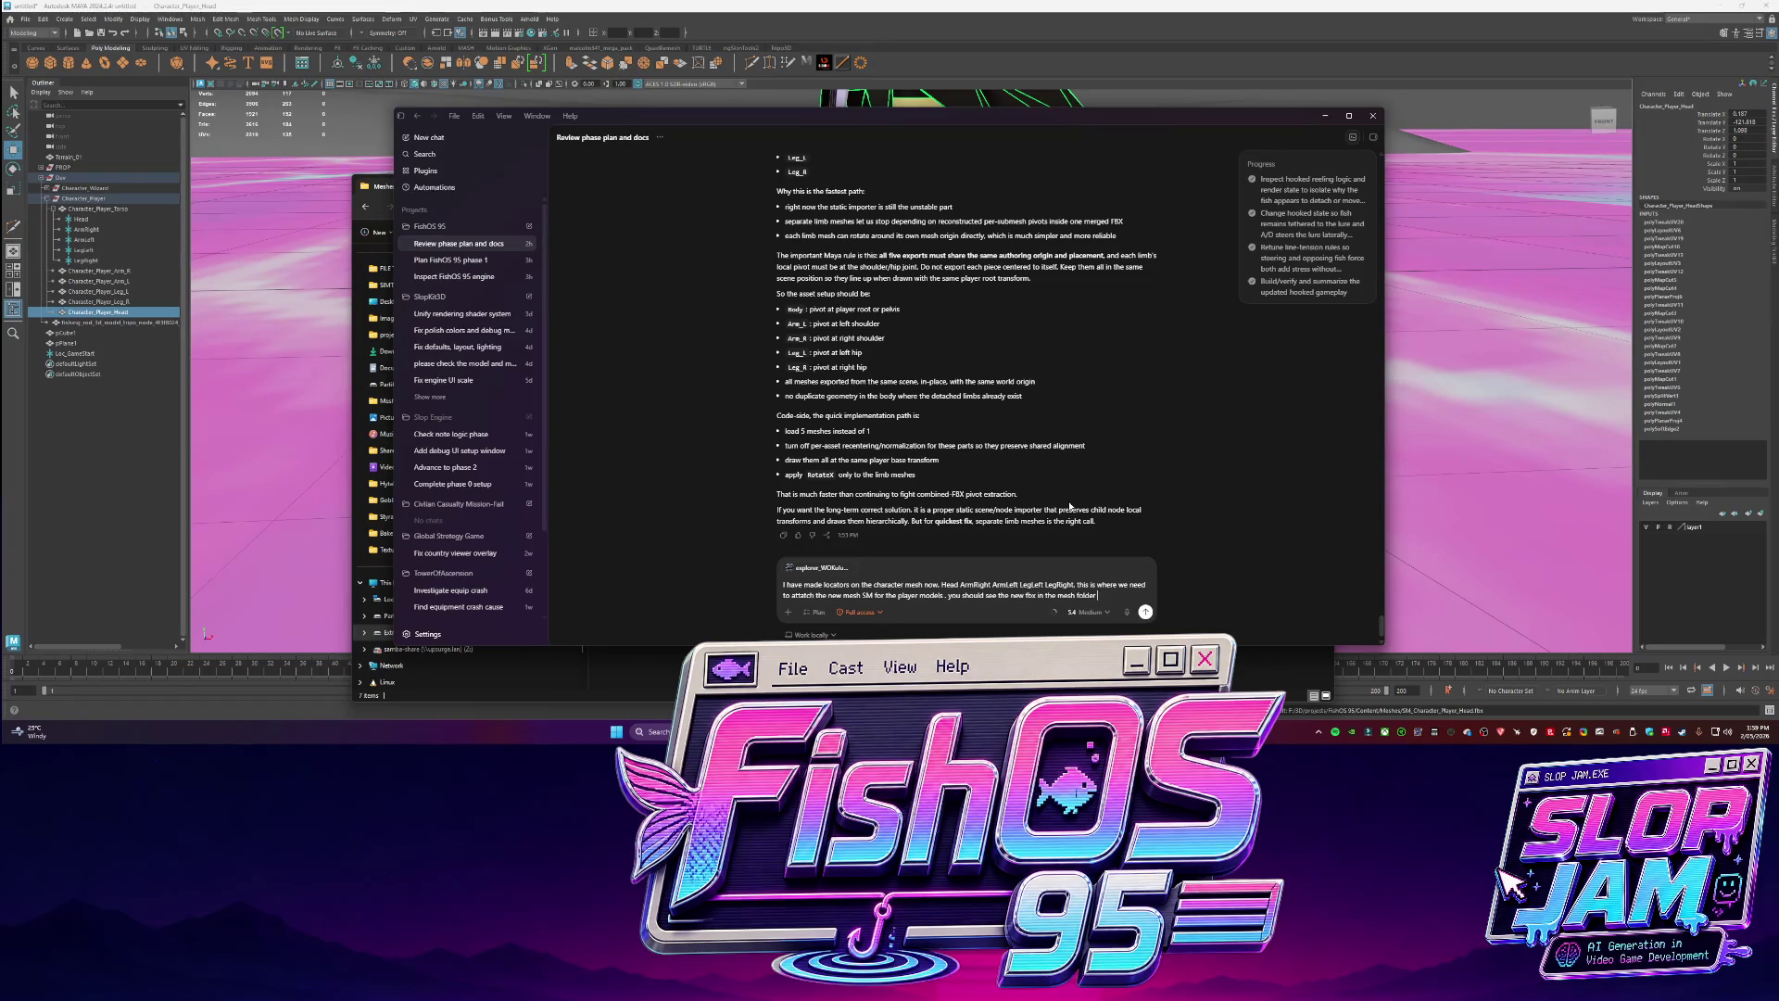
key(Return)
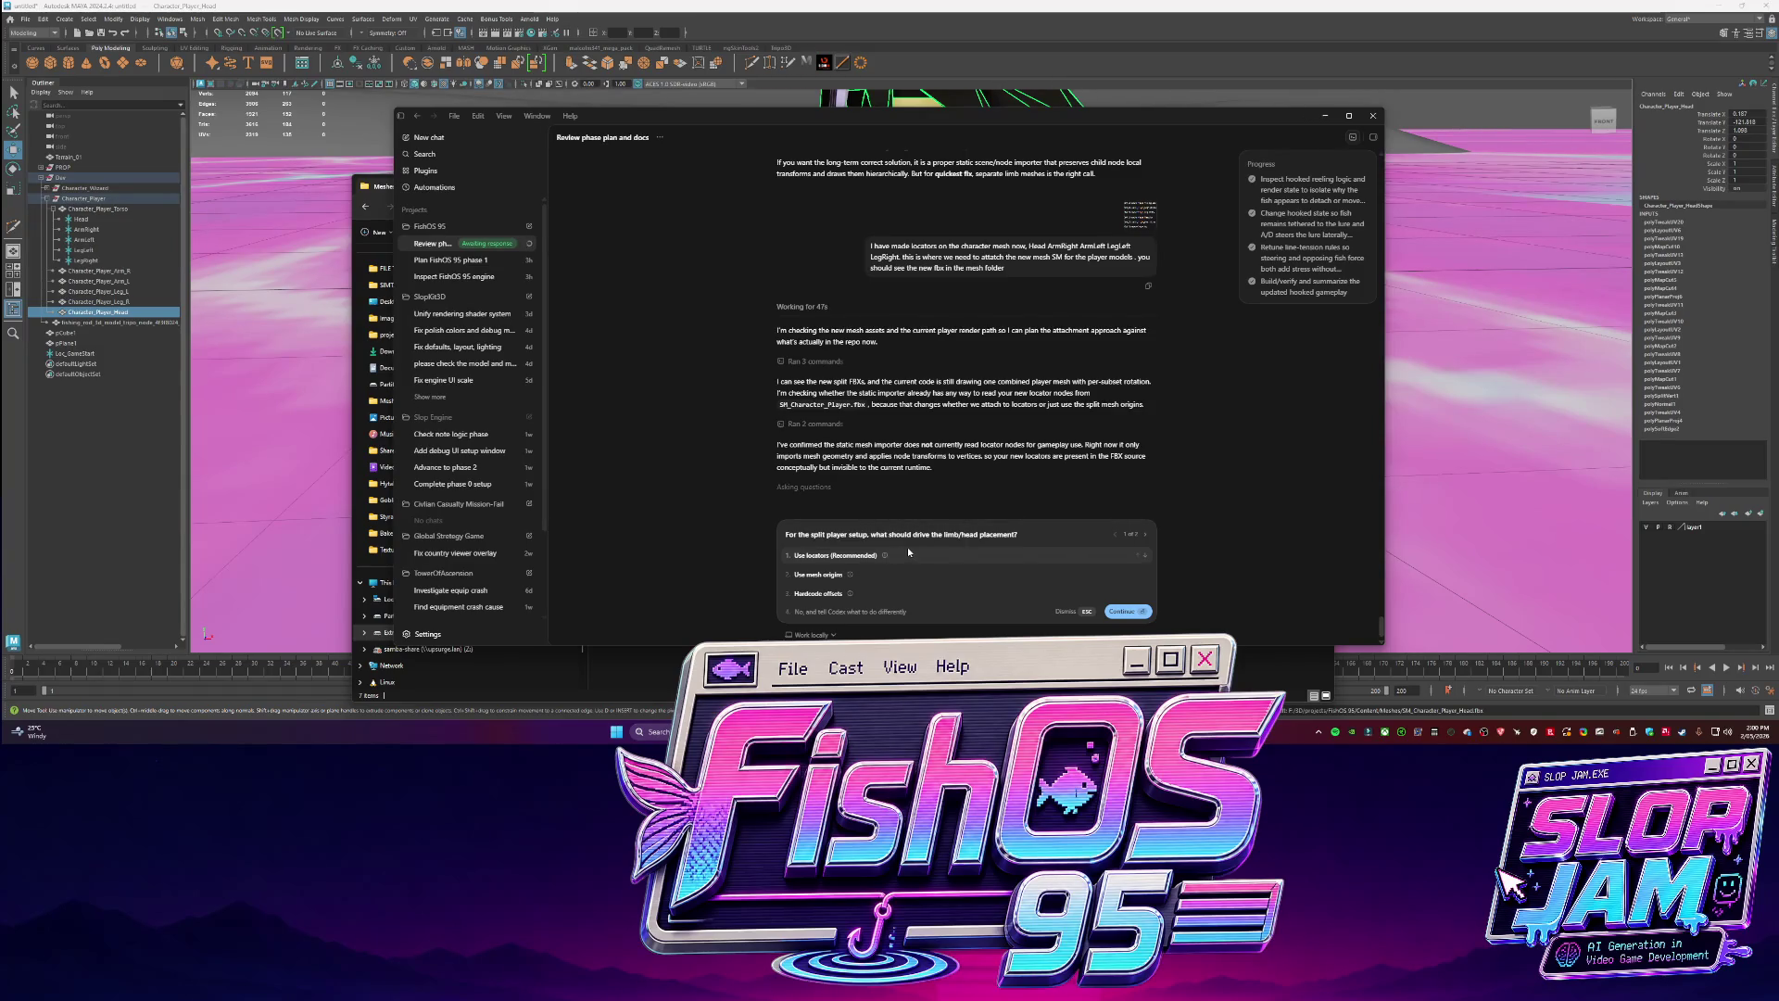
click(908, 551)
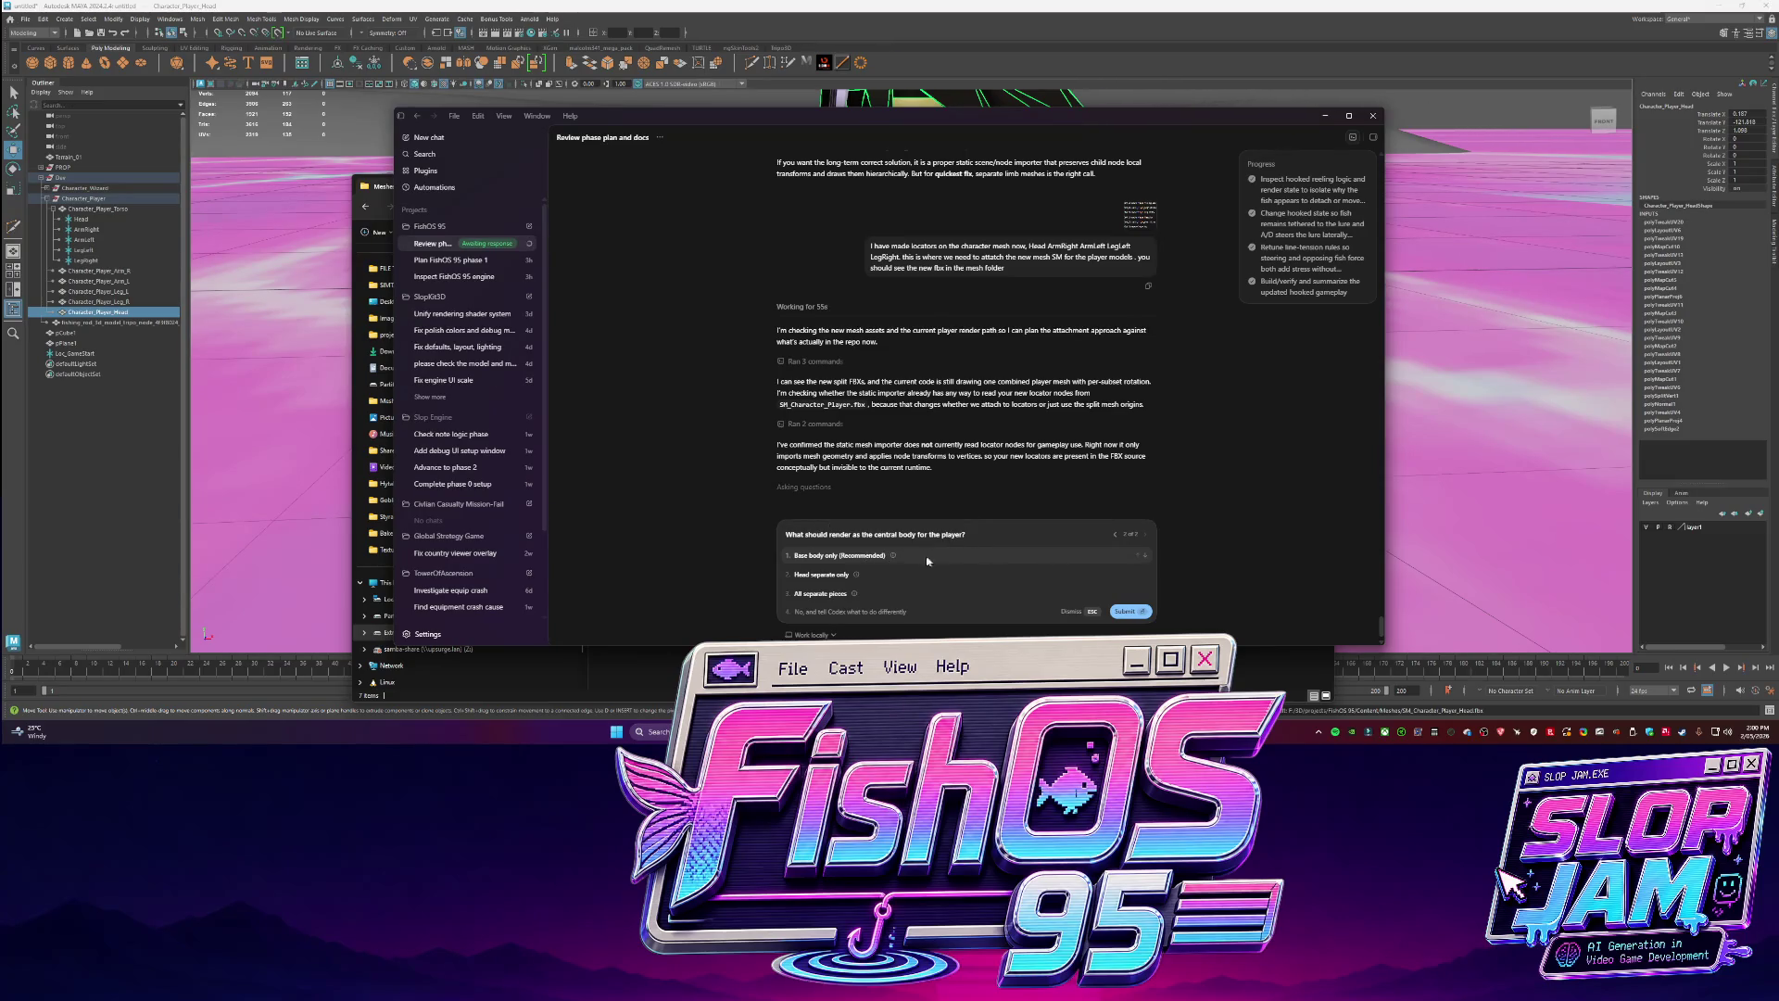
Submit 'Base body only' as the central body, then return to Maya's oblique view of the pool.
mouse_move(895, 559)
click(902, 554)
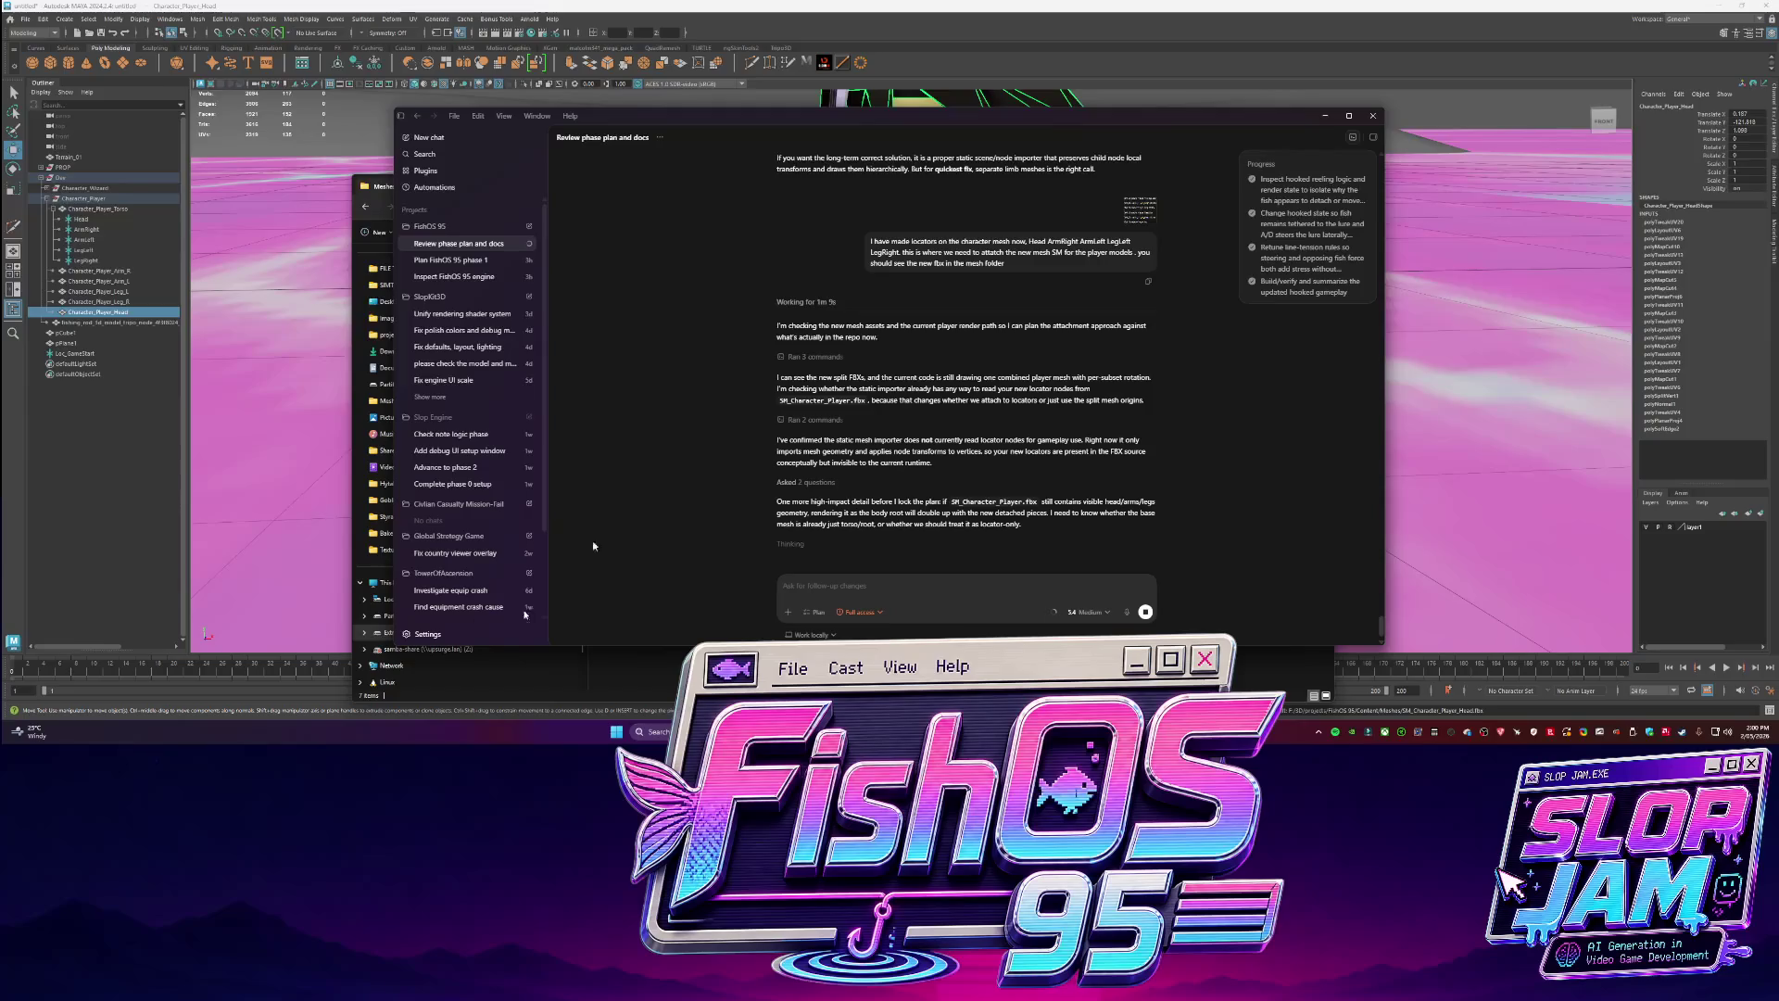
key(alt+Tab)
scroll(697, 426, down, 5)
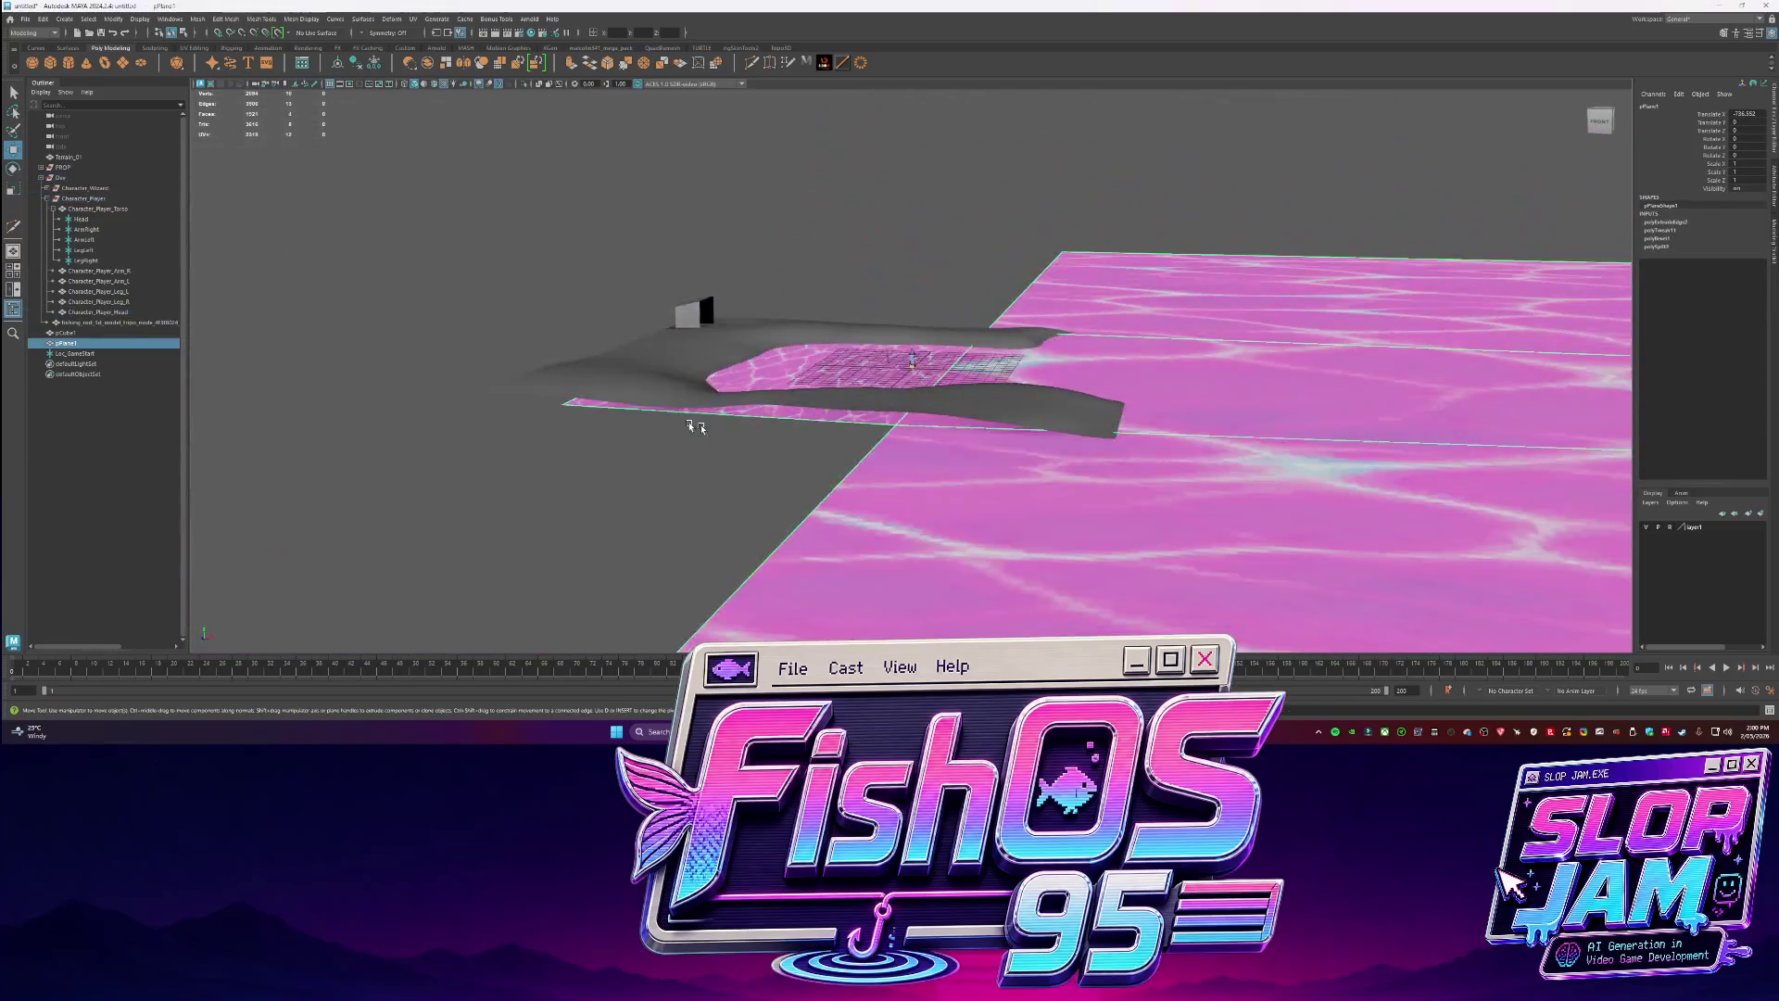
alt+drag(696, 426, 944, 431)
scroll(944, 431, up, 2)
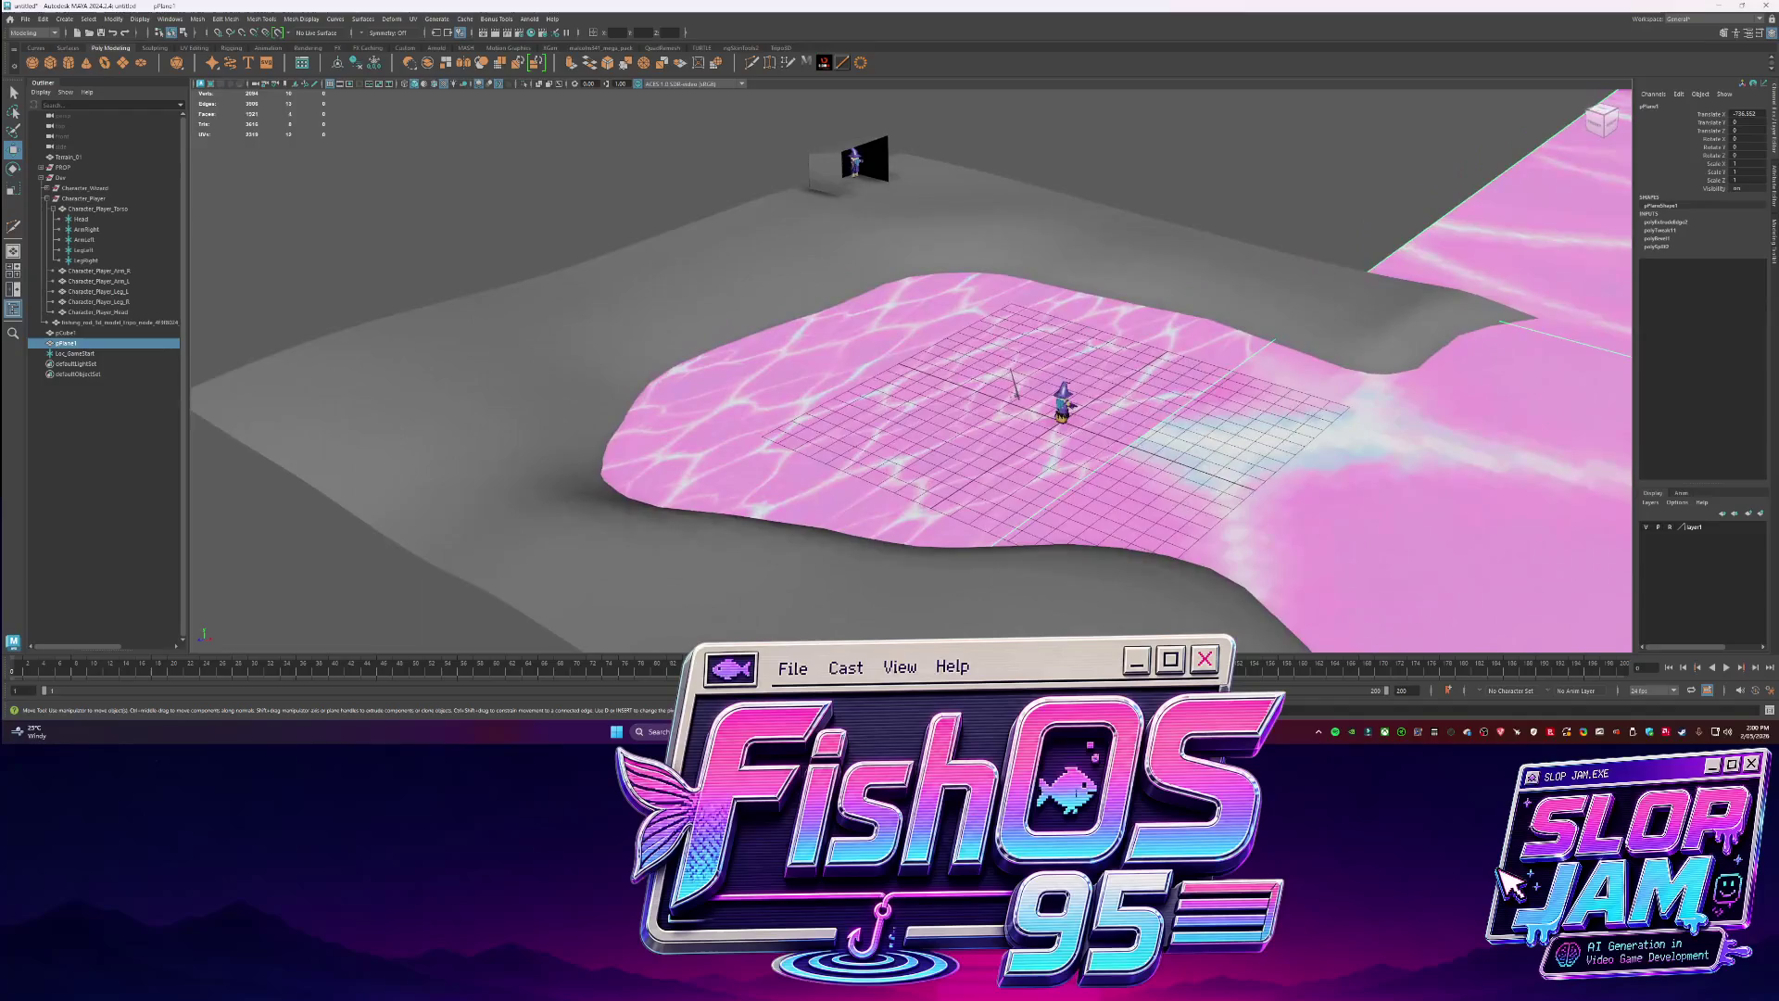
Create a cube, enlarge it, and stretch it into a long plank at the pool's upper-left edge.
scroll(944, 431, up, 2)
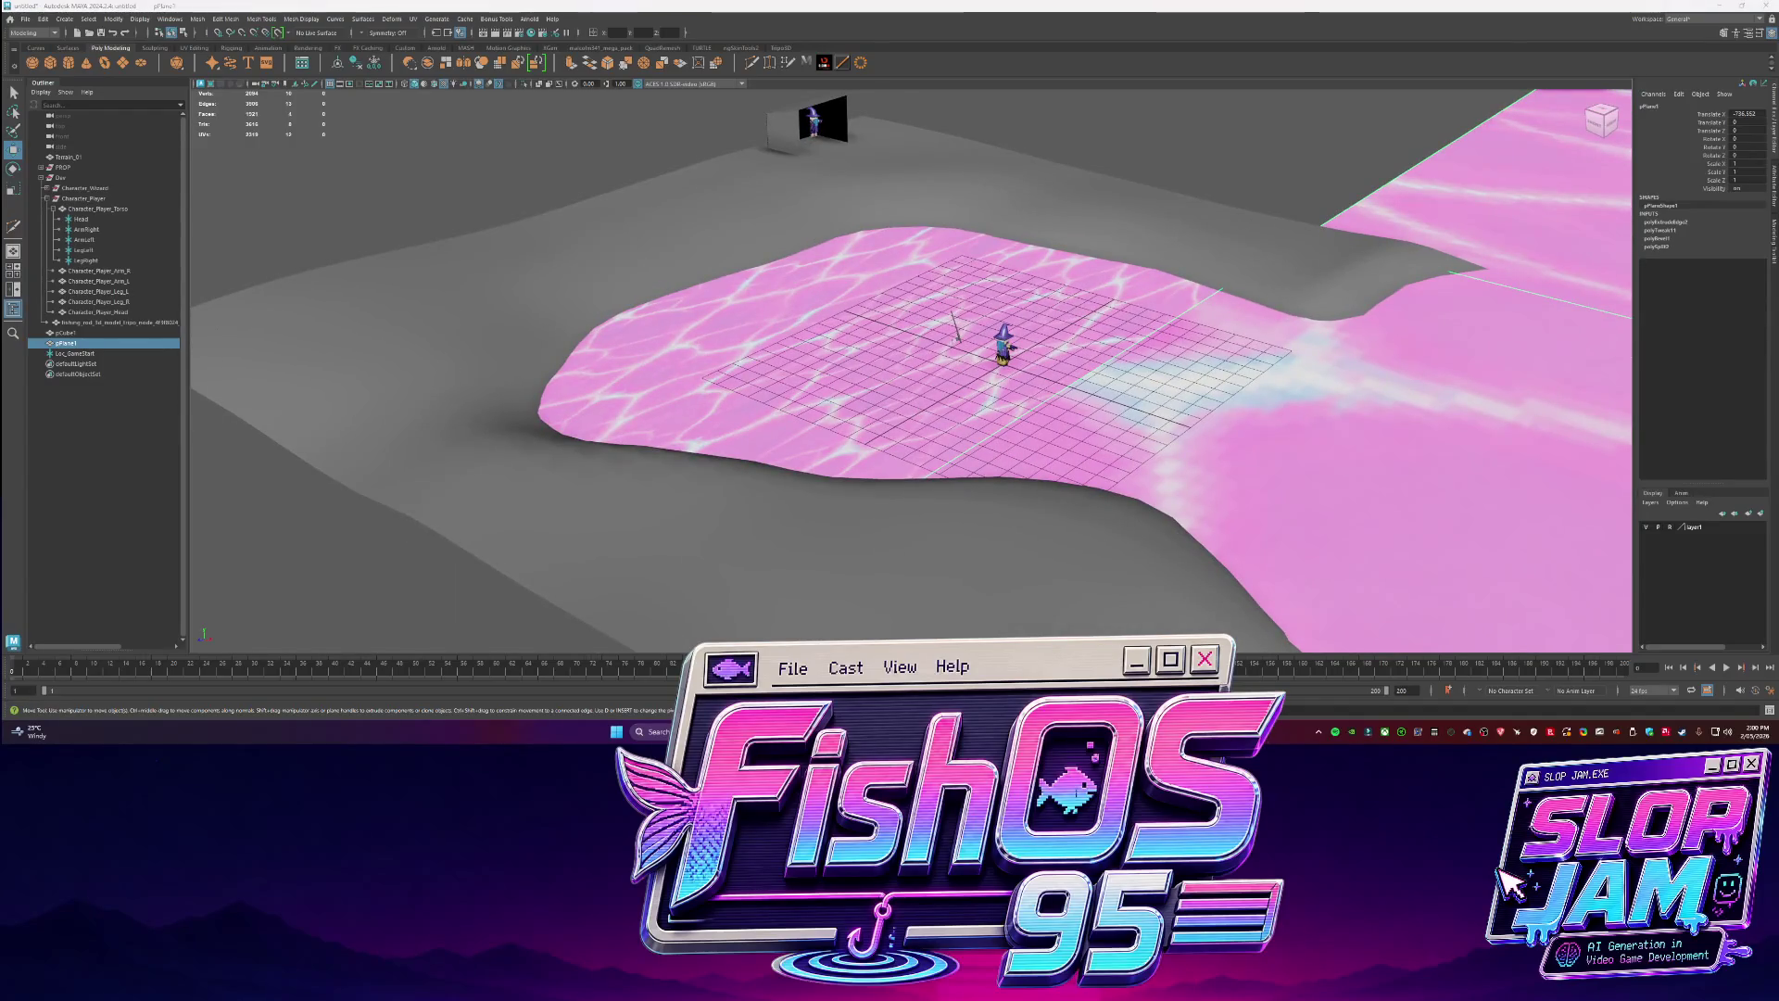
click(50, 62)
alt+drag(1020, 445, 1093, 459)
key(r)
mouse_move(980, 369)
mouse_down()
mouse_move(1019, 366)
mouse_move(963, 370)
mouse_move(985, 372)
mouse_up()
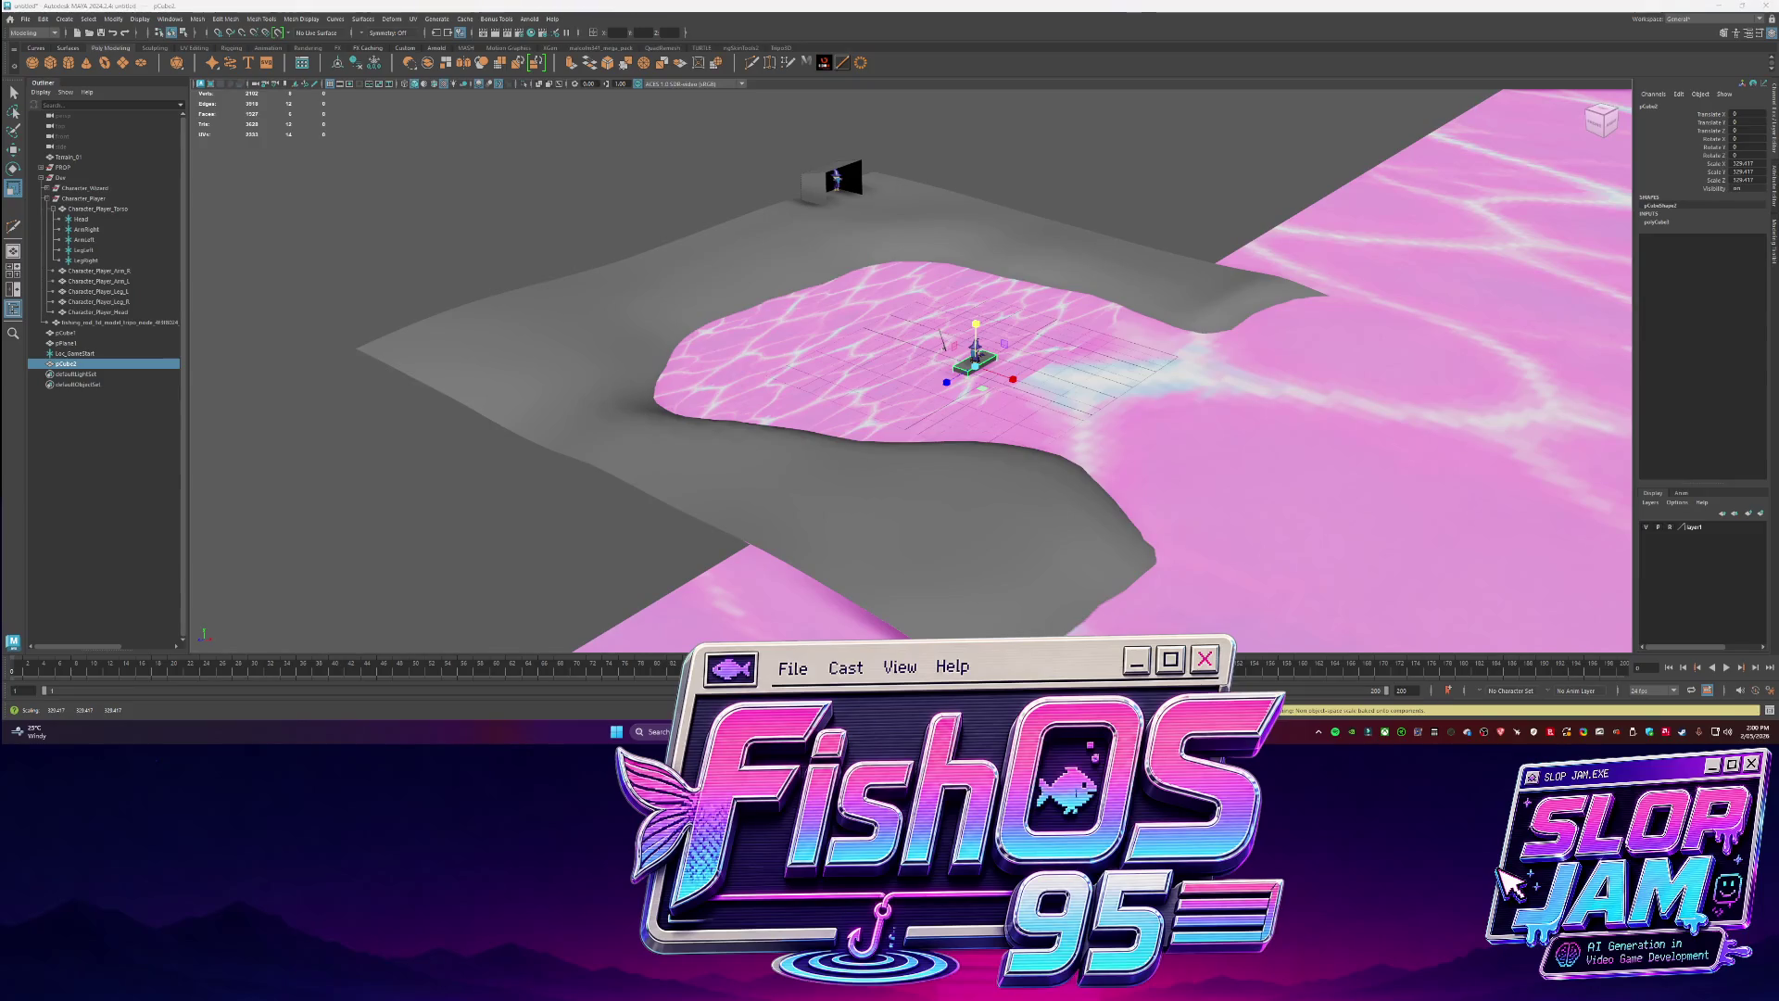
scroll(987, 368, up, 3)
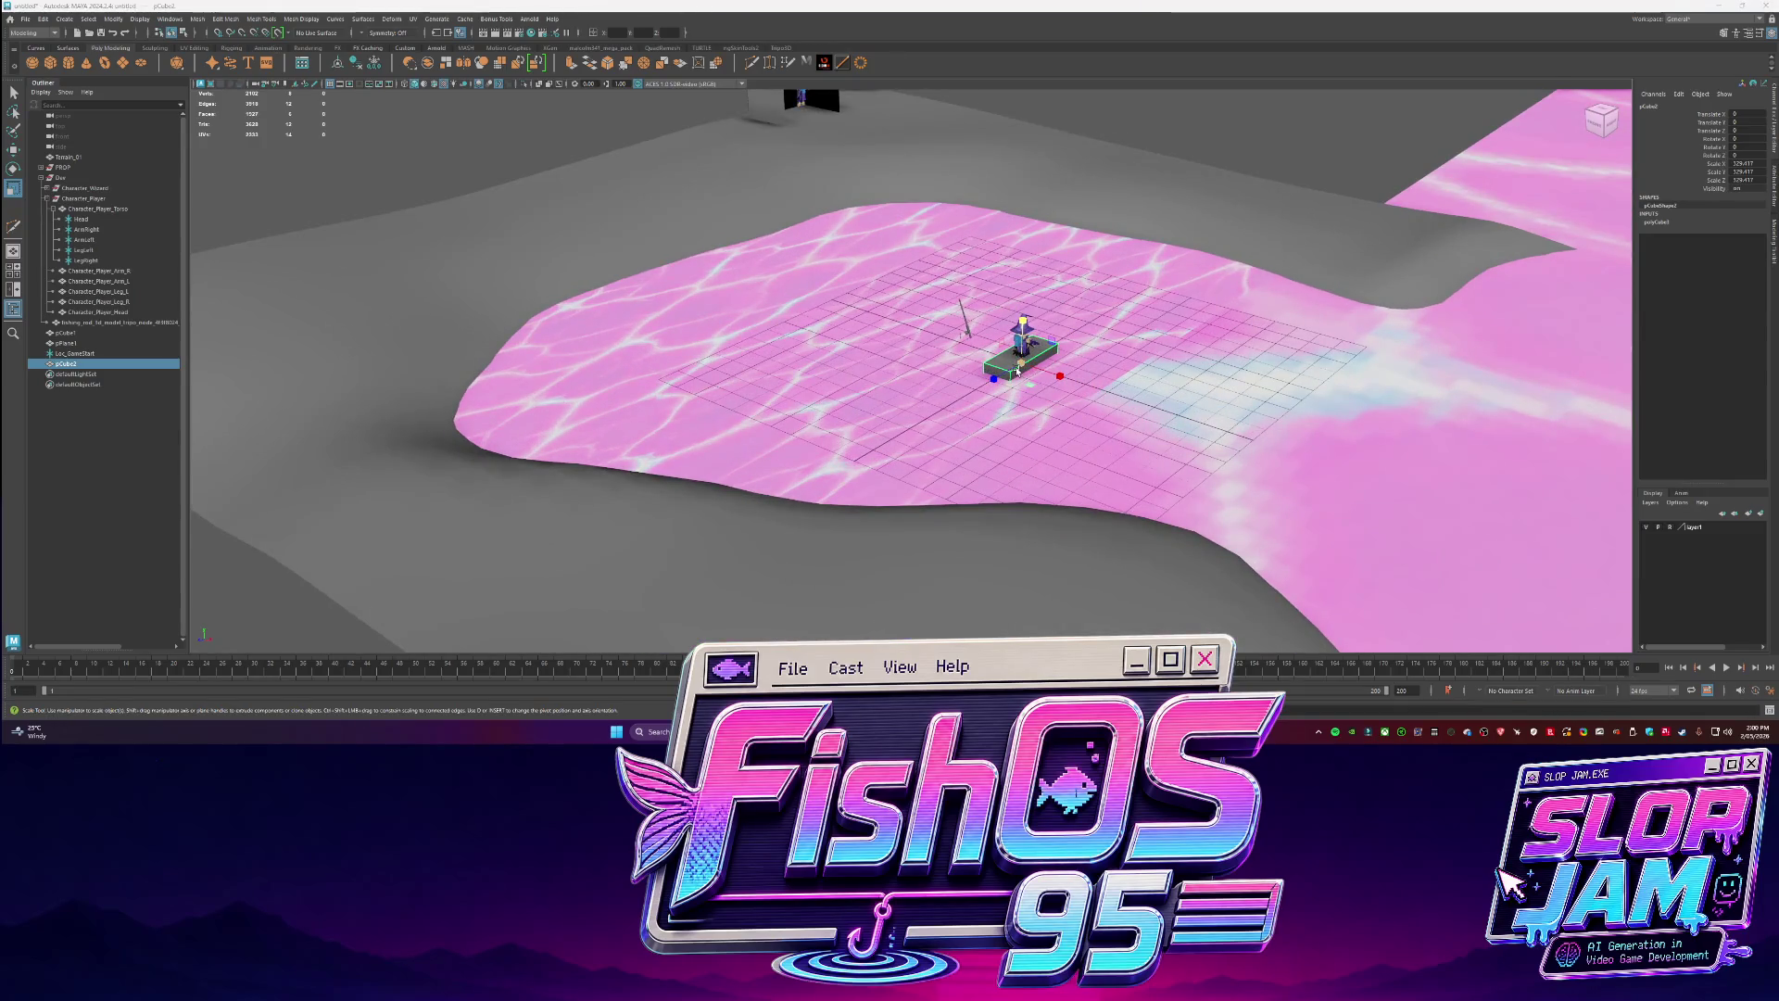
key(w)
mouse_move(982, 375)
mouse_down()
mouse_move(751, 291)
mouse_move(787, 286)
mouse_move(811, 297)
mouse_move(649, 306)
mouse_move(613, 330)
mouse_up()
key(e)
key(r)
Duplicate the plank's end face into a new slab, resize it, and move it onto the water.
key(w)
key(F11)
click(853, 313)
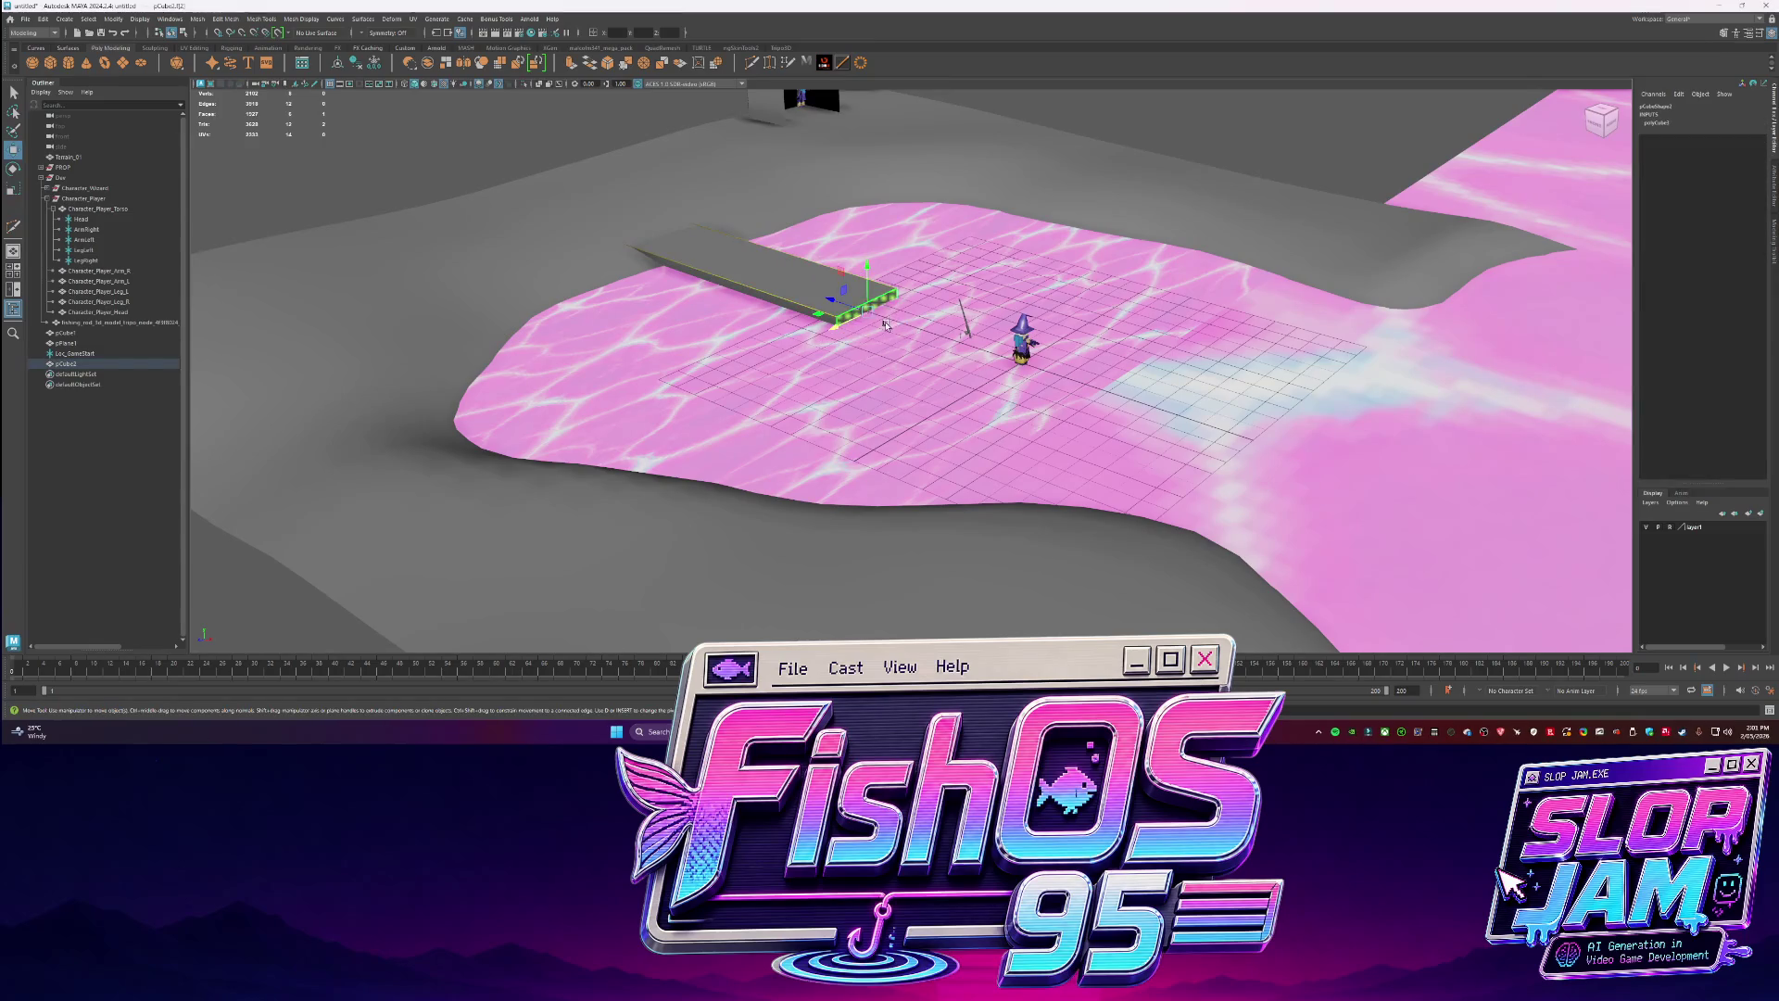
key(f)
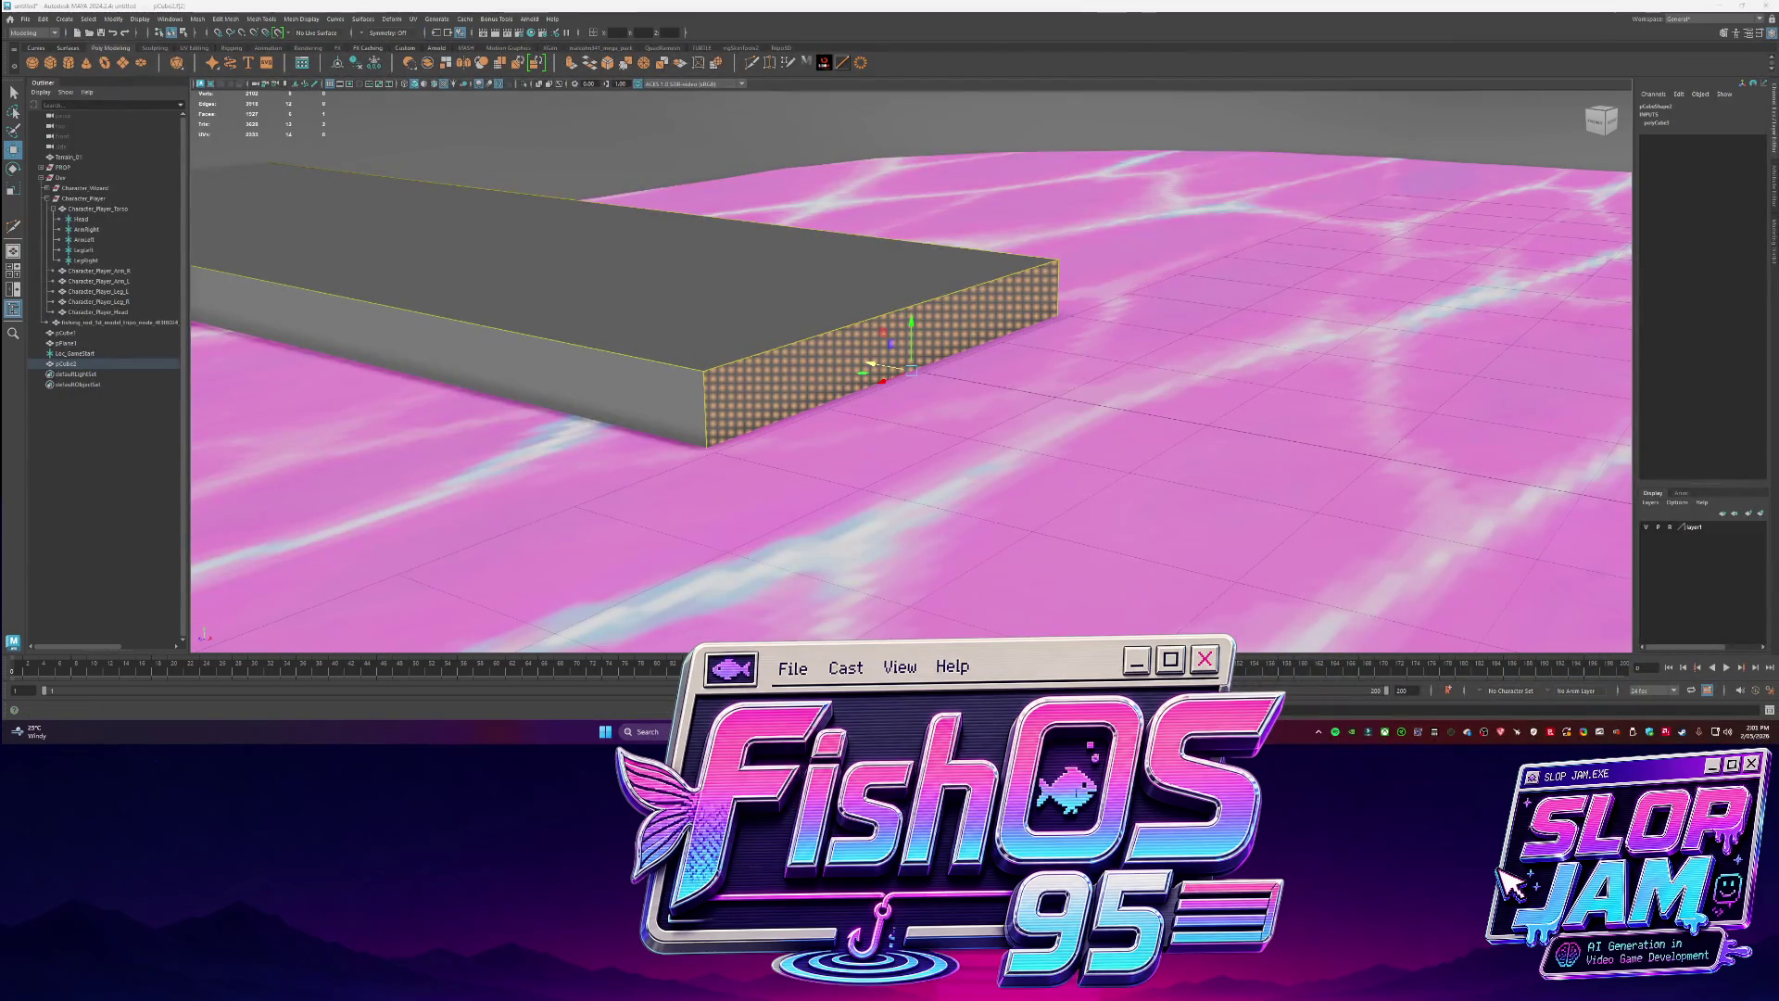
scroll(872, 387, down, 3)
mouse_move(873, 388)
alt+mouse_down()
mouse_move(1290, 496)
mouse_move(1050, 408)
alt+mouse_up()
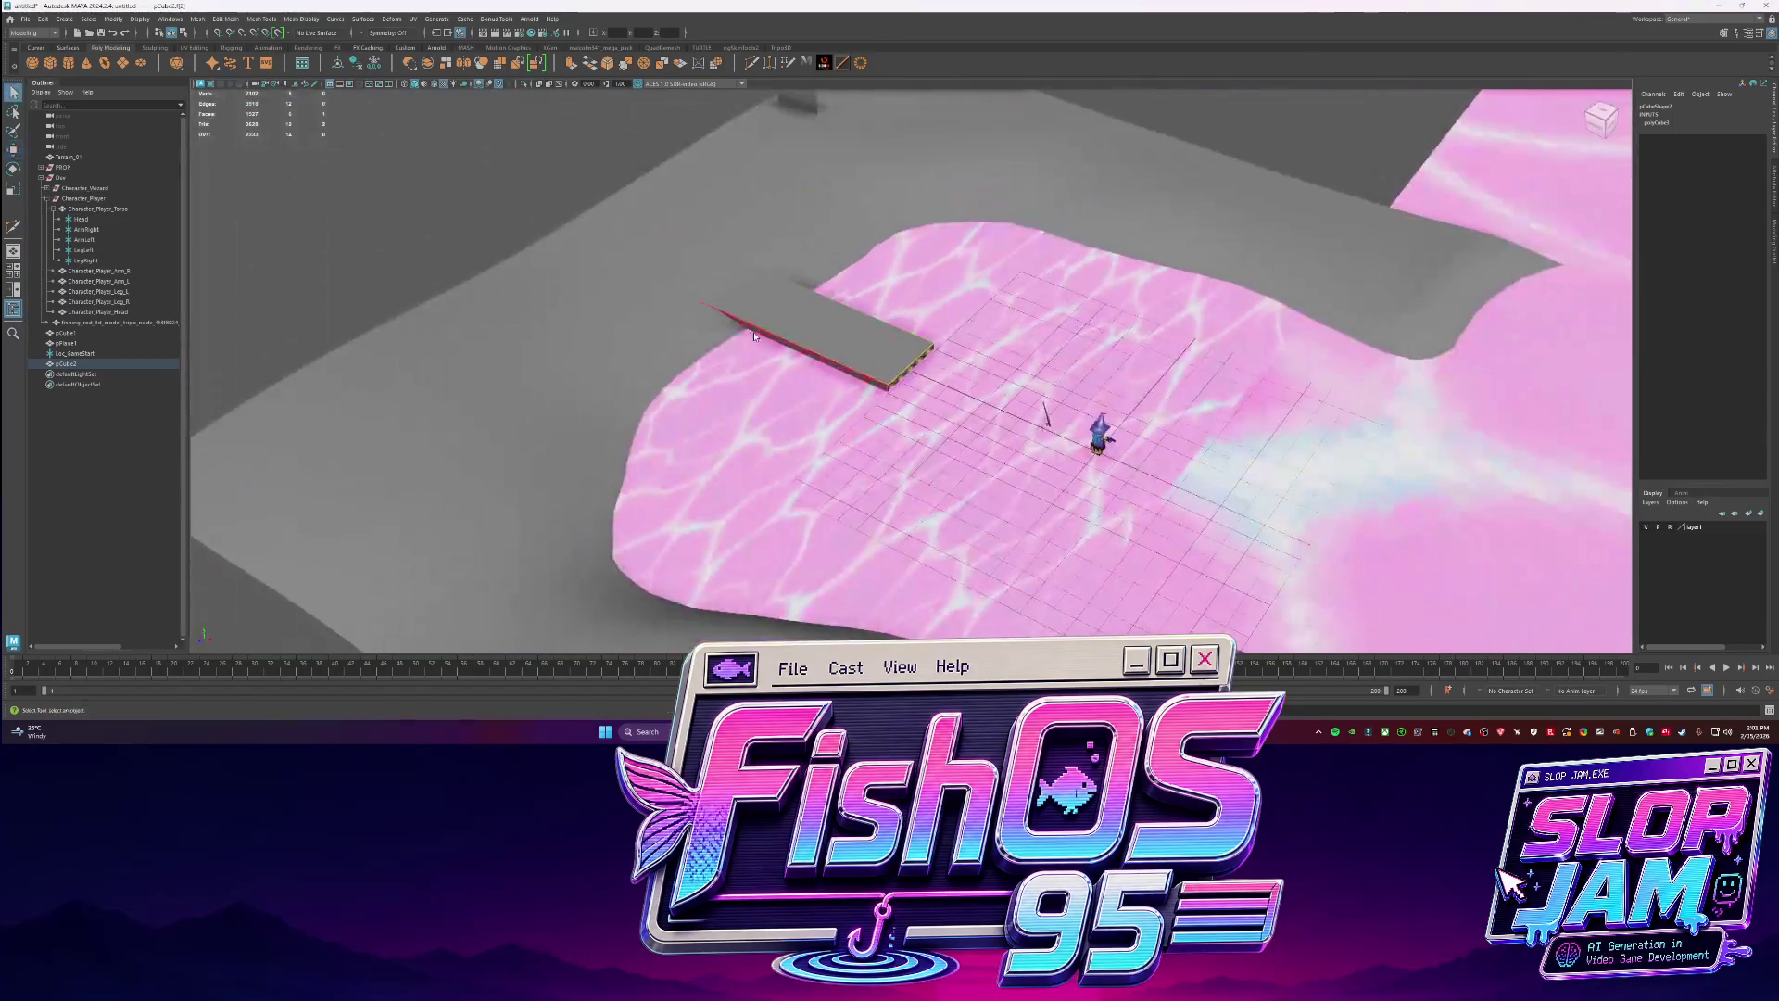
key(ctrl+d)
key(r)
drag(815, 324, 991, 260)
key(w)
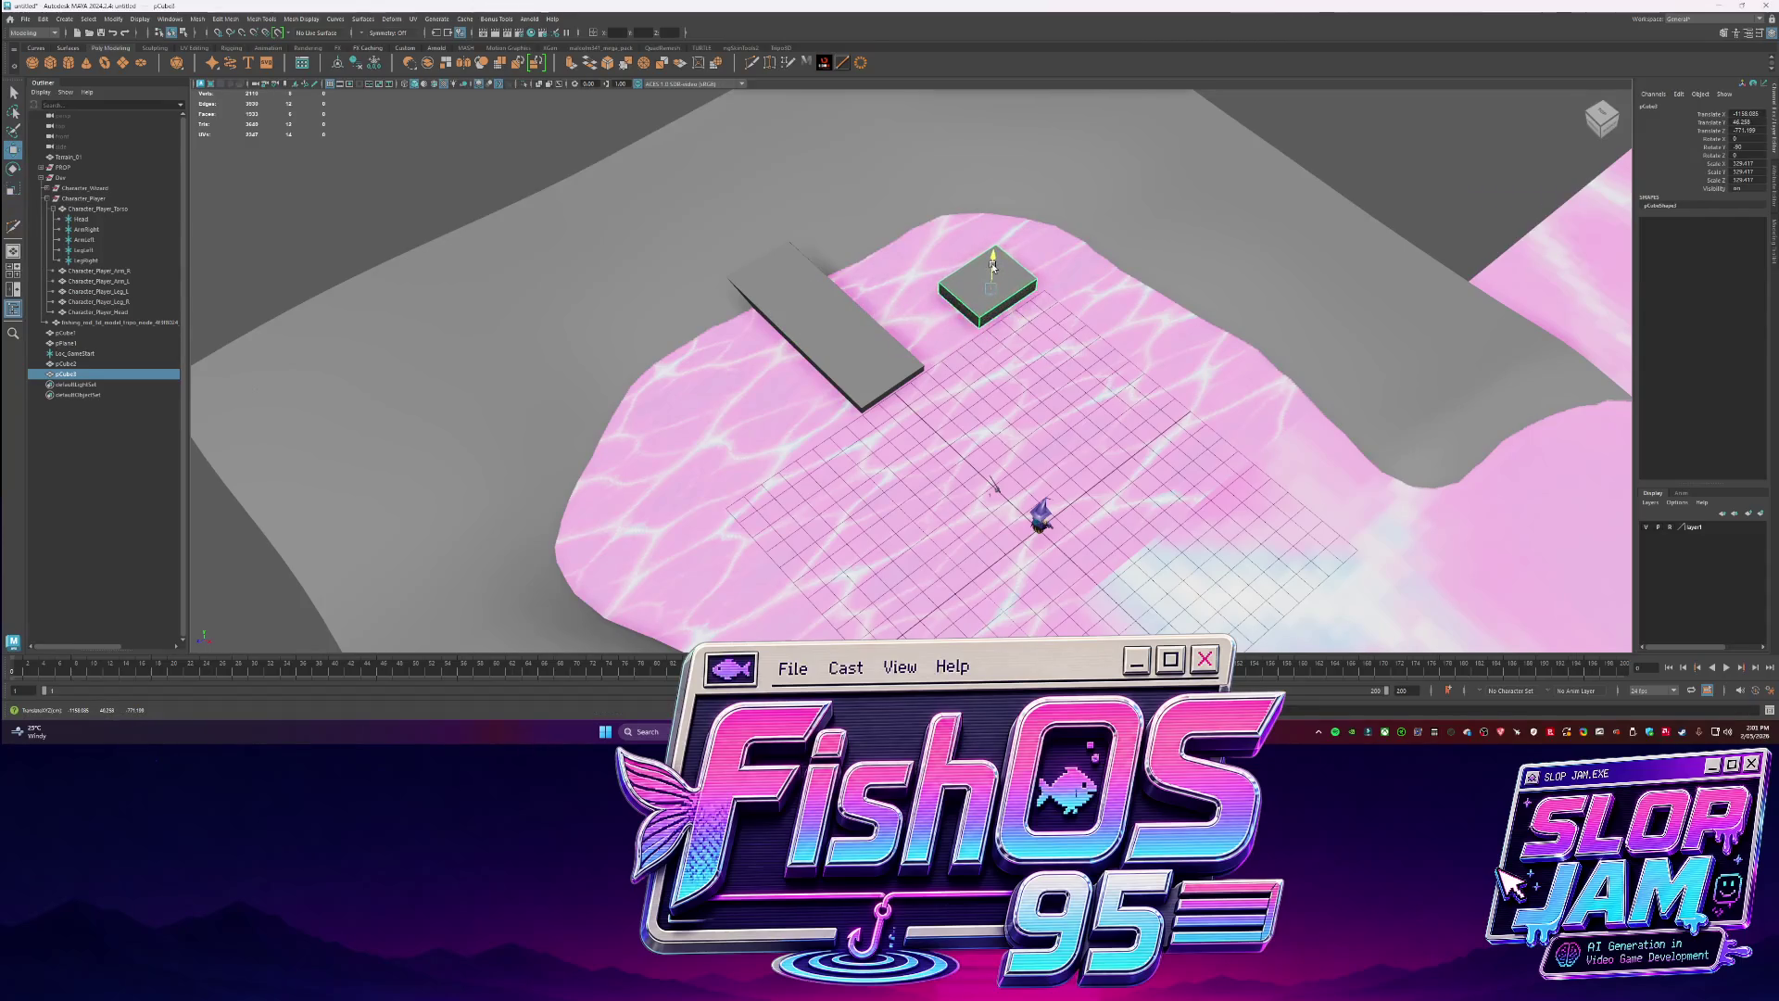
Lift the new slab up off the water and check it in isolation.
key(r)
scroll(1022, 345, down, 5)
key(ctrl+1)
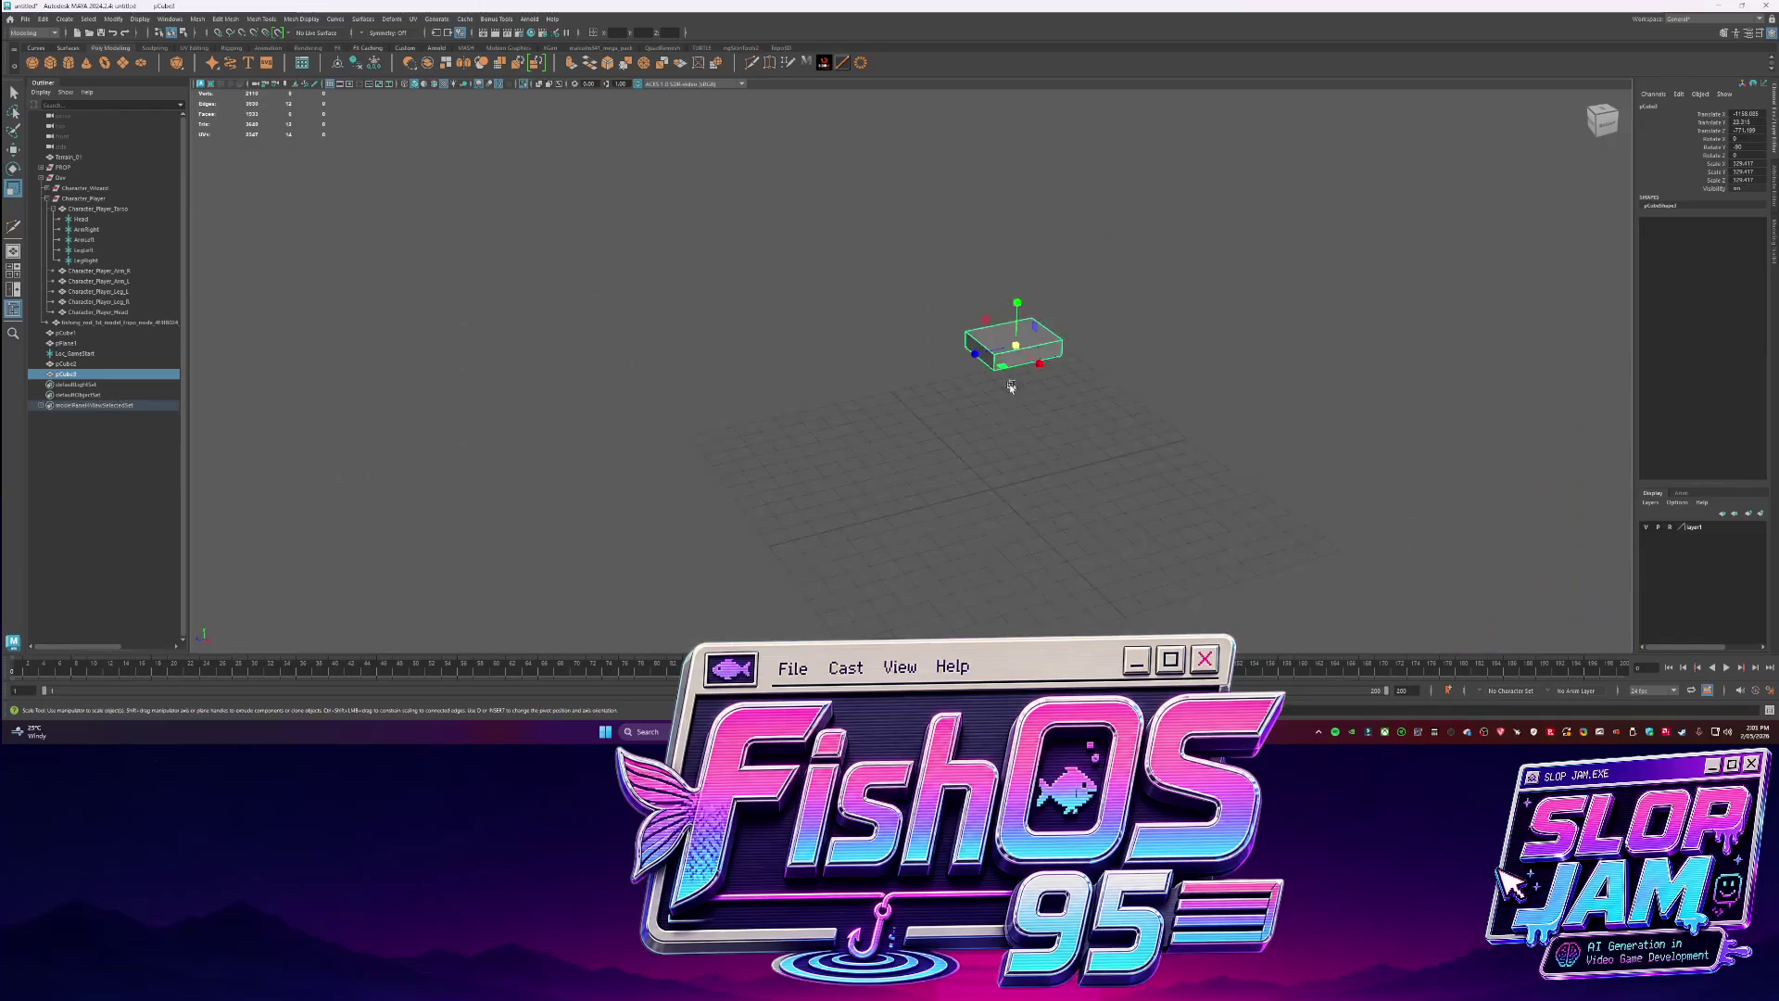
key(q)
key(ctrl+1)
key(w)
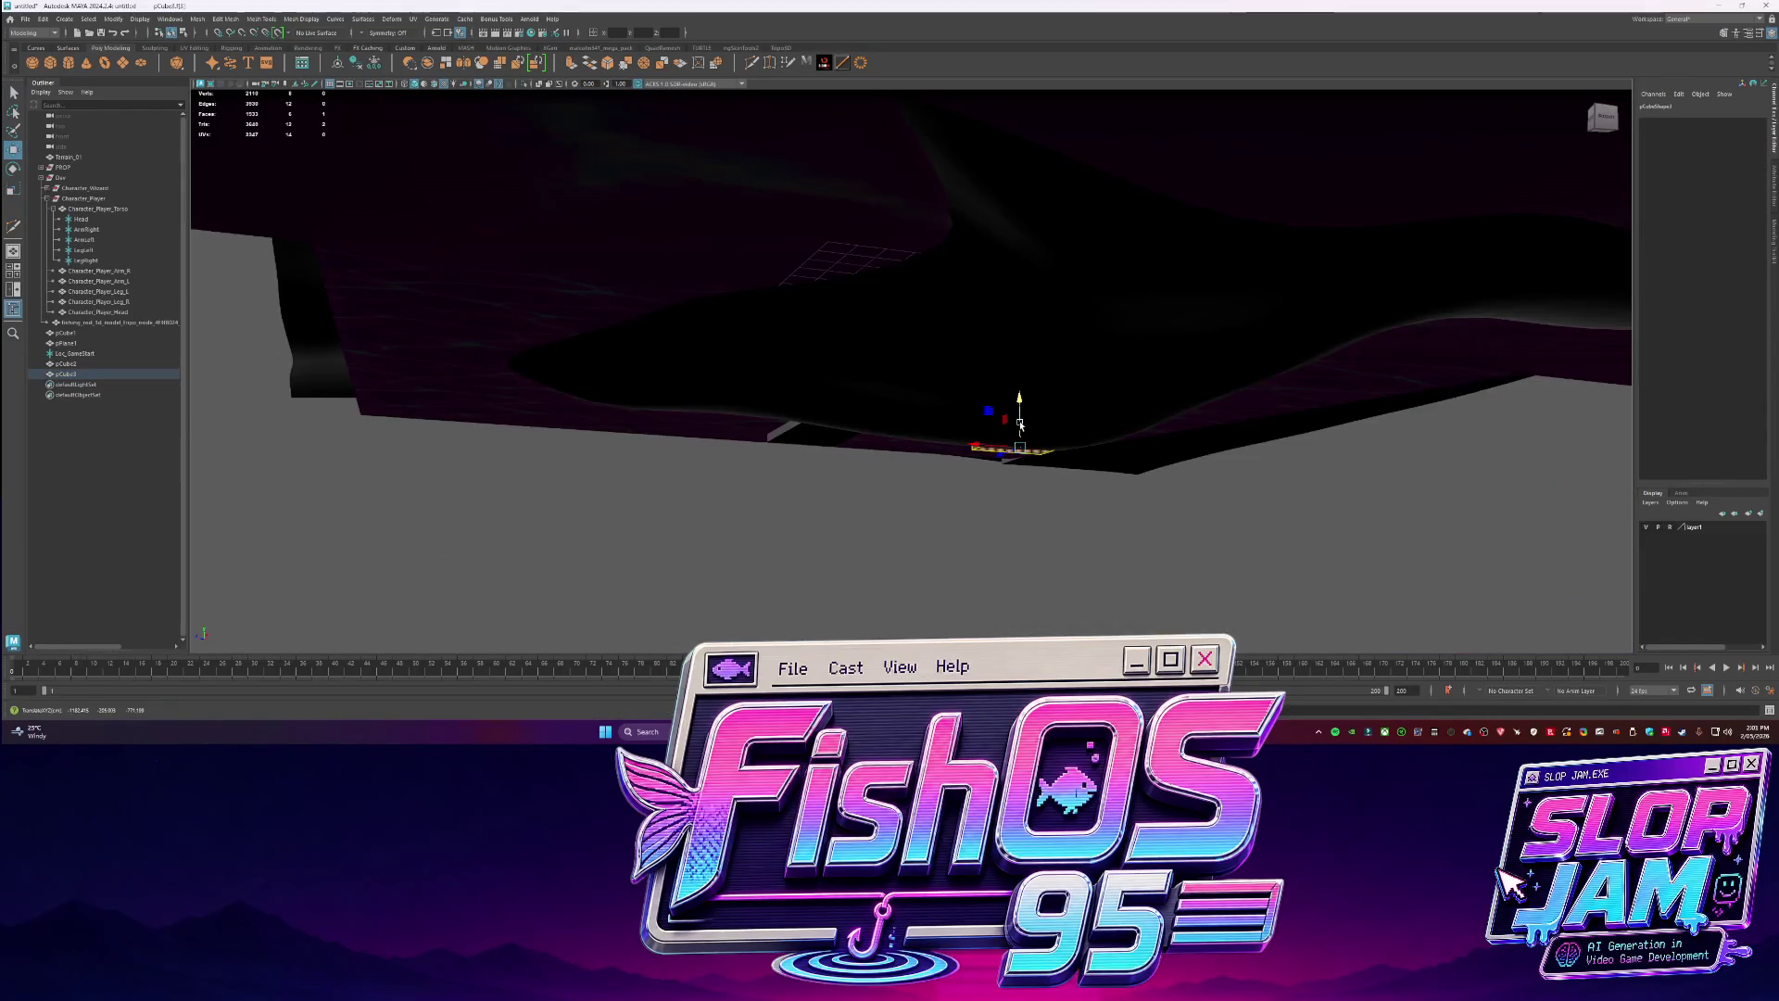
mouse_move(1023, 390)
alt+mouse_down()
mouse_move(1047, 426)
mouse_move(982, 413)
mouse_move(952, 346)
mouse_move(910, 465)
mouse_move(1025, 410)
mouse_move(1201, 263)
alt+mouse_up()
click(954, 357)
key(q)
Rotate the slab a quarter turn and shrink its left end face to taper it.
click(910, 465)
scroll(1201, 263, up, 10)
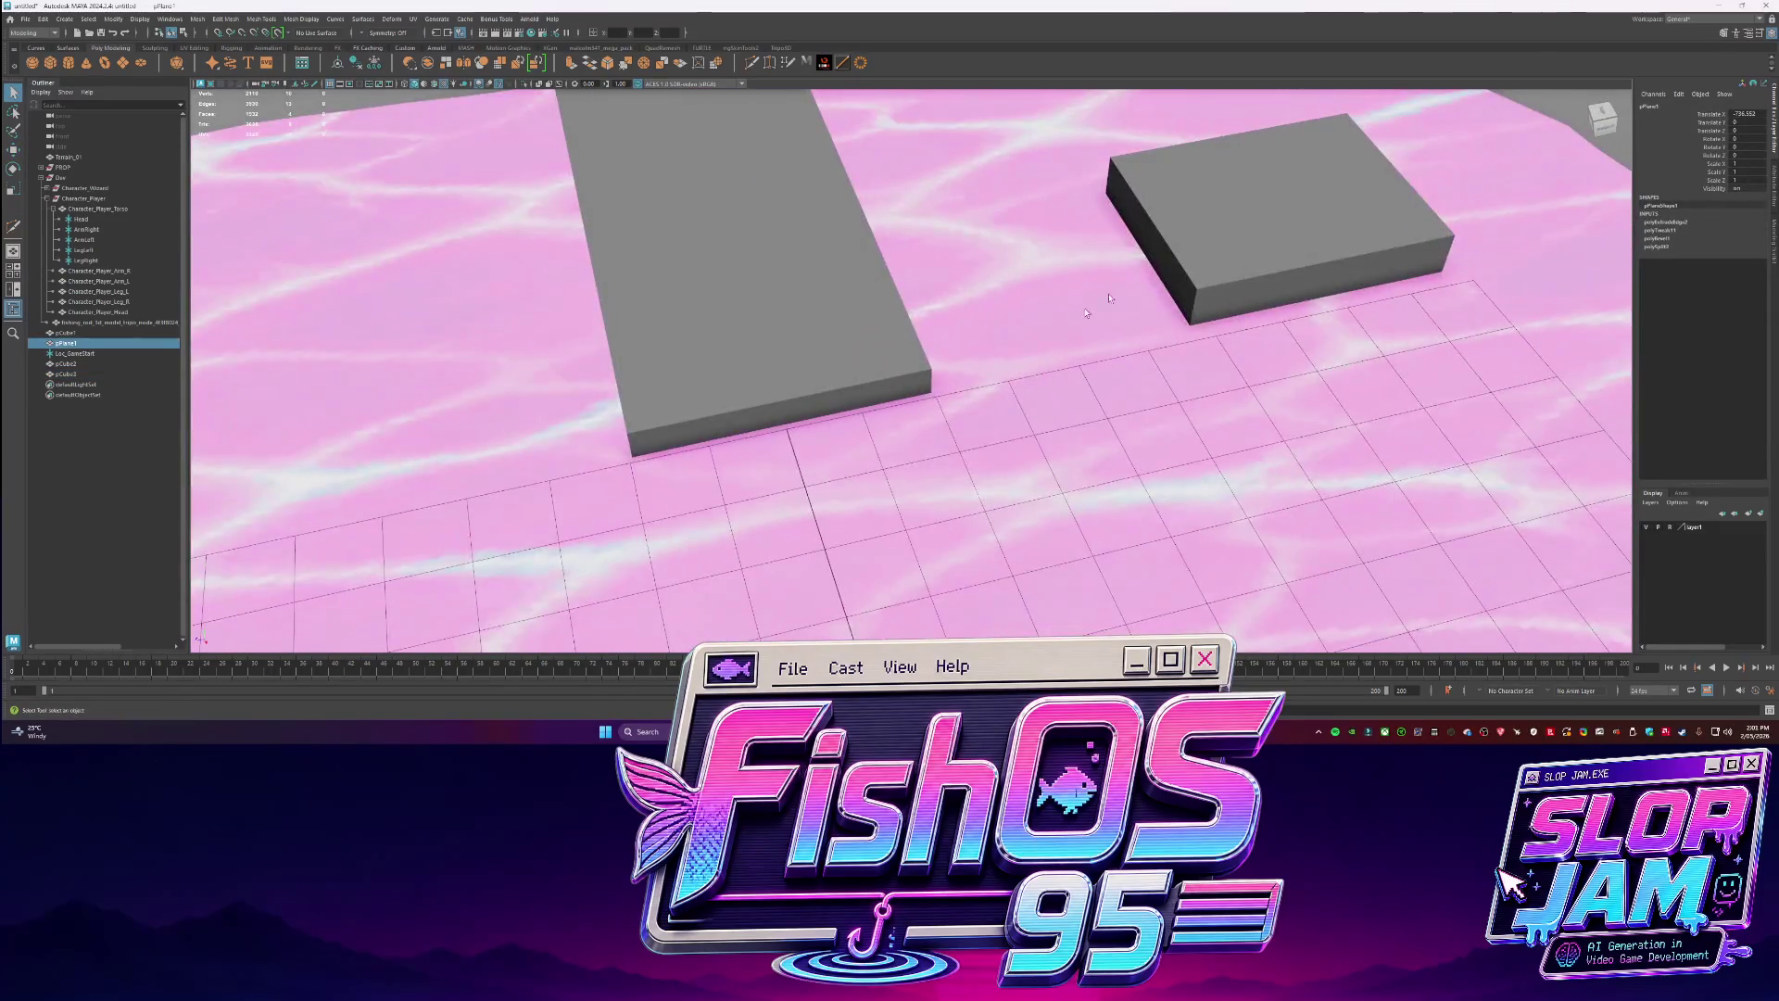
scroll(1087, 313, down, 5)
click(1024, 316)
key(w)
key(F11)
click(984, 352)
key(r)
mouse_move(992, 412)
mouse_down()
mouse_move(1140, 321)
mouse_move(984, 516)
mouse_up()
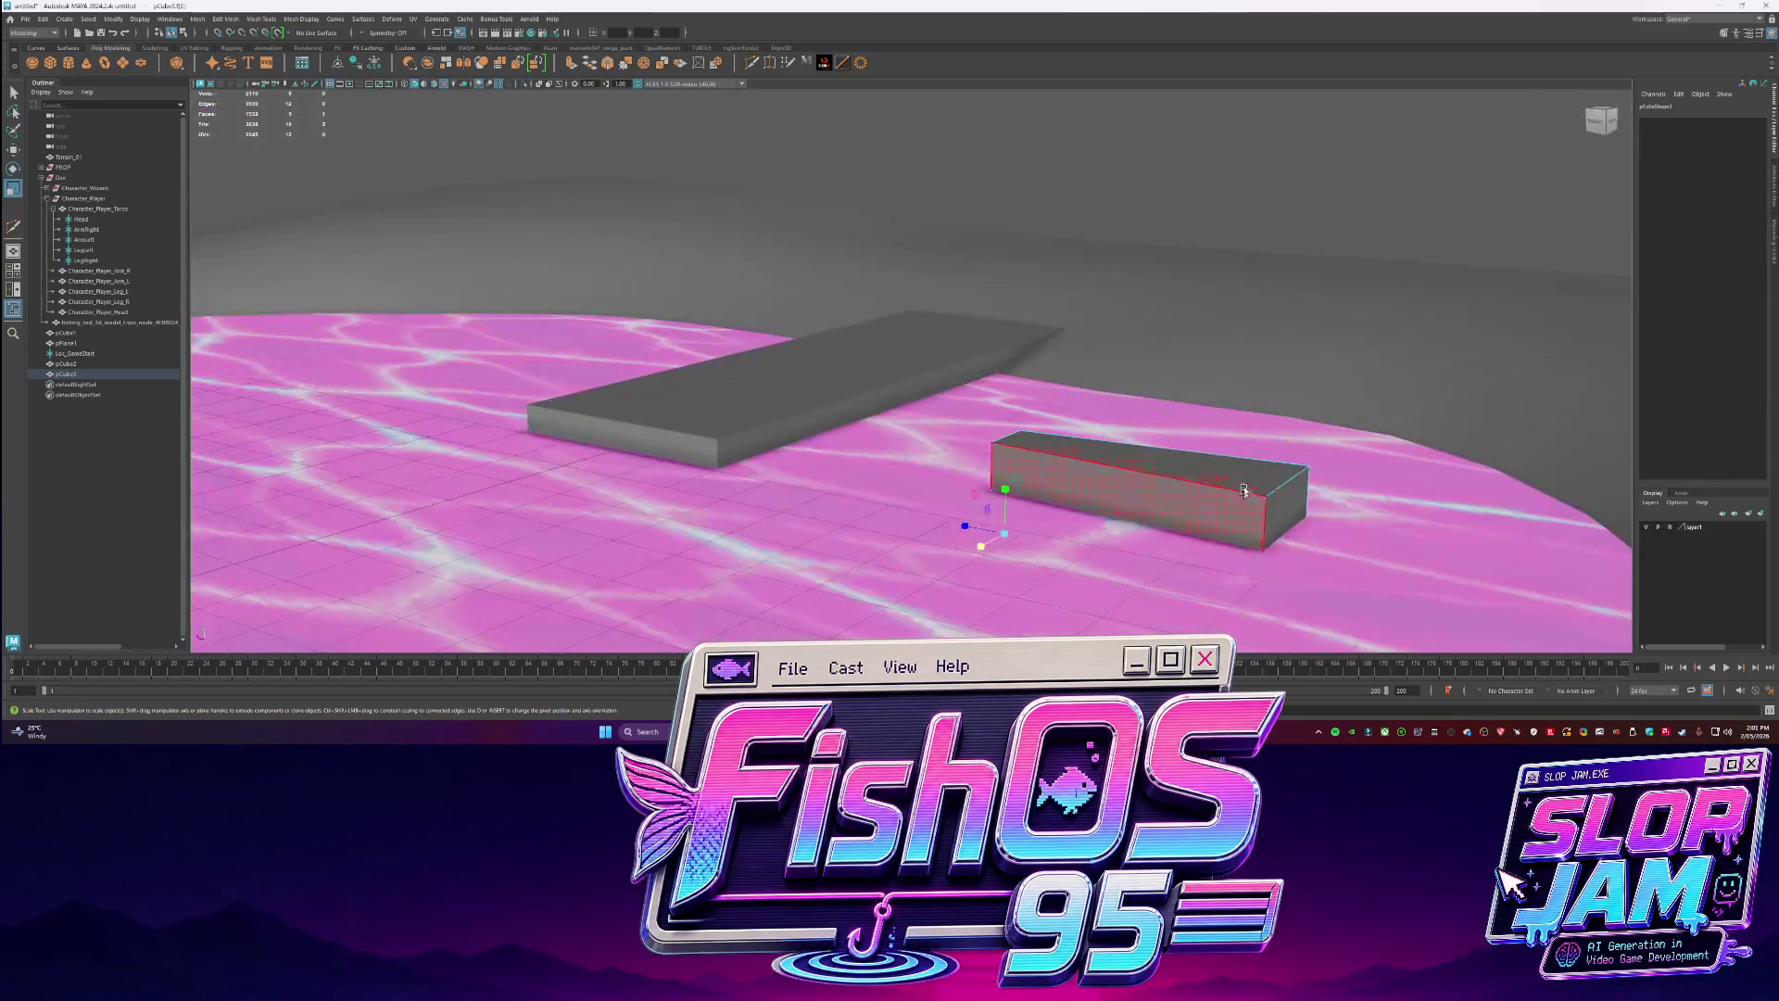
Pull the box's right end face inward to shorten the box.
click(1193, 491)
key(w)
drag(1157, 567, 1147, 563)
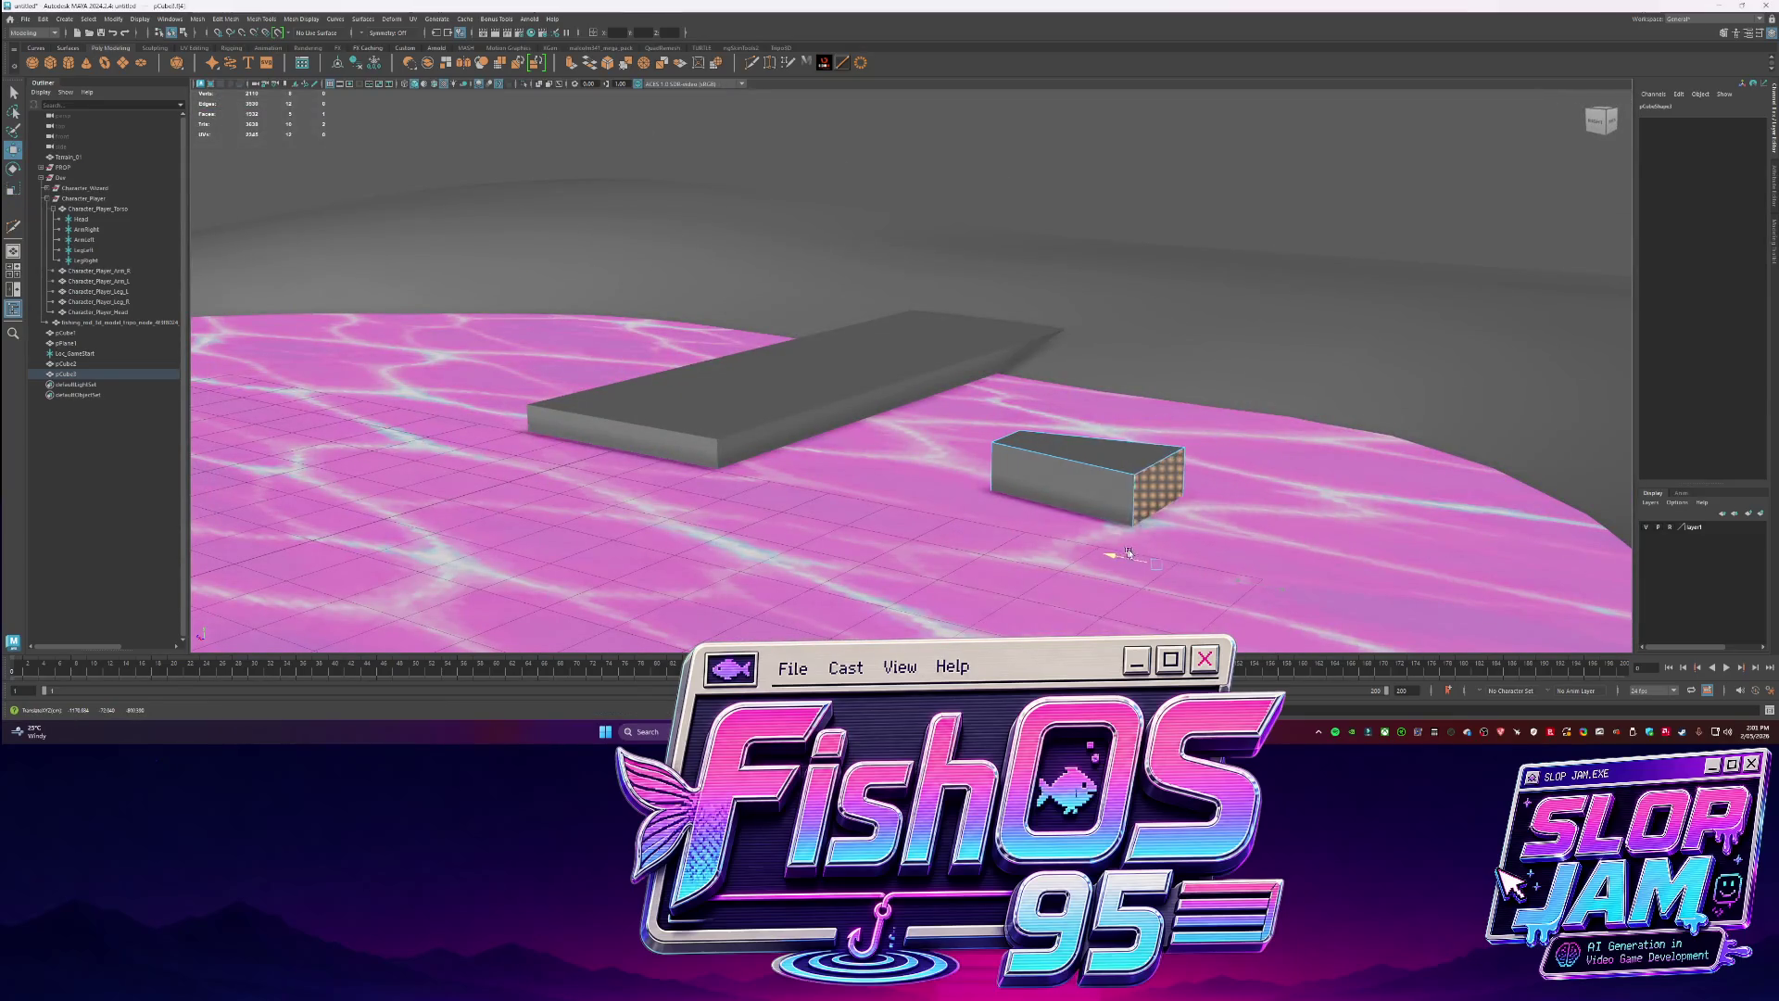
click(1100, 437)
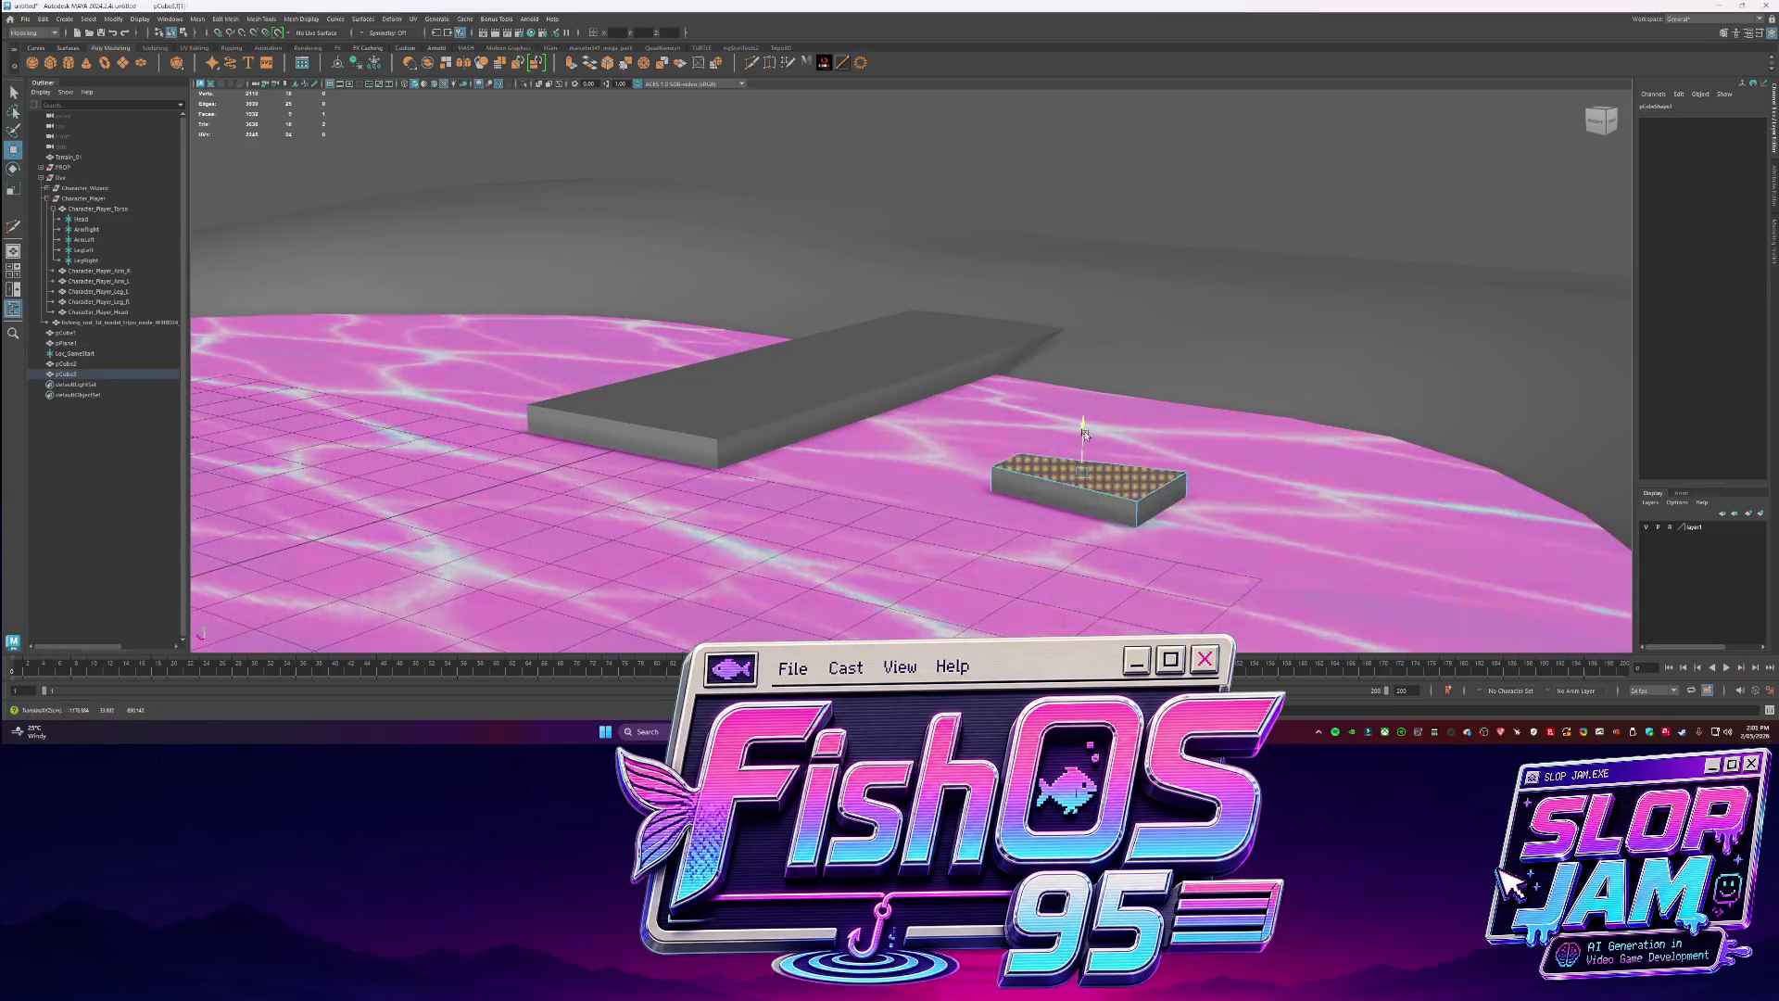
alt+drag(1093, 435, 1001, 519)
Cut an edge loop near the box's right end and extrude the end-section faces.
click(748, 63)
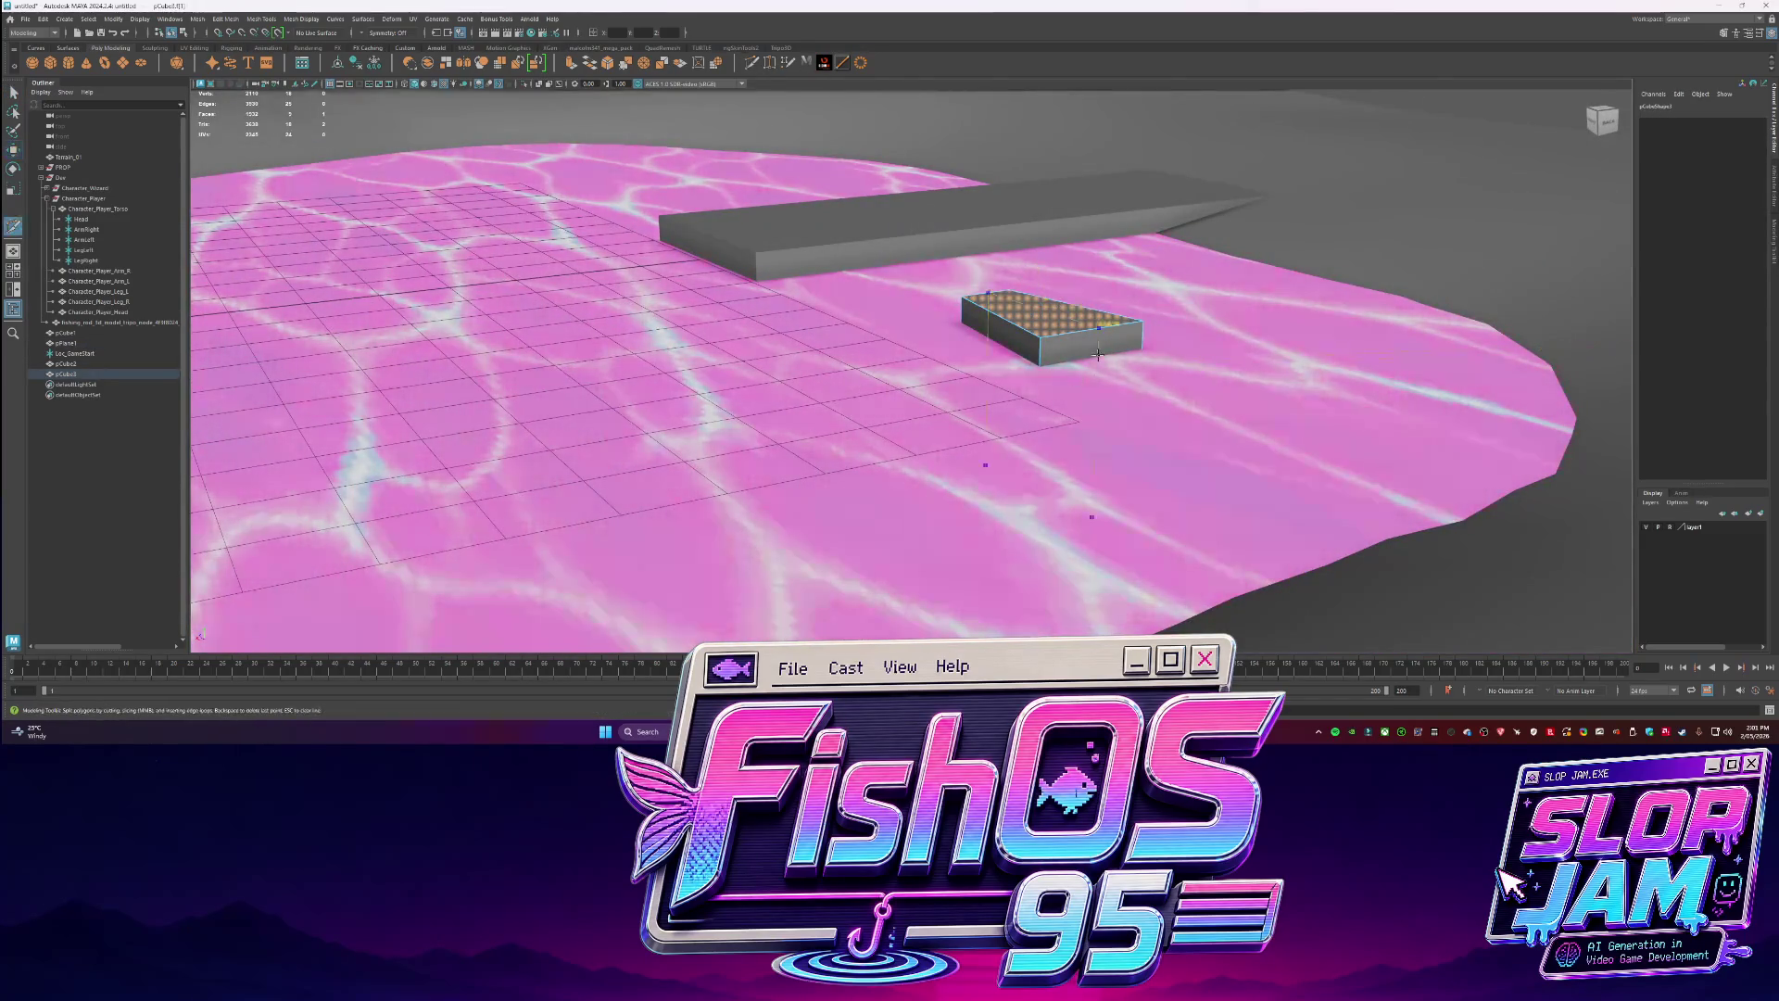
ctrl+click(1092, 325)
click(1116, 338)
key(w)
key(ctrl+e)
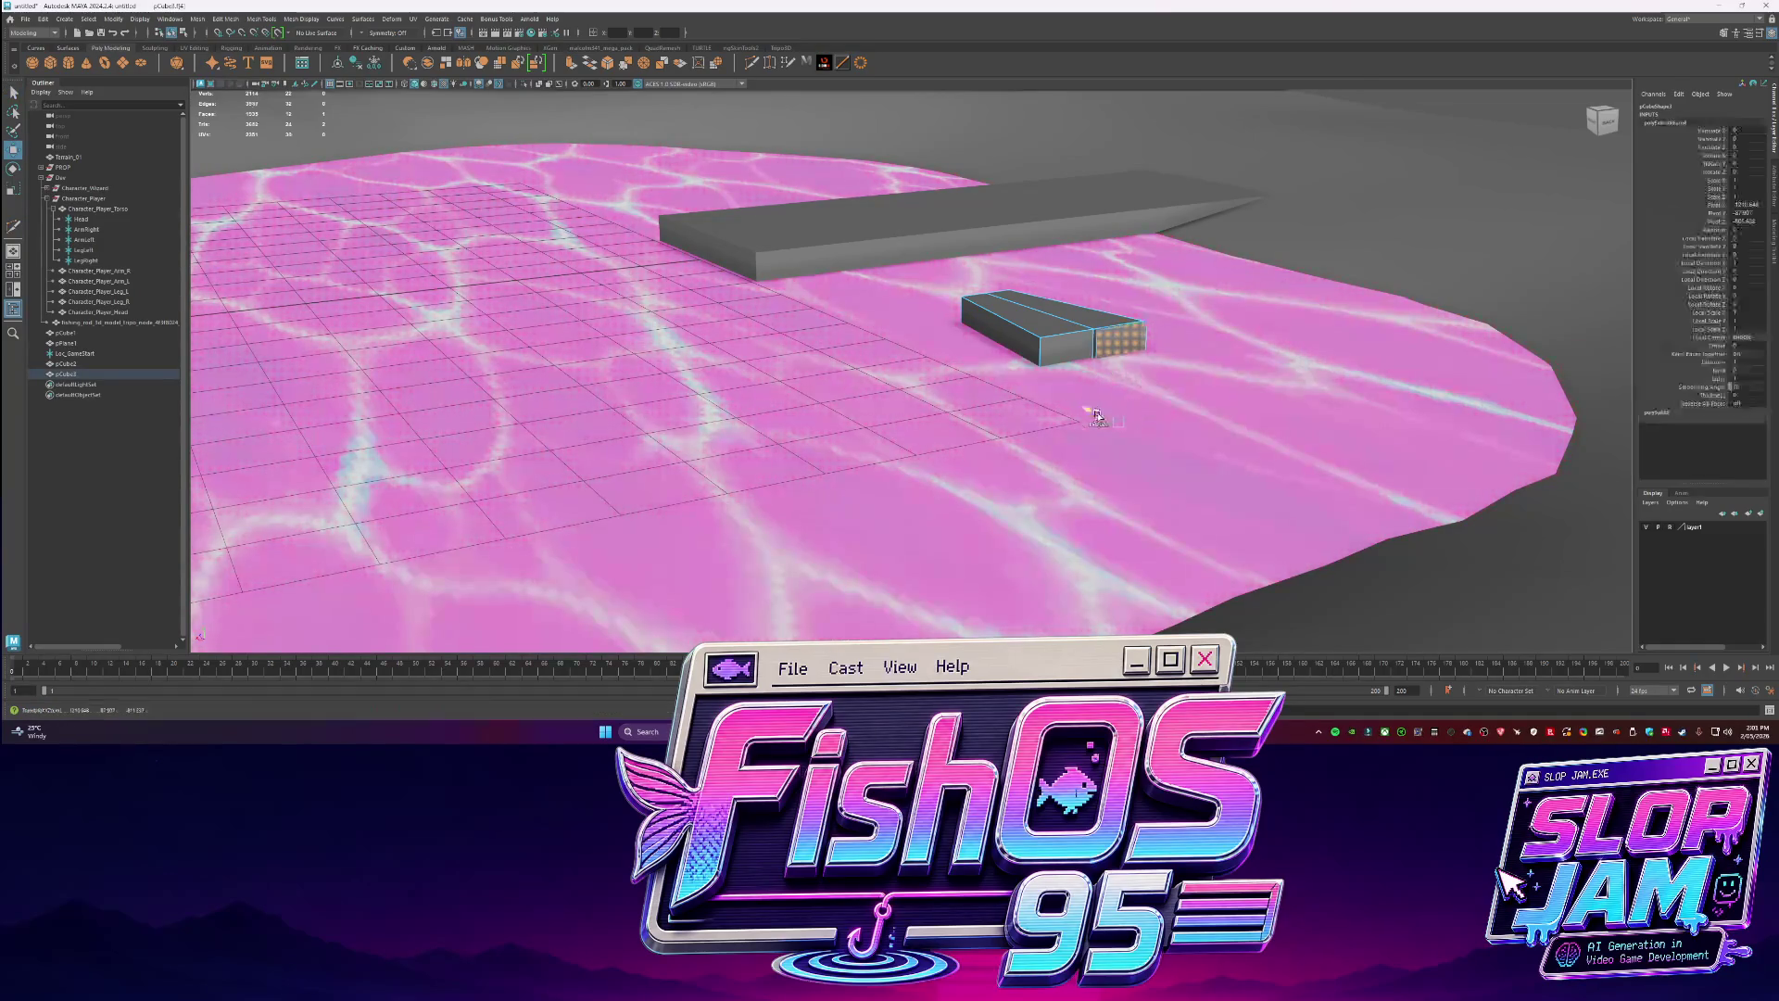
key(q)
mouse_move(1127, 379)
alt+mouse_down()
mouse_move(859, 283)
mouse_move(927, 444)
alt+mouse_up()
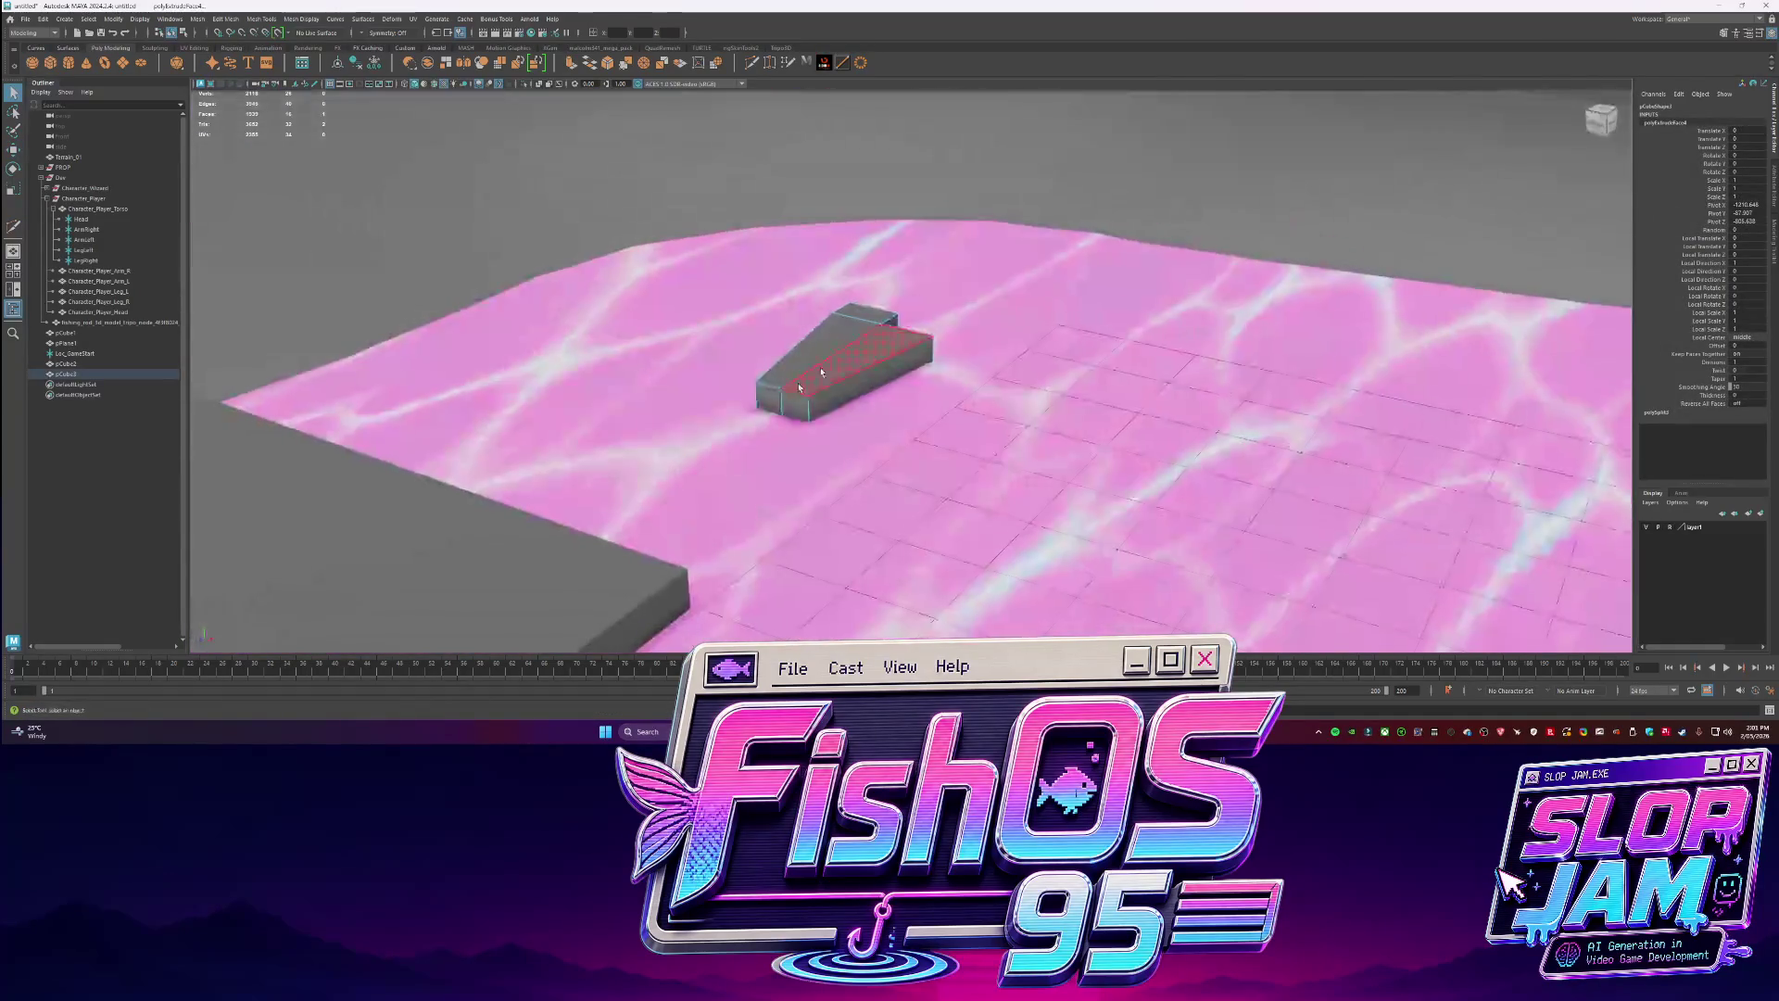
key(w)
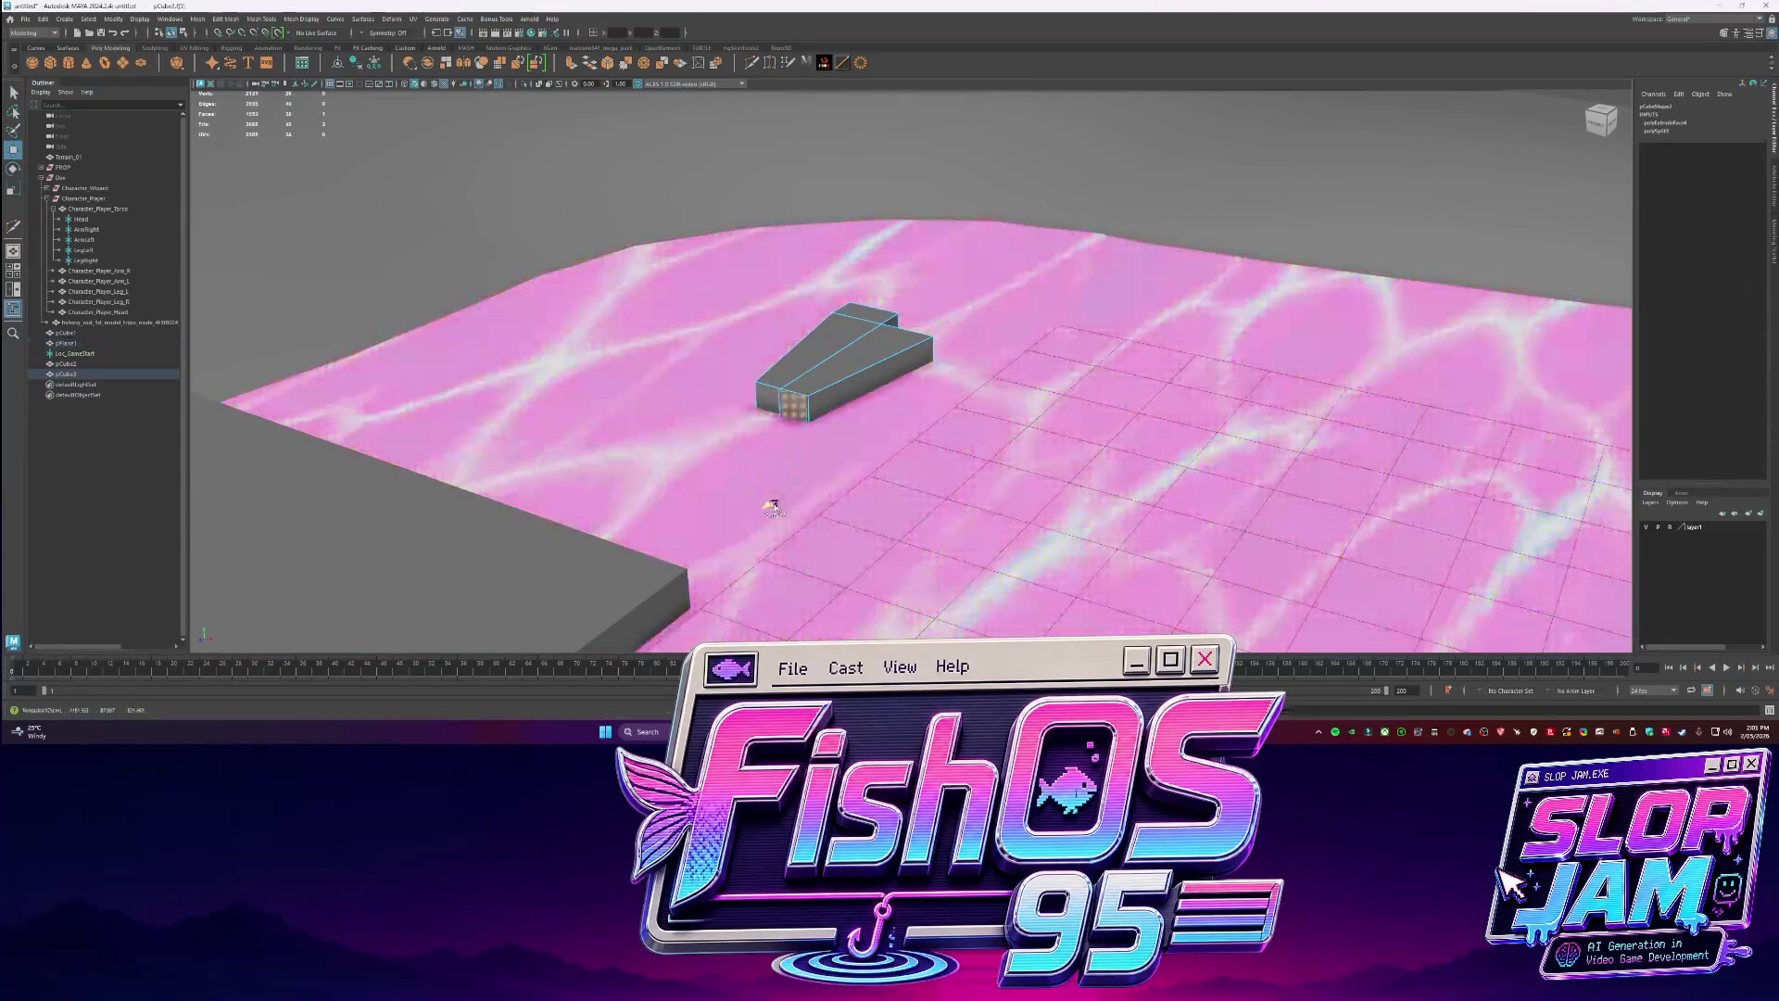
key(F8)
Isolate the box, select its bottom faces, and scale them to make the box shorter.
key(q)
key(ctrl+1)
alt+drag(741, 491, 967, 348)
key(f)
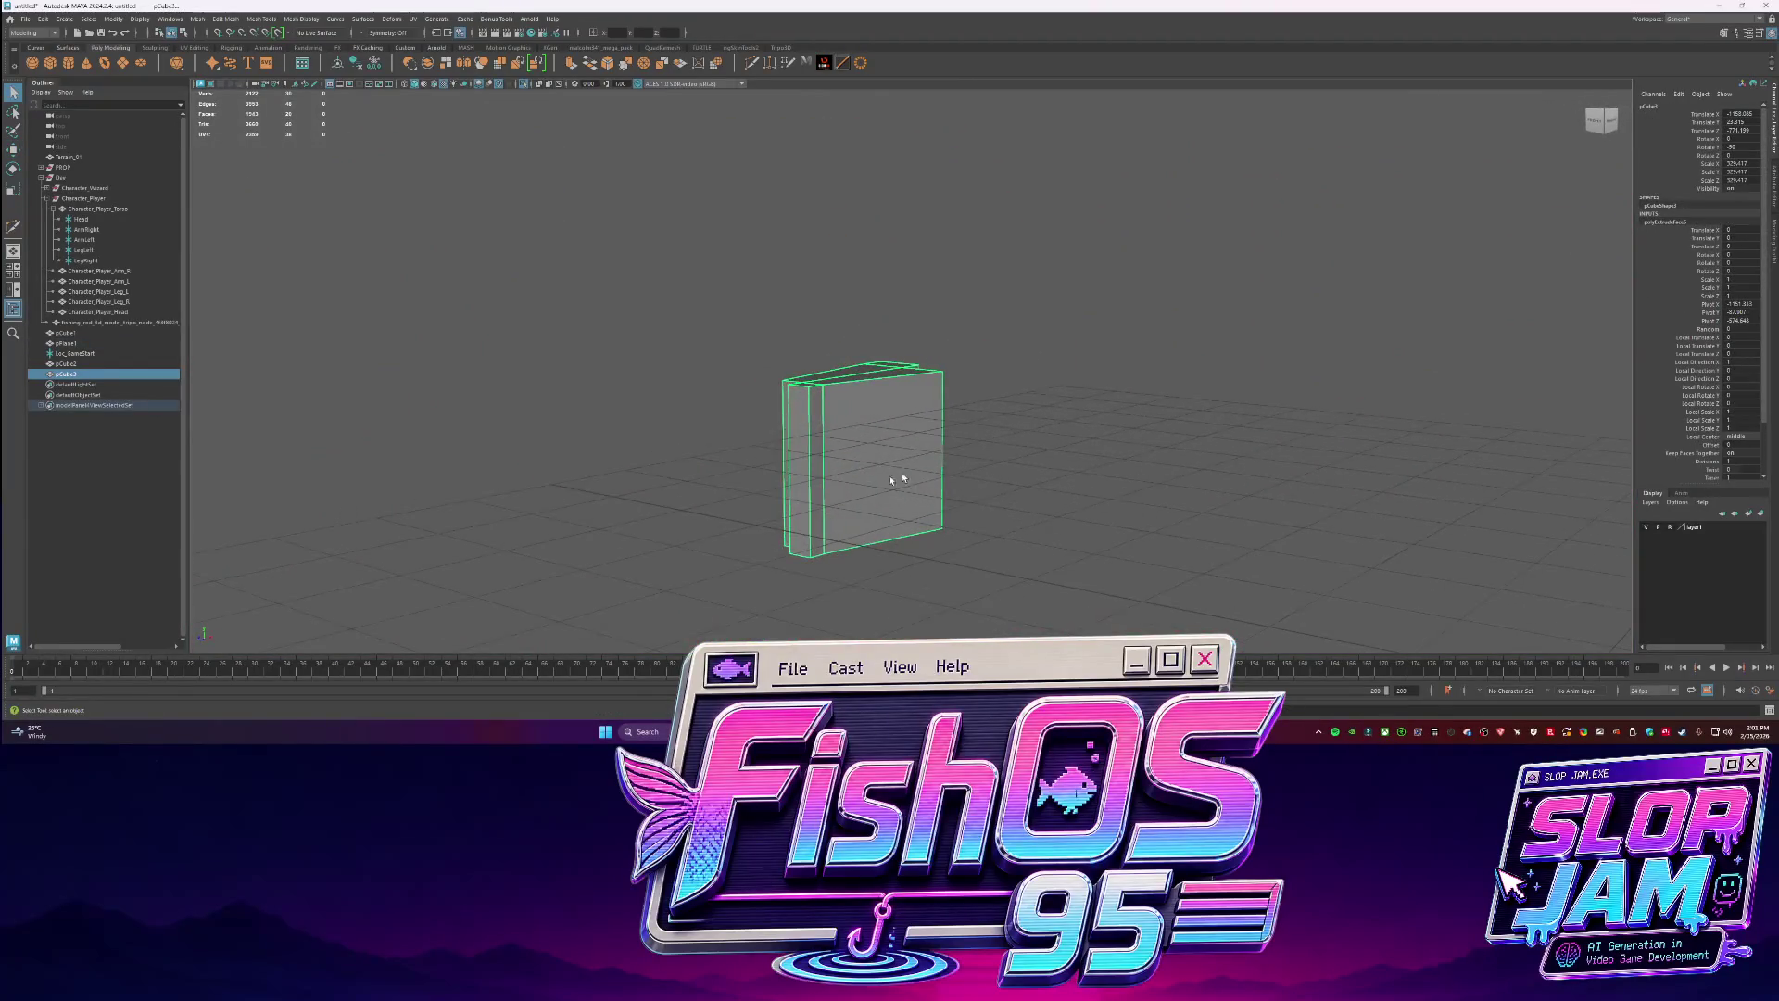
key(F11)
key(w)
alt+drag(904, 467, 861, 549)
click(862, 556)
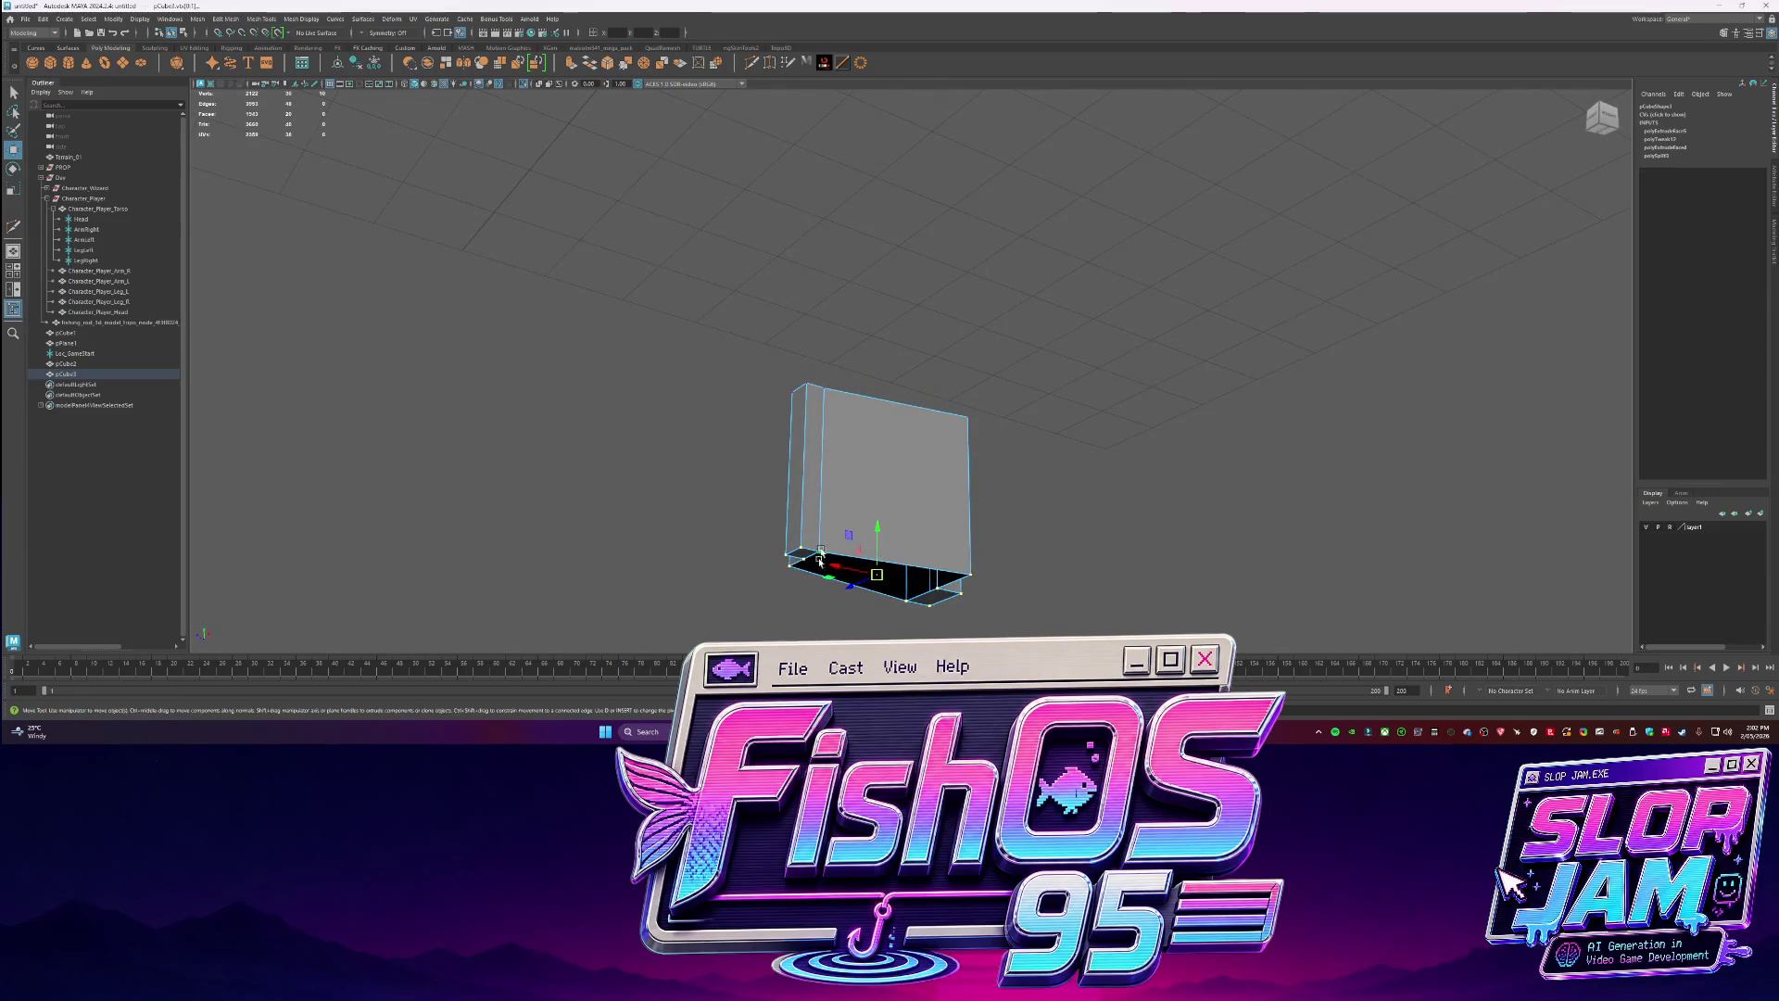
click(924, 613)
click(924, 606)
key(r)
drag(878, 428, 891, 425)
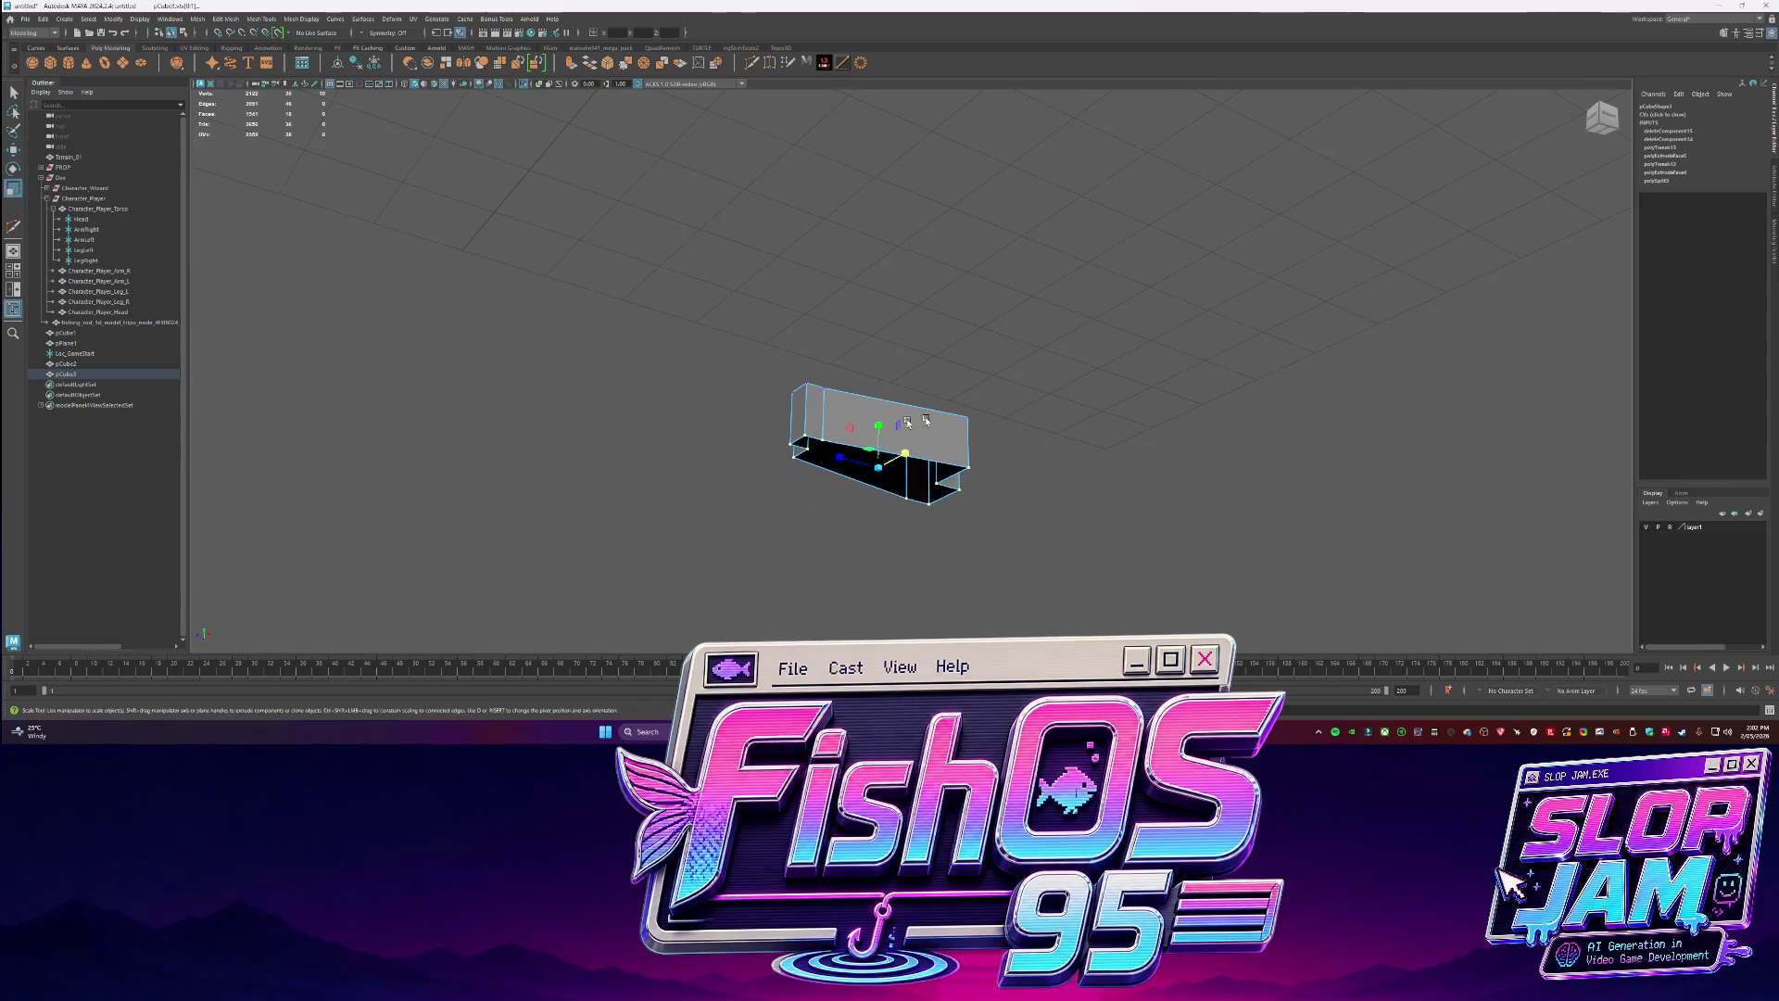
Exit isolate mode and view the flattened ramp from a low side angle.
key(ctrl+1)
alt+drag(985, 469, 1018, 492)
key(w)
mouse_move(930, 384)
alt+mouse_down()
mouse_move(894, 407)
mouse_move(862, 364)
mouse_move(883, 408)
alt+mouse_up()
scroll(941, 404, down, 10)
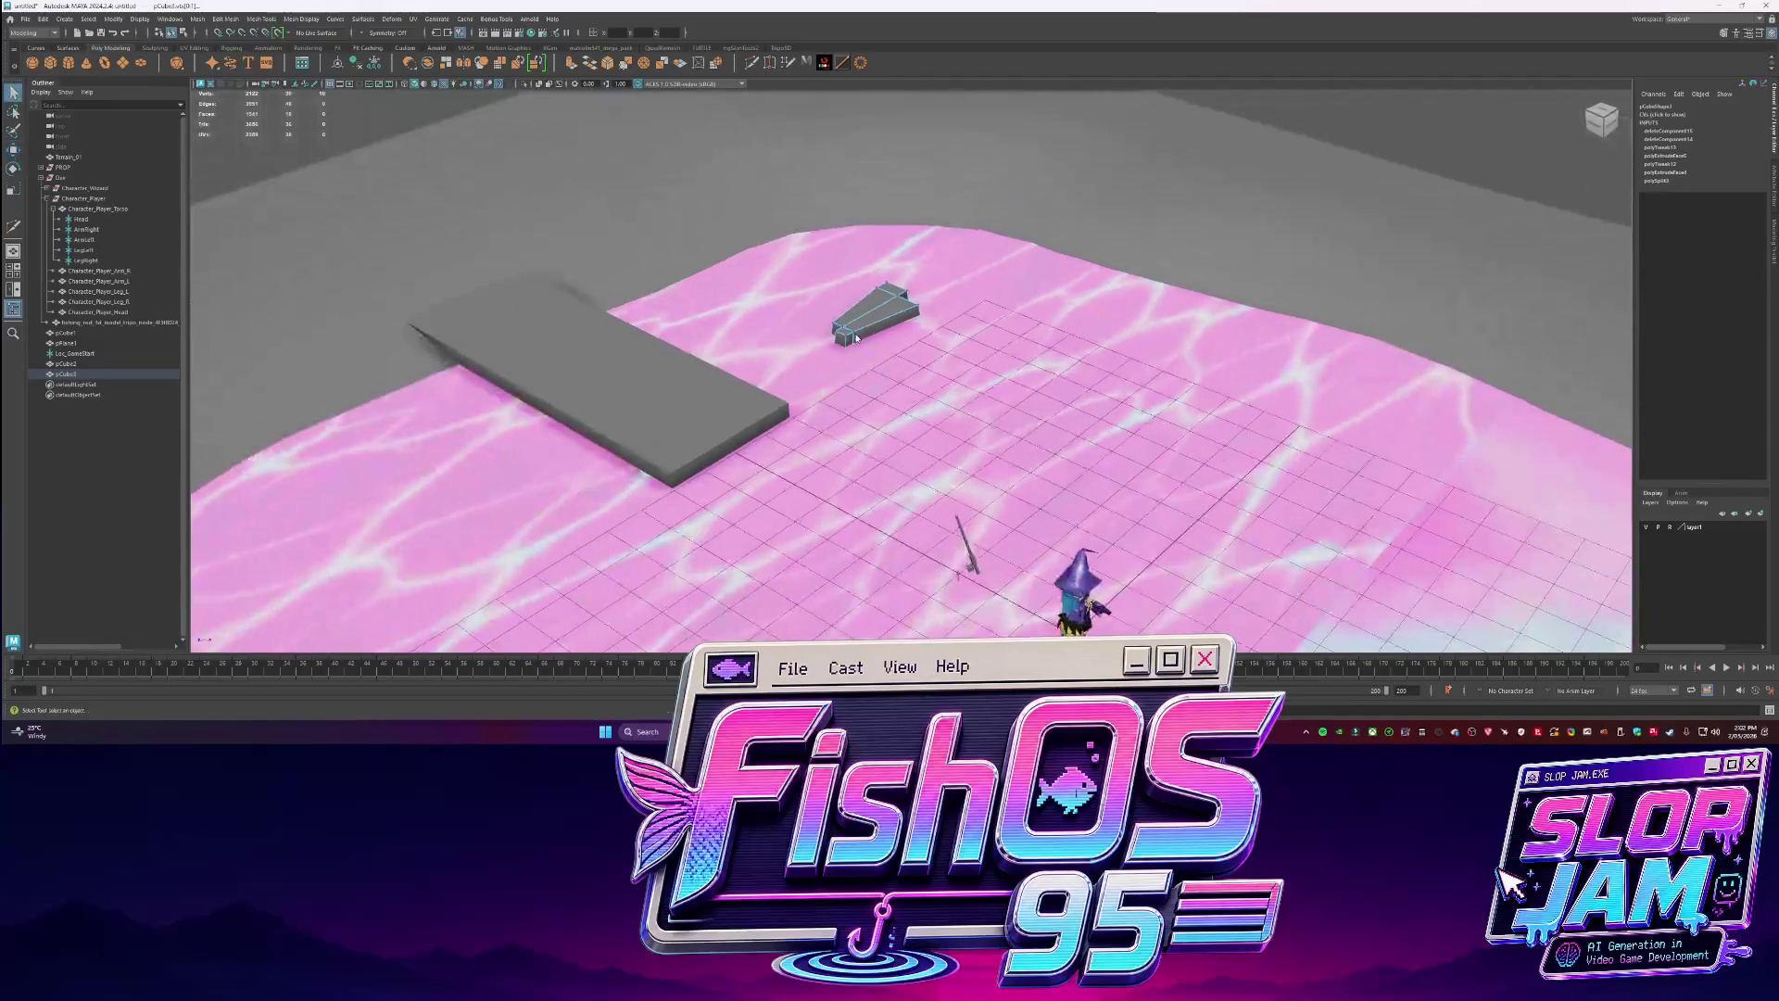
View the whole level and duplicate the grey plank pPlane1.
key(q)
click(1097, 313)
click(1096, 314)
scroll(1122, 361, up, 4)
alt+drag(1133, 384, 1033, 357)
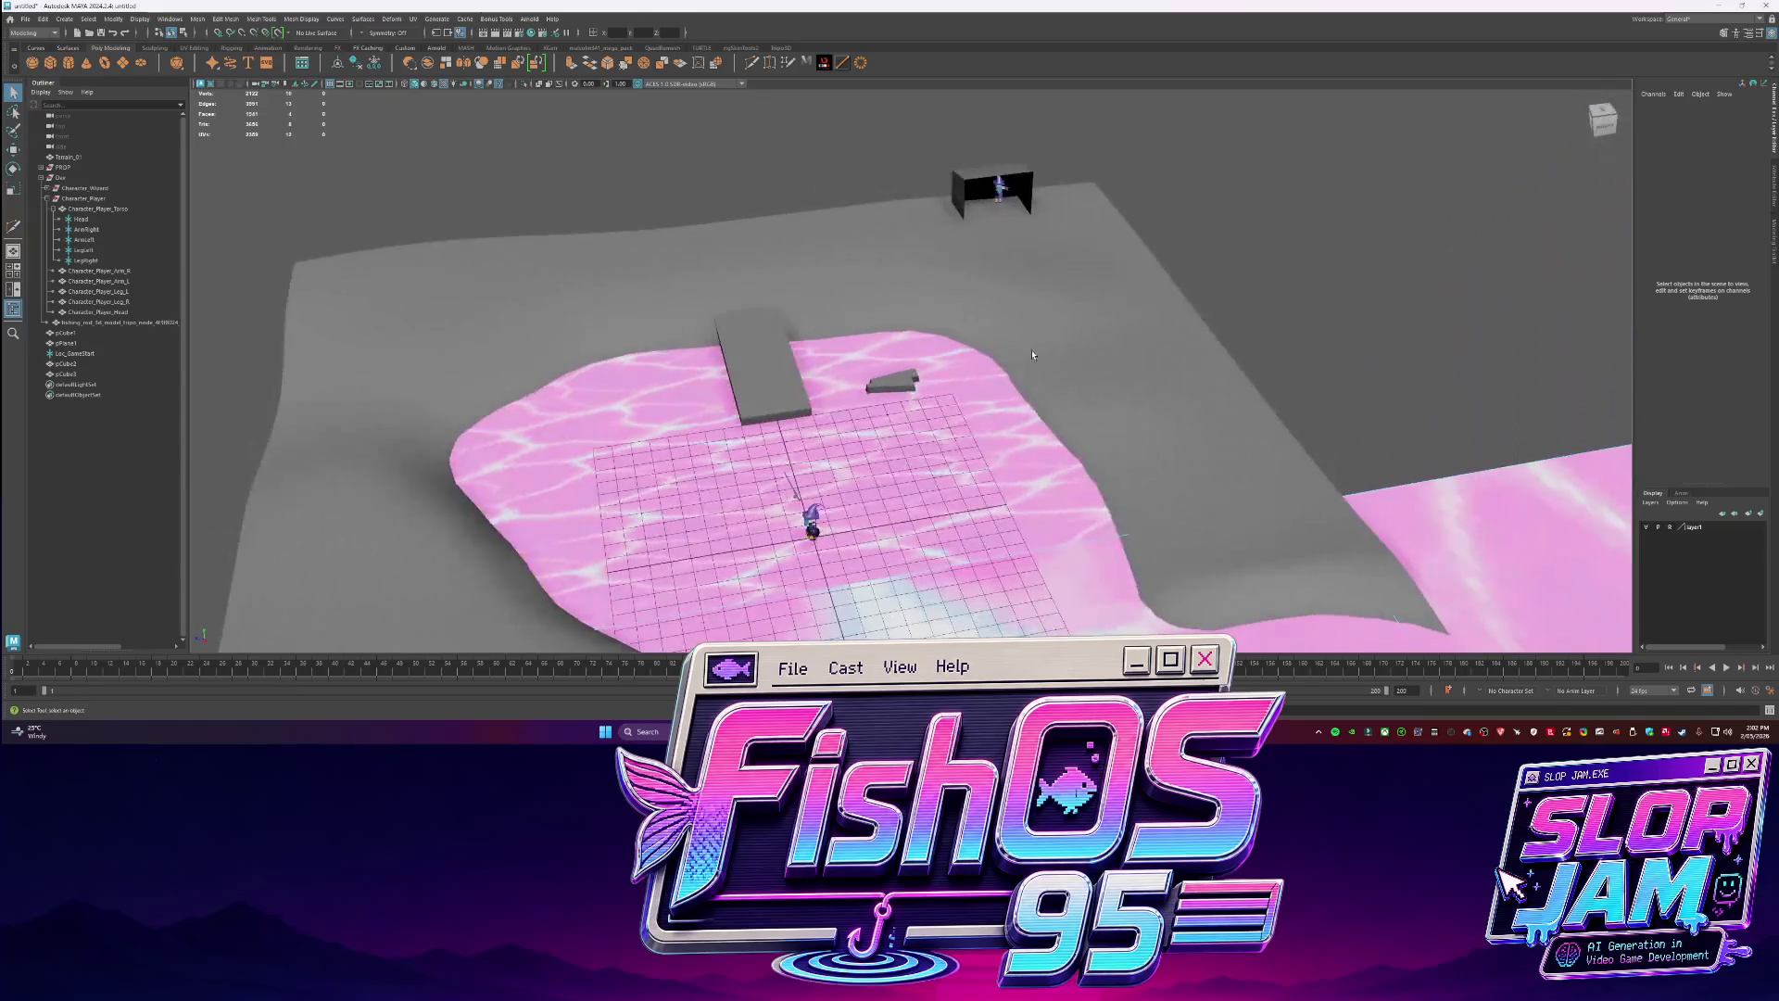
click(730, 340)
key(ctrl+d)
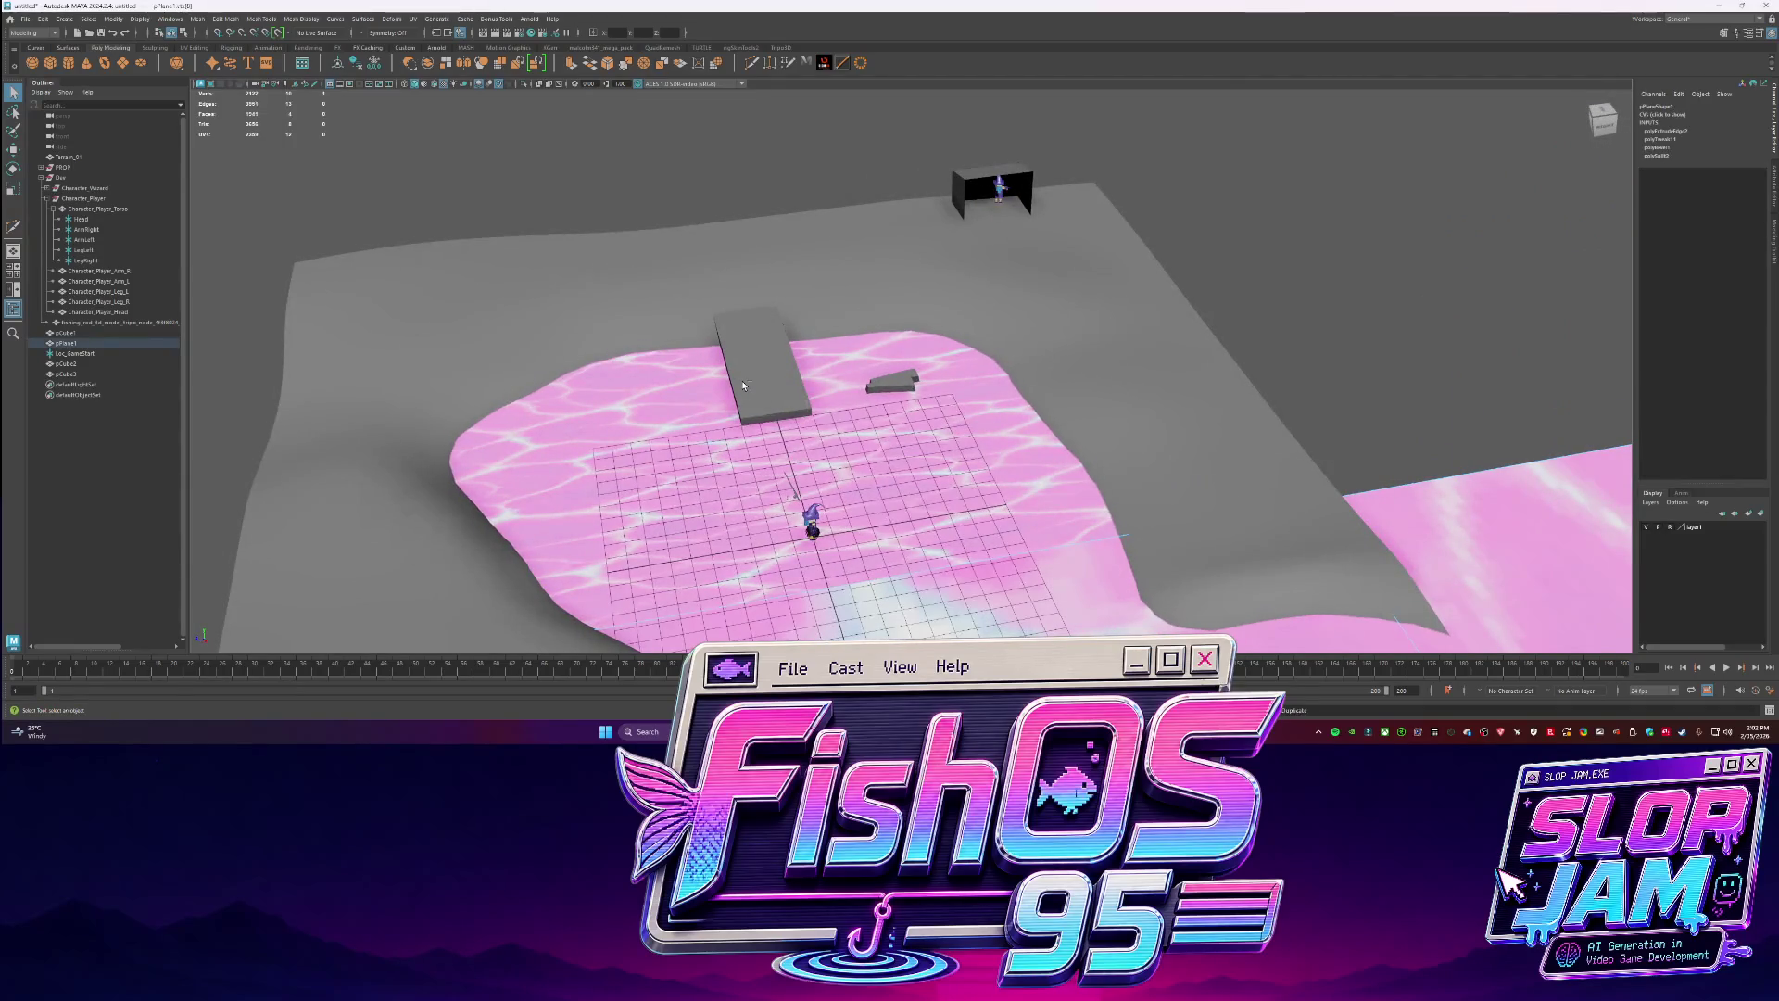
Create a new cube, scale it up and stretch its end face into a long beam.
click(51, 63)
mouse_move(812, 536)
mouse_down()
mouse_move(857, 533)
mouse_move(762, 291)
mouse_move(996, 293)
mouse_up()
key(w)
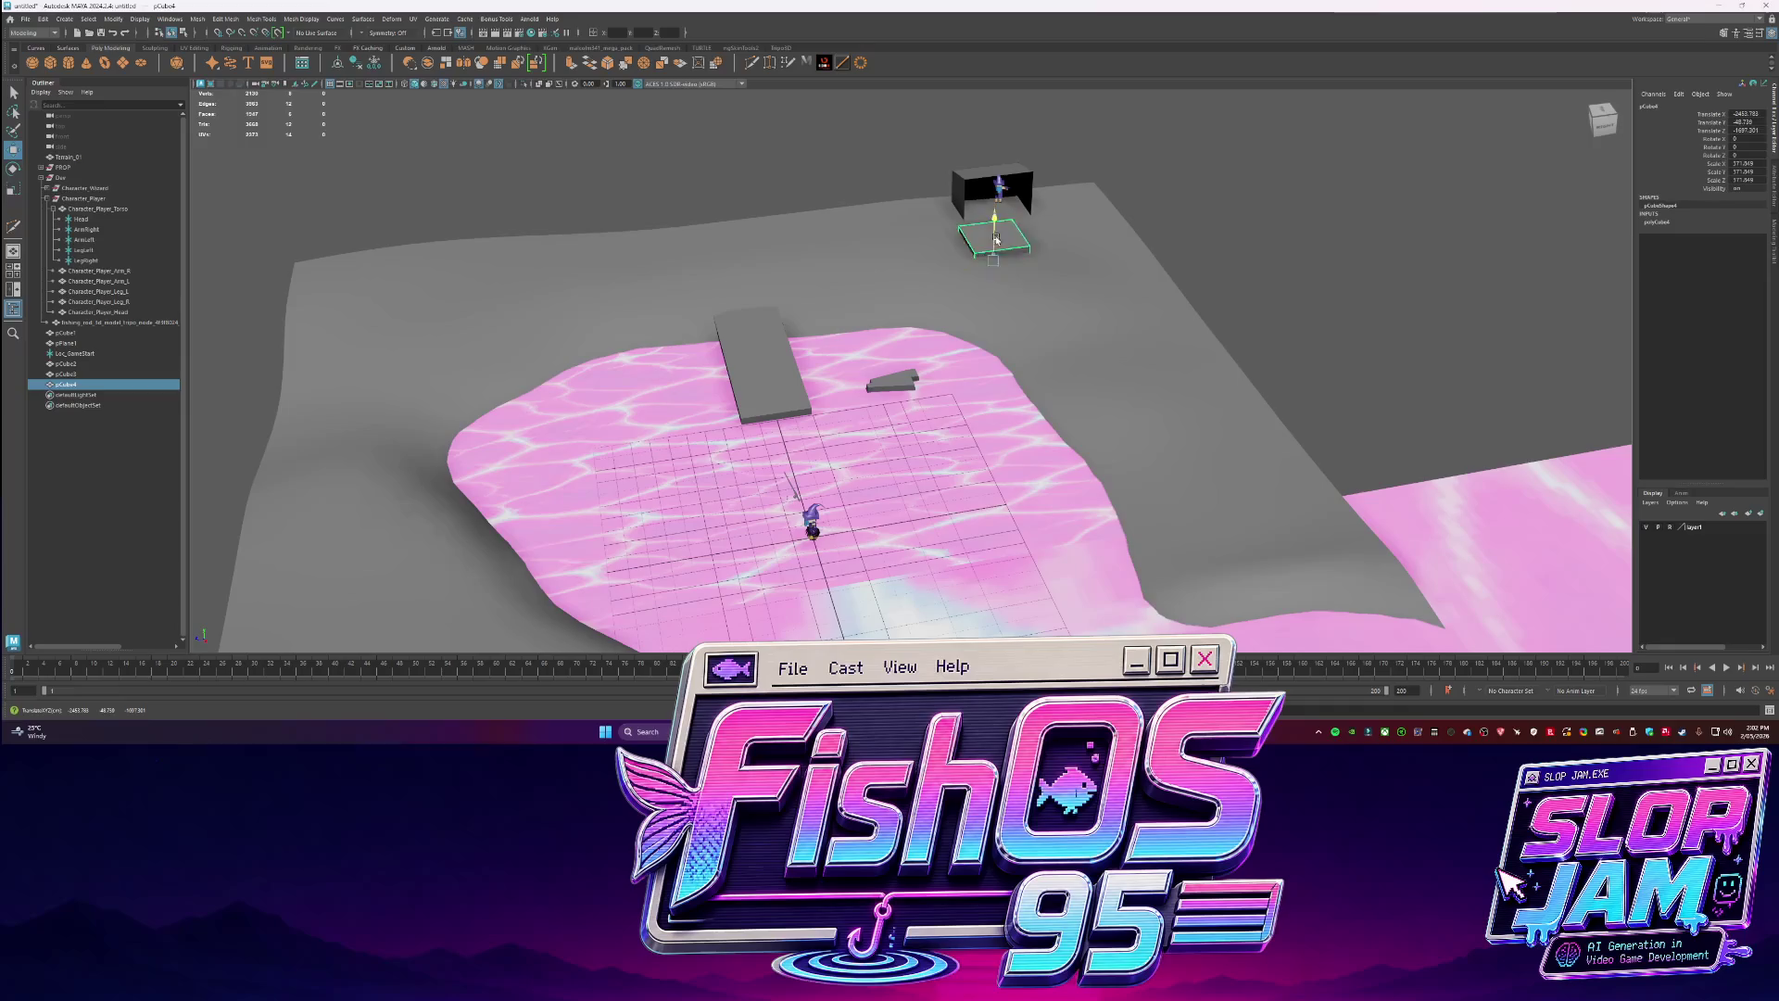
key(q)
key(F11)
click(968, 239)
key(w)
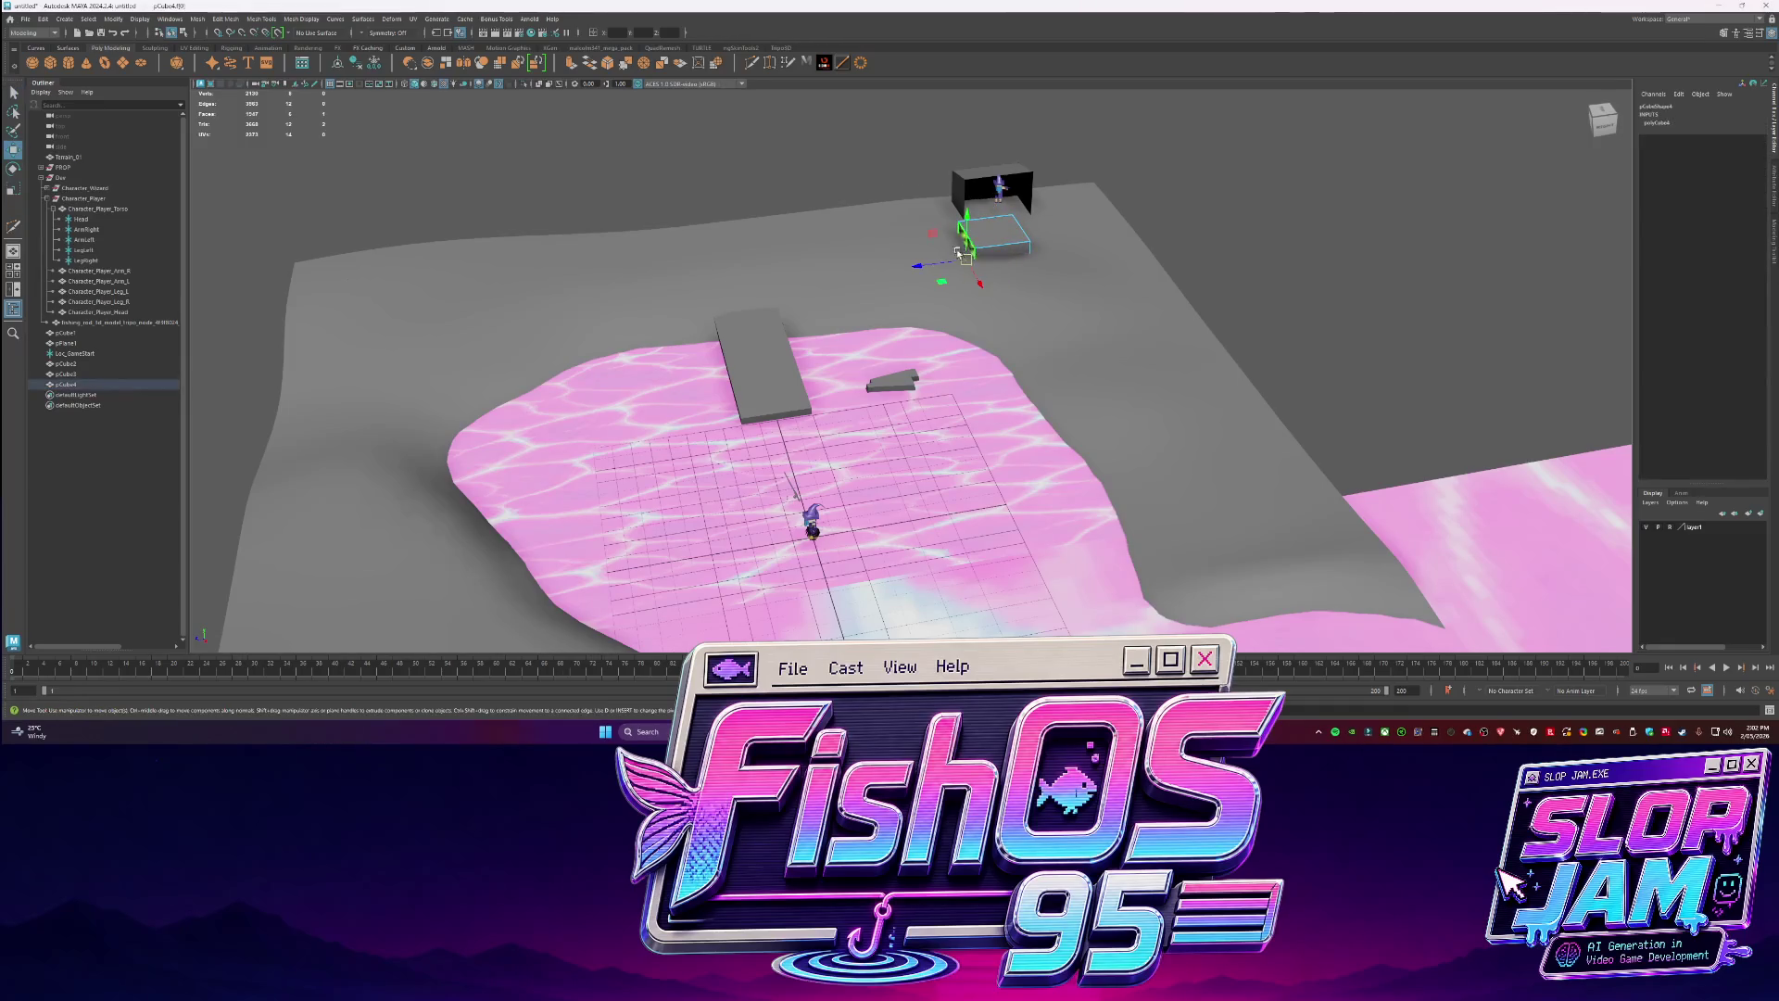
drag(968, 245, 664, 311)
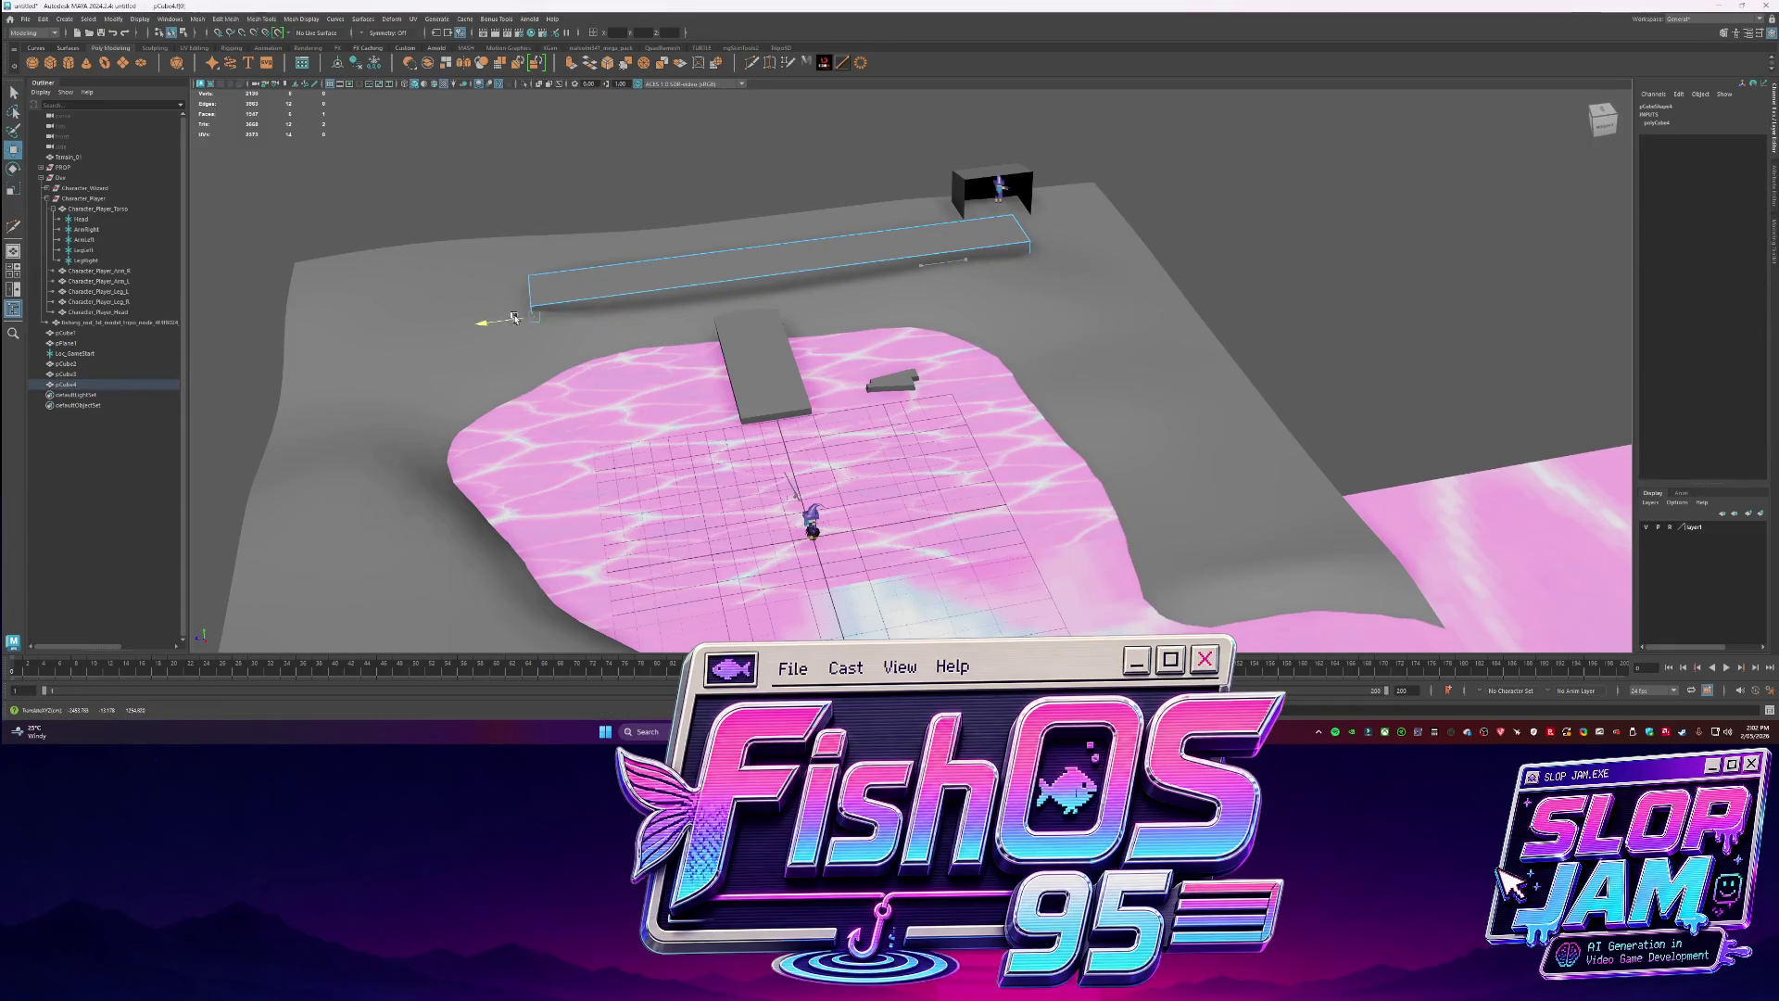
mouse_move(722, 255)
alt+mouse_down()
mouse_move(666, 448)
mouse_move(732, 403)
alt+mouse_up()
key(F8)
key(ctrl+z)
key(ctrl+z)
key(ctrl+z)
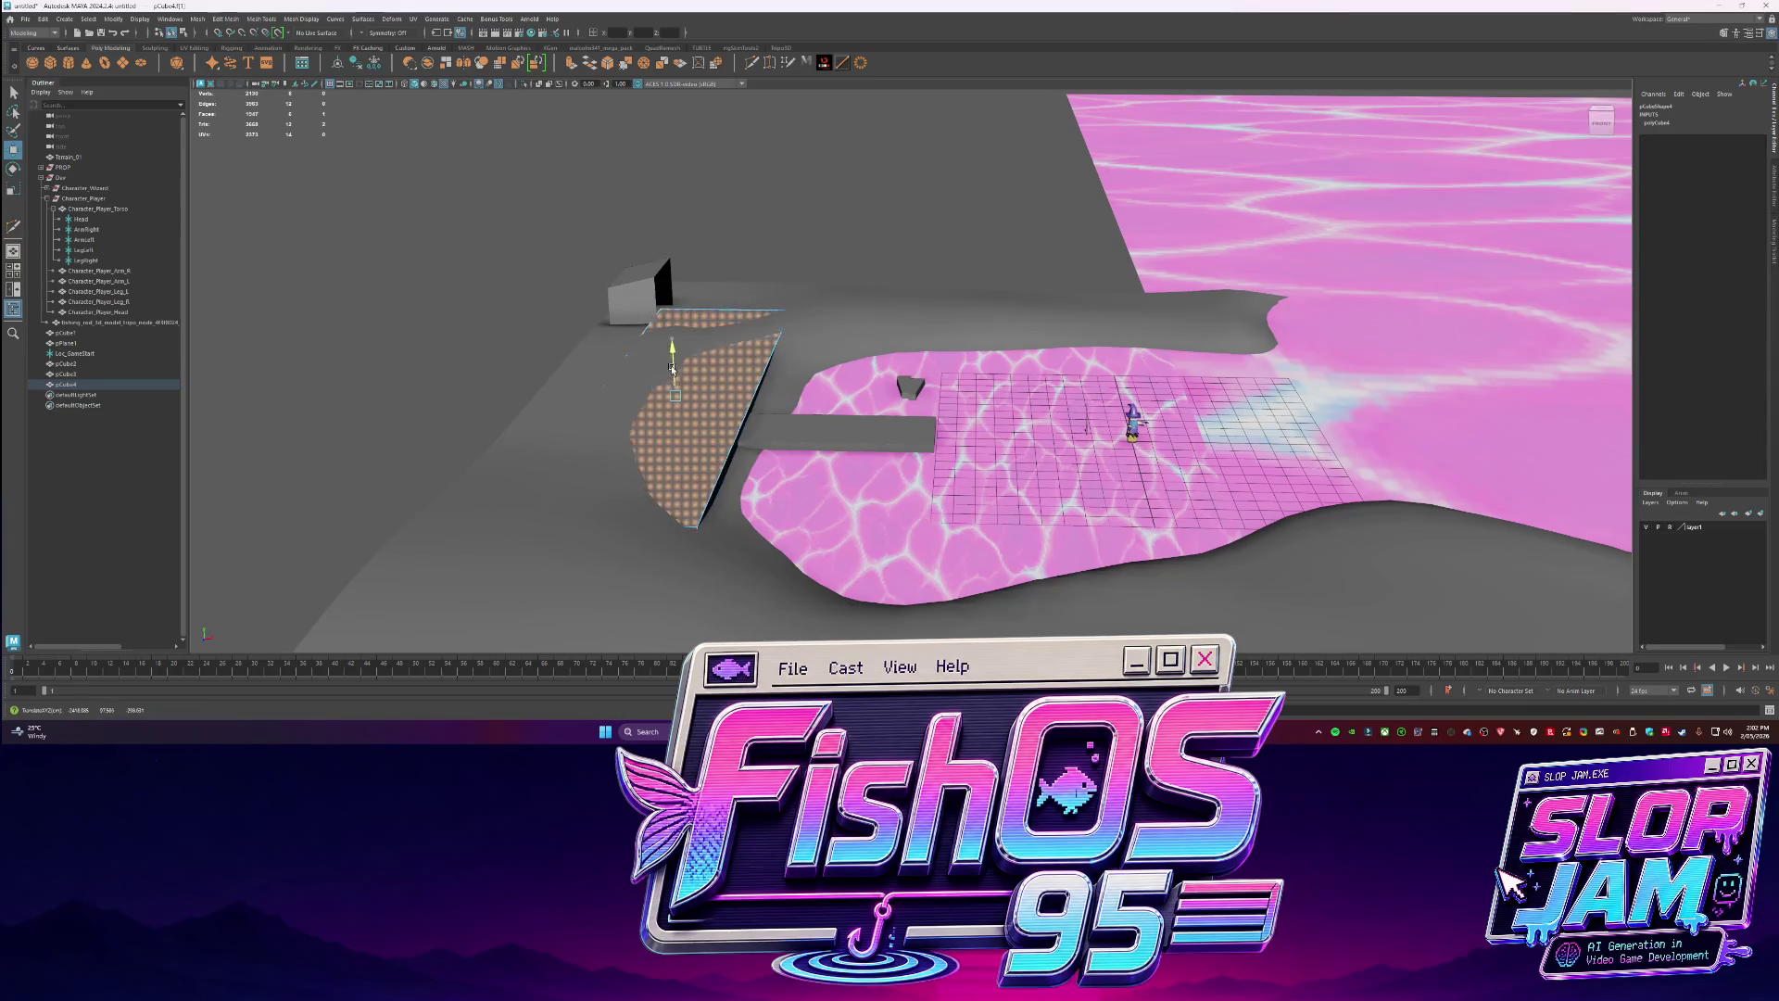
Soft-select a Terrain_01 vertex beside the dock and lower the ground around the ramp.
click(672, 387)
alt+drag(671, 388, 699, 408)
key(q)
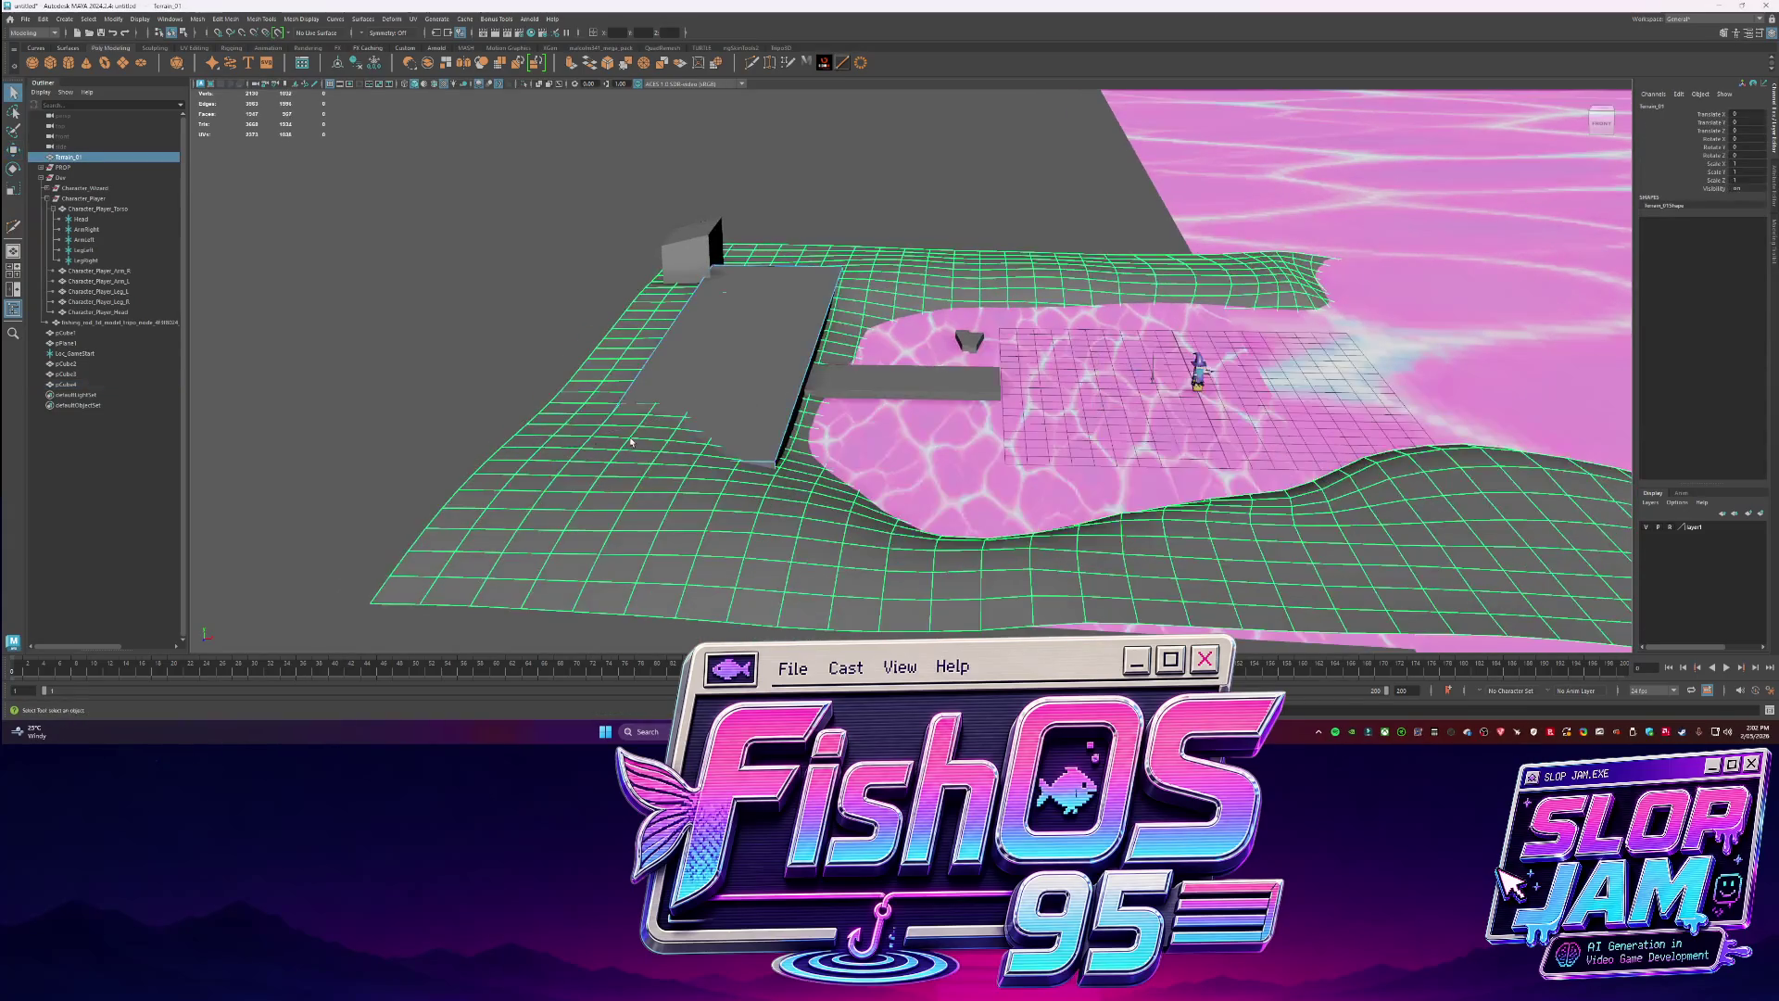
click(642, 449)
key(b)
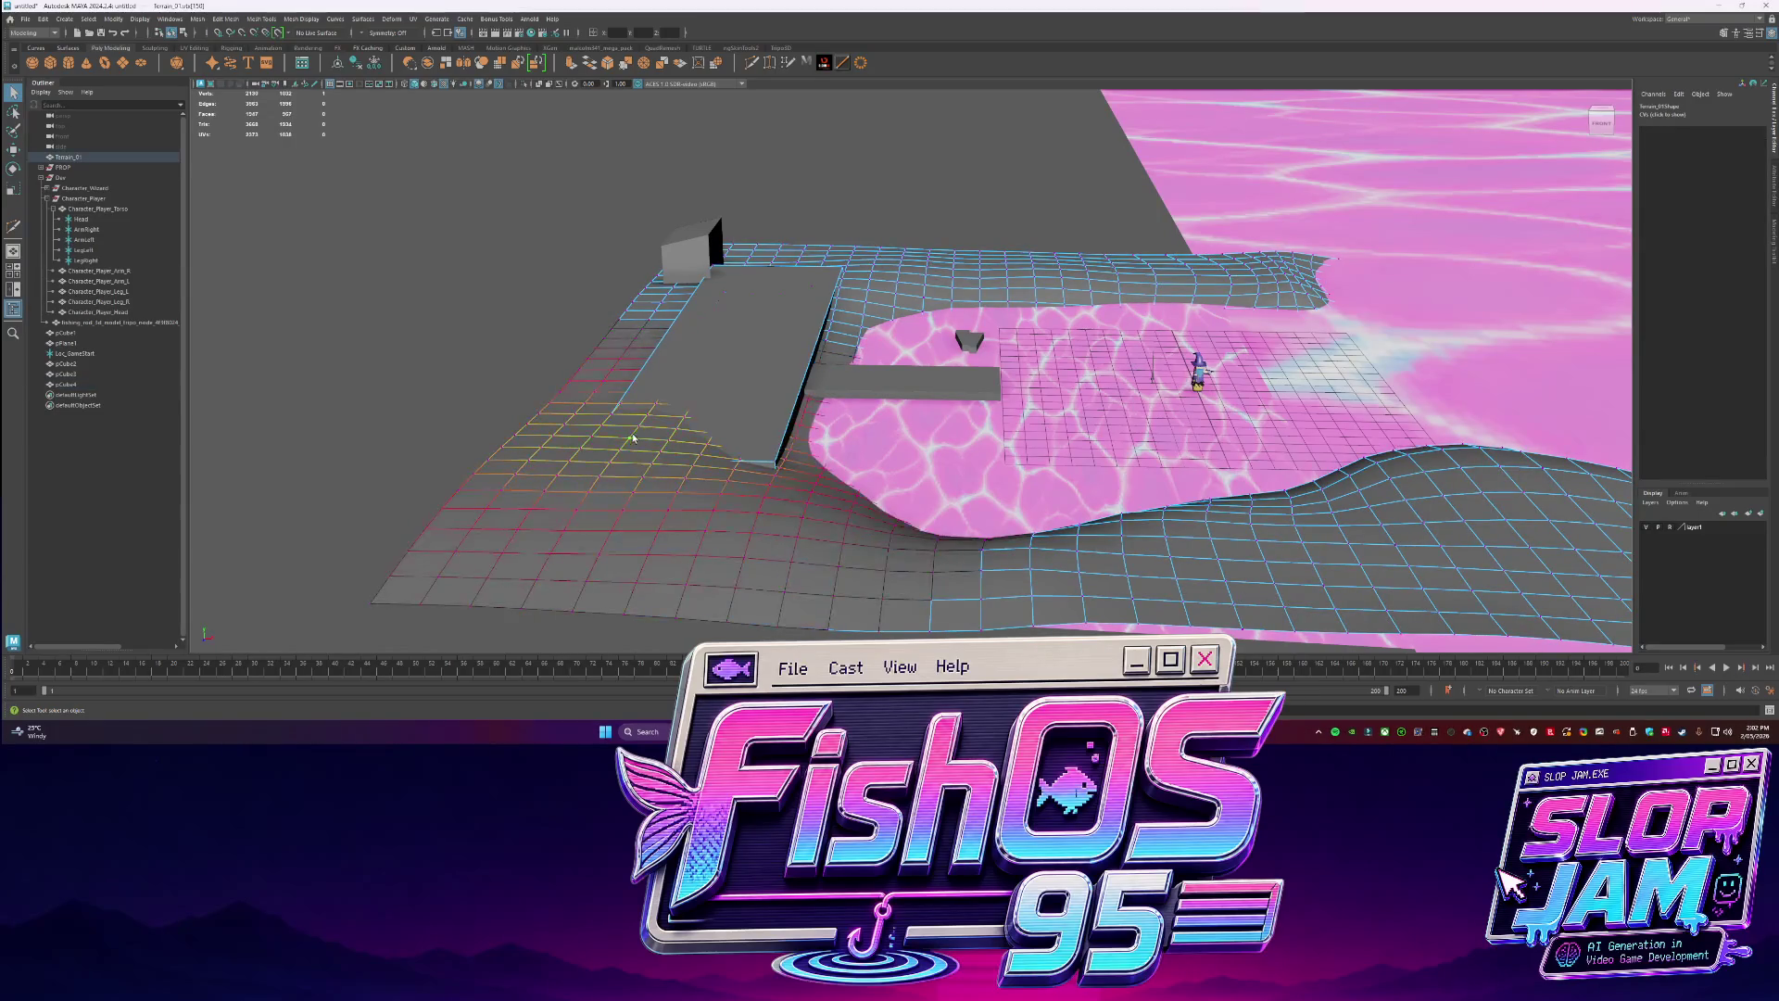
drag(628, 416, 632, 427)
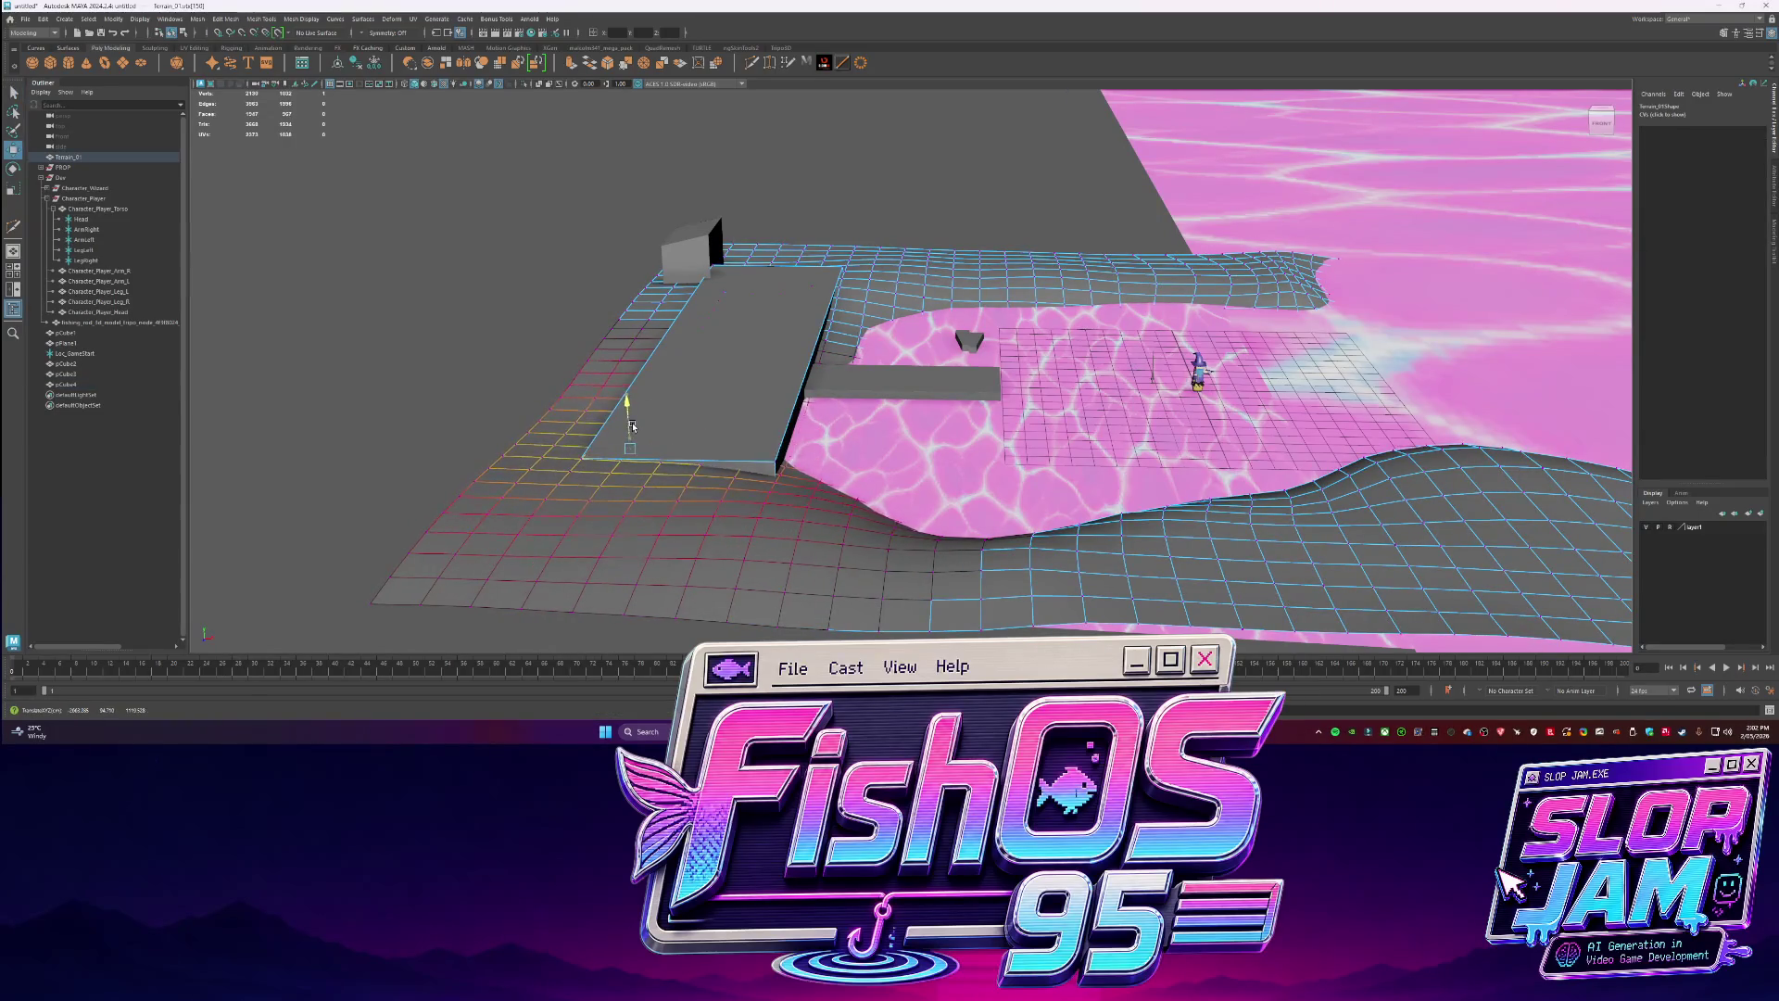
mouse_move(767, 386)
alt+mouse_down()
mouse_move(1044, 215)
mouse_move(954, 308)
mouse_move(889, 286)
alt+mouse_up()
Rotate dock plank pCube5 by 90 degrees and push its side face outward to extend it.
click(826, 264)
click(664, 261)
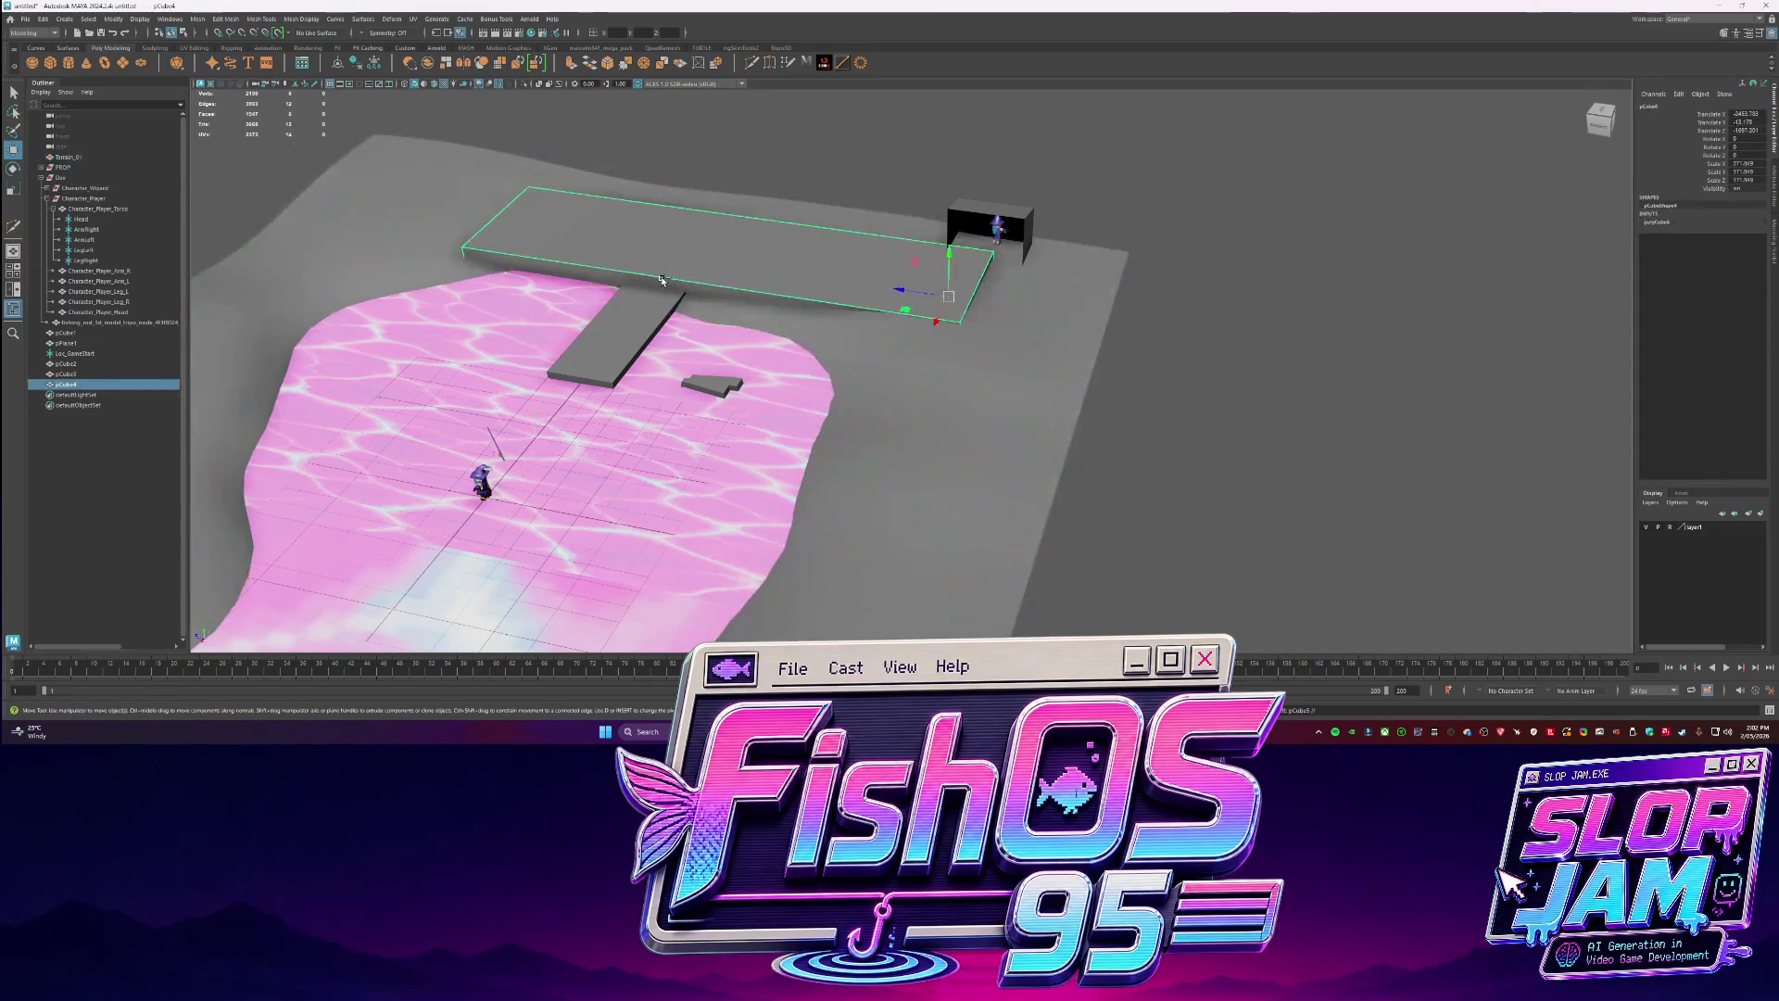
mouse_move(920, 321)
mouse_down()
mouse_move(984, 340)
mouse_move(904, 357)
mouse_move(1012, 293)
mouse_move(1067, 287)
mouse_move(917, 350)
mouse_up()
key(w)
key(F11)
click(997, 394)
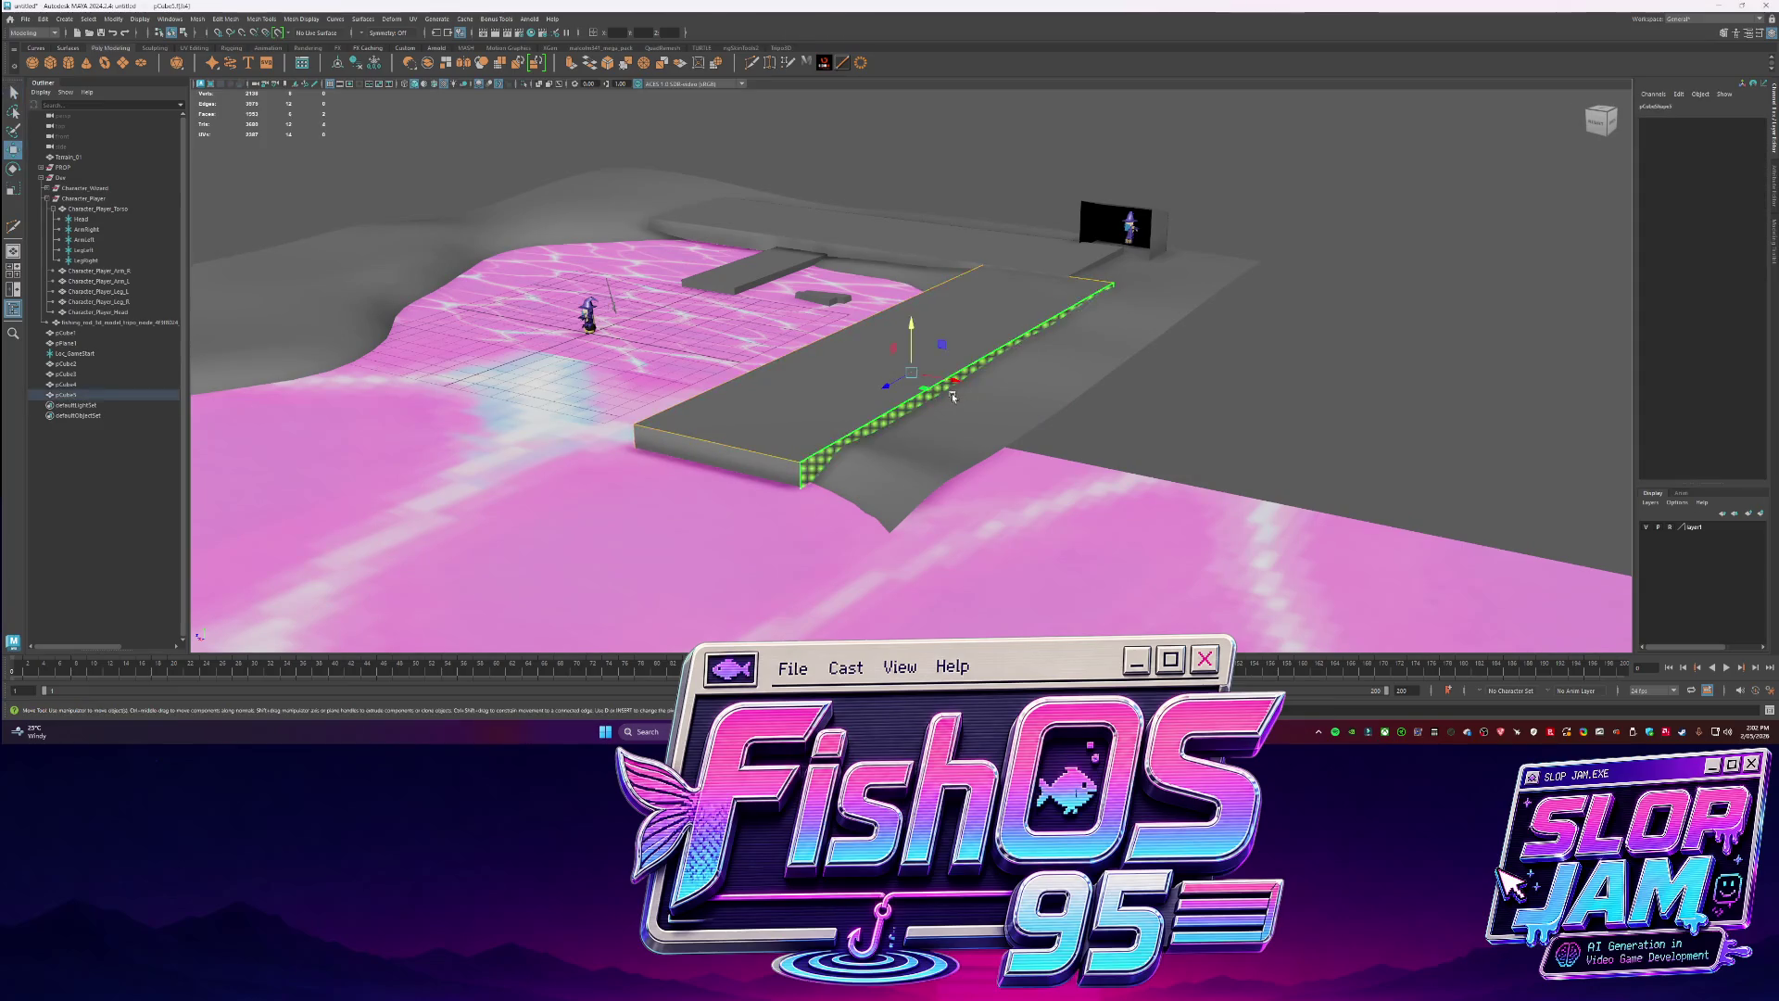
mouse_move(997, 394)
mouse_down()
mouse_move(961, 398)
mouse_move(1064, 398)
mouse_move(1103, 417)
mouse_move(934, 400)
mouse_move(1138, 432)
mouse_move(927, 389)
mouse_move(909, 355)
mouse_up()
click(933, 400)
Switch Terrain_01 to vertex editing and shrink the soft falloff radius.
key(q)
click(909, 355)
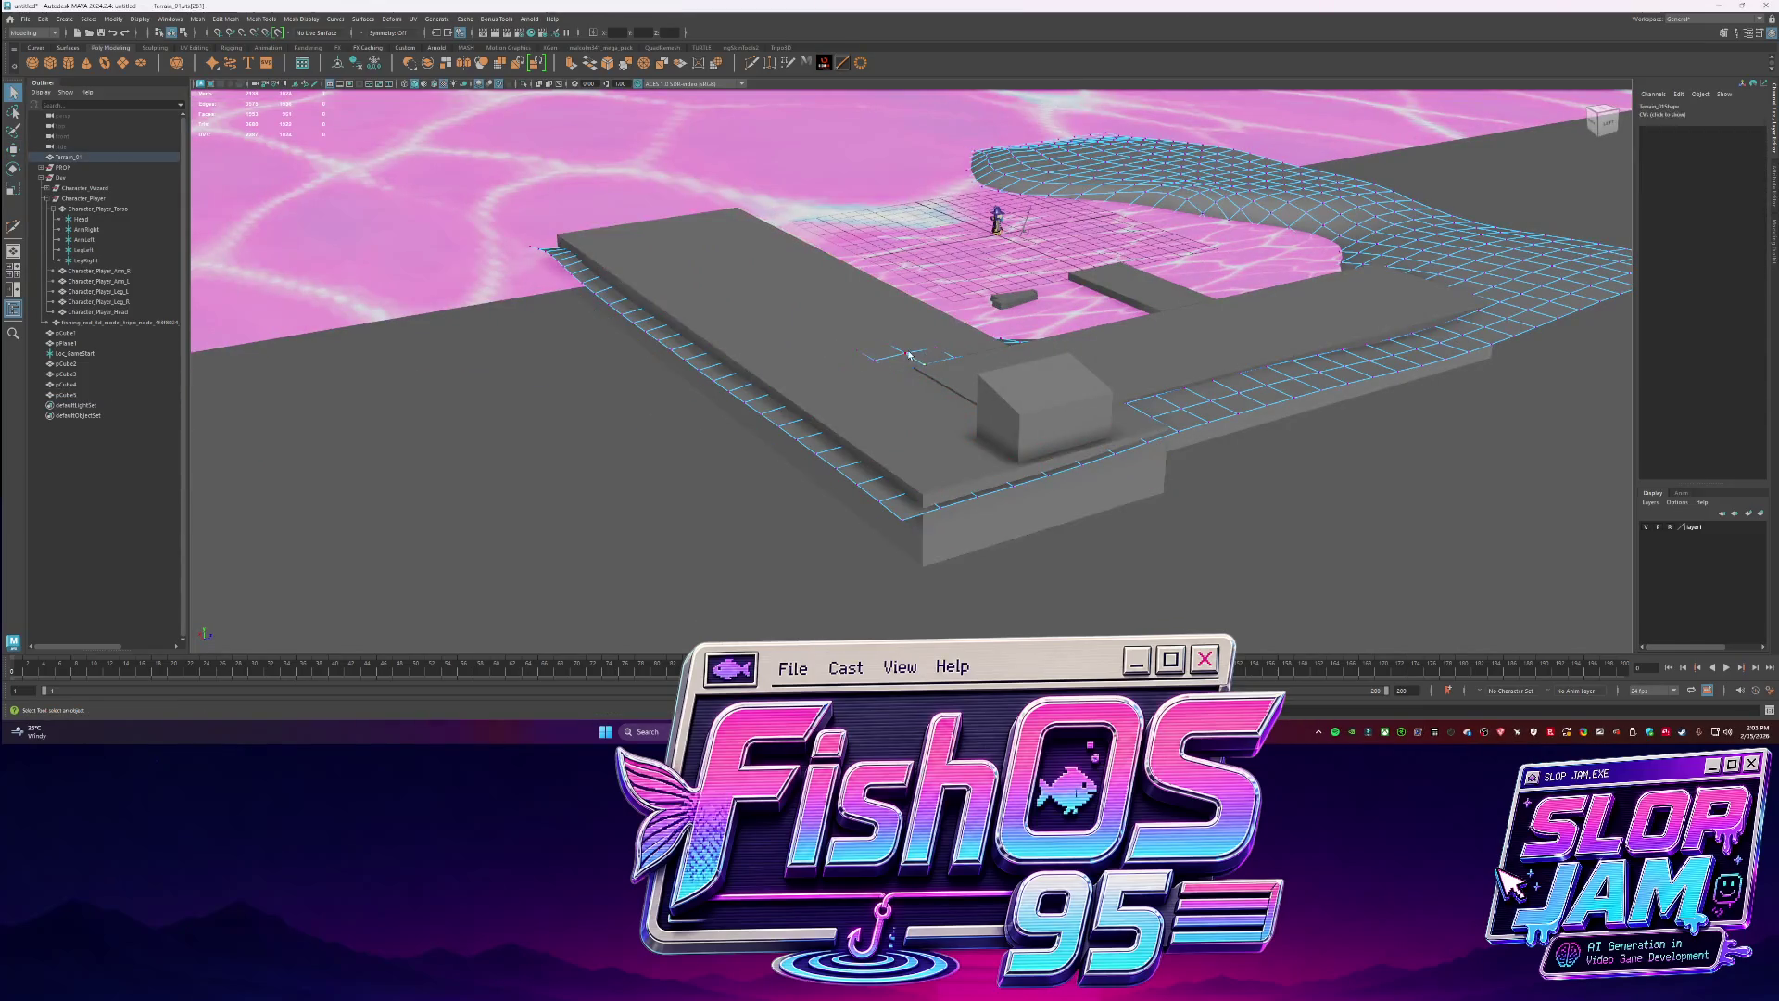
right_click(907, 341)
key(q)
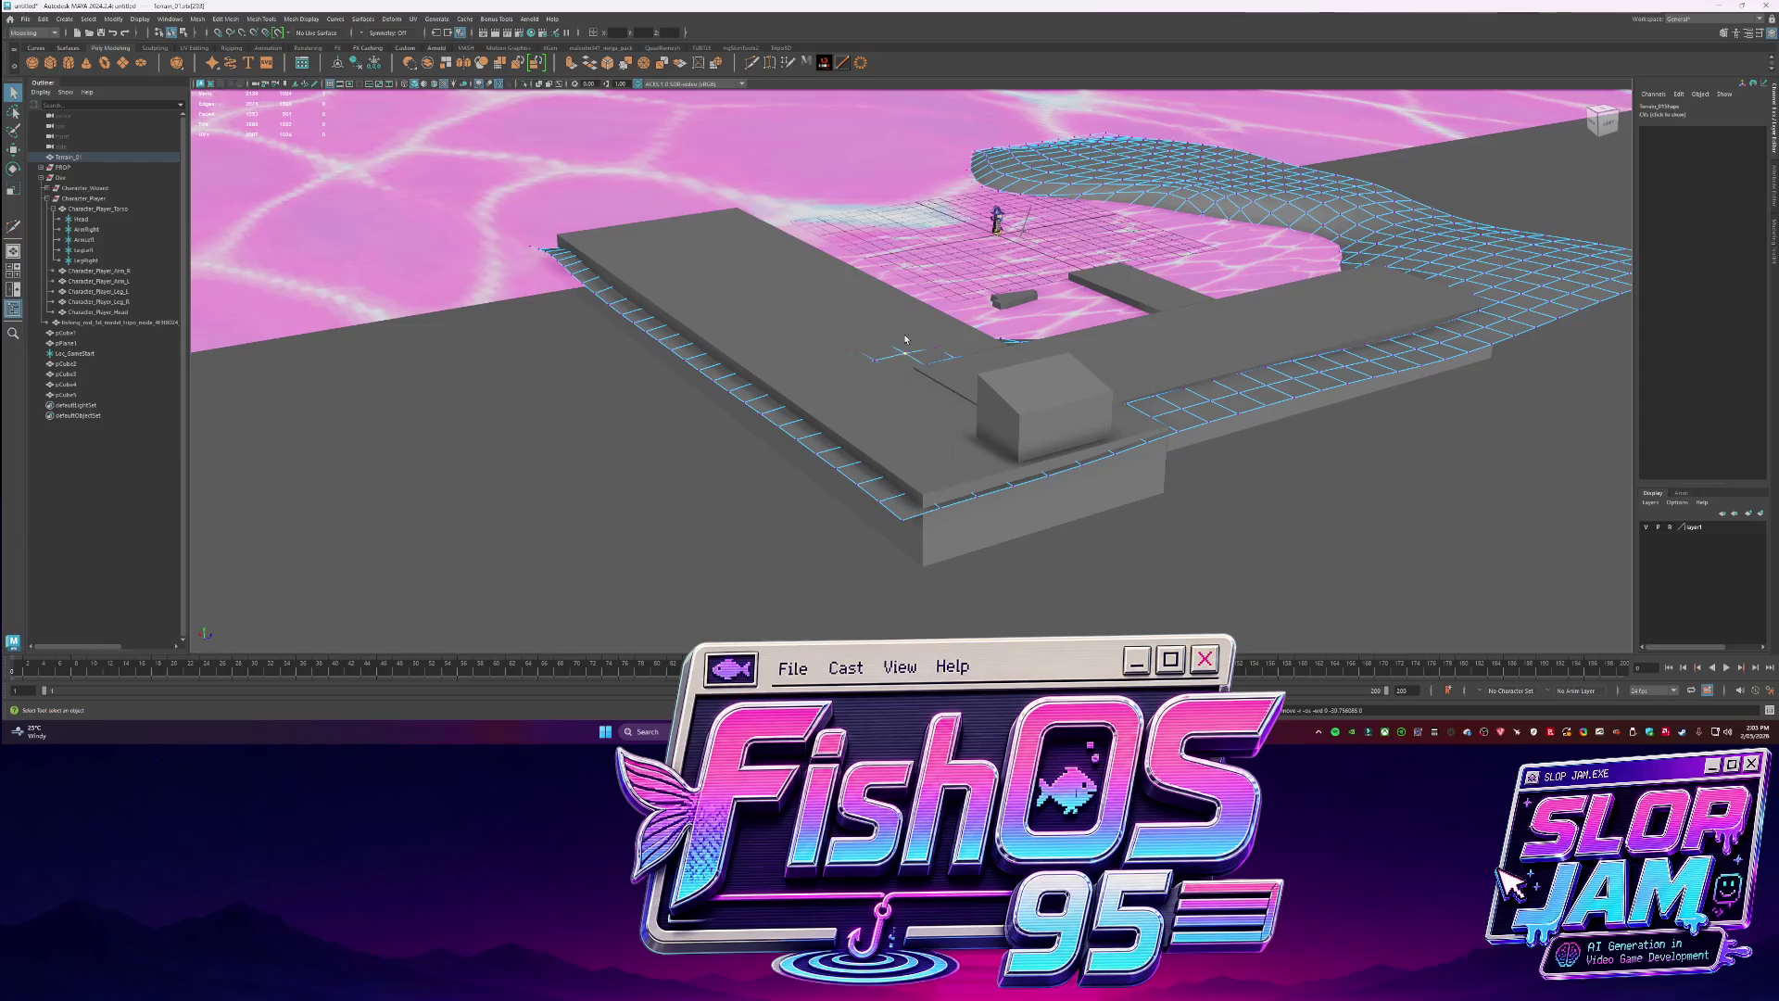
key(e)
key(w)
drag(907, 334, 651, 333)
key(q)
Push the terrain down with soft falloff beside the dock corner.
mouse_move(907, 318)
alt+mouse_down()
mouse_move(1152, 460)
mouse_move(969, 520)
mouse_move(870, 469)
alt+mouse_up()
alt+drag(870, 325, 973, 352)
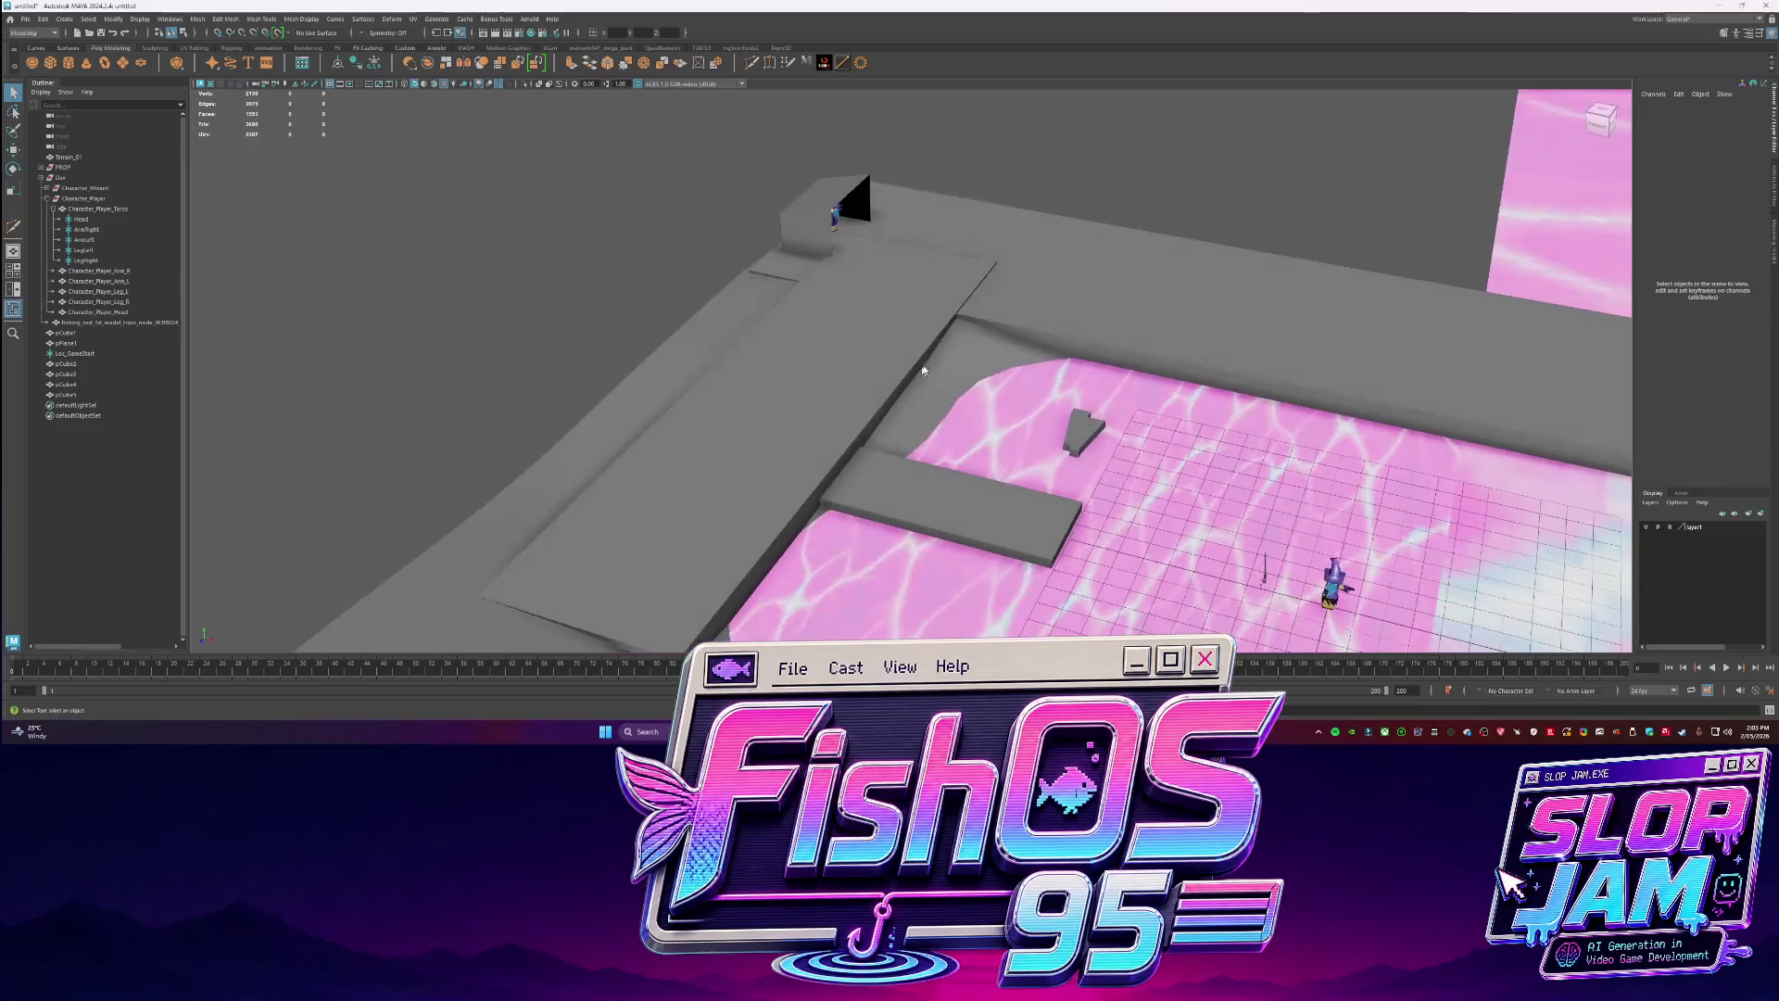
click(980, 354)
key(w)
key(b)
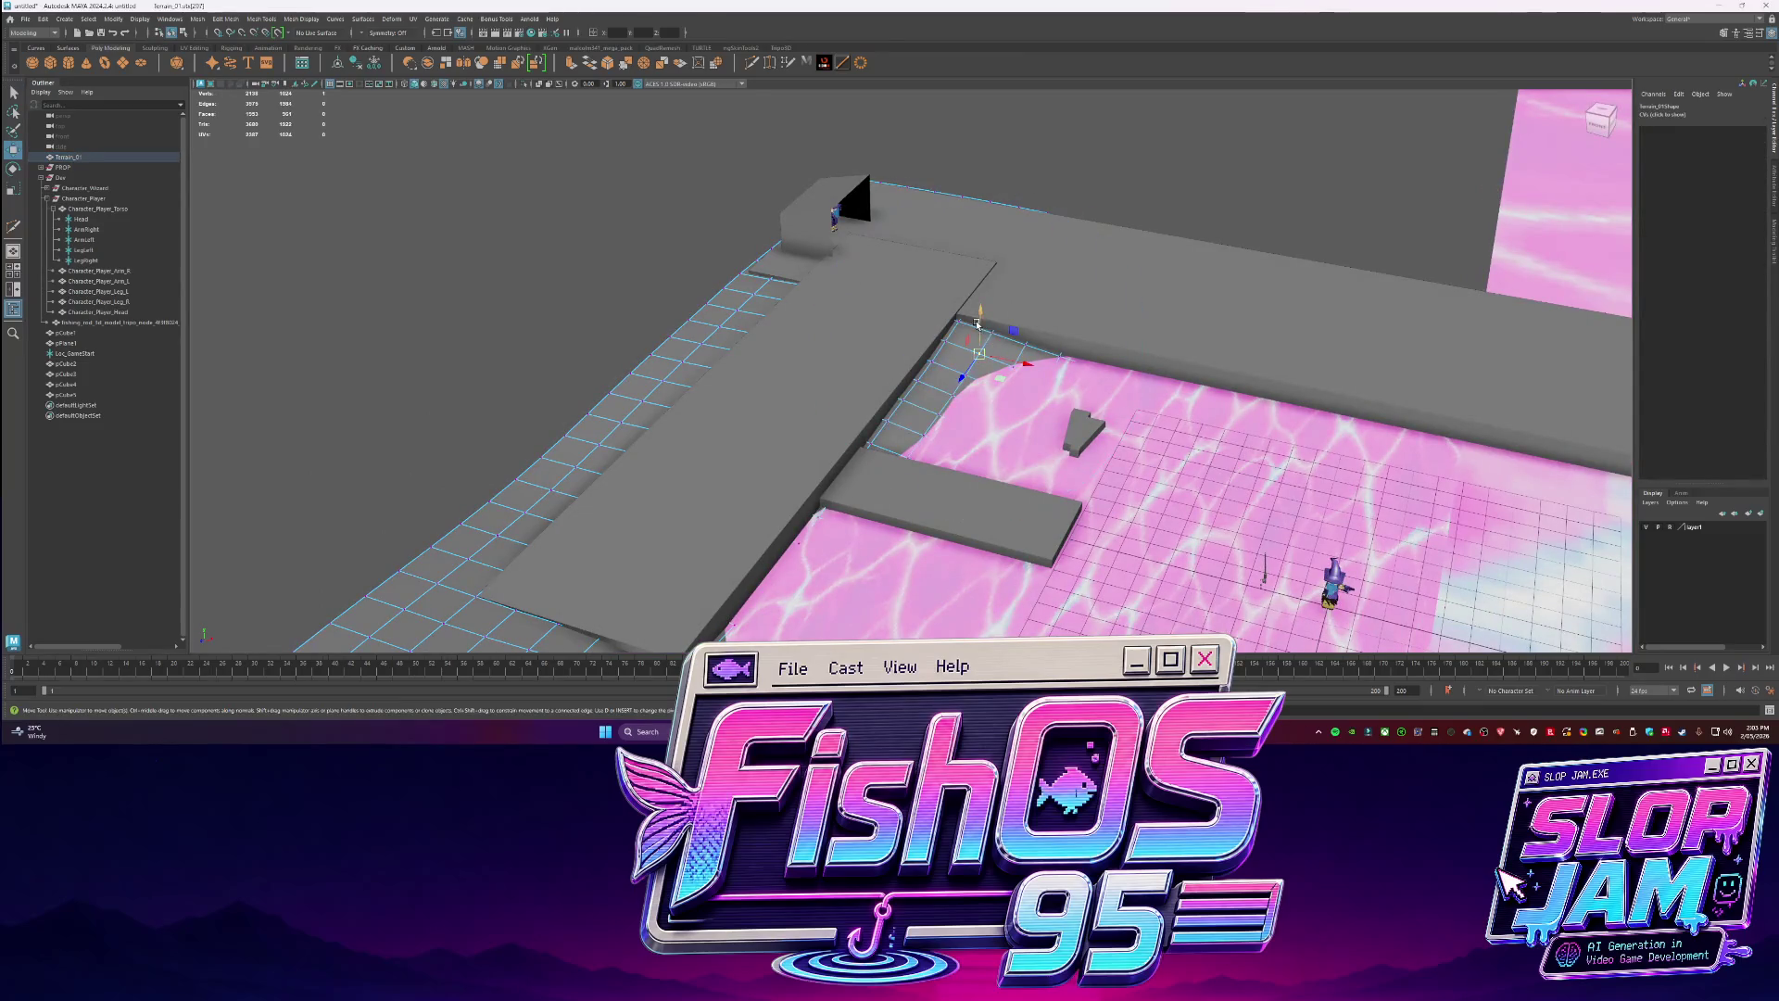
drag(980, 329, 981, 369)
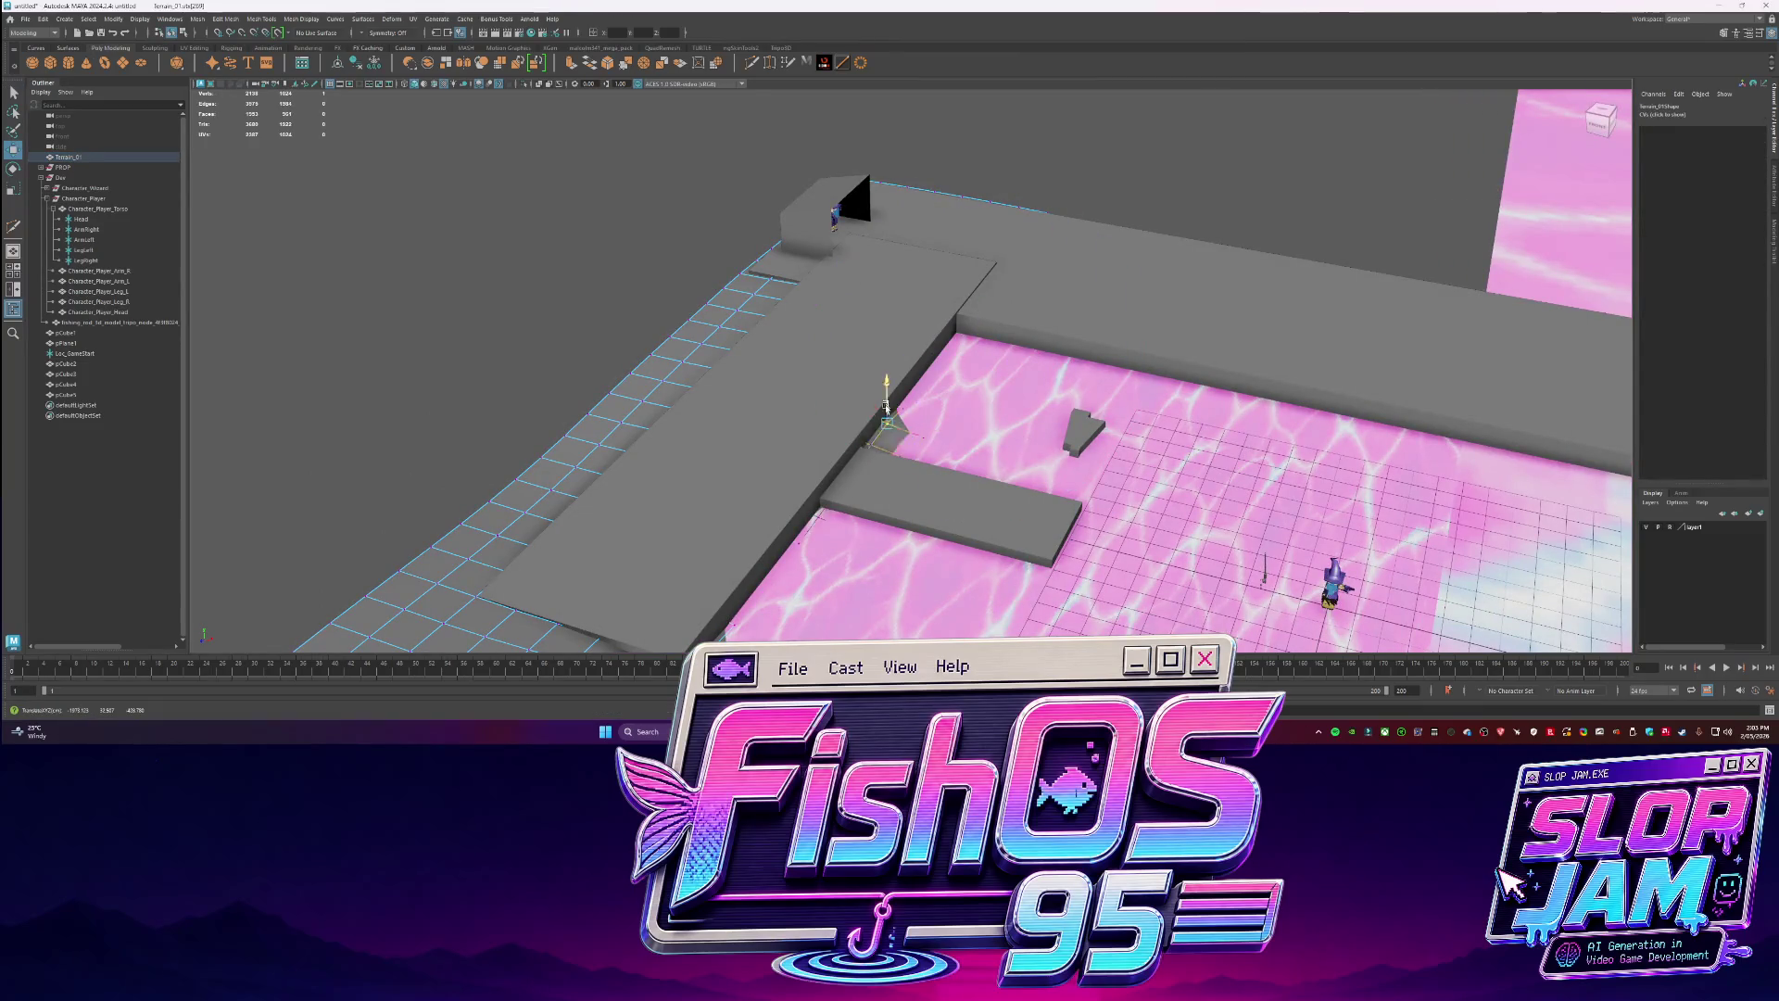
Inspect the long beam pCube4 from a low side view around the dock.
alt+drag(875, 419, 926, 278)
key(q)
click(982, 287)
mouse_move(992, 230)
alt+mouse_down()
mouse_move(954, 210)
mouse_move(791, 230)
mouse_move(819, 380)
mouse_move(1117, 449)
mouse_move(1131, 431)
mouse_move(980, 312)
alt+mouse_up()
click(792, 231)
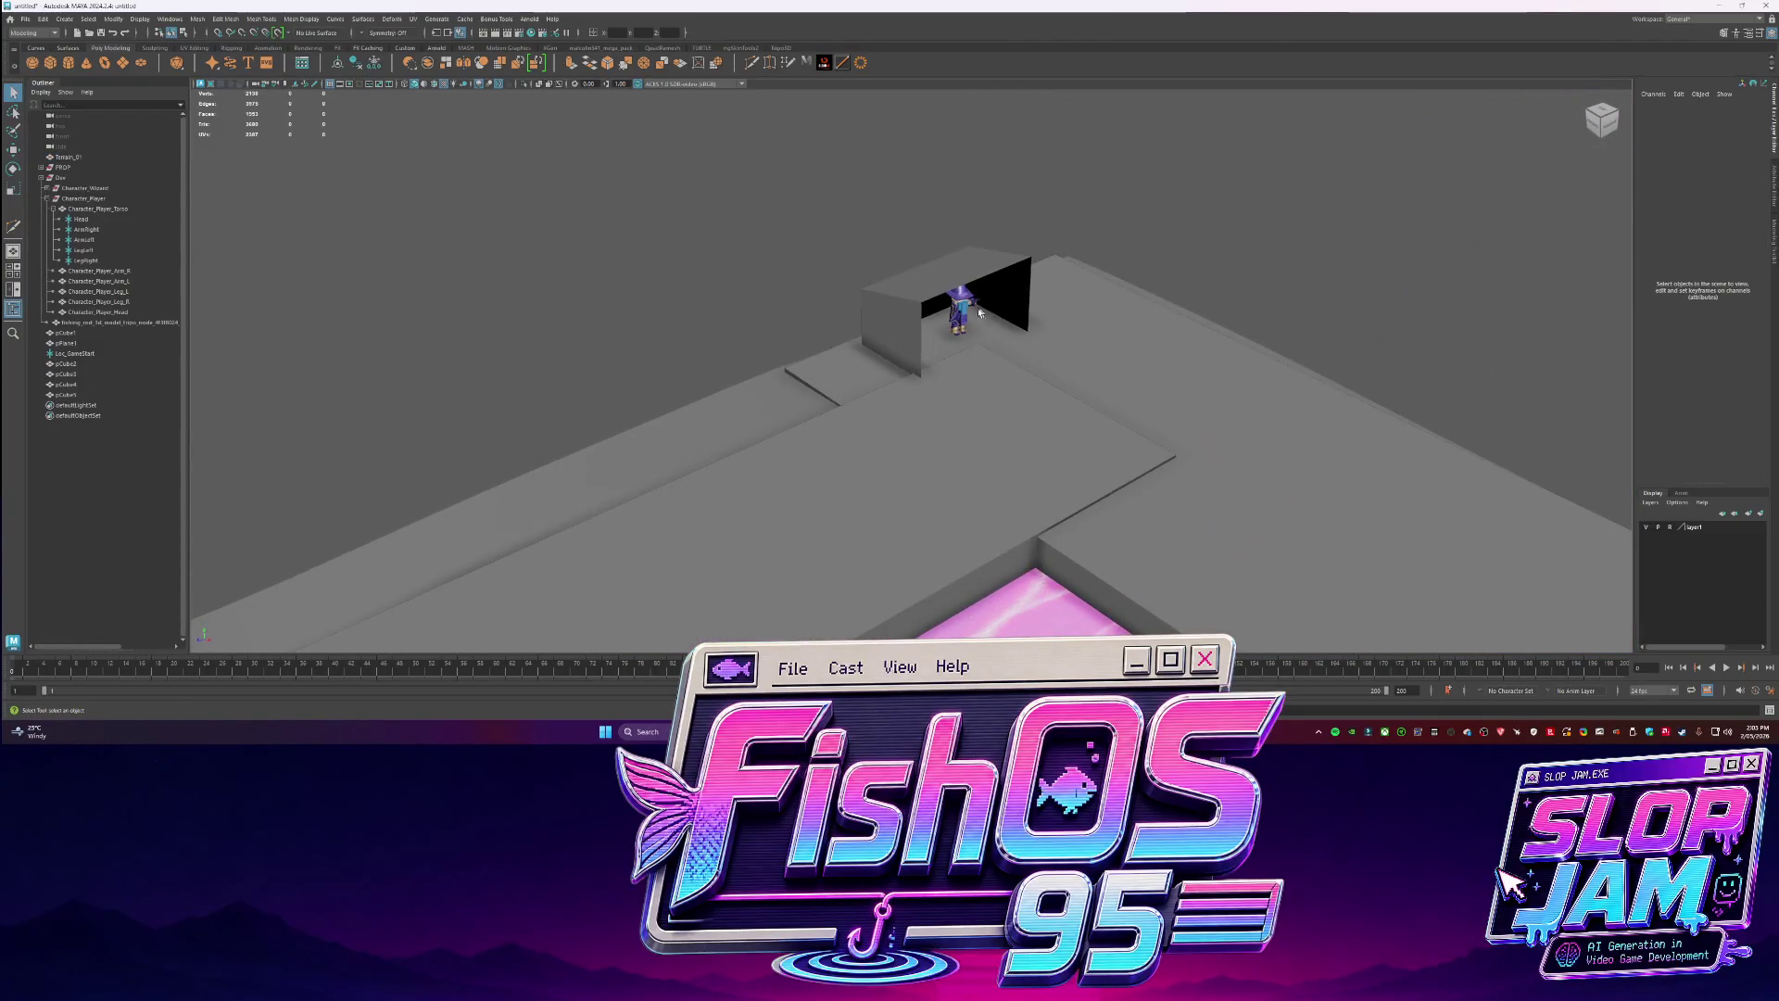
Move the hut box pCube1 along its depth axis and place the character group inside it.
click(969, 304)
click(63, 166)
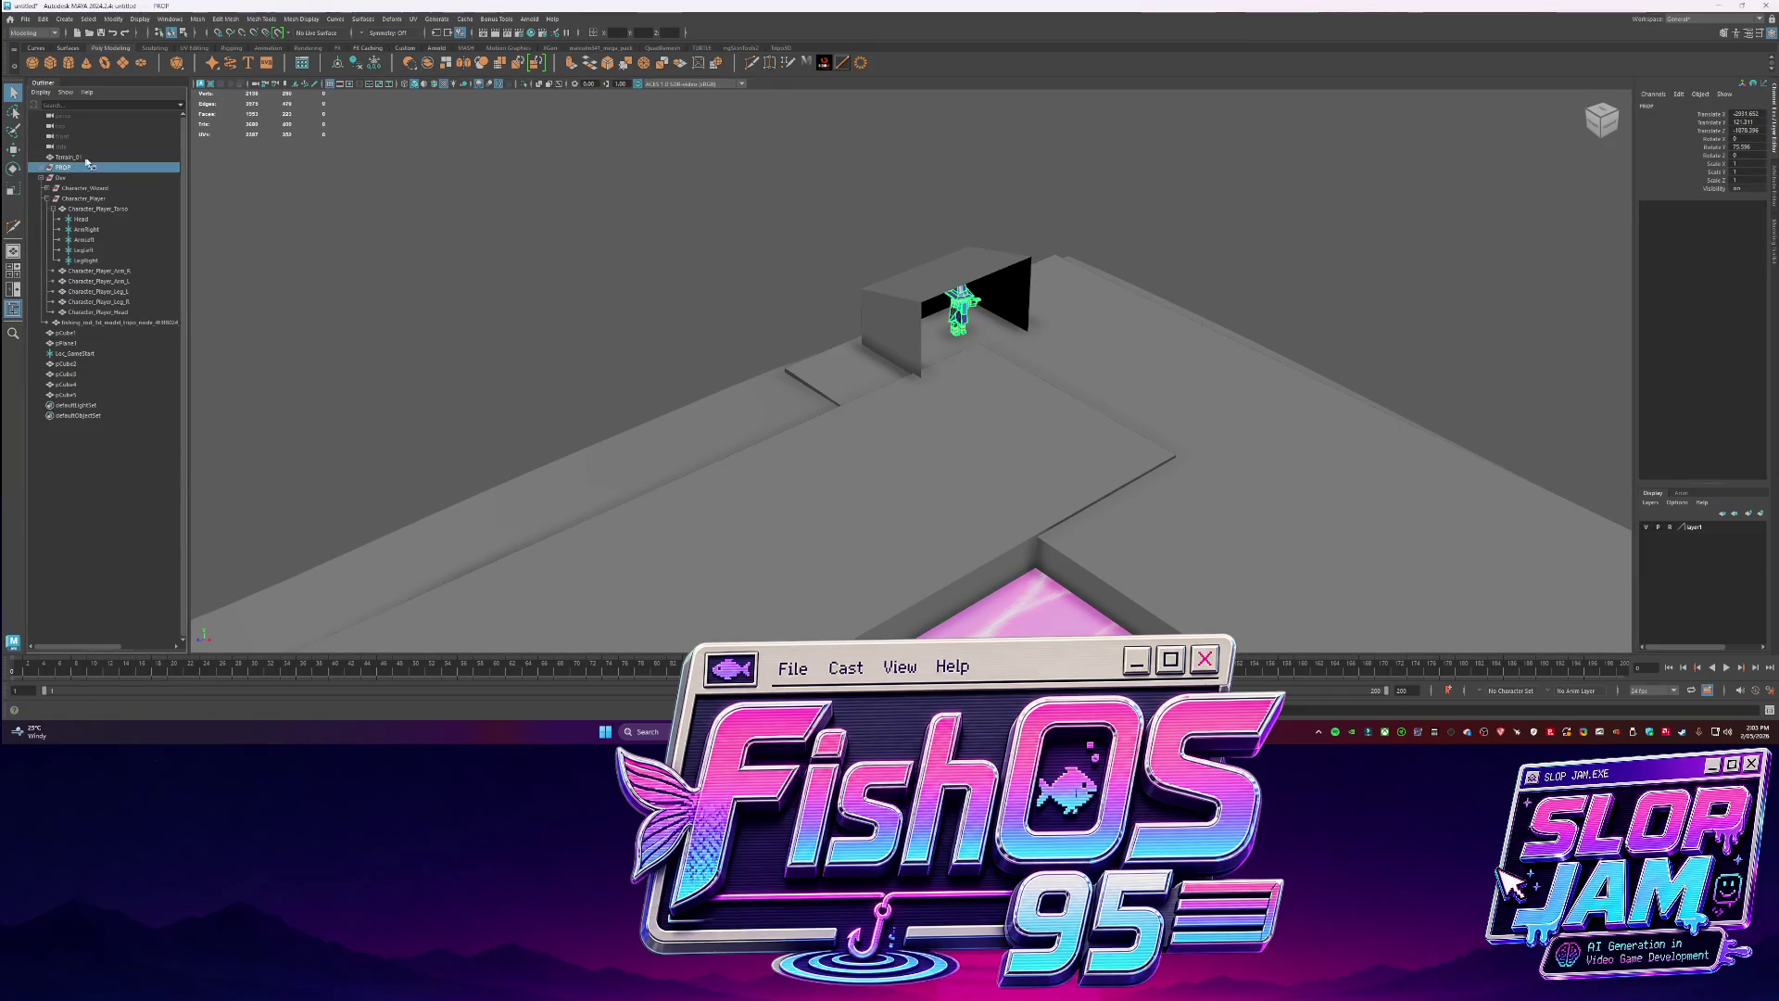
click(924, 315)
key(w)
drag(977, 309, 796, 398)
key(ctrl+z)
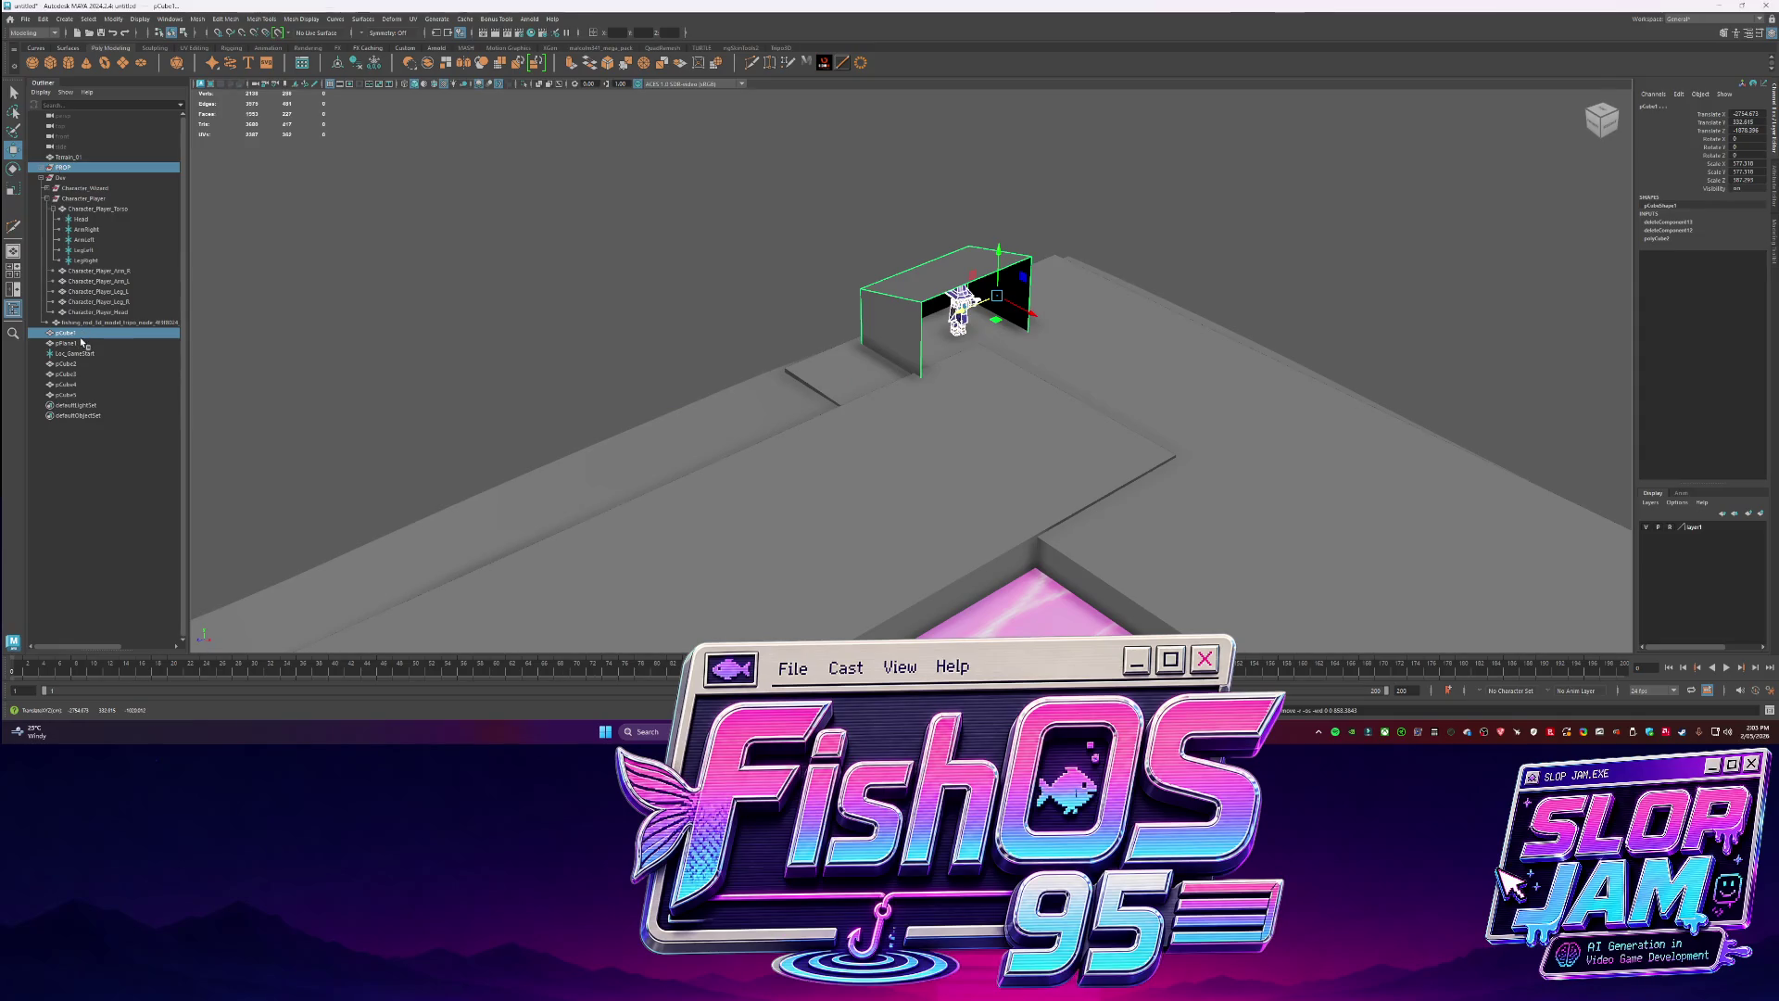
drag(81, 335, 153, 339)
drag(977, 308, 687, 339)
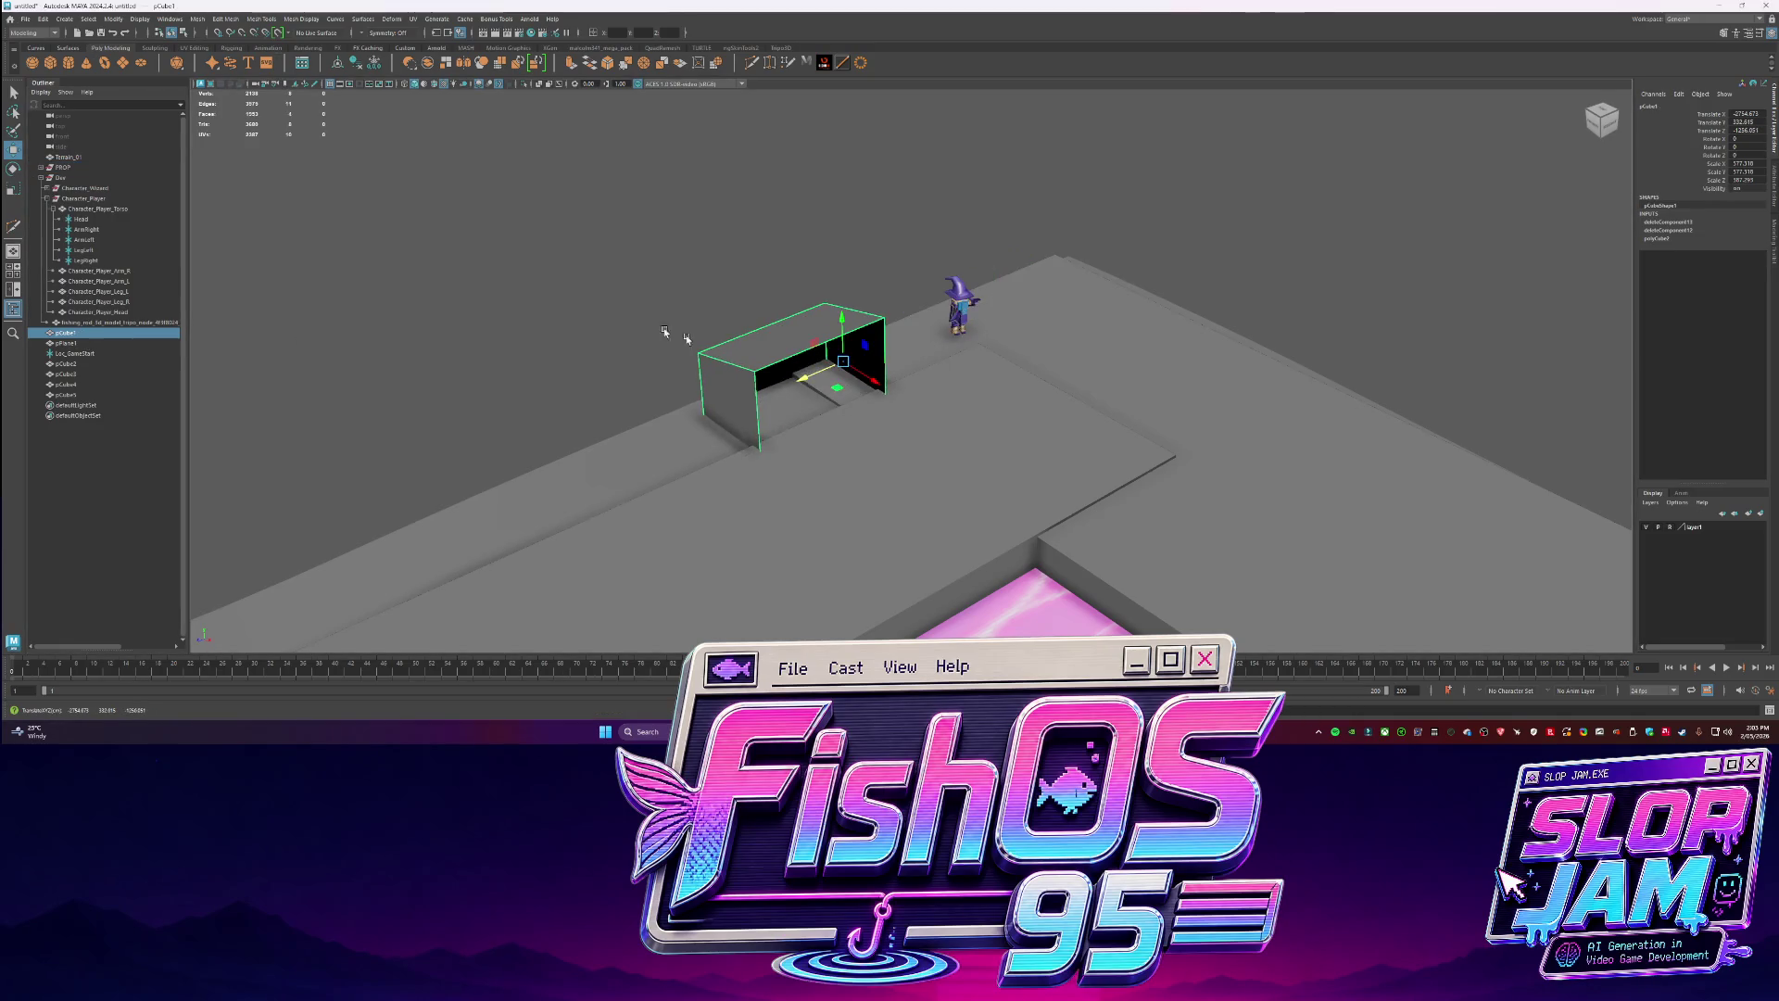
click(68, 171)
mouse_move(1022, 346)
mouse_down()
mouse_move(827, 418)
mouse_move(893, 454)
mouse_move(988, 347)
mouse_move(874, 331)
mouse_move(964, 306)
mouse_move(1019, 259)
mouse_up()
scroll(874, 331, down, 5)
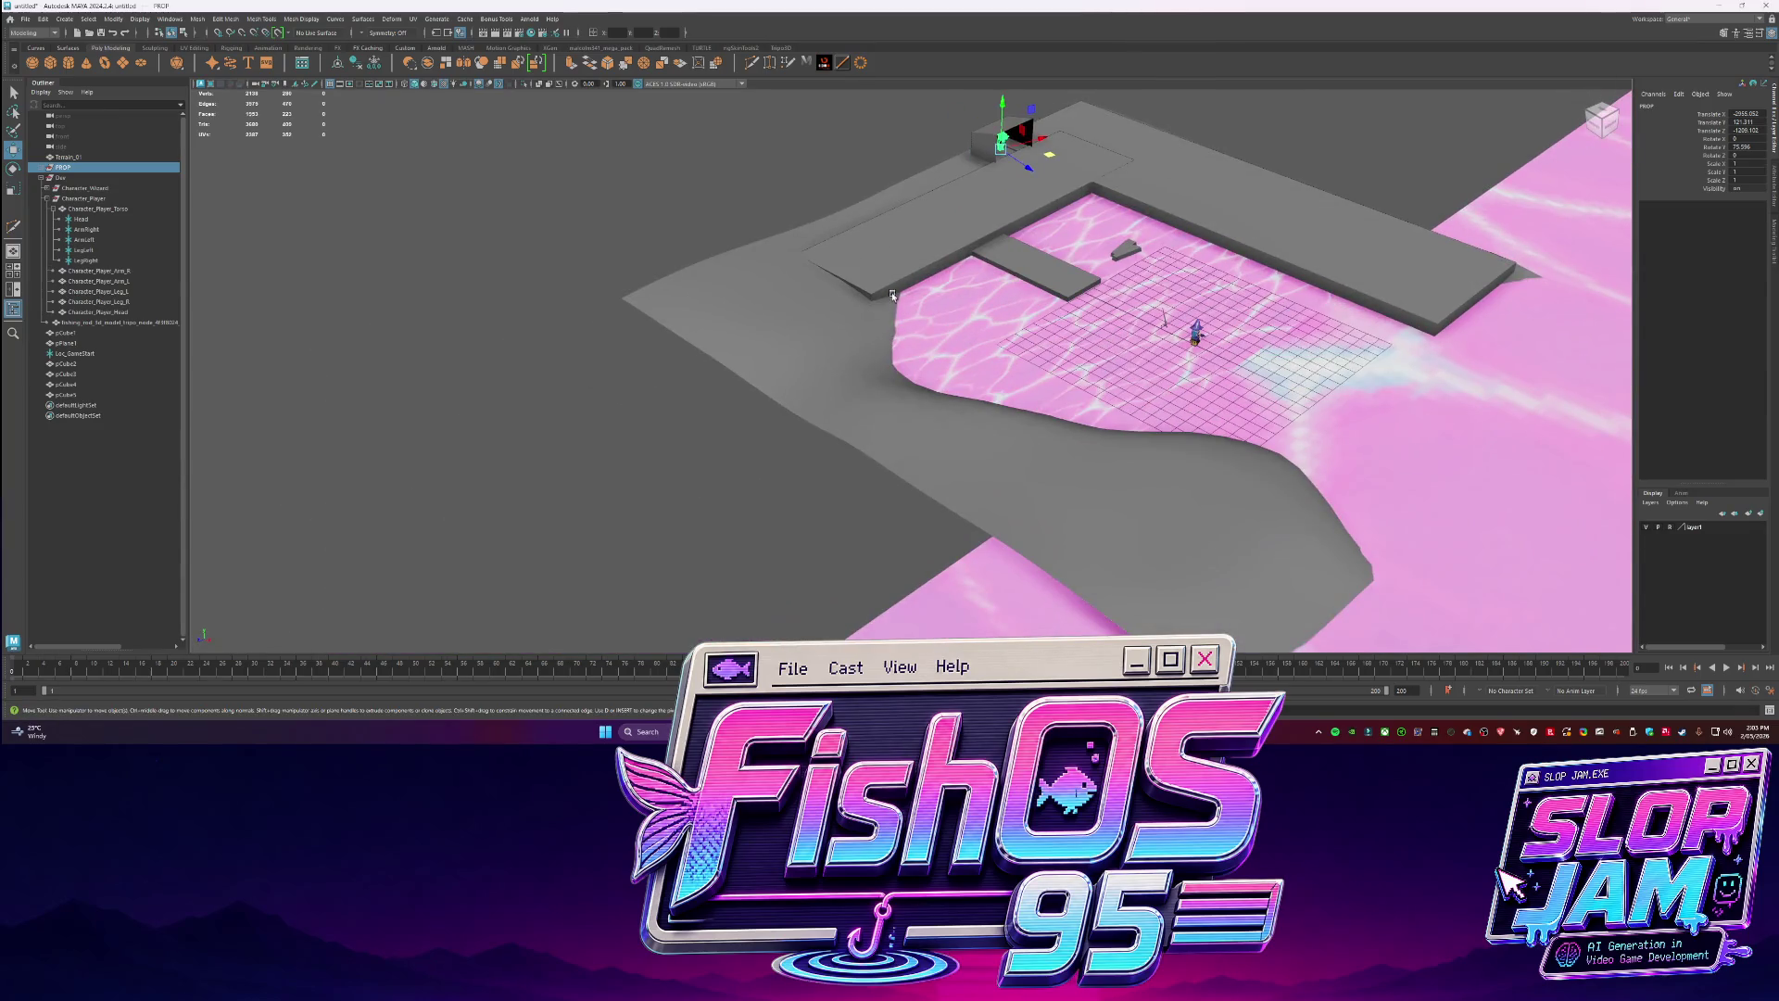
Stretch slab pCube6 toward the lower left and extrude an extra section from its top face.
click(1127, 152)
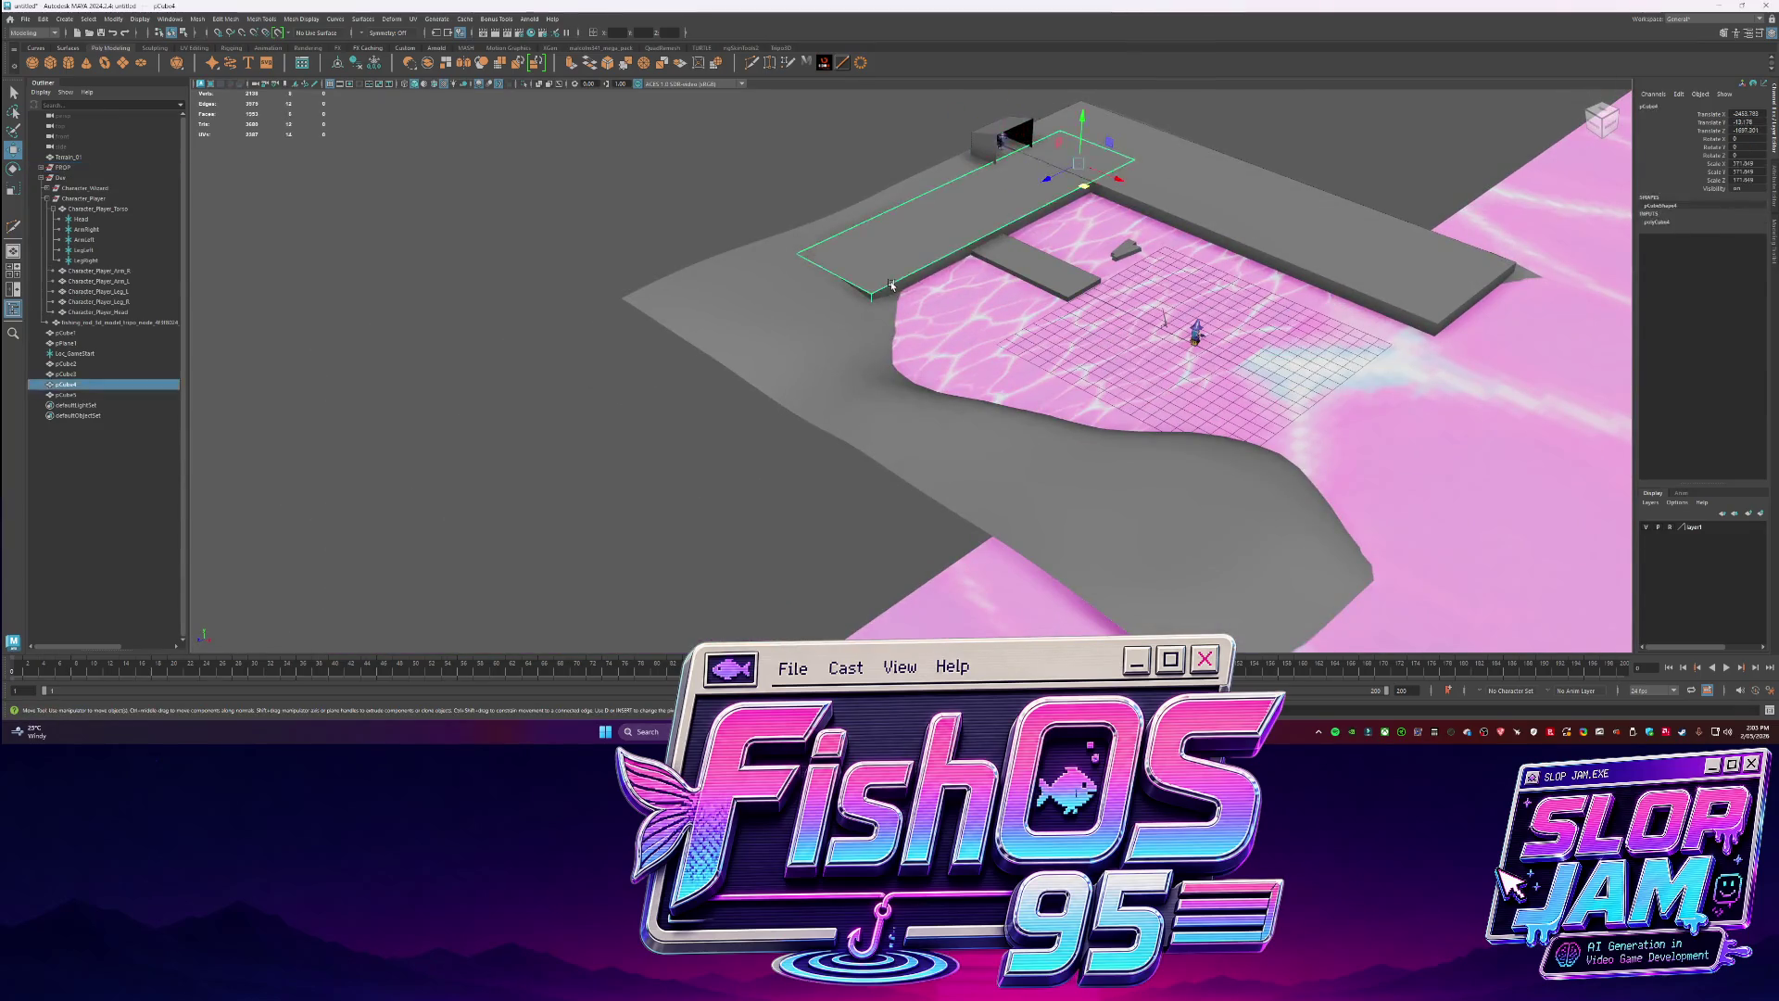
mouse_move(1127, 151)
mouse_down()
mouse_move(649, 528)
mouse_move(866, 426)
mouse_move(772, 318)
mouse_move(641, 326)
mouse_move(757, 282)
mouse_move(873, 349)
mouse_move(913, 297)
mouse_move(1013, 318)
mouse_move(1027, 400)
mouse_up()
key(f)
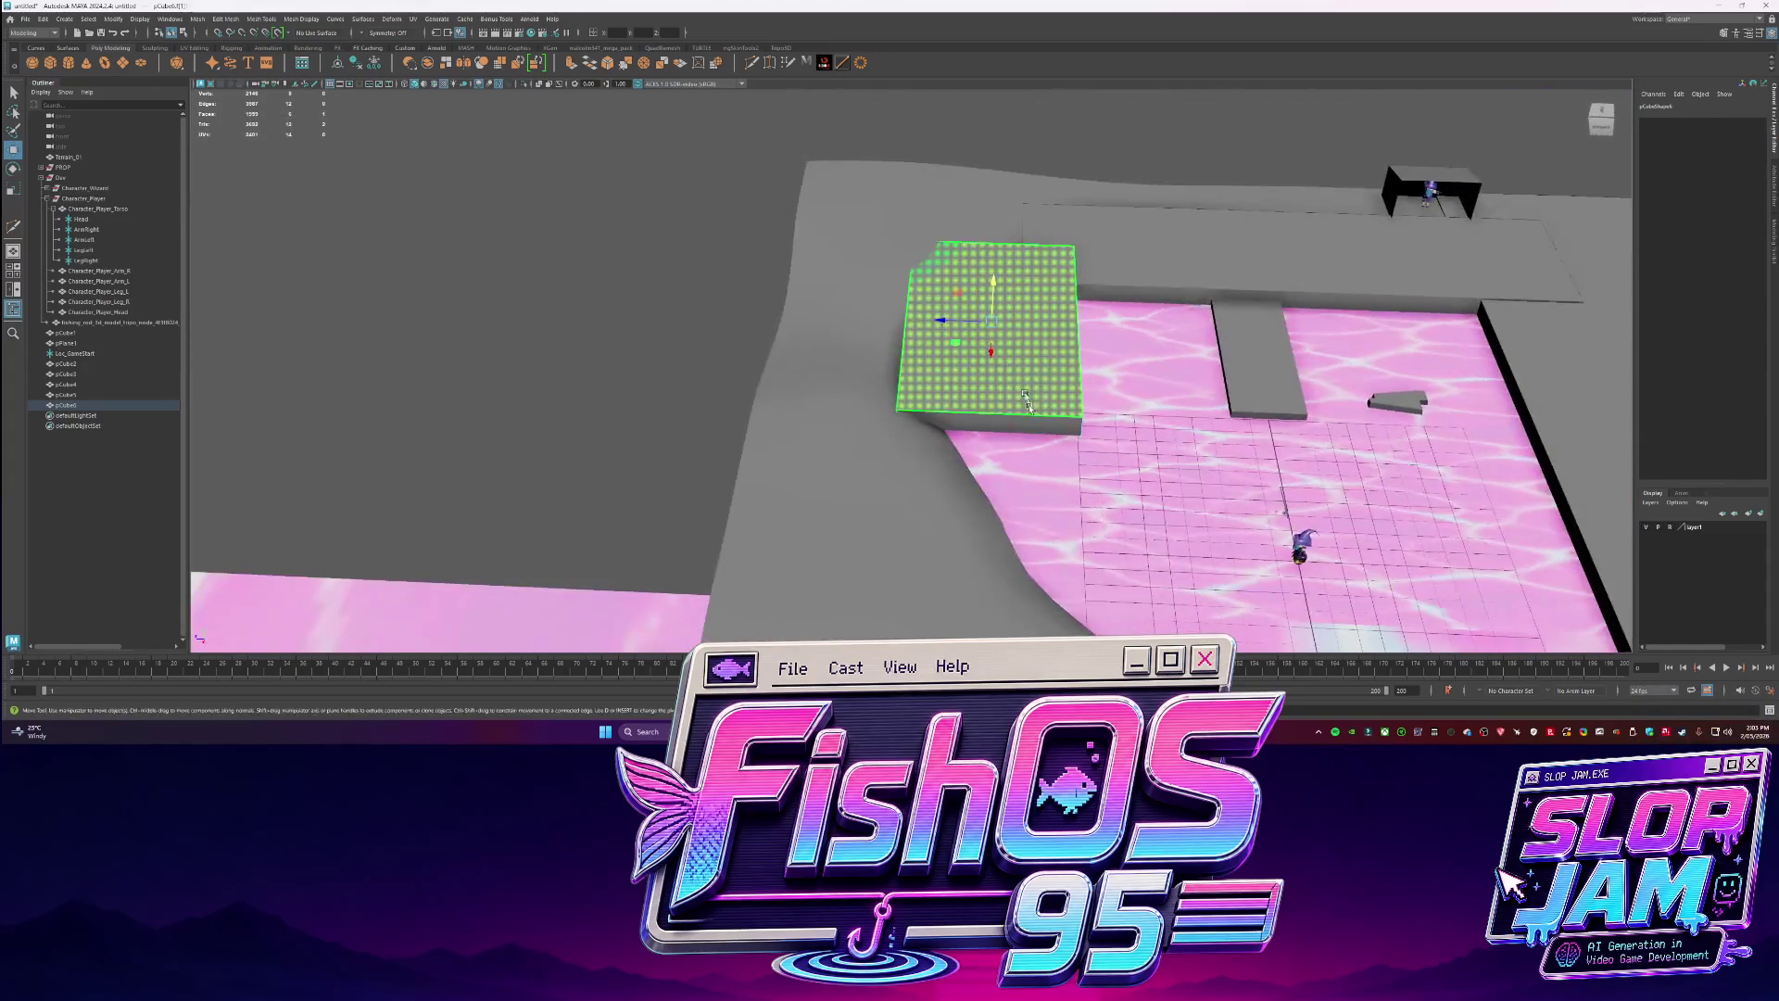
alt+middle_drag(1026, 400, 1013, 321)
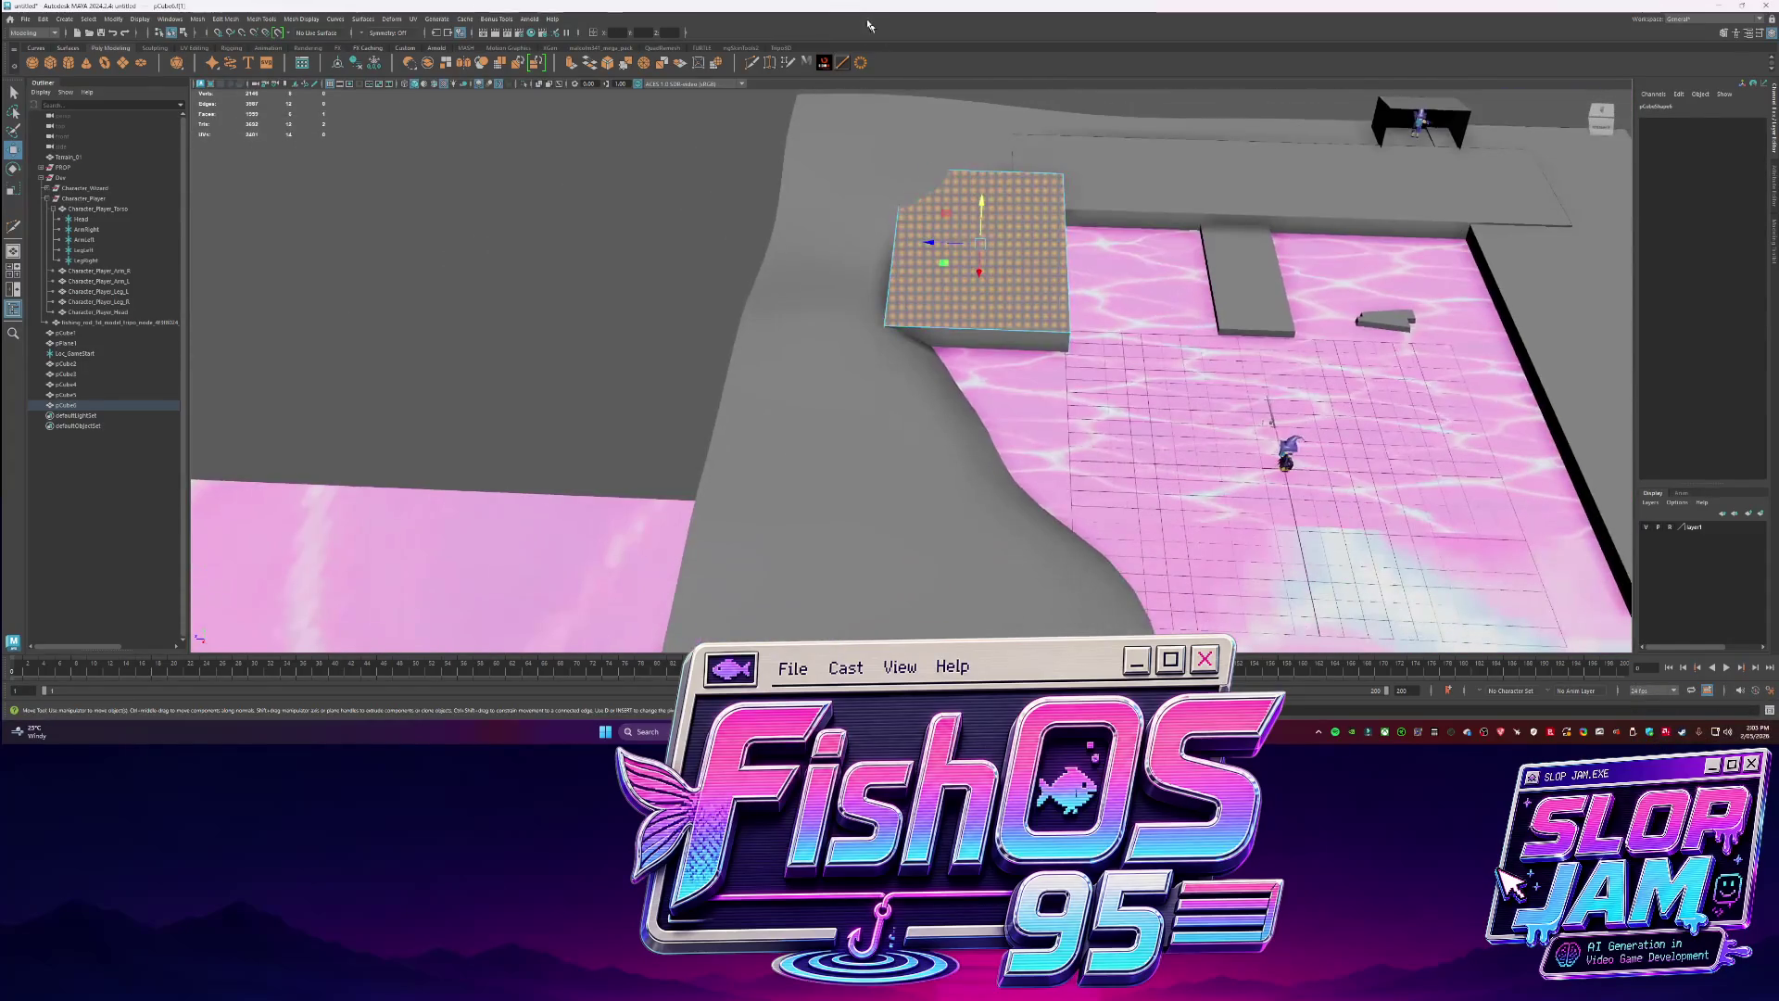
click(752, 62)
alt+drag(834, 389, 885, 361)
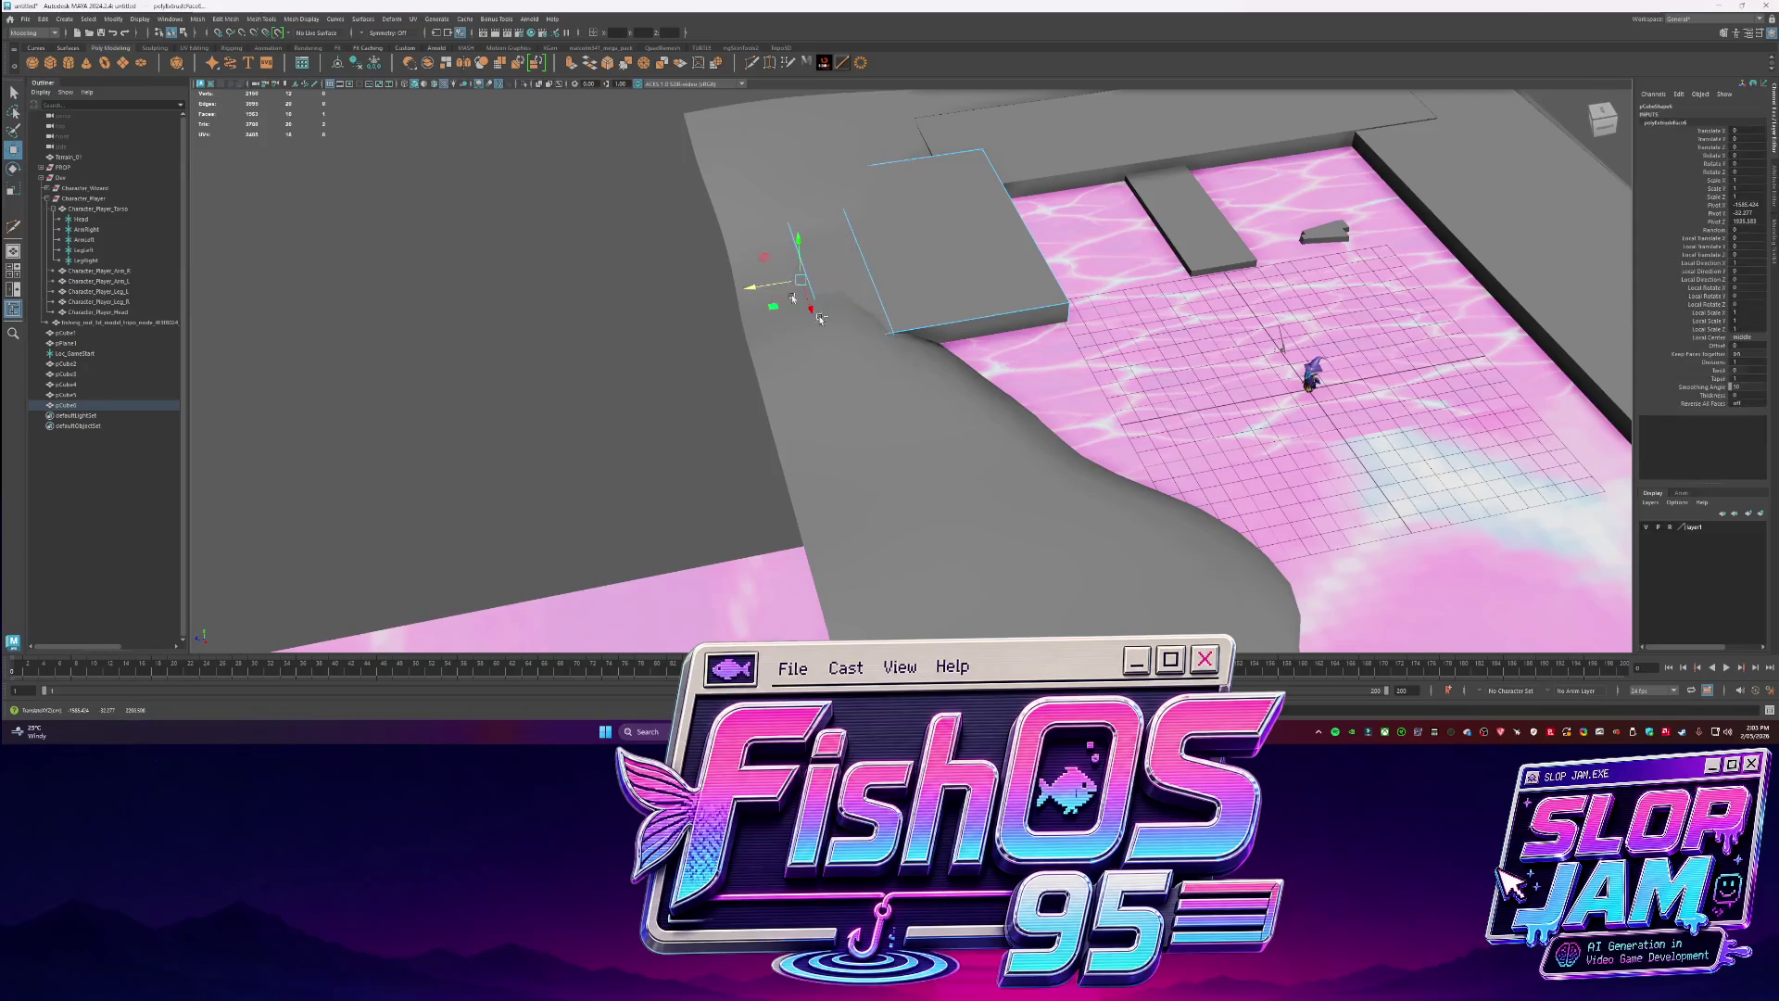
Push the Terrain_01 ground down beneath the slab and reselect pCube6.
key(q)
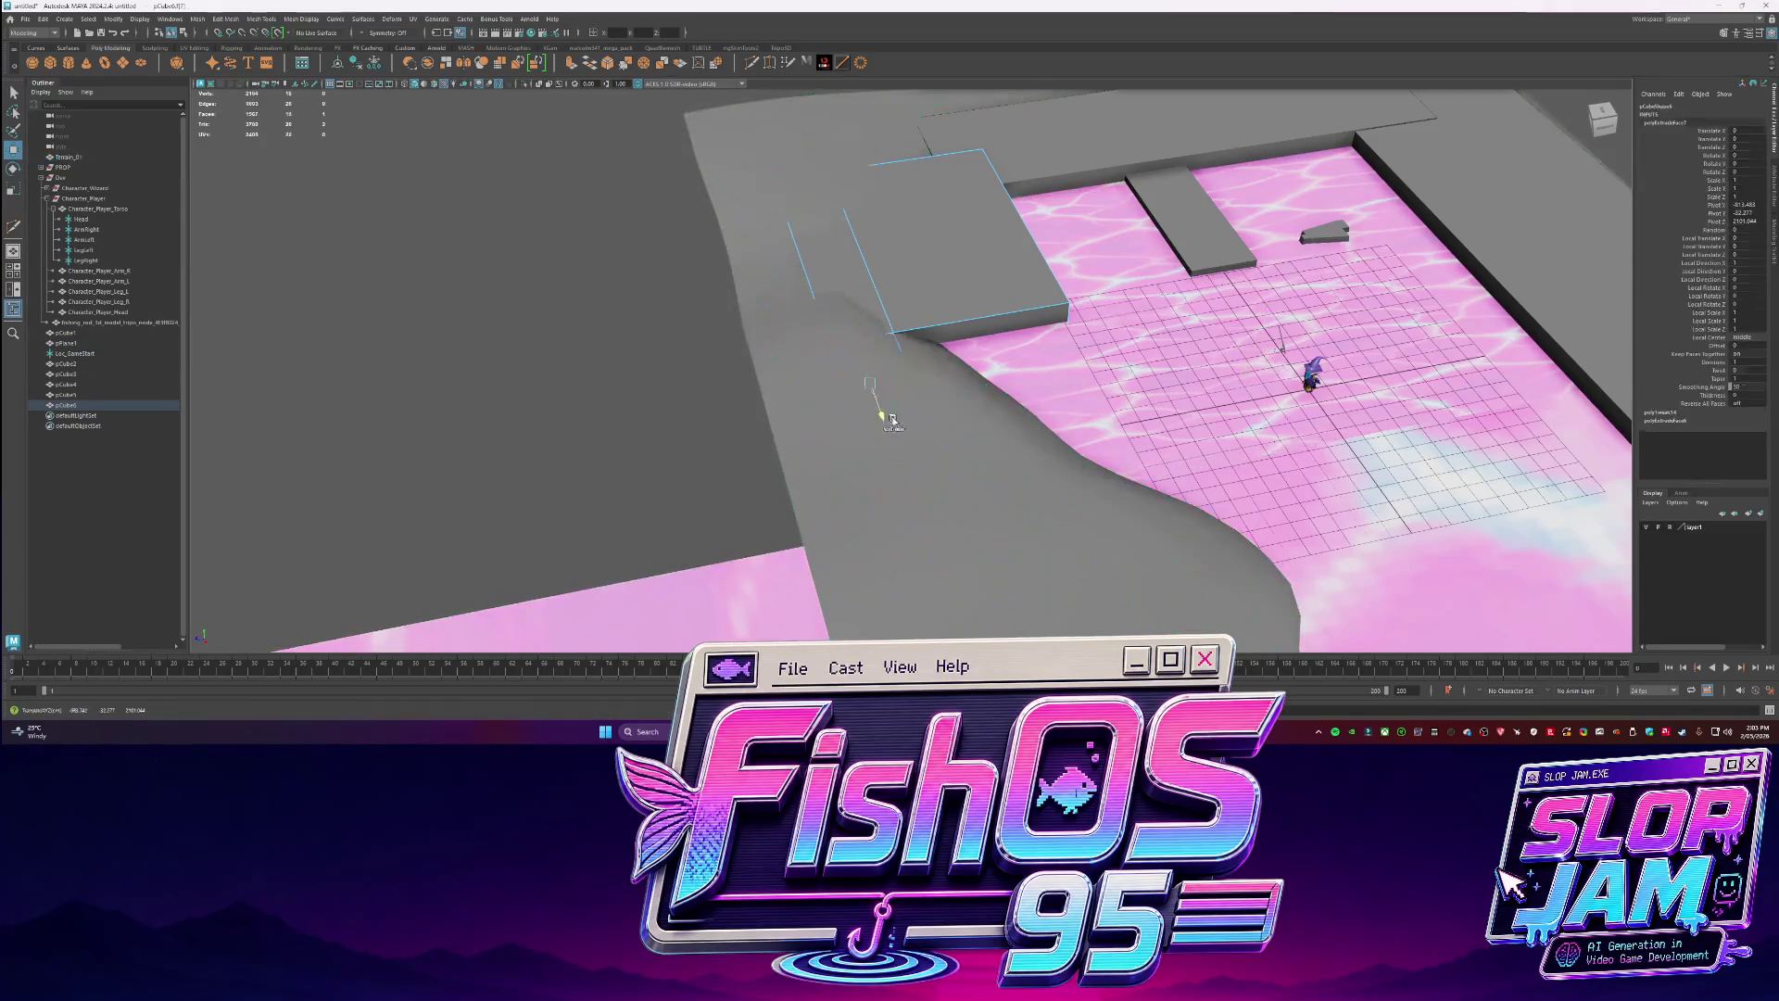
click(906, 387)
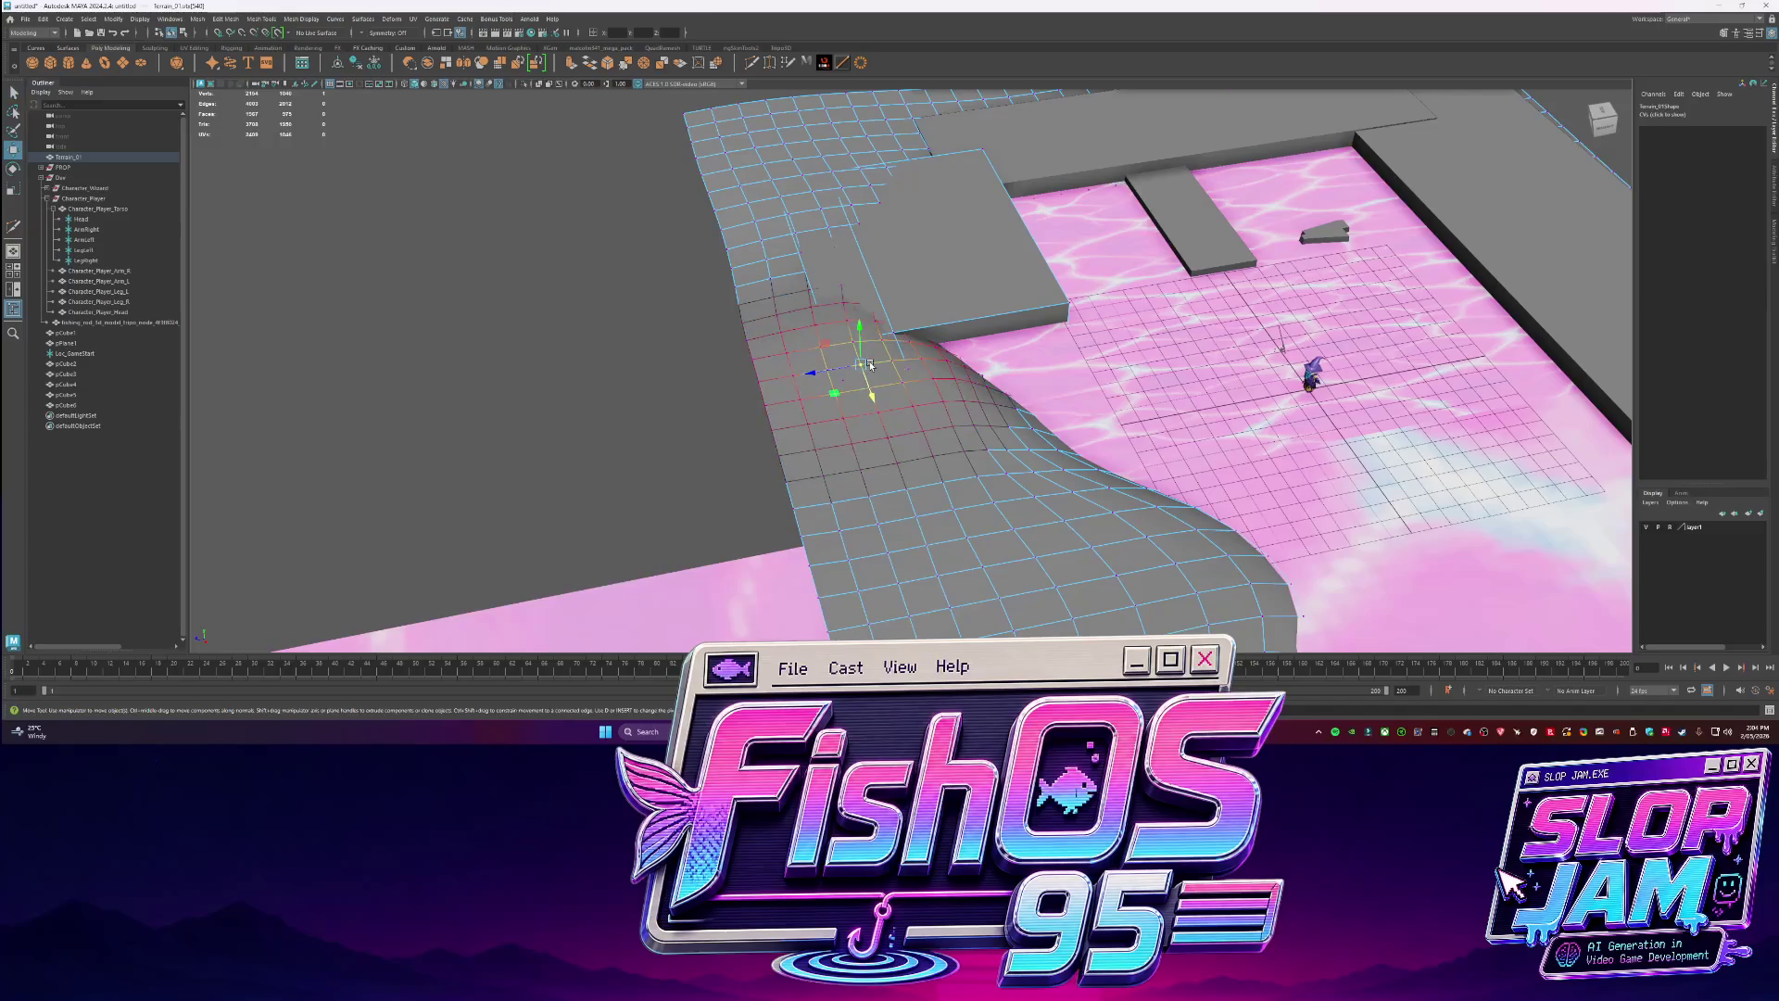
mouse_move(870, 365)
mouse_down()
mouse_move(868, 389)
mouse_move(863, 350)
mouse_move(782, 349)
mouse_move(837, 286)
mouse_up()
mouse_move(1120, 238)
alt+mouse_down()
mouse_move(1080, 271)
mouse_move(1017, 402)
mouse_move(926, 395)
alt+mouse_up()
click(924, 394)
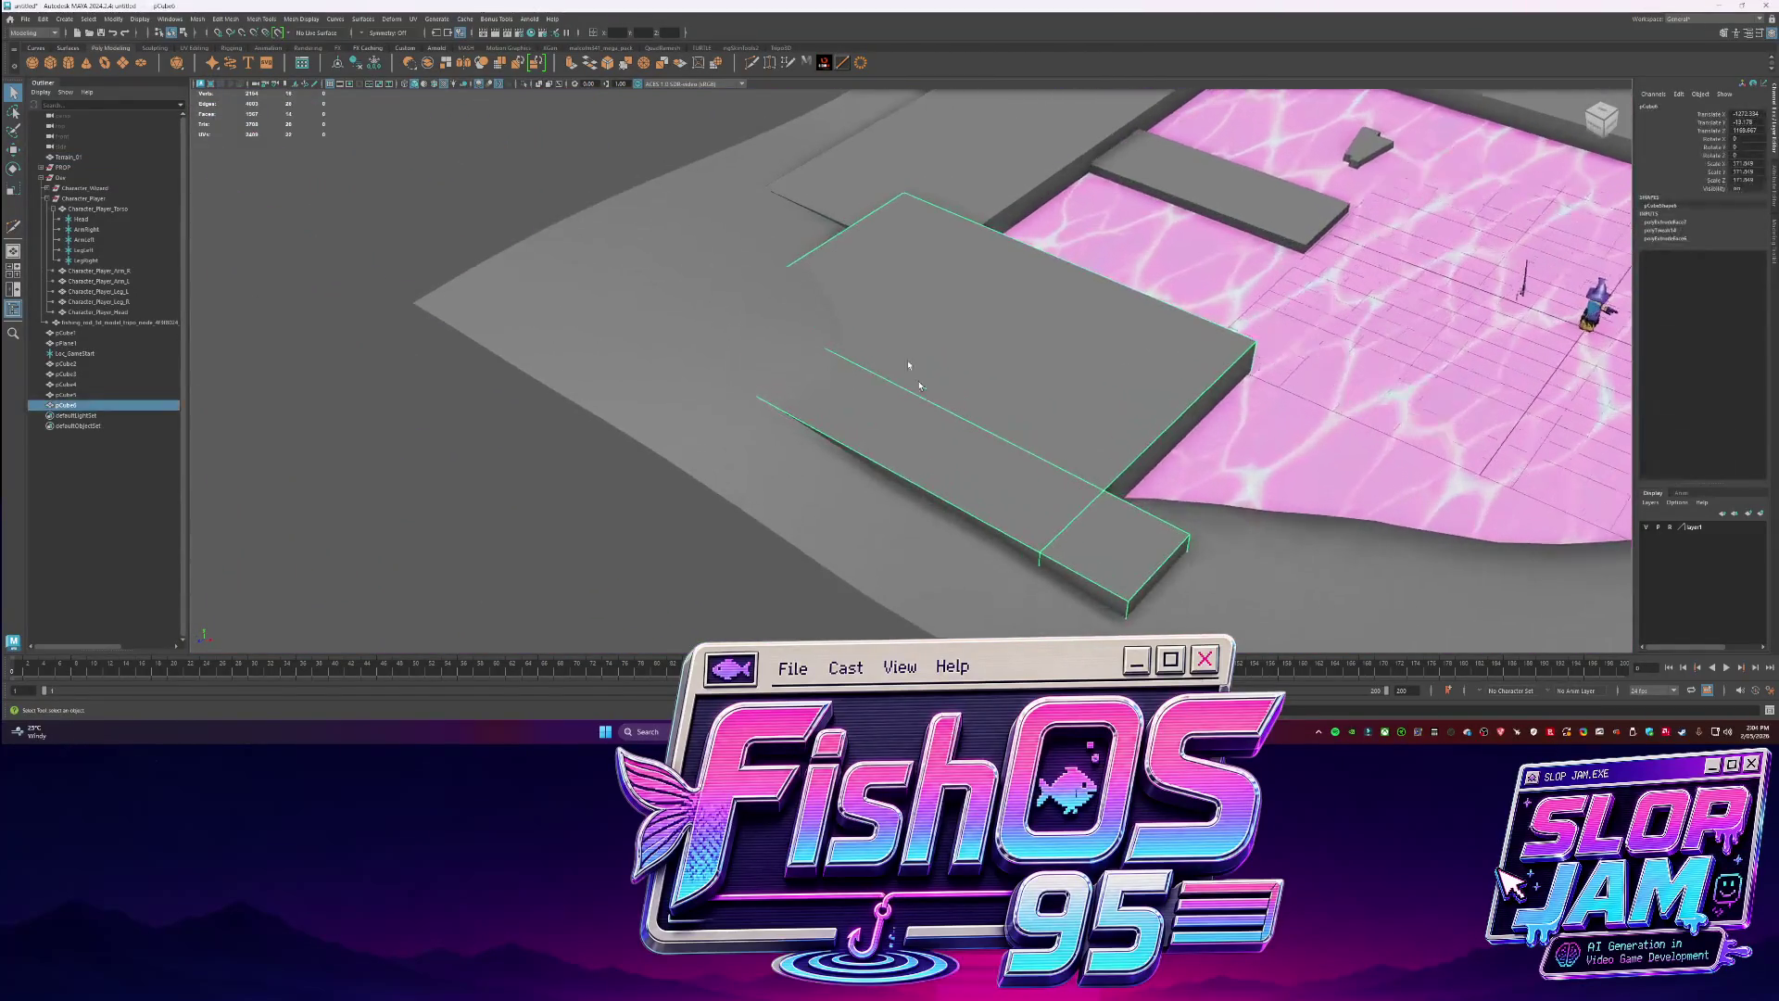
Multi-Cut an edge loop across slab pCube6 and isolate it in the view.
shift+right_drag(792, 276, 852, 377)
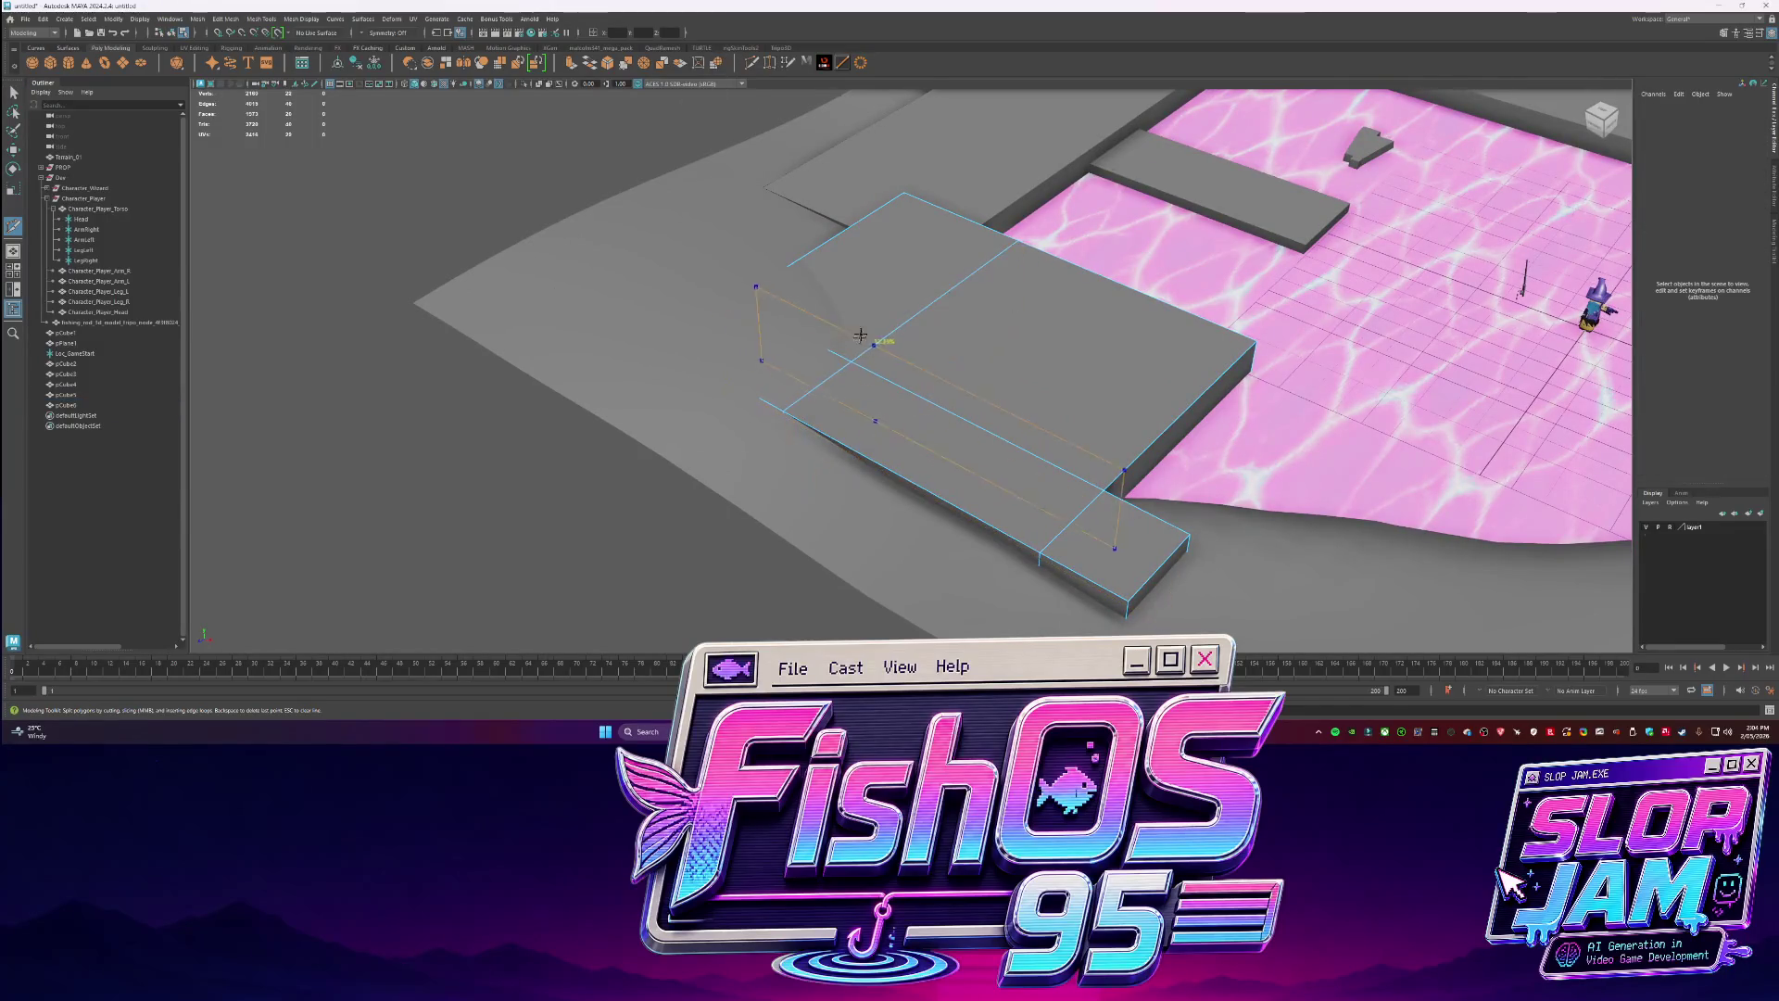
ctrl+click(806, 318)
key(q)
click(806, 317)
key(ctrl+1)
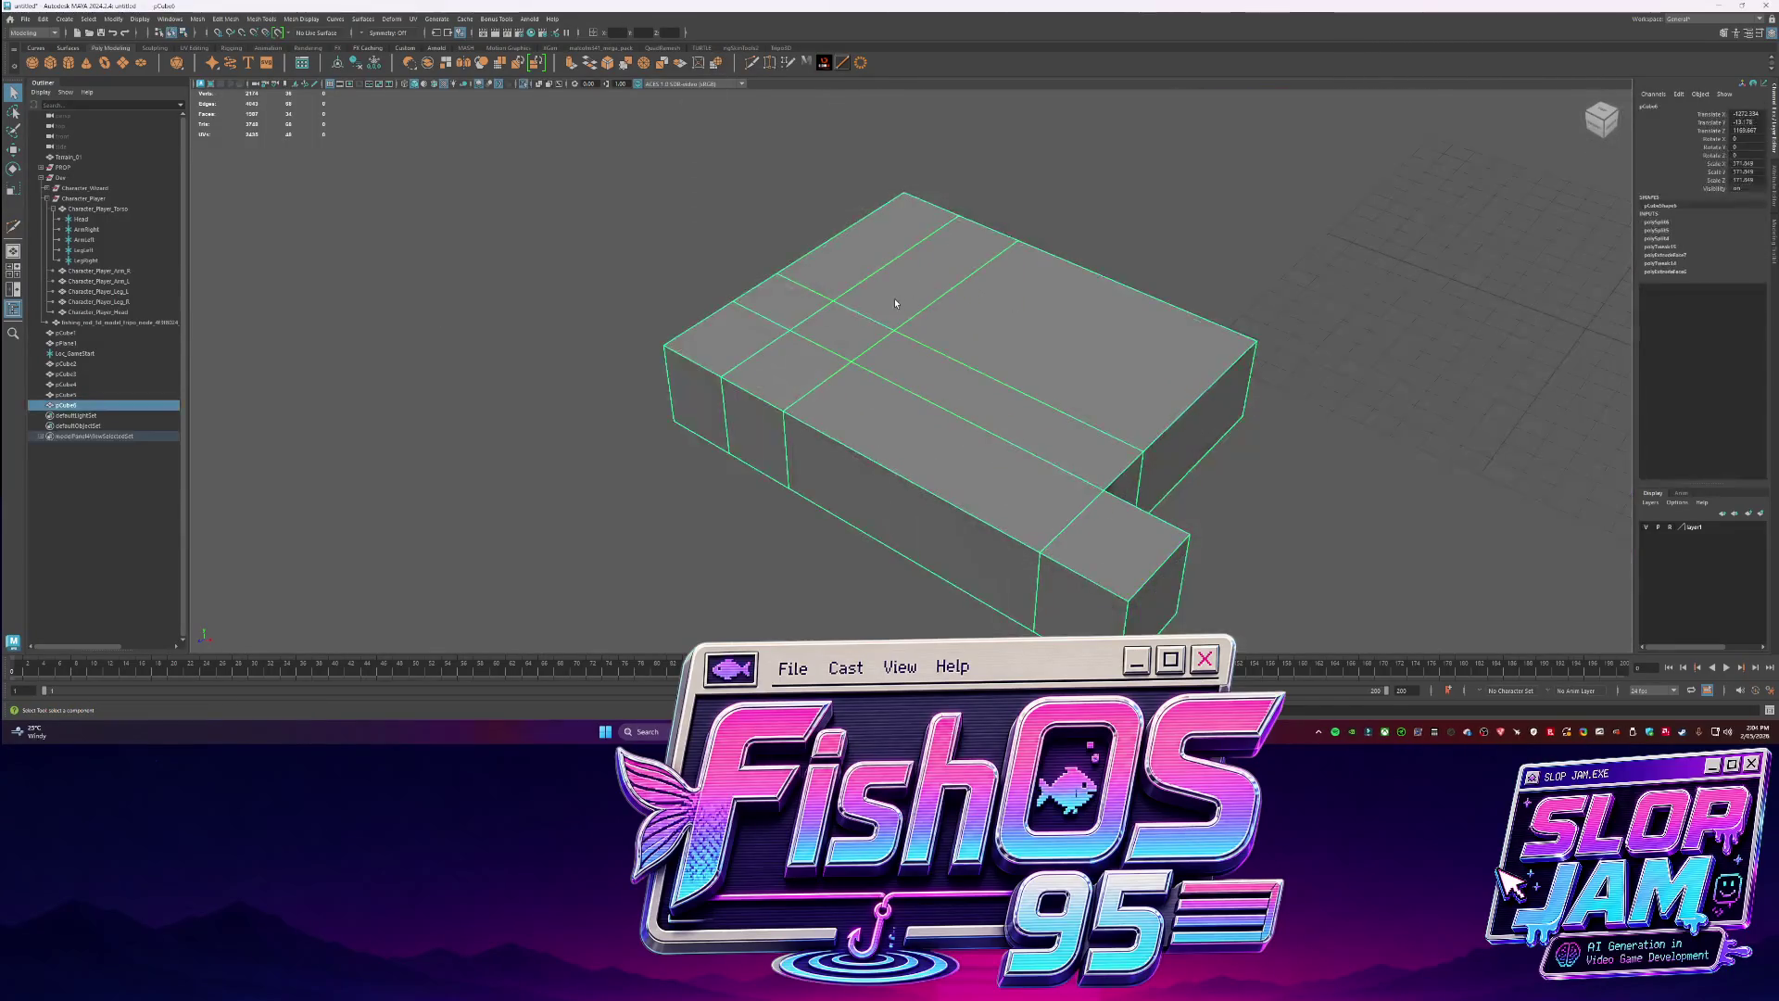
key(space)
key(space)
Delete the side, lower and top faces of the unwanted slab section.
right_drag(763, 402, 759, 441)
click(760, 441)
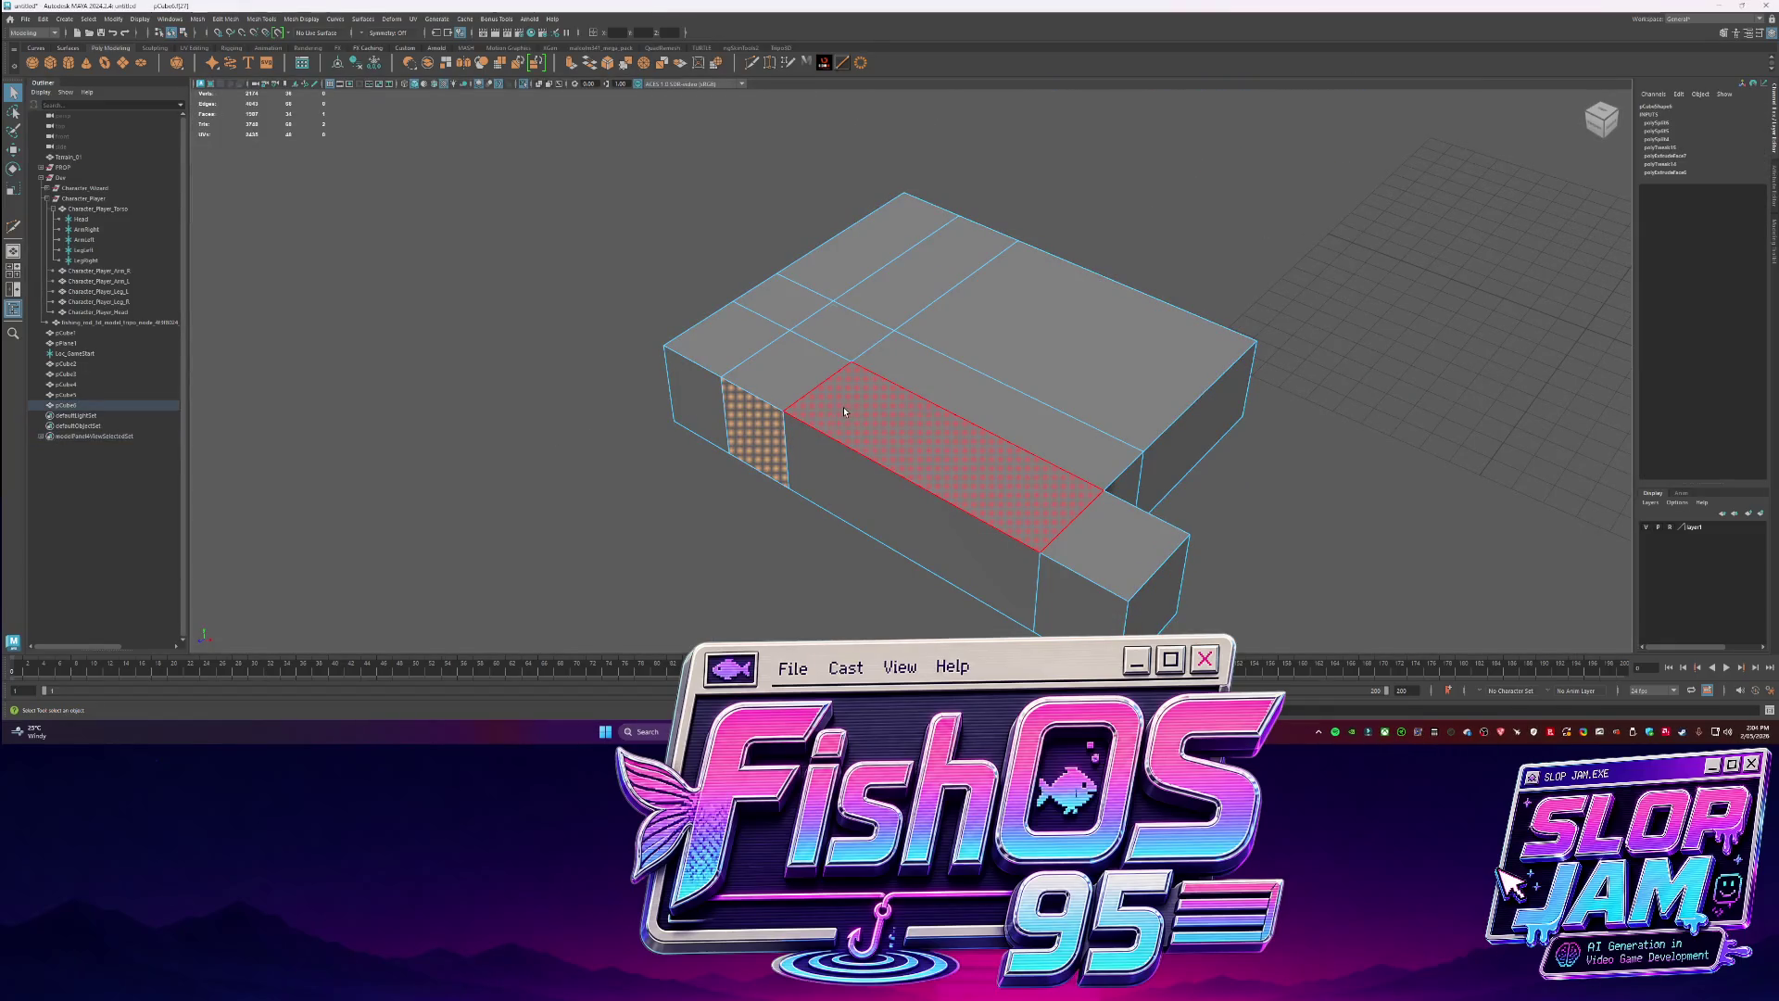
key(Delete)
key(Delete)
click(714, 386)
key(Delete)
click(713, 386)
key(Delete)
click(747, 357)
key(Delete)
click(777, 311)
key(Delete)
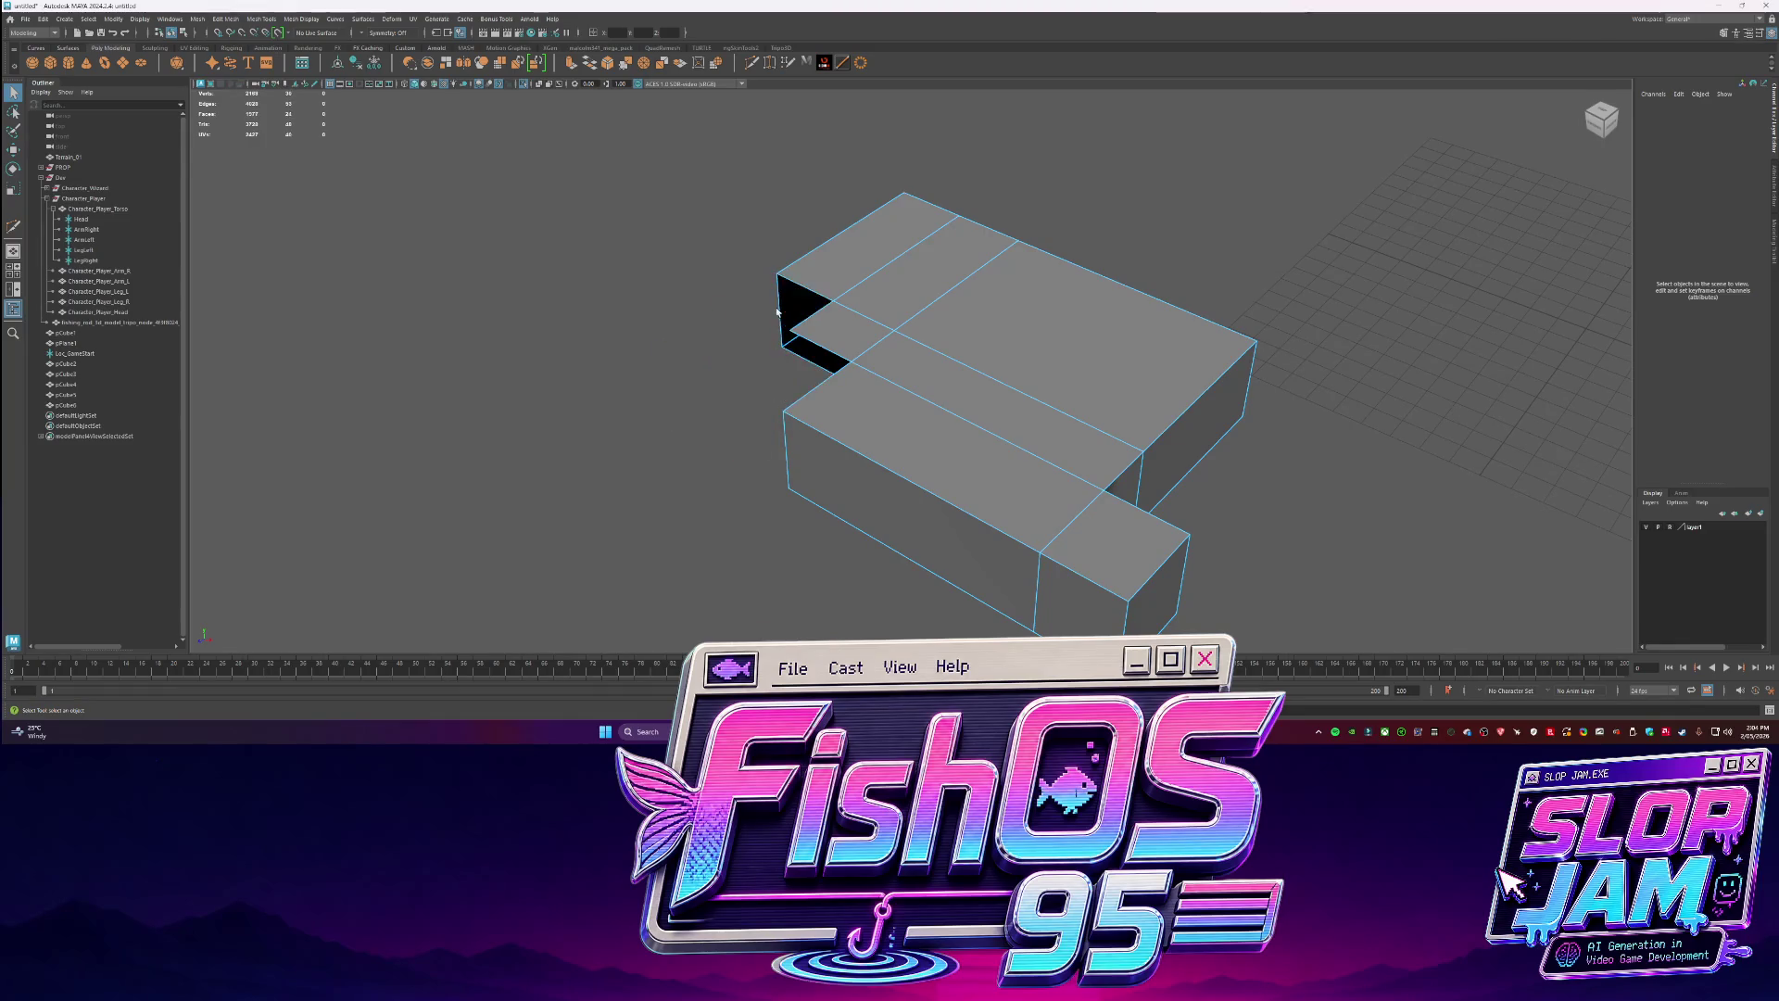
alt+drag(718, 263, 787, 297)
Bridge the open edges to close the holes, then show the whole scene again.
click(795, 471)
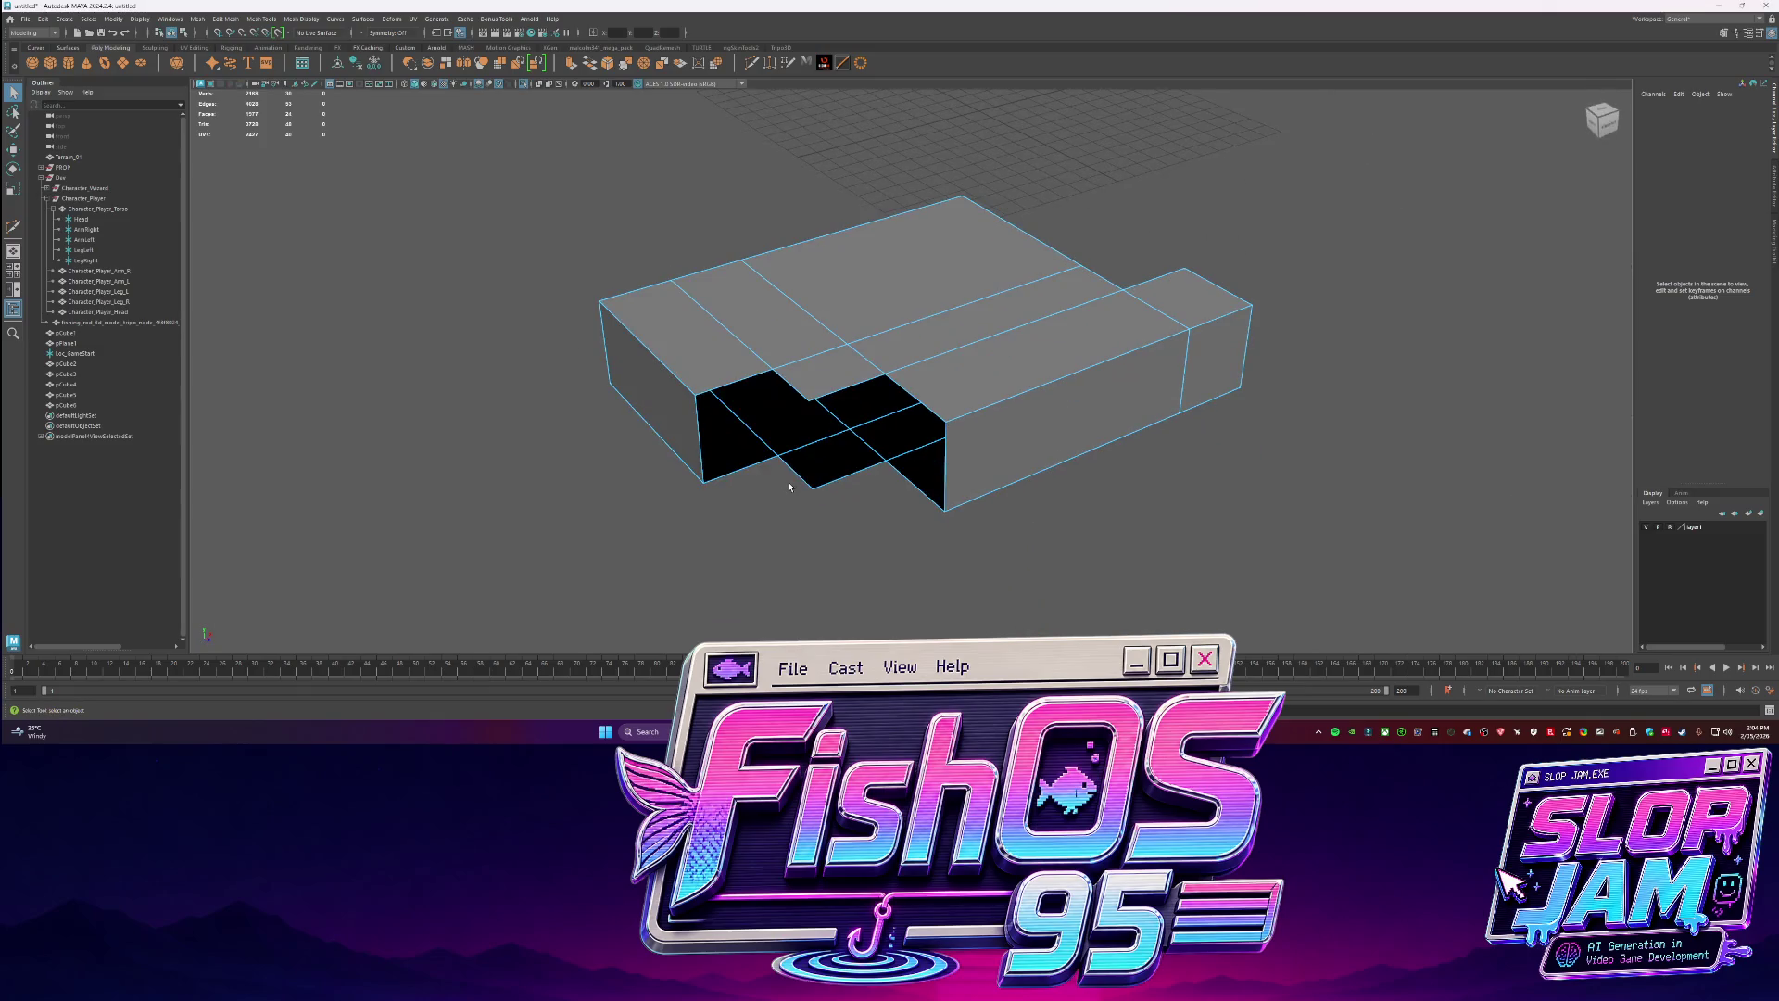
shift+right_click(801, 397)
click(834, 435)
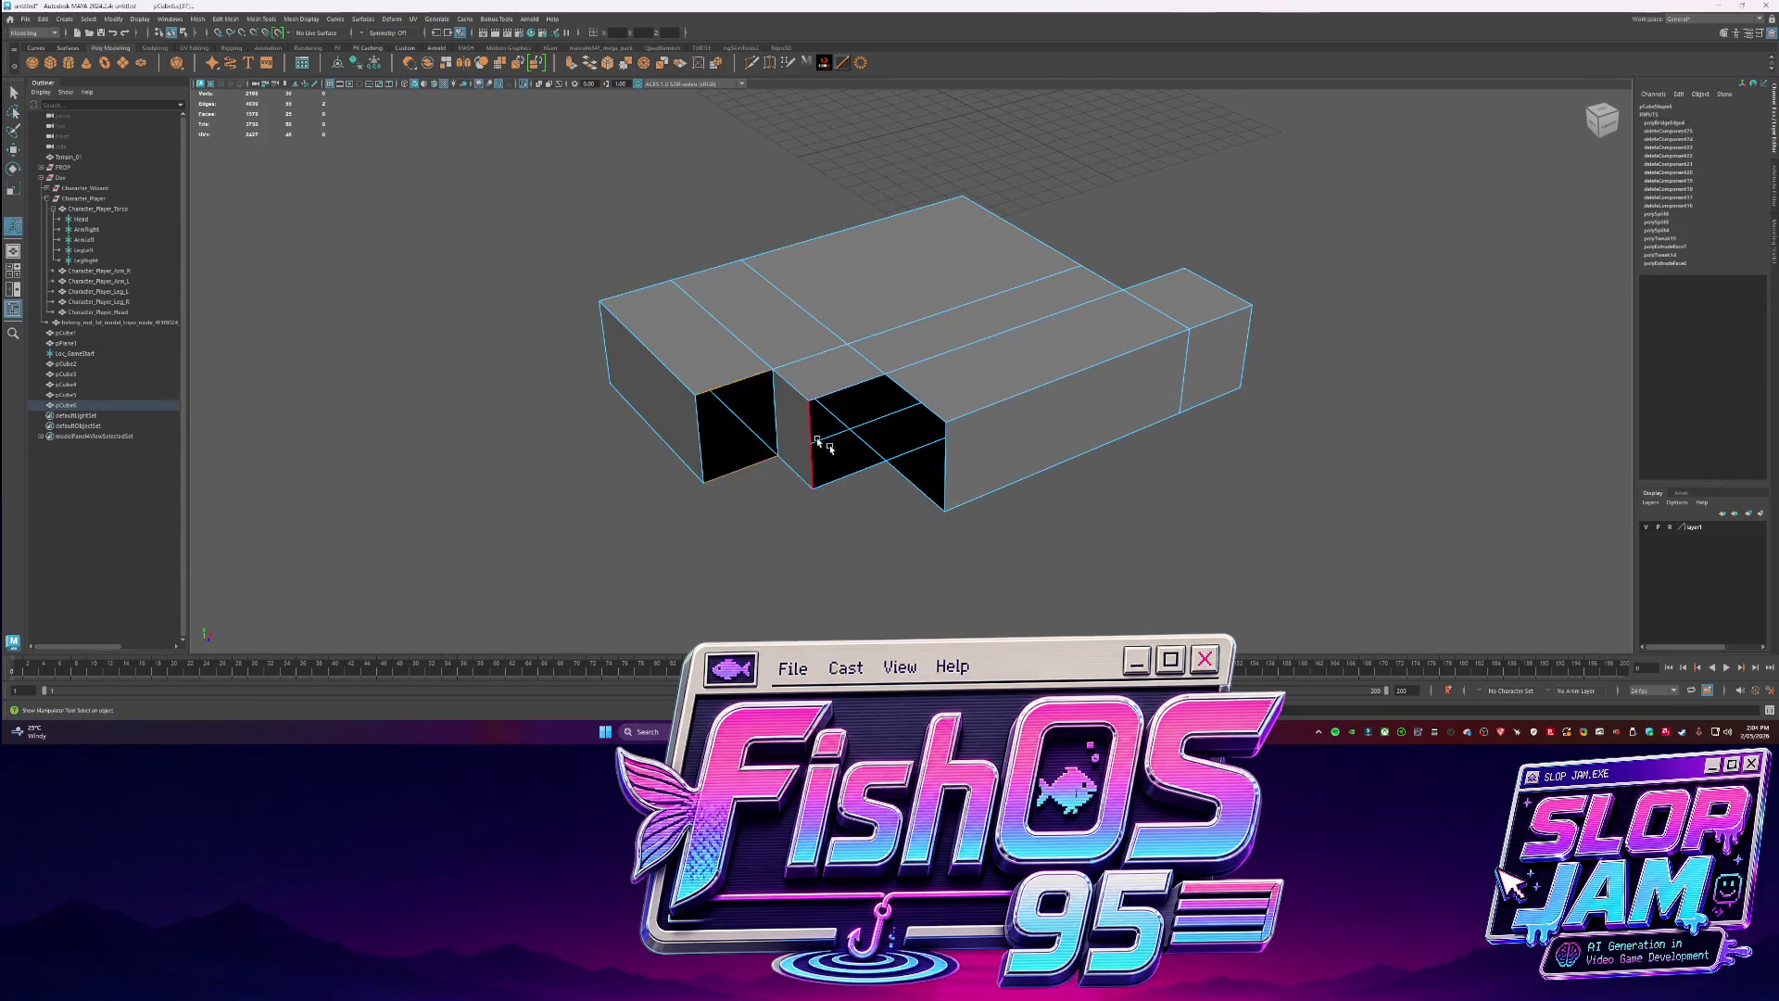
key(g)
key(g)
key(g)
key(F8)
mouse_move(890, 389)
alt+mouse_down()
mouse_move(1203, 341)
mouse_move(707, 396)
mouse_move(1009, 386)
mouse_move(929, 429)
alt+mouse_up()
key(q)
key(ctrl+1)
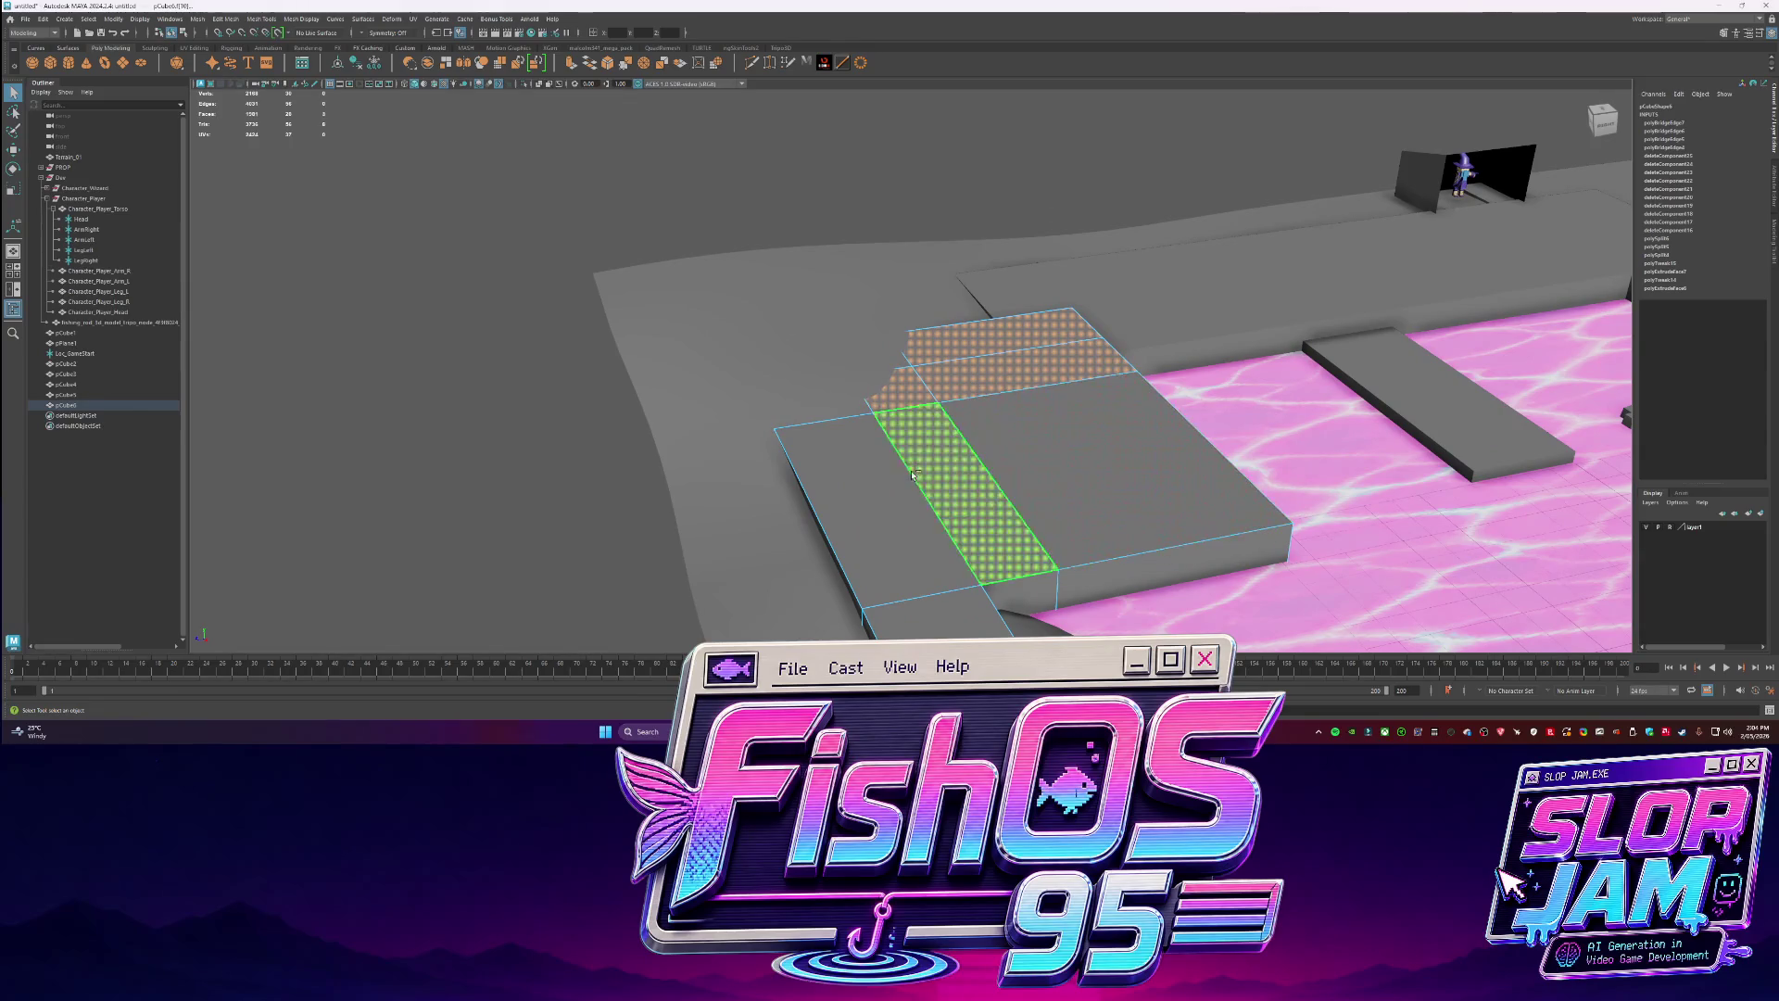
Select a strip of the slab's top faces with the Move tool.
shift+click(1054, 485)
key(w)
shift+click(927, 482)
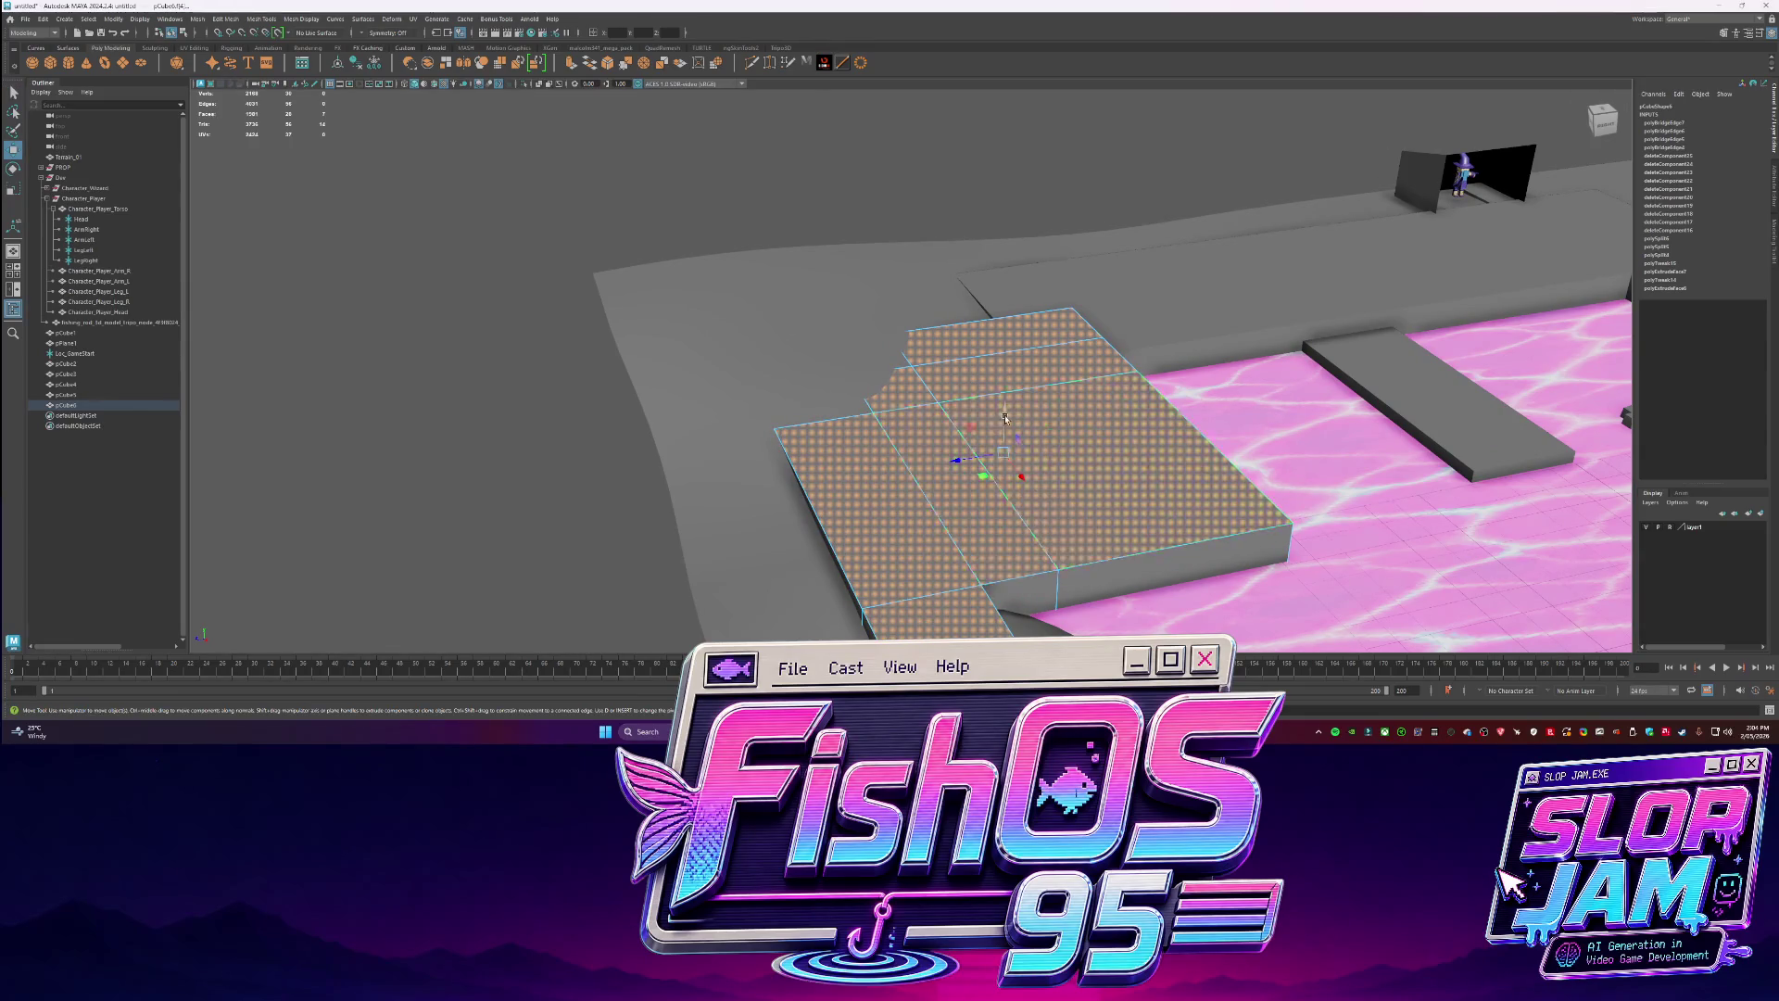
mouse_move(1005, 413)
alt+mouse_down()
mouse_move(927, 407)
mouse_move(982, 371)
mouse_move(888, 328)
mouse_move(679, 449)
mouse_move(969, 504)
mouse_move(1025, 445)
mouse_move(1085, 438)
mouse_move(992, 380)
mouse_move(954, 398)
mouse_move(976, 401)
alt+mouse_up()
key(q)
Raise the slab pCube2 above the water and shrink it.
scroll(976, 401, up, 3)
click(884, 395)
key(w)
mouse_move(828, 372)
mouse_down()
mouse_move(835, 336)
mouse_move(834, 393)
mouse_move(929, 409)
mouse_move(880, 370)
mouse_move(816, 232)
mouse_up()
key(w)
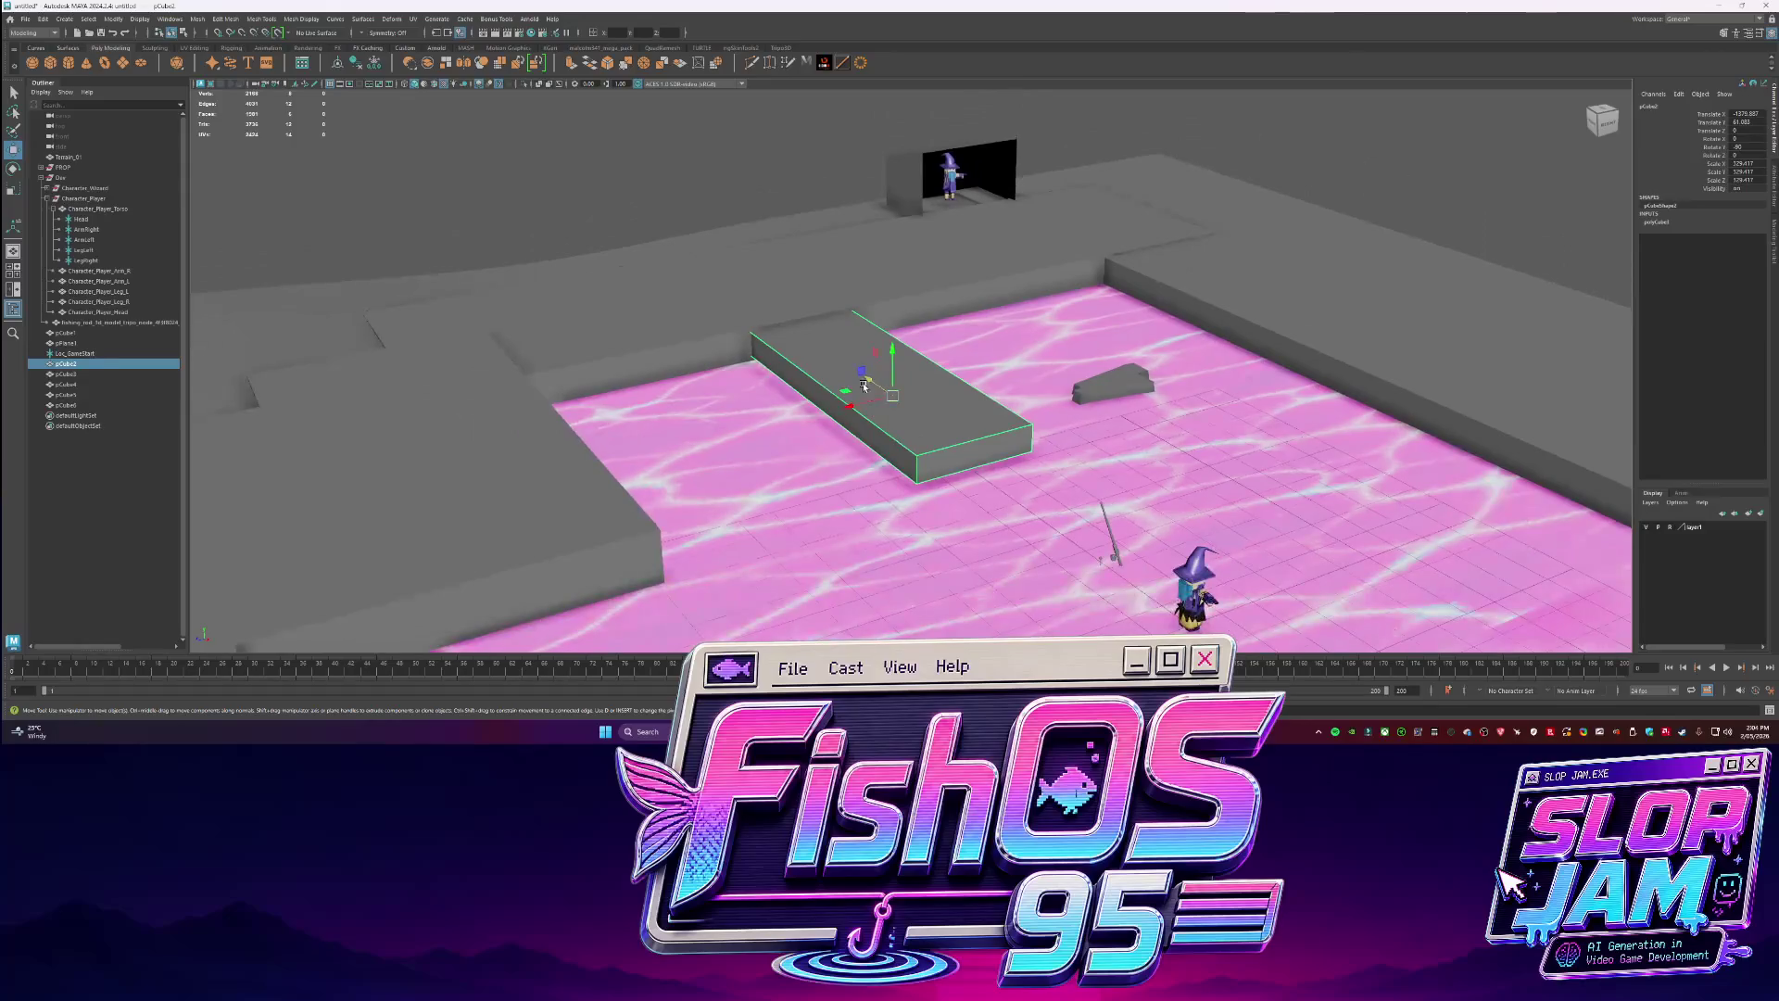
Bevel the middle edge loop of the floating slab pCube2 into extra loops.
click(790, 92)
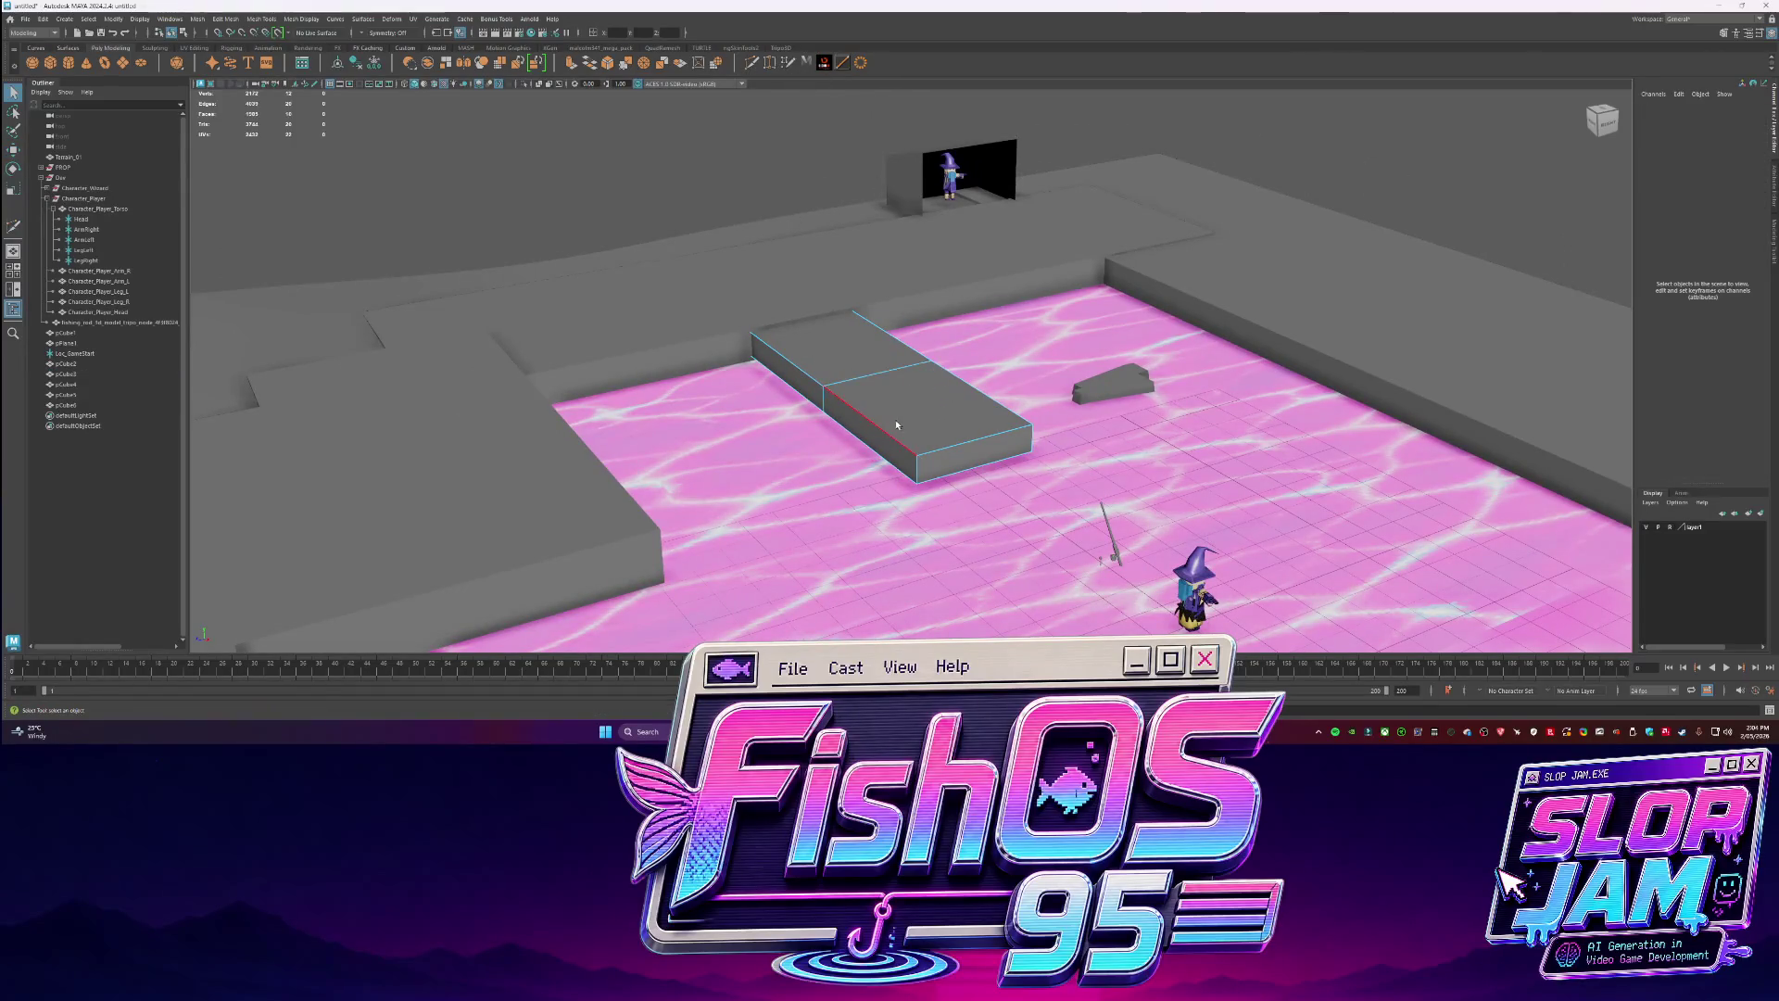
click(881, 377)
alt+drag(882, 377, 895, 361)
key(w)
double_click(893, 359)
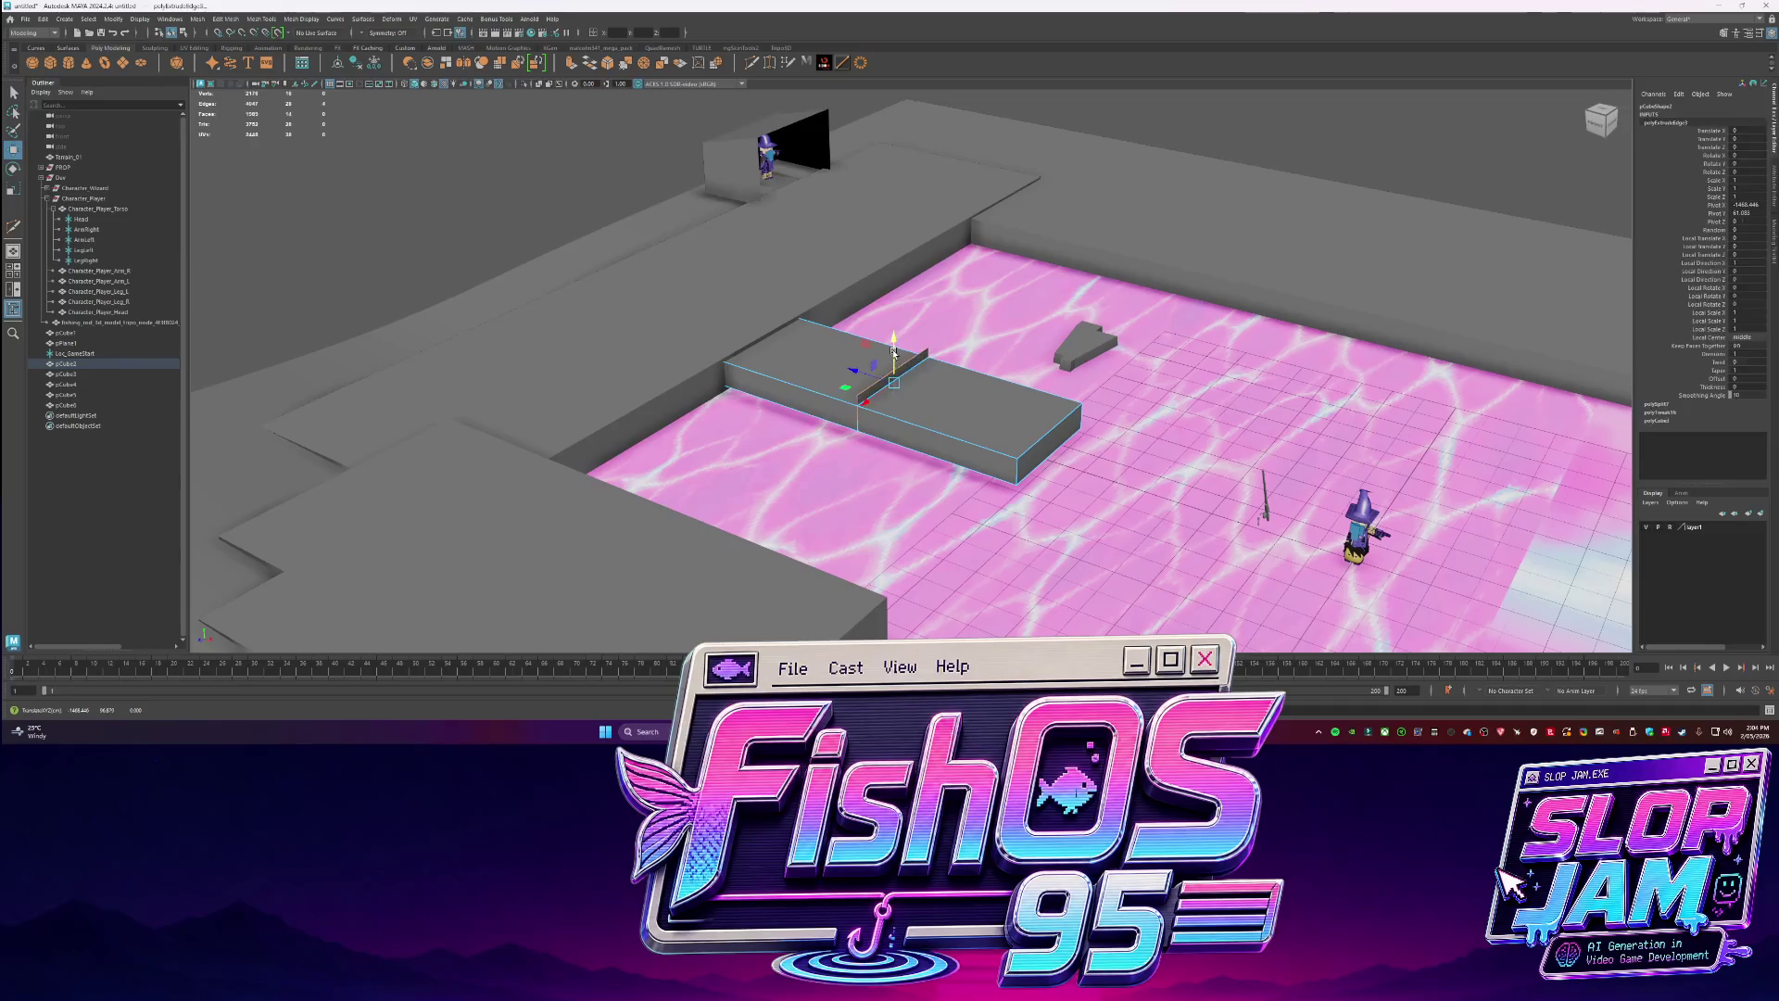
key(ctrl+b)
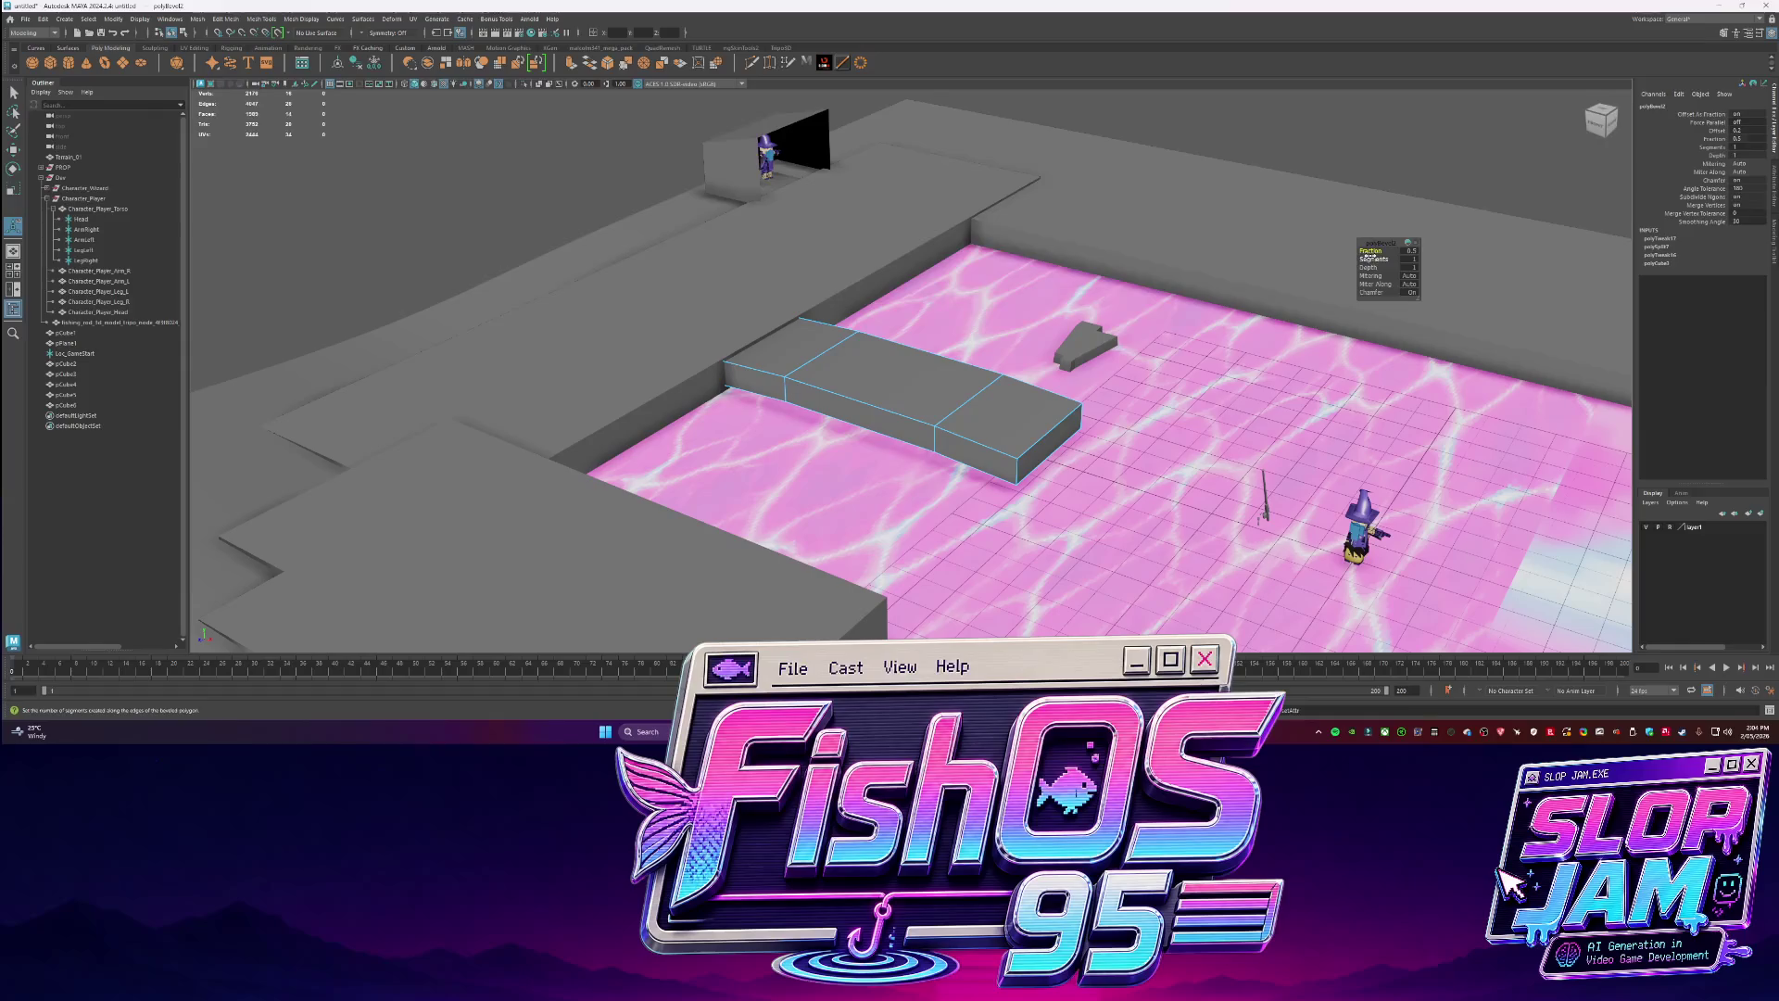
Look over the pool from a top-down view and select the terrain mesh.
scroll(1343, 278, down, 5)
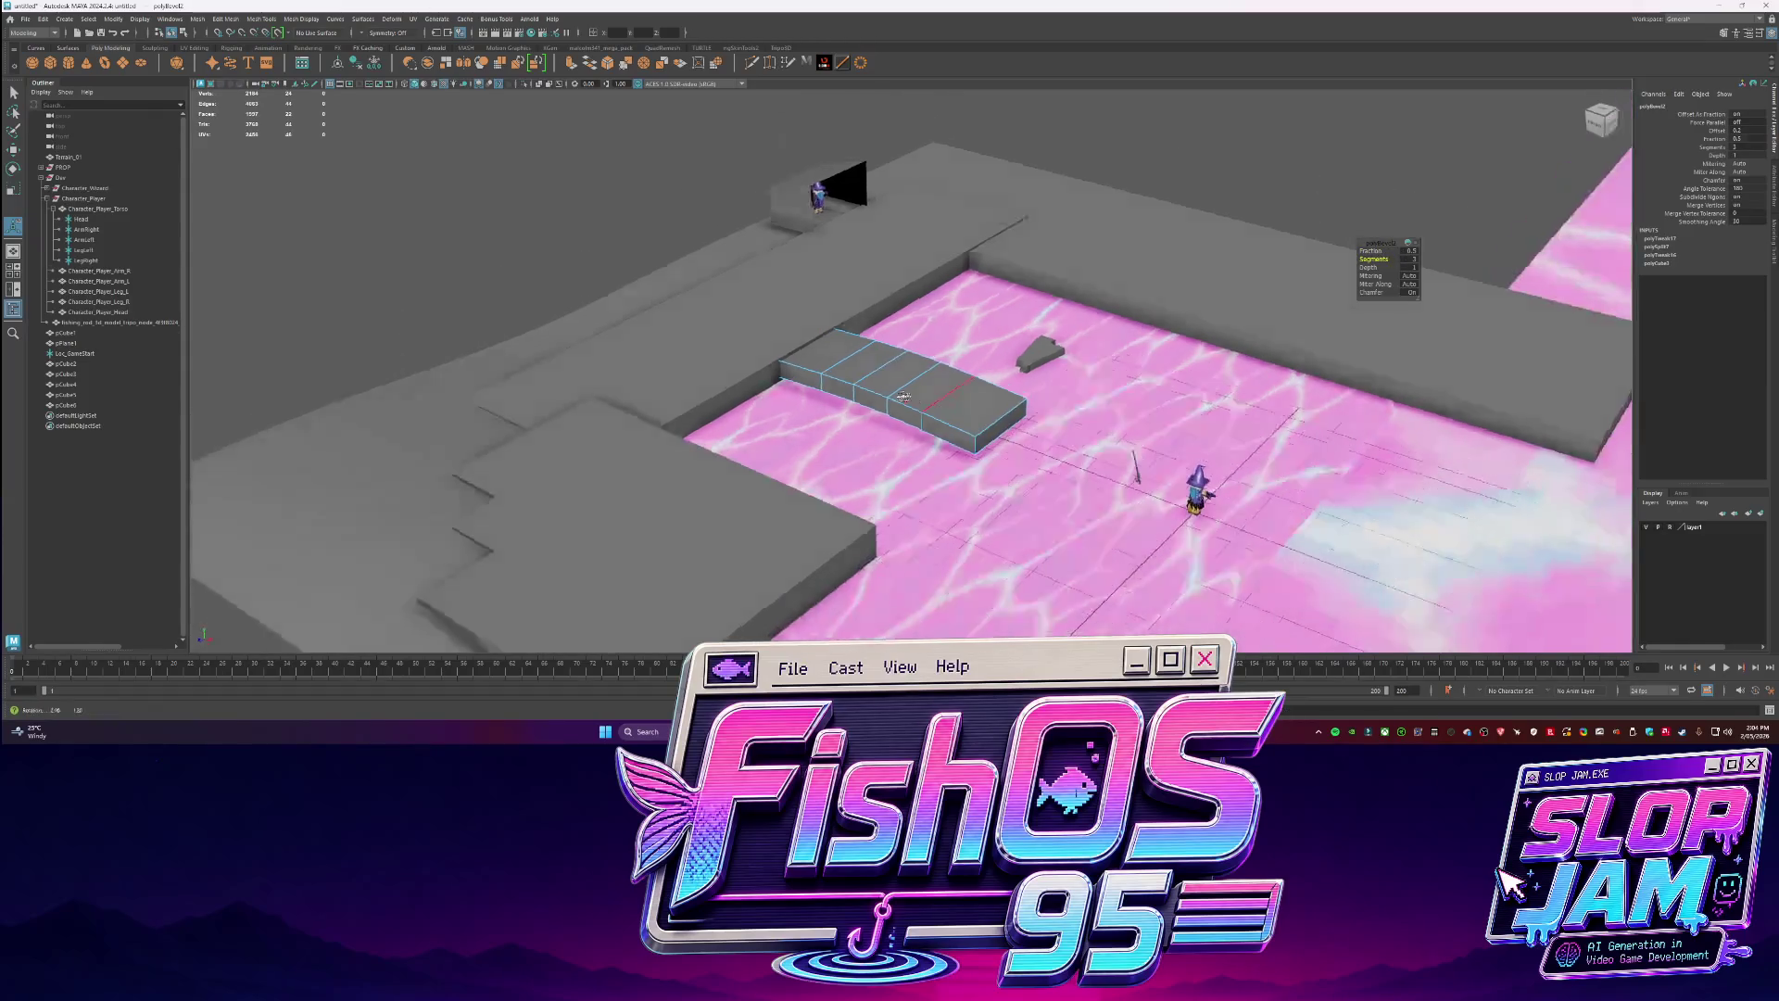
click(1297, 231)
mouse_move(1297, 232)
alt+mouse_down()
mouse_move(1101, 367)
mouse_move(970, 394)
mouse_move(750, 366)
mouse_move(925, 312)
mouse_move(950, 341)
alt+mouse_up()
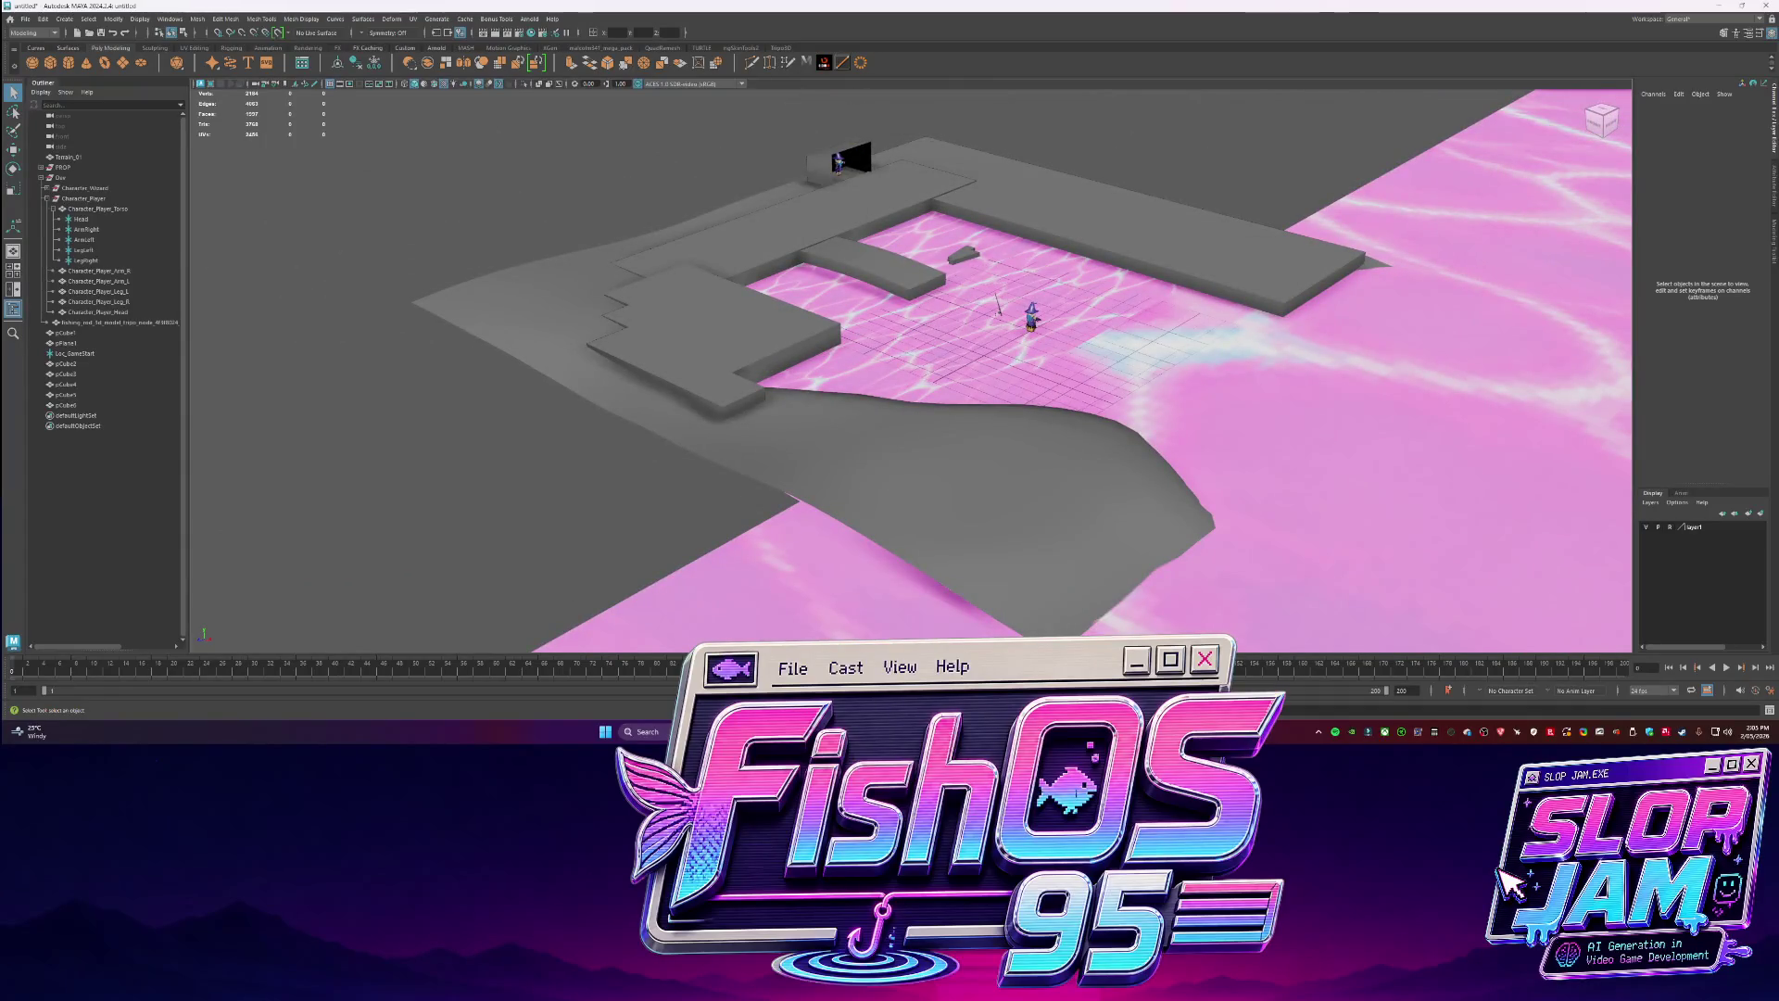
alt+drag(1064, 402, 1035, 466)
click(1035, 466)
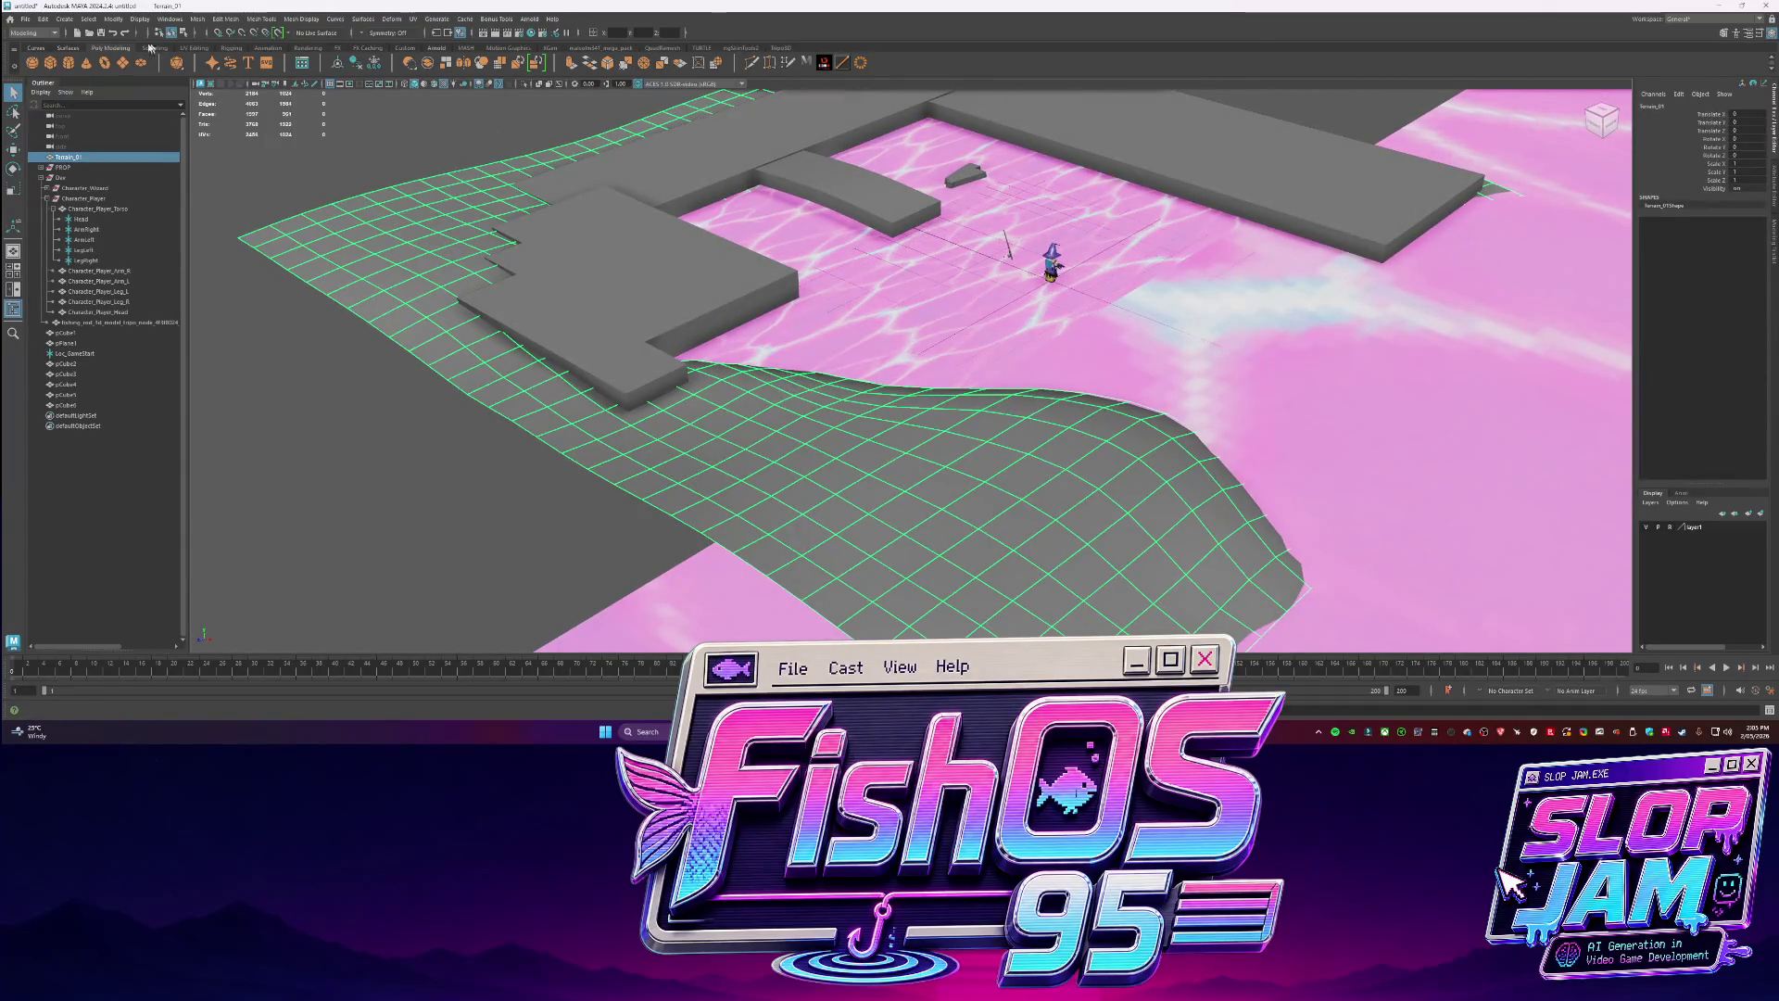
Create a new cube, move it onto the shore, and stretch a duplicate into a slab along its own axes.
click(52, 65)
mouse_move(1006, 311)
mouse_down()
mouse_move(1074, 305)
mouse_move(885, 385)
mouse_up()
key(w)
key(f)
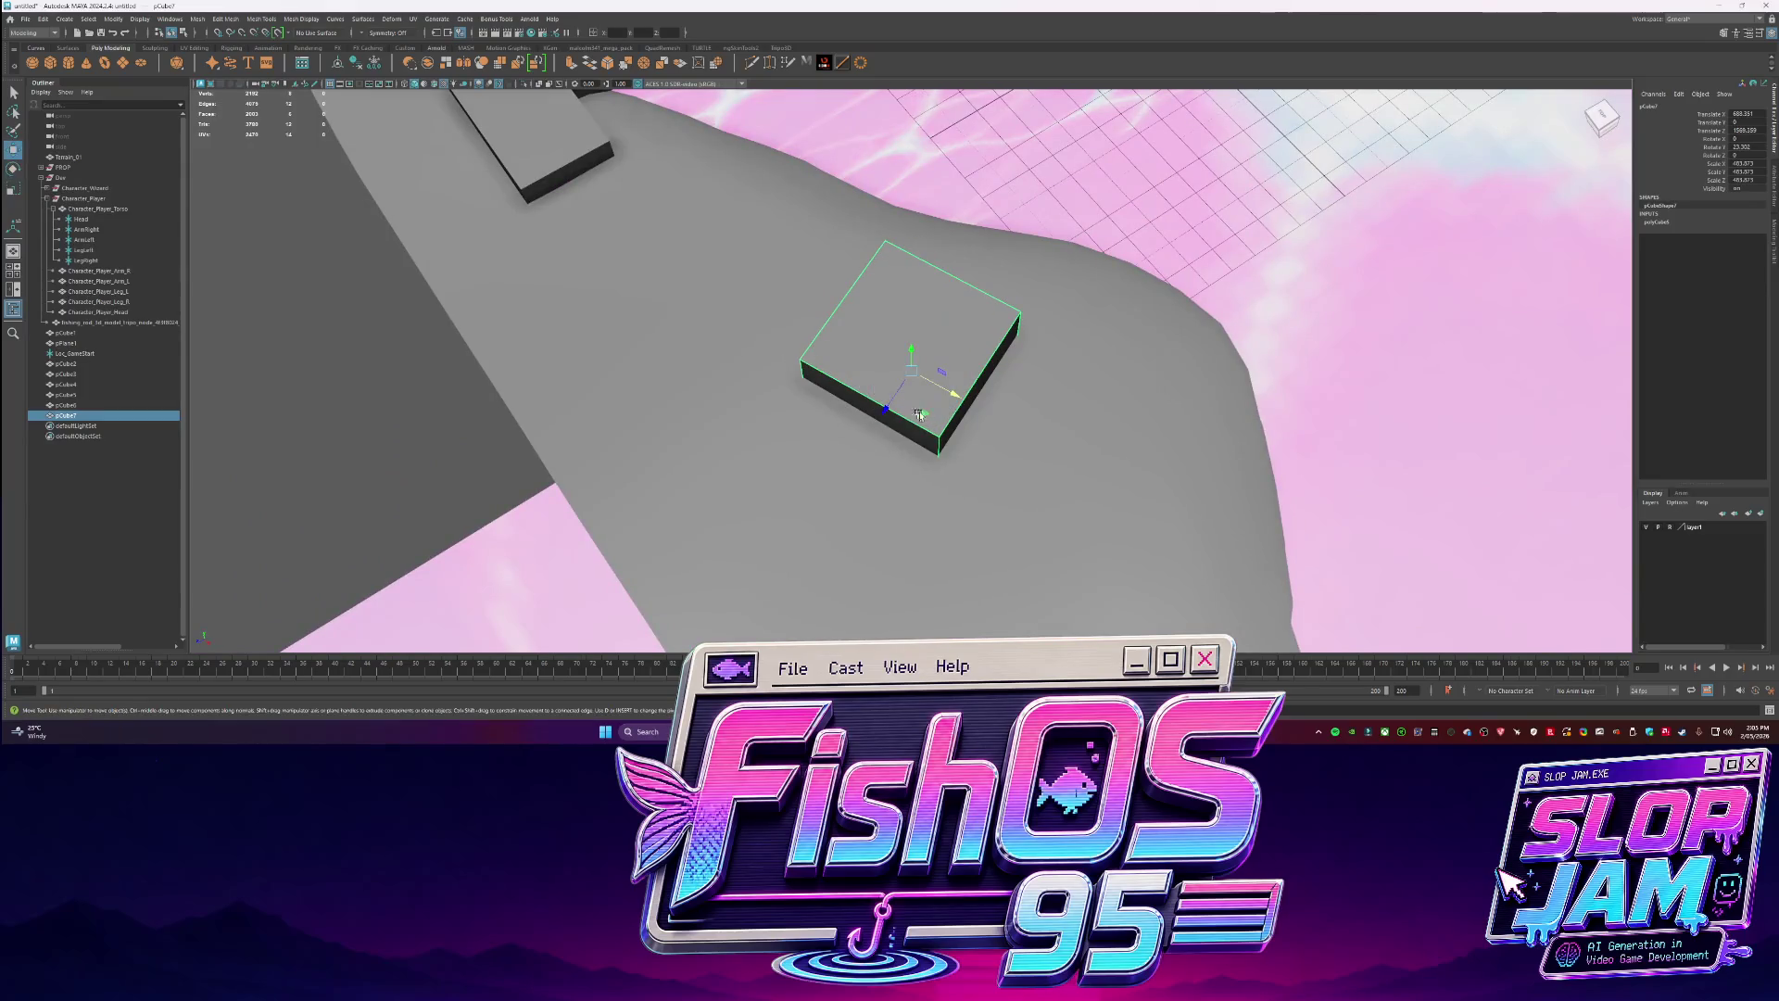
mouse_move(919, 414)
mouse_down()
mouse_move(927, 287)
mouse_move(894, 376)
mouse_move(913, 333)
mouse_move(909, 435)
mouse_up()
key(r)
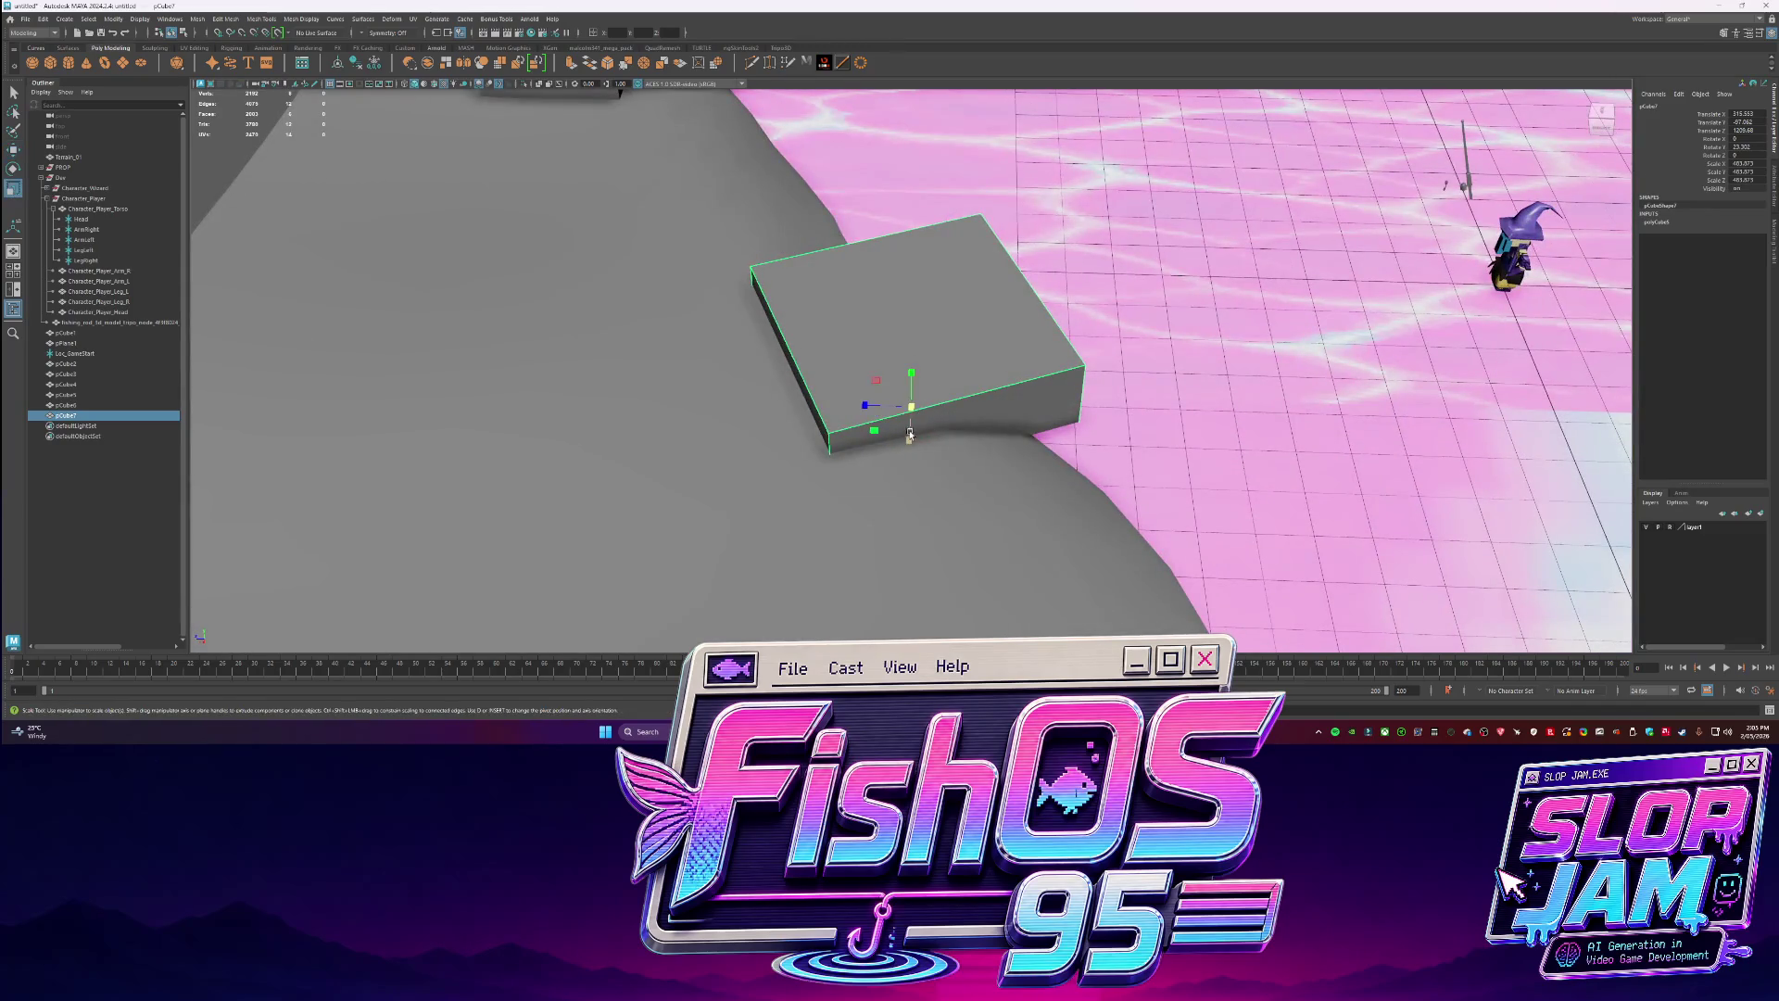
click(1774, 242)
click(1647, 437)
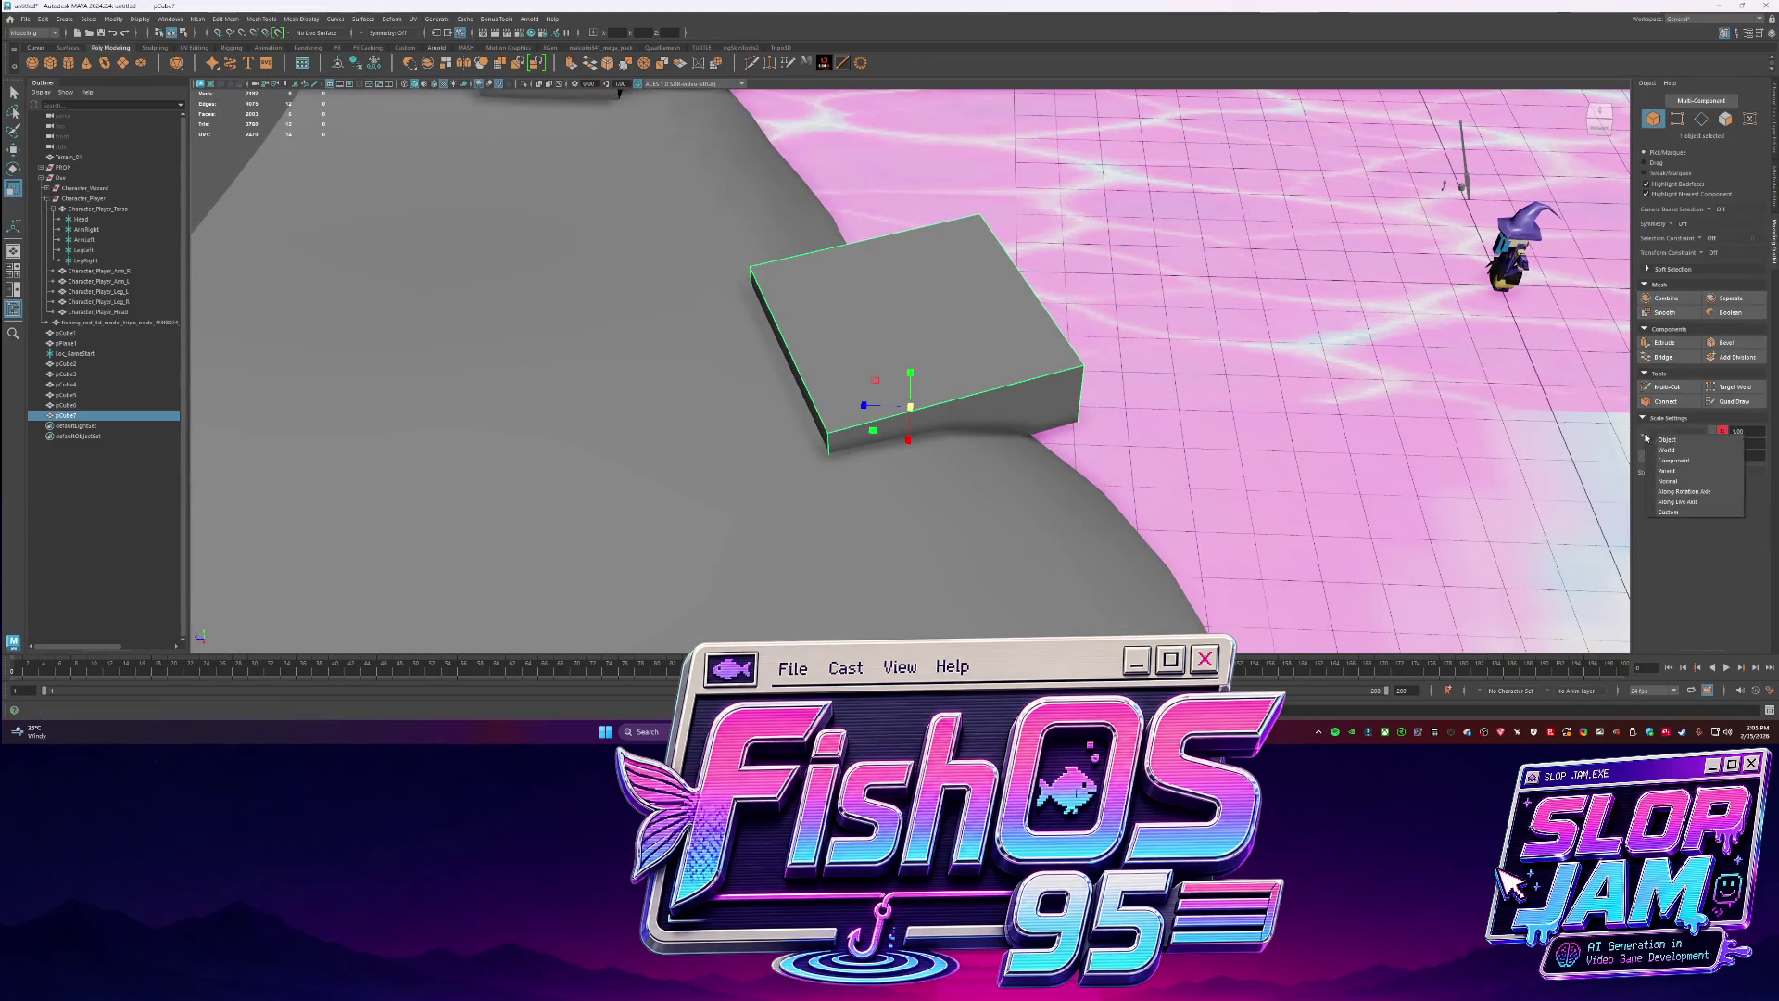
click(1666, 439)
mouse_move(926, 438)
shift+mouse_down()
mouse_move(954, 463)
mouse_move(927, 408)
mouse_move(950, 382)
mouse_move(848, 368)
mouse_move(819, 347)
mouse_move(816, 304)
mouse_move(921, 355)
shift+mouse_up()
key(w)
key(r)
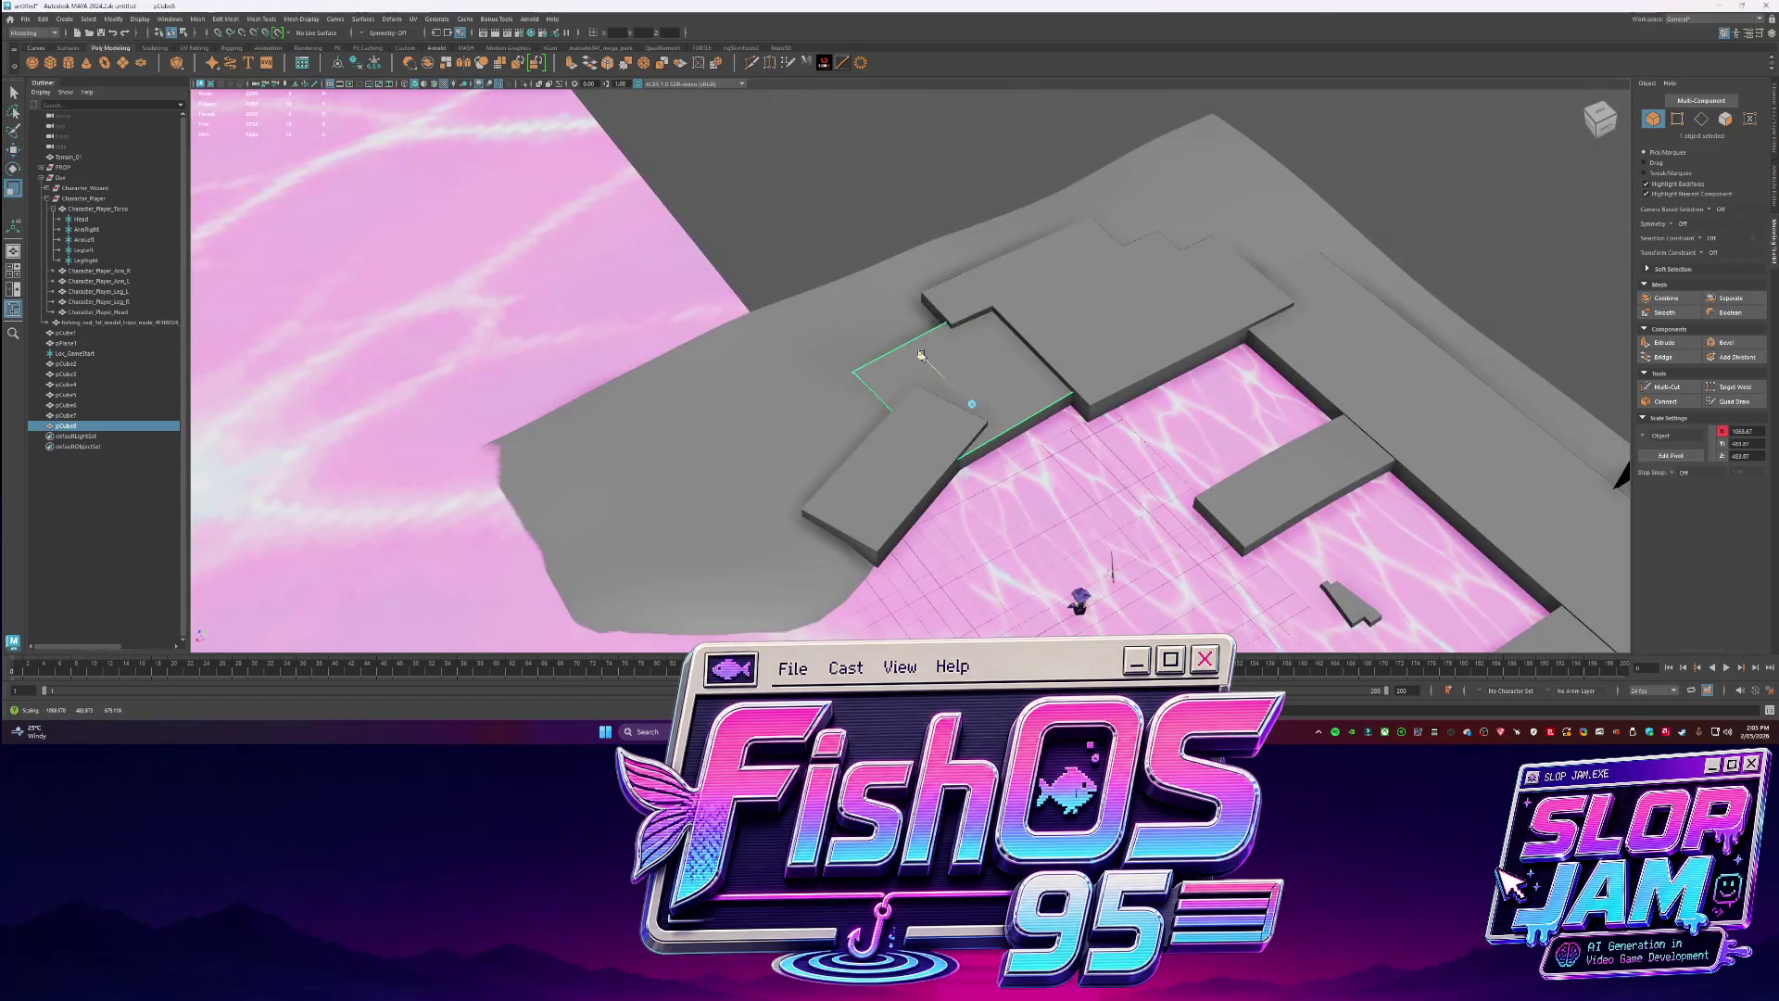
Select the long platform and insert an edge loop across it.
key(F11)
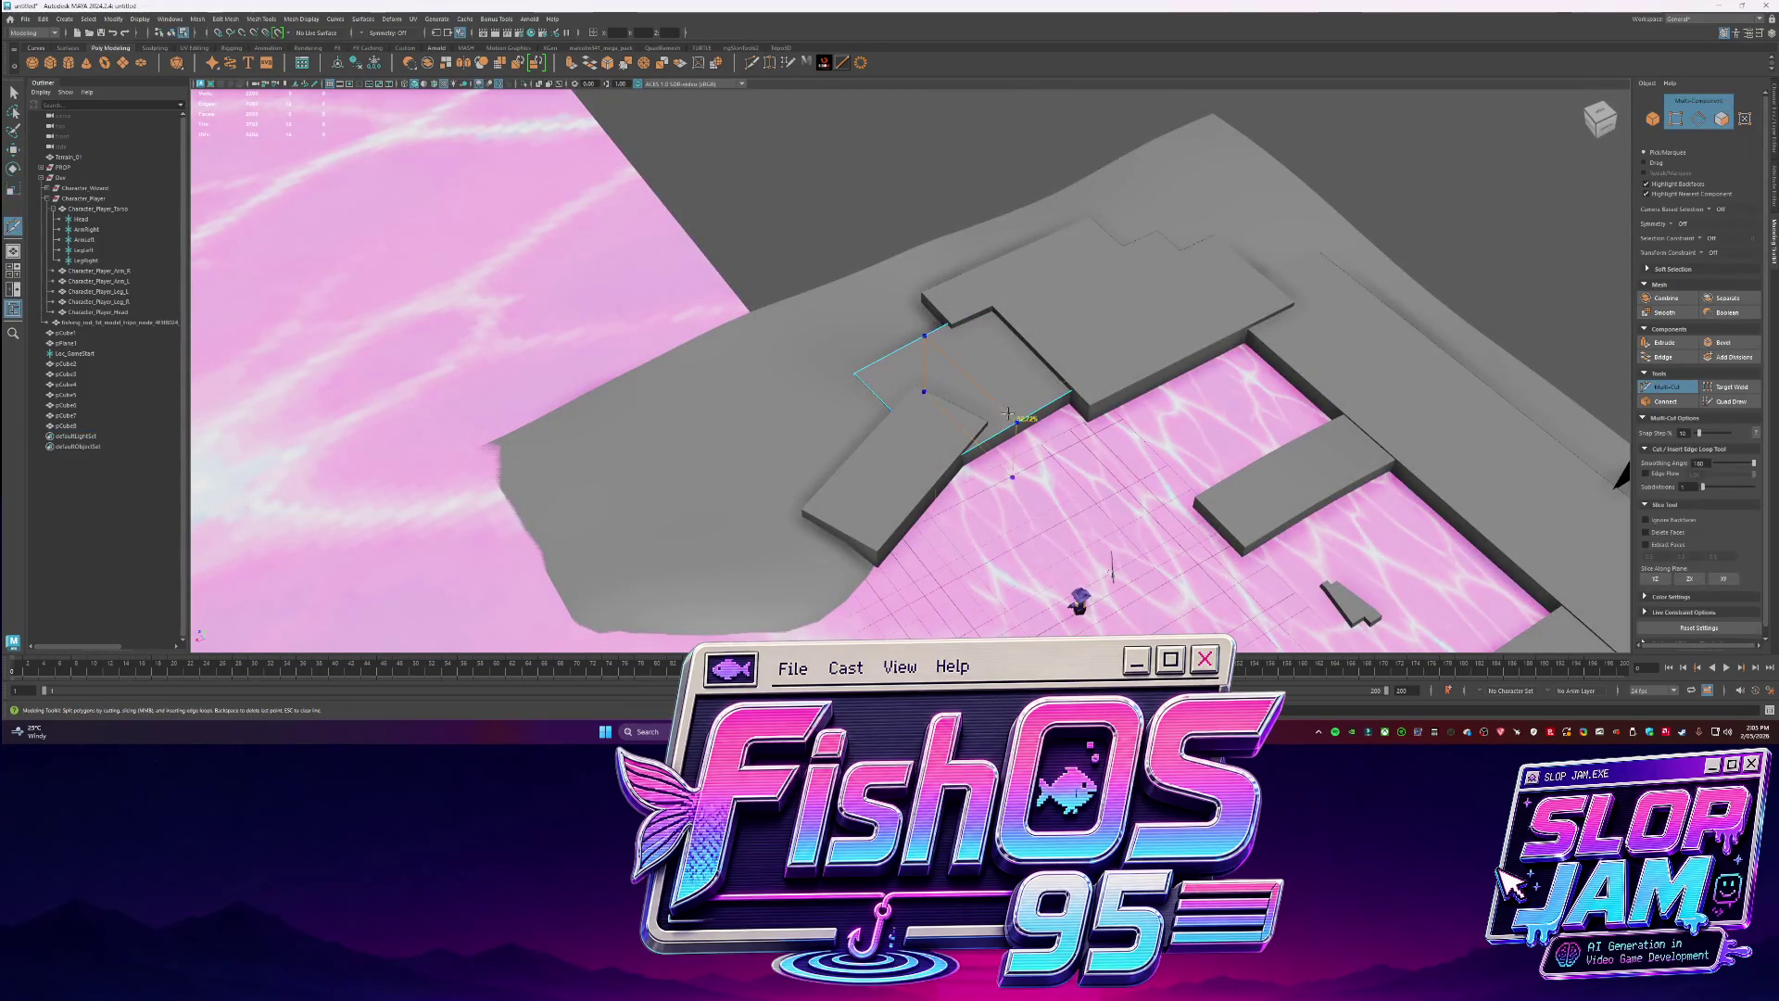
key(w)
click(1039, 419)
scroll(1048, 429, down, 5)
mouse_move(952, 396)
alt+mouse_down()
mouse_move(921, 413)
mouse_move(863, 316)
mouse_move(1072, 353)
mouse_move(919, 408)
mouse_move(940, 432)
alt+mouse_up()
scroll(1073, 353, down, 2)
click(939, 431)
click(772, 65)
ctrl+click(824, 395)
Push the platform's end face outward, then undo that move.
key(q)
click(858, 424)
key(w)
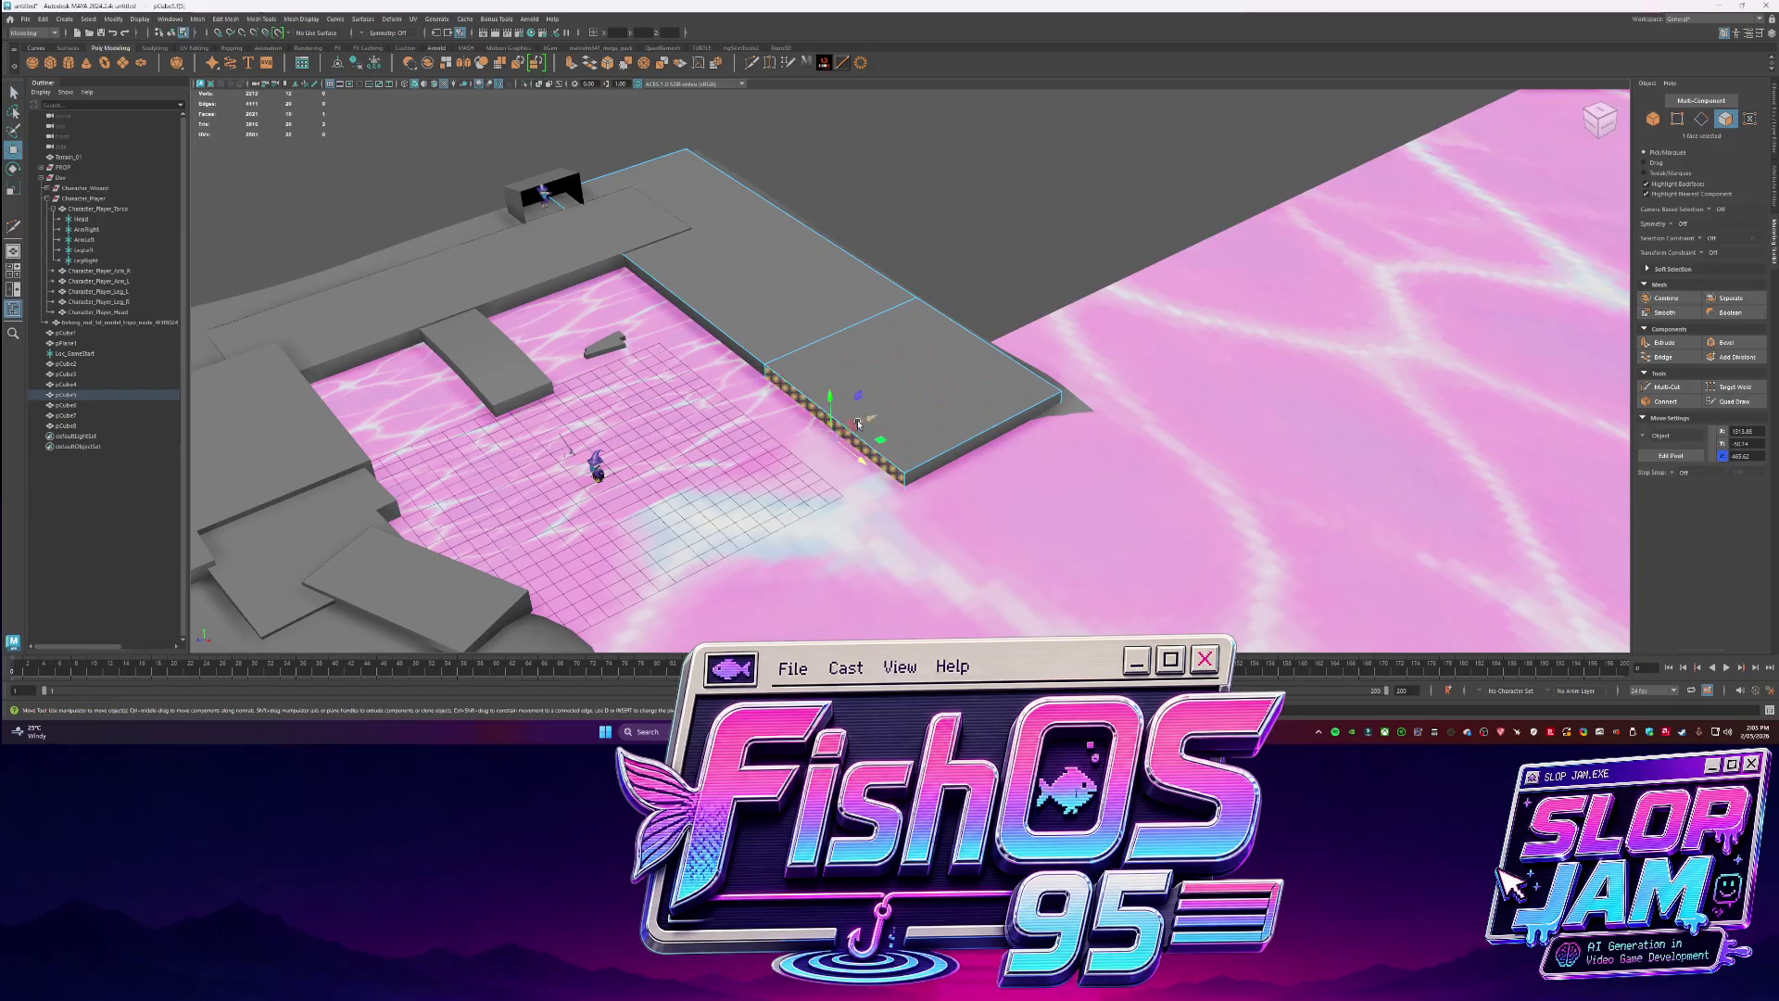
drag(858, 424, 820, 442)
key(ctrl+z)
key(q)
Cut new loops into the platform and pull its corner edge outward to lengthen it.
key(ctrl+shift+x)
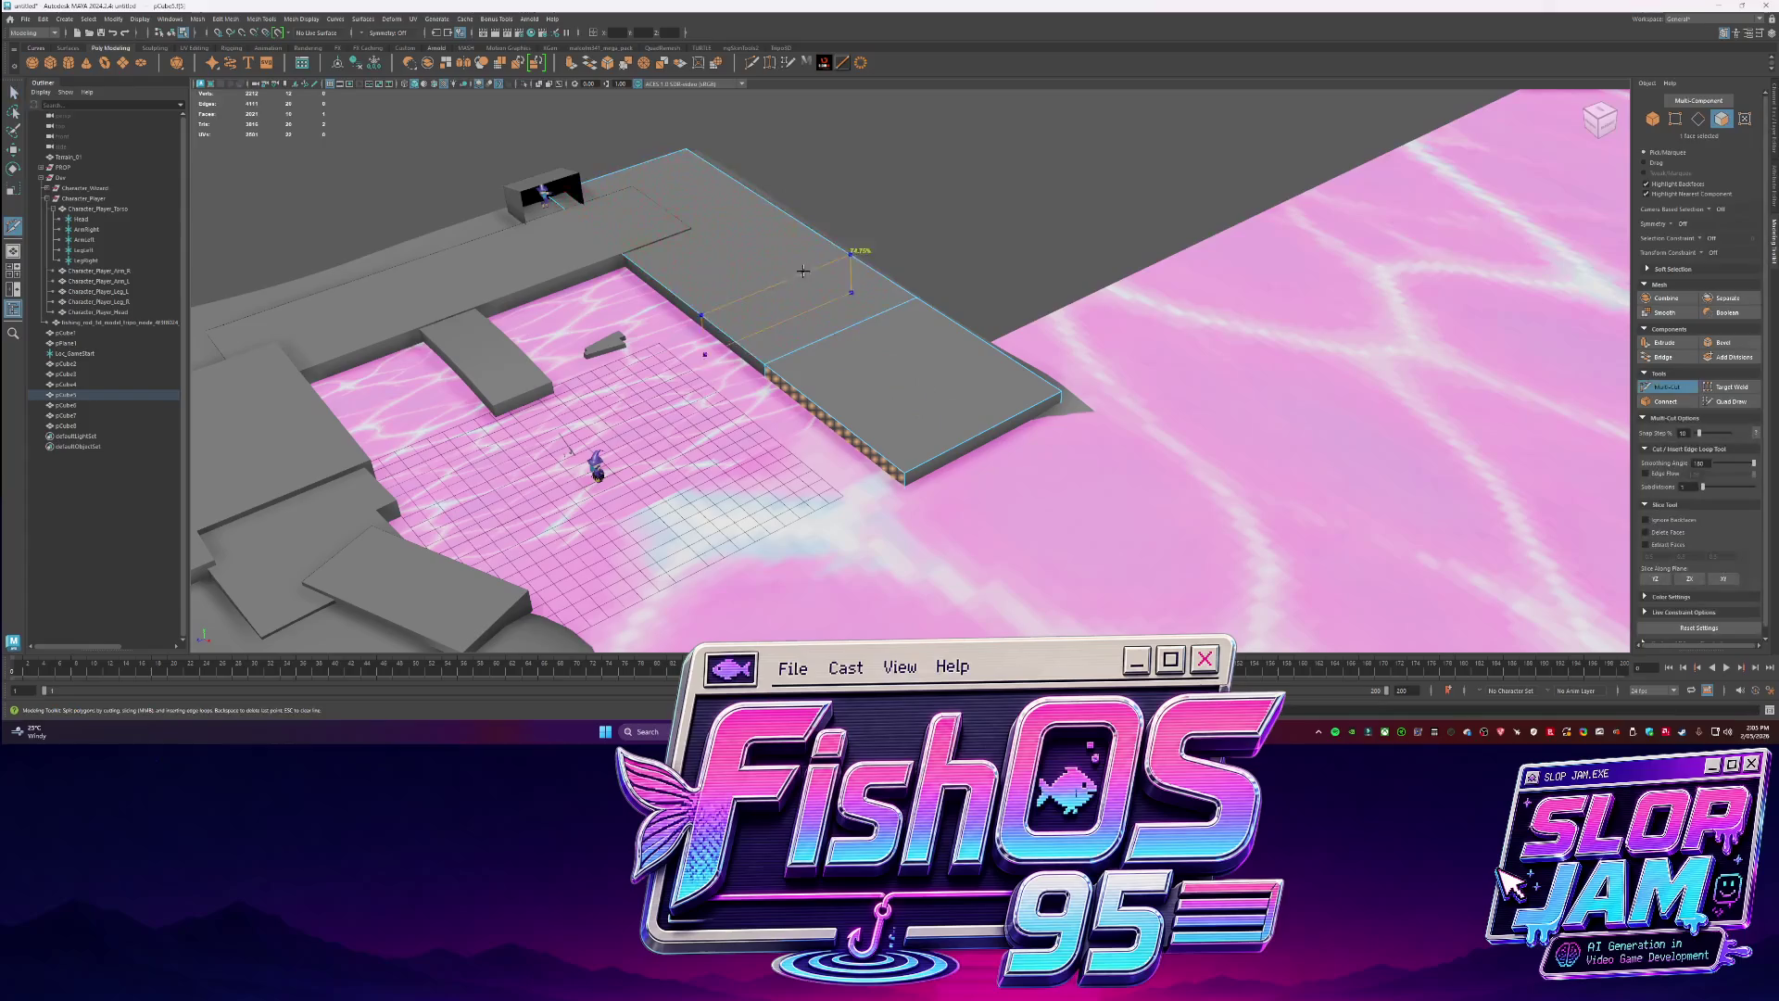
key(w)
click(836, 434)
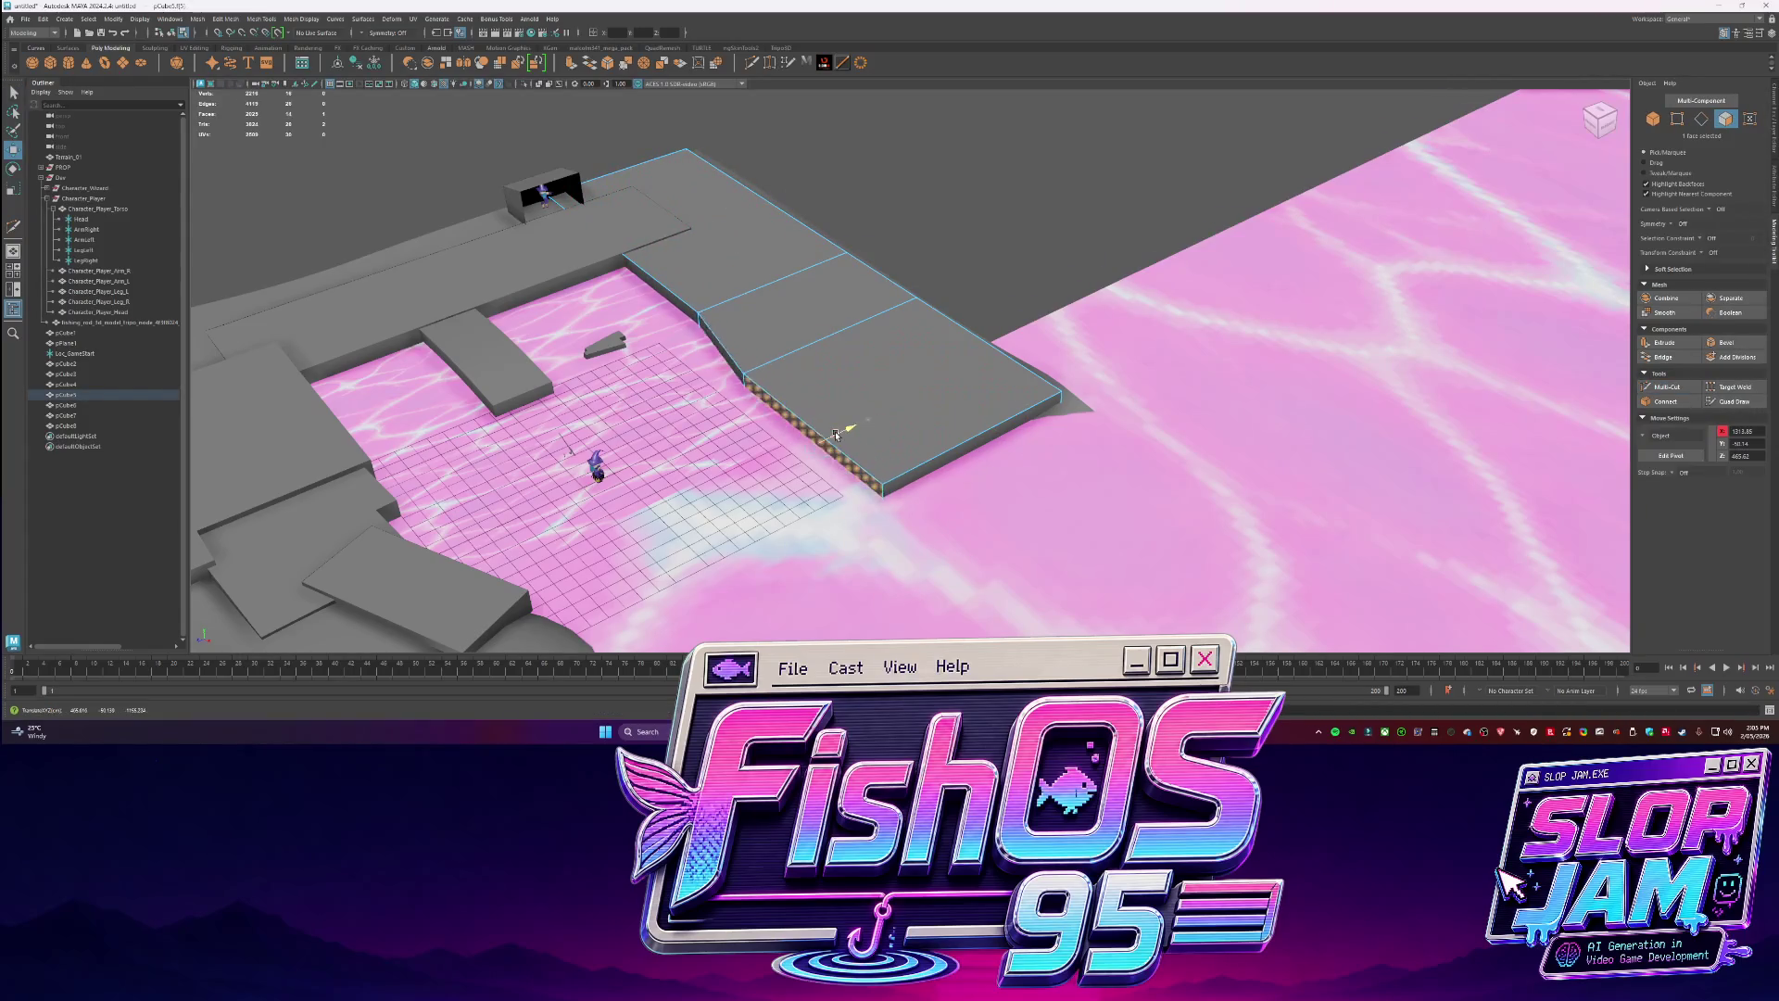
scroll(918, 425, up, 2)
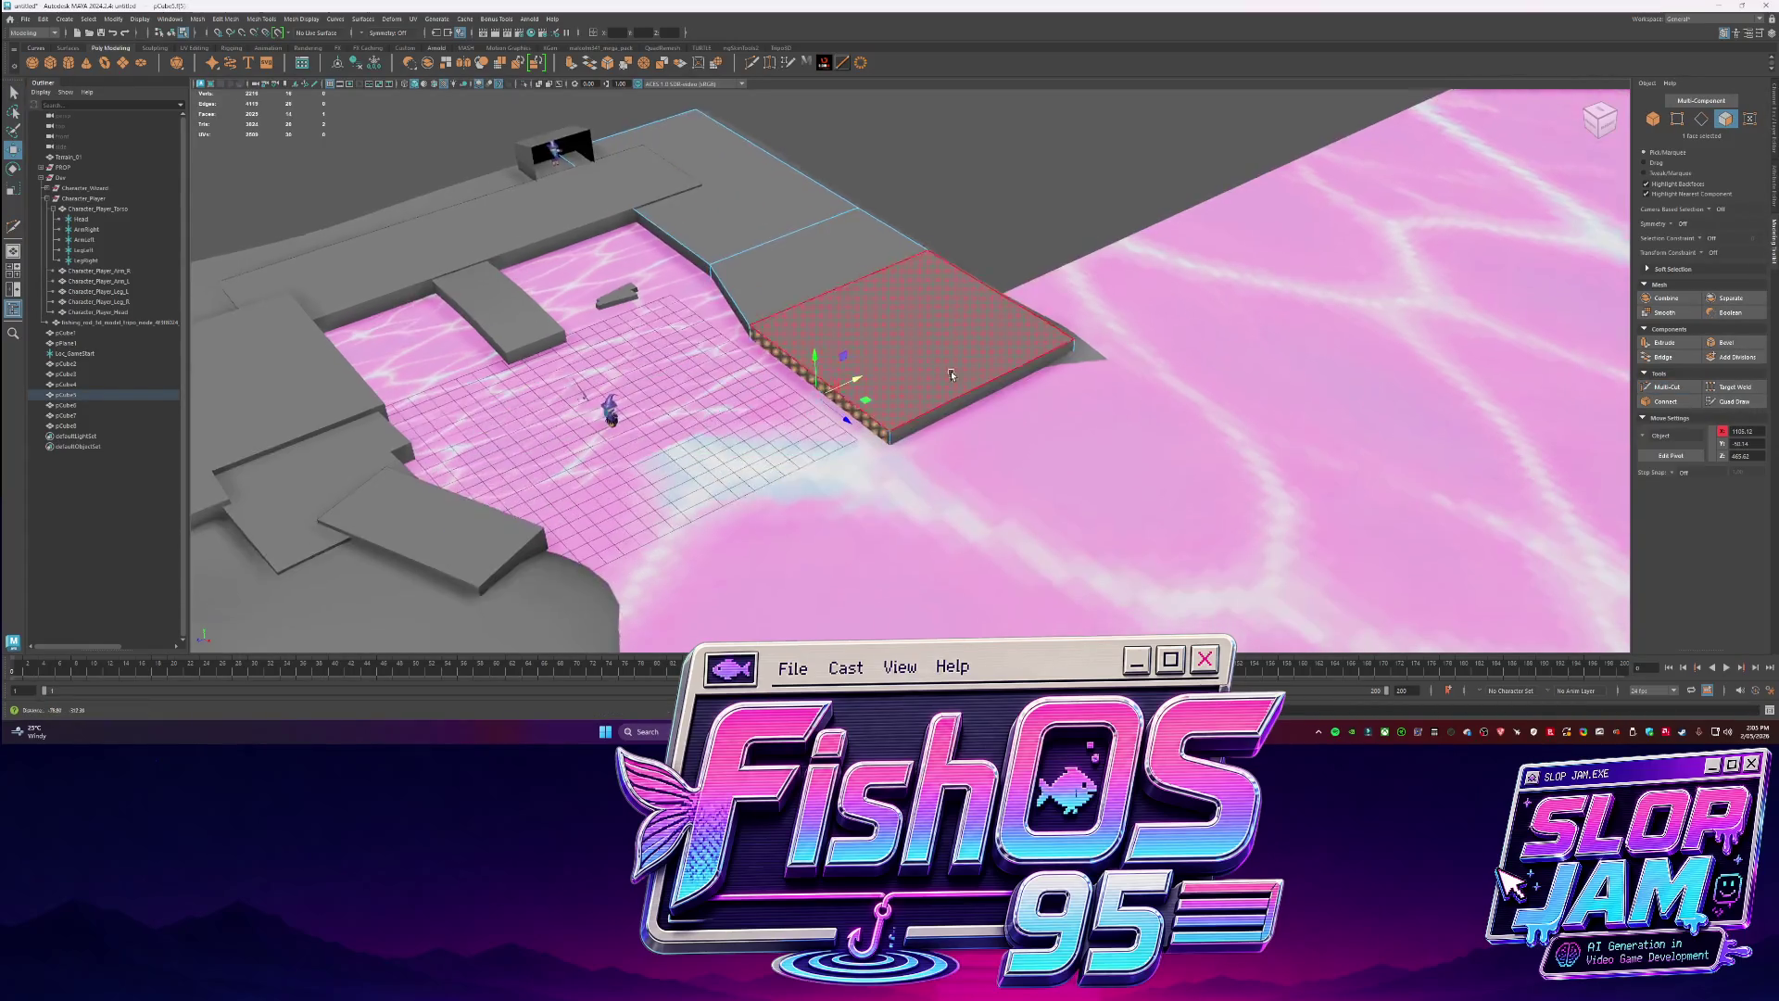
click(878, 469)
drag(878, 473, 929, 461)
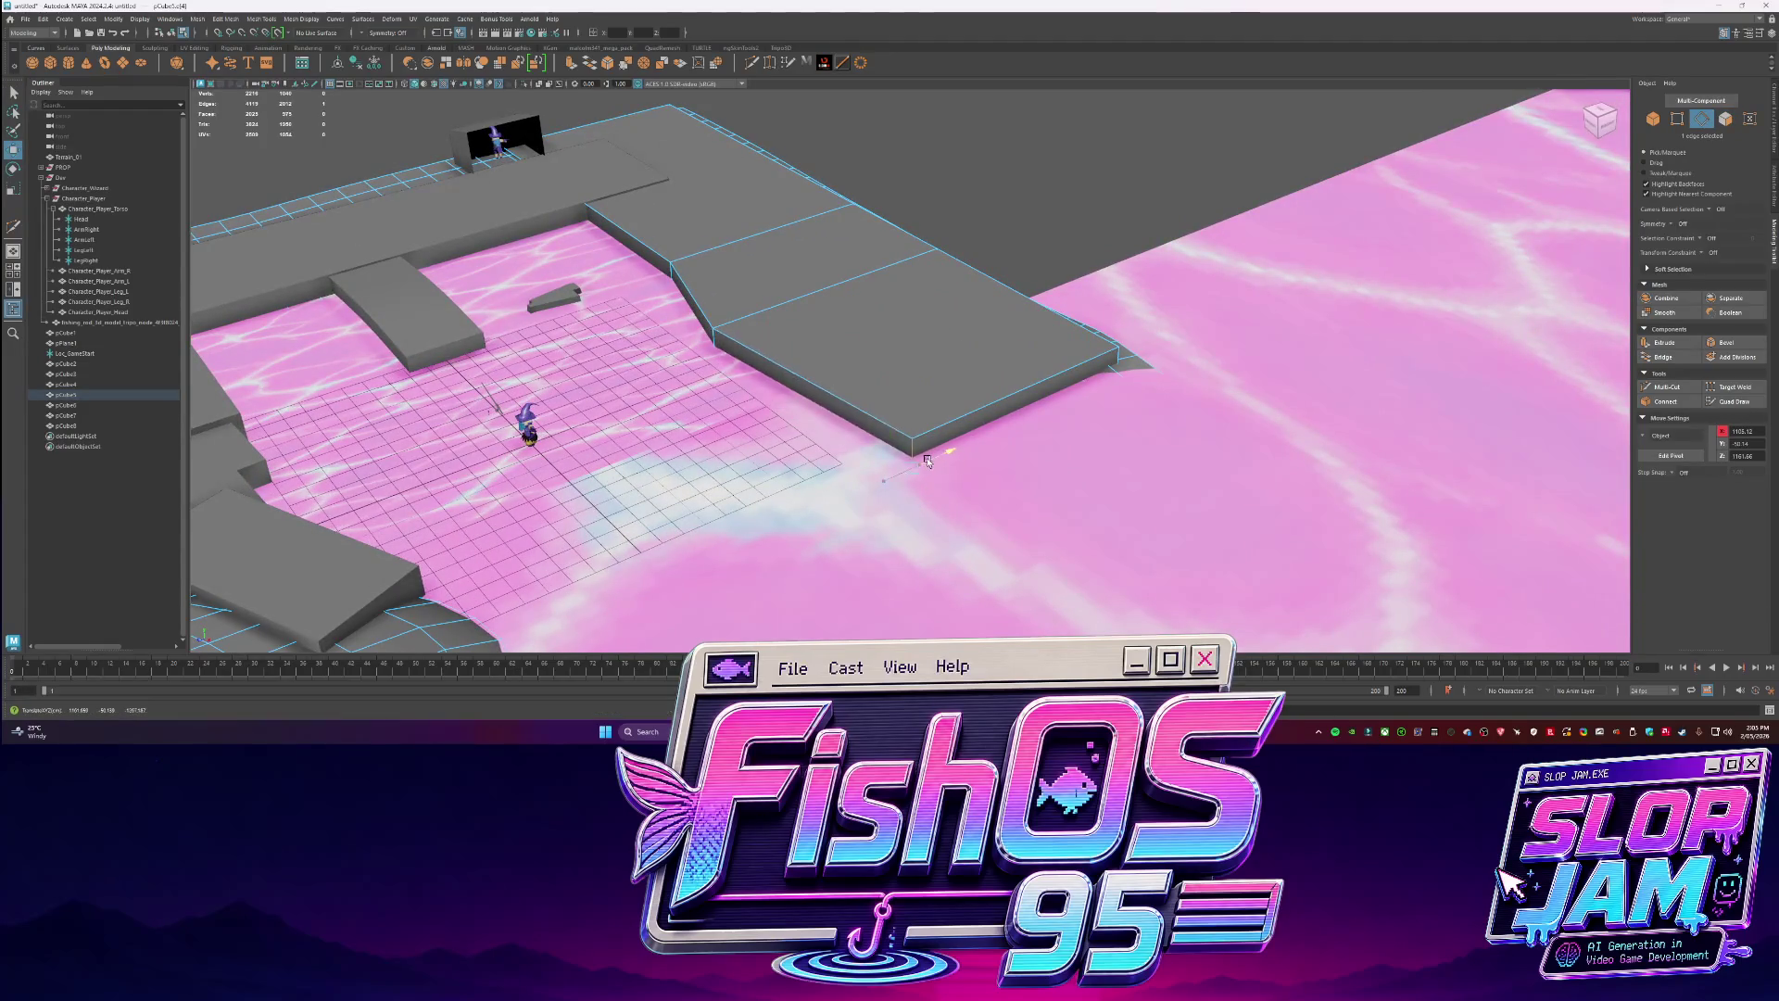
ctrl+click(854, 423)
key(w)
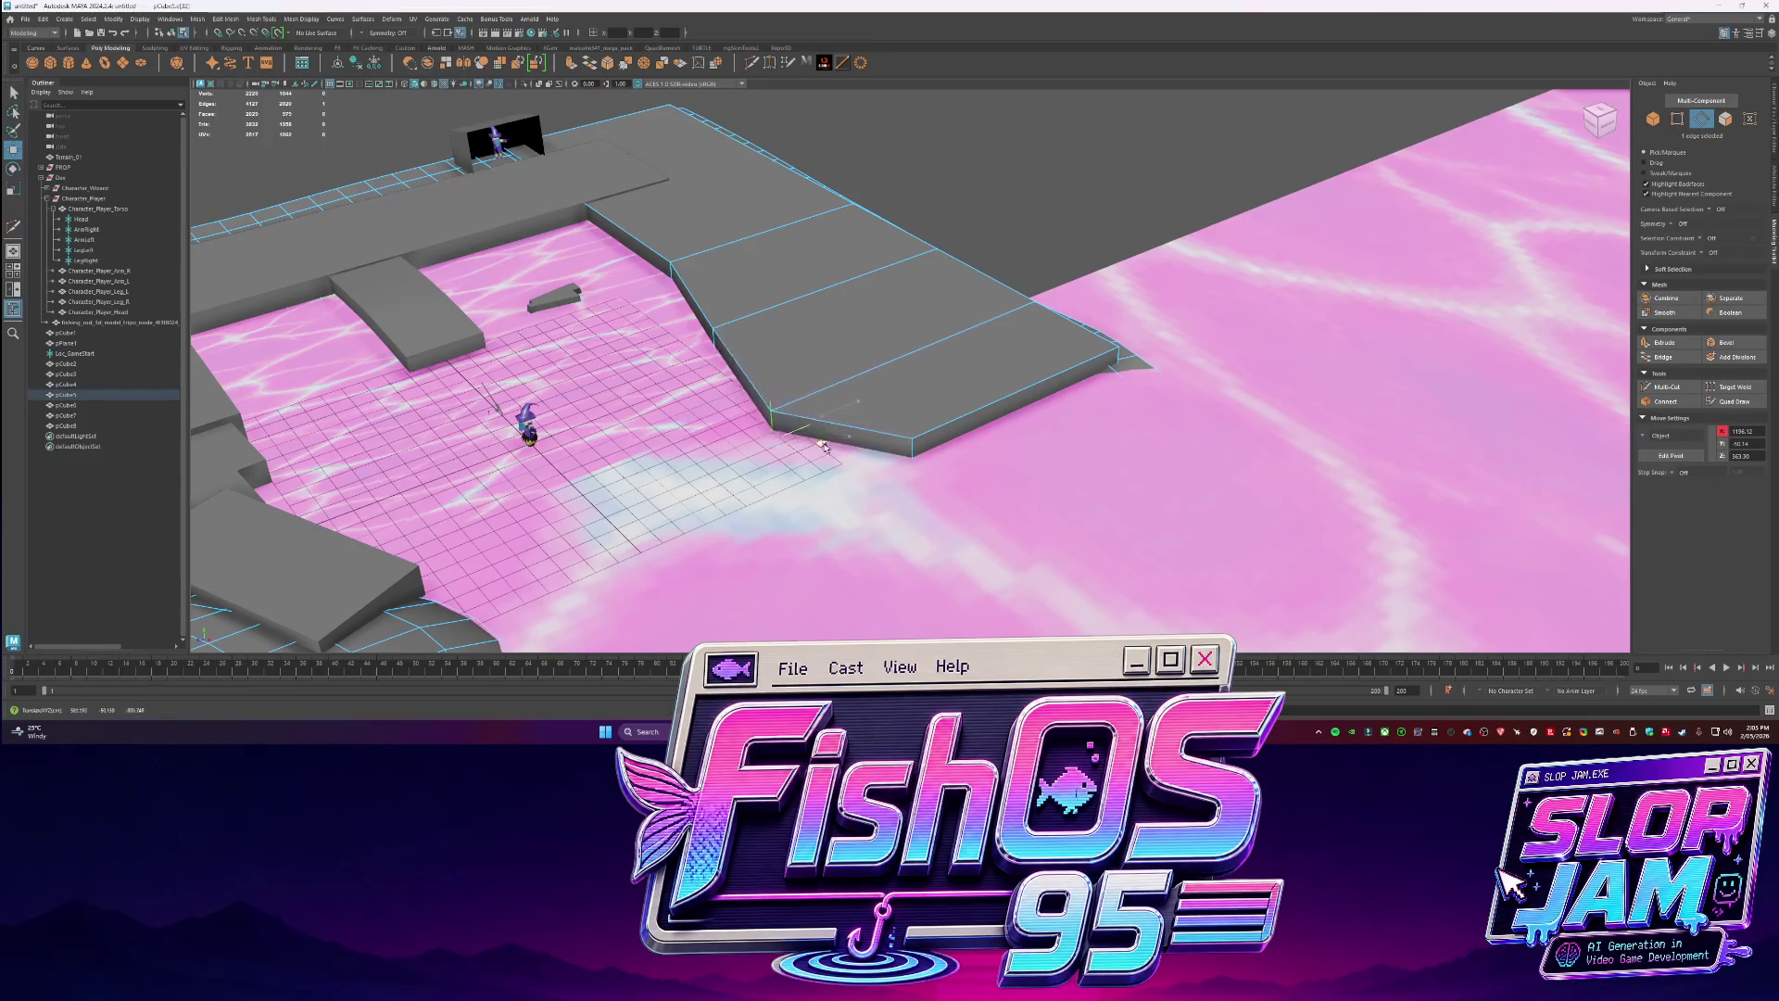
Move a box toward the shore and scale it into a small, wider slab.
mouse_move(874, 424)
alt+mouse_down()
mouse_move(892, 409)
mouse_move(741, 375)
mouse_move(956, 435)
mouse_move(656, 424)
alt+mouse_up()
scroll(727, 373, up, 5)
click(656, 454)
key(q)
right_drag(656, 424, 704, 408)
key(r)
key(w)
mouse_move(559, 458)
mouse_down()
mouse_move(714, 432)
mouse_move(690, 428)
mouse_move(741, 370)
mouse_move(811, 405)
mouse_up()
key(r)
mouse_move(701, 426)
mouse_down()
mouse_move(683, 425)
mouse_move(727, 444)
mouse_move(712, 443)
mouse_up()
mouse_move(711, 443)
alt+mouse_down()
mouse_move(803, 461)
mouse_move(807, 389)
mouse_move(743, 517)
mouse_move(706, 491)
mouse_move(731, 510)
mouse_move(707, 525)
alt+mouse_up()
Duplicate the small slab and slide the copy into place beside the dock.
key(e)
key(ctrl+d)
key(w)
click(807, 389)
key(w)
click(677, 445)
Move terrain vertices beside the docks to lower one patch and pull up a smooth hill.
key(F9)
click(669, 439)
mouse_move(671, 442)
mouse_down()
mouse_move(639, 417)
mouse_move(661, 434)
mouse_up()
click(607, 362)
drag(606, 363, 633, 350)
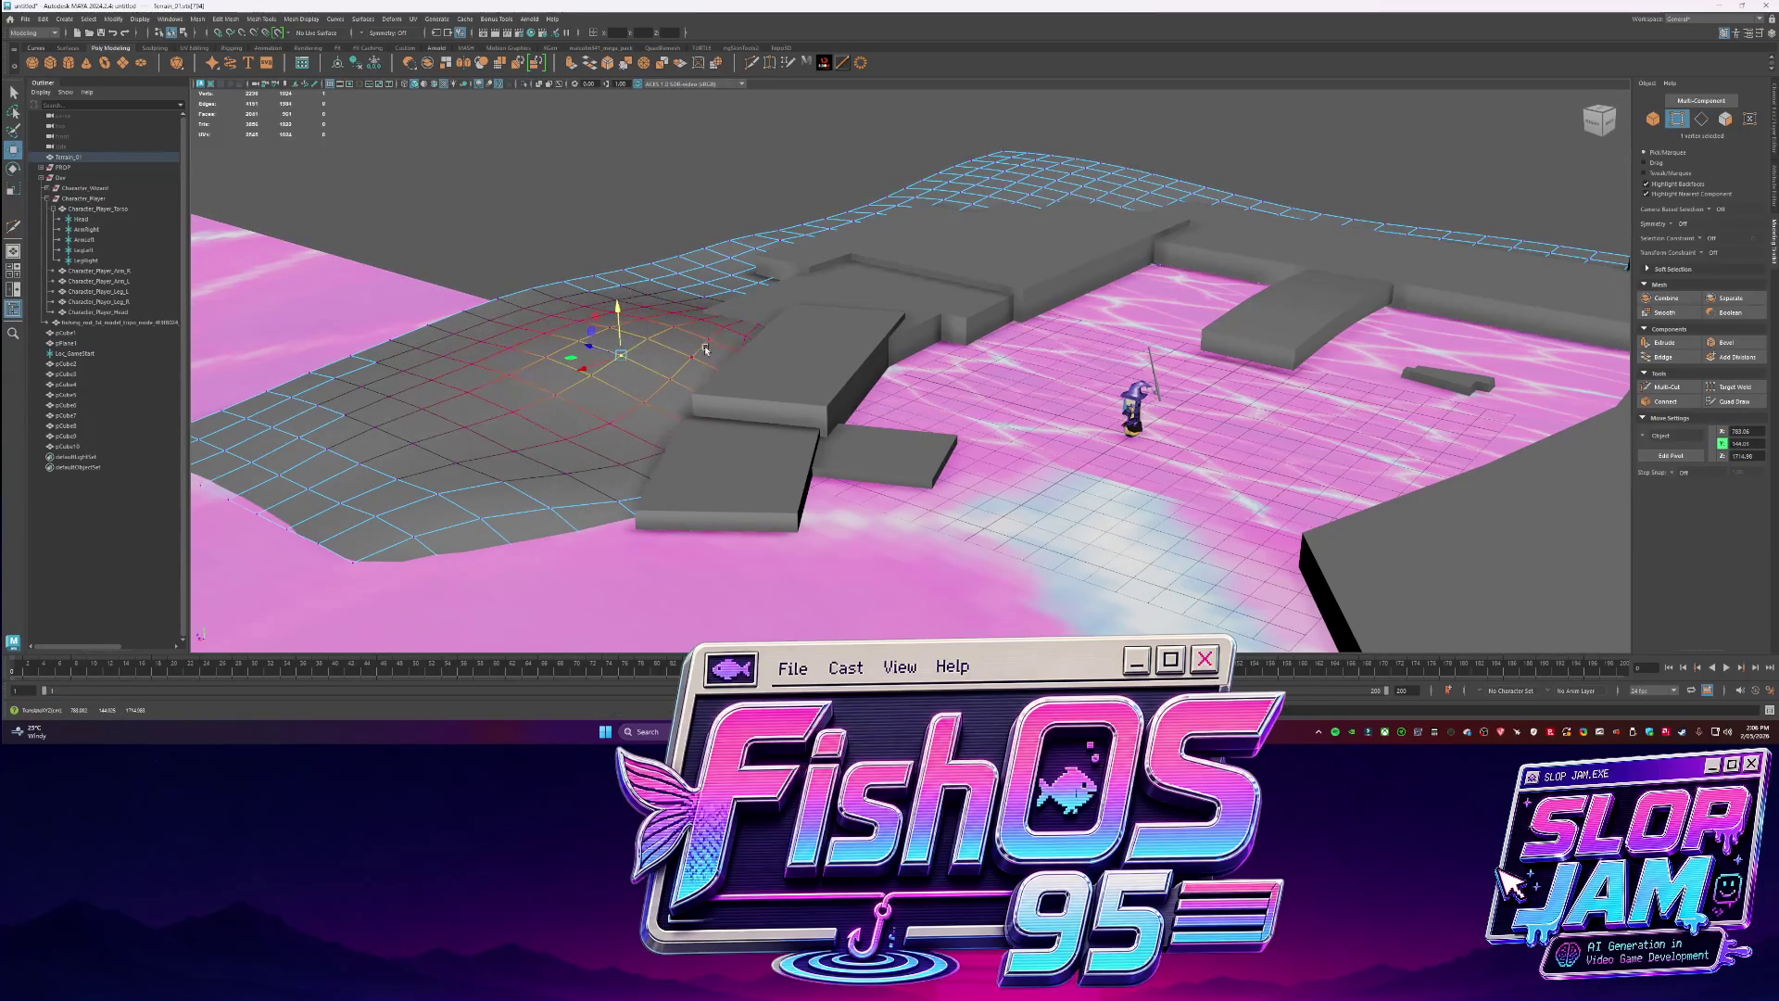
click(370, 408)
drag(368, 380, 368, 350)
click(560, 382)
drag(560, 381, 560, 324)
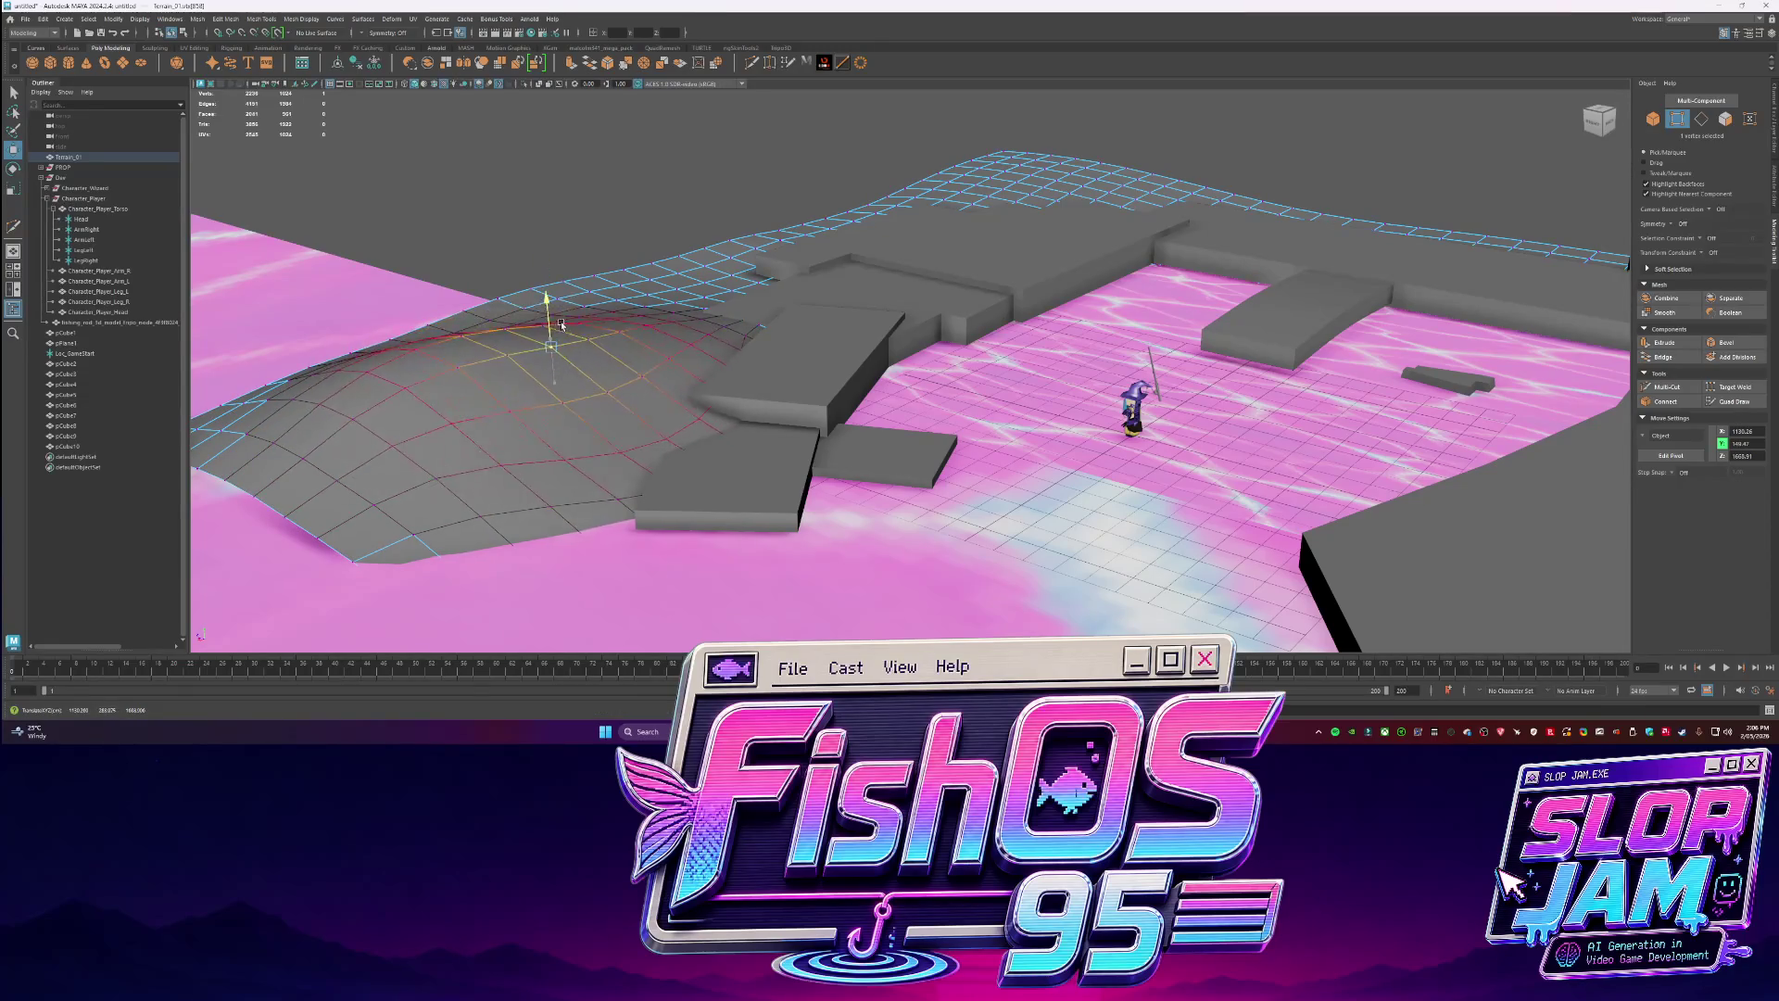
click(701, 427)
mouse_move(701, 429)
mouse_down()
mouse_move(636, 400)
mouse_move(676, 426)
mouse_move(660, 461)
mouse_move(624, 426)
mouse_move(680, 478)
mouse_move(881, 475)
mouse_move(894, 332)
mouse_move(806, 403)
mouse_up()
key(F8)
key(q)
Nudge the slab over the water slightly into position.
click(806, 403)
alt+right_drag(806, 403, 961, 443)
key(w)
mouse_move(1017, 444)
mouse_down()
mouse_move(879, 361)
mouse_move(704, 458)
mouse_up()
Extrude the long platform's near end face outward to lengthen it.
click(879, 362)
click(567, 454)
key(F11)
click(575, 459)
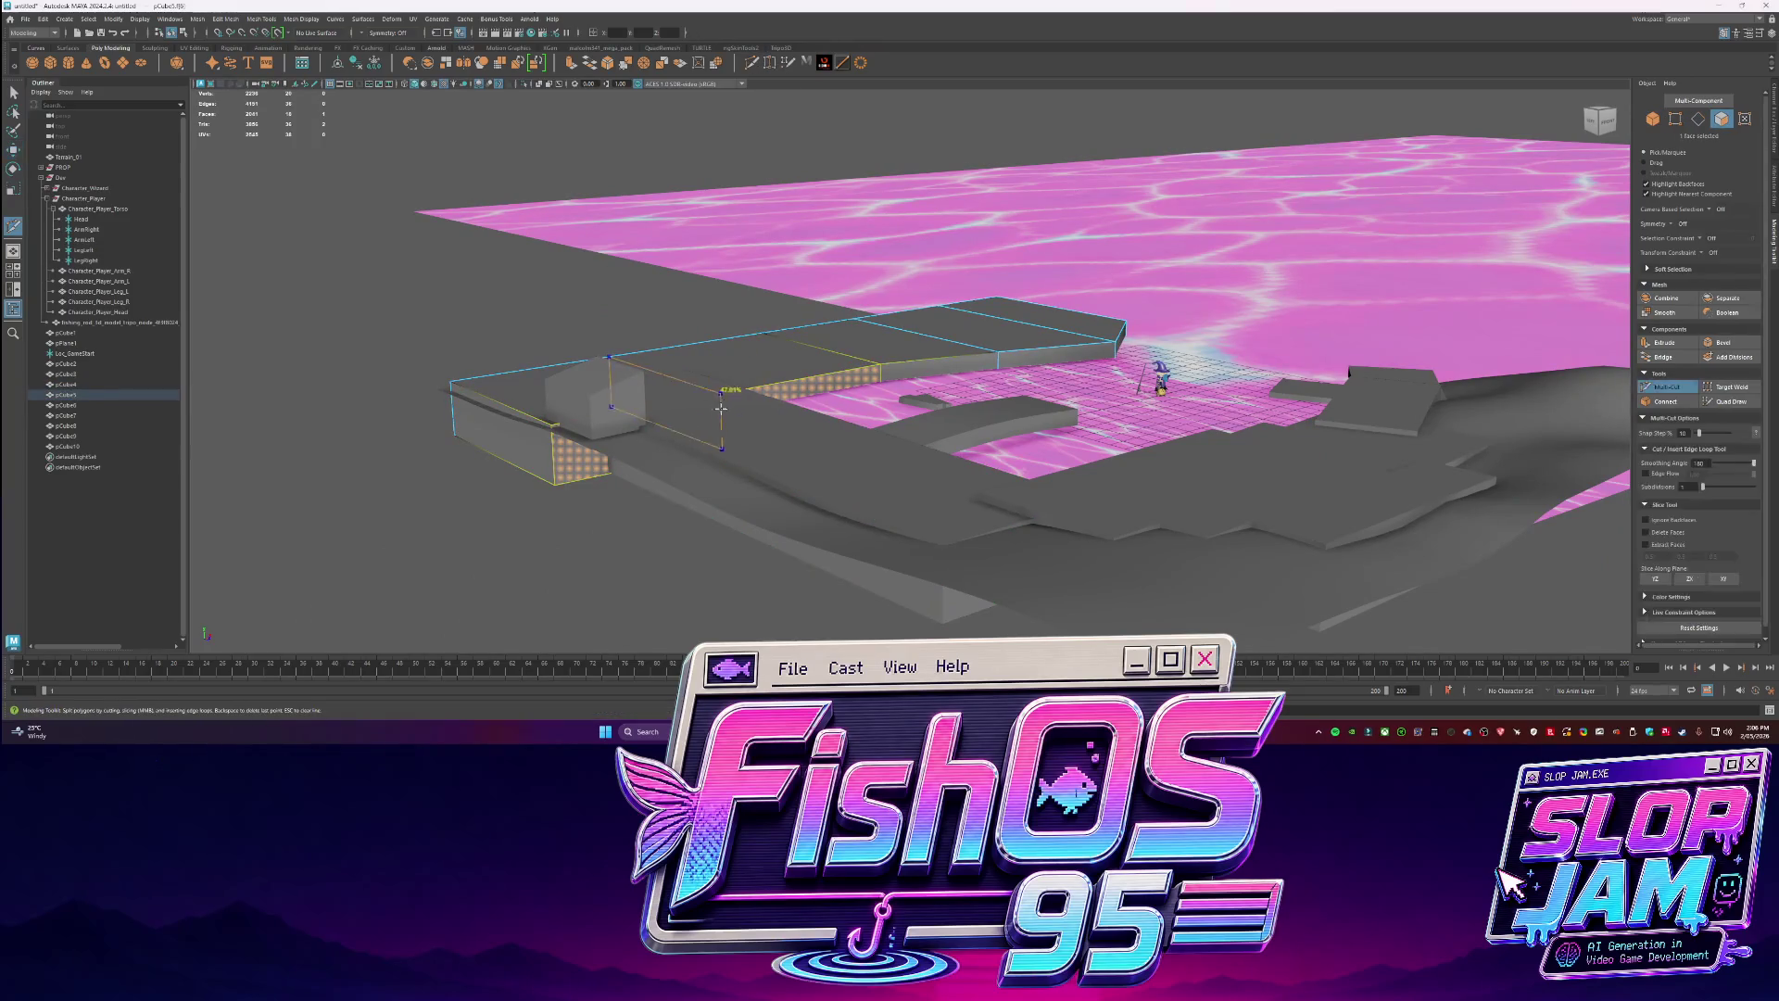
shift+click(613, 432)
shift+drag(613, 432, 845, 130)
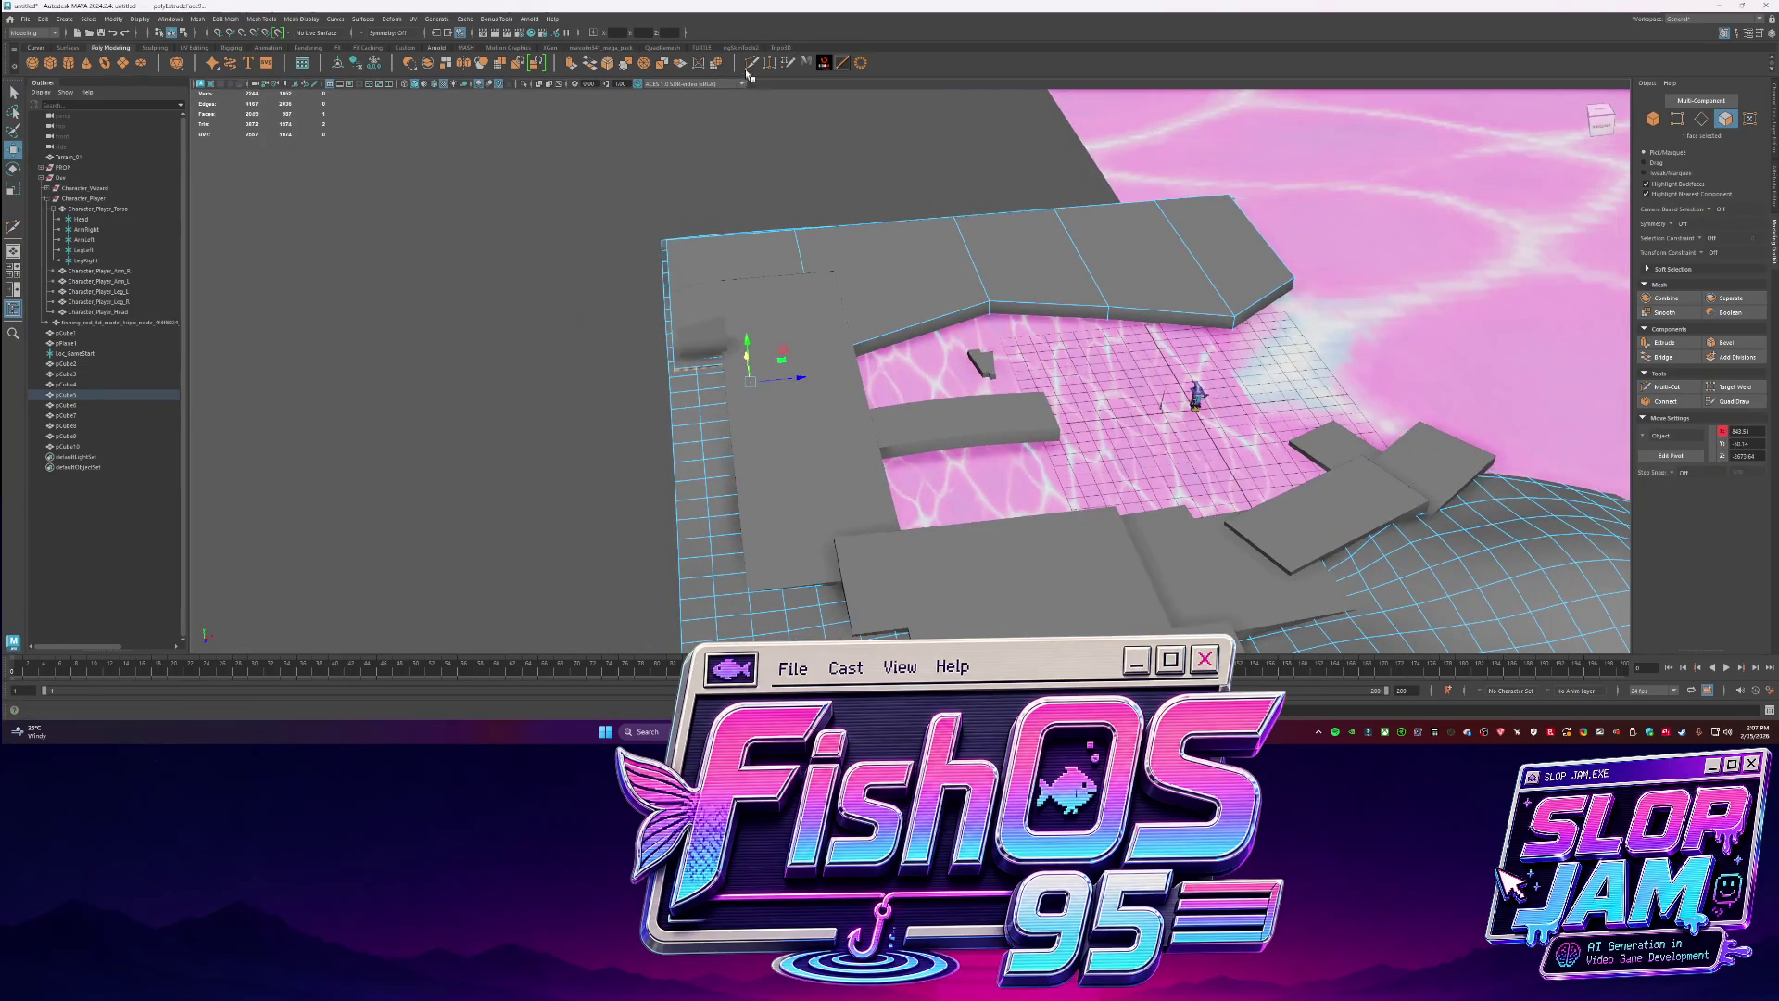
key(q)
Slide an edge of the platform to the left, forming an angled corner.
right_drag(920, 290, 920, 290)
click(917, 295)
key(w)
mouse_move(936, 313)
mouse_down()
mouse_move(894, 291)
mouse_move(954, 338)
mouse_move(902, 378)
mouse_move(1134, 325)
mouse_up()
key(q)
scroll(903, 378, up, 3)
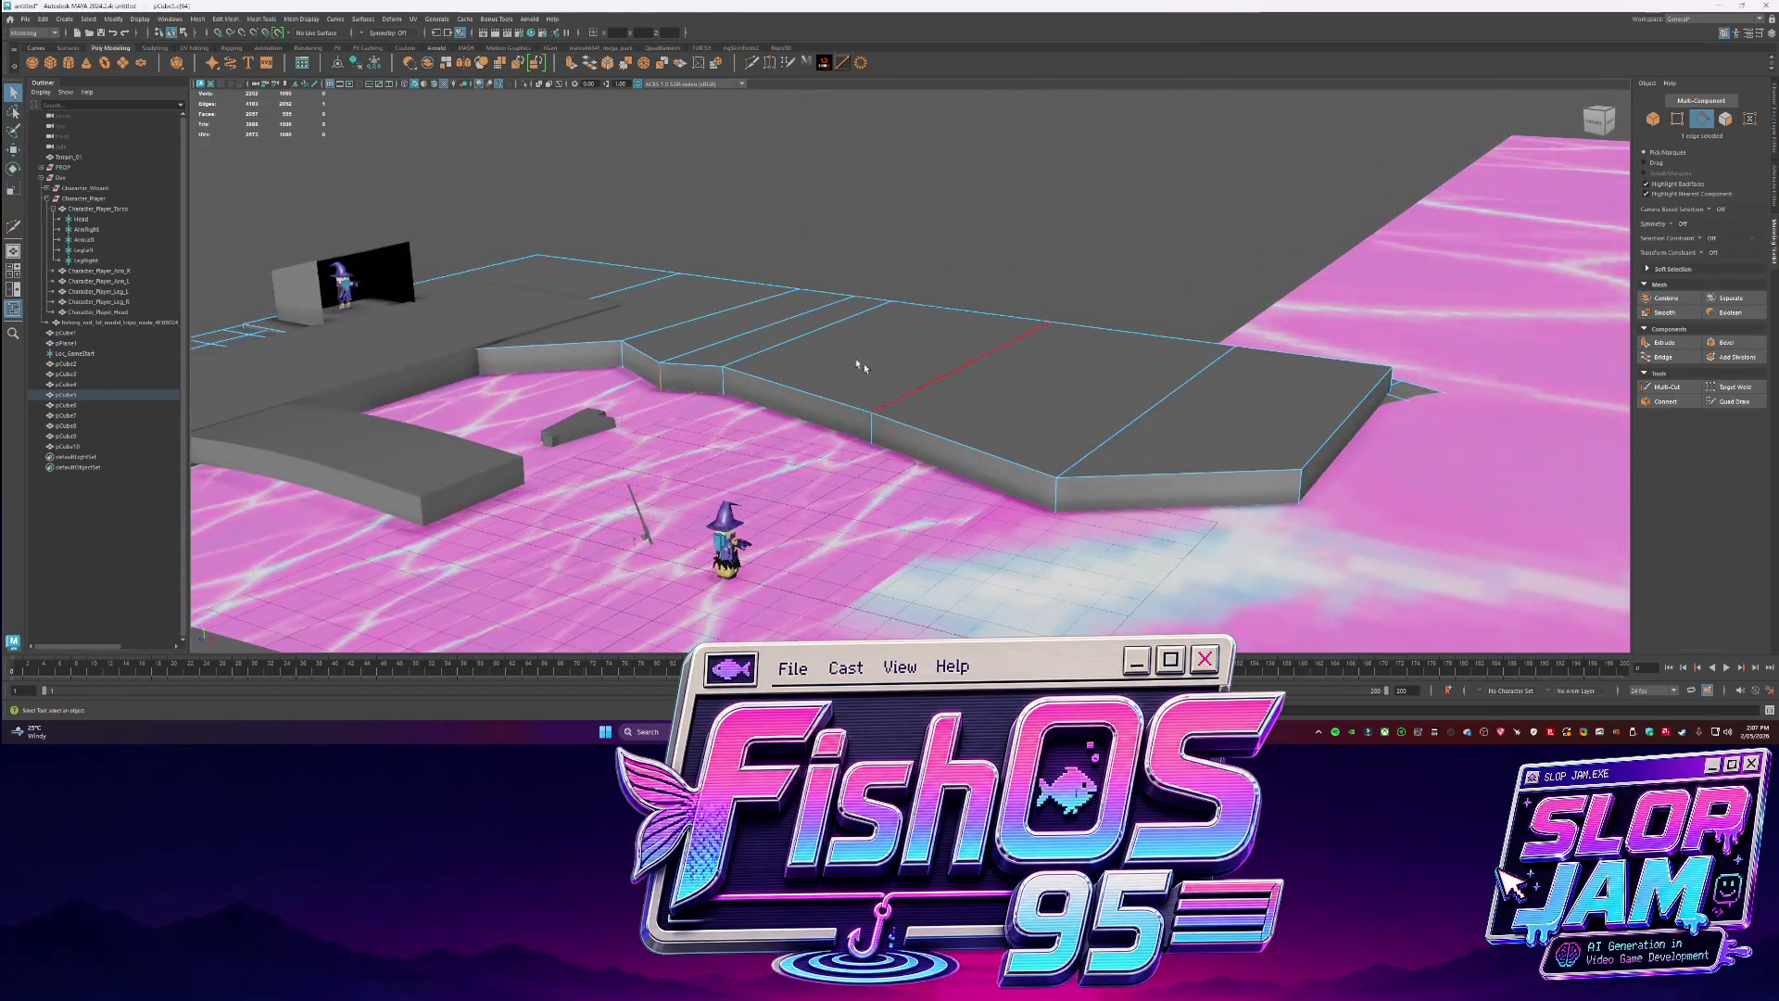
key(F11)
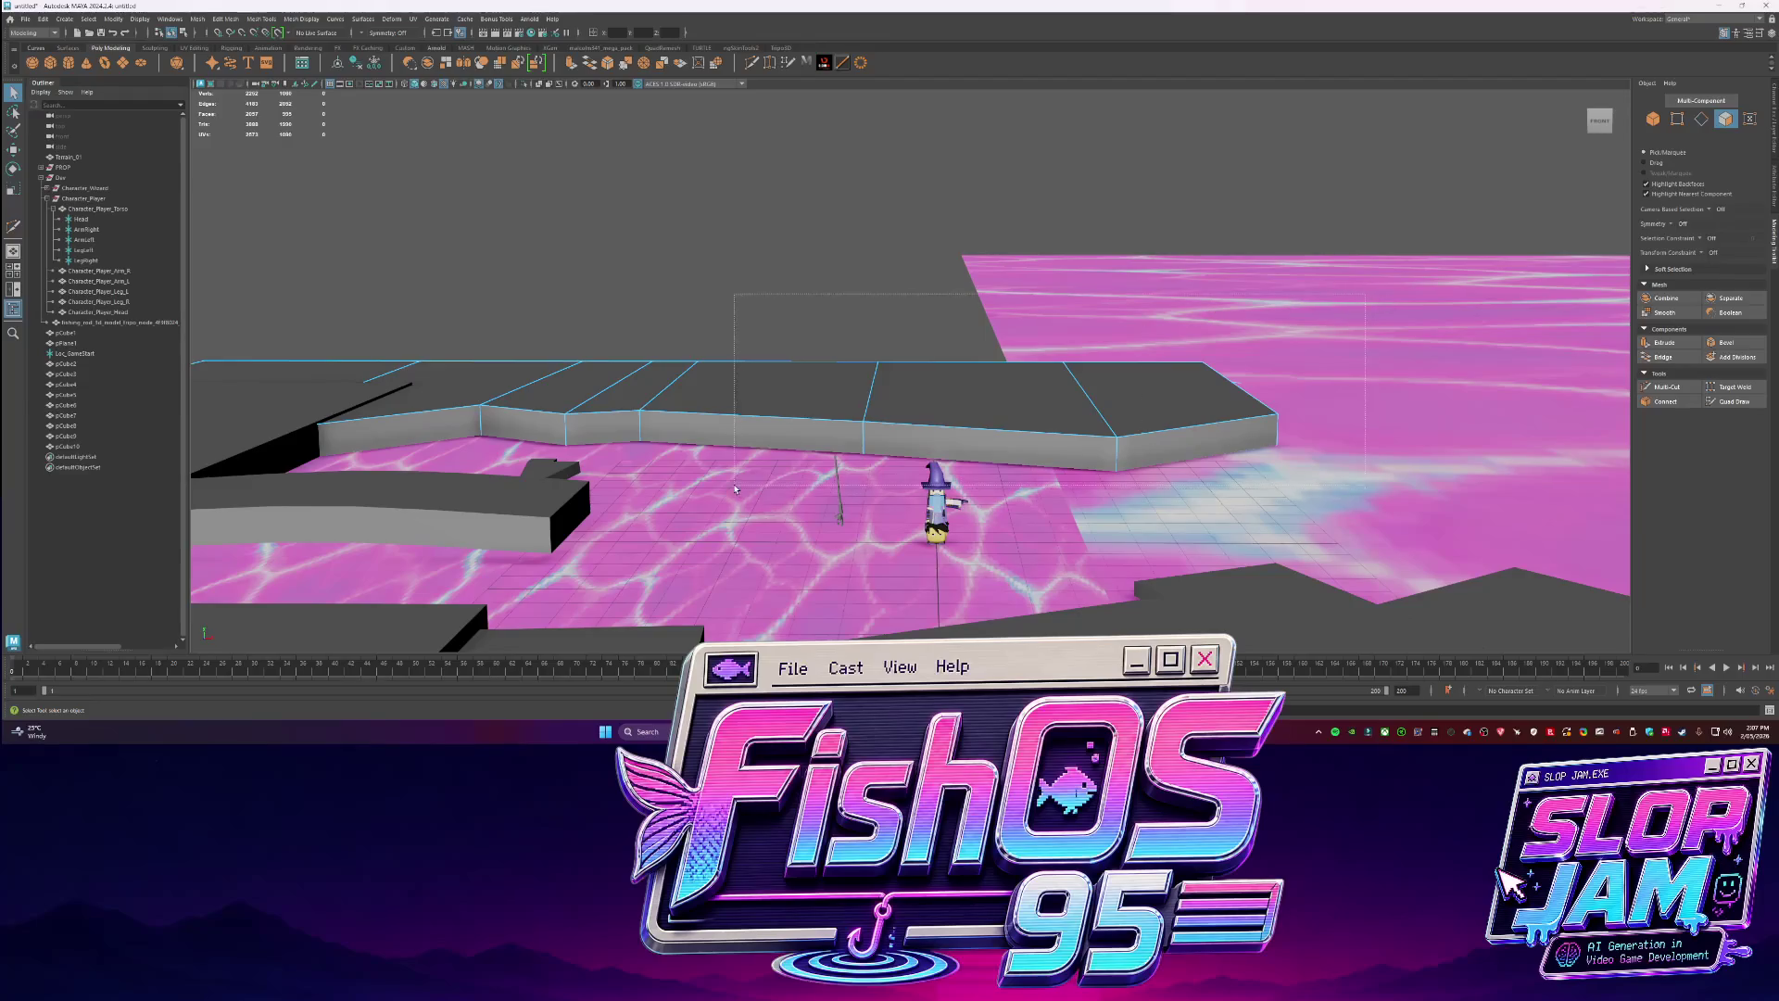
Mirror the dock slab's geometry and isolate it in the view.
drag(734, 489, 735, 489)
shift+right_click(807, 394)
click(820, 561)
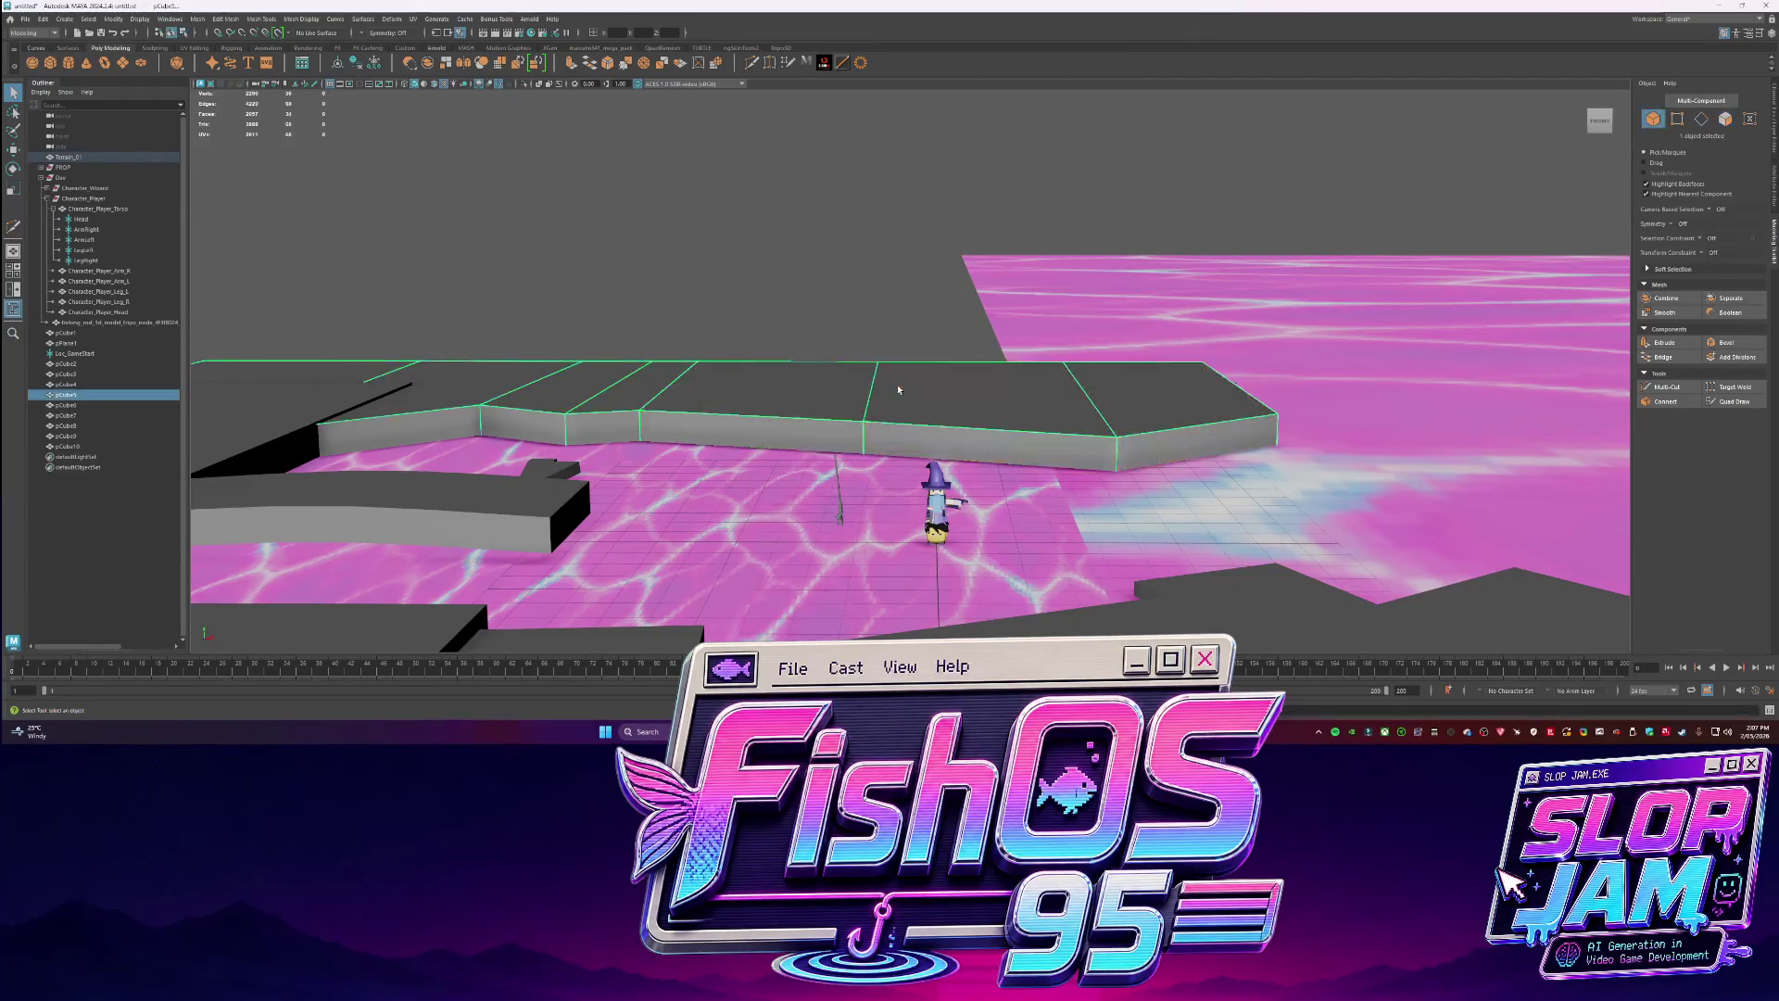
key(ctrl+1)
Extract the slab's top faces into a separate piece and lower the three top faces slightly.
key(F11)
drag(765, 259, 925, 437)
shift+right_click(926, 437)
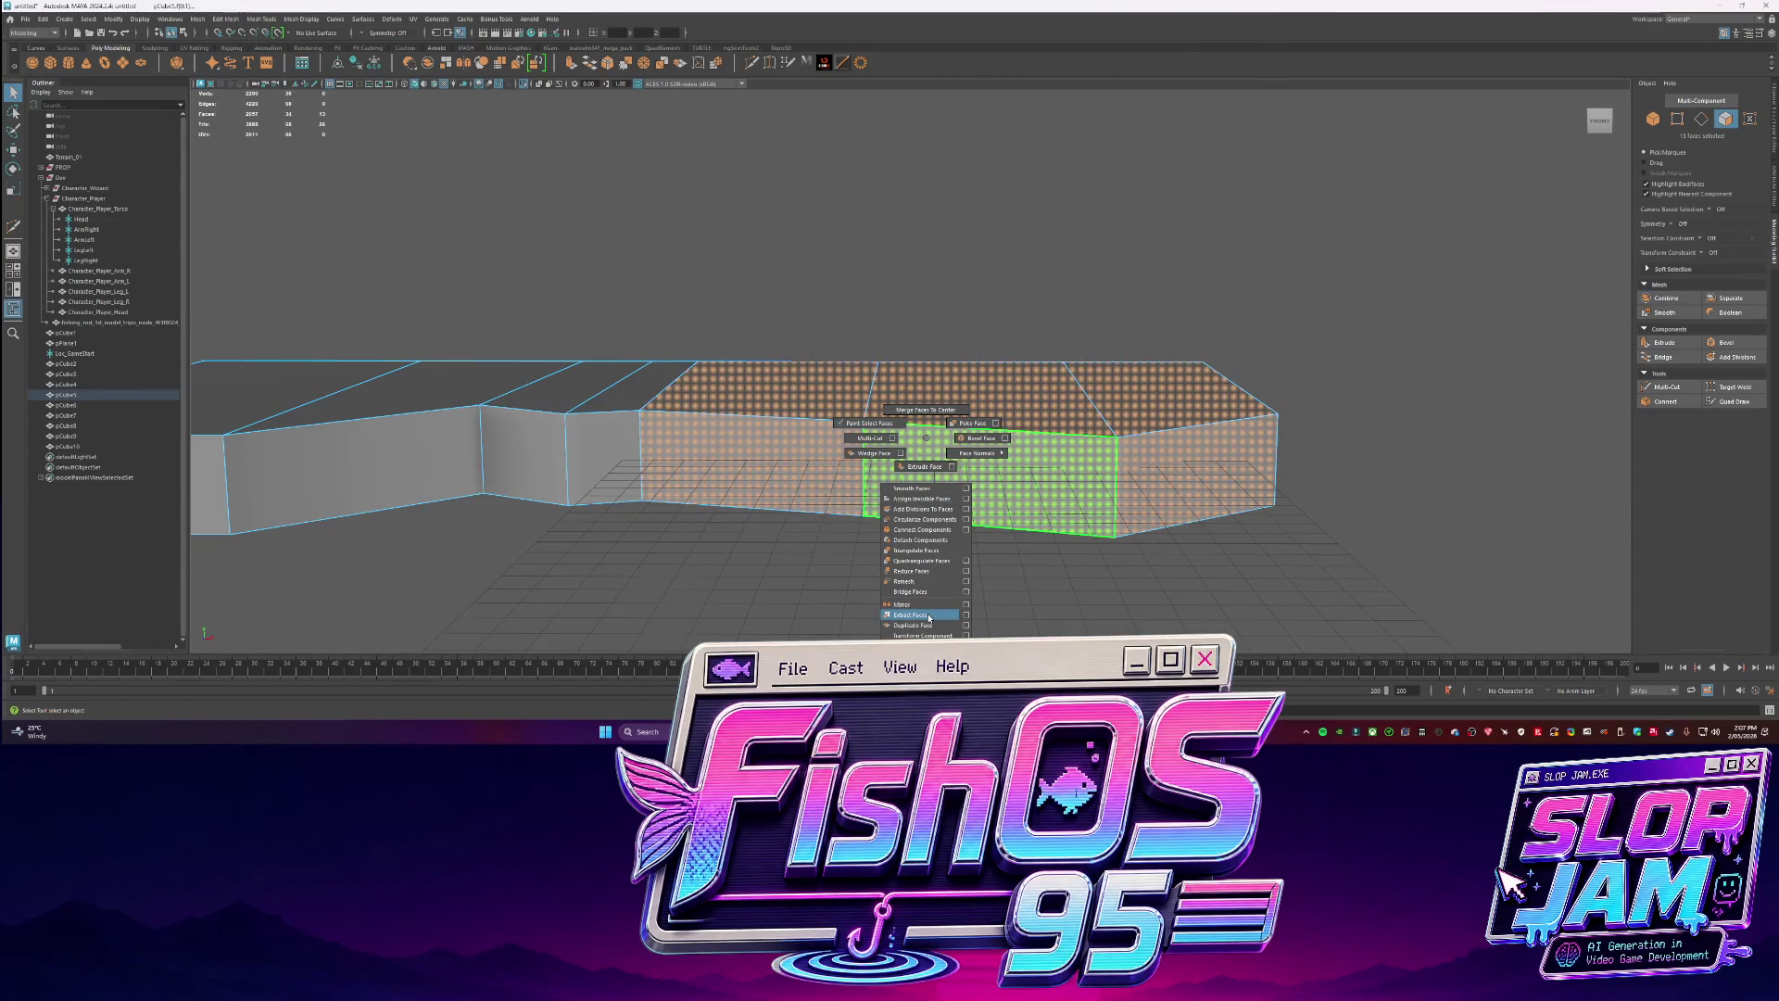
click(929, 617)
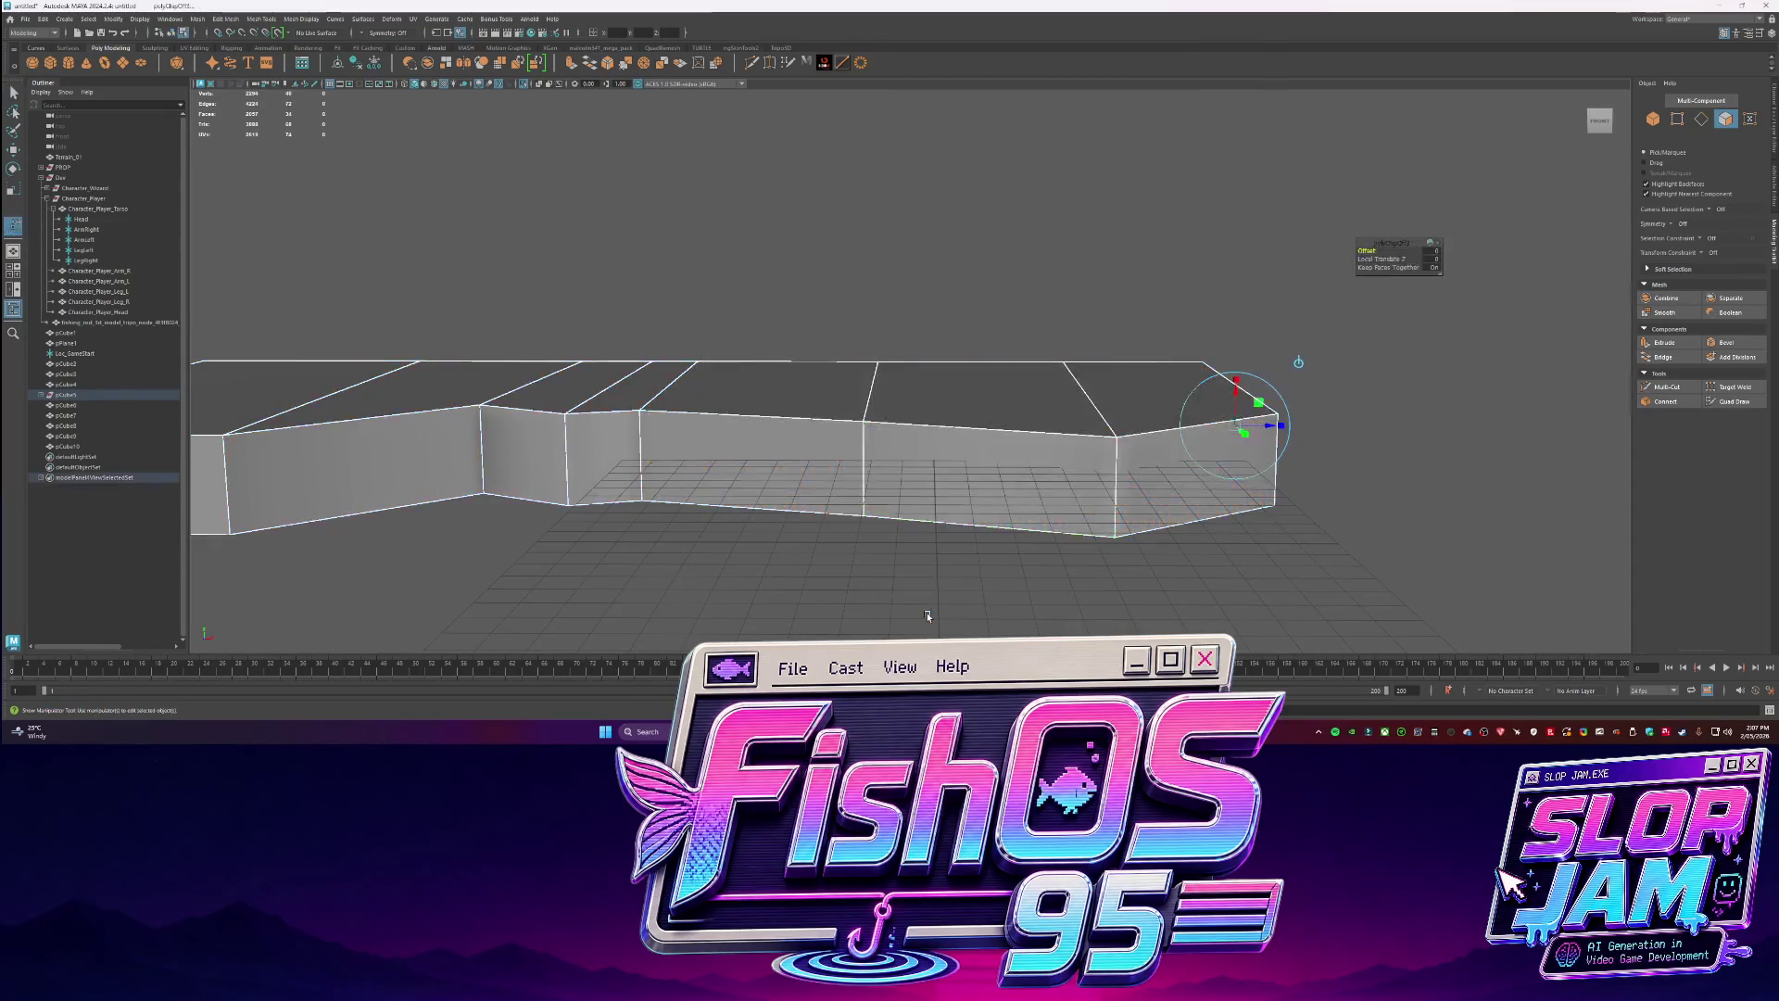
shift+click(1166, 407)
shift+click(997, 389)
key(w)
drag(954, 349, 645, 380)
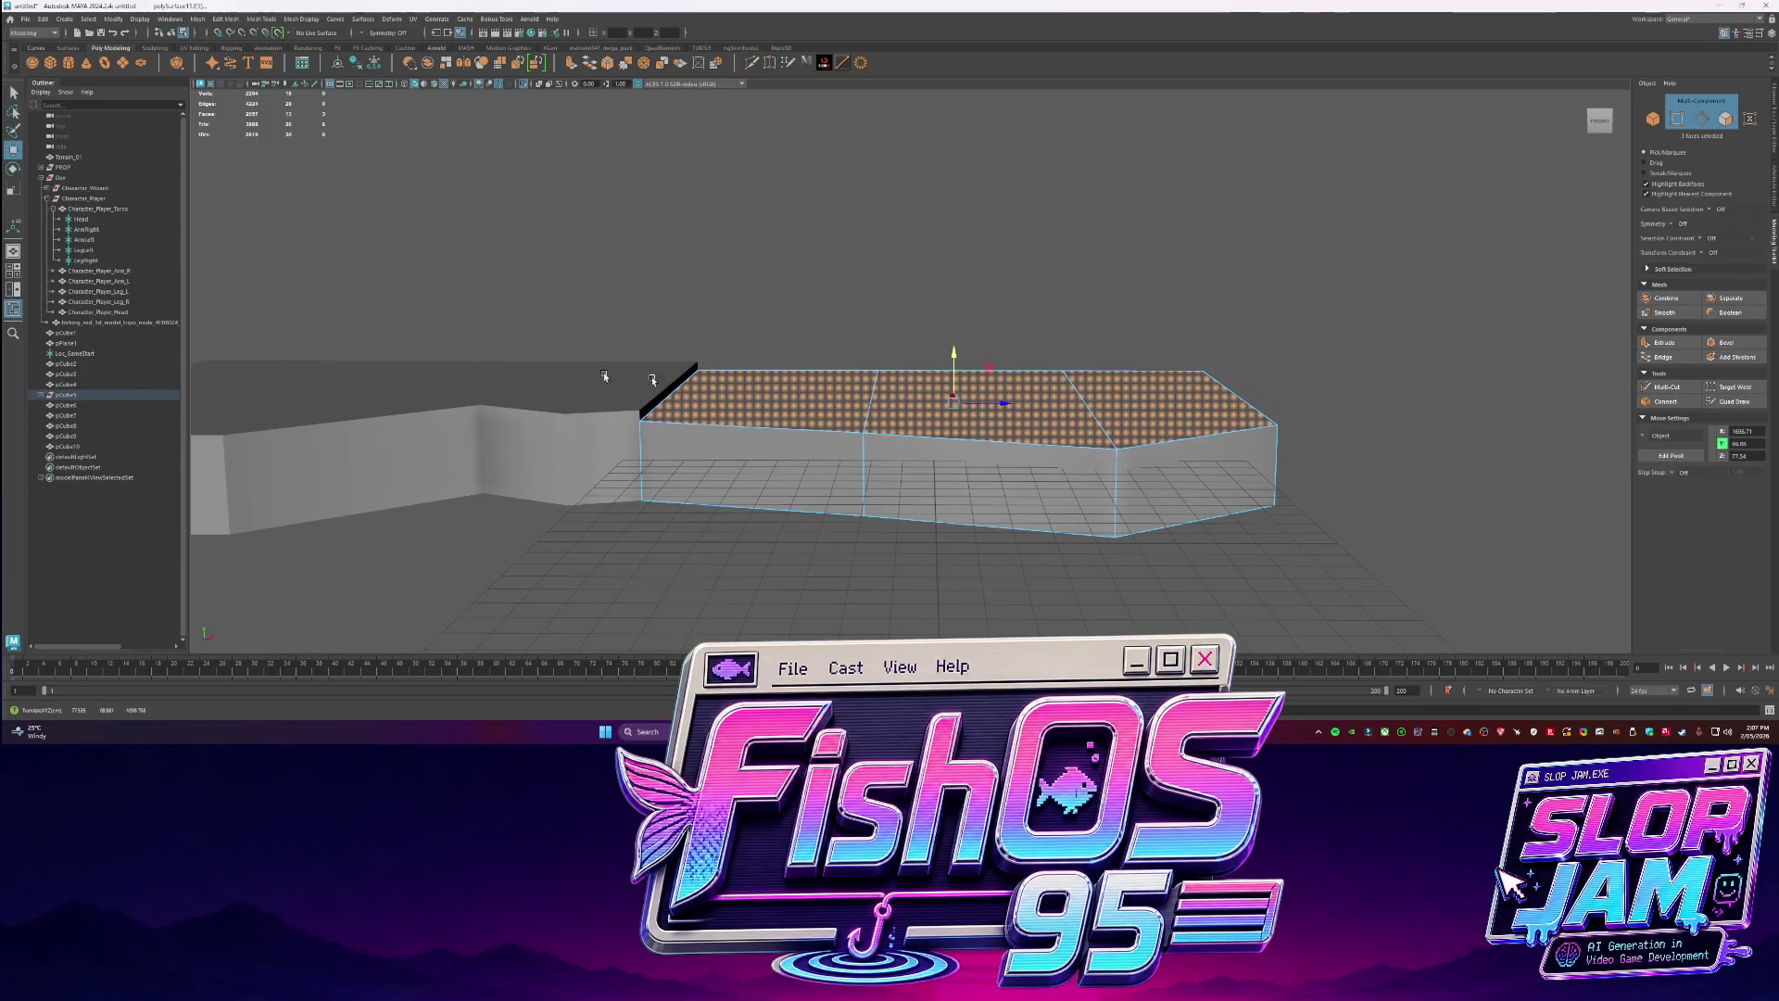
key(q)
Select the left mesh piece and bridge its open edges to join the pieces.
click(595, 386)
key(ctrl+1)
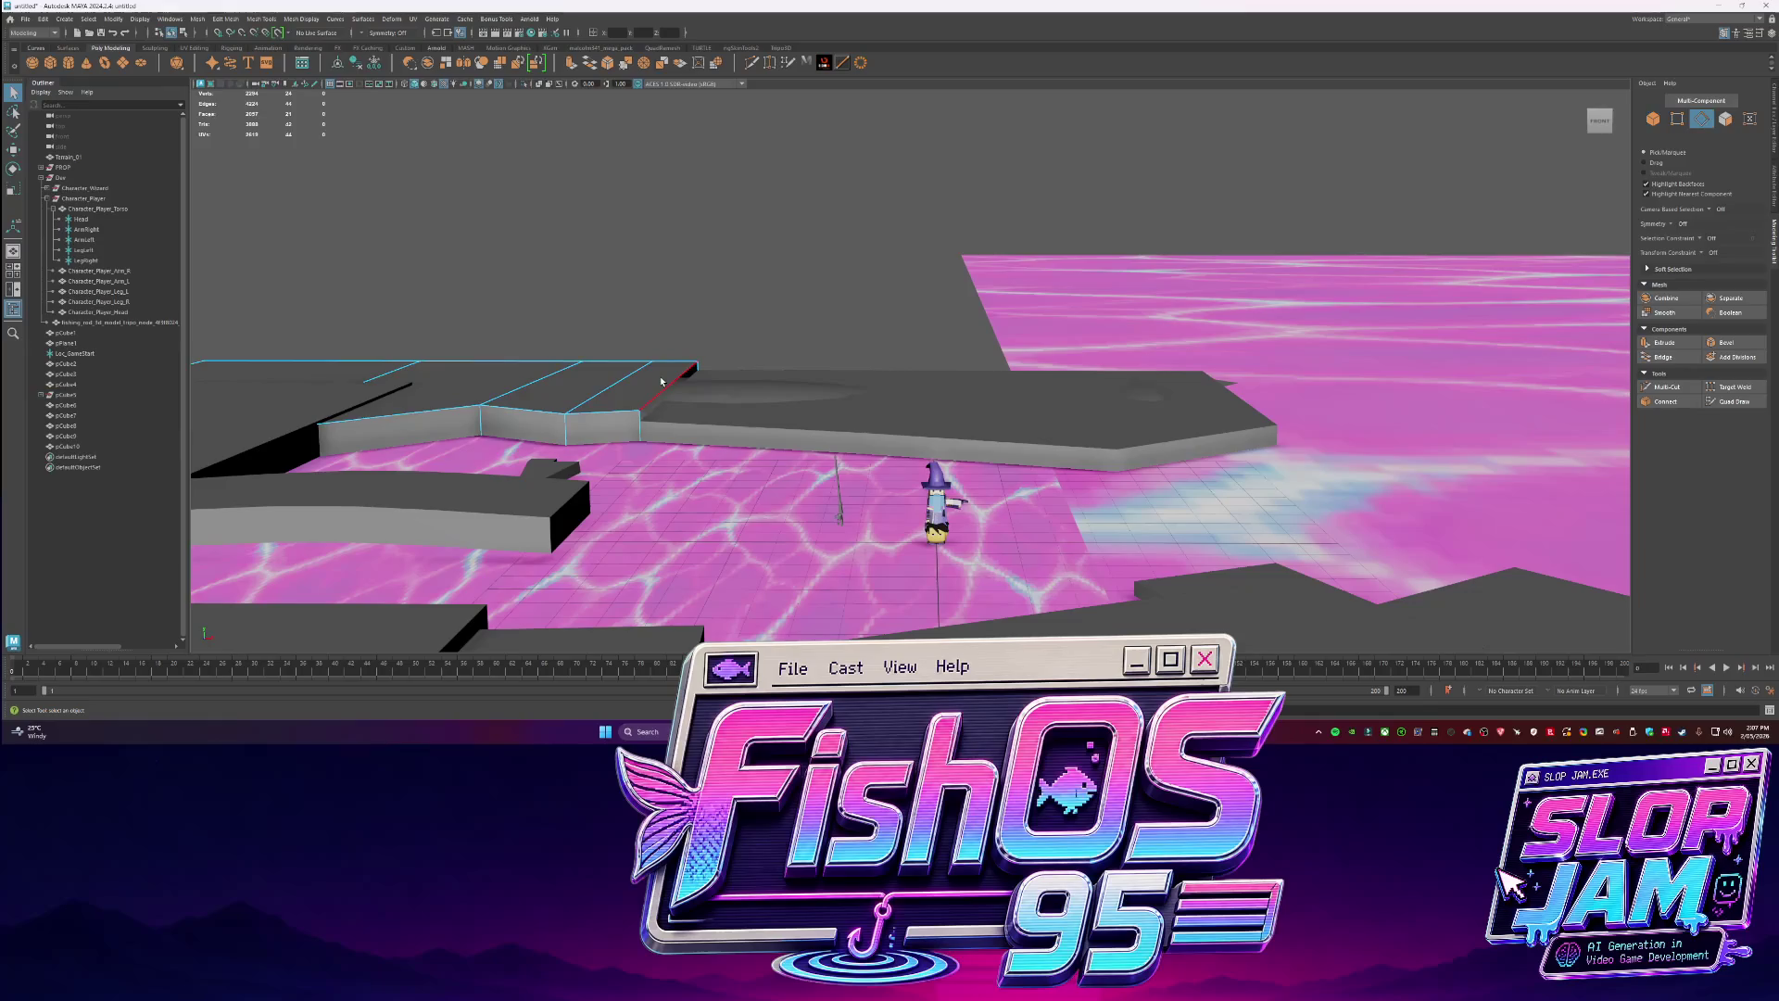
key(ctrl+1)
shift+right_drag(693, 444, 688, 572)
key(ctrl+1)
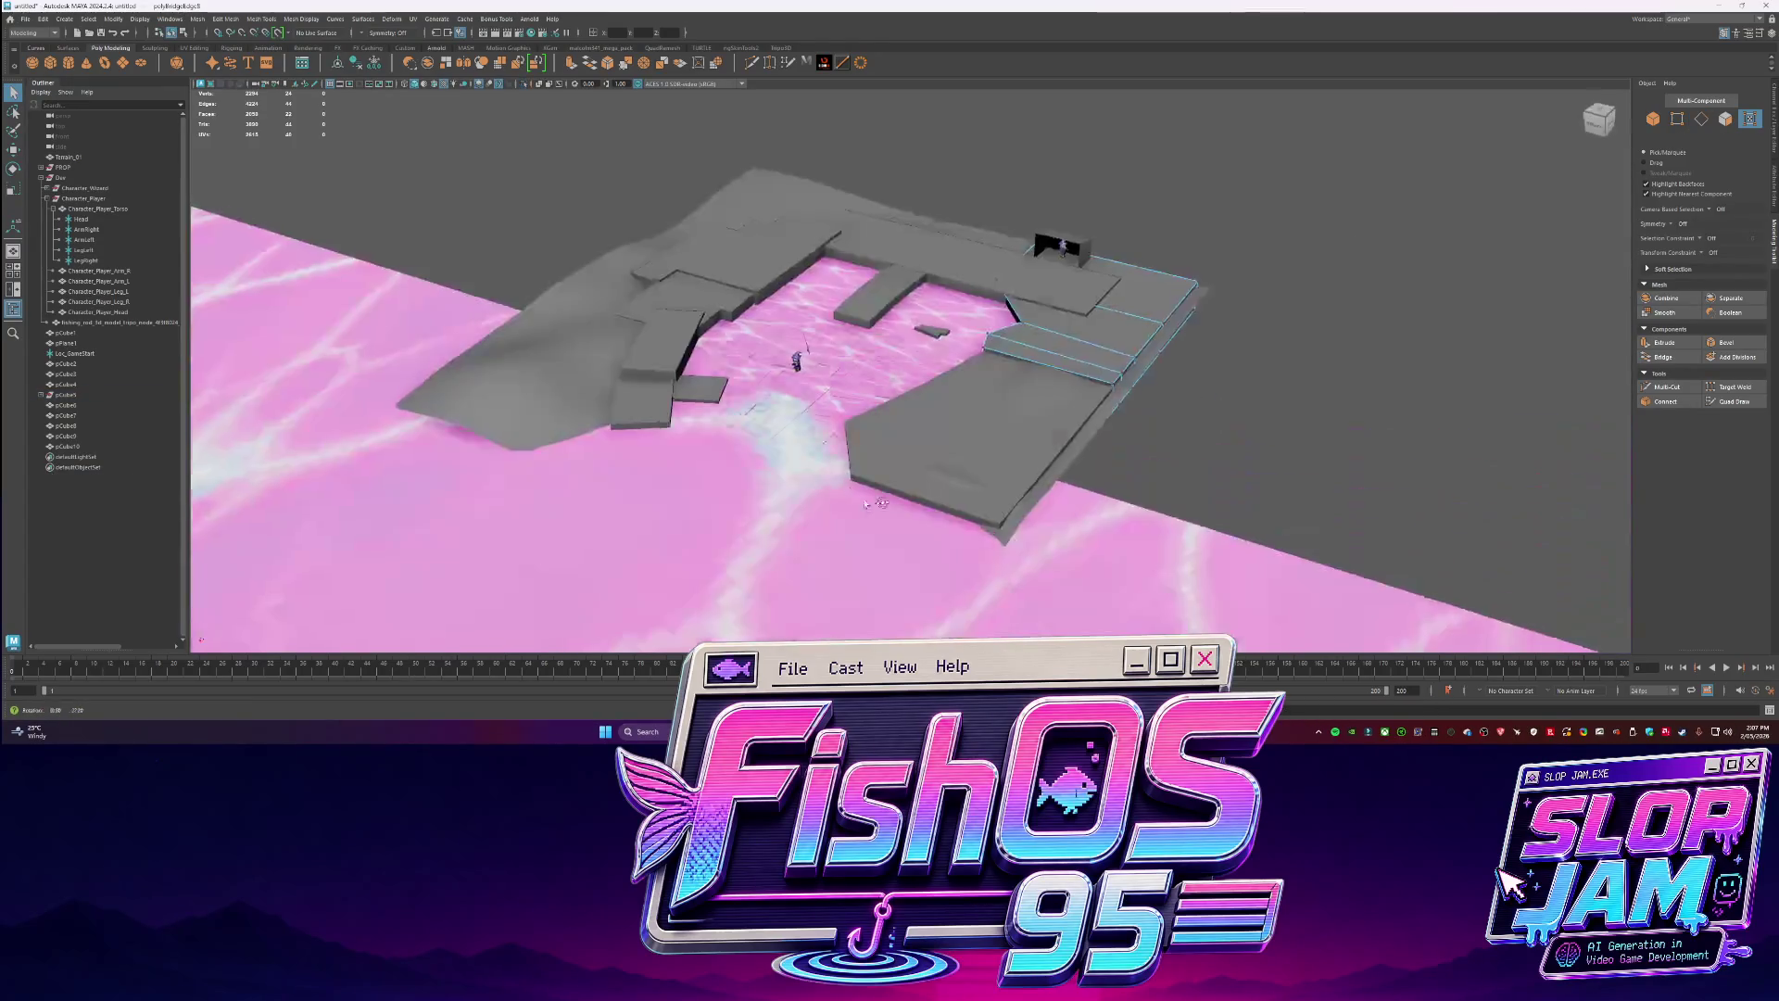
Push the slab's end face and bottom front strip outward to lengthen it over the water.
scroll(1087, 408, up, 3)
key(F8)
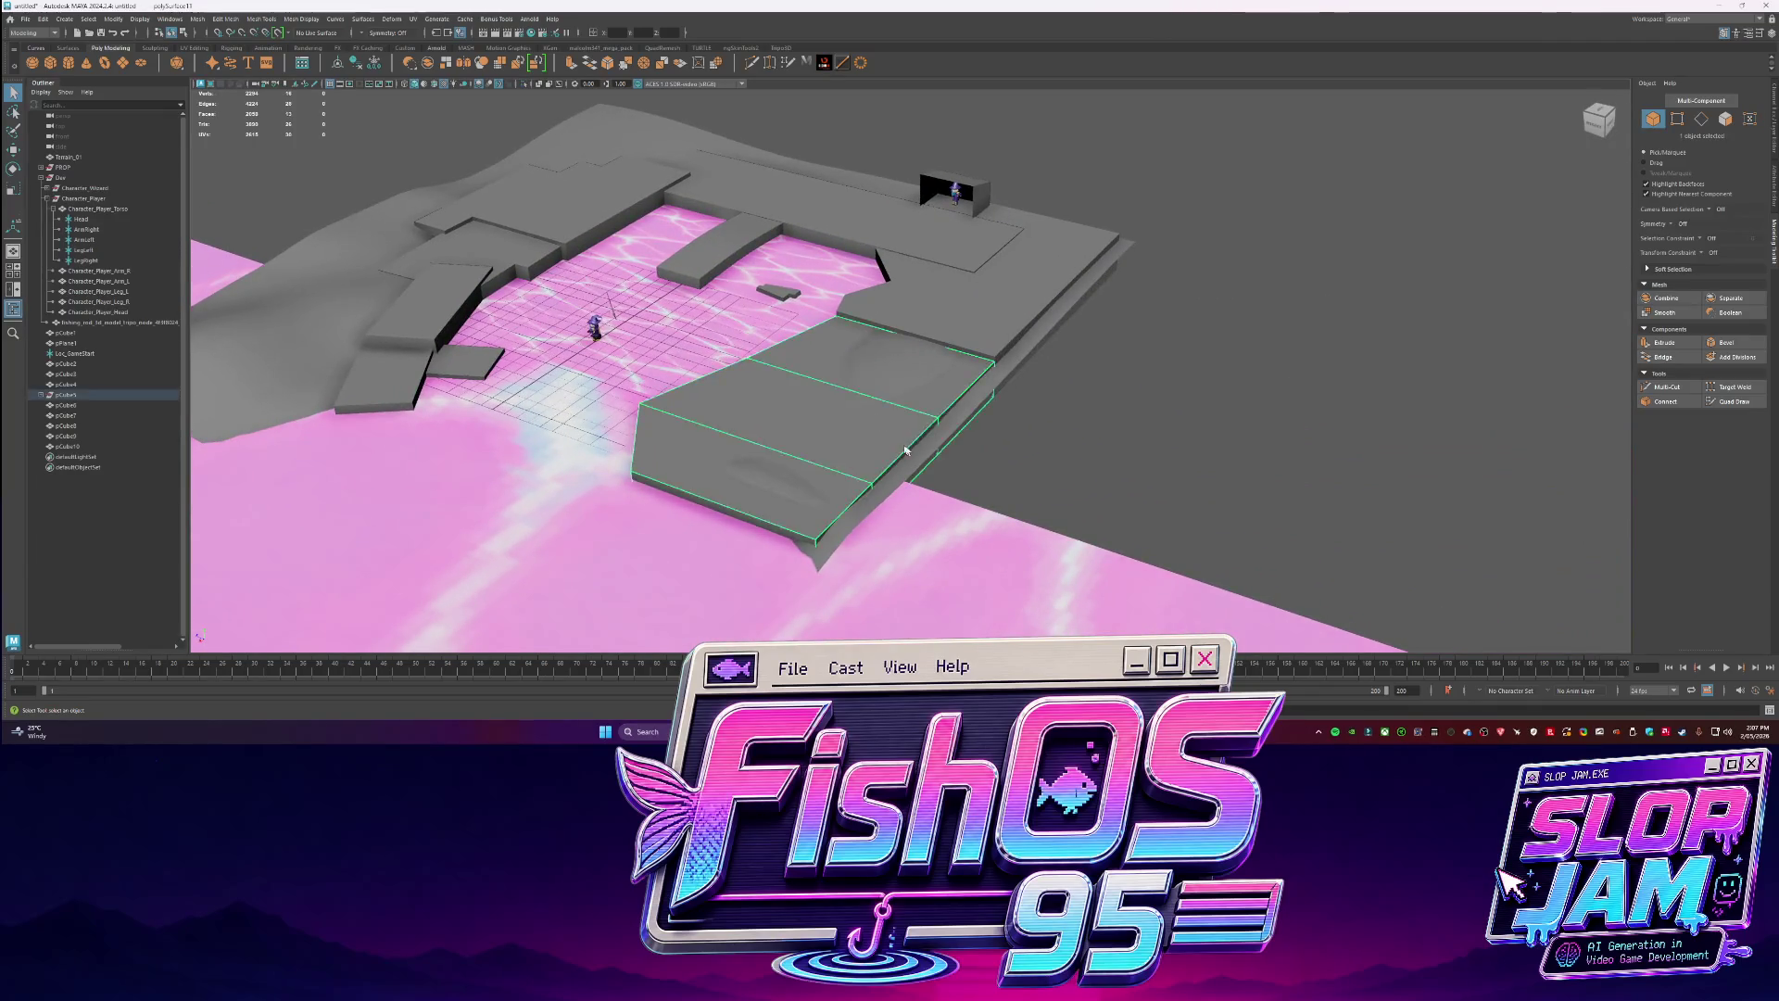
scroll(916, 460, up, 1)
key(w)
key(F11)
click(922, 477)
middle_drag(922, 478, 959, 485)
alt+drag(959, 484, 890, 555)
click(838, 570)
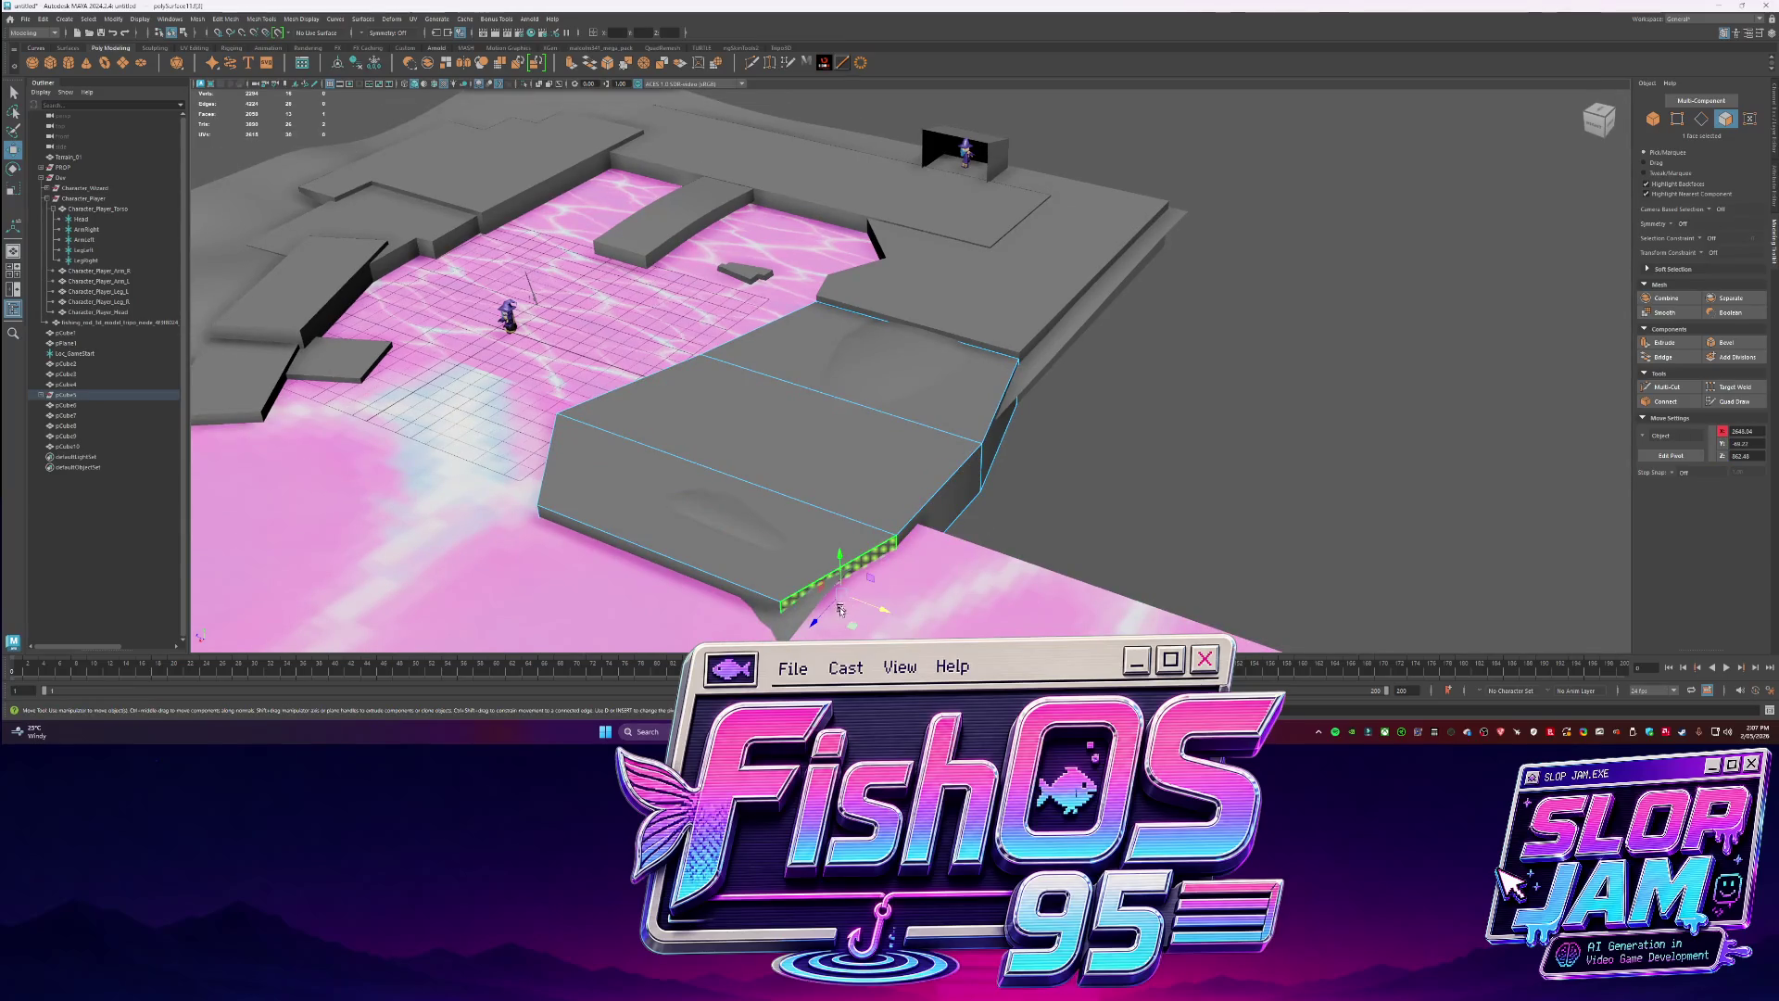
middle_drag(847, 624, 909, 627)
Raise the terrain vertex spiking below the slab back up to its bottom edge.
alt+drag(856, 309, 880, 360)
key(q)
click(880, 359)
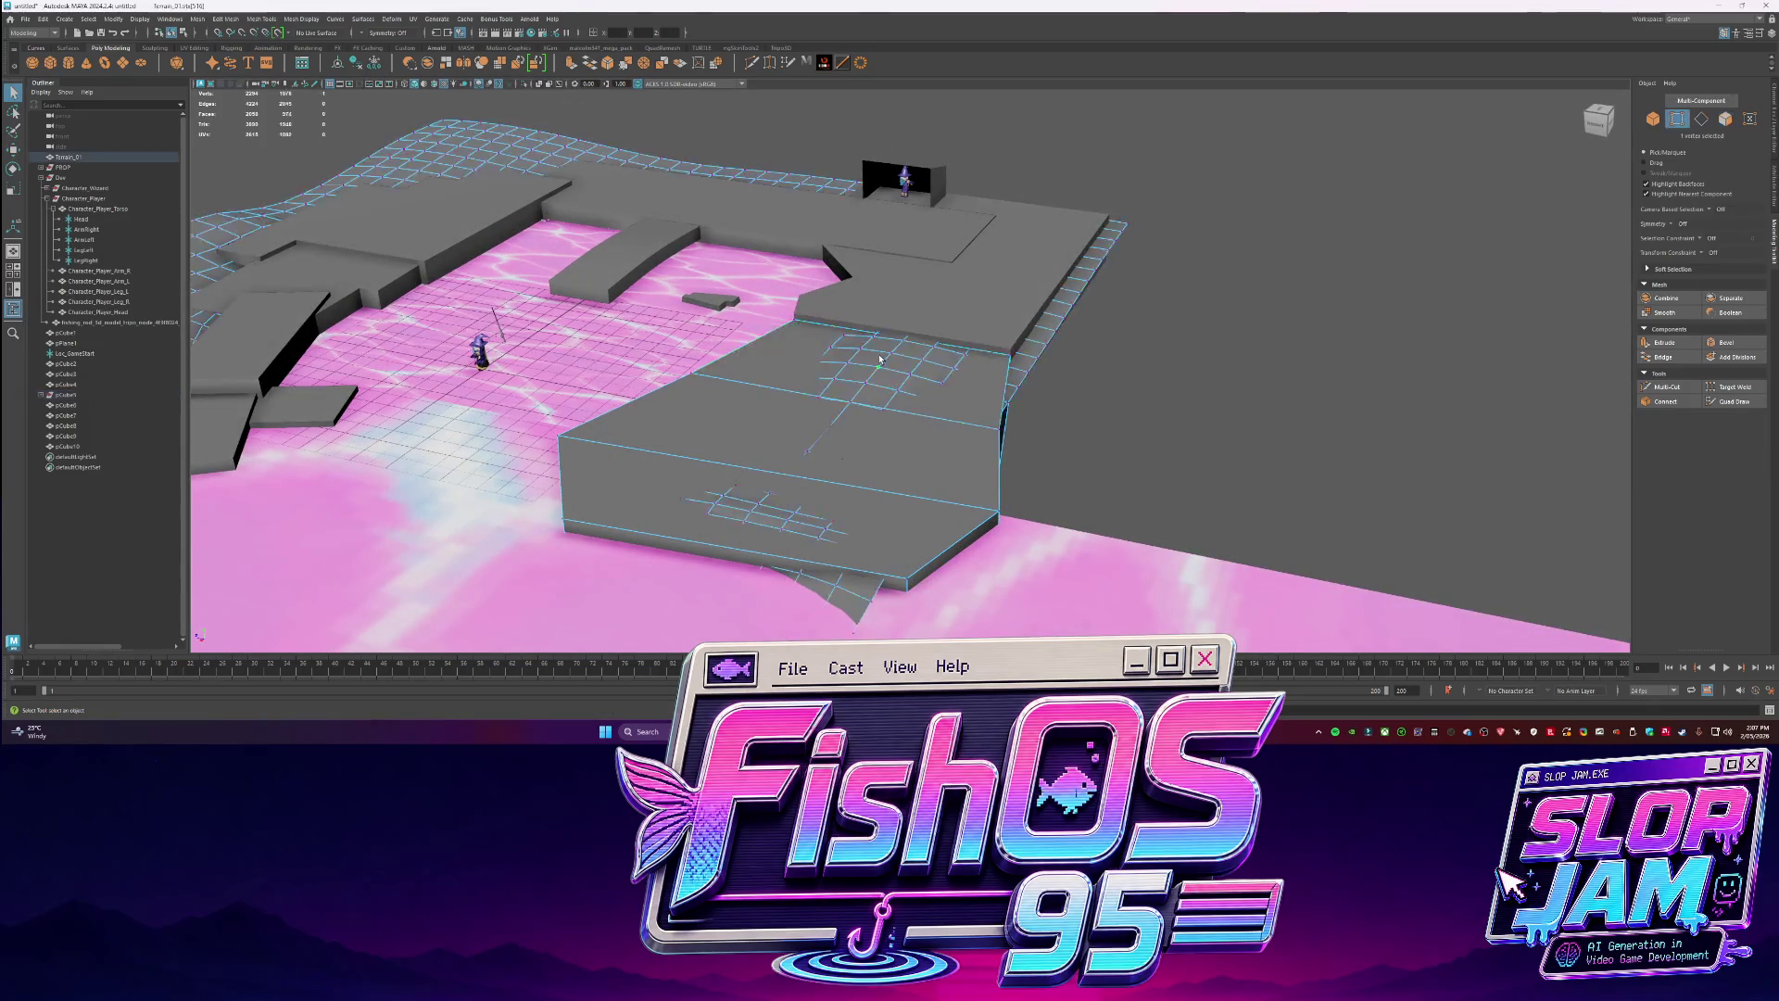
key(w)
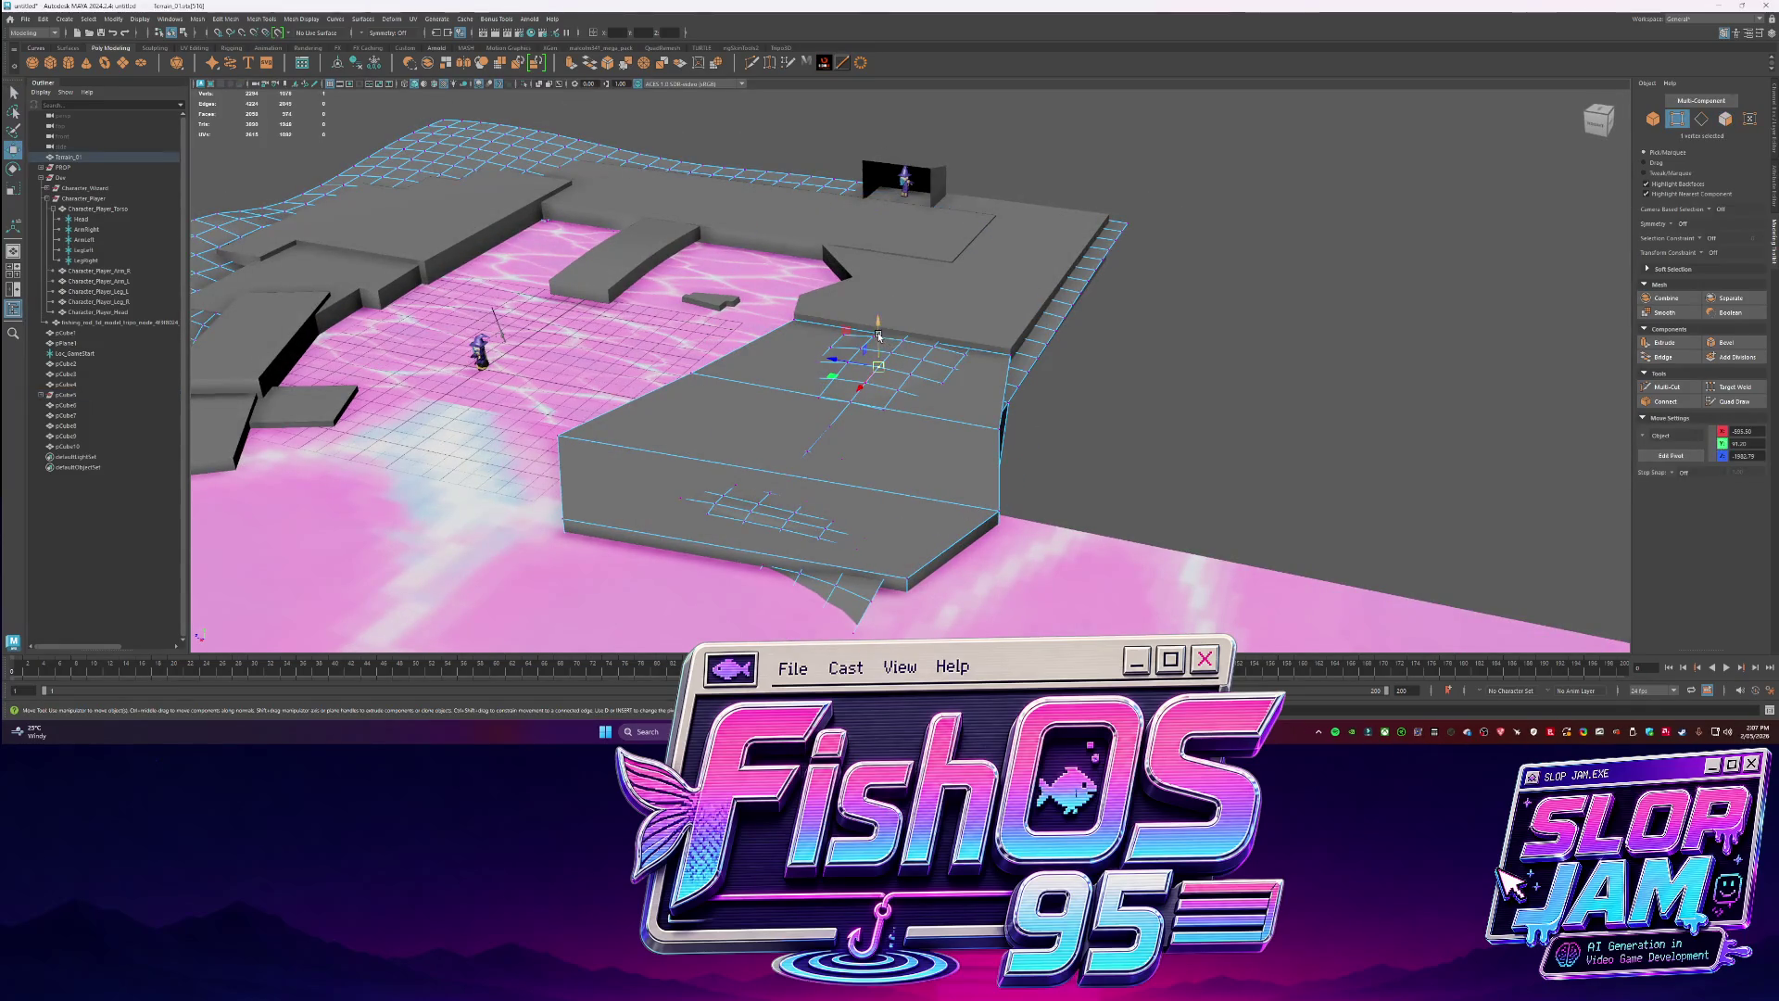
click(770, 500)
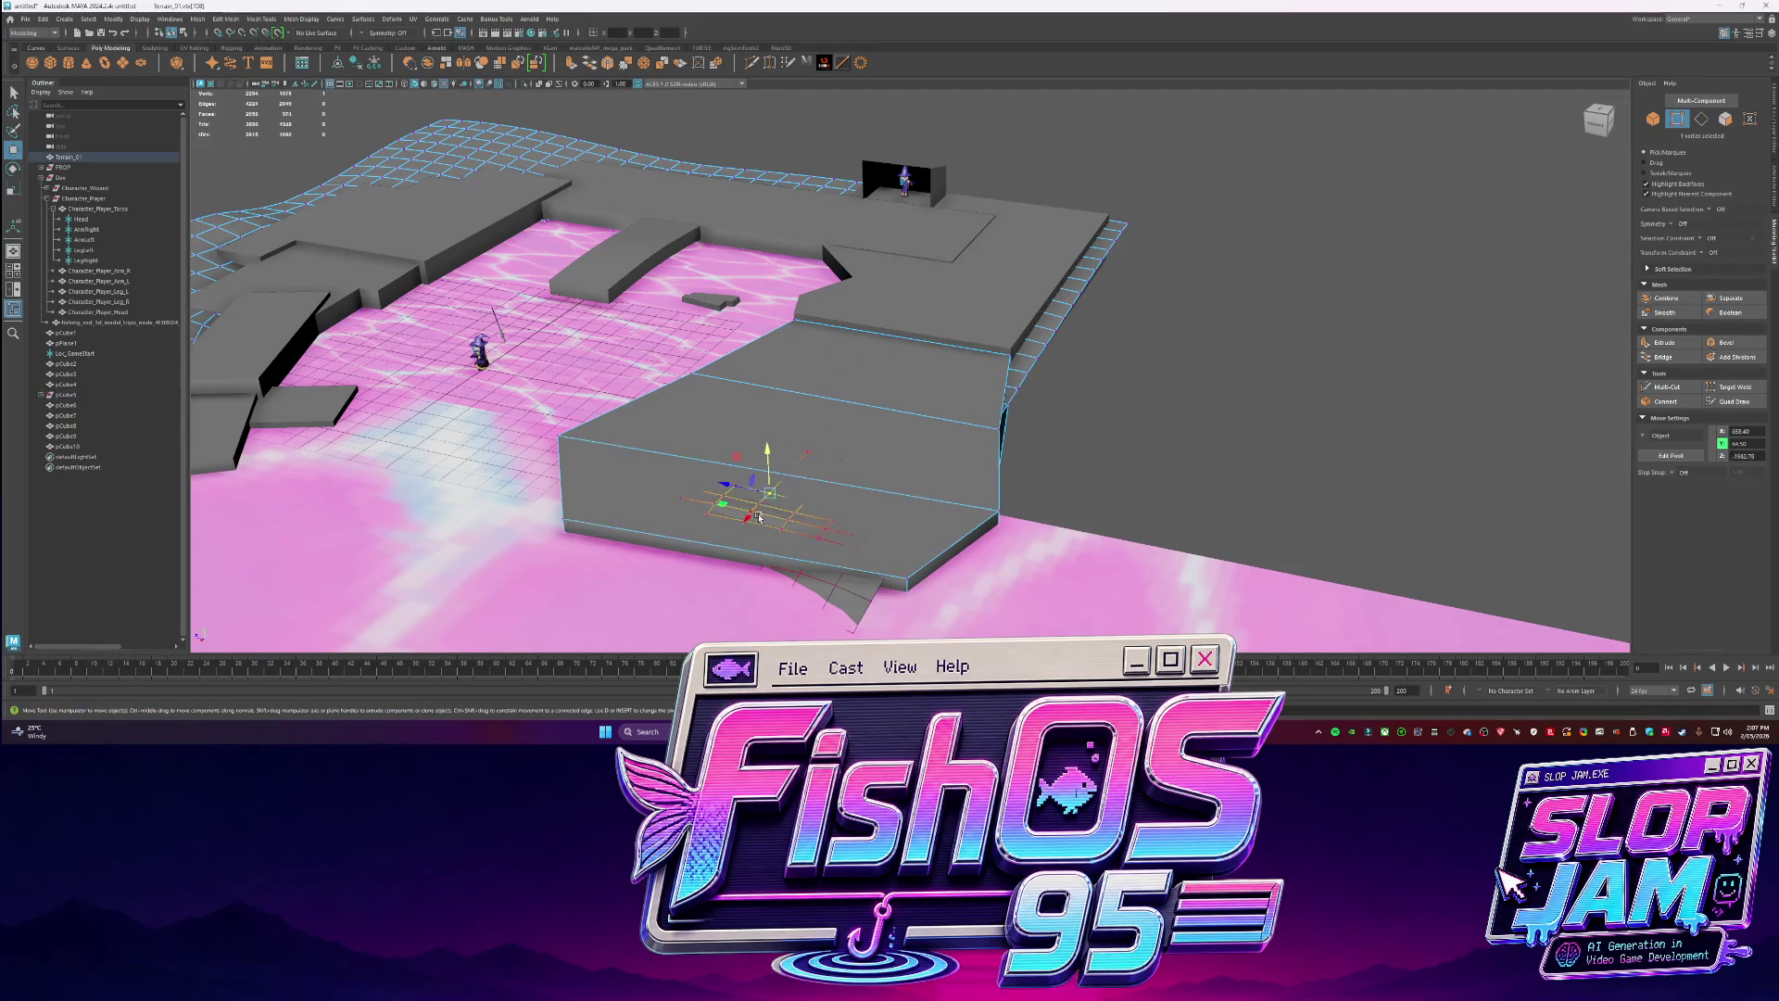
click(849, 600)
middle_drag(849, 600, 876, 557)
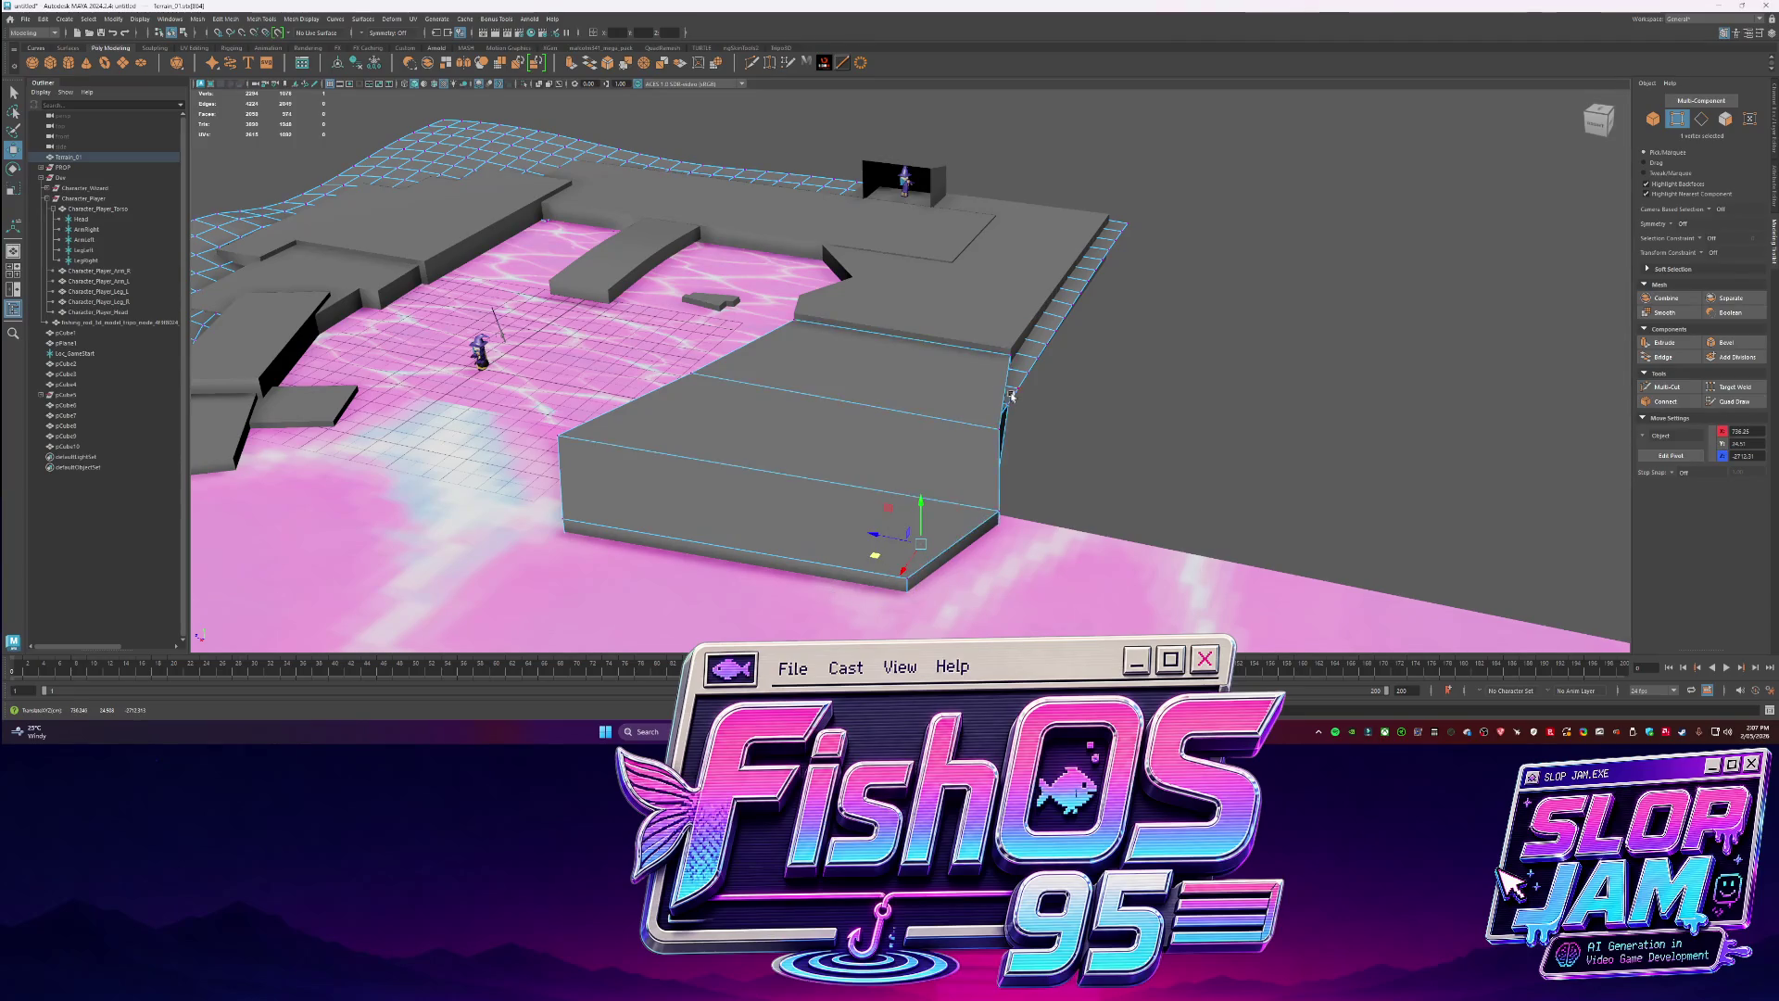
key(q)
alt+drag(1175, 401, 810, 411)
mouse_move(1136, 516)
alt+mouse_down()
mouse_move(782, 318)
mouse_move(846, 409)
mouse_move(748, 418)
mouse_move(1020, 445)
mouse_move(1093, 390)
alt+mouse_up()
key(alt+Tab)
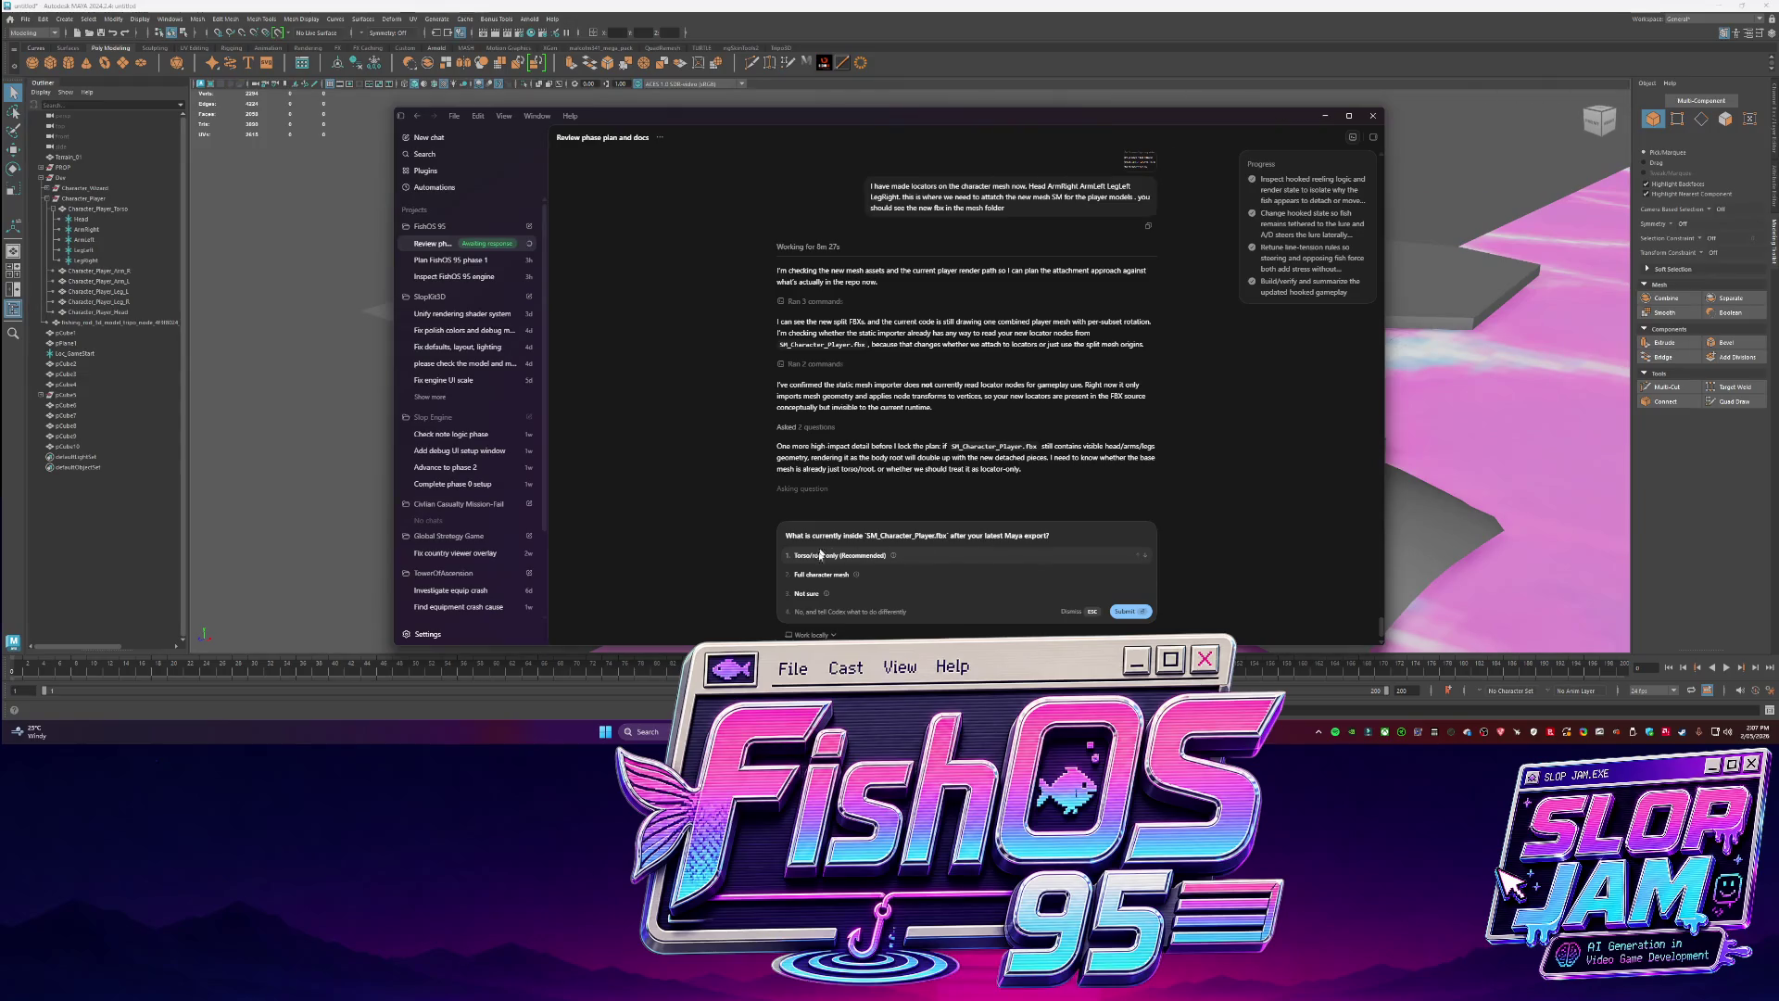
Submit the recommended torso/root-only answer about SM_Character_Player.fbx, then return to Maya.
click(906, 557)
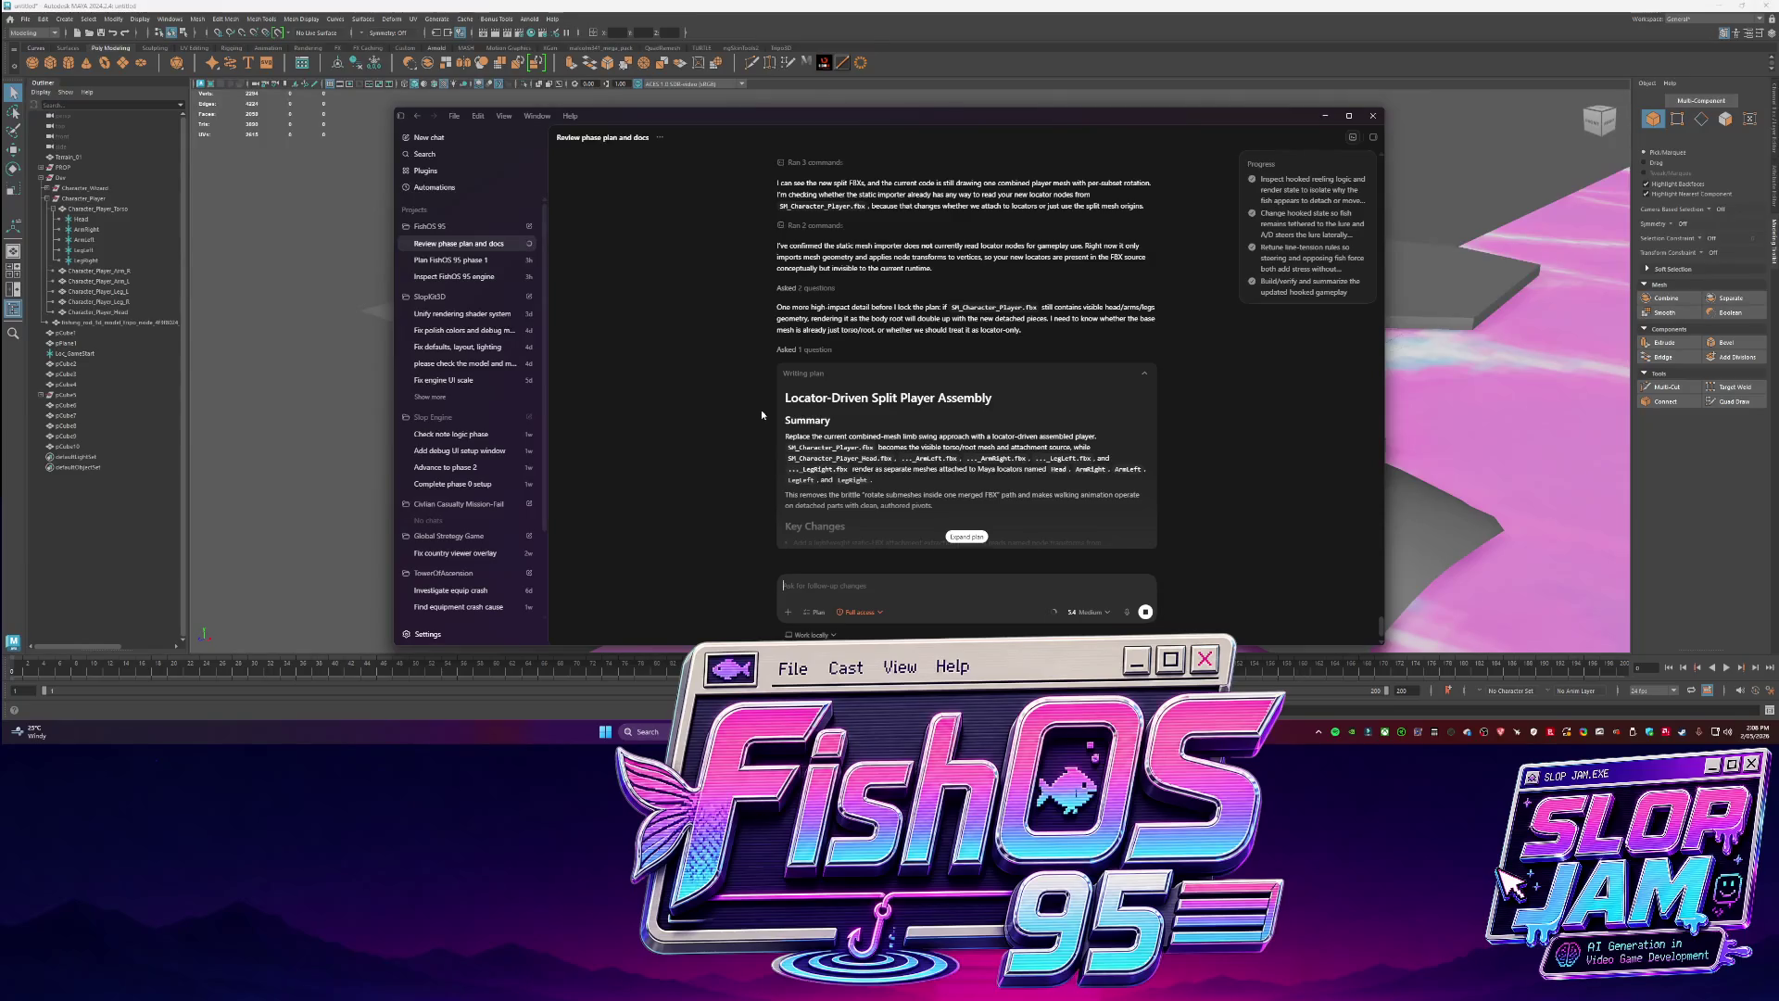
click(1447, 228)
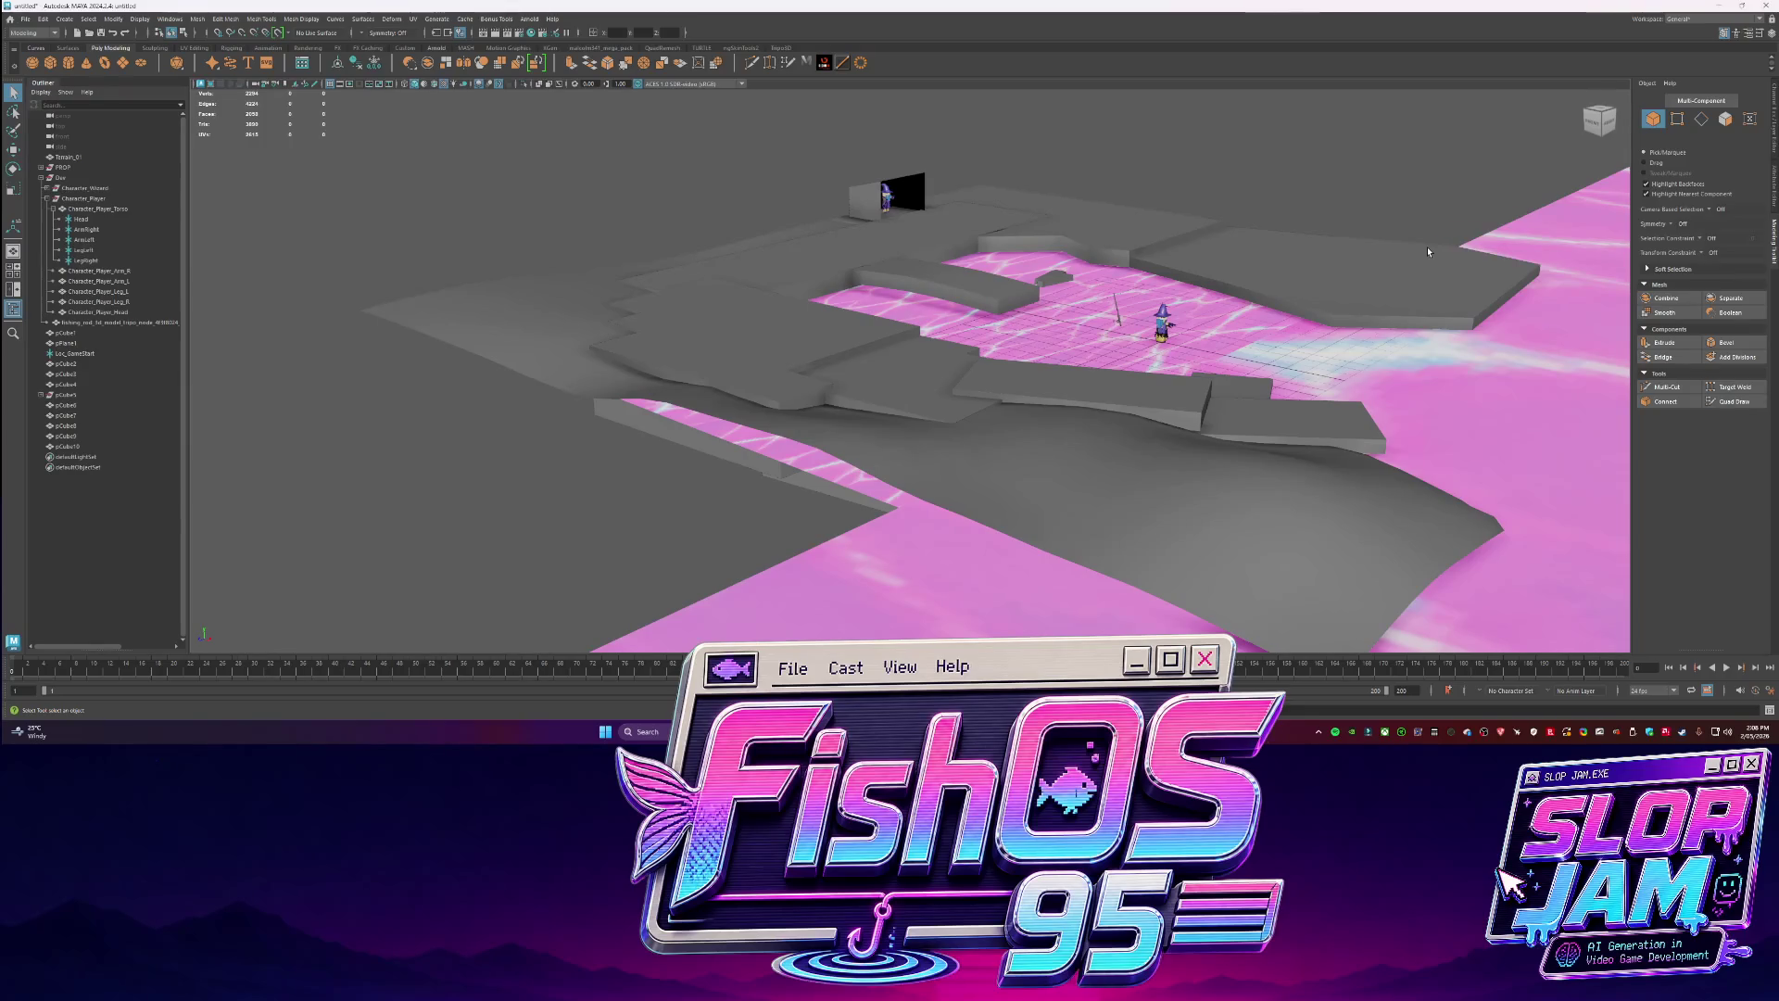
Extrude the top faces of the slab pCube5 and raise them higher.
mouse_move(1207, 272)
alt+mouse_down()
mouse_move(1231, 238)
mouse_move(1072, 310)
mouse_move(1079, 383)
mouse_move(853, 380)
mouse_move(889, 491)
alt+mouse_up()
click(1079, 383)
click(853, 379)
key(F11)
click(815, 528)
shift+click(897, 507)
key(w)
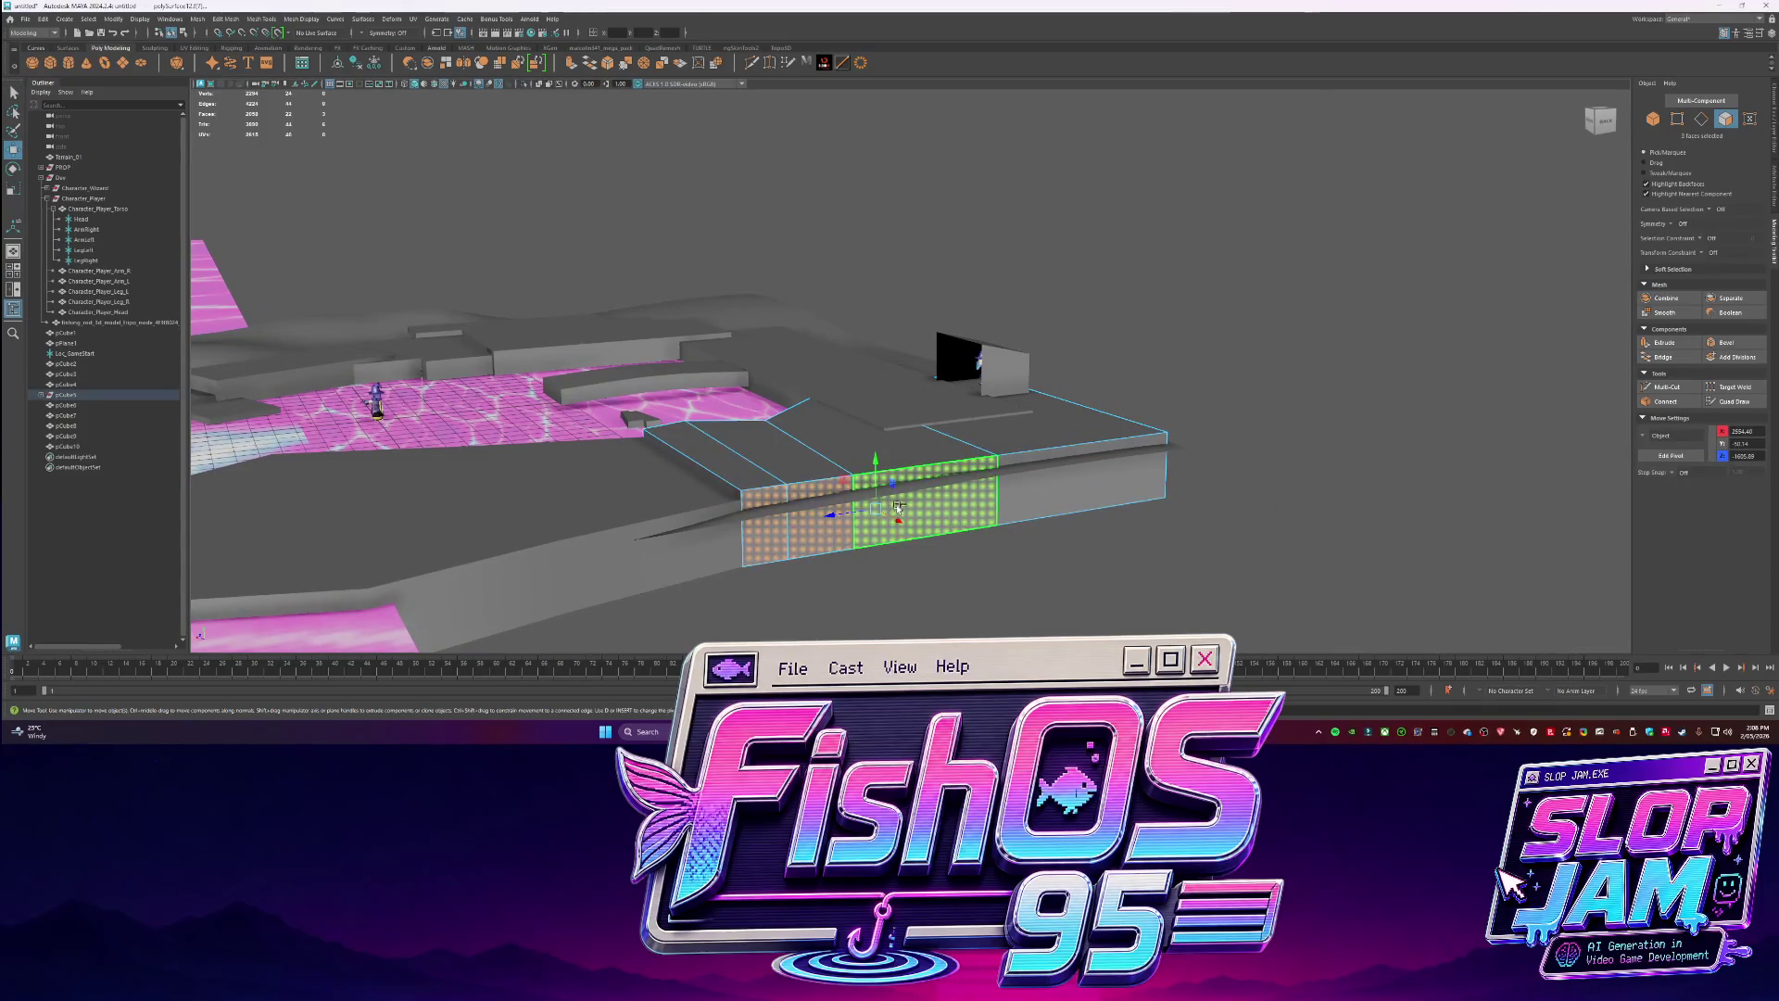
click(804, 509)
alt+drag(804, 508, 926, 487)
key(ctrl+e)
middle_drag(927, 486, 963, 493)
Extrude the slab's side faces and push them outward into a wider block.
click(955, 514)
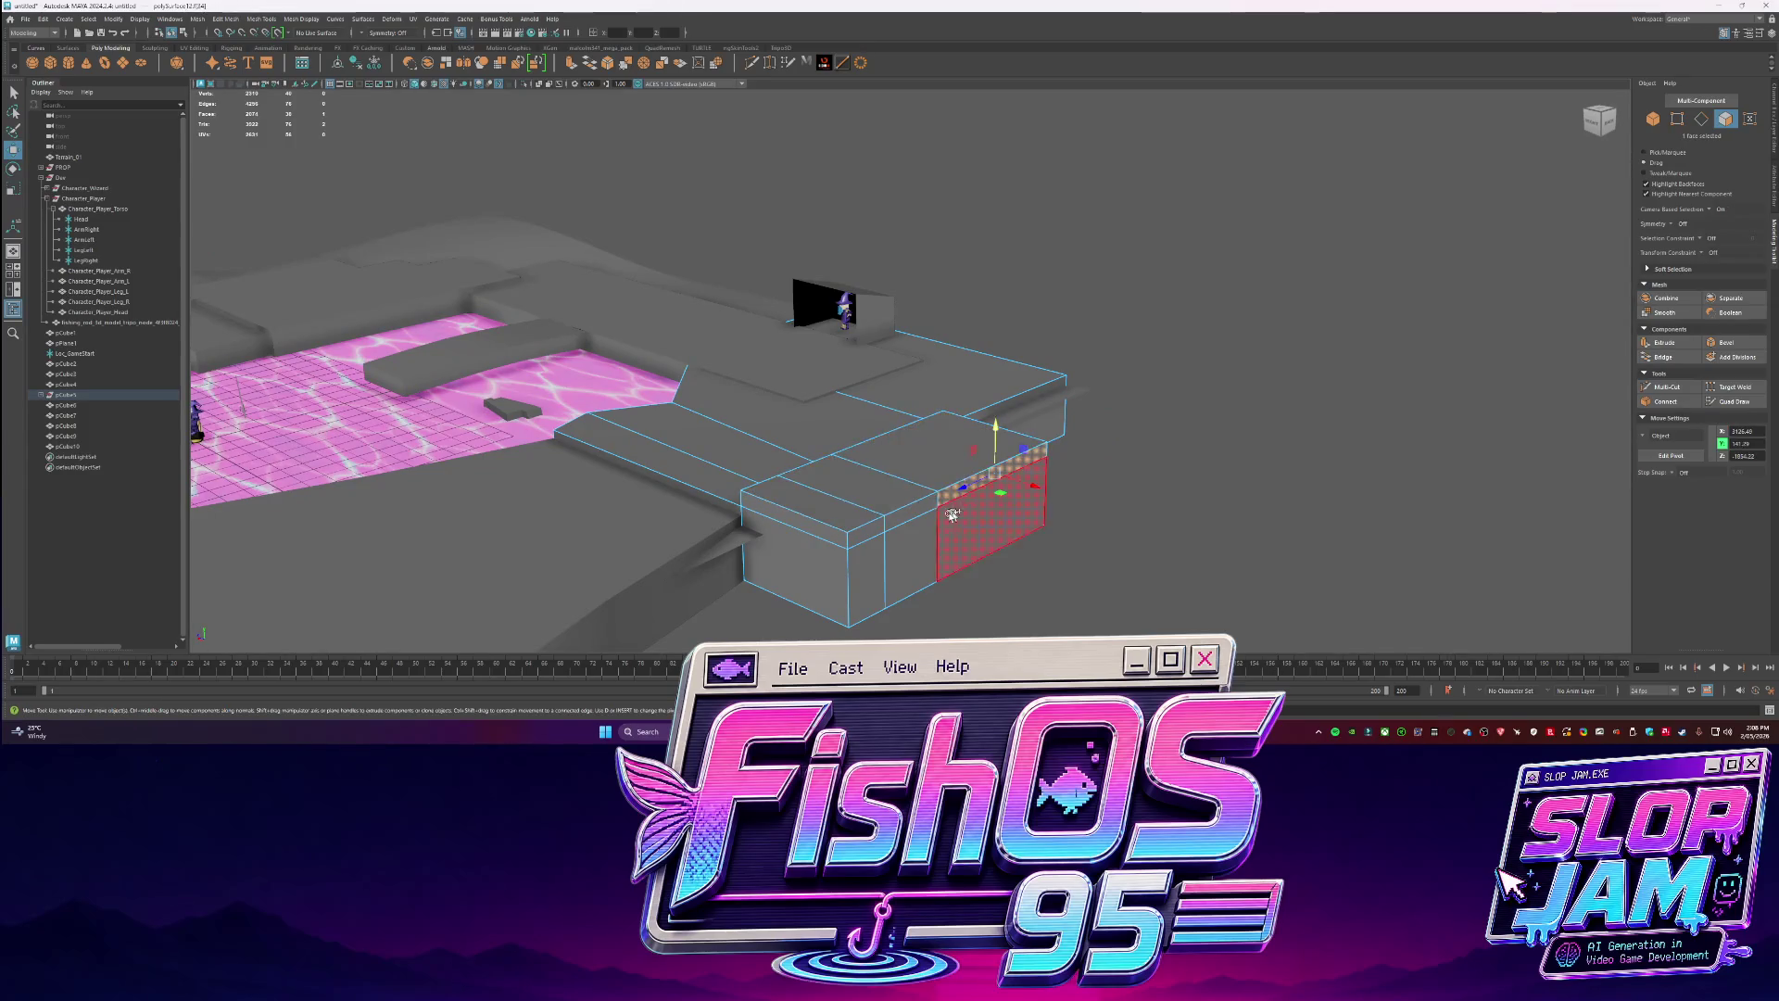
key(ctrl+e)
mouse_move(867, 540)
alt+mouse_down()
mouse_move(983, 518)
mouse_move(1056, 542)
mouse_move(982, 528)
mouse_move(1084, 501)
alt+mouse_up()
alt+middle_drag(1084, 502, 1038, 461)
click(961, 462)
mouse_move(792, 426)
alt+mouse_down()
mouse_move(831, 458)
mouse_move(887, 459)
alt+mouse_up()
shift+click(844, 454)
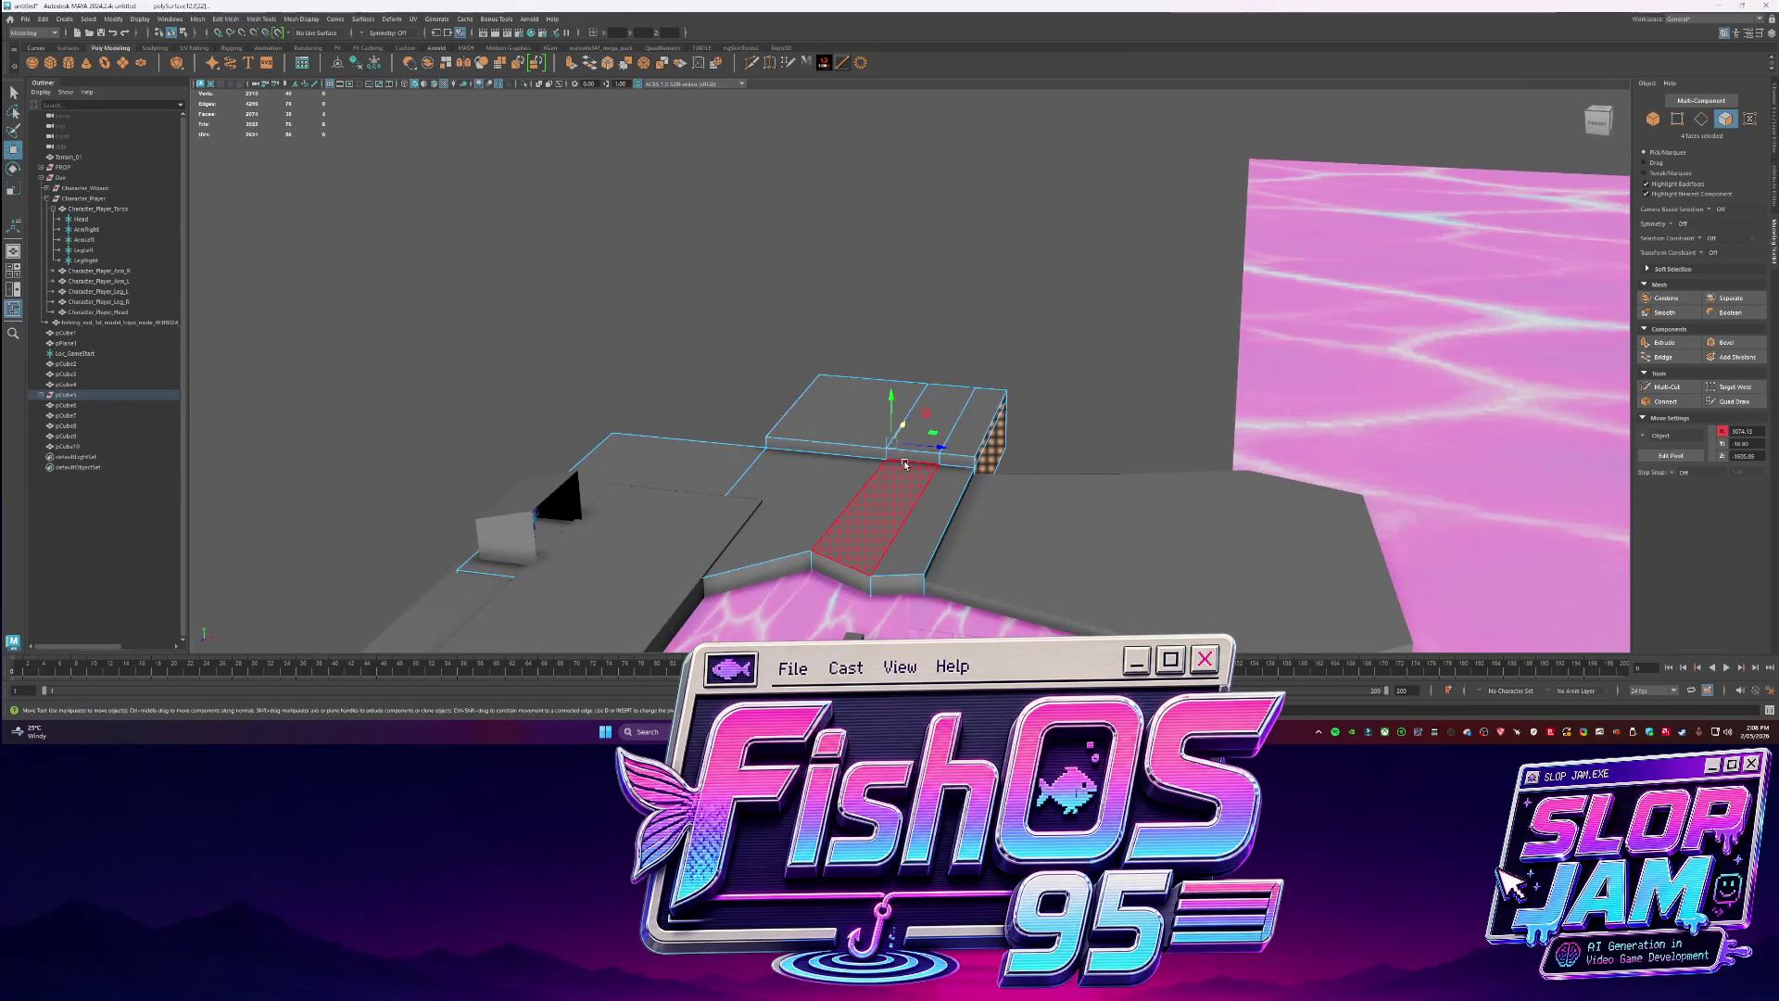
key(ctrl+e)
drag(1023, 467, 1072, 468)
Isolate the block with Ctrl+1 to inspect it, then show the whole scene again.
mouse_move(895, 442)
alt+mouse_down()
mouse_move(949, 311)
mouse_move(983, 389)
alt+mouse_up()
key(F8)
key(ctrl+1)
scroll(999, 415, up, 10)
right_drag(876, 424, 948, 408)
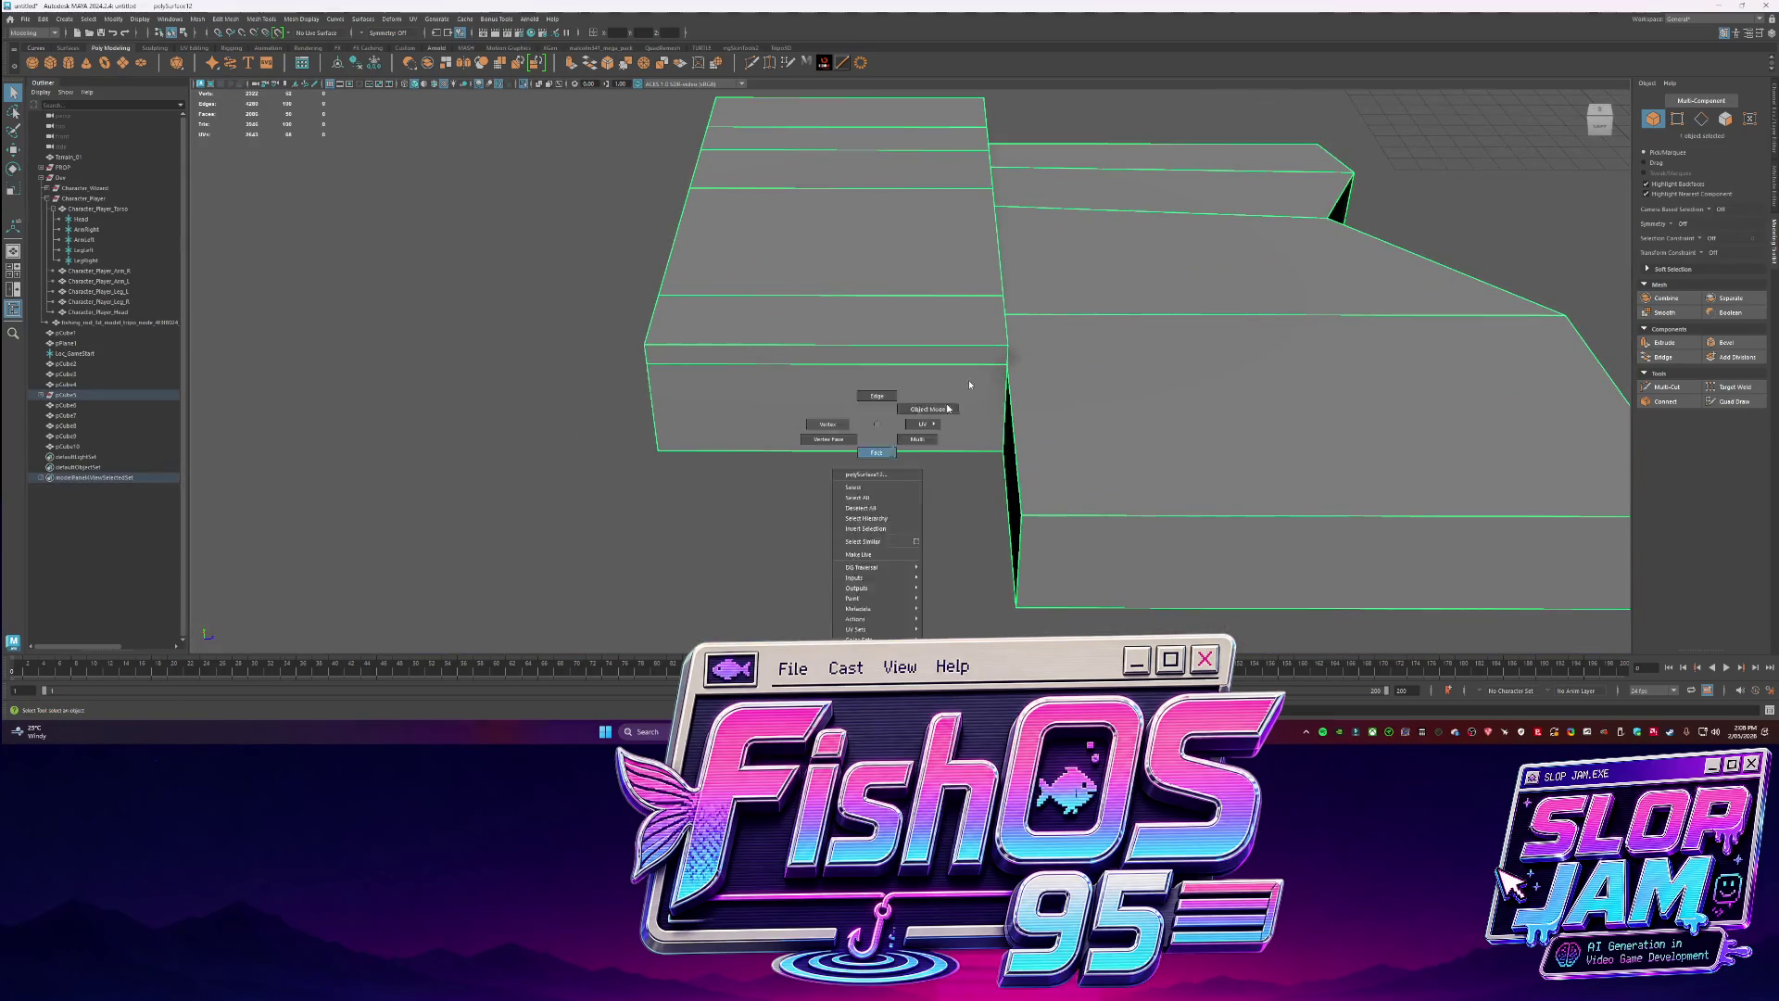
scroll(948, 408, down, 5)
key(ctrl+1)
mouse_move(922, 464)
alt+mouse_down()
mouse_move(1009, 425)
mouse_move(905, 413)
mouse_move(1053, 467)
mouse_move(1010, 431)
mouse_move(1038, 412)
alt+mouse_up()
scroll(1052, 399, up, 5)
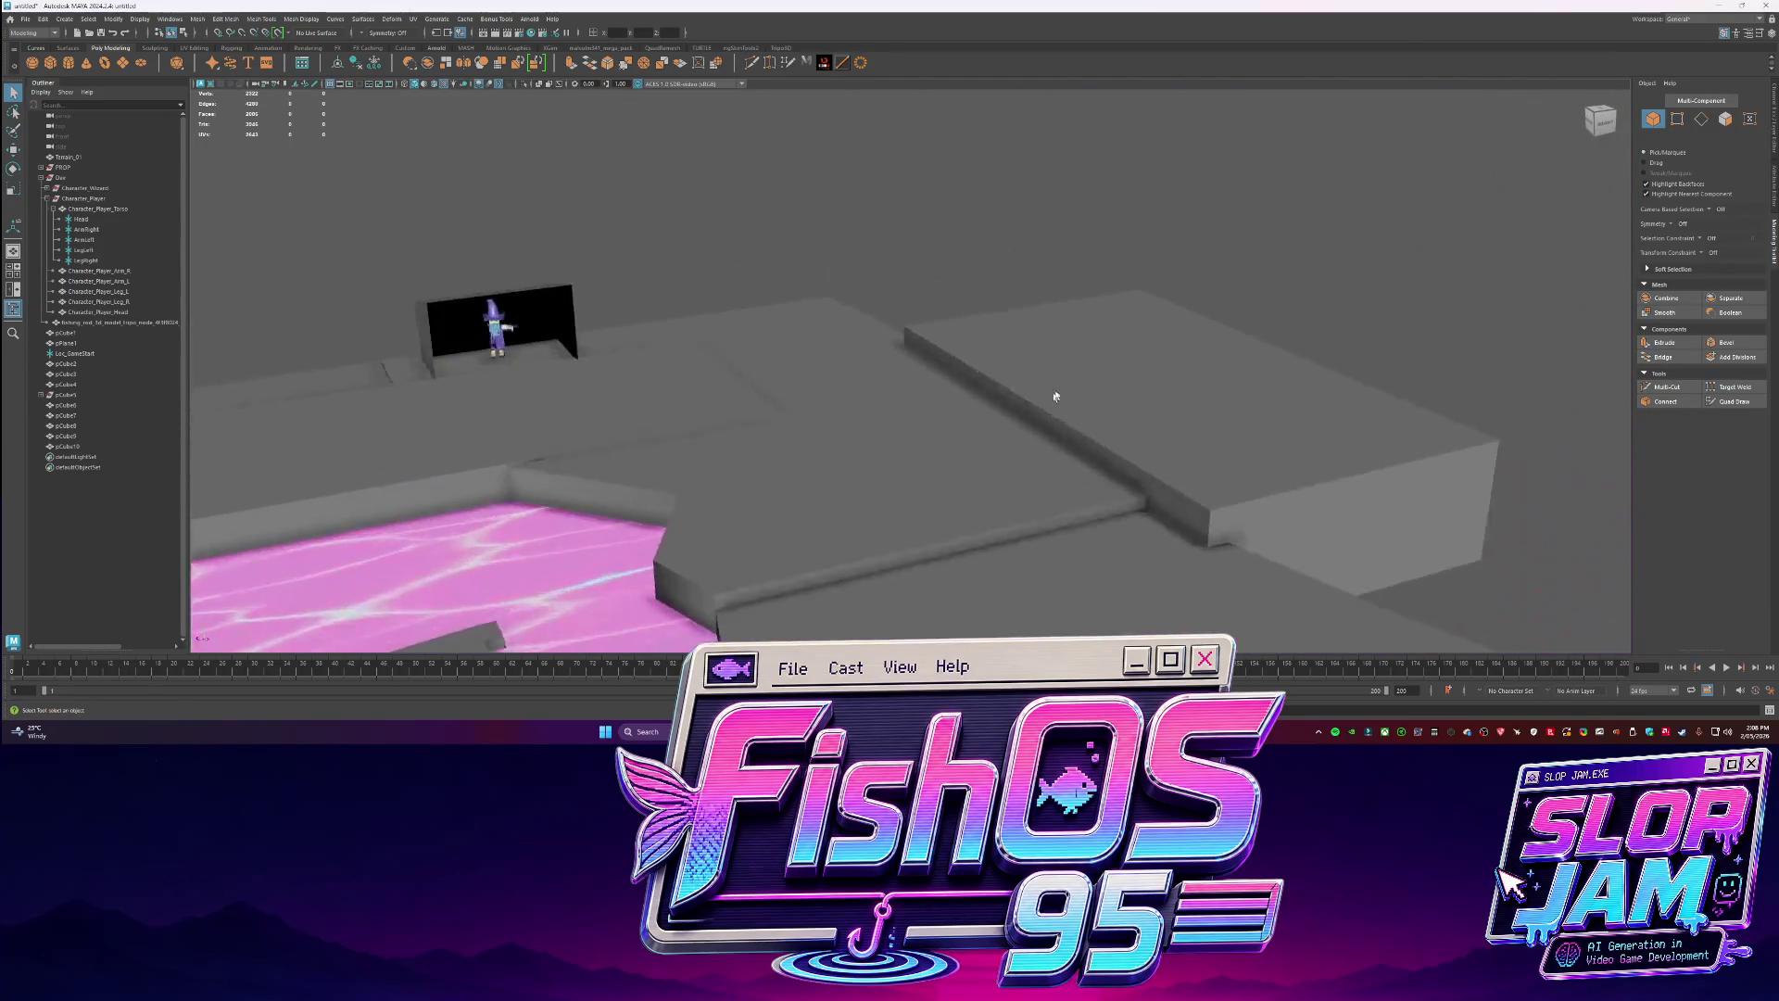
Place a new cube on the raised block and scale it into a tall, thin wall.
scroll(1052, 399, up, 2)
scroll(927, 360, down, 3)
alt+drag(927, 360, 936, 408)
click(32, 62)
drag(698, 504, 934, 446)
drag(1081, 419, 1025, 402)
scroll(1005, 318, down, 5)
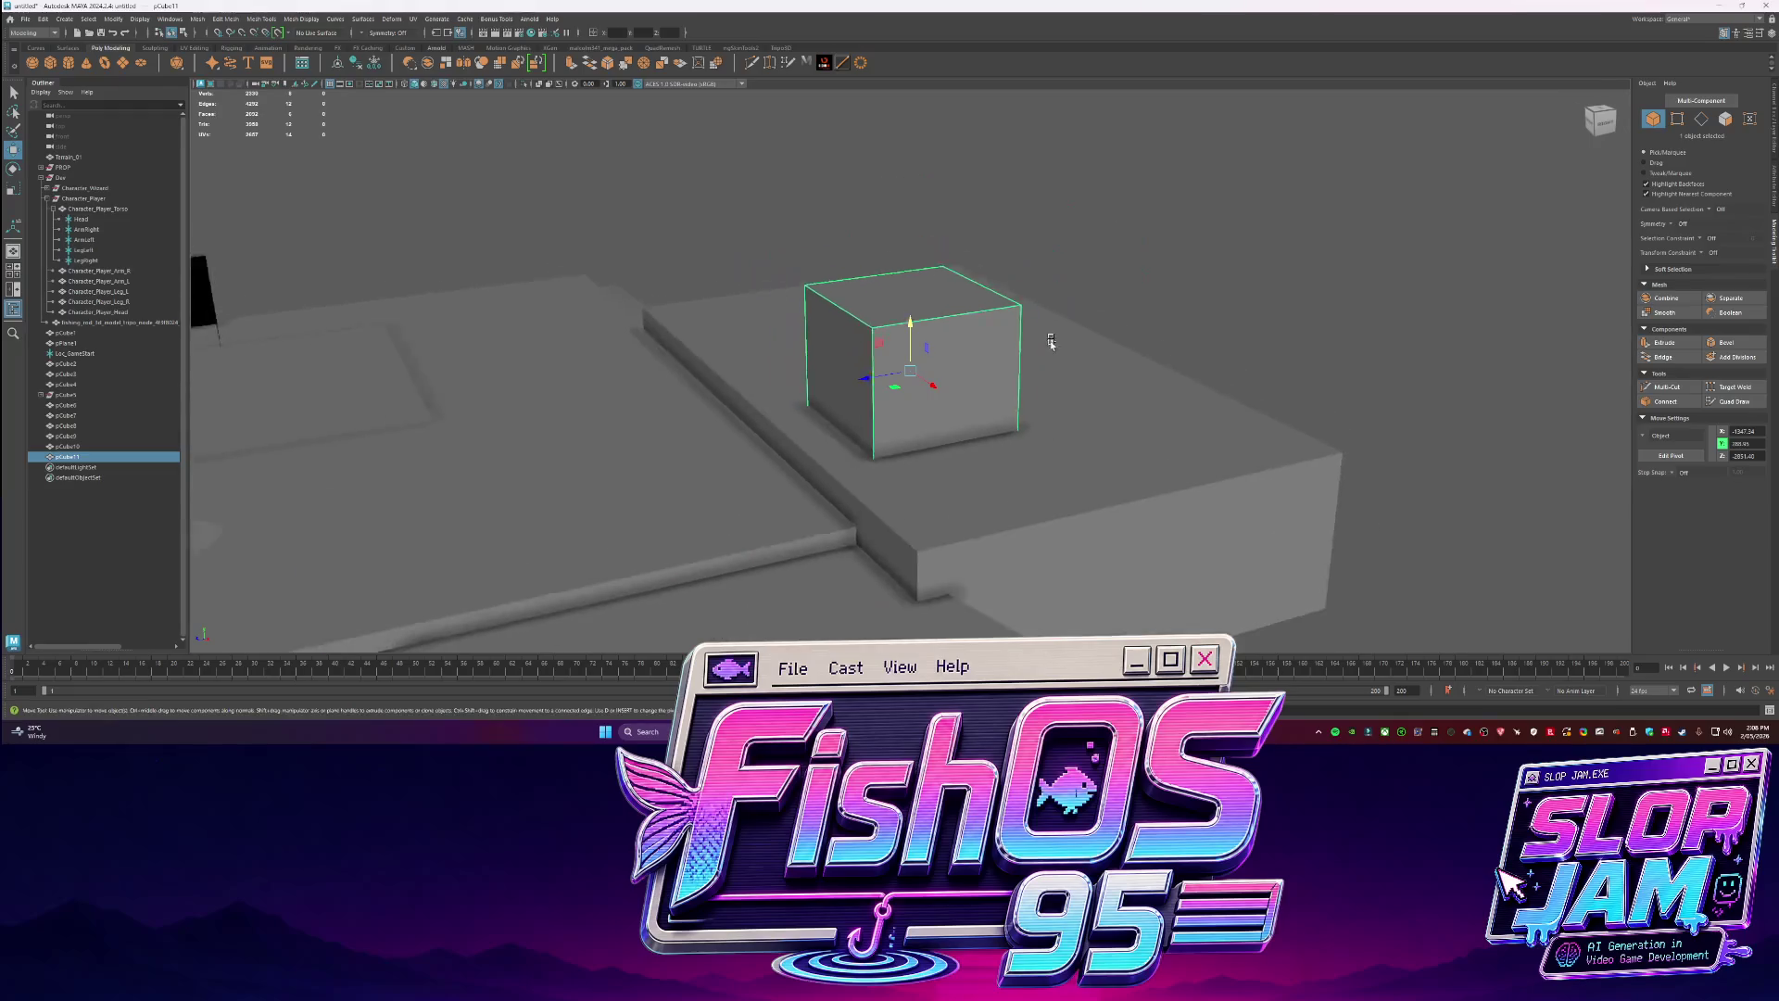
drag(928, 387, 878, 408)
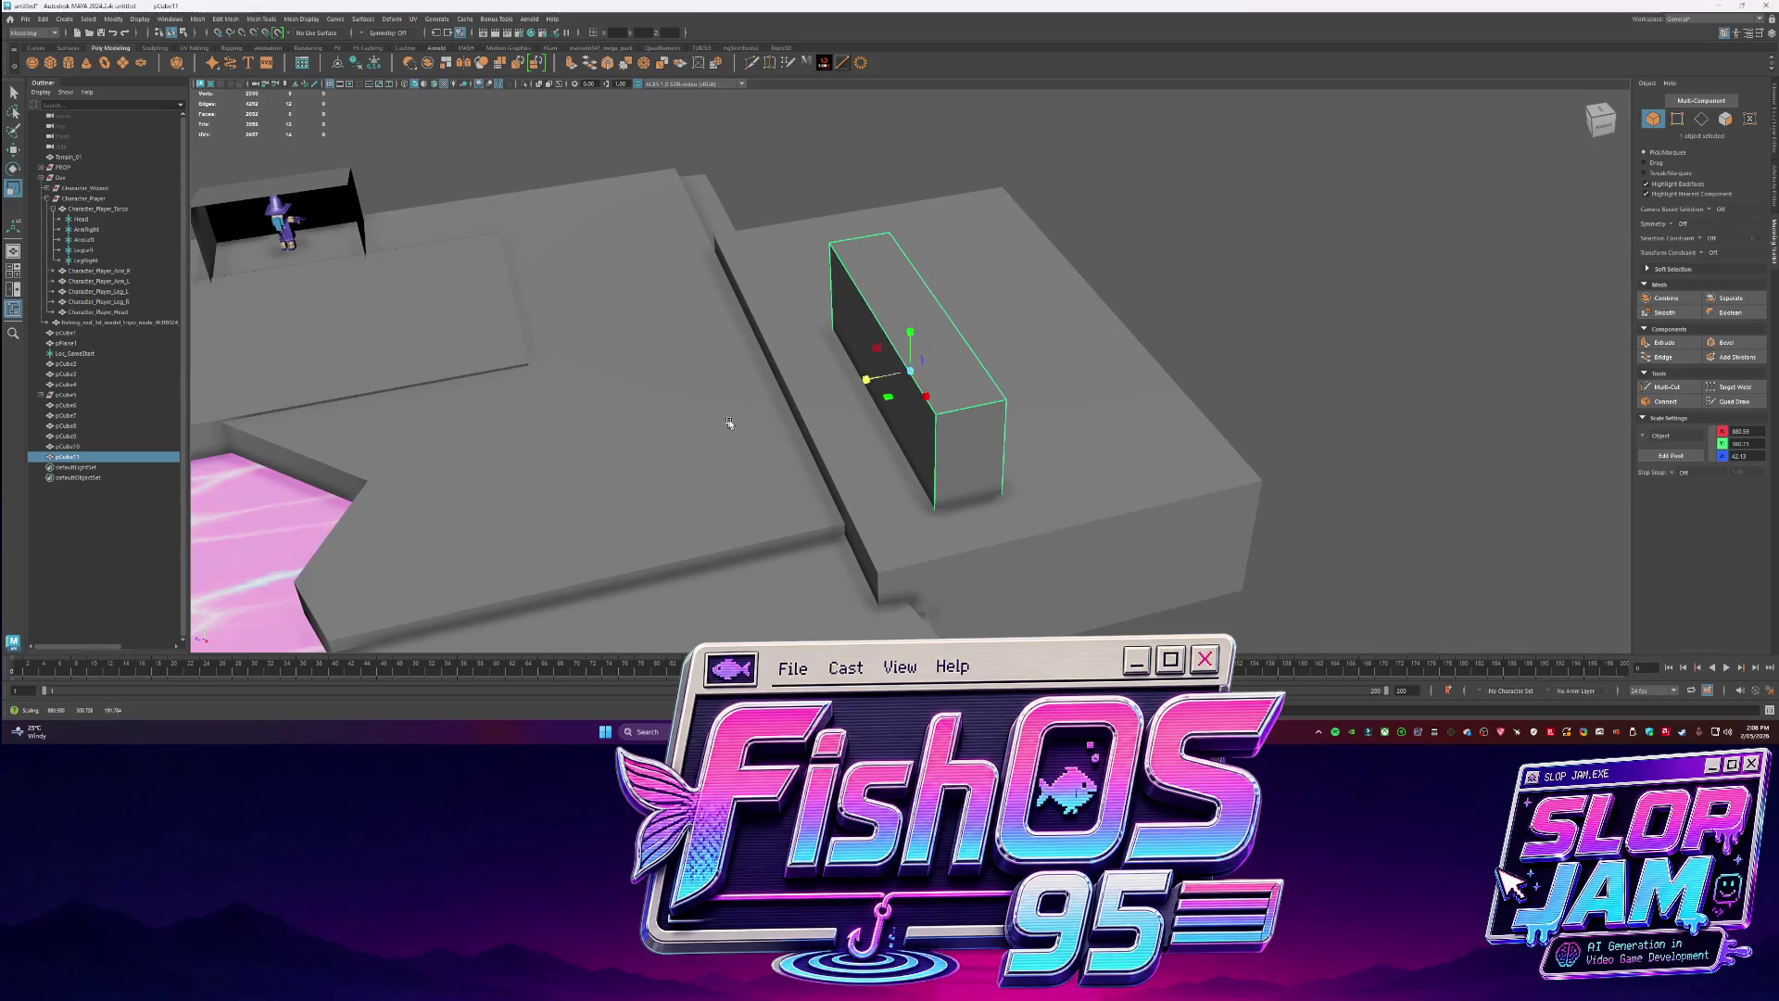
mouse_move(911, 306)
mouse_down()
mouse_move(922, 239)
mouse_move(910, 269)
mouse_move(946, 268)
mouse_move(834, 297)
mouse_move(967, 373)
mouse_move(815, 344)
mouse_move(853, 339)
mouse_up()
key(w)
key(r)
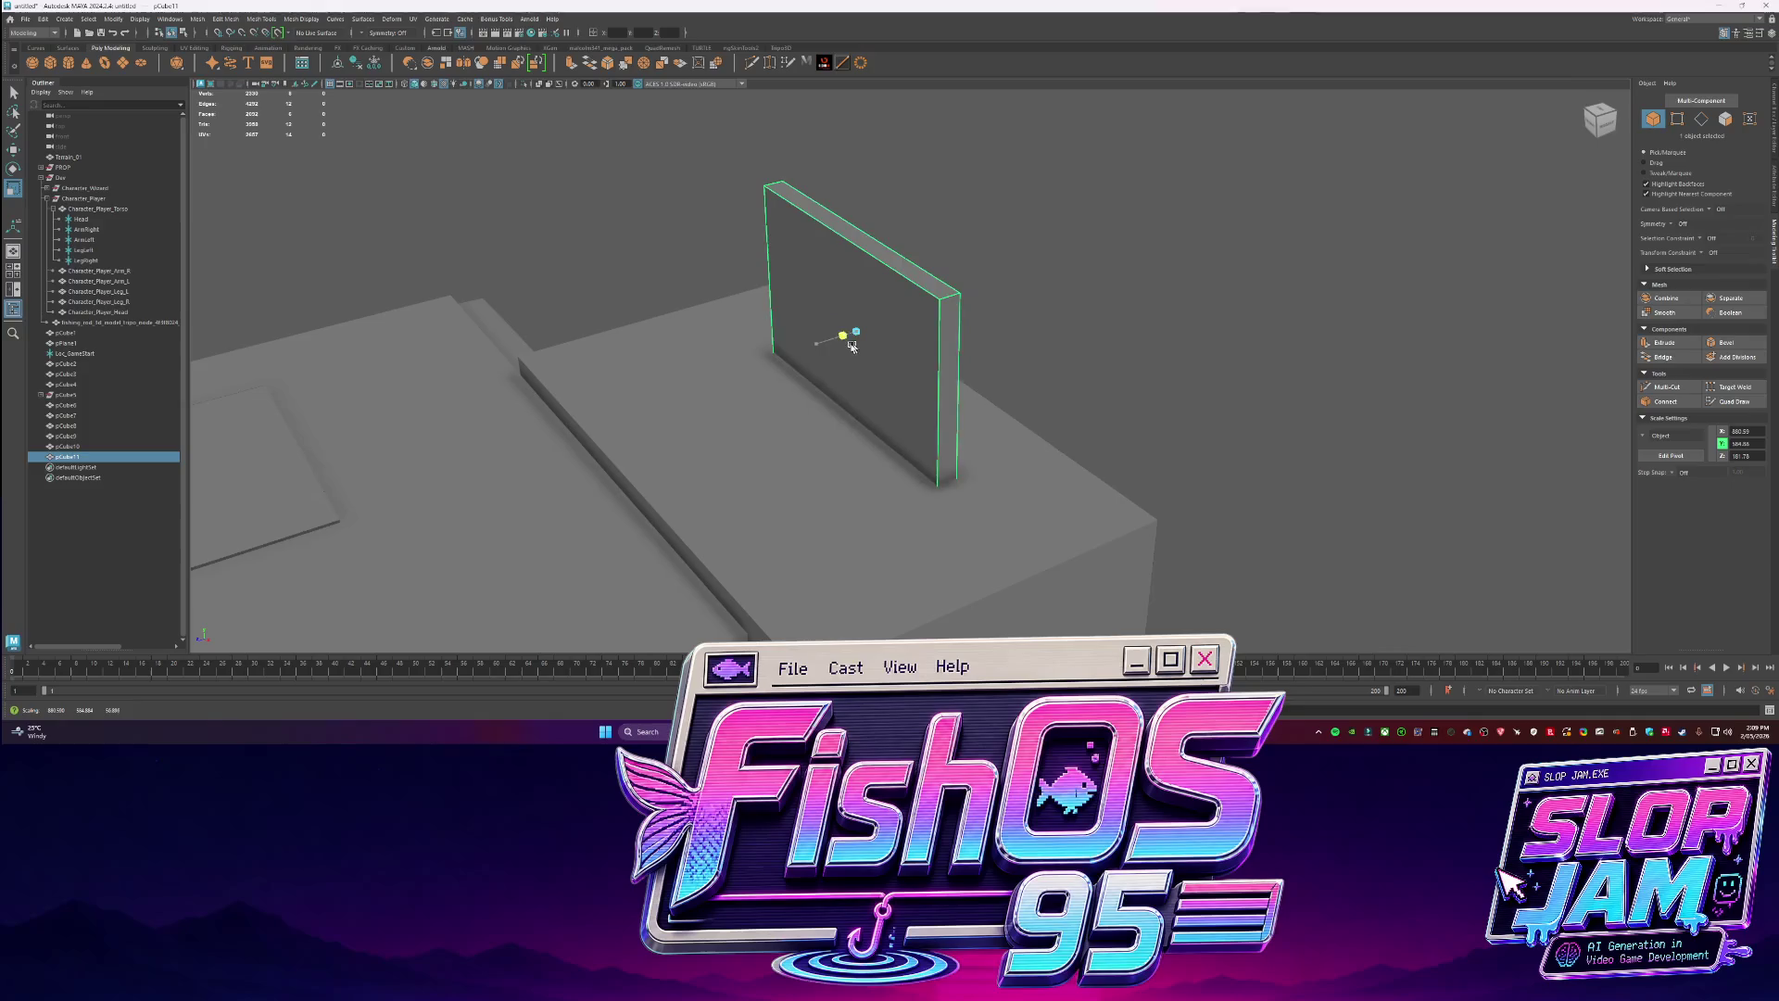
drag(833, 355, 877, 352)
Duplicate the wall and enlarge the copy behind the original wall.
key(t)
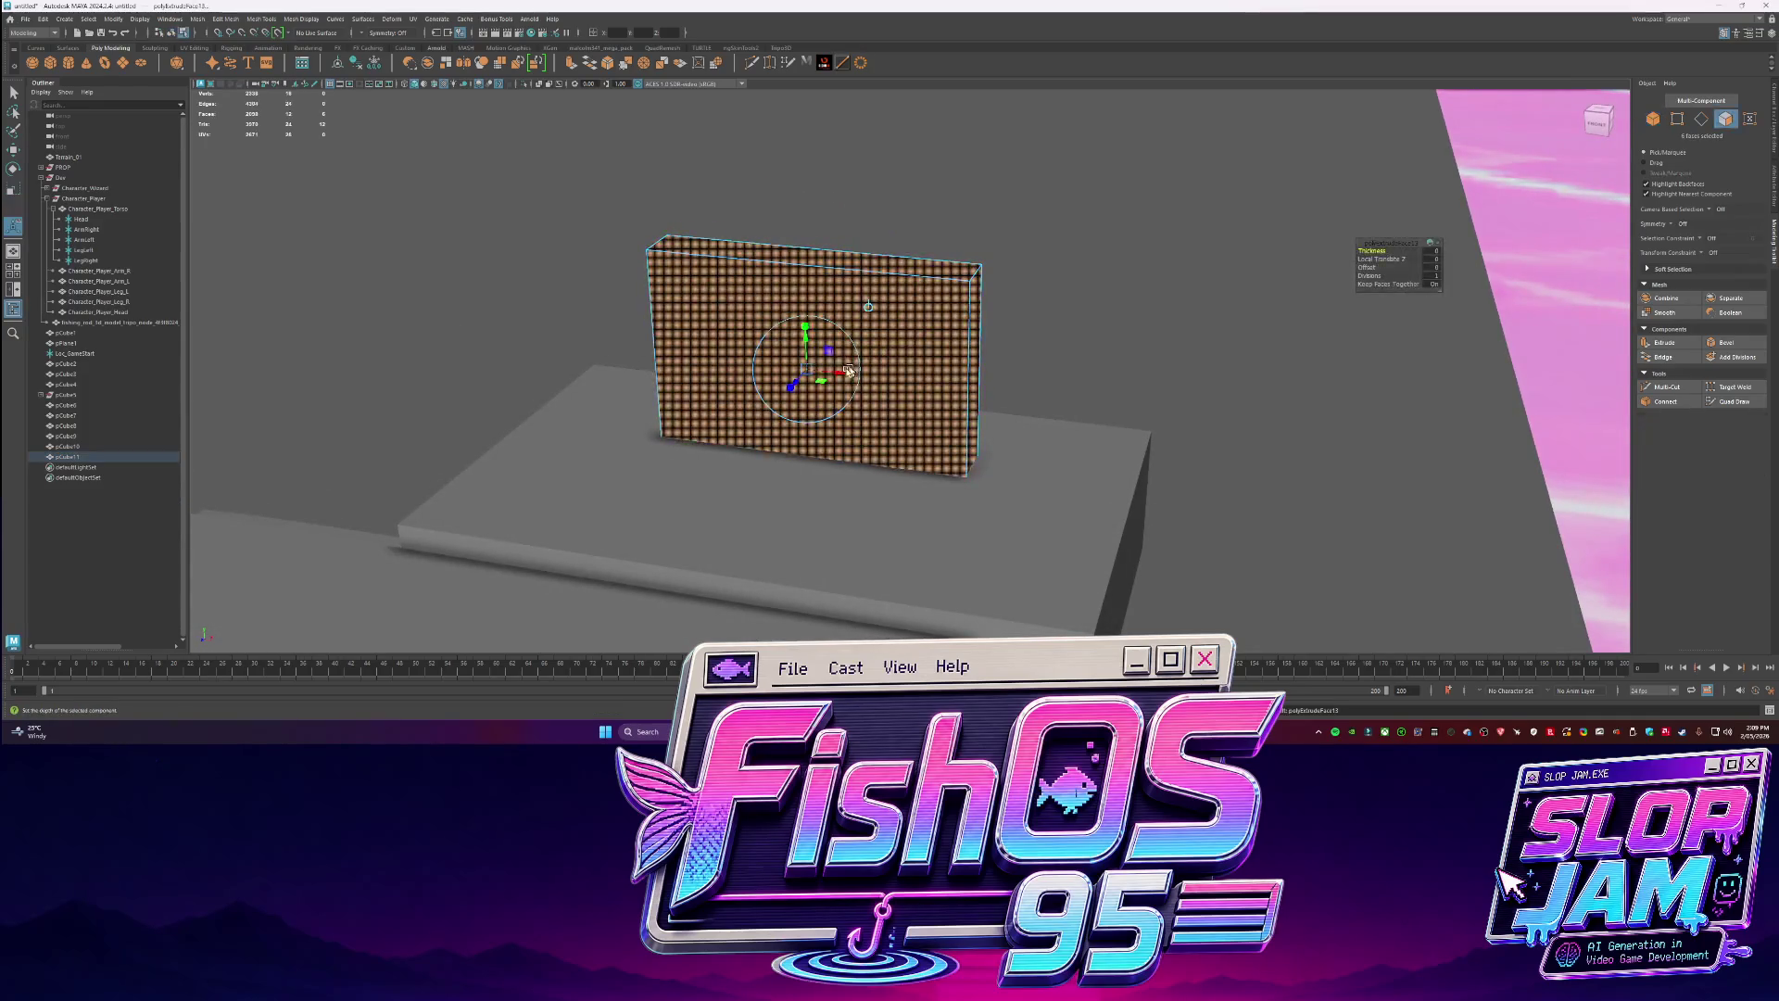
key(ctrl+d)
key(r)
drag(812, 362, 1050, 363)
click(487, 266)
mouse_move(487, 266)
alt+mouse_down()
mouse_move(867, 402)
mouse_move(972, 366)
alt+mouse_up()
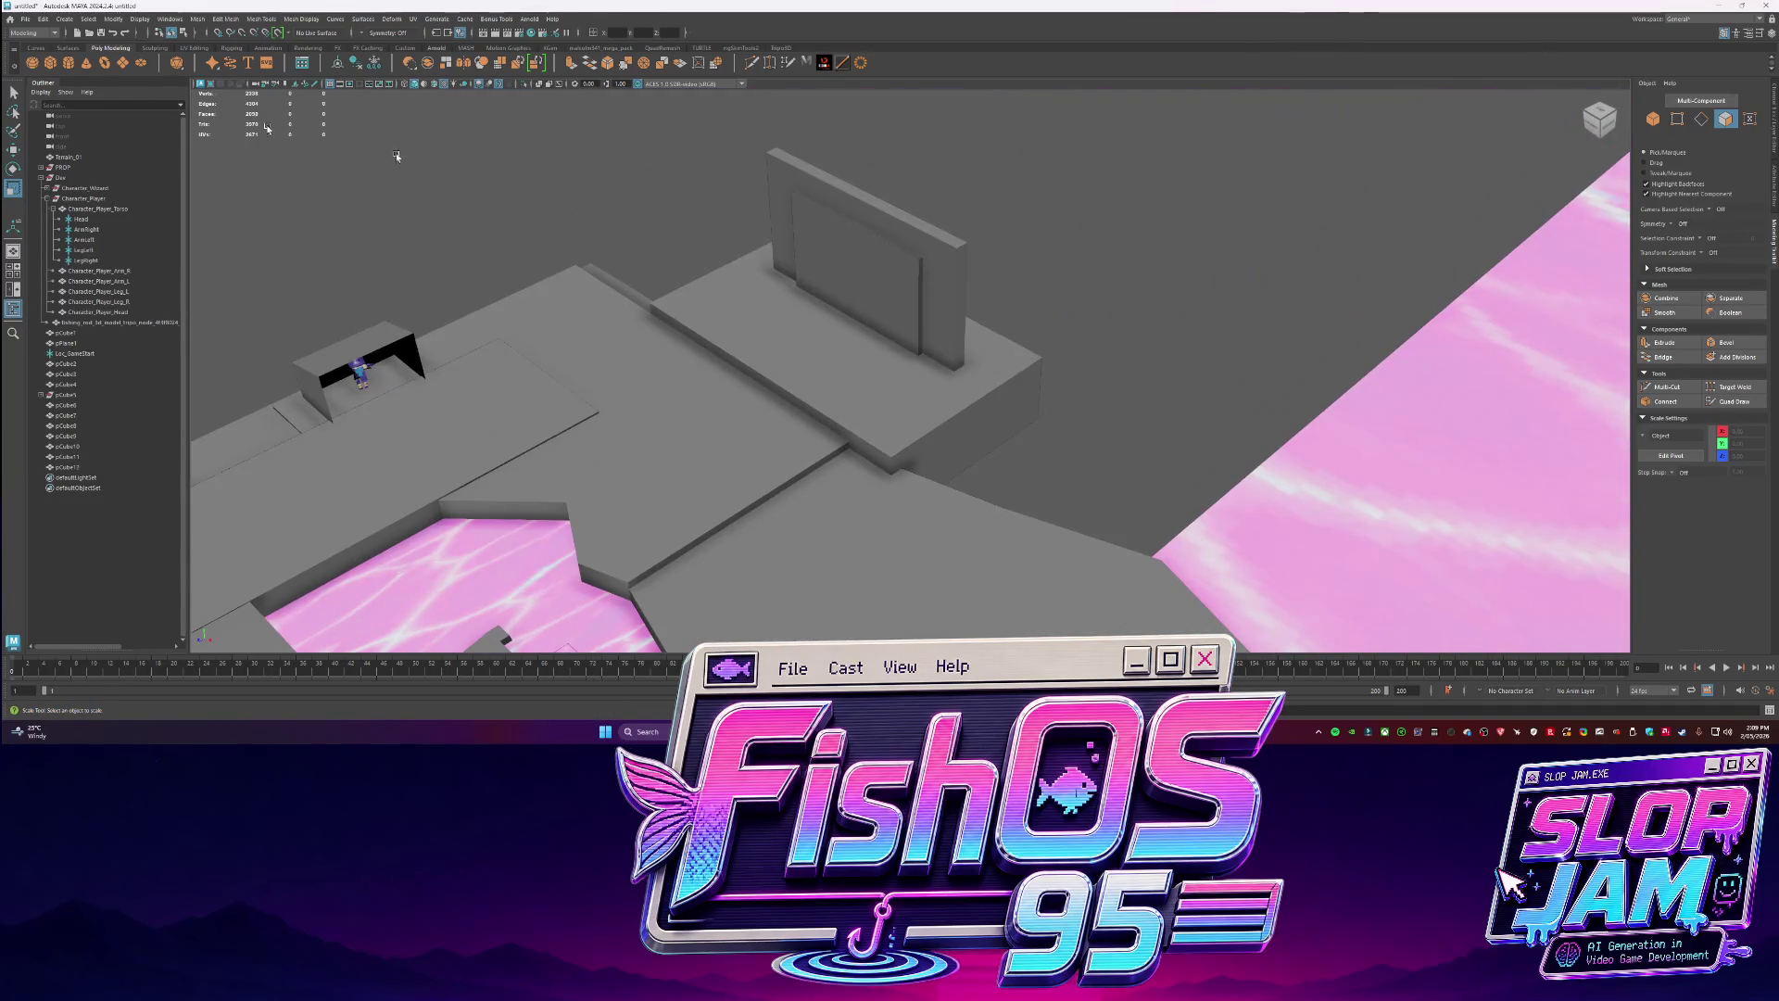
Create a box cube and position it on the raised platform near the wall.
click(50, 62)
alt+drag(704, 389, 820, 390)
alt+middle_drag(841, 391, 854, 428)
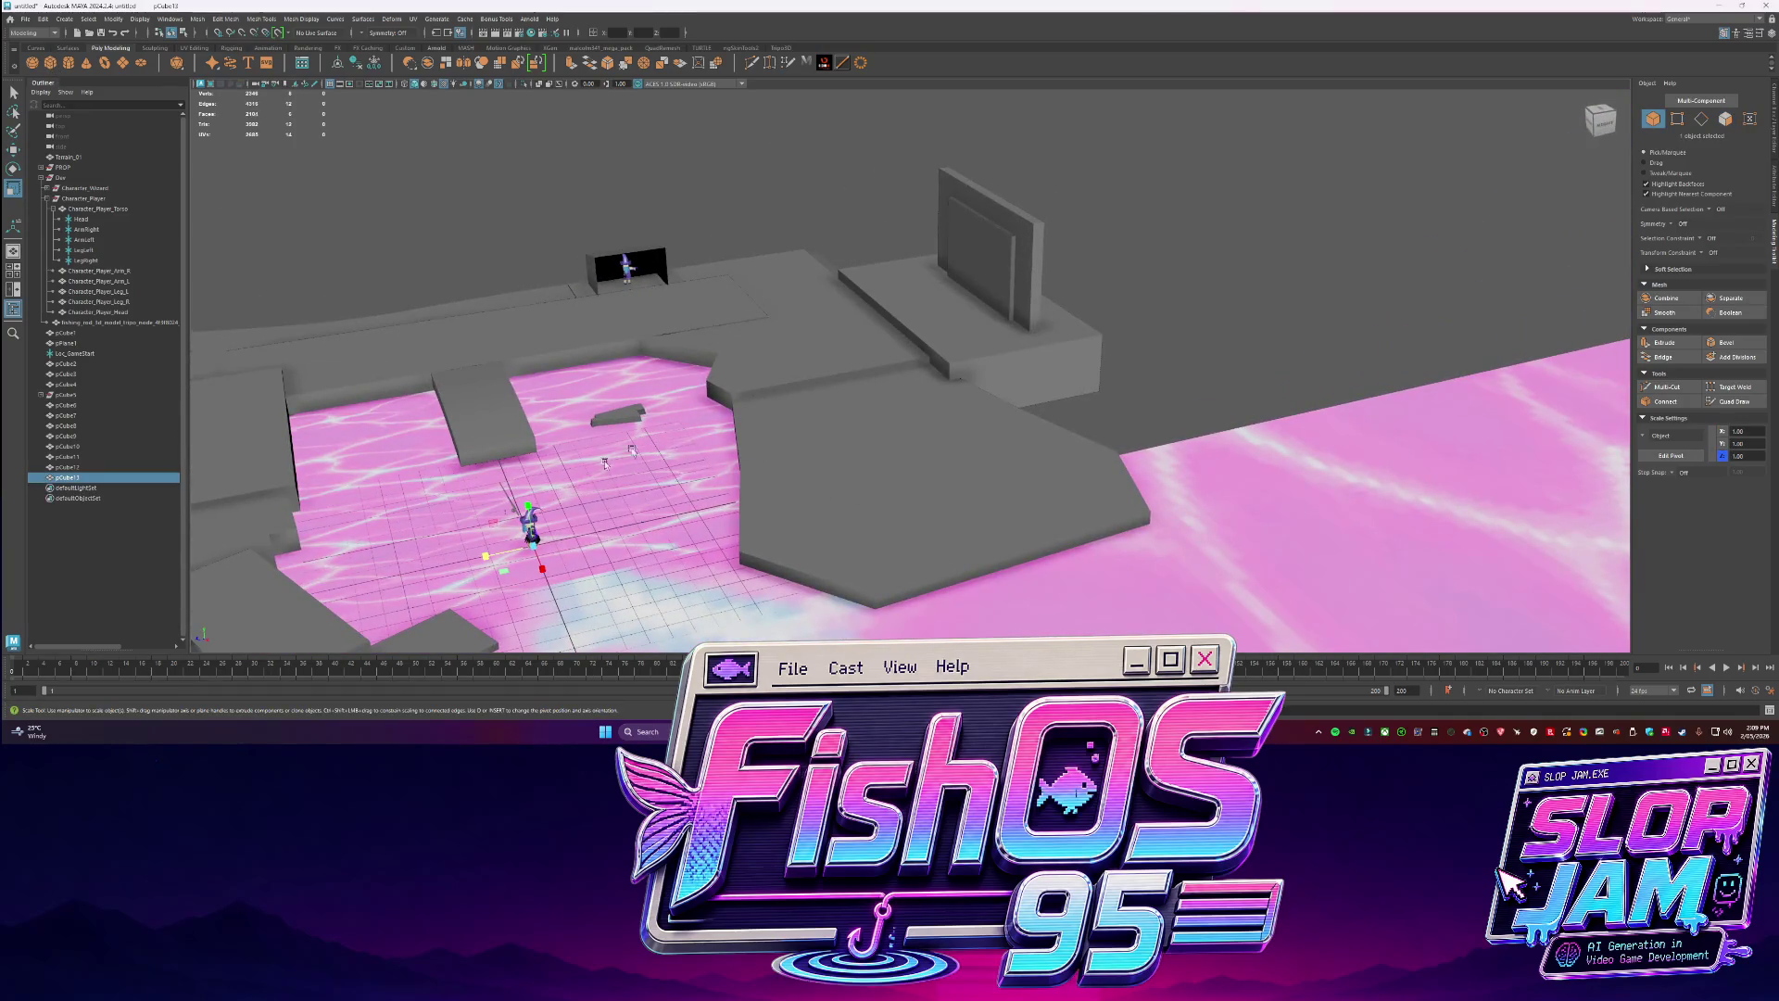
key(w)
mouse_move(533, 507)
mouse_down()
mouse_move(826, 371)
mouse_move(1010, 343)
mouse_move(1001, 403)
mouse_move(1037, 291)
mouse_move(1010, 463)
mouse_up()
key(r)
key(w)
Duplicate the box twice to stack more step blocks beside it.
key(ctrl+d)
key(r)
key(ctrl+d)
key(w)
scroll(1009, 462, up, 3)
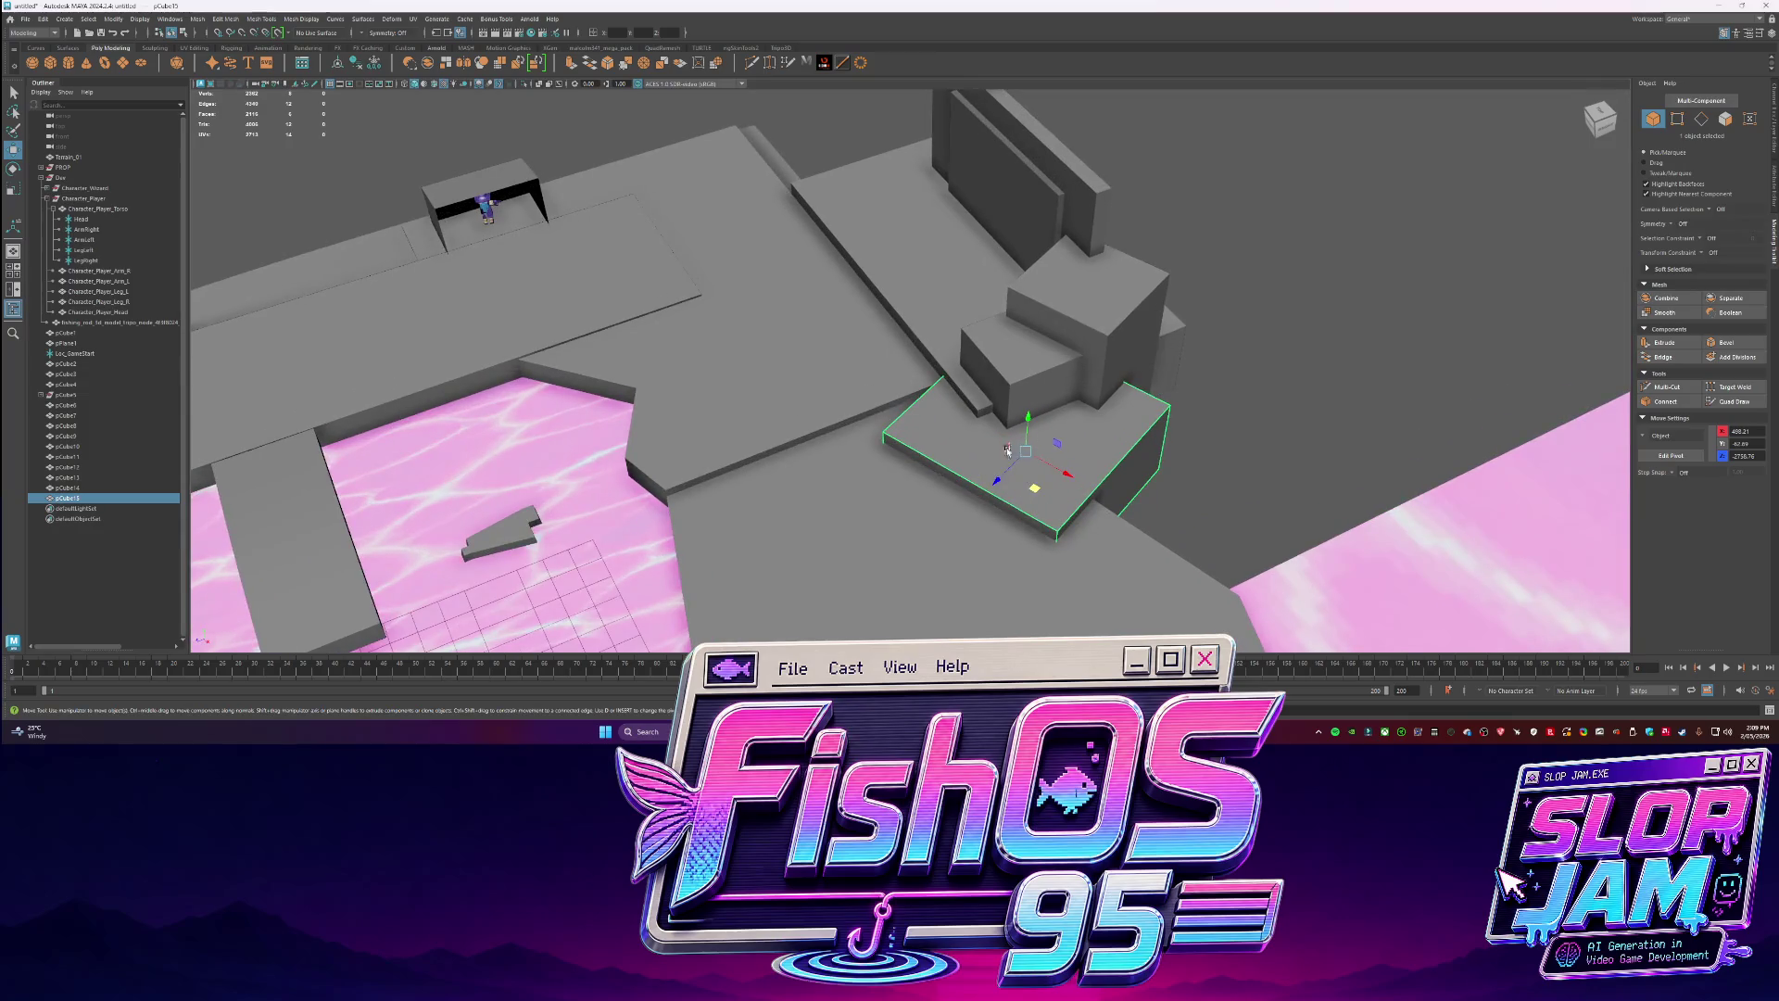
key(F11)
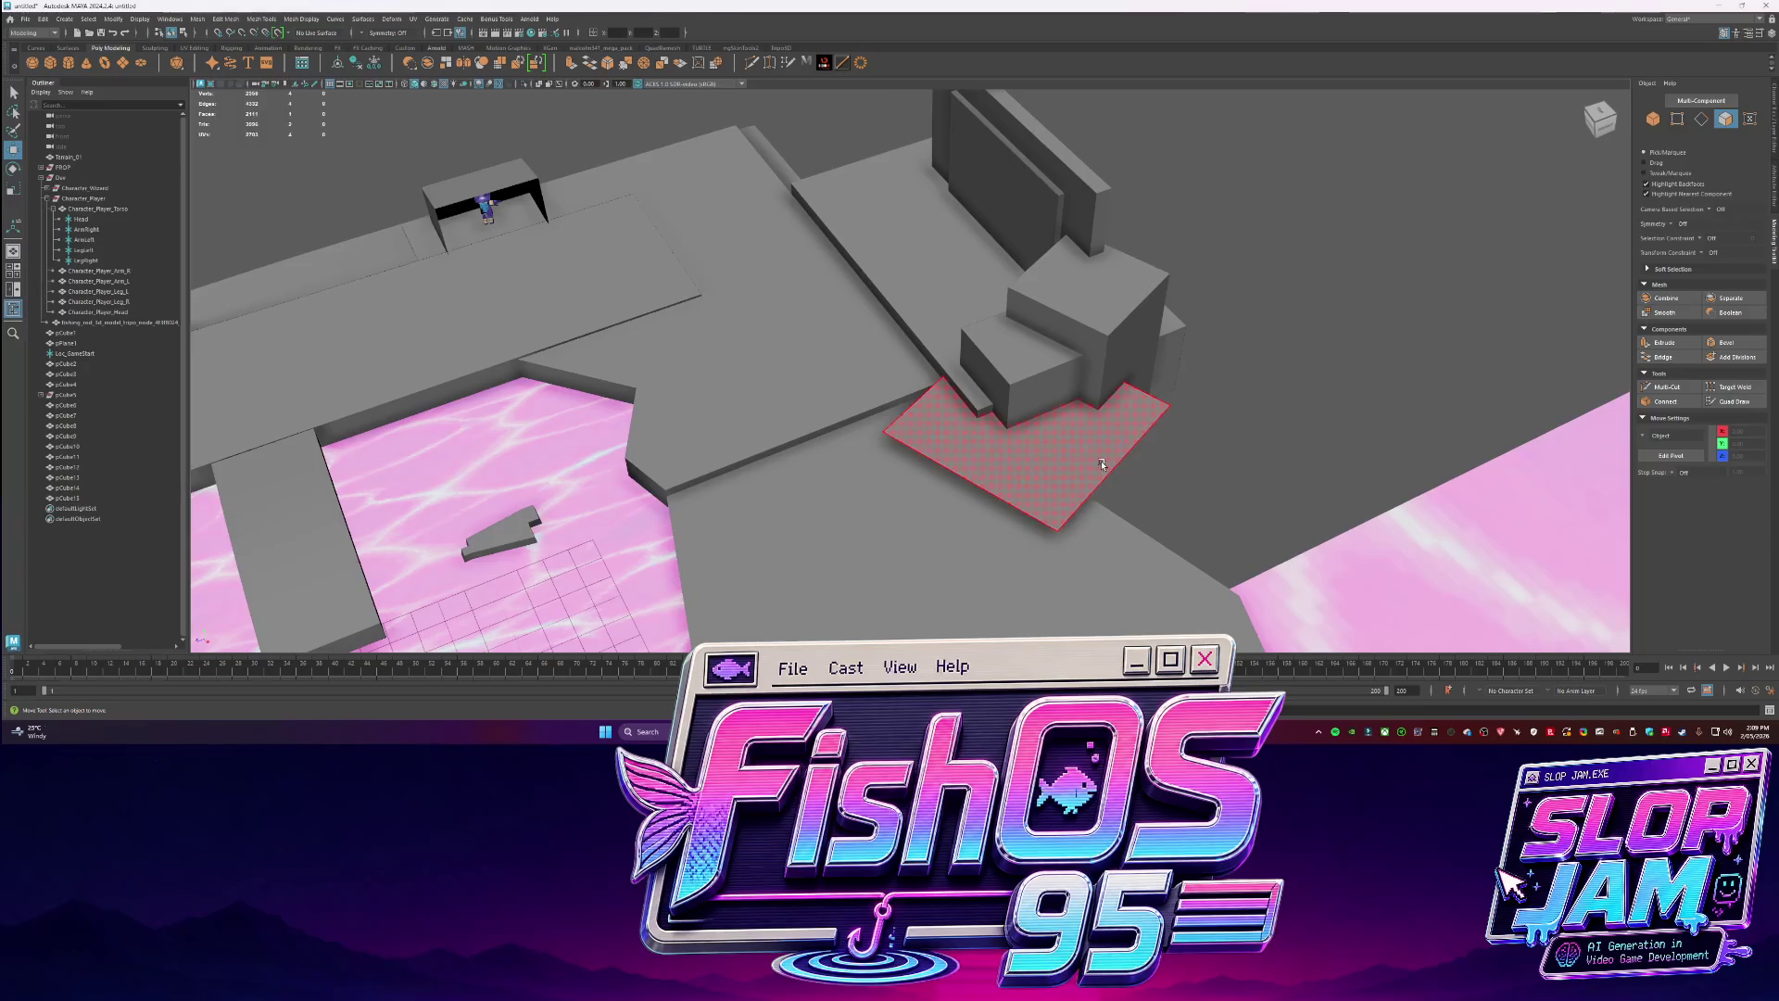
Cut new edges across the platform and move its vertices to reshape it.
click(756, 63)
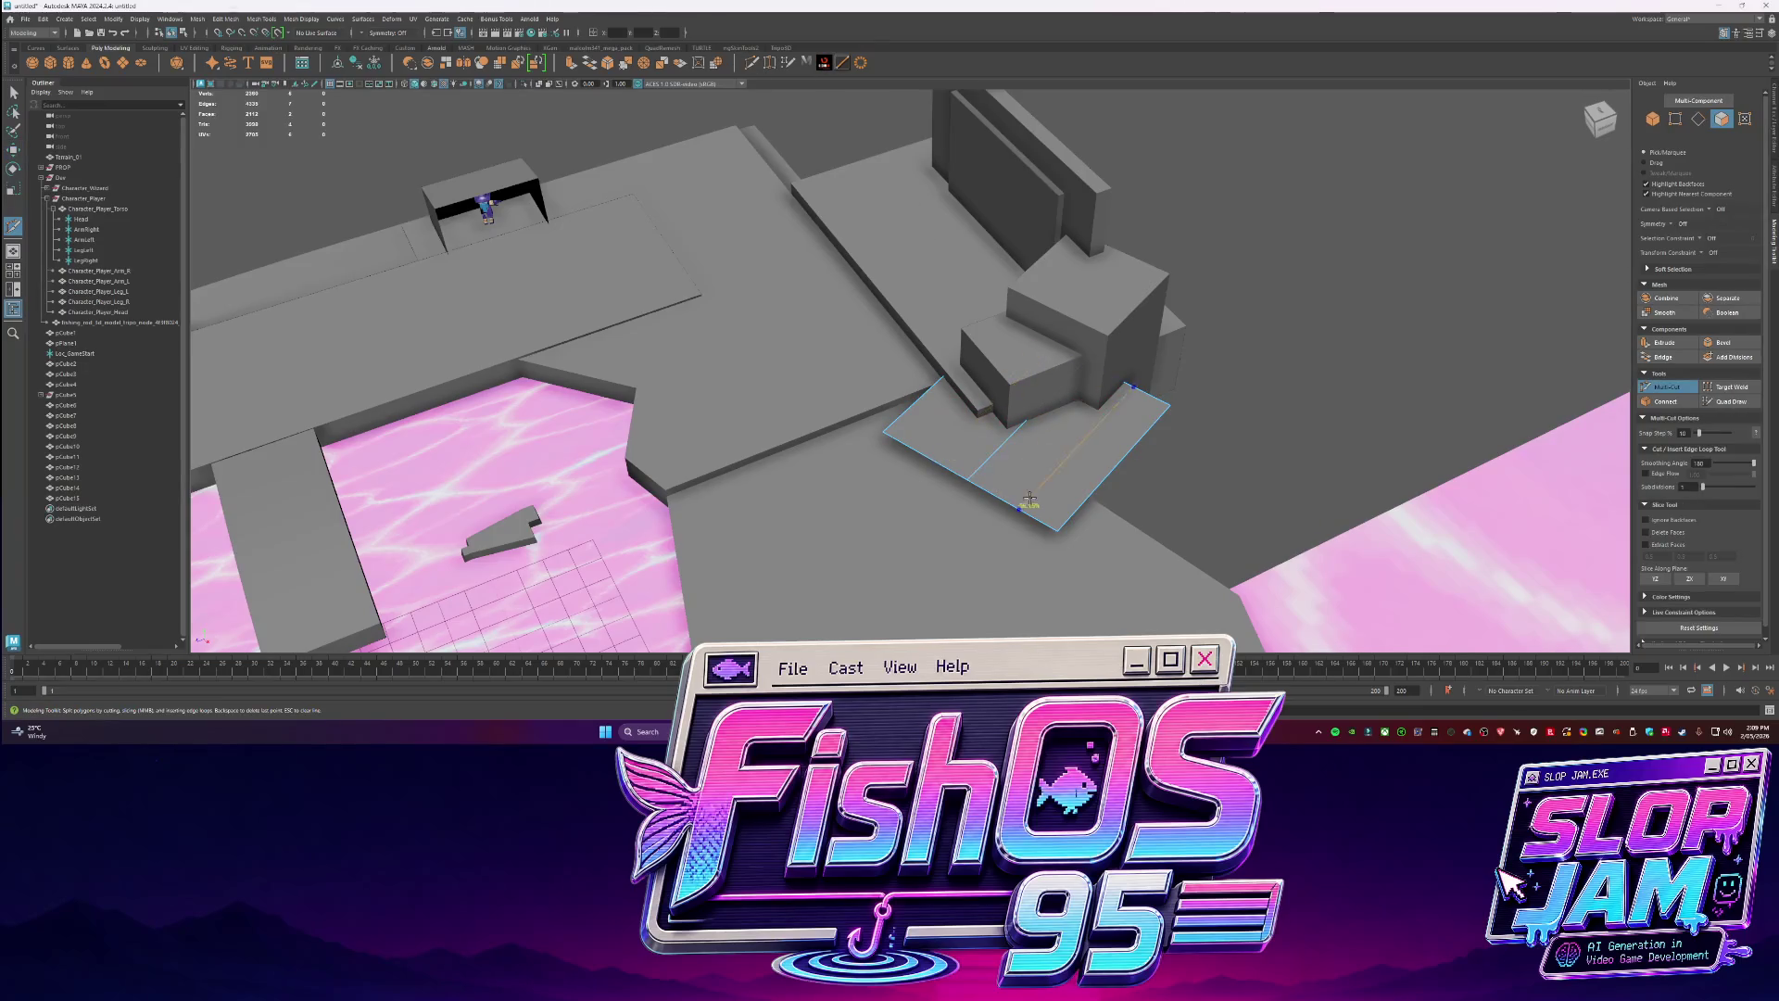
key(q)
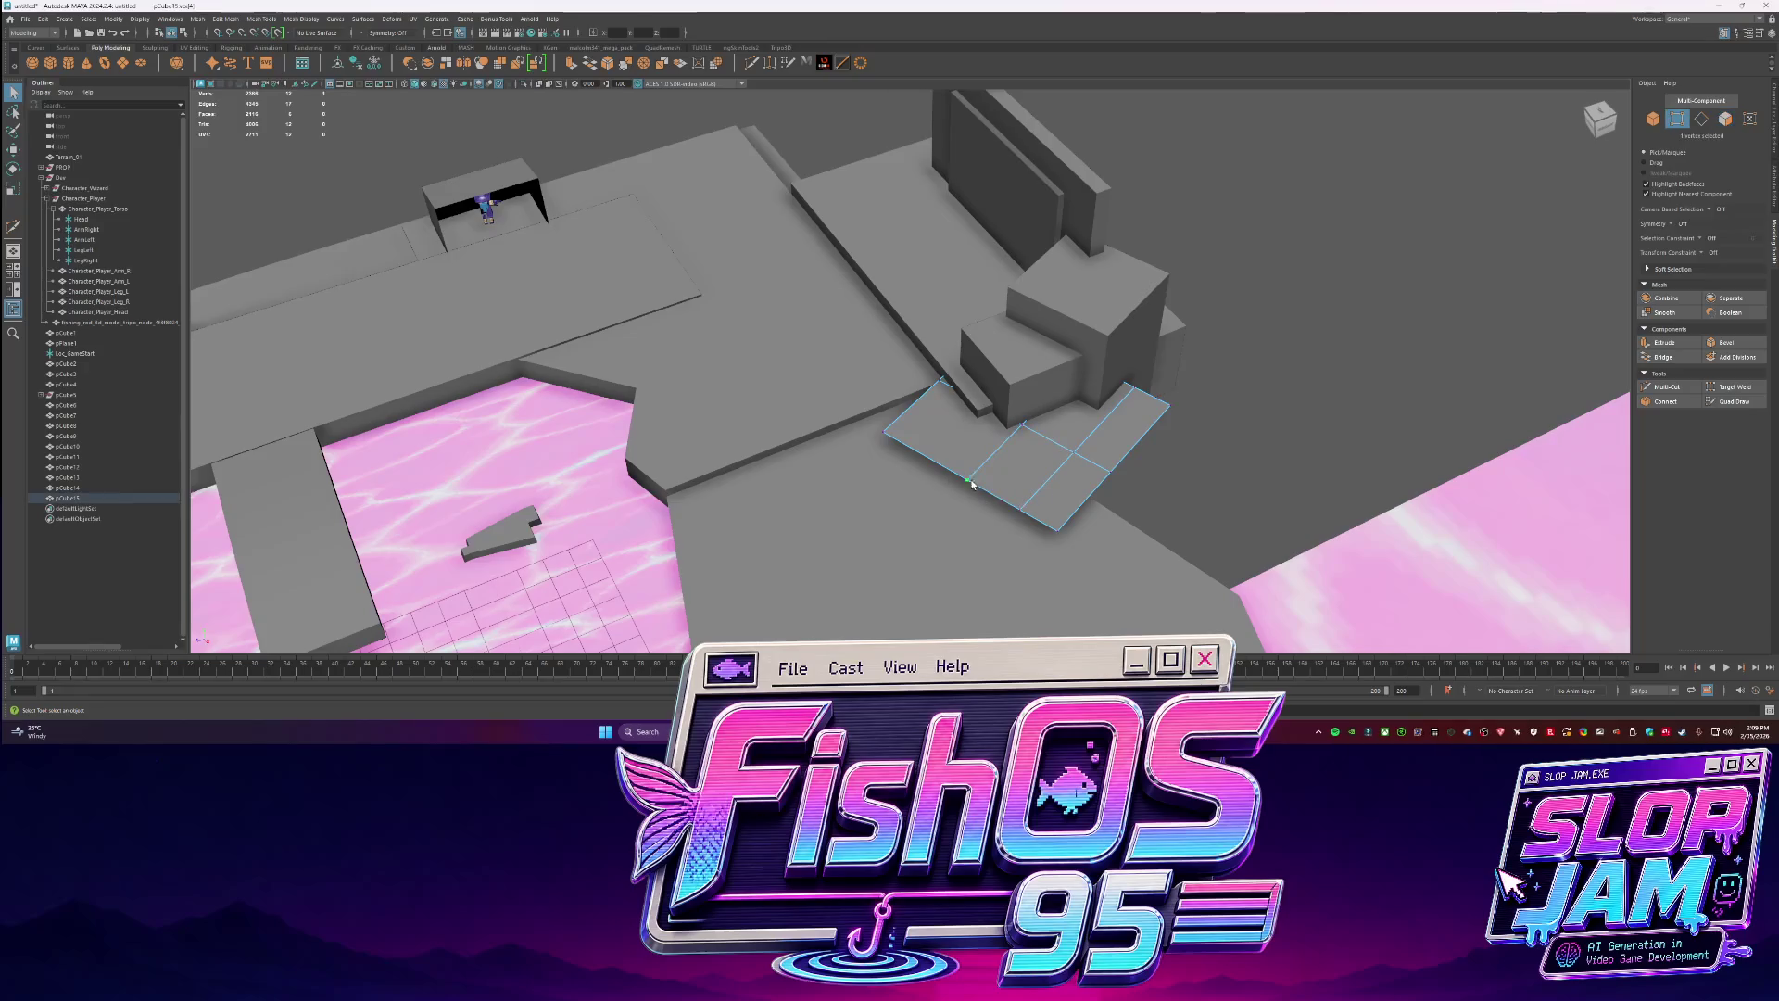
key(w)
mouse_move(973, 486)
mouse_down()
mouse_move(959, 524)
mouse_move(1026, 517)
mouse_up()
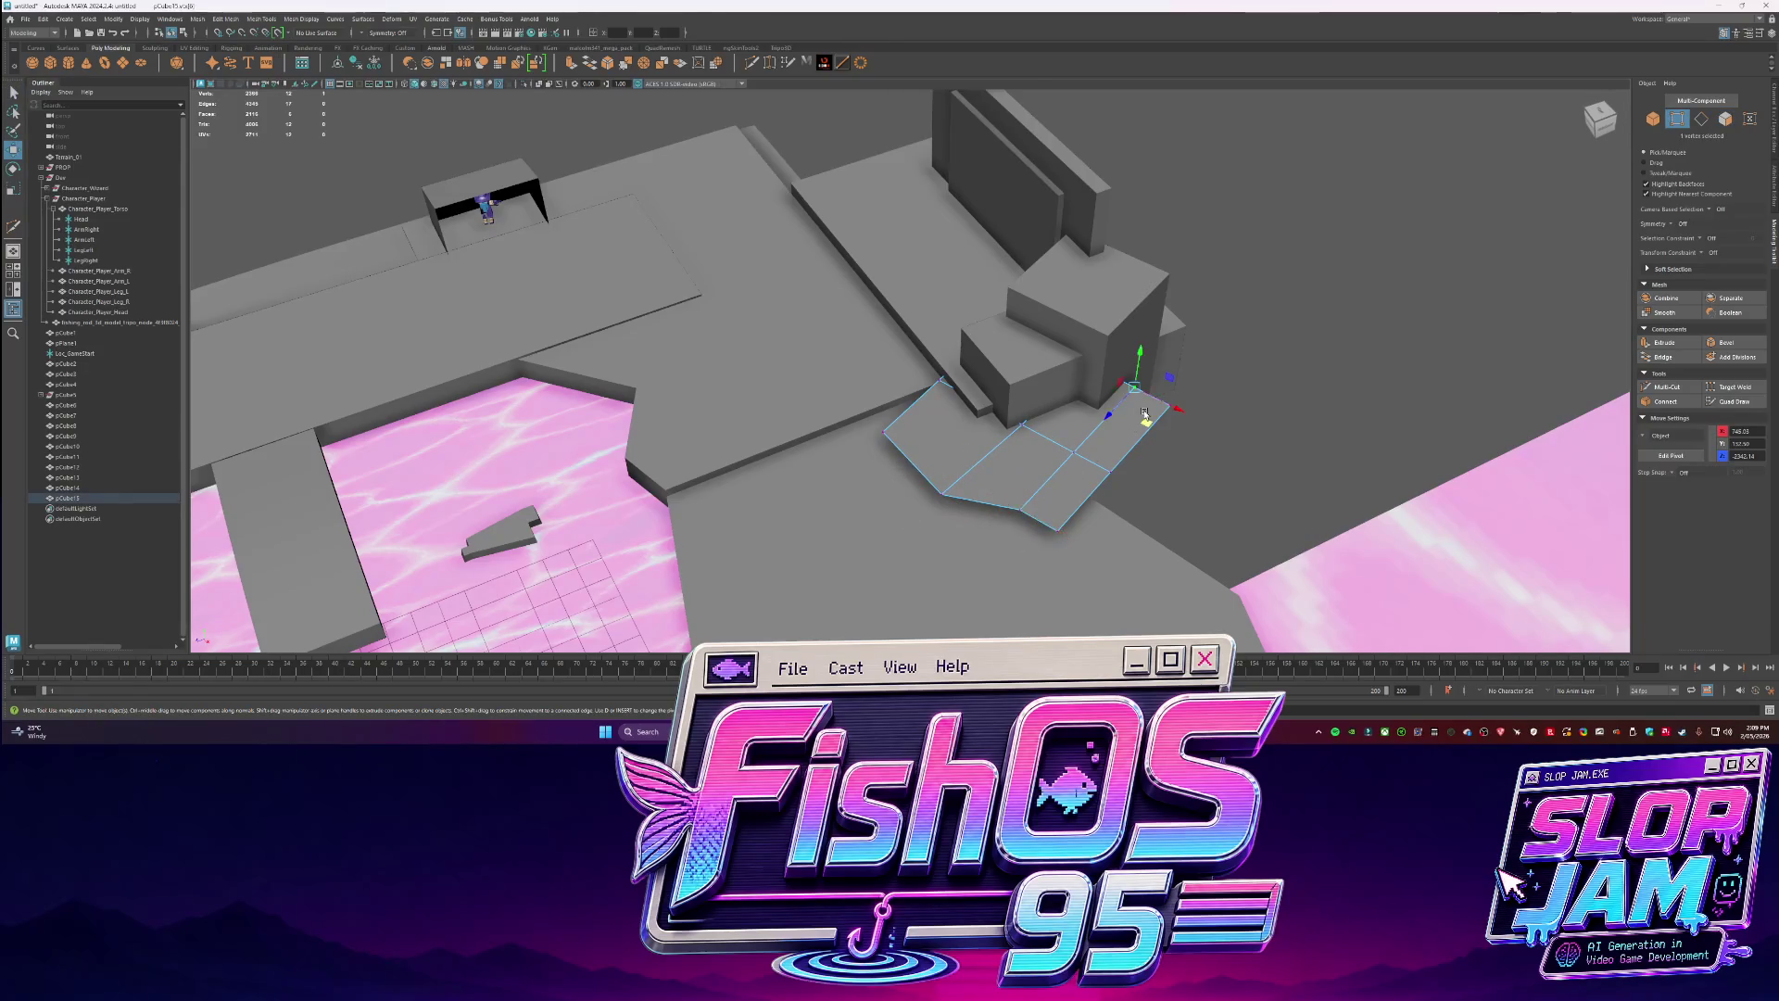
drag(1169, 416, 1155, 446)
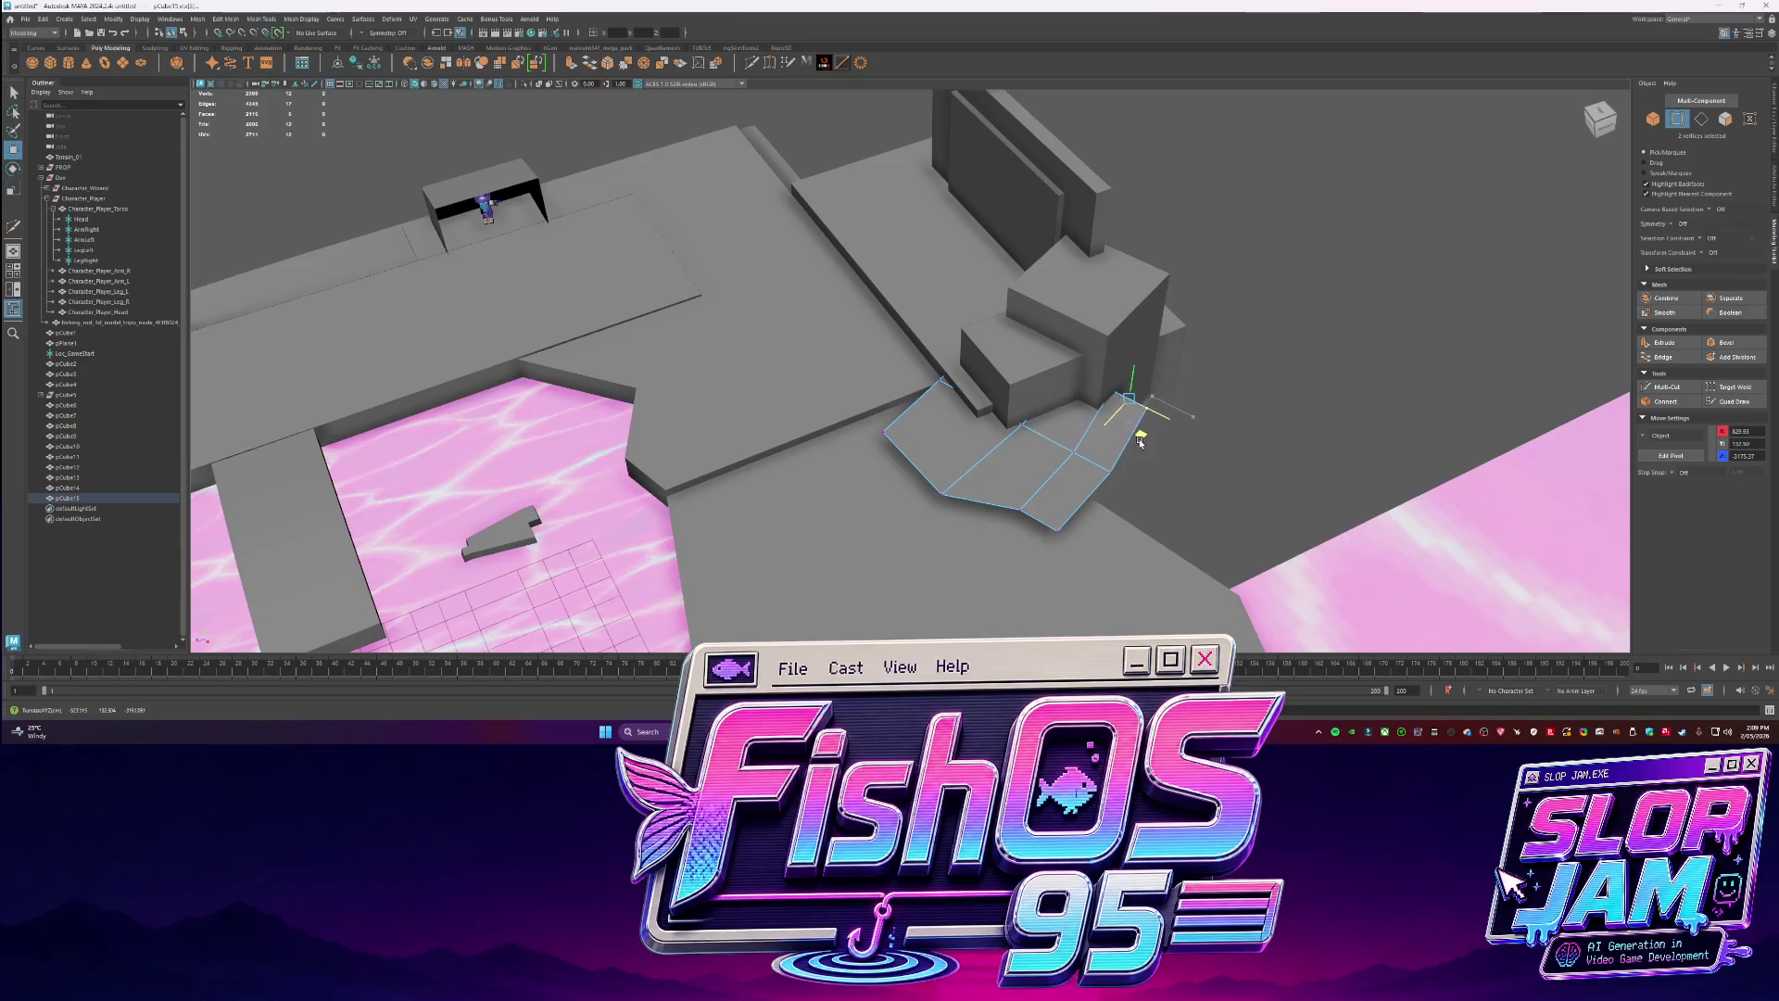
click(1149, 413)
drag(1149, 413, 1116, 498)
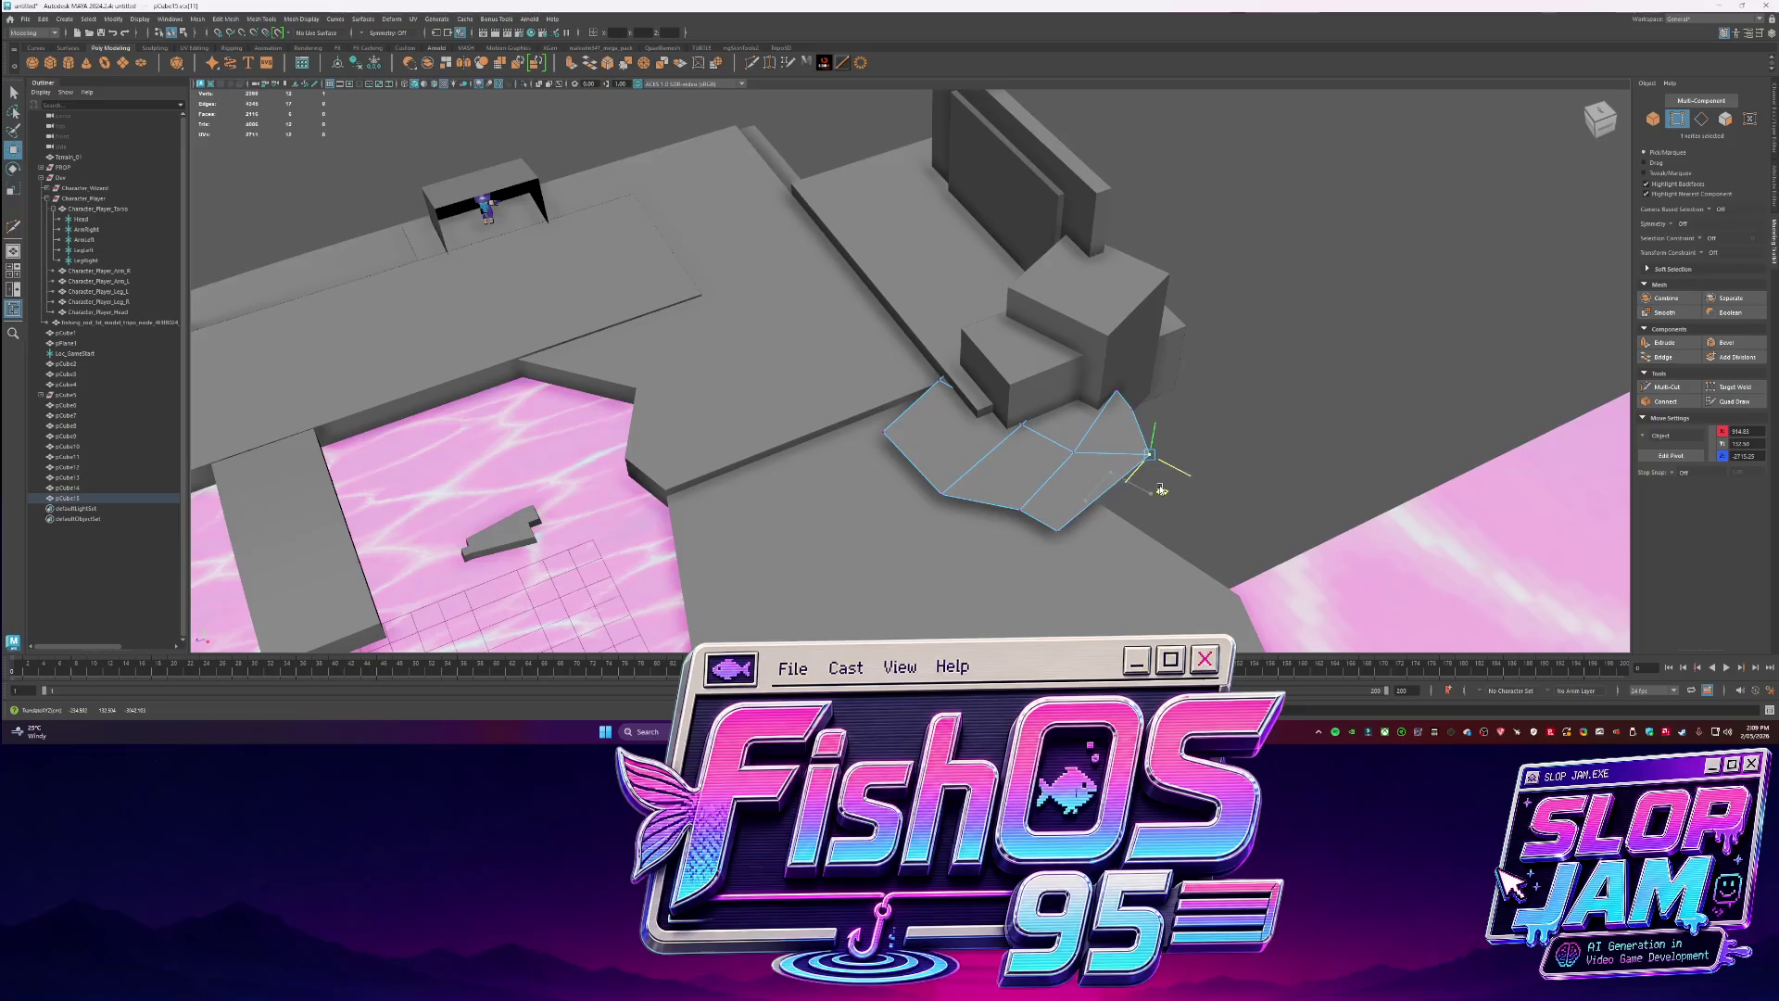
Shift a platform edge upward and extrude six of its faces.
key(F8)
key(F10)
click(1057, 518)
mouse_move(1098, 549)
mouse_down()
mouse_move(996, 372)
mouse_move(1033, 334)
mouse_move(1019, 301)
mouse_up()
key(q)
key(F11)
key(ctrl+e)
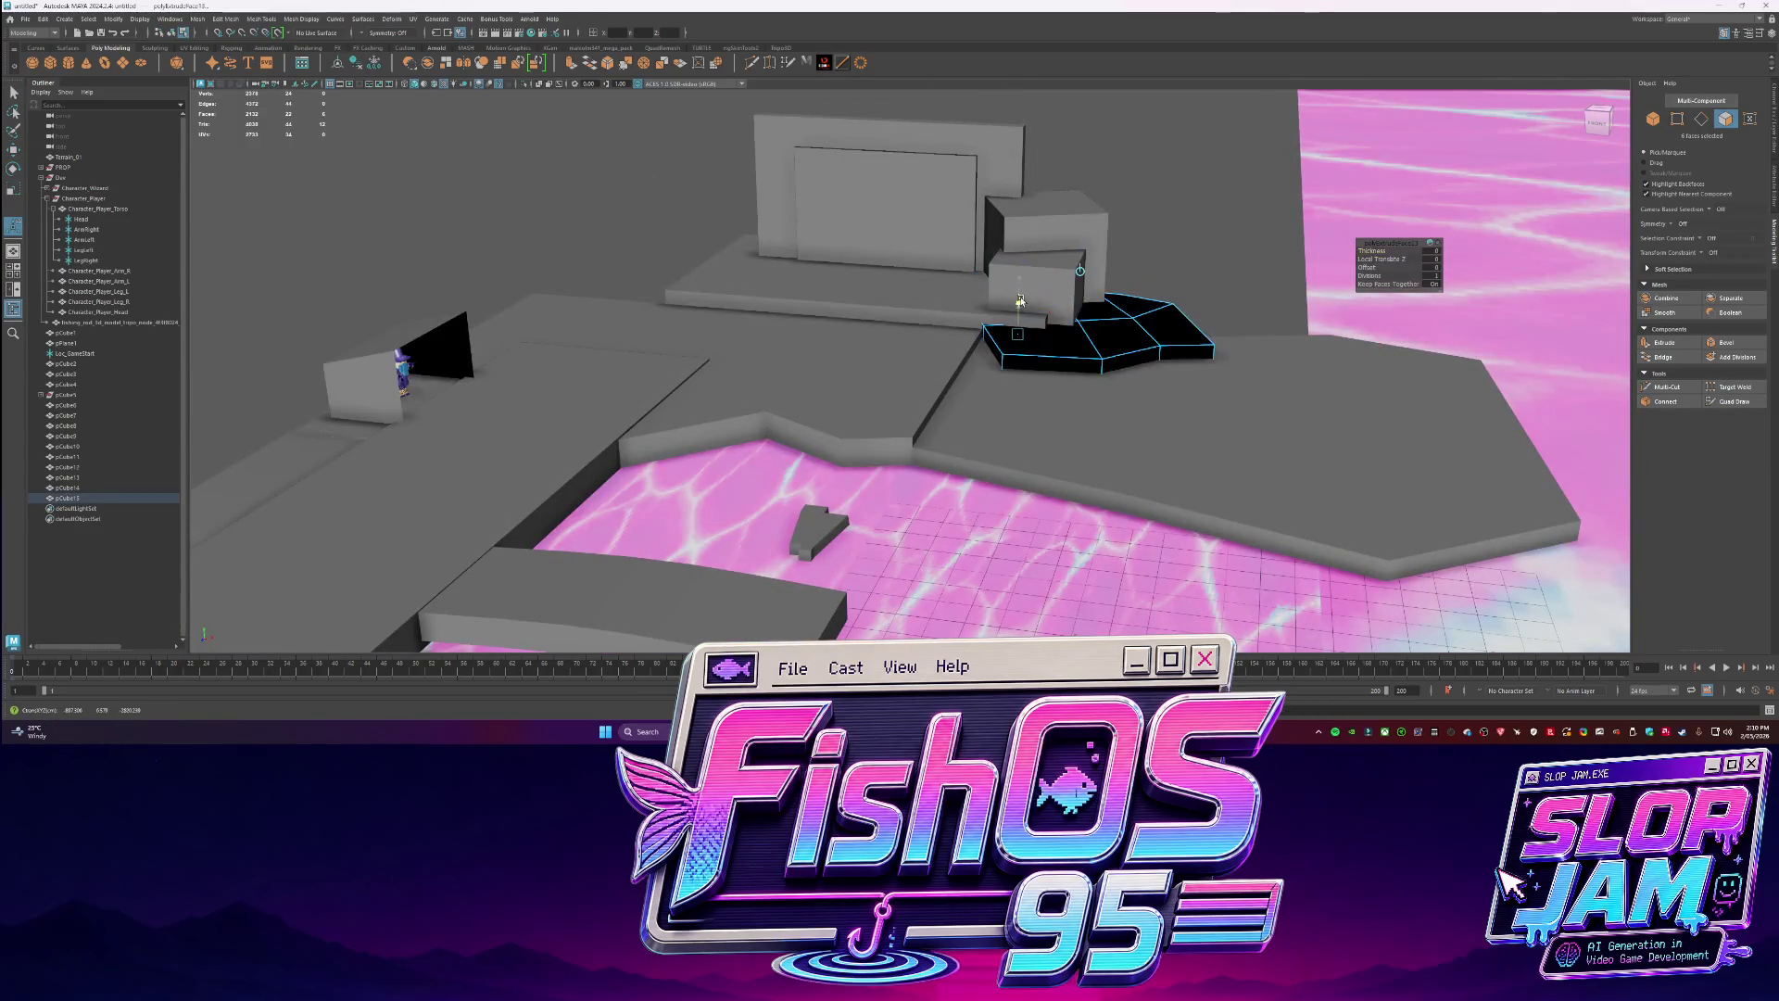
key(q)
key(F8)
Add a new cube near the pink water and duplicate it beside the first.
click(262, 19)
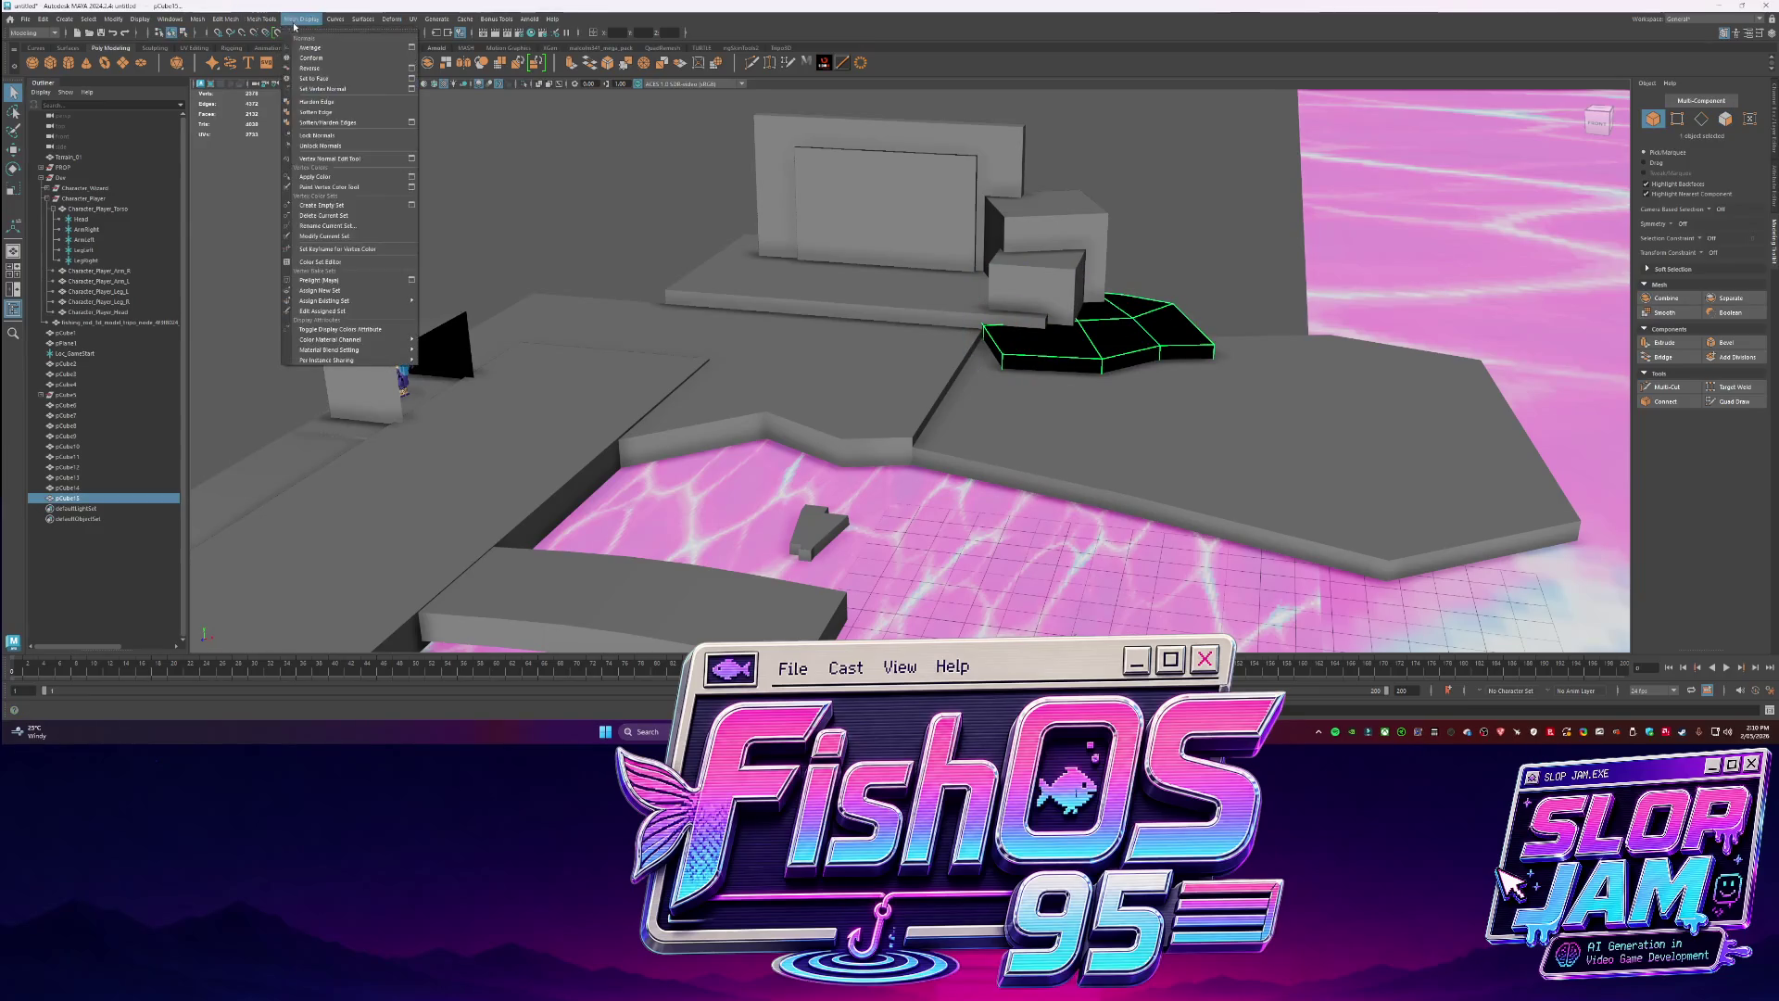
mouse_move(649, 278)
alt+mouse_down()
mouse_move(712, 291)
mouse_move(612, 278)
alt+mouse_up()
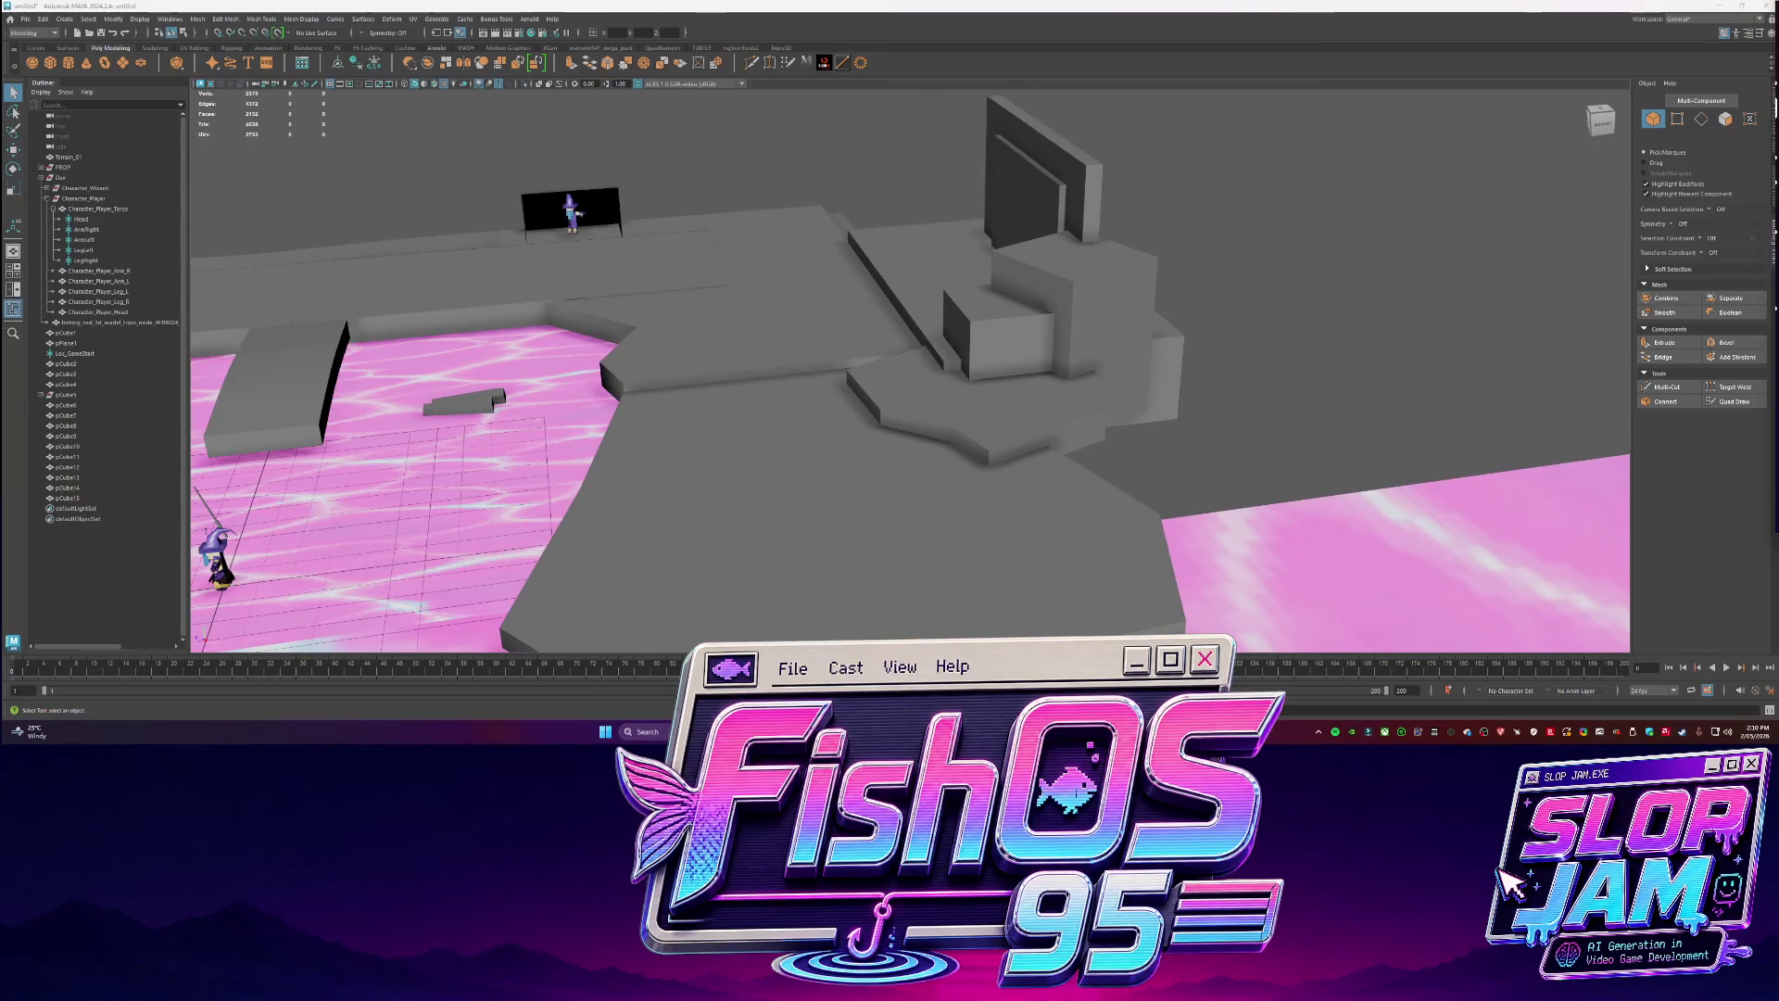
mouse_move(834, 389)
alt+mouse_down()
mouse_move(897, 374)
mouse_move(1119, 387)
mouse_move(917, 213)
mouse_move(870, 353)
mouse_move(910, 317)
mouse_move(885, 298)
mouse_move(920, 265)
mouse_move(763, 348)
mouse_move(834, 435)
mouse_move(826, 363)
mouse_move(773, 296)
mouse_move(778, 162)
mouse_move(790, 225)
mouse_move(920, 335)
mouse_move(848, 357)
mouse_move(857, 370)
mouse_move(727, 368)
alt+mouse_up()
click(1120, 387)
key(ctrl+d)
key(ctrl+d)
key(ctrl+d)
key(r)
key(ctrl+d)
key(w)
key(F11)
click(778, 278)
key(F8)
key(ctrl+d)
Duplicate the tall box, undo a stray duplicate and rotation, and move the copy to the right block.
key(r)
key(e)
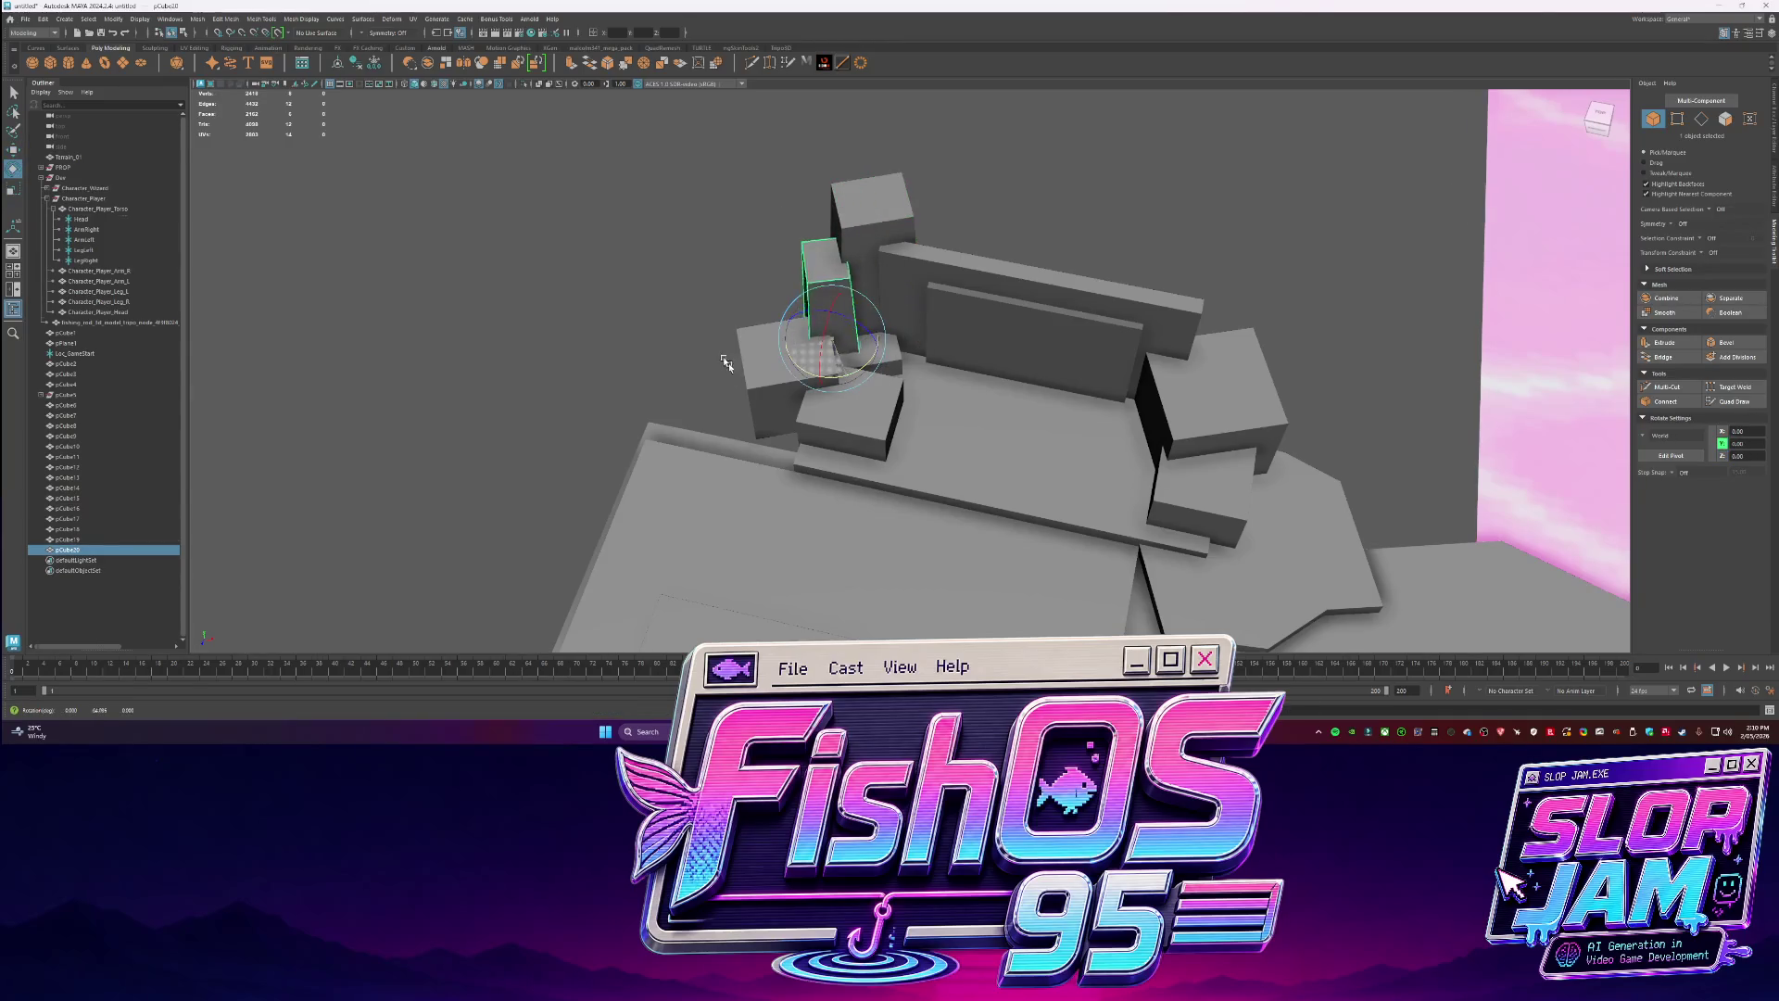
key(ctrl+d)
key(ctrl+z)
key(w)
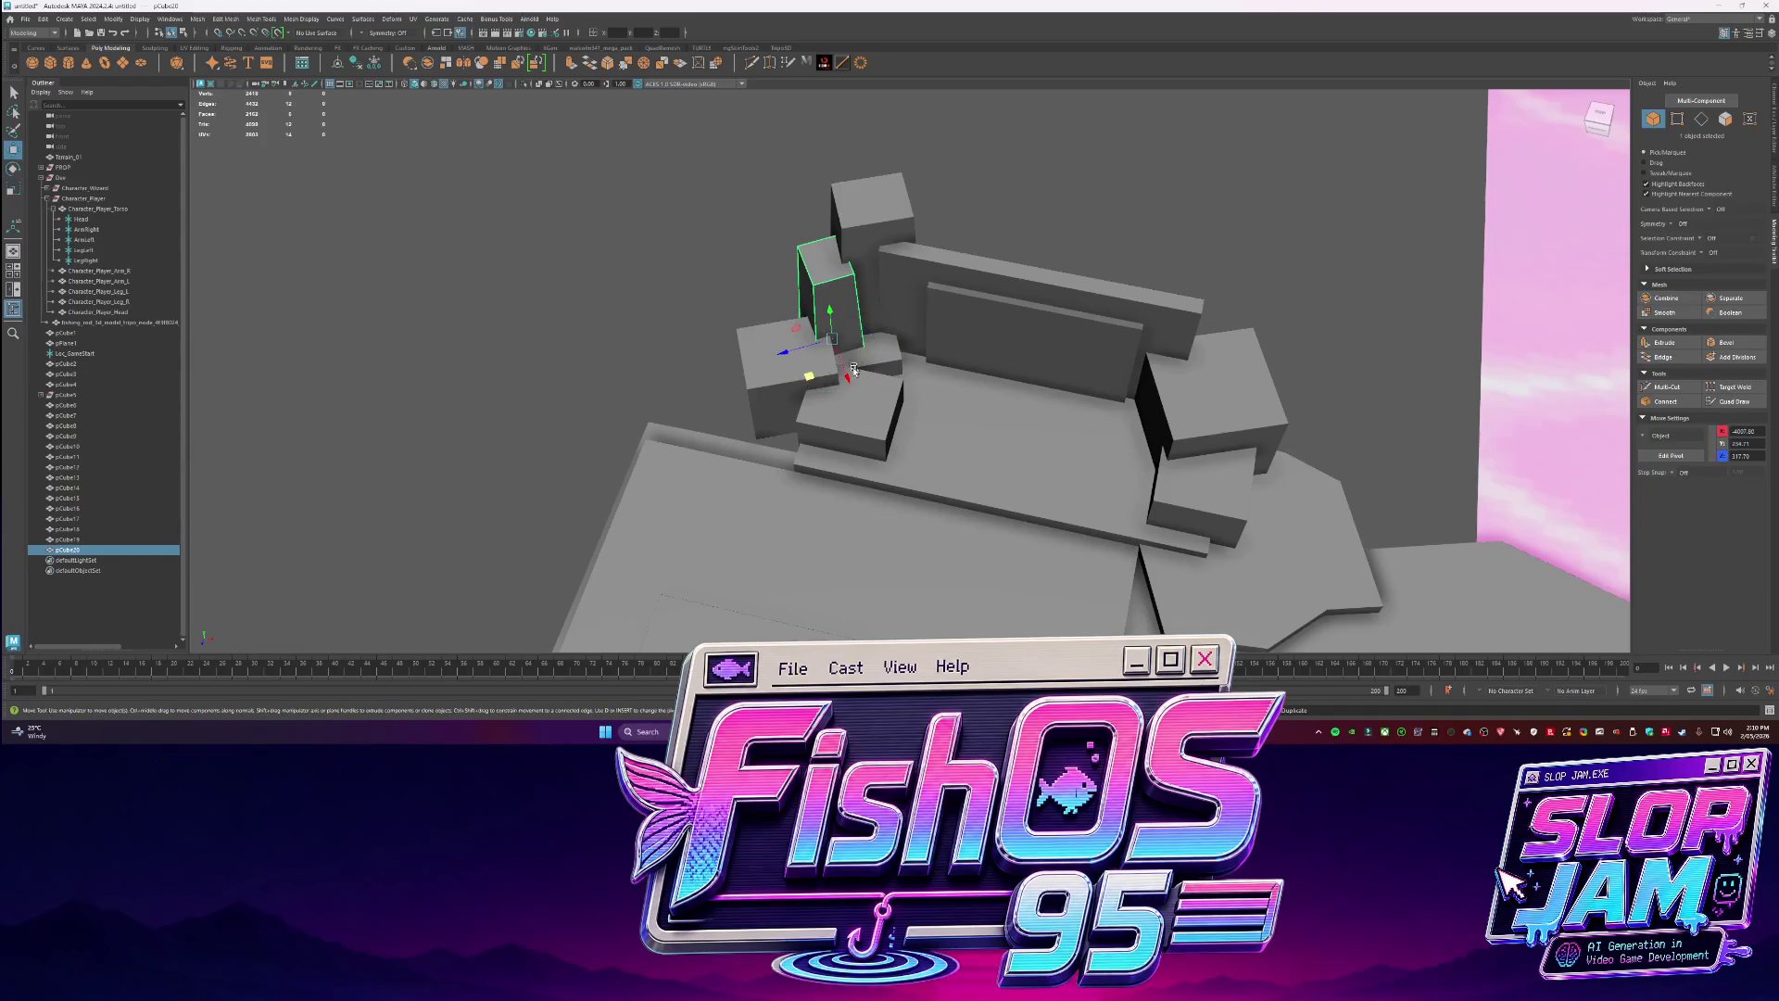
key(ctrl+z)
key(ctrl+d)
mouse_move(819, 359)
mouse_down()
mouse_move(1207, 425)
mouse_move(1159, 426)
mouse_move(1181, 333)
mouse_move(1025, 295)
mouse_move(1080, 337)
mouse_move(927, 352)
mouse_move(886, 333)
mouse_move(957, 390)
mouse_move(937, 461)
mouse_move(955, 474)
mouse_move(1065, 435)
mouse_move(1035, 408)
mouse_move(1120, 381)
mouse_move(710, 396)
mouse_up()
Select the tall box by the wall, then add a new cube near the doorway.
click(923, 352)
scroll(955, 474, down, 5)
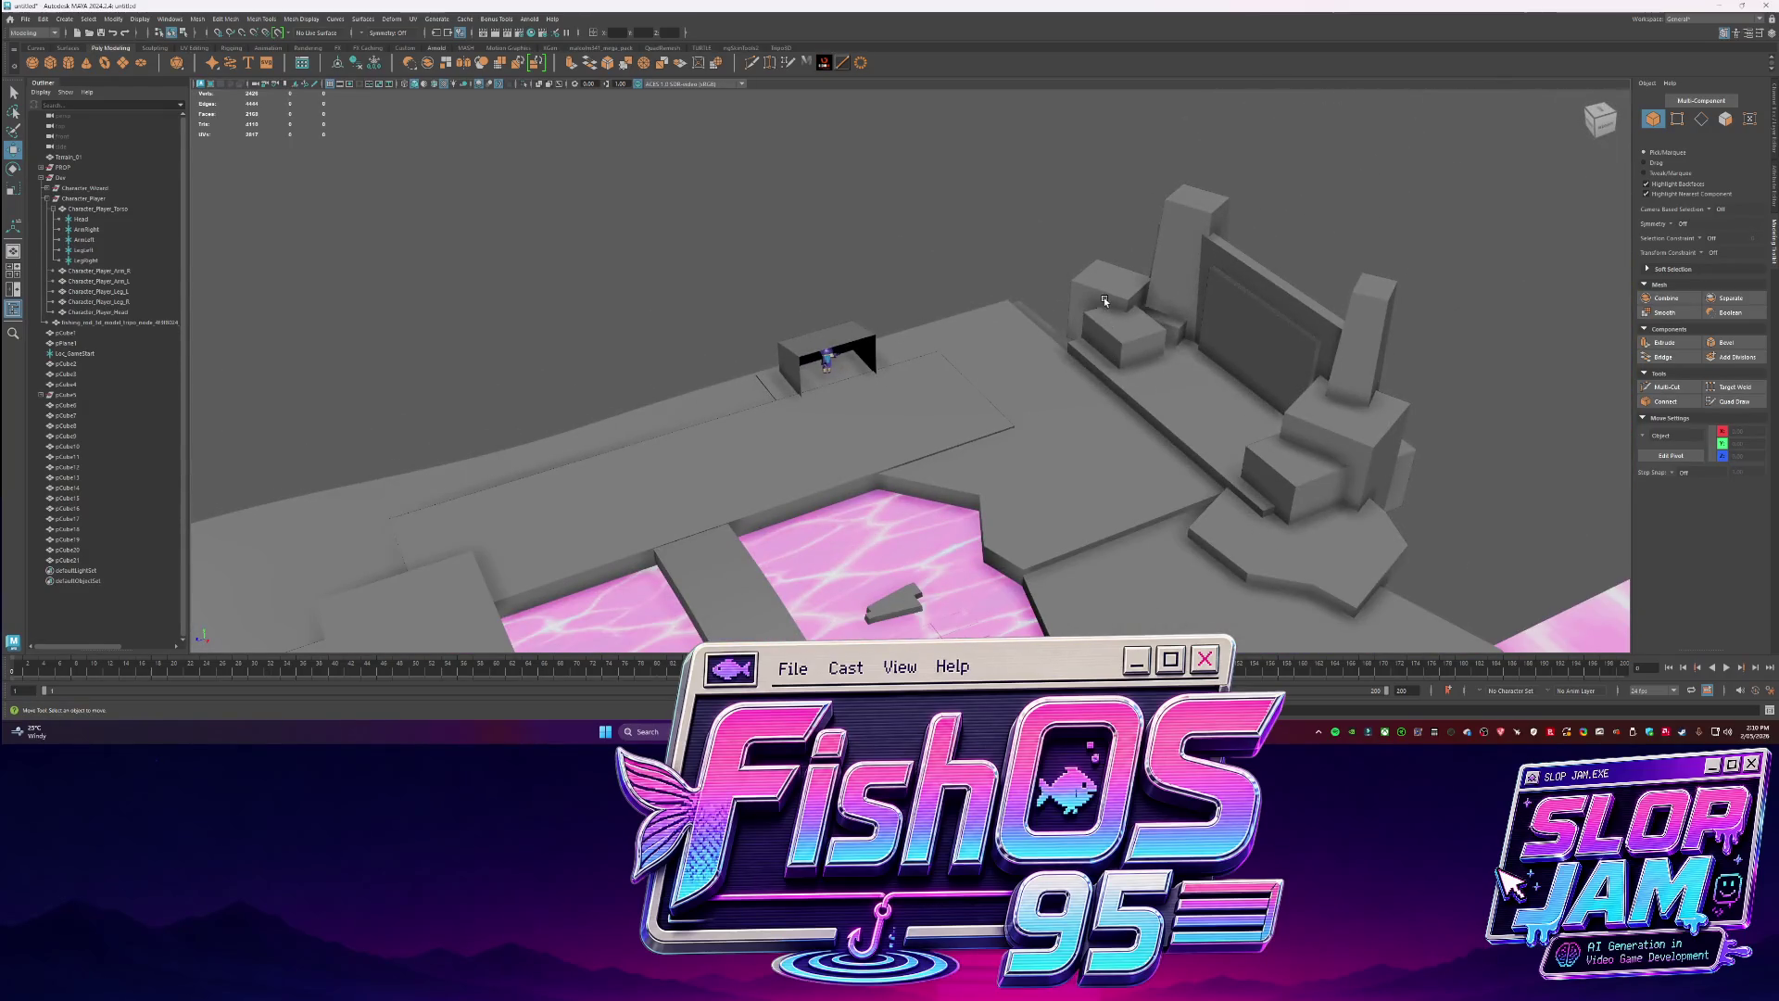
click(1103, 299)
Stretch the new cube into a long block and nudge it sideways beside the doorway.
key(ctrl+d)
key(r)
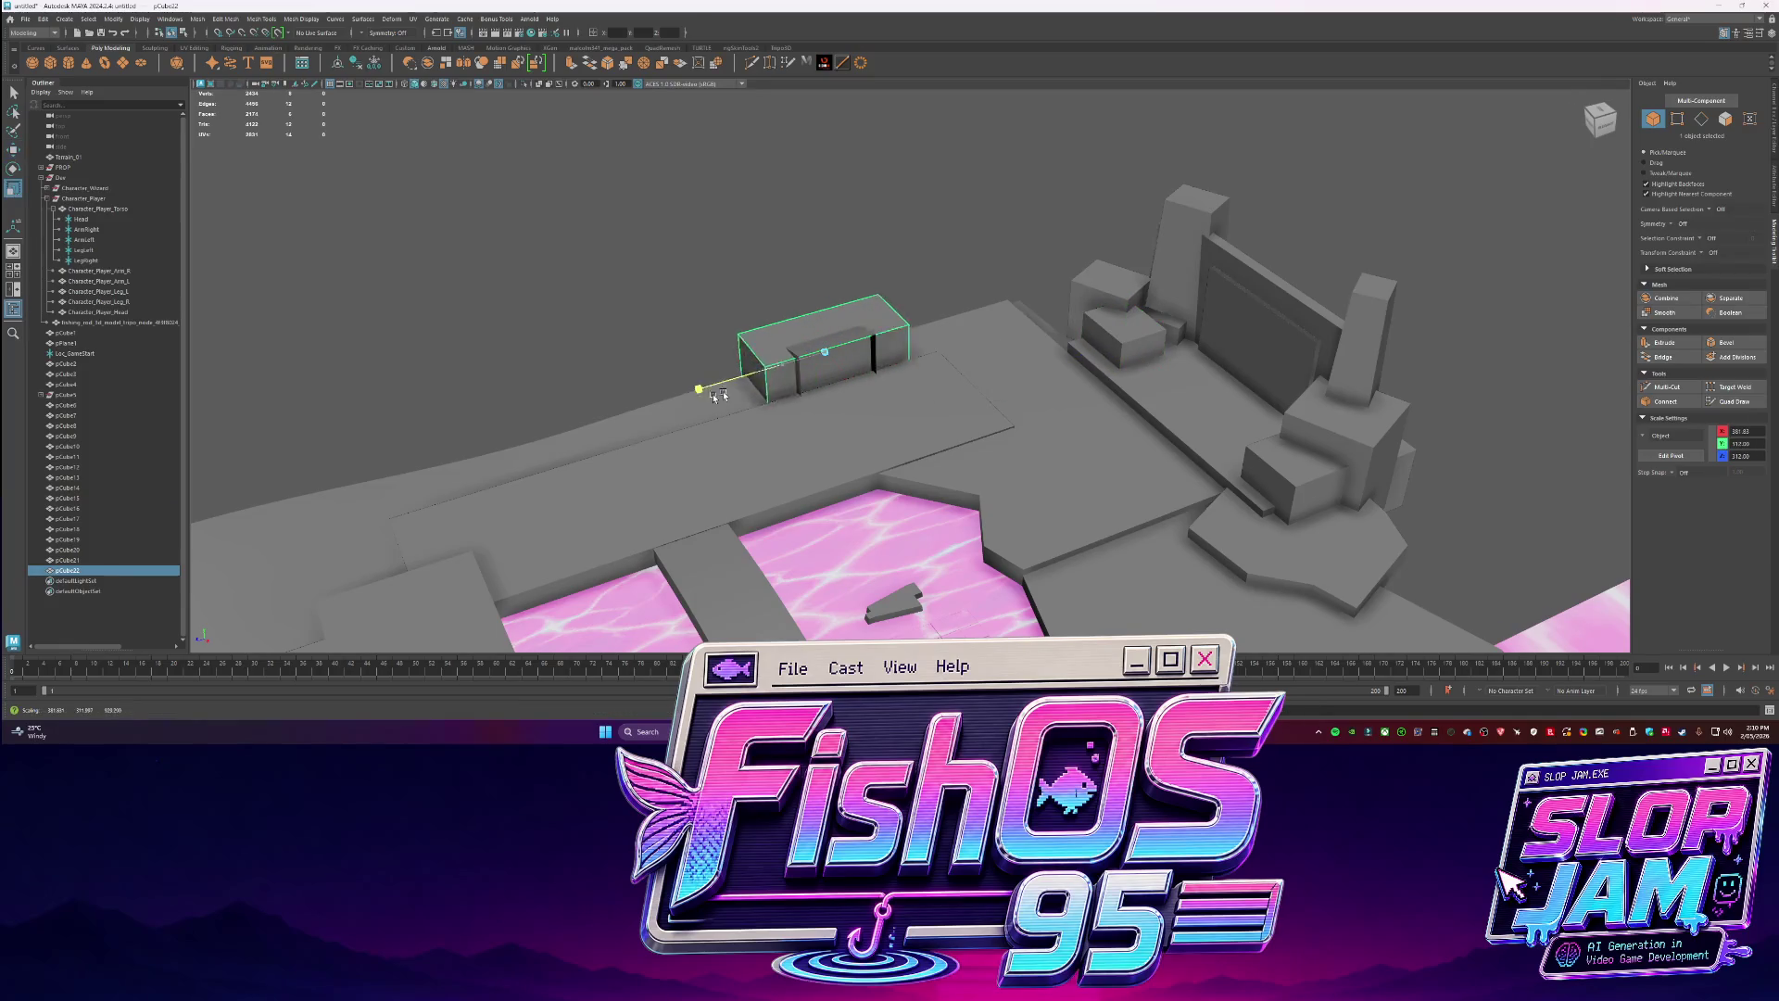
alt+drag(822, 373, 950, 314)
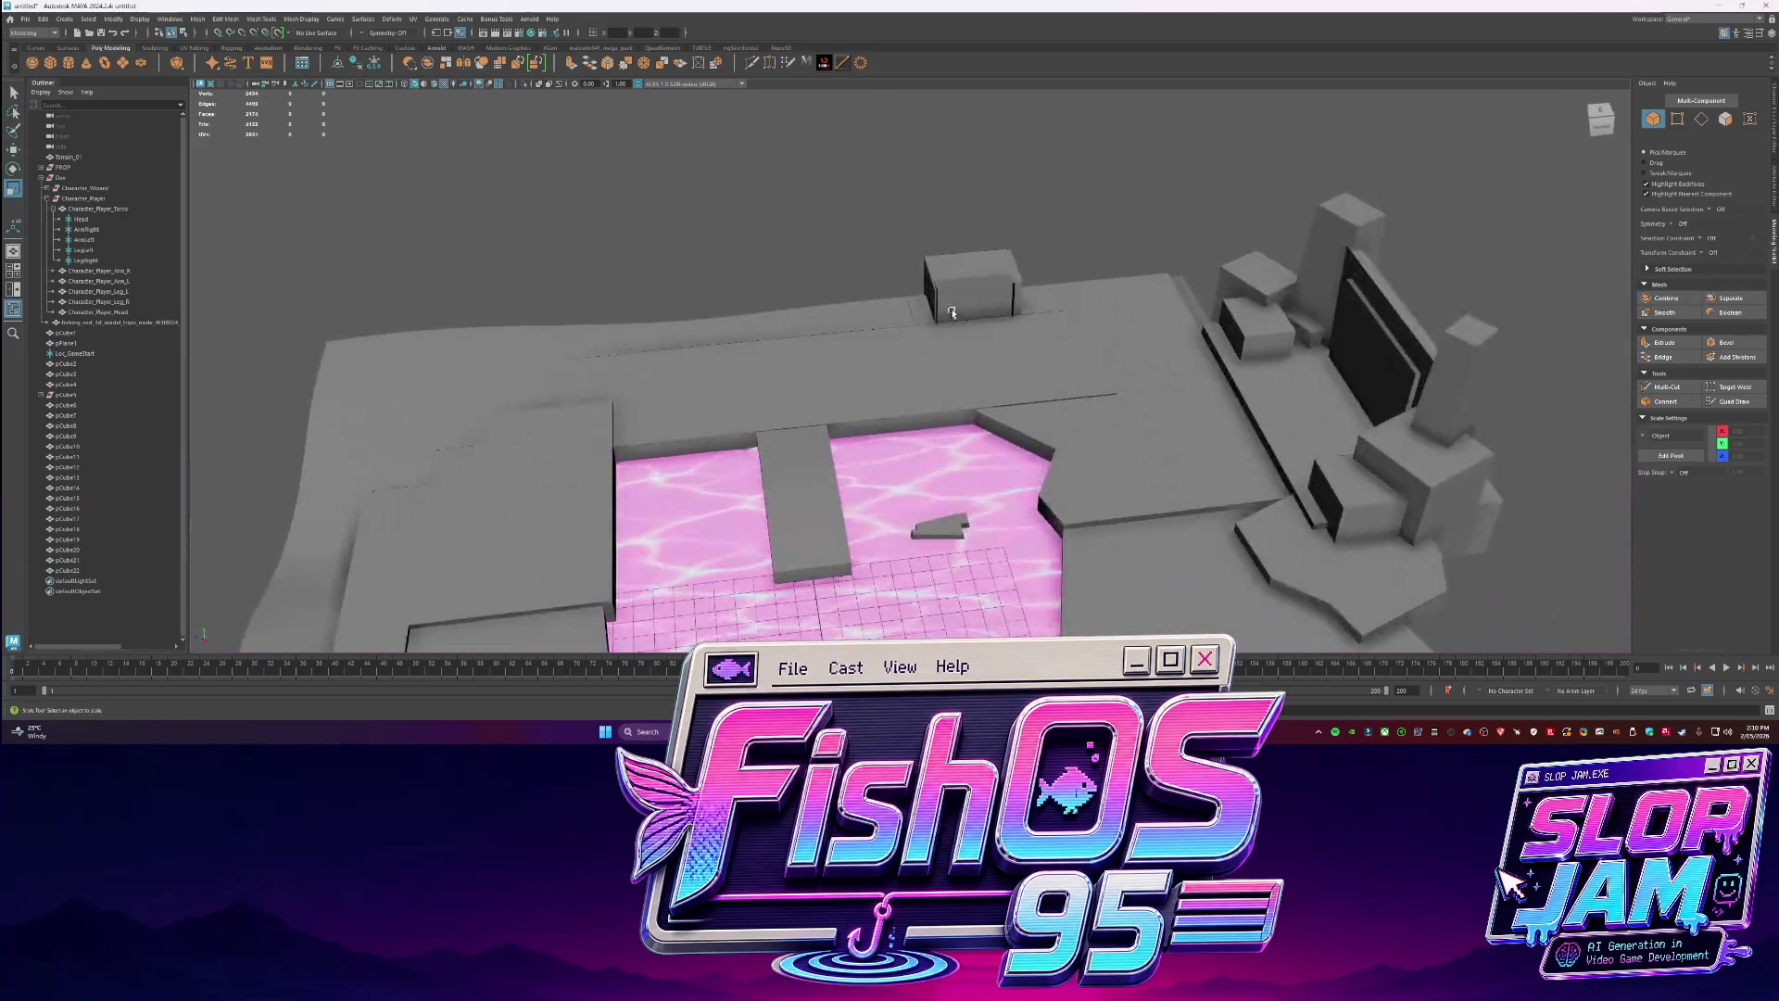
scroll(950, 314, up, 3)
click(972, 259)
key(w)
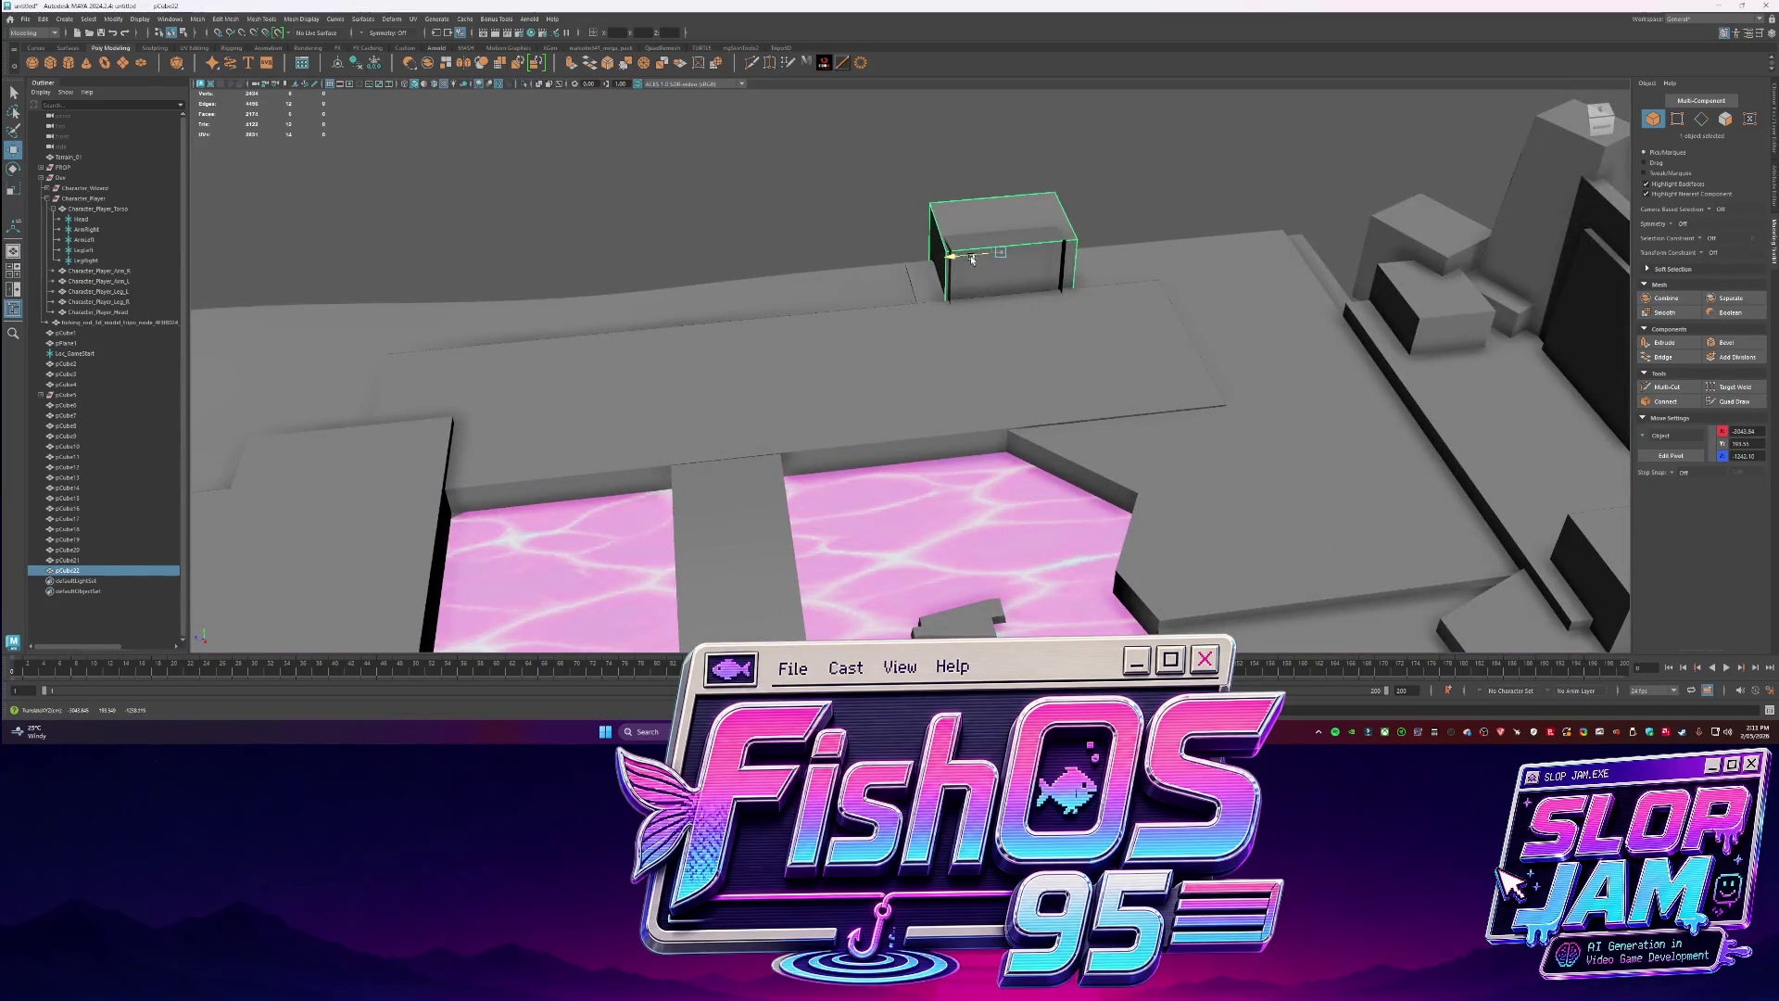
scroll(756, 211, down, 4)
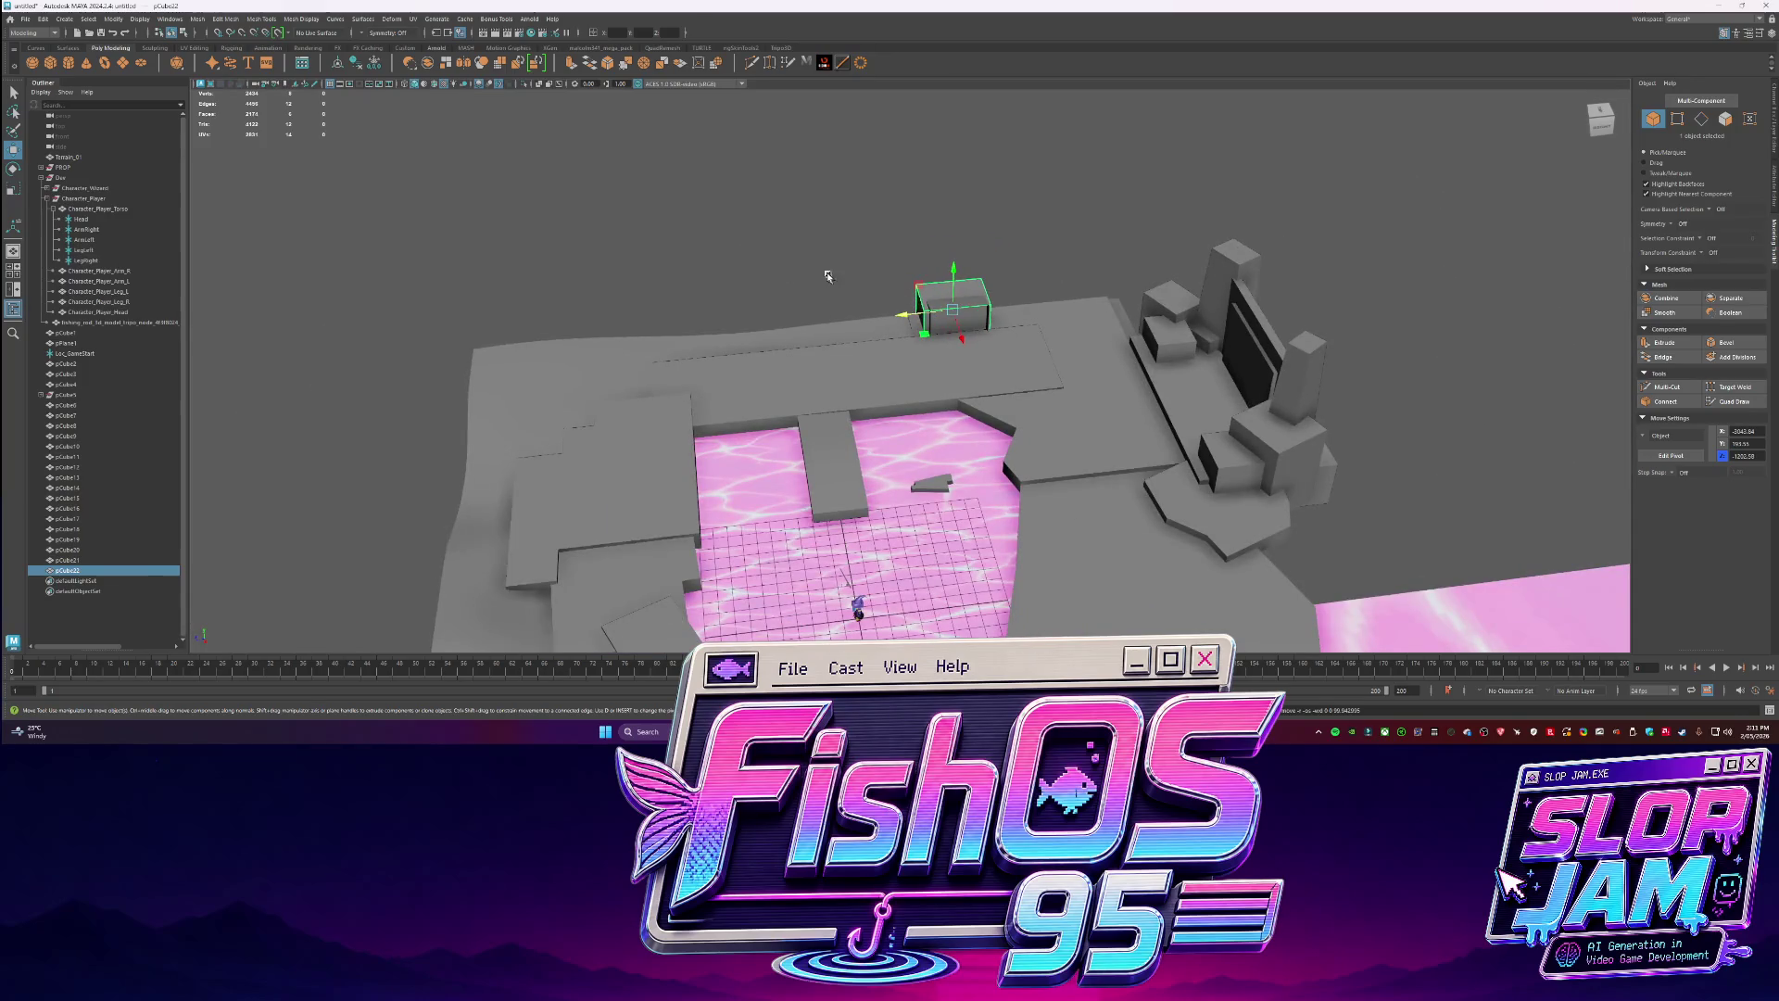
mouse_move(911, 316)
mouse_down()
mouse_move(1136, 389)
mouse_move(991, 370)
mouse_up()
Frame the long block to check it, then orbit over the level and select a dock platform.
click(871, 285)
click(991, 370)
key(f)
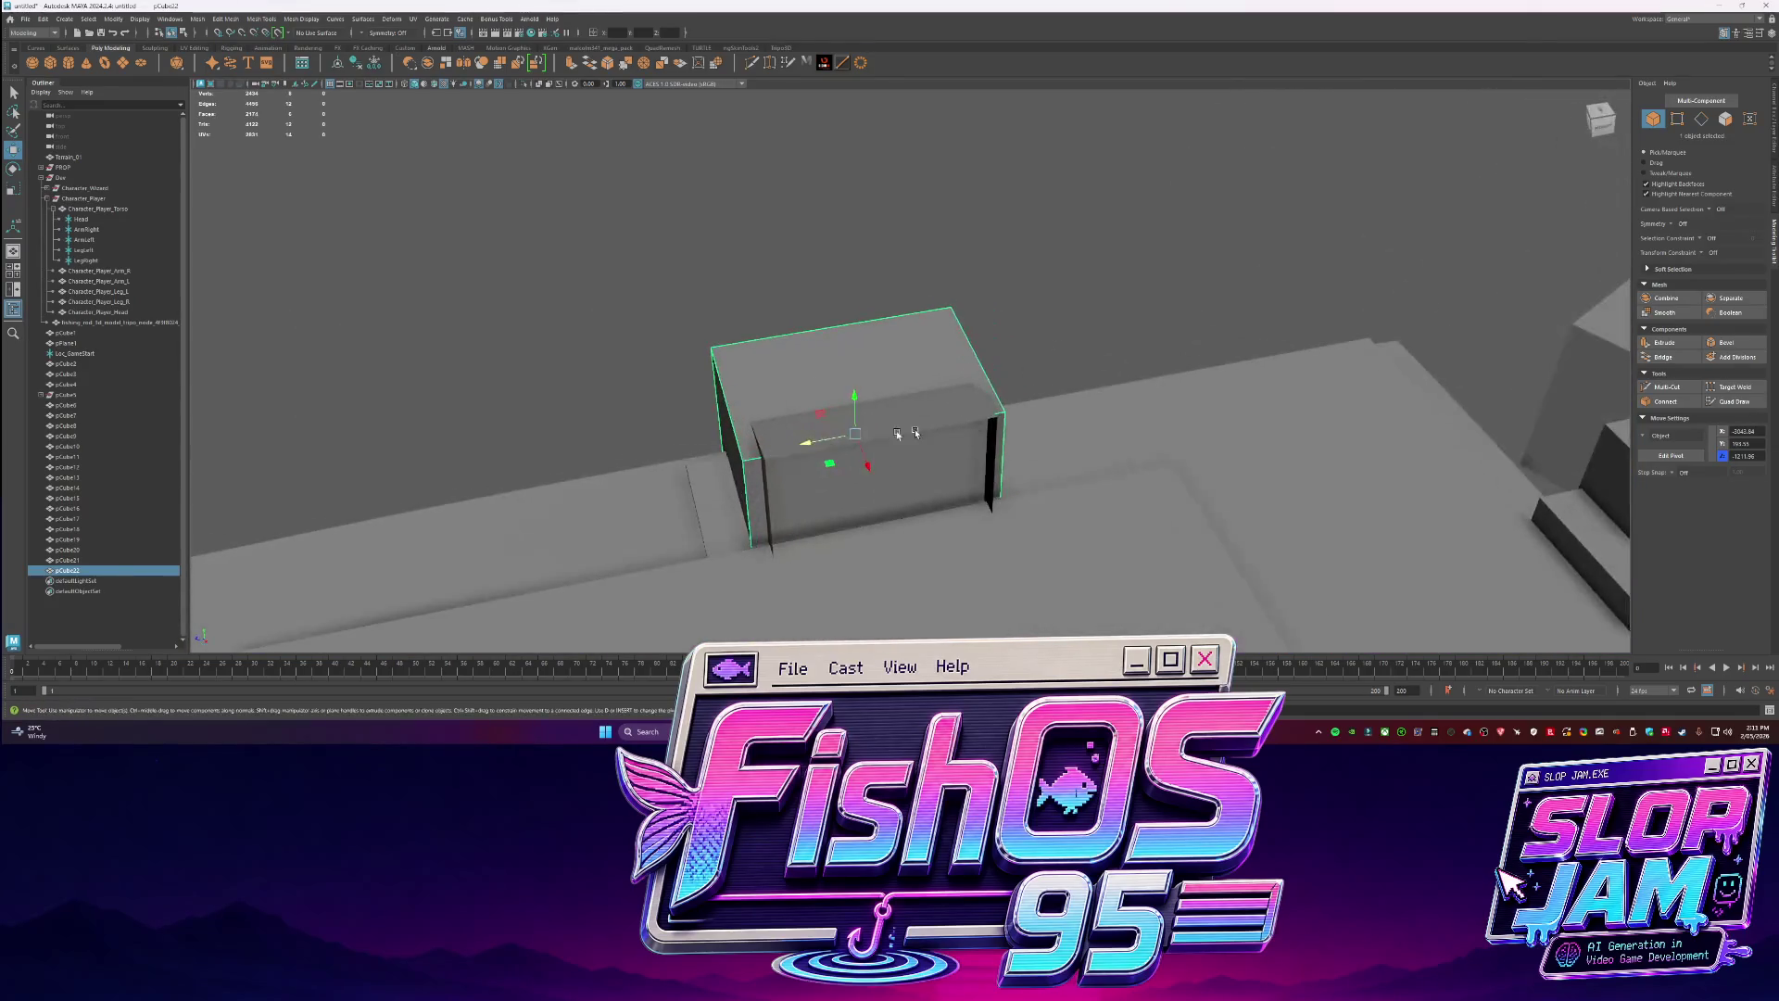
scroll(741, 408, down, 5)
click(648, 365)
mouse_move(648, 365)
alt+mouse_down()
mouse_move(964, 358)
mouse_move(1042, 459)
mouse_move(1017, 344)
alt+mouse_up()
mouse_move(1125, 365)
alt+mouse_down()
mouse_move(1282, 297)
mouse_move(1019, 371)
mouse_move(834, 380)
alt+mouse_up()
click(773, 372)
click(774, 373)
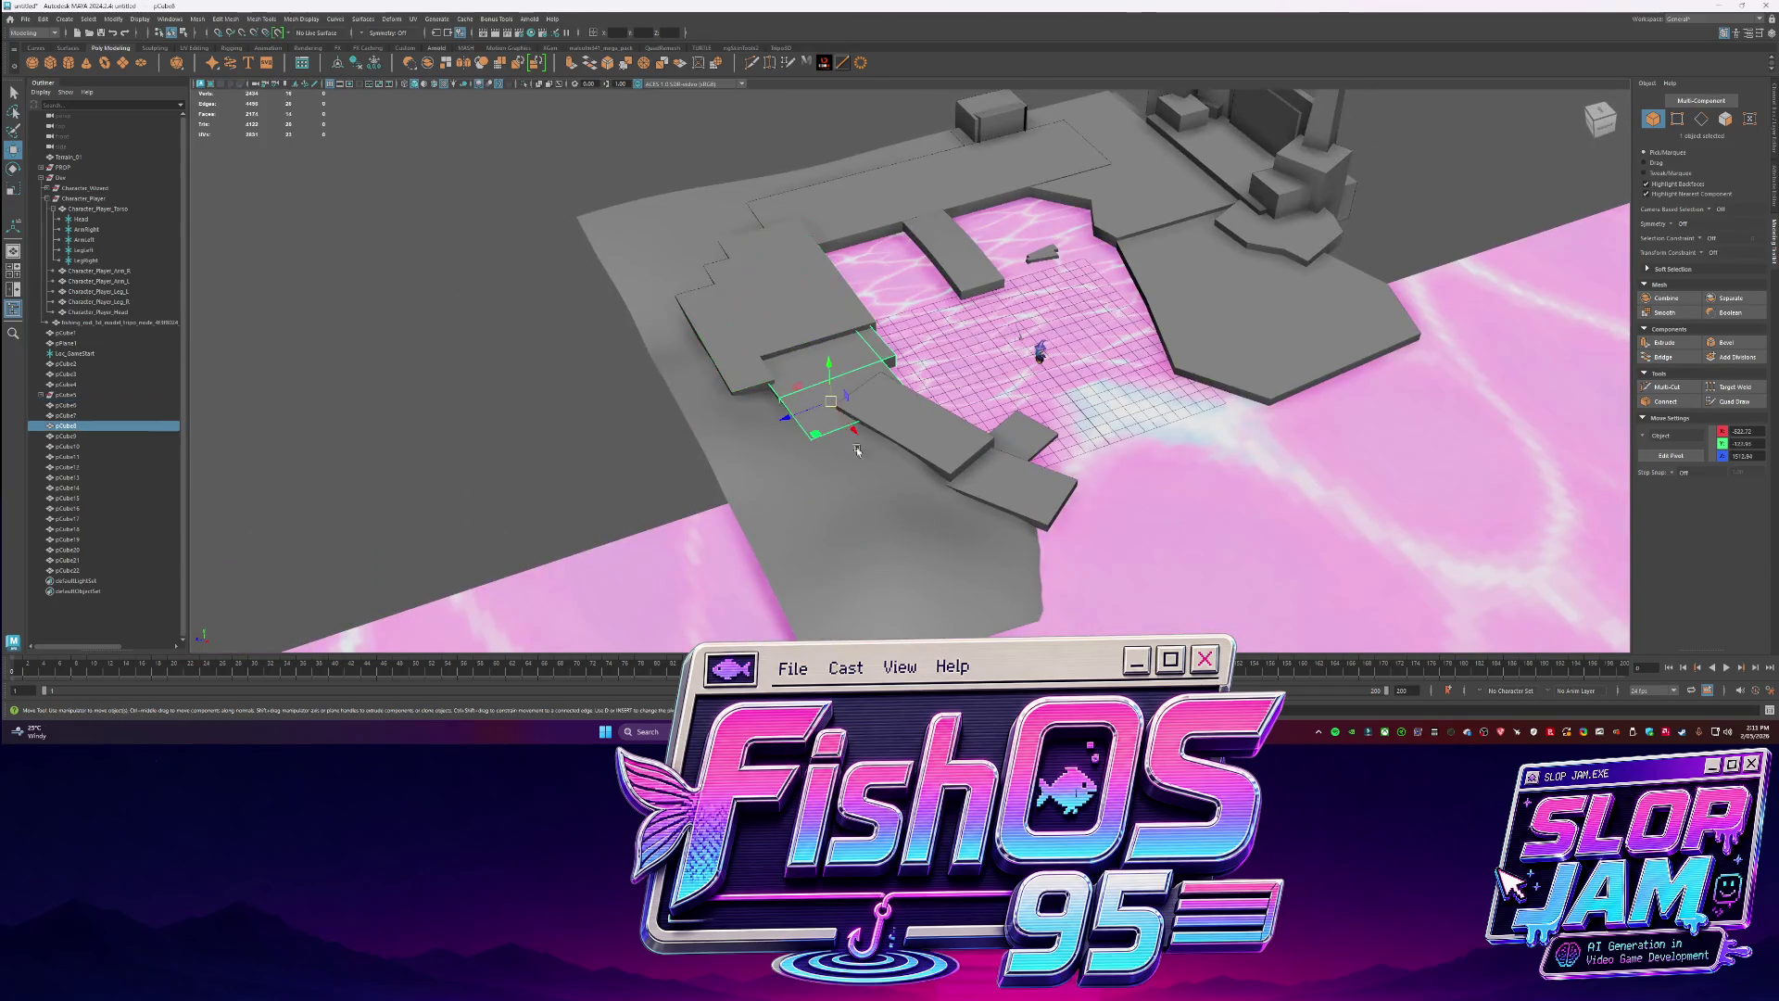
Push one face of the dock platform pCube8 outward to extend it.
key(ctrl+1)
key(F11)
click(868, 472)
key(ctrl+1)
drag(868, 472, 931, 548)
key(q)
Move Terrain_01 vertices near the docks so the terrain dips under the slabs.
click(890, 508)
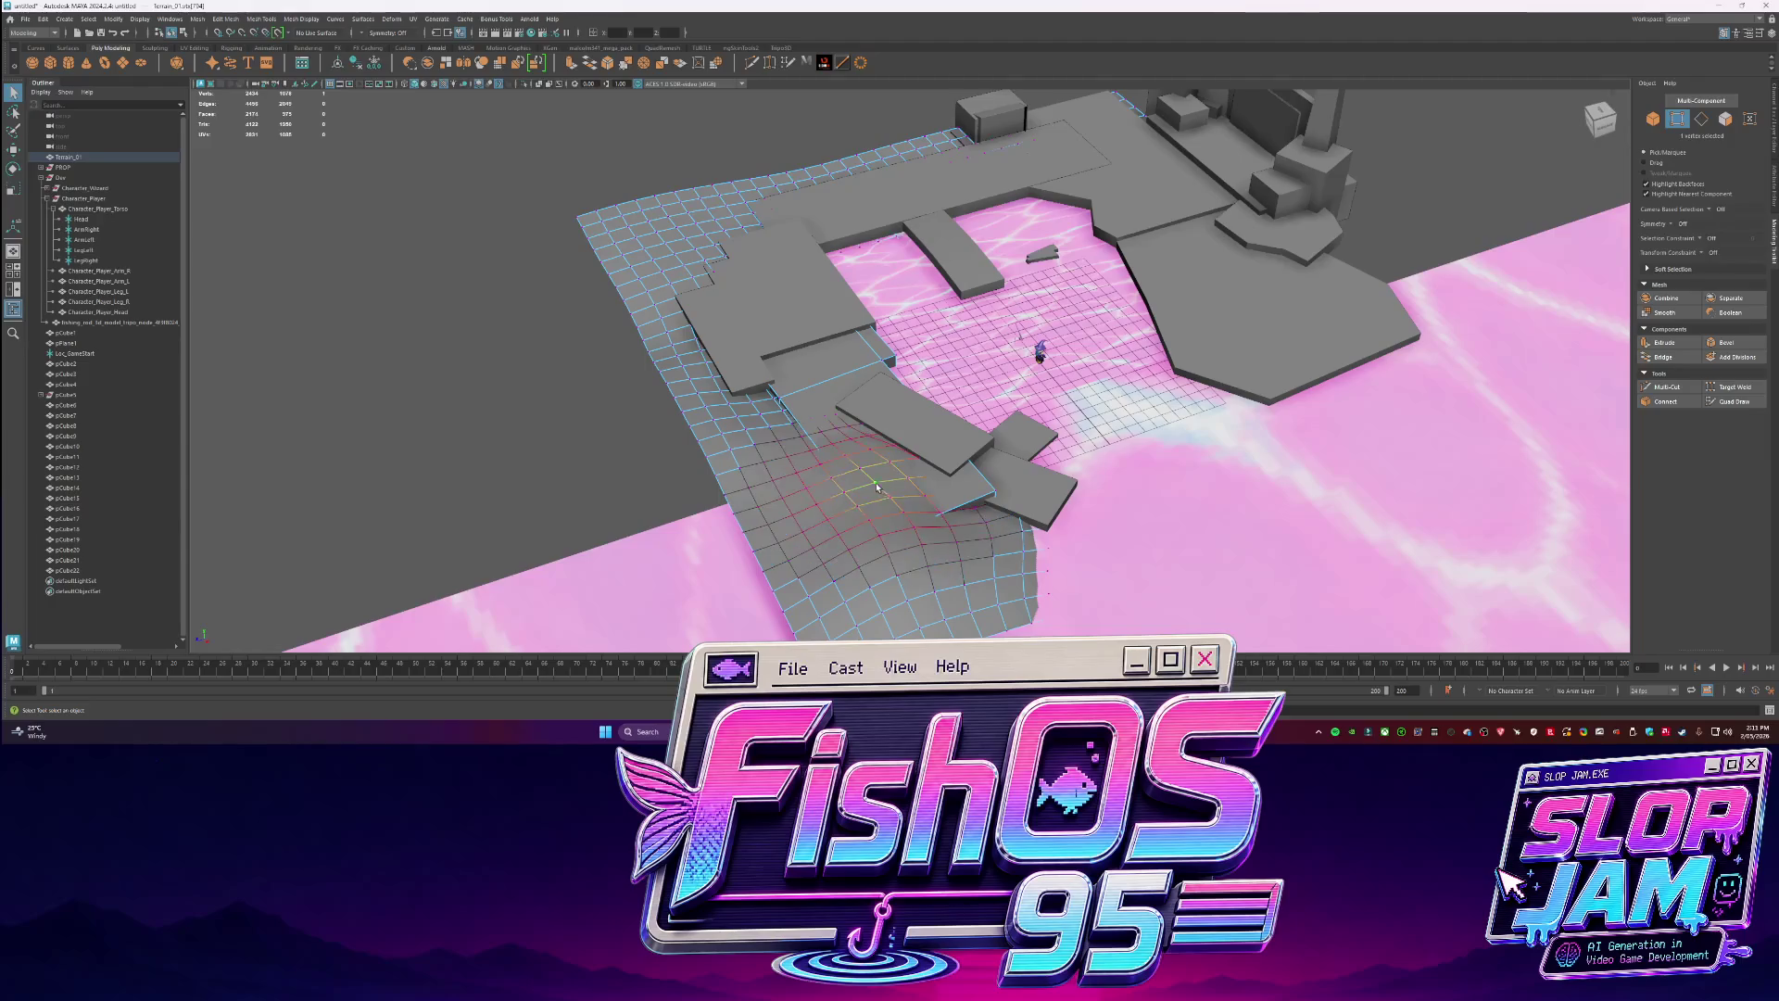
key(w)
drag(875, 466, 880, 486)
click(753, 553)
key(ctrl+z)
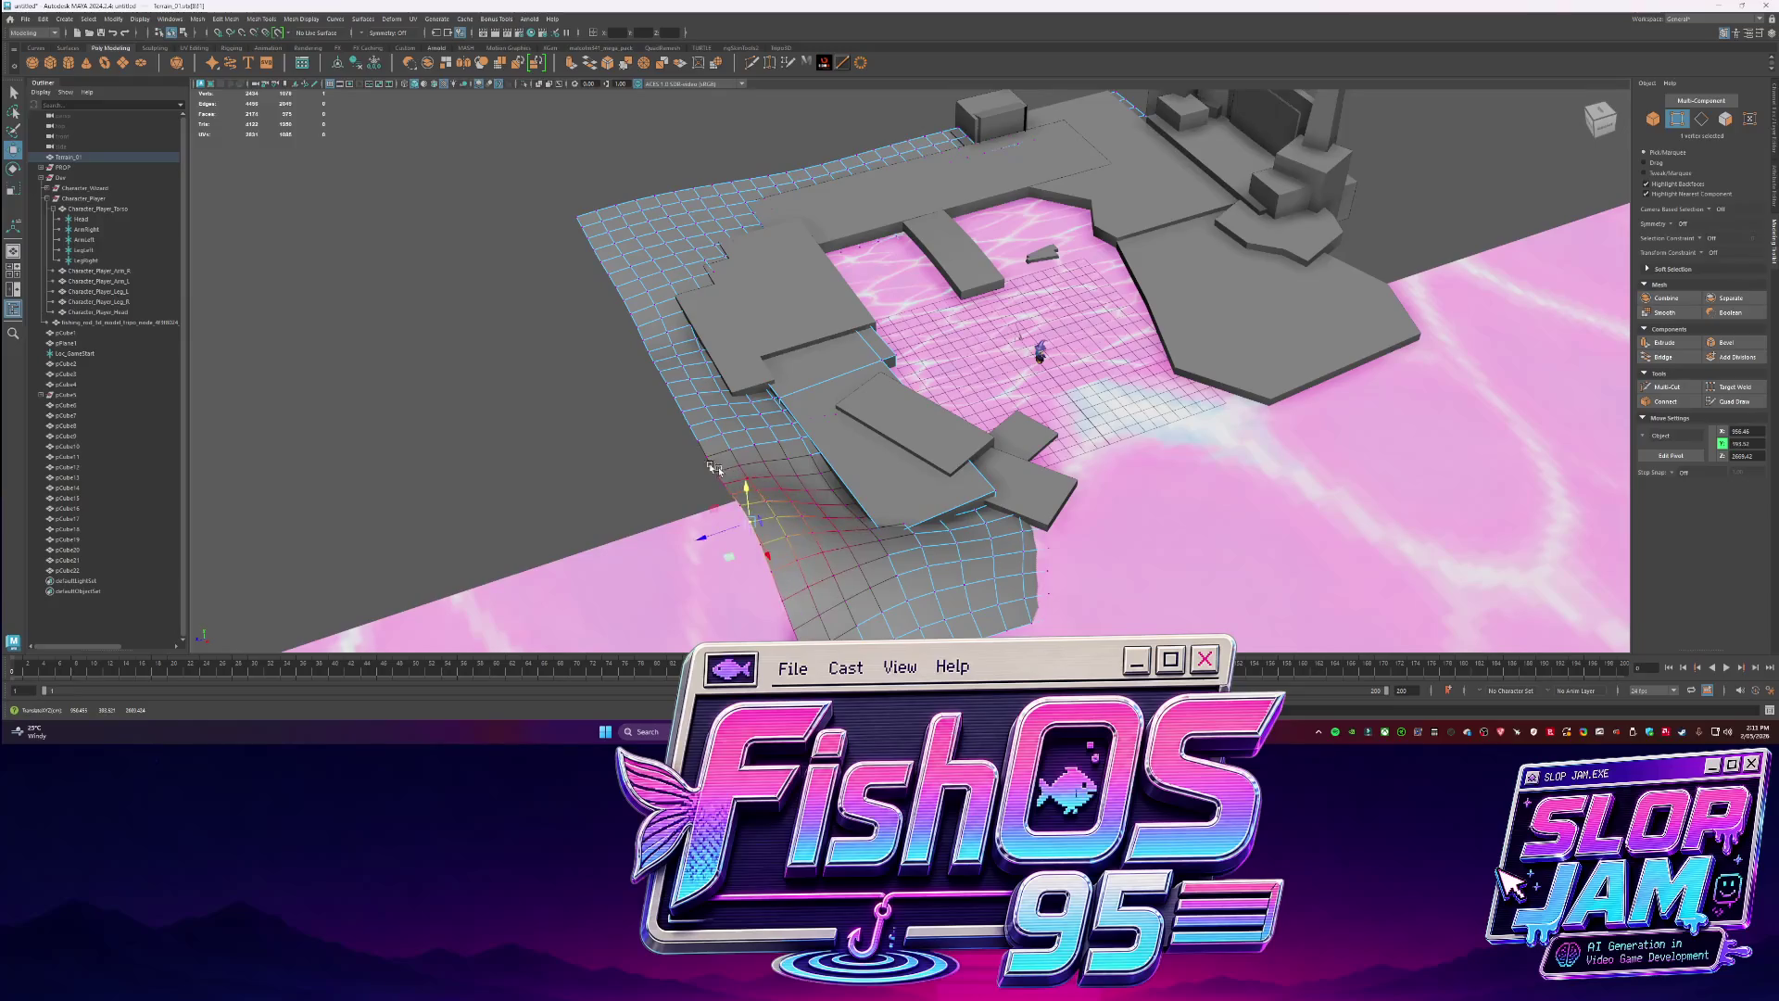
click(702, 443)
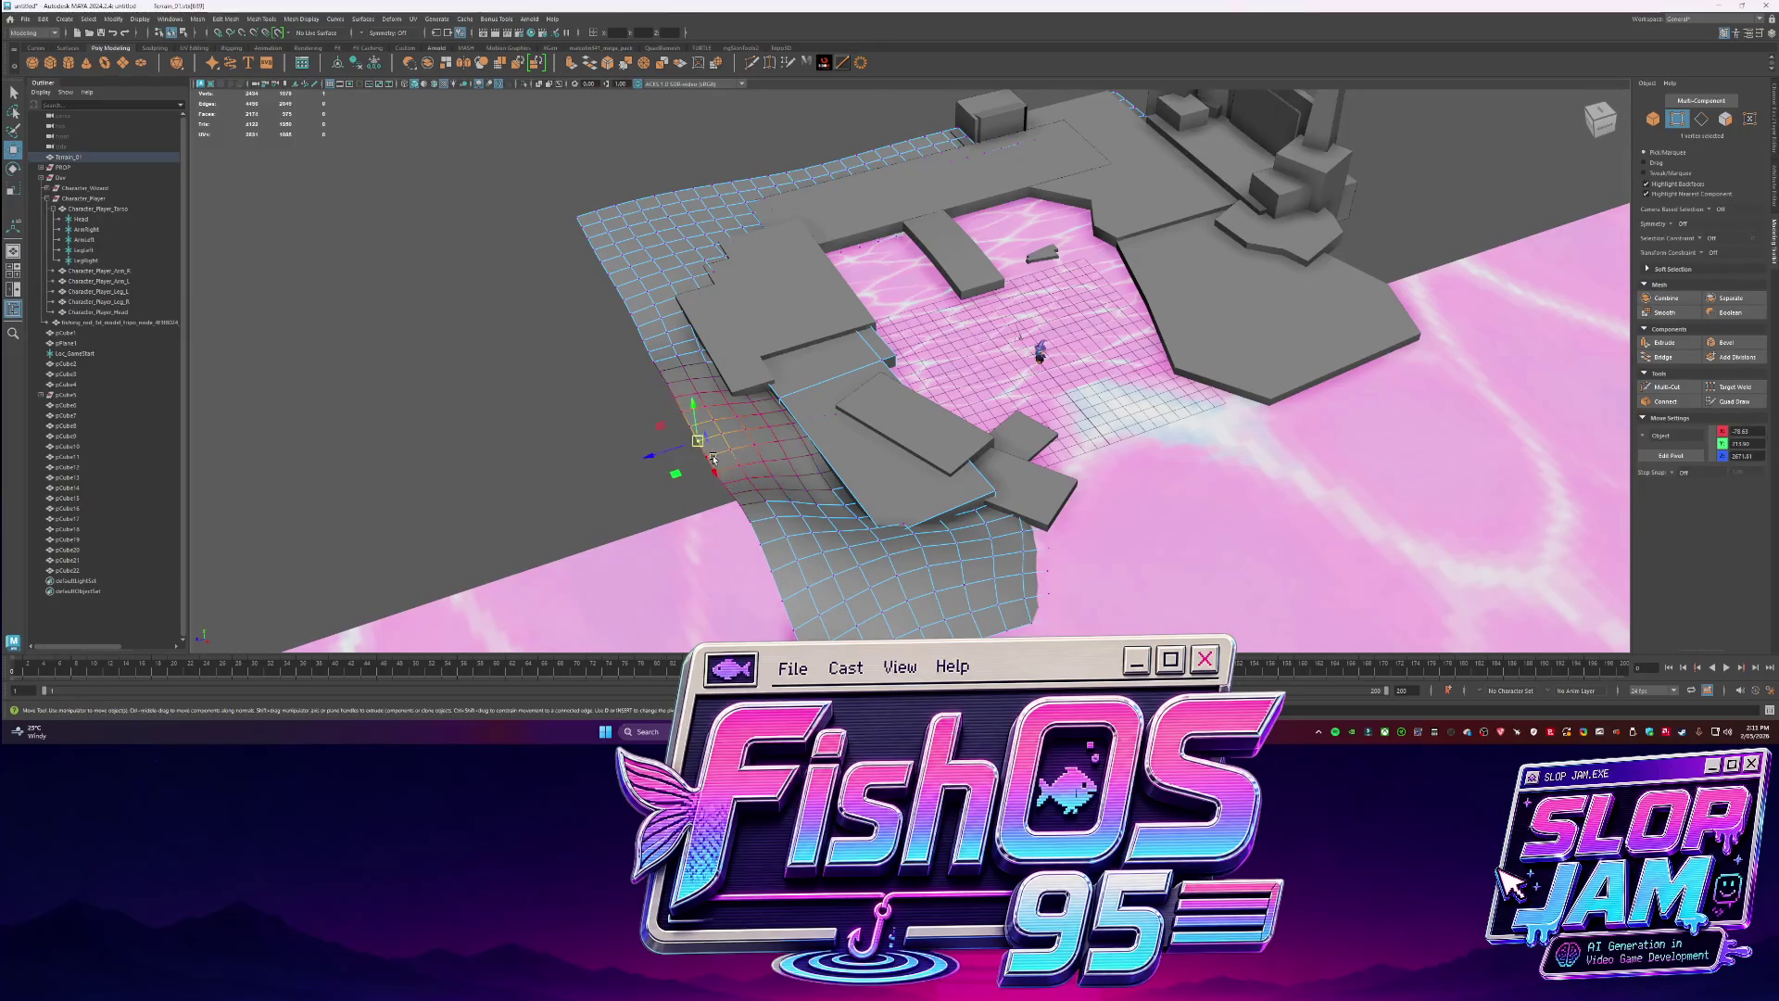
drag(726, 452, 727, 463)
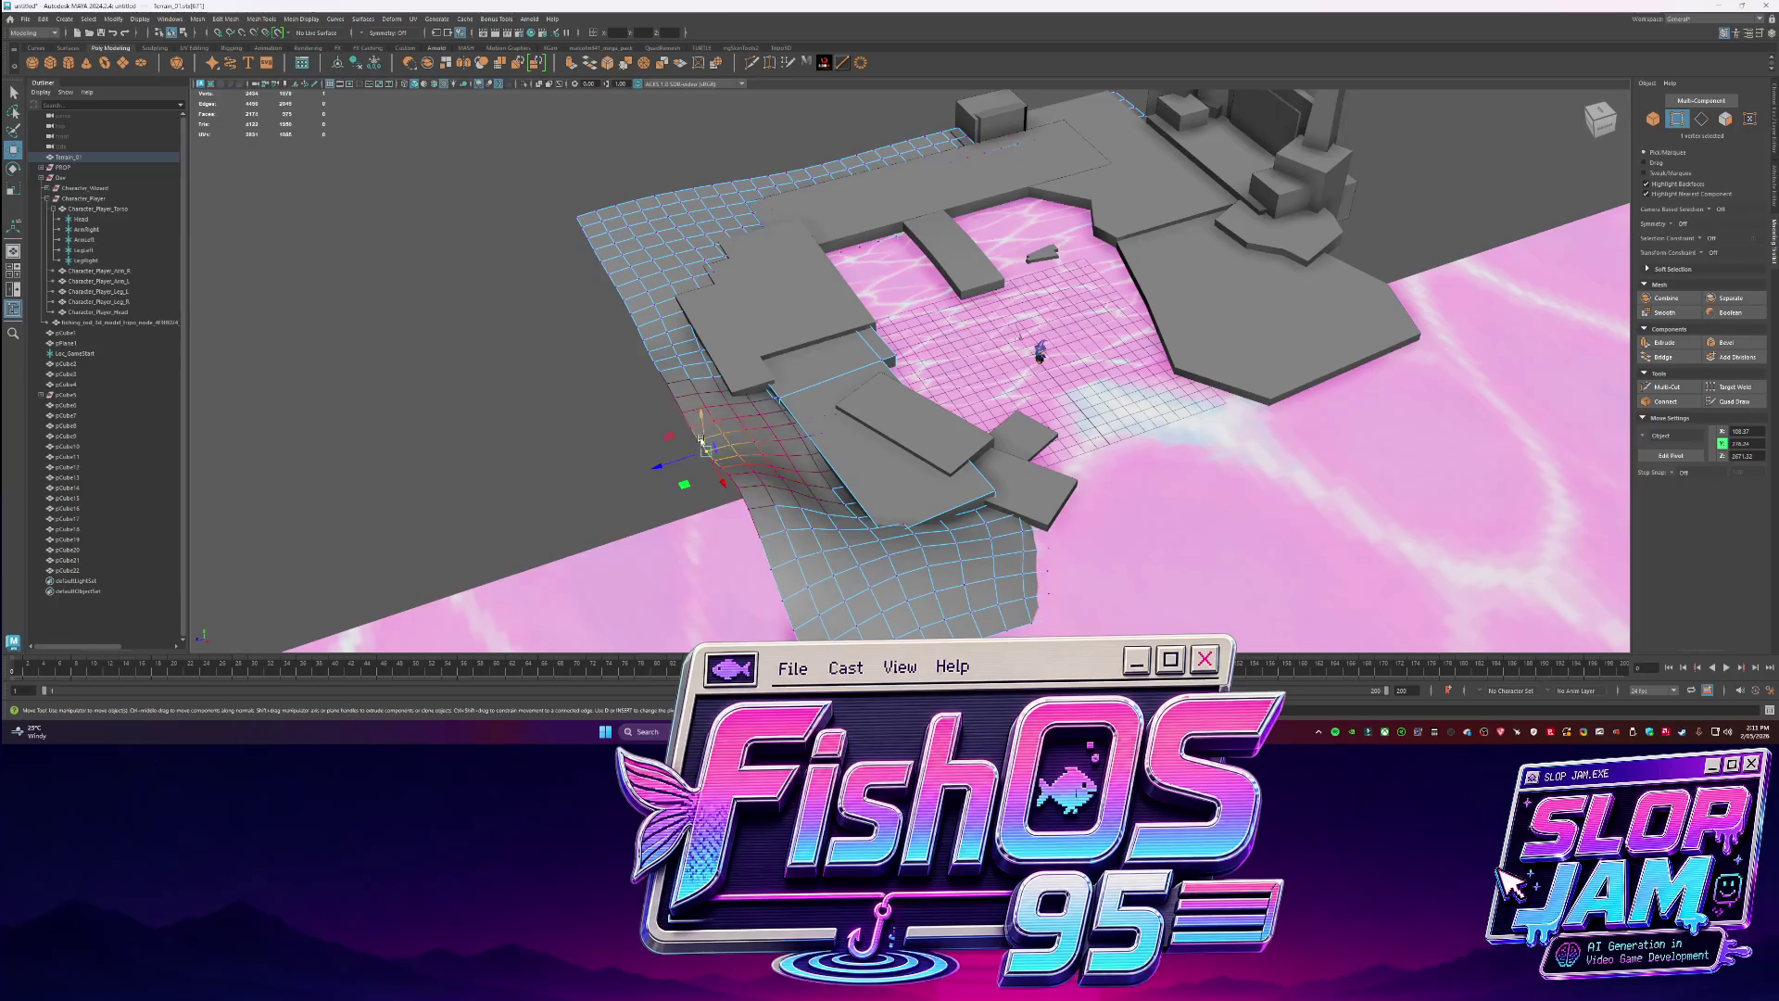
key(F8)
click(672, 387)
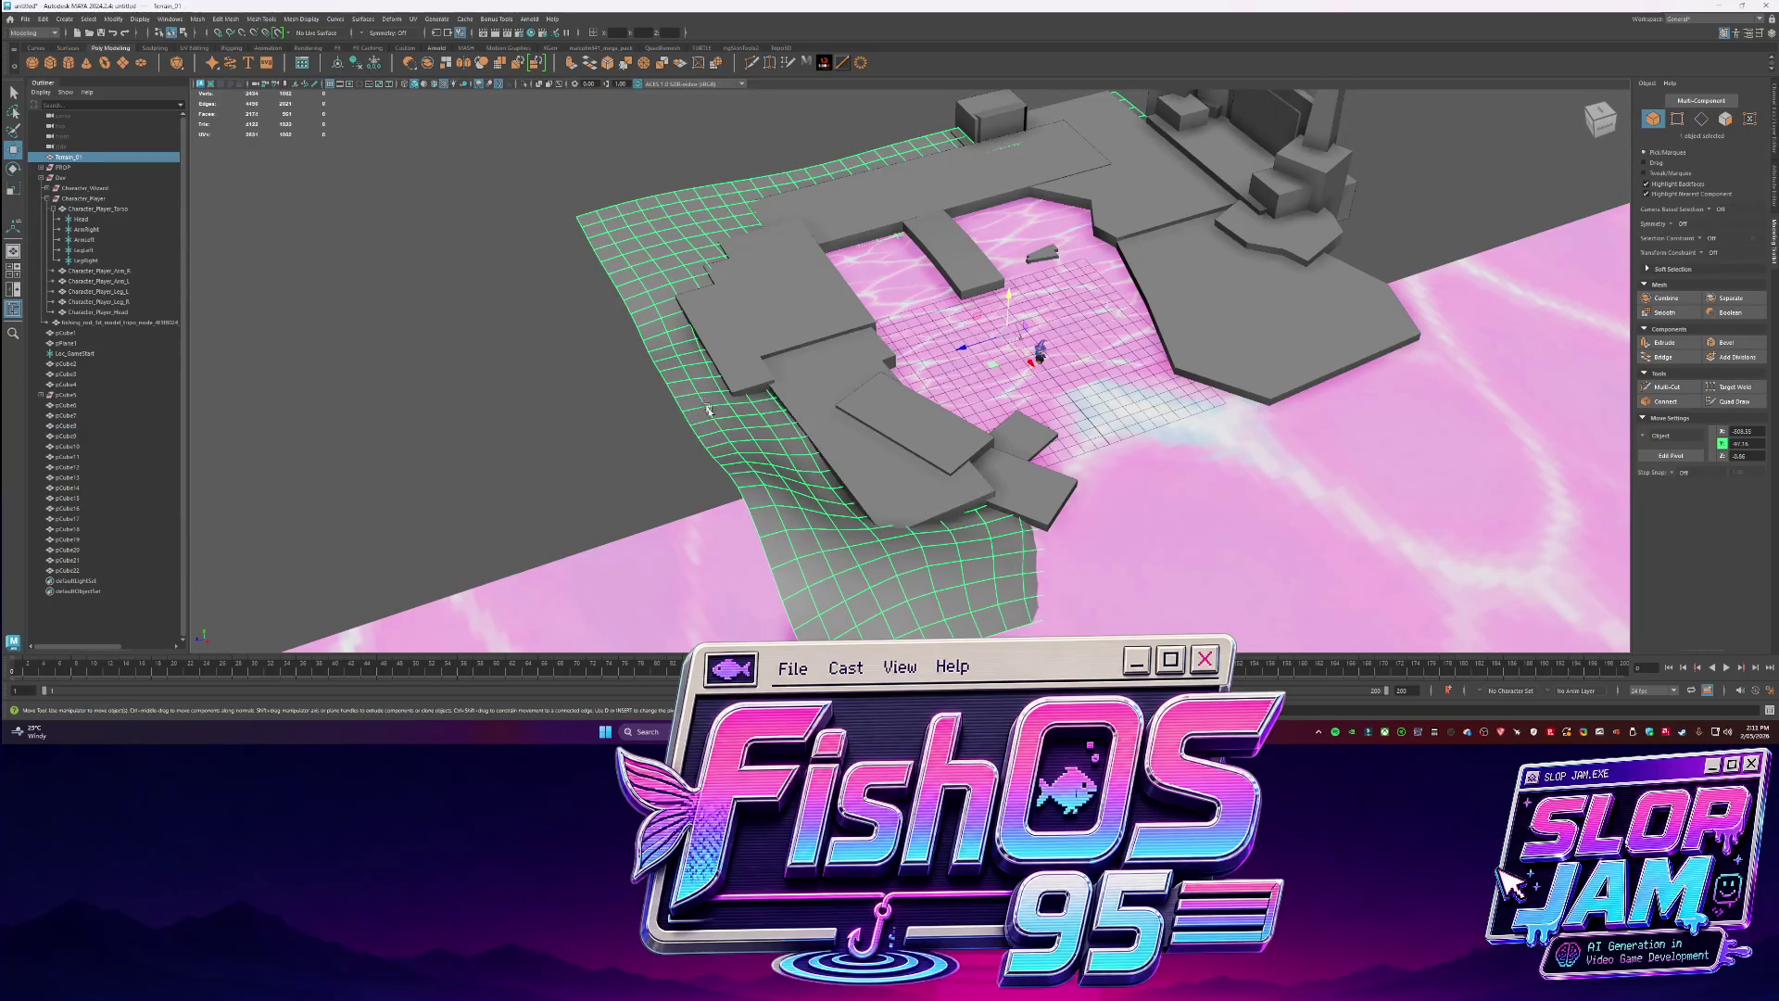
scroll(729, 275, down, 5)
key(q)
alt+drag(707, 237, 762, 347)
scroll(937, 374, up, 6)
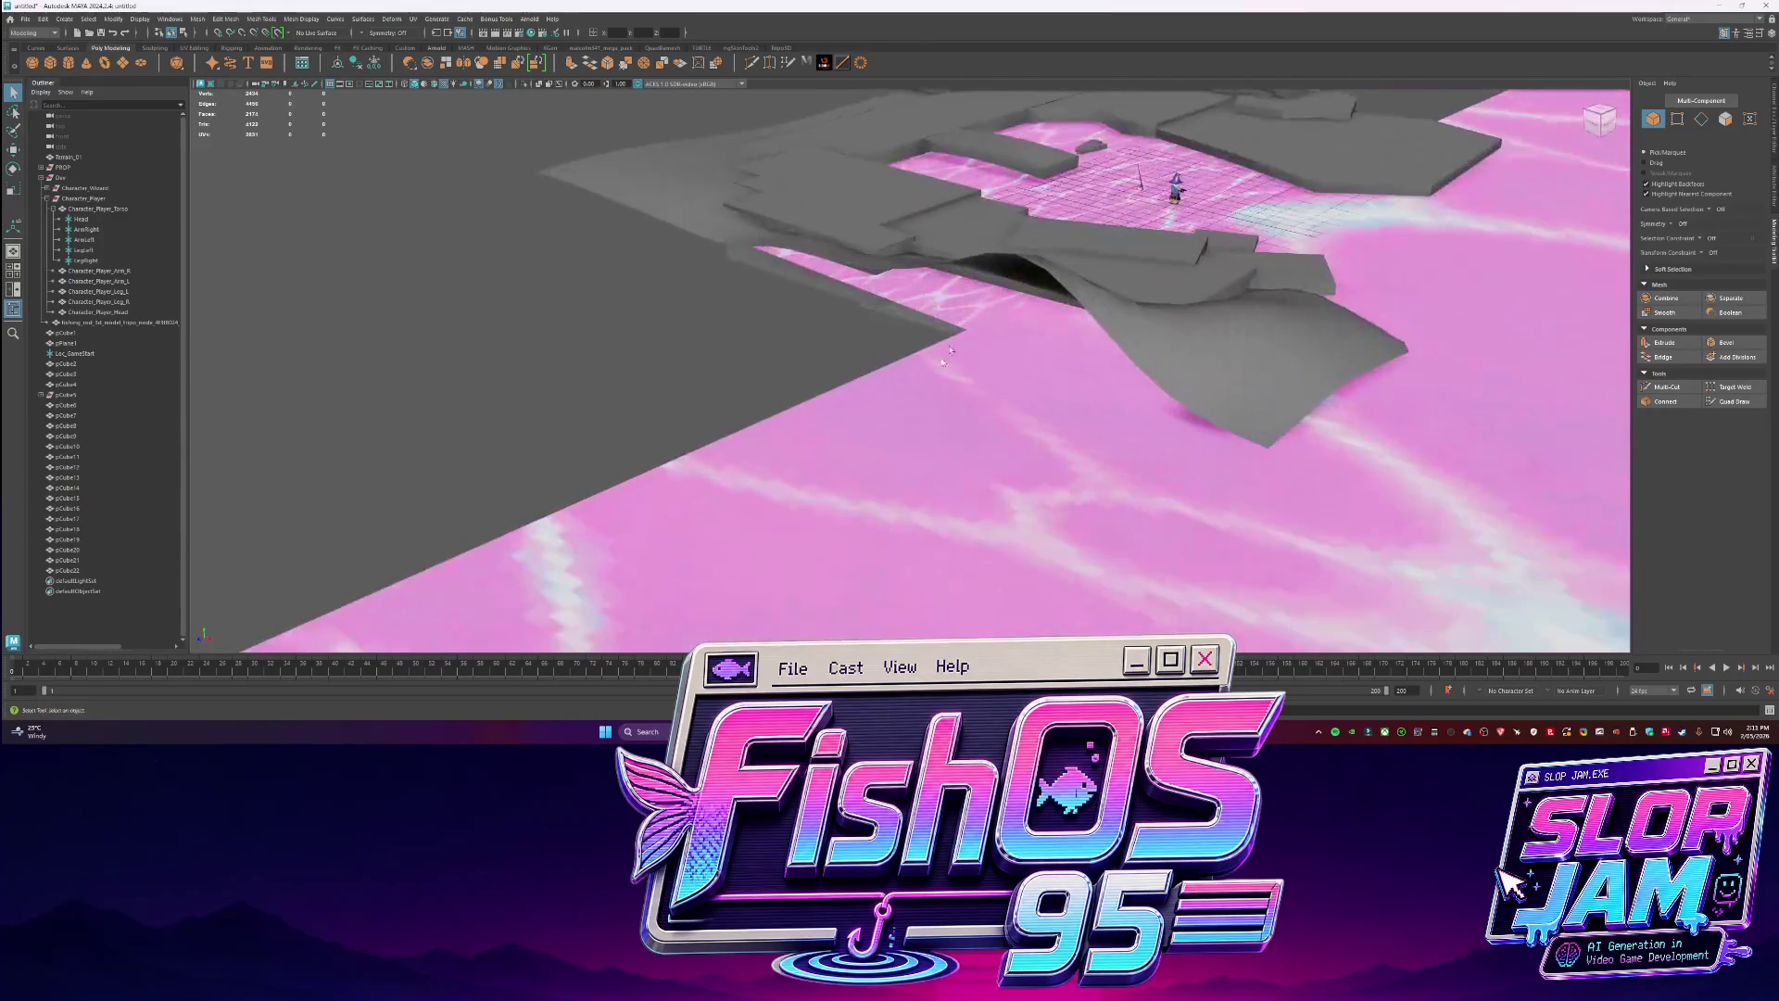
Isolate Terrain_01 and select its full border edge loop.
scroll(936, 375, down, 5)
click(754, 339)
key(ctrl+1)
key(f)
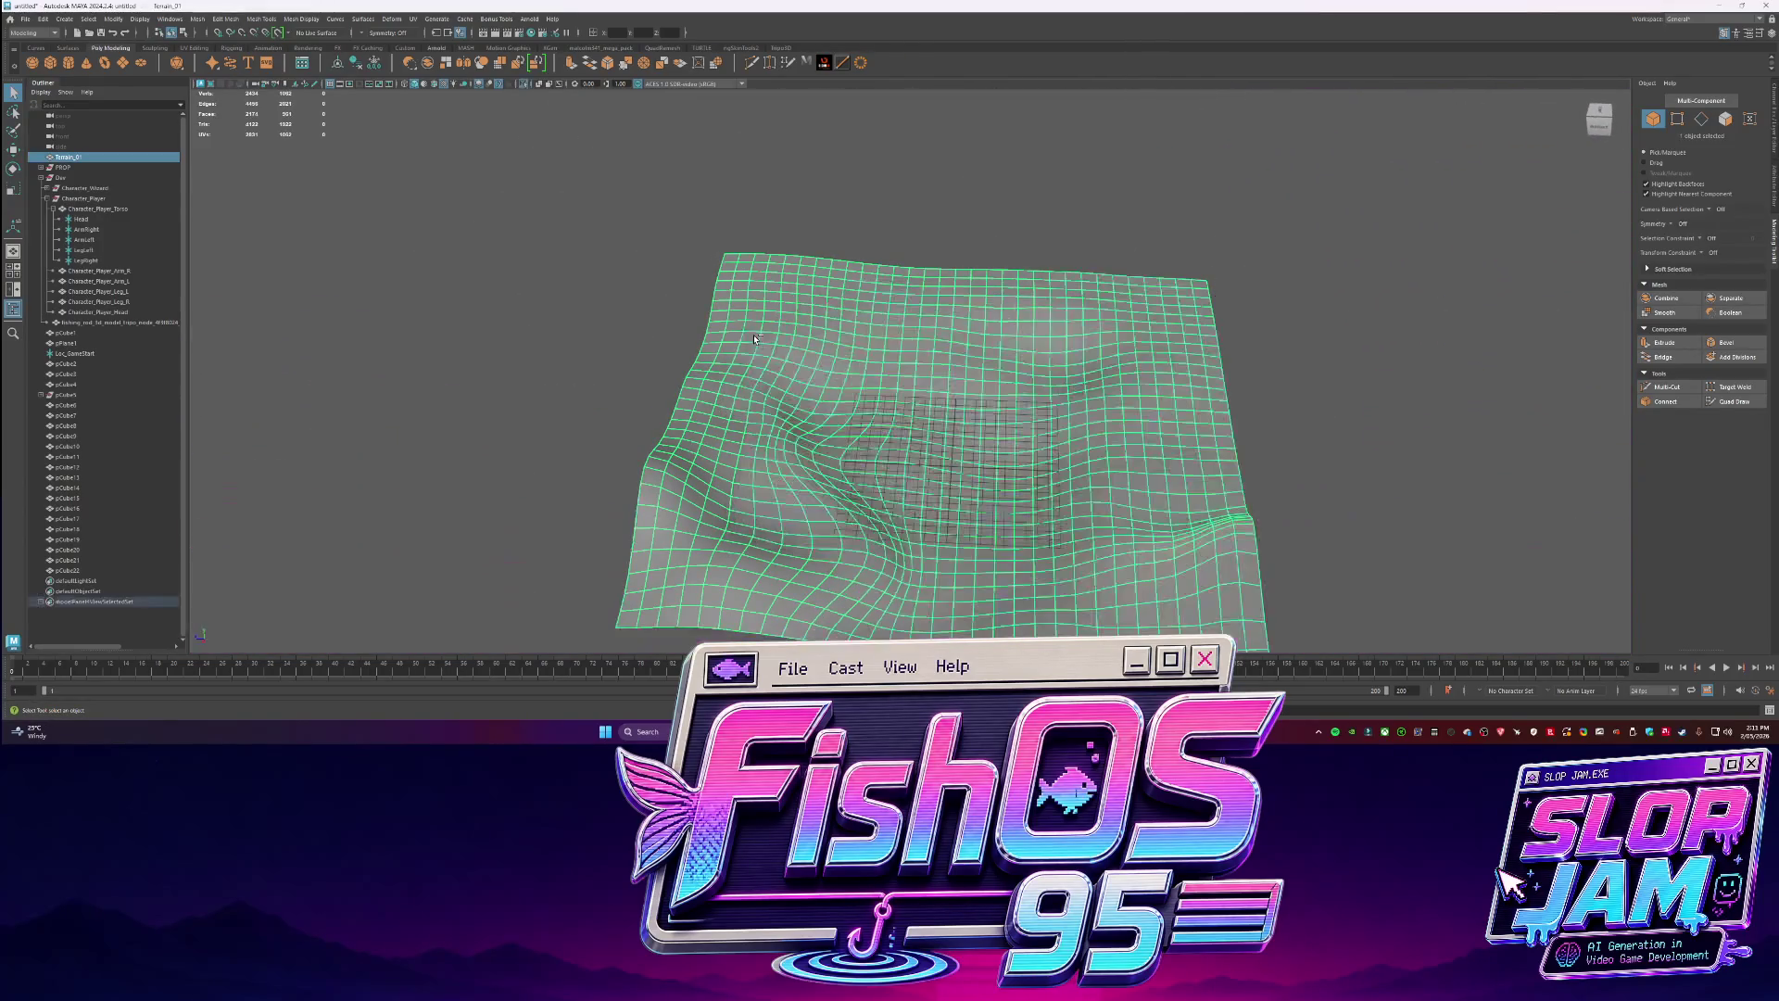
right_drag(704, 556, 704, 519)
double_click(621, 618)
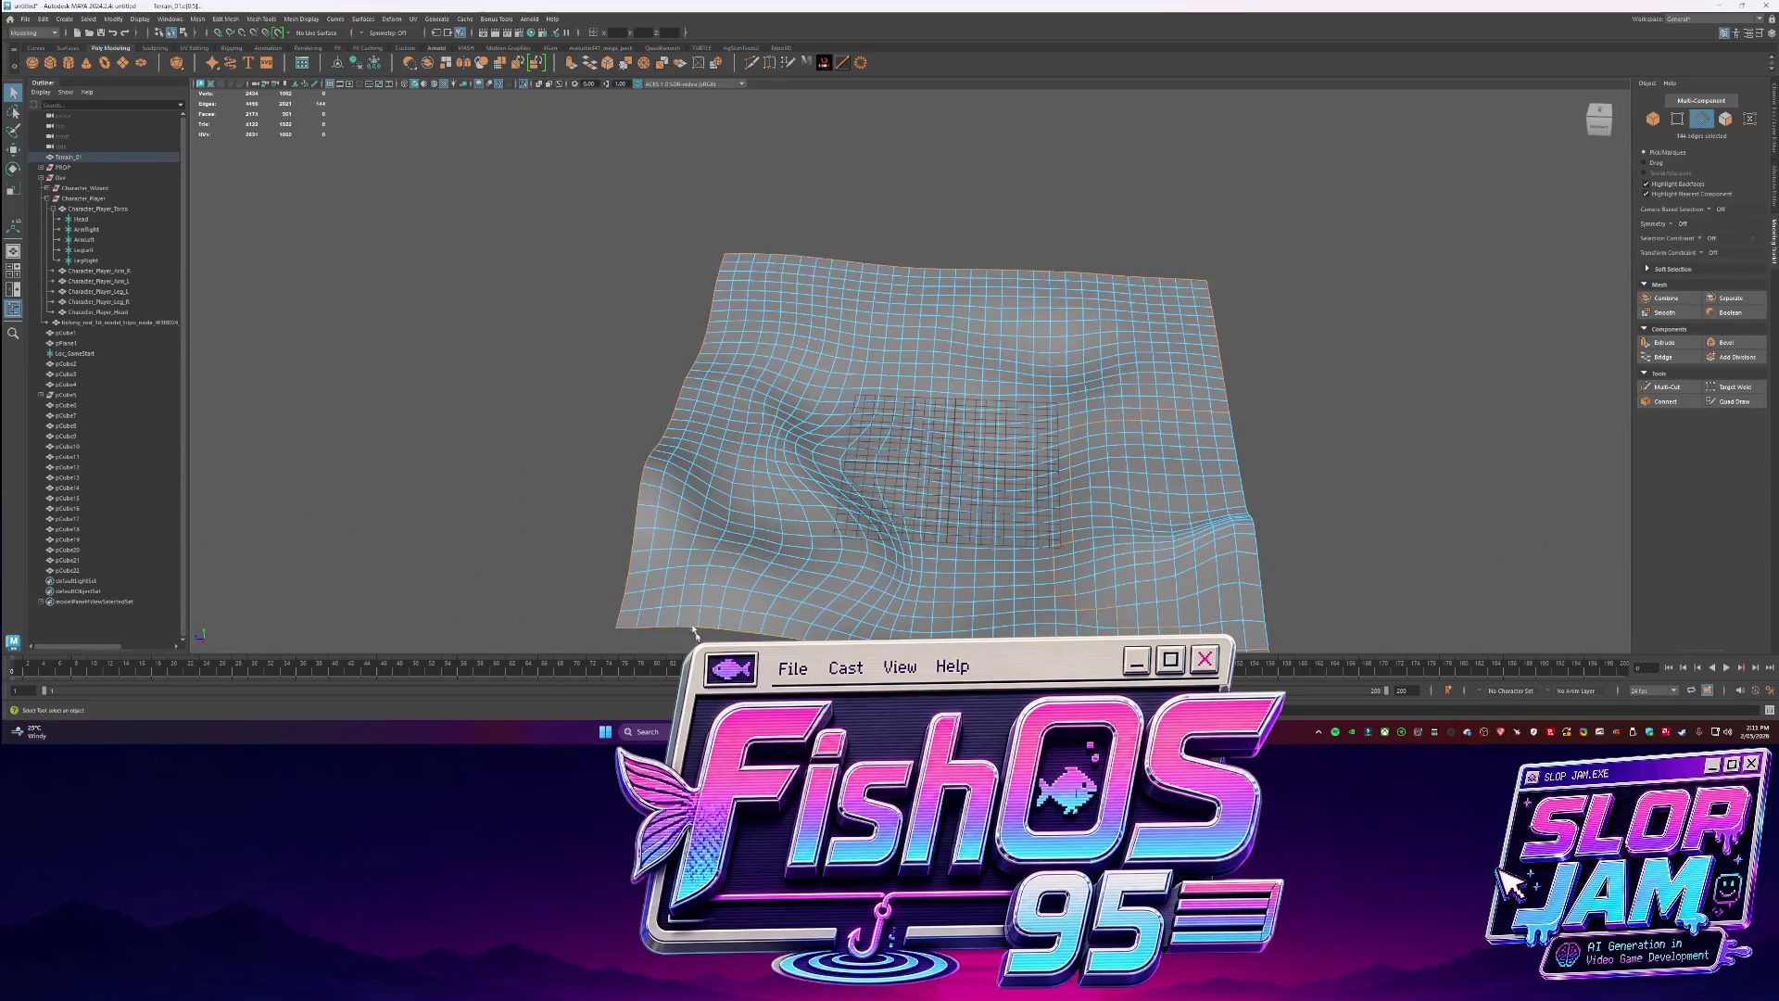
alt+middle_drag(697, 639, 689, 556)
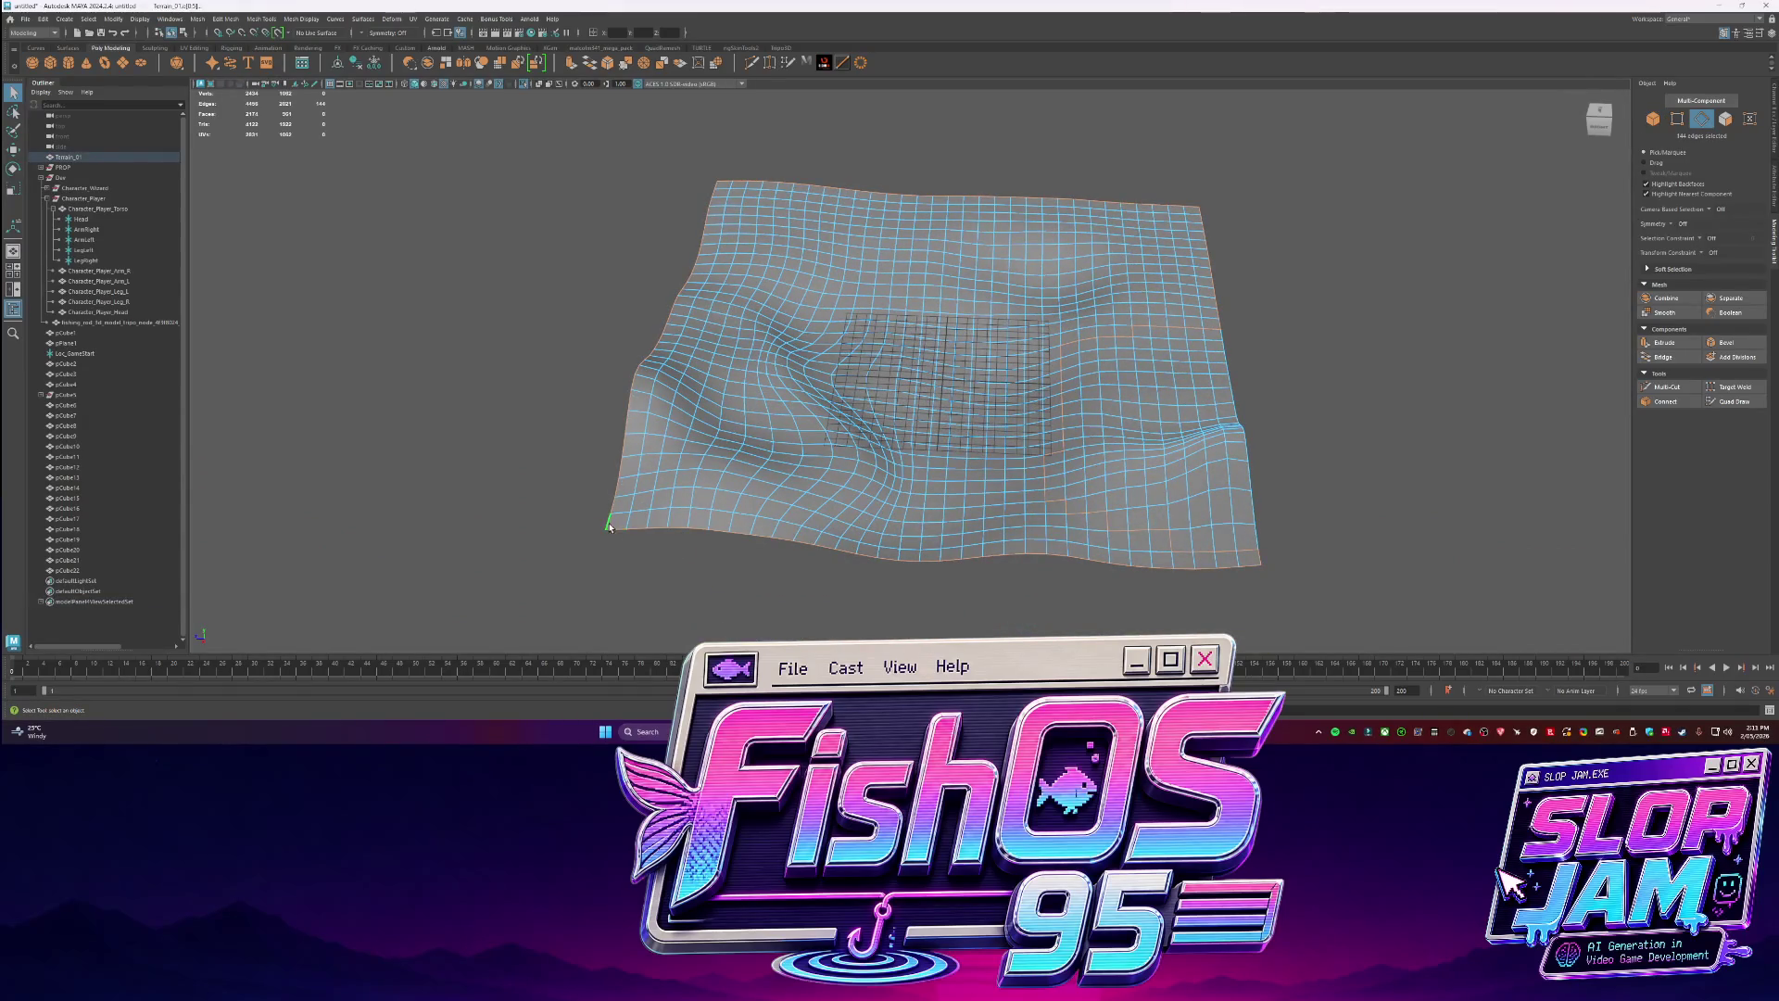
drag(772, 536, 857, 552)
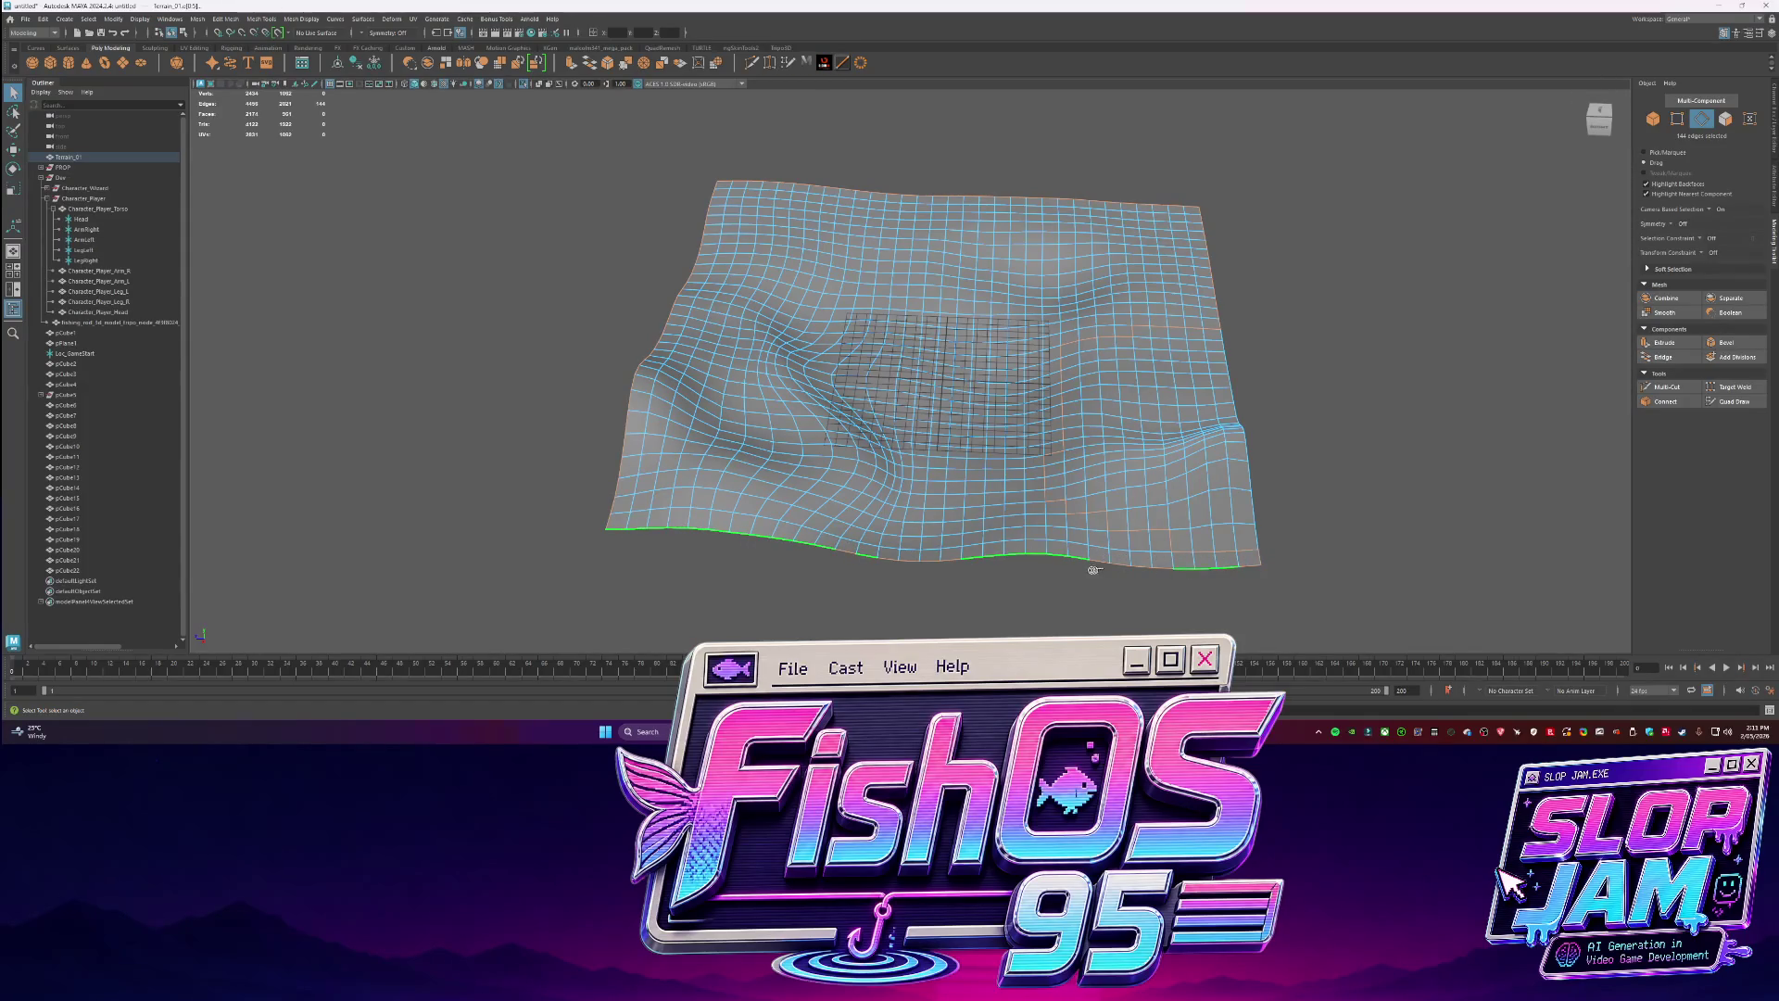
Convert the border edges to vertices, try a vertex move and undo it.
key(ctrl+F9)
key(w)
drag(1186, 448, 1149, 435)
key(ctrl+z)
key(F8)
Run Mesh Cleanup and Merge Vertices on the terrain border, then exit isolate view.
mouse_move(1109, 362)
shift+right_down()
mouse_move(1119, 631)
mouse_move(1145, 615)
shift+right_up()
scroll(832, 318, down, 3)
scroll(851, 299, up, 3)
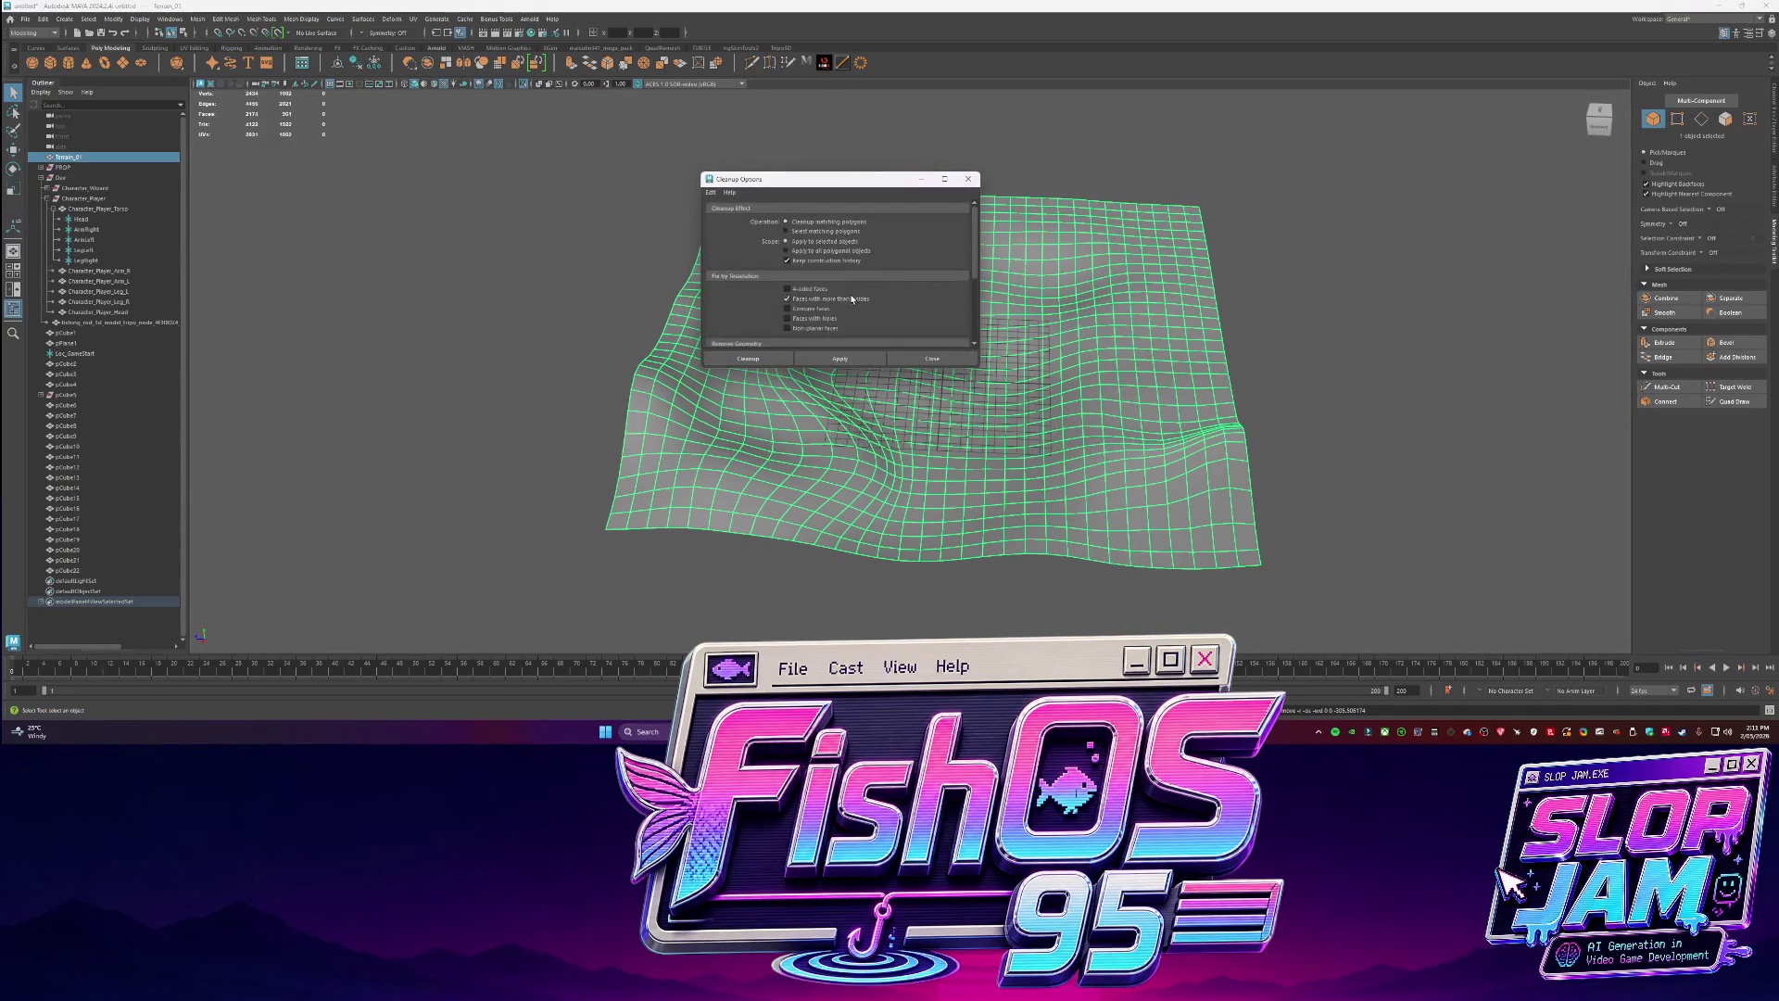
click(750, 363)
mouse_move(1025, 398)
shift+right_down()
mouse_move(1056, 333)
mouse_move(1112, 388)
mouse_move(1084, 366)
shift+right_up()
key(ctrl+1)
mouse_move(1084, 366)
alt+mouse_down()
mouse_move(1027, 327)
mouse_move(913, 348)
alt+mouse_up()
Scale pCube23 into a much longer, wider plank and move it across the water.
scroll(895, 384, up, 3)
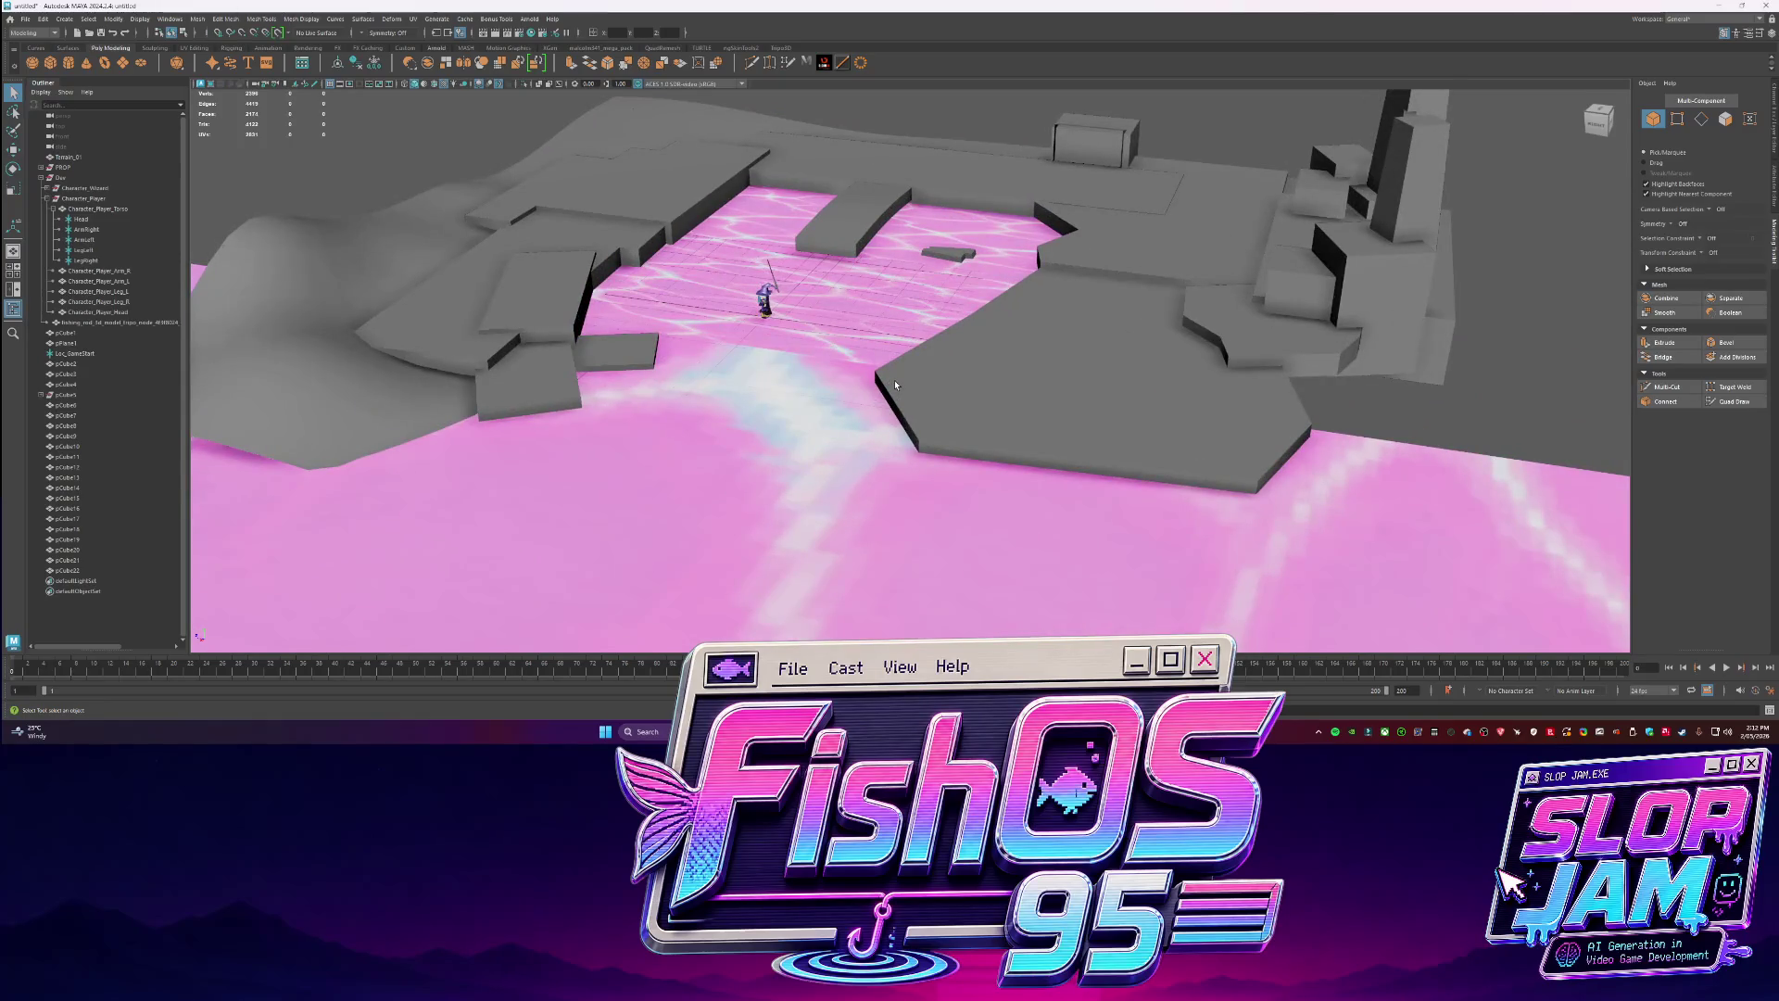
scroll(610, 358, up, 2)
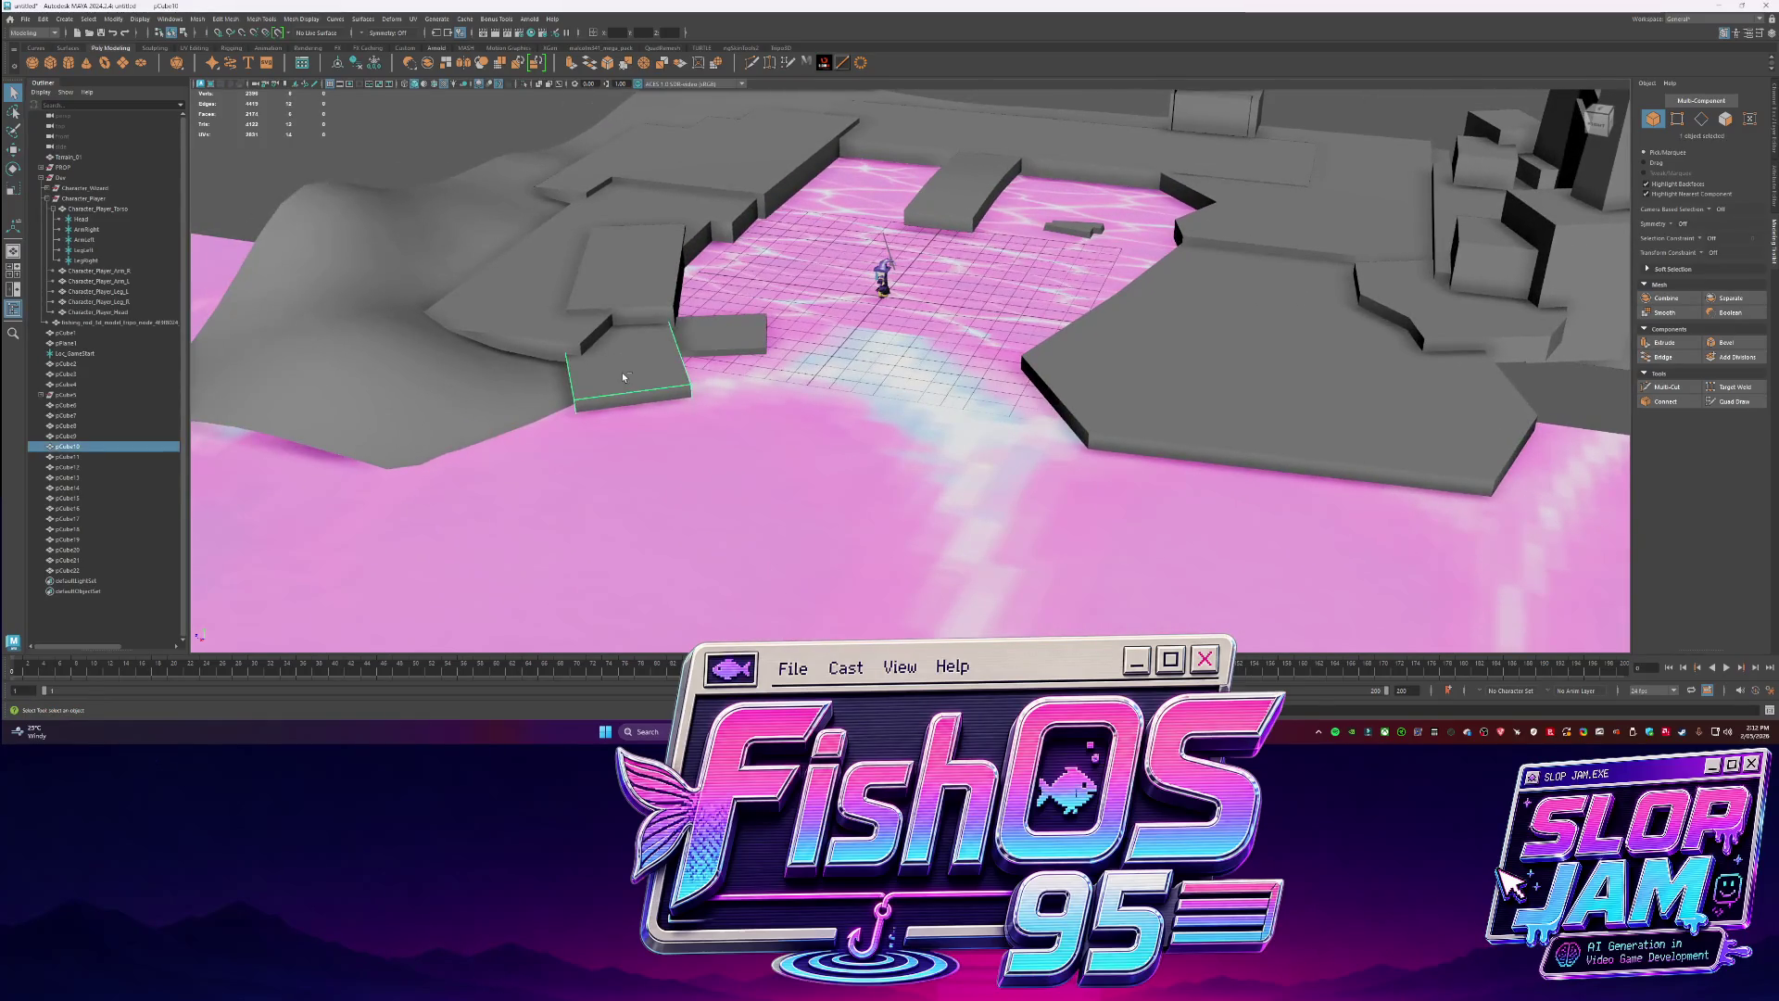
click(621, 371)
key(w)
key(r)
mouse_move(598, 408)
mouse_down()
mouse_move(735, 445)
mouse_move(862, 436)
mouse_up()
key(w)
mouse_move(862, 436)
alt+mouse_down()
mouse_move(894, 399)
mouse_move(837, 405)
alt+mouse_up()
Narrow the plank and rotate it to an angle in Y.
key(r)
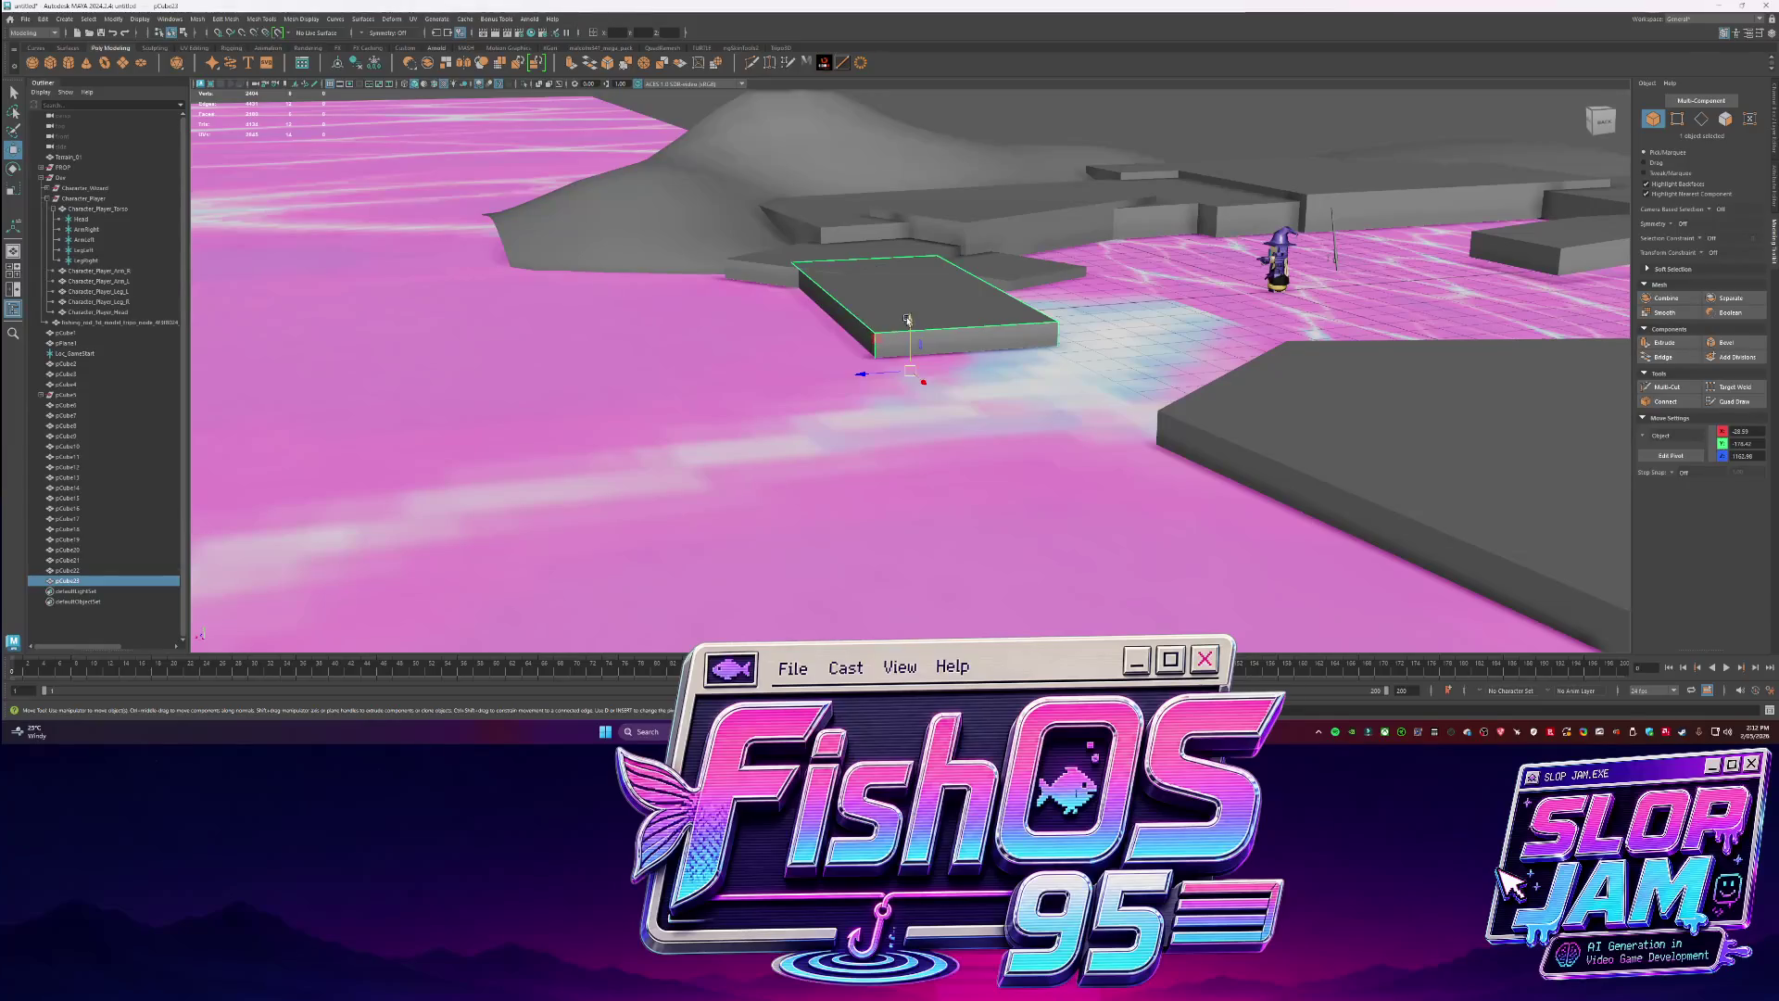
key(f)
mouse_move(876, 395)
mouse_down()
mouse_move(909, 377)
mouse_move(917, 405)
mouse_move(995, 389)
mouse_up()
key(e)
key(w)
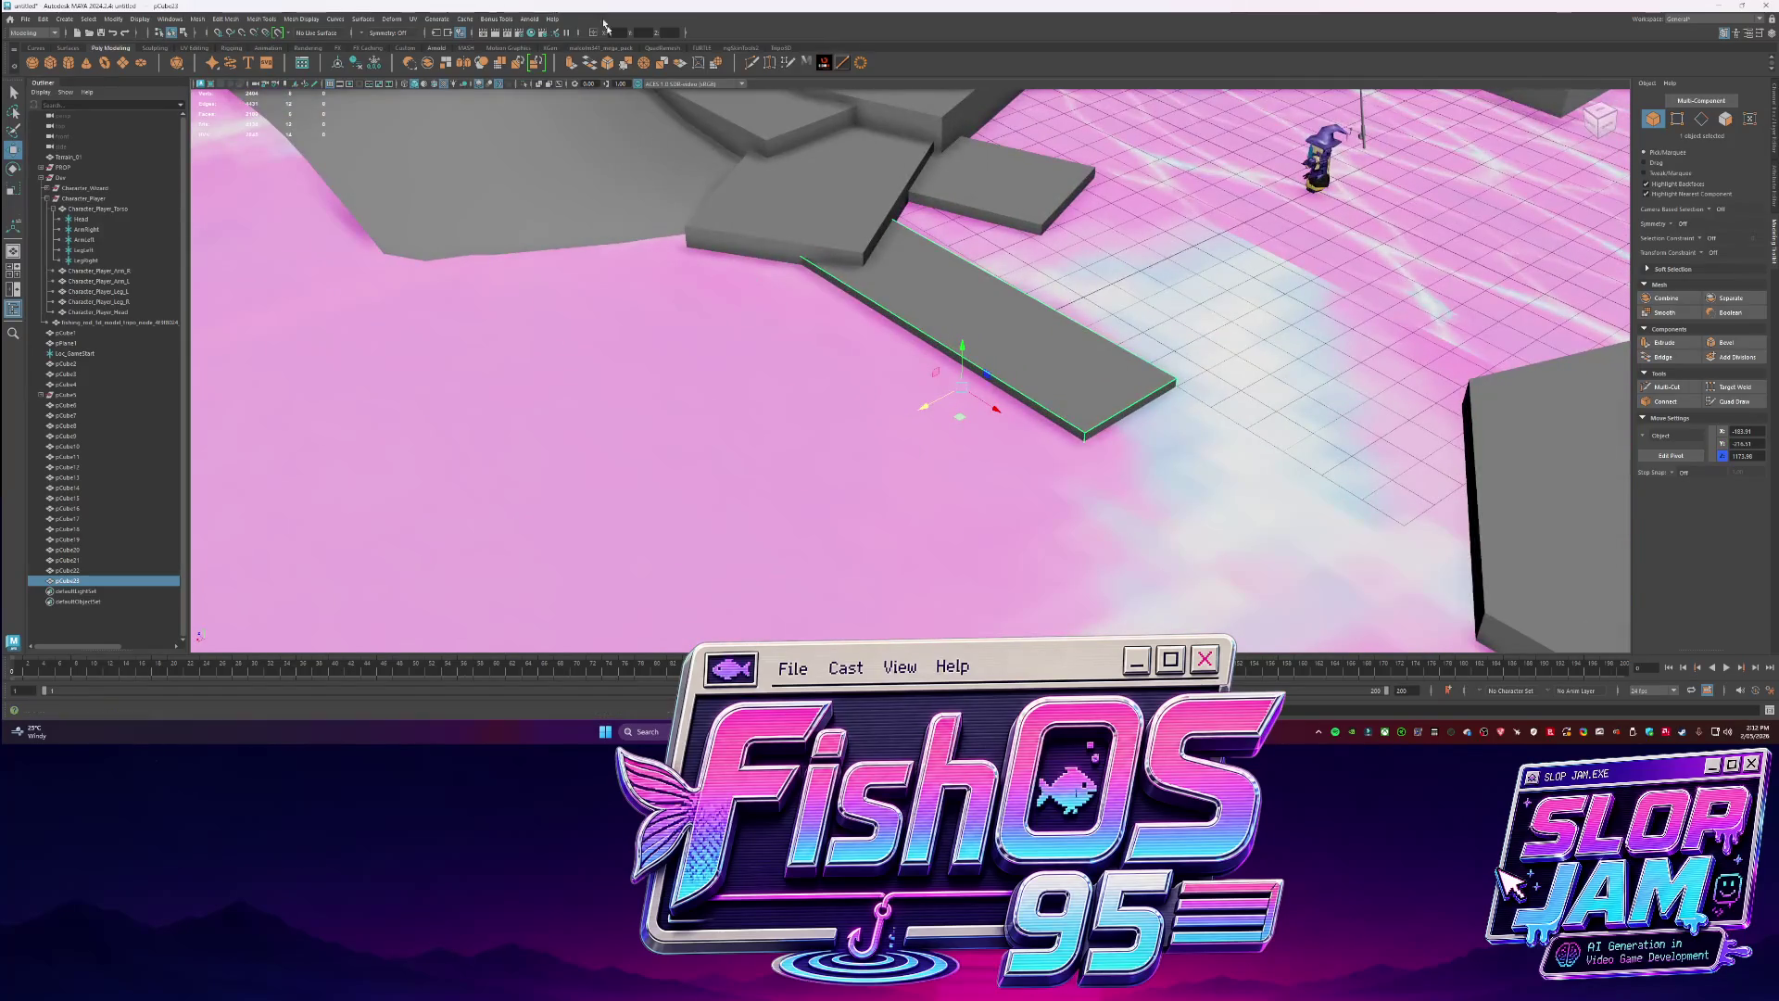
Add edge loops across the plank with Multi-Cut and move its front edge down into a bend.
click(933, 293)
key(w)
click(875, 301)
alt+drag(795, 375, 831, 262)
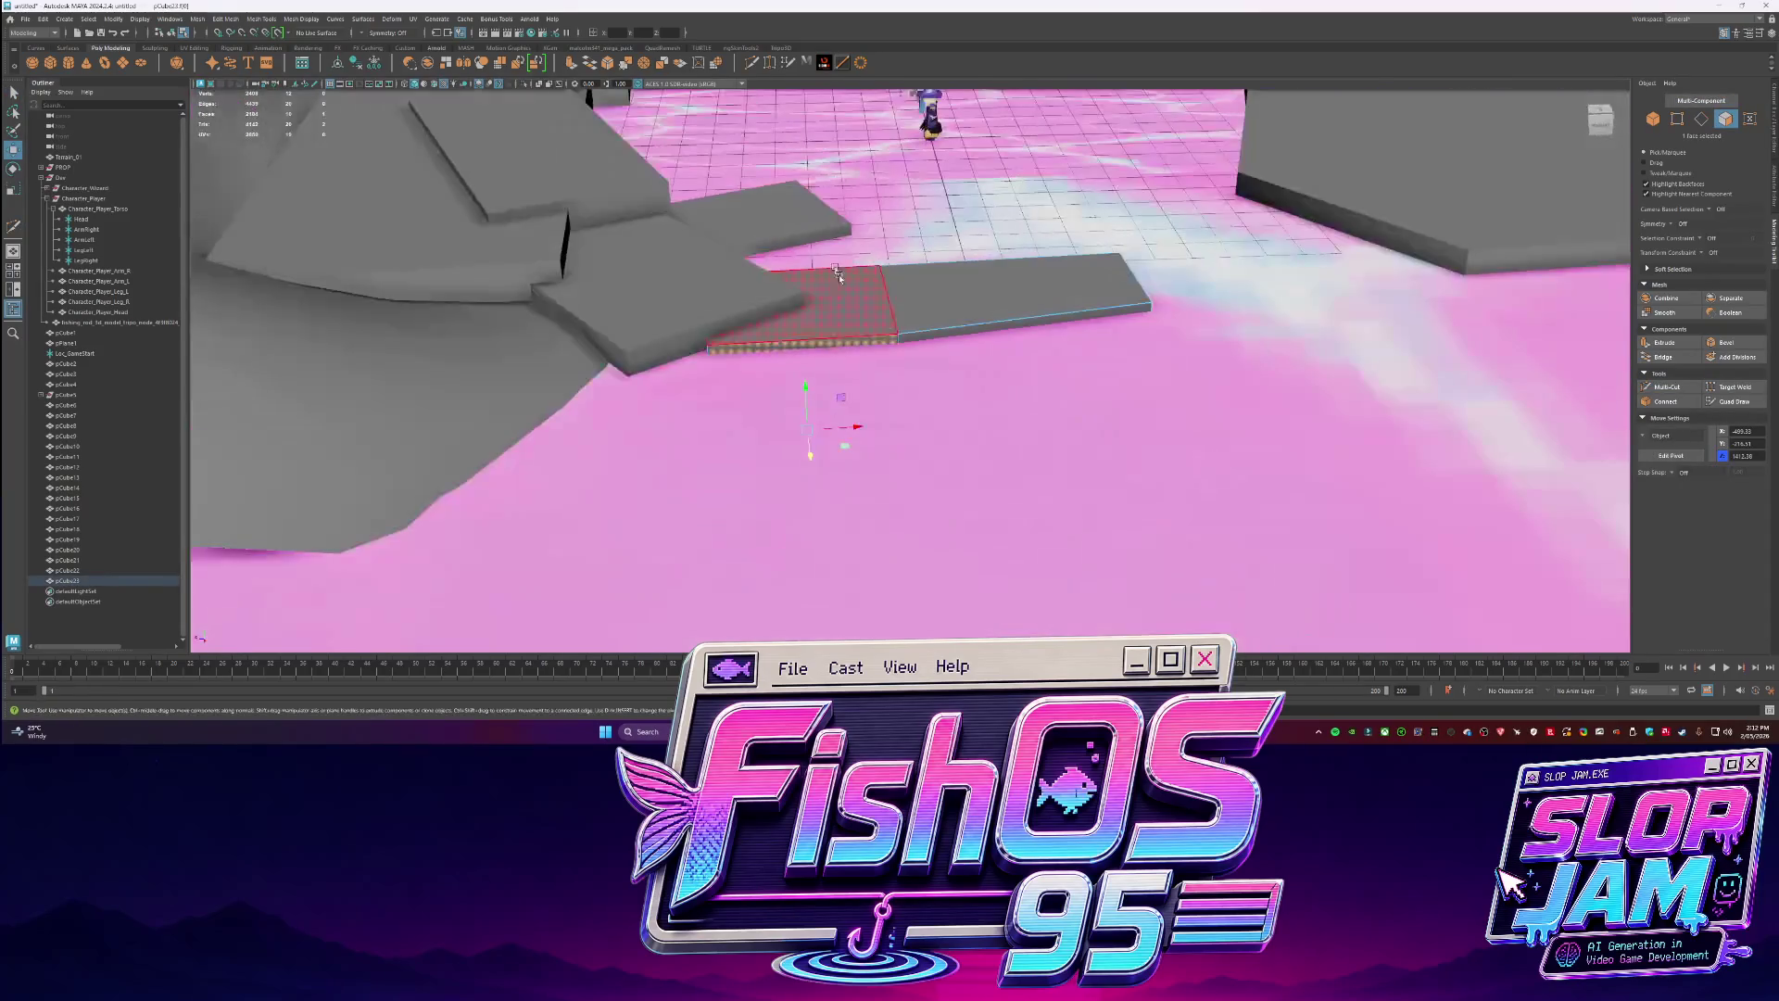
click(712, 359)
mouse_move(712, 360)
alt+mouse_down()
mouse_move(834, 404)
mouse_move(726, 389)
alt+mouse_up()
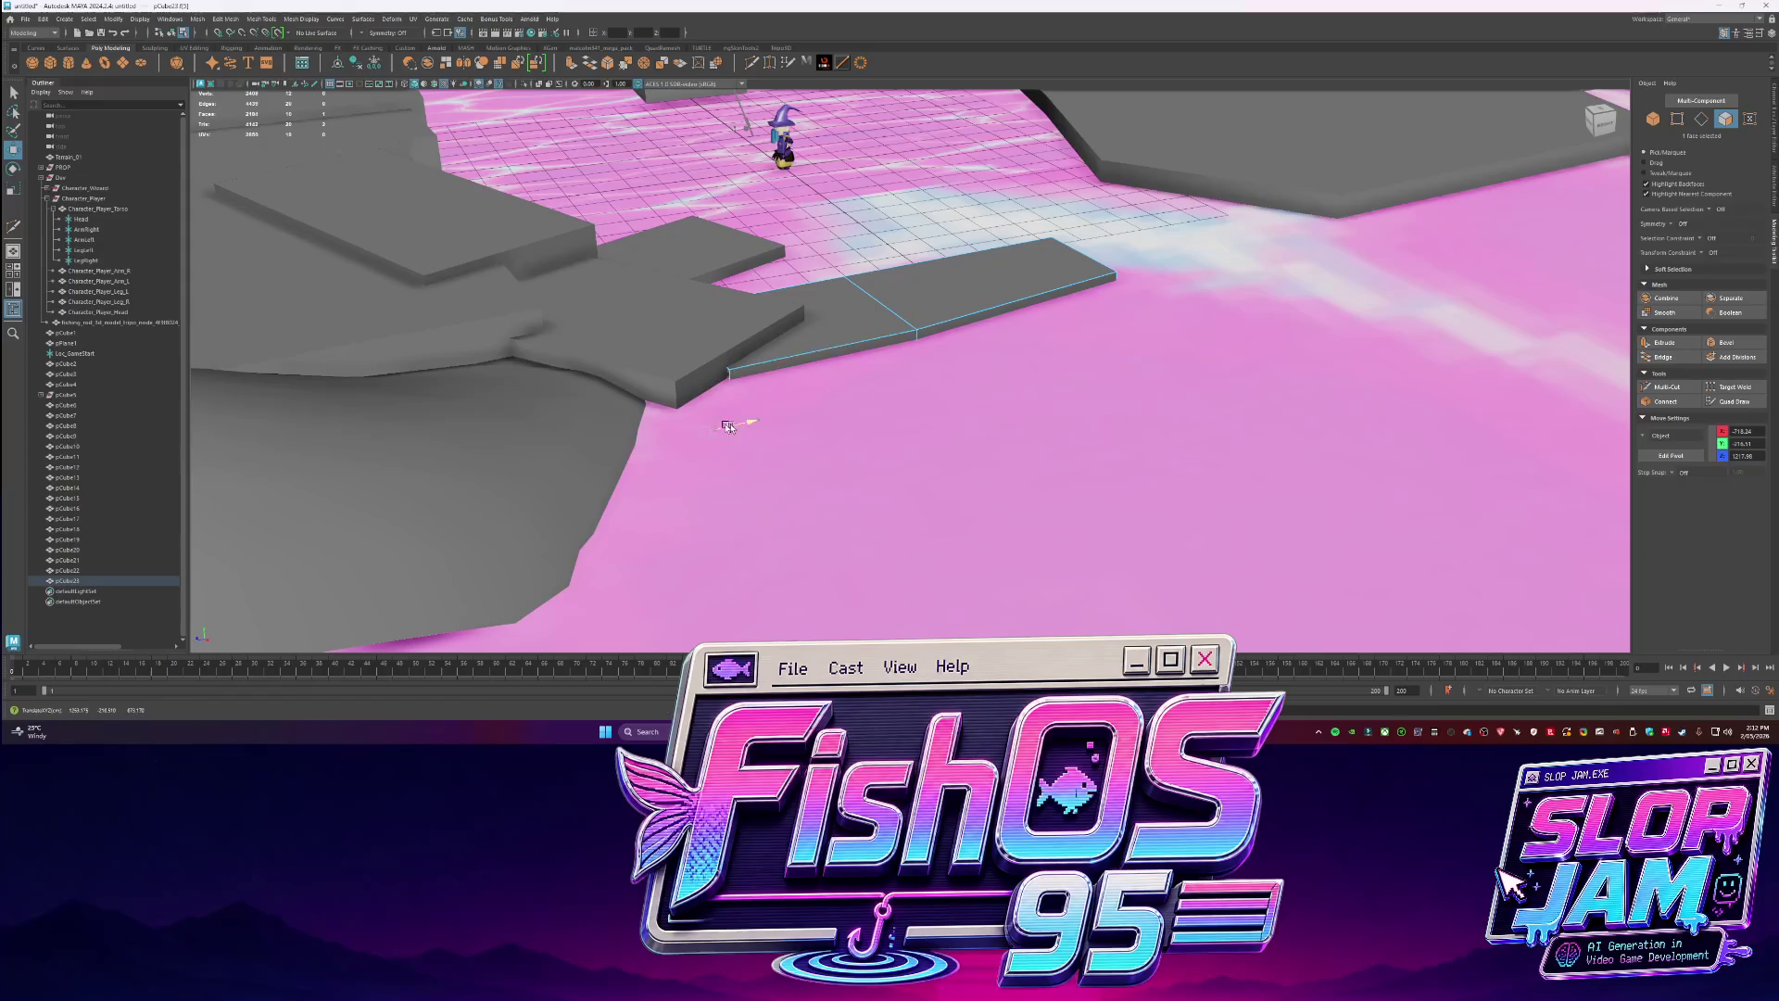
alt+drag(837, 337, 789, 158)
click(747, 67)
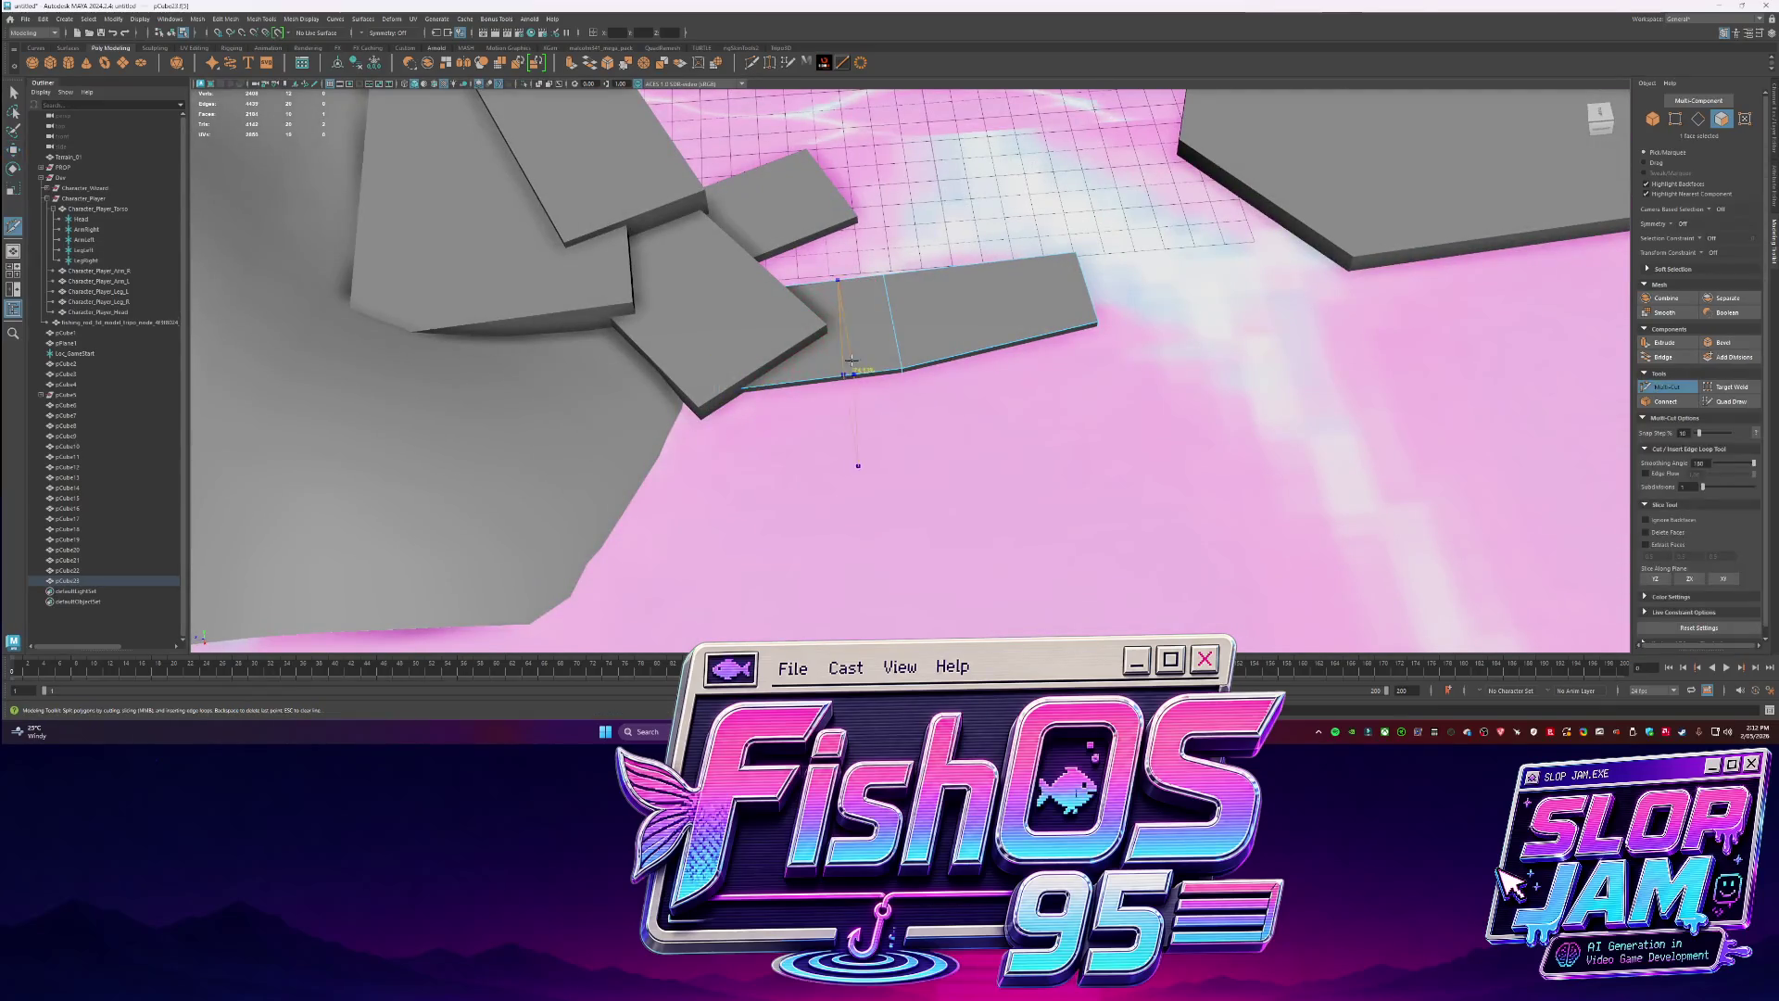
click(881, 333)
mouse_move(885, 408)
mouse_down()
mouse_move(862, 480)
mouse_move(895, 337)
mouse_move(969, 467)
mouse_move(1000, 382)
mouse_move(938, 335)
mouse_move(941, 301)
mouse_up()
key(q)
Move and rotate the pCube24 slab against the far edge of the large platform.
click(938, 335)
right_drag(940, 301, 931, 328)
click(806, 307)
key(w)
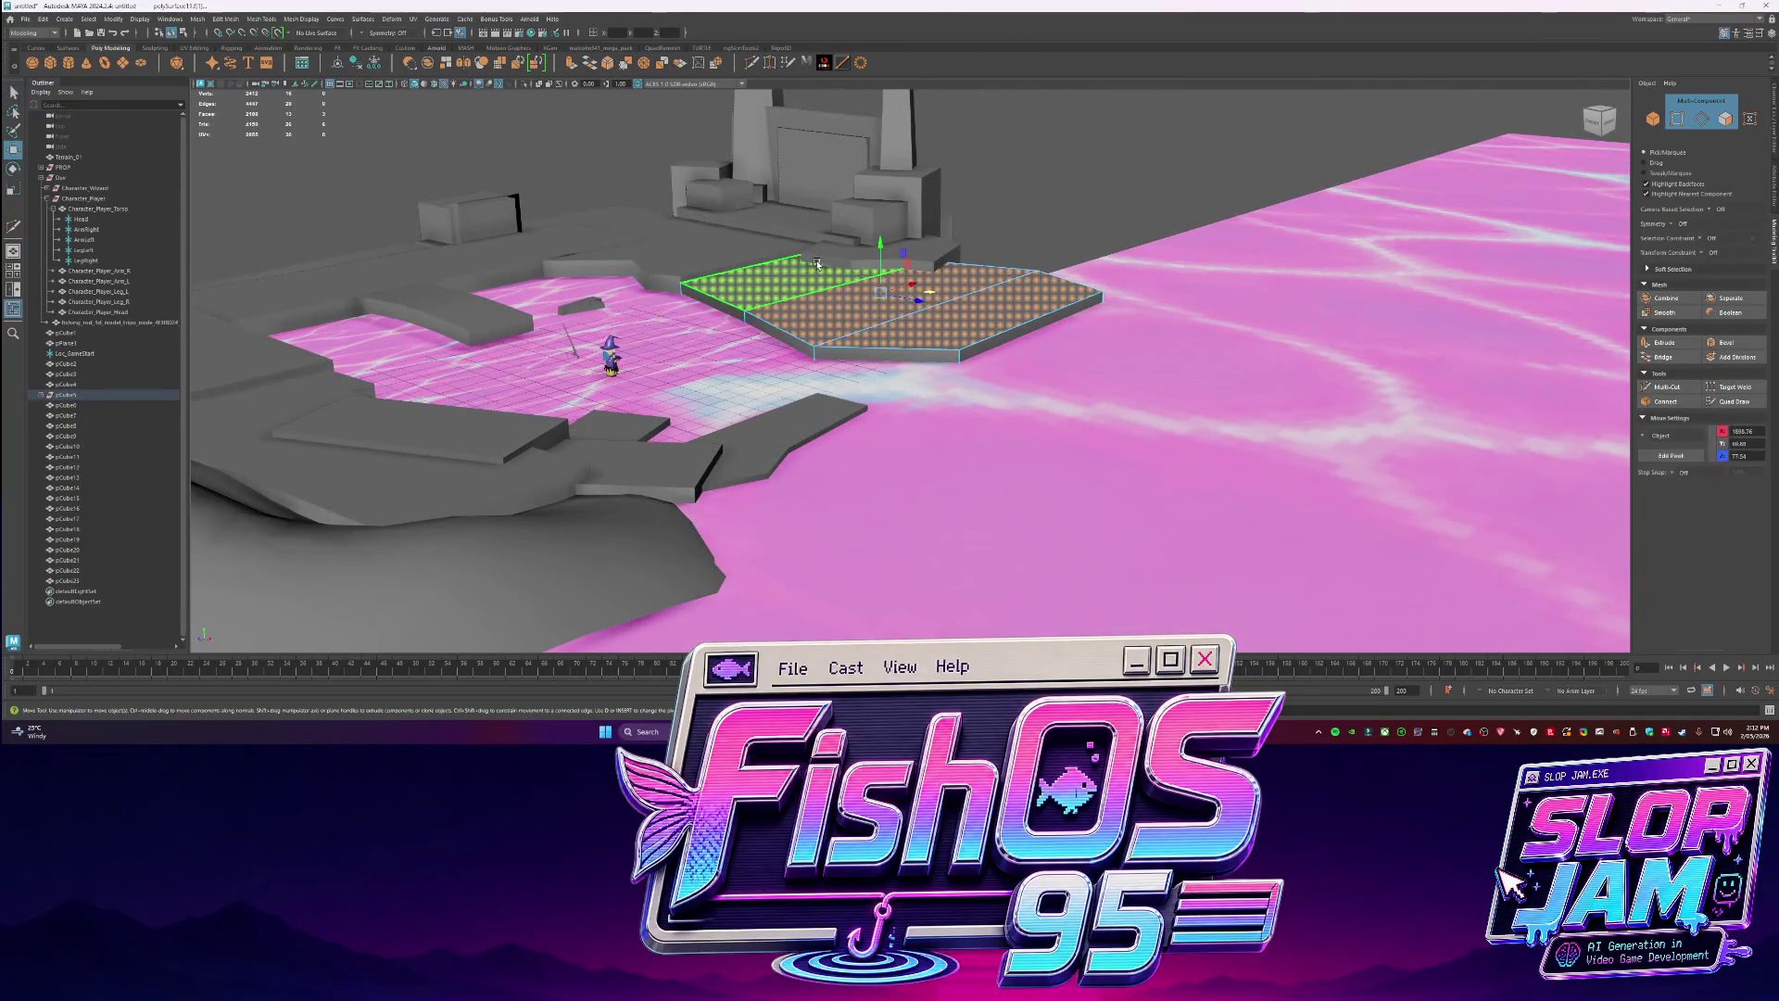
click(636, 471)
mouse_move(612, 536)
mouse_down()
mouse_move(976, 412)
mouse_move(945, 396)
mouse_move(991, 438)
mouse_up()
key(e)
key(w)
alt+right_drag(991, 438, 692, 469)
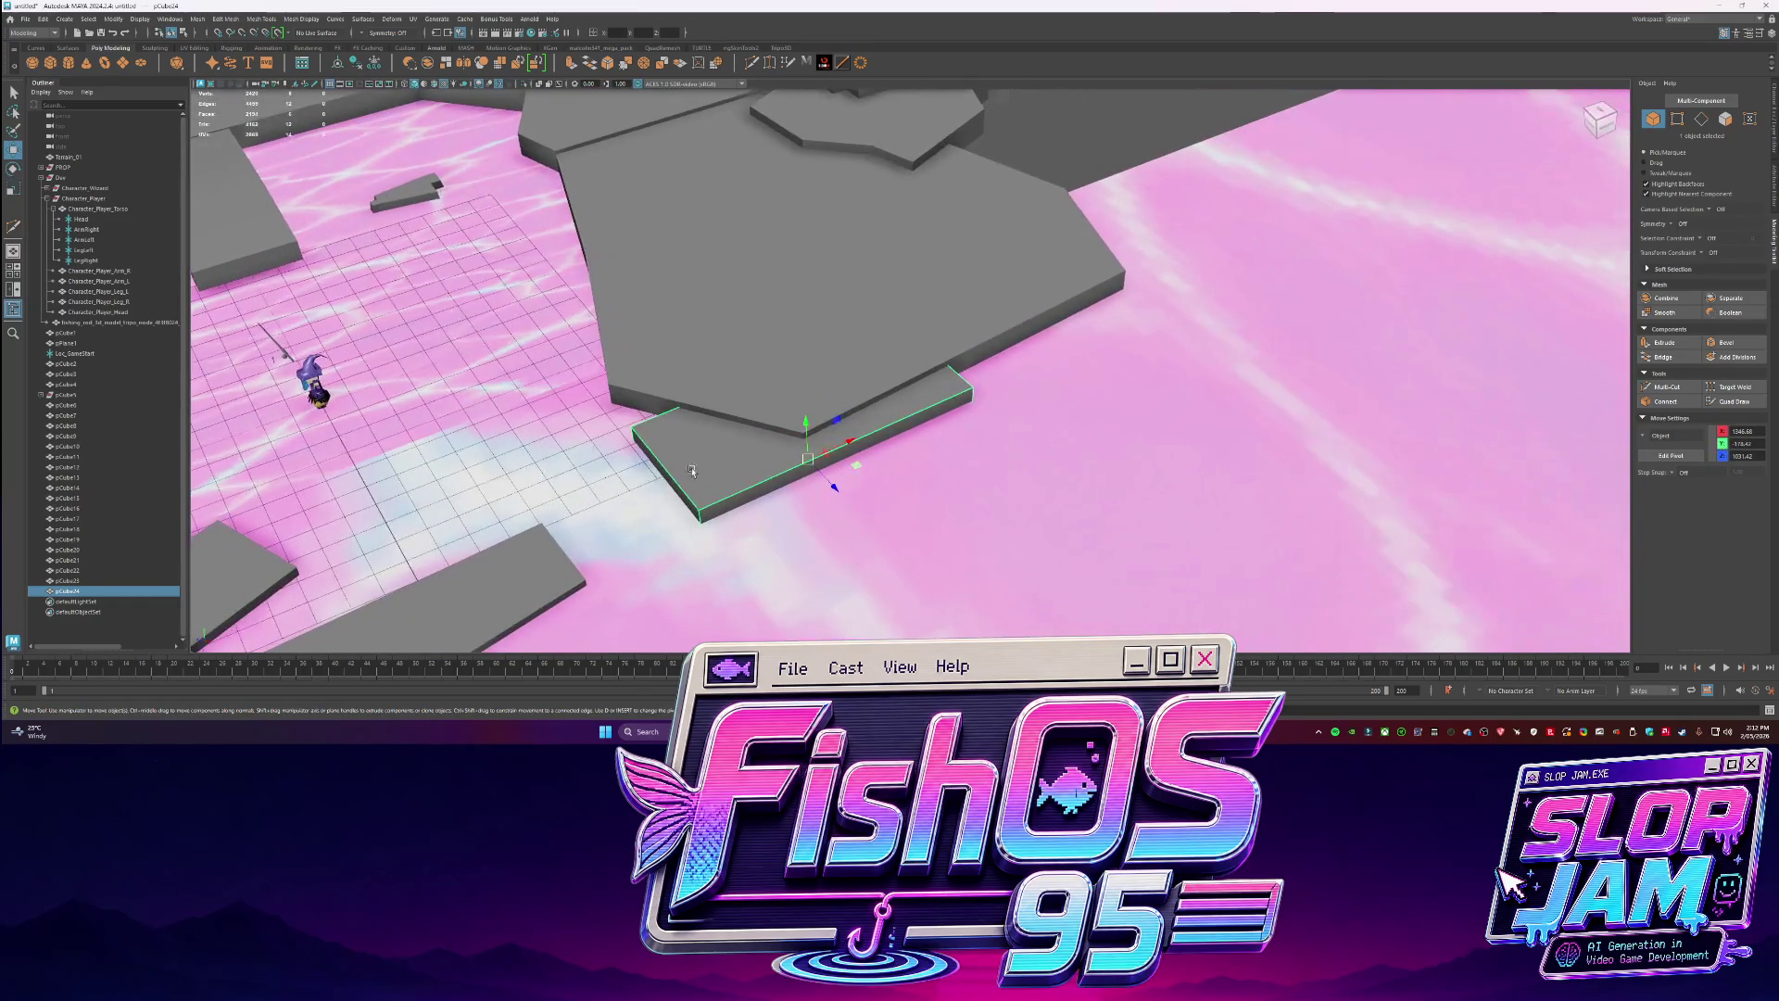
mouse_move(848, 481)
mouse_down()
mouse_move(908, 477)
mouse_move(783, 473)
mouse_move(934, 451)
mouse_up()
key(e)
Cut extra edges into the slab's faces with Multi-Cut.
key(F11)
click(784, 472)
key(w)
click(922, 449)
alt+right_drag(934, 450, 1058, 188)
alt+drag(1164, 254, 843, 465)
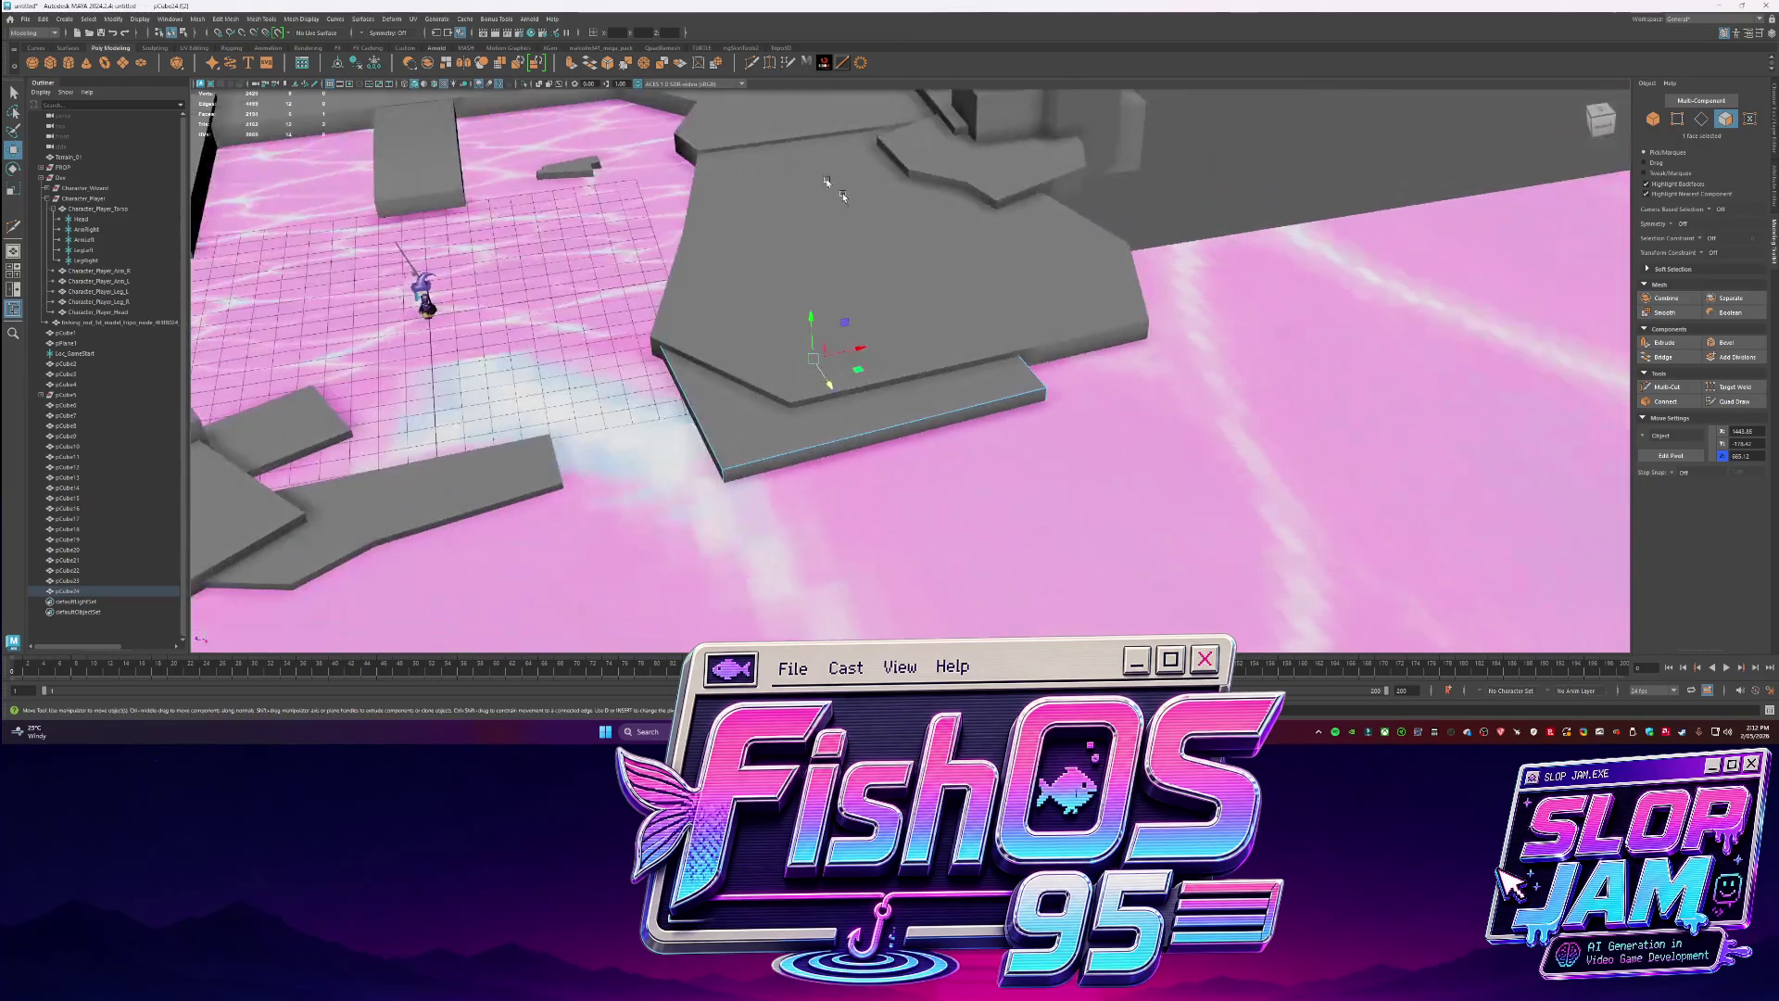
key(ctrl+shift+x)
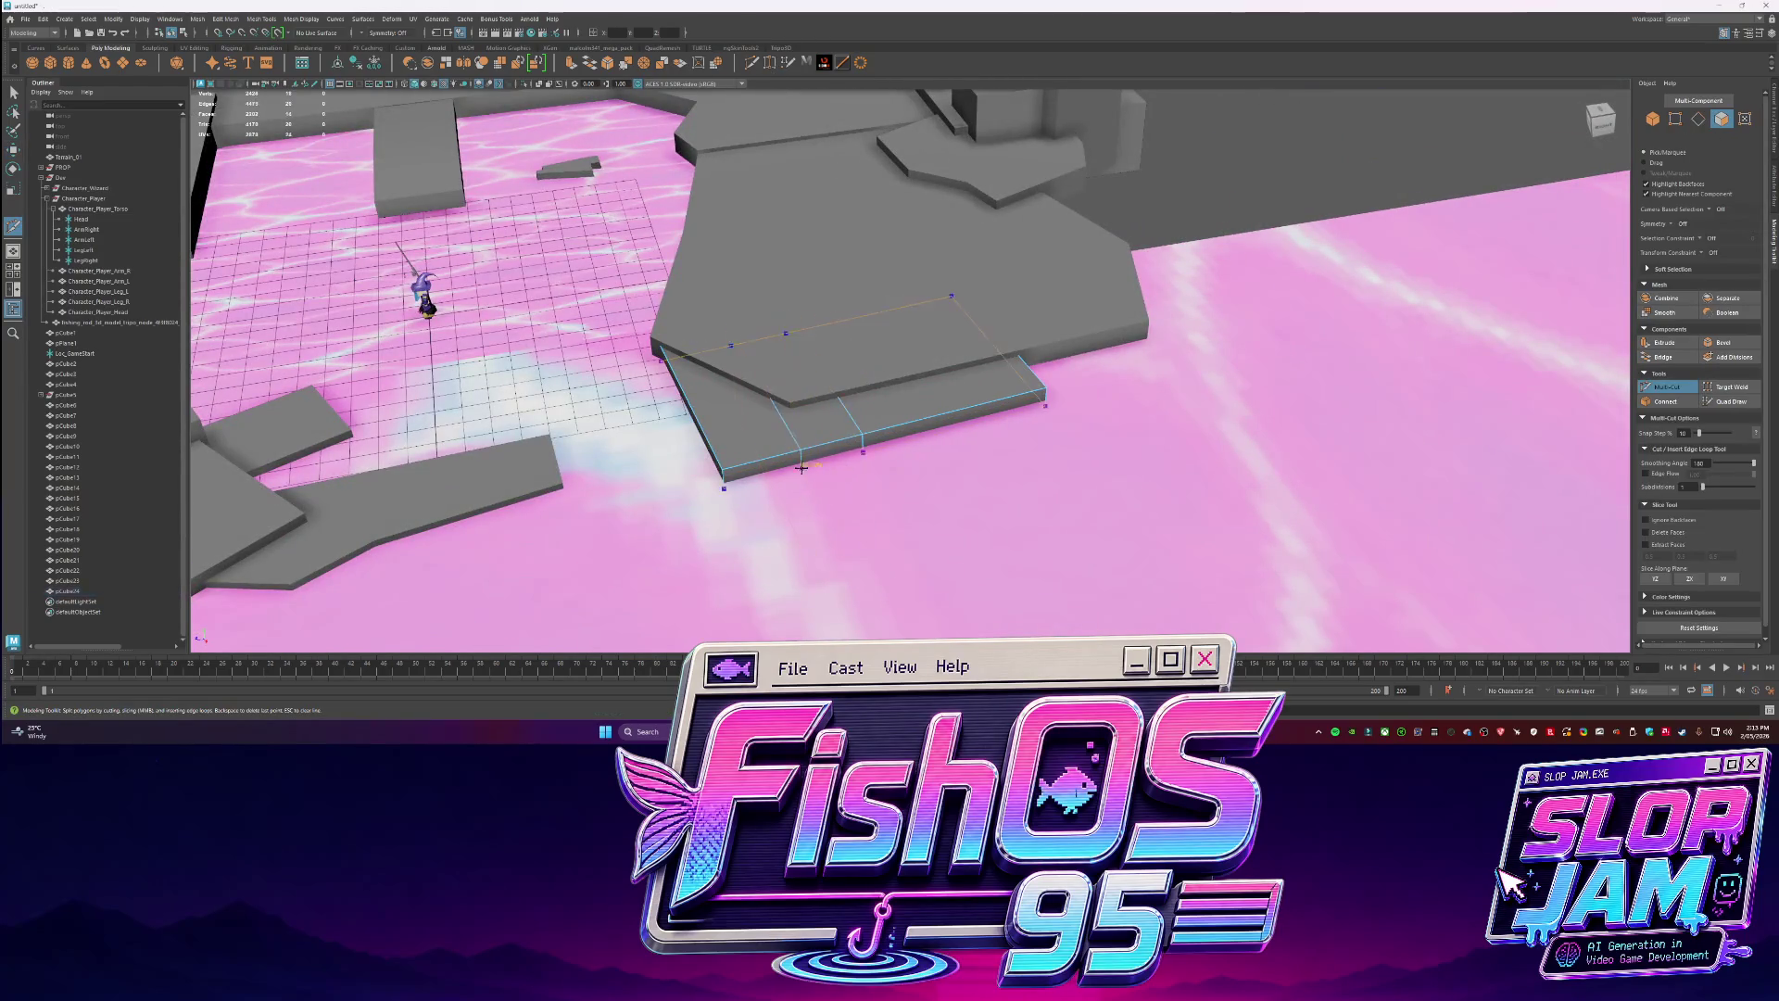
key(w)
Bevel the slab's front edge with Ctrl+B and return to object selection.
click(760, 469)
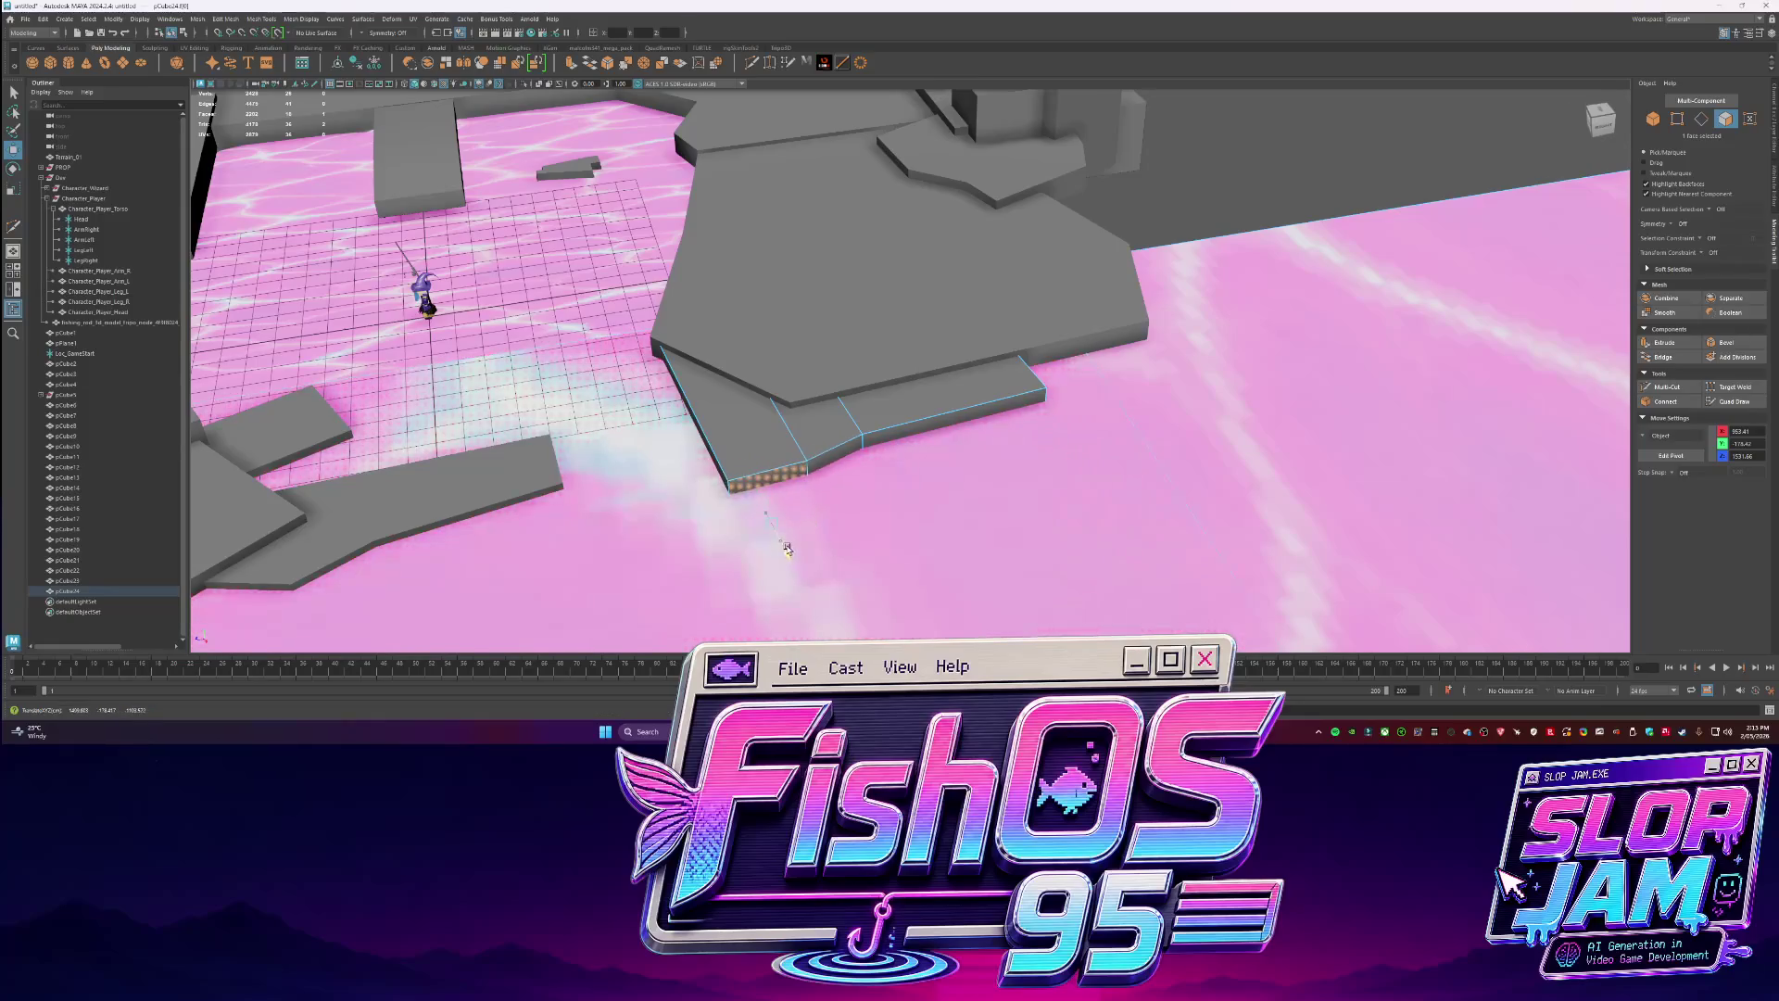
alt+drag(813, 516, 949, 391)
key(ctrl+b)
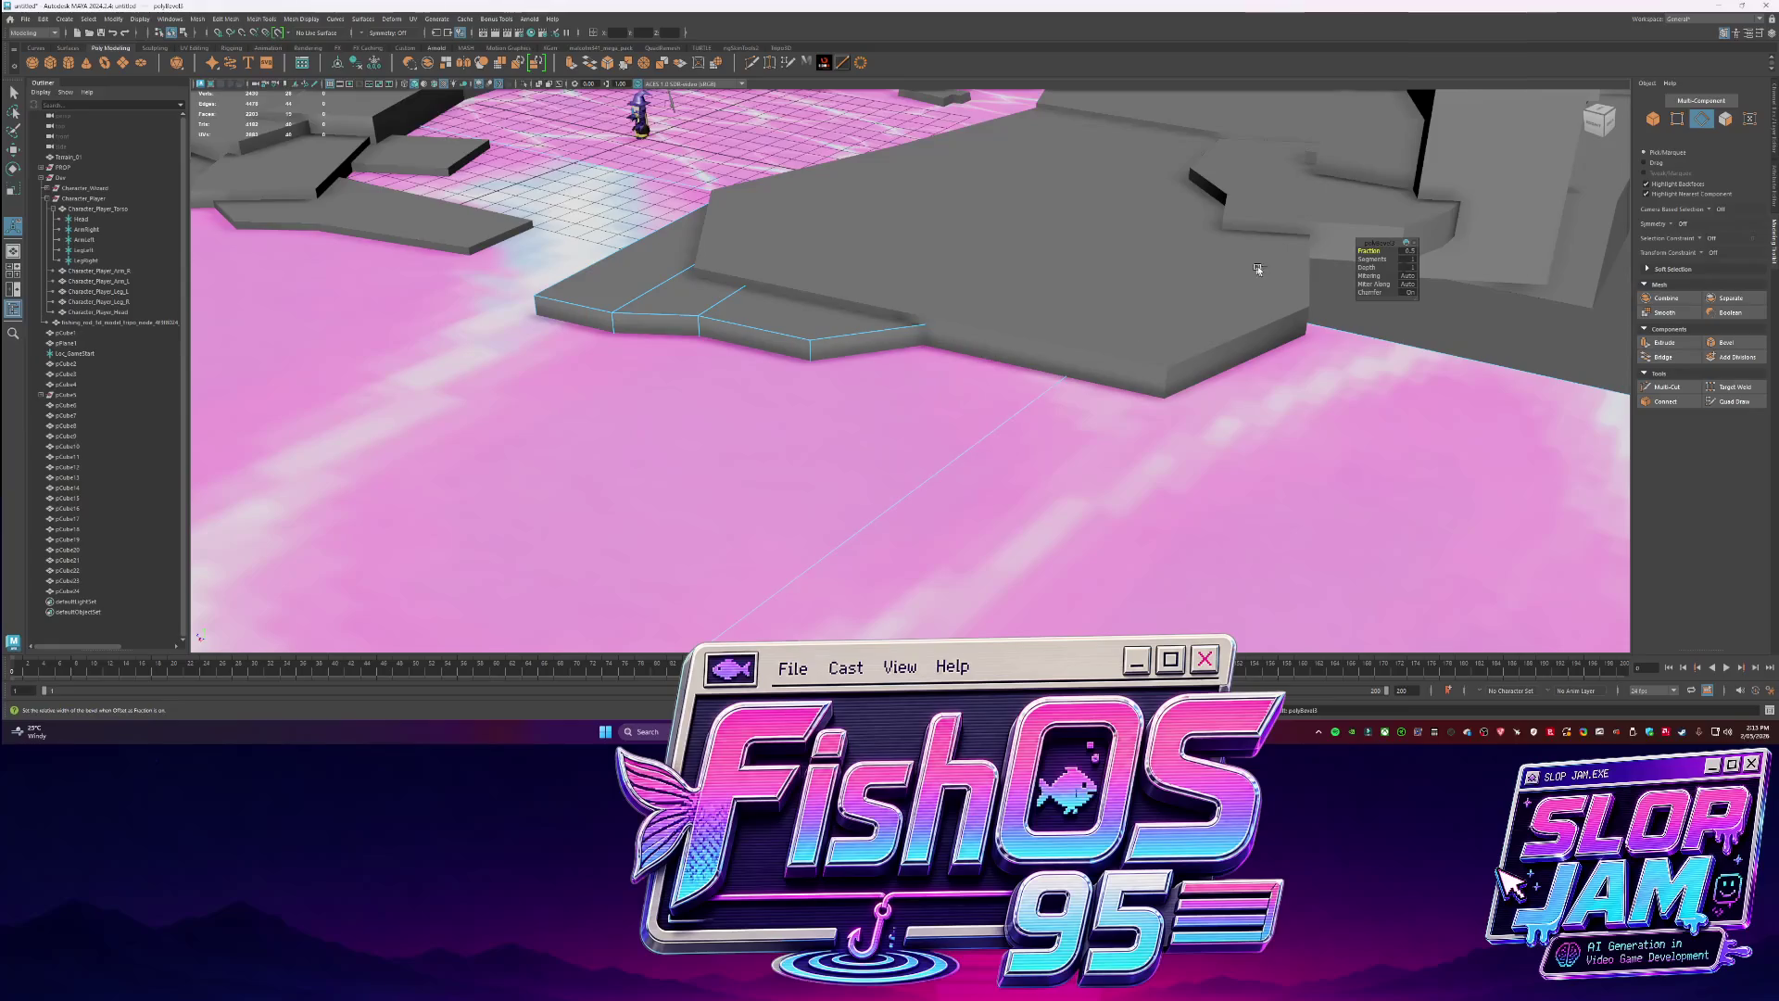
key(q)
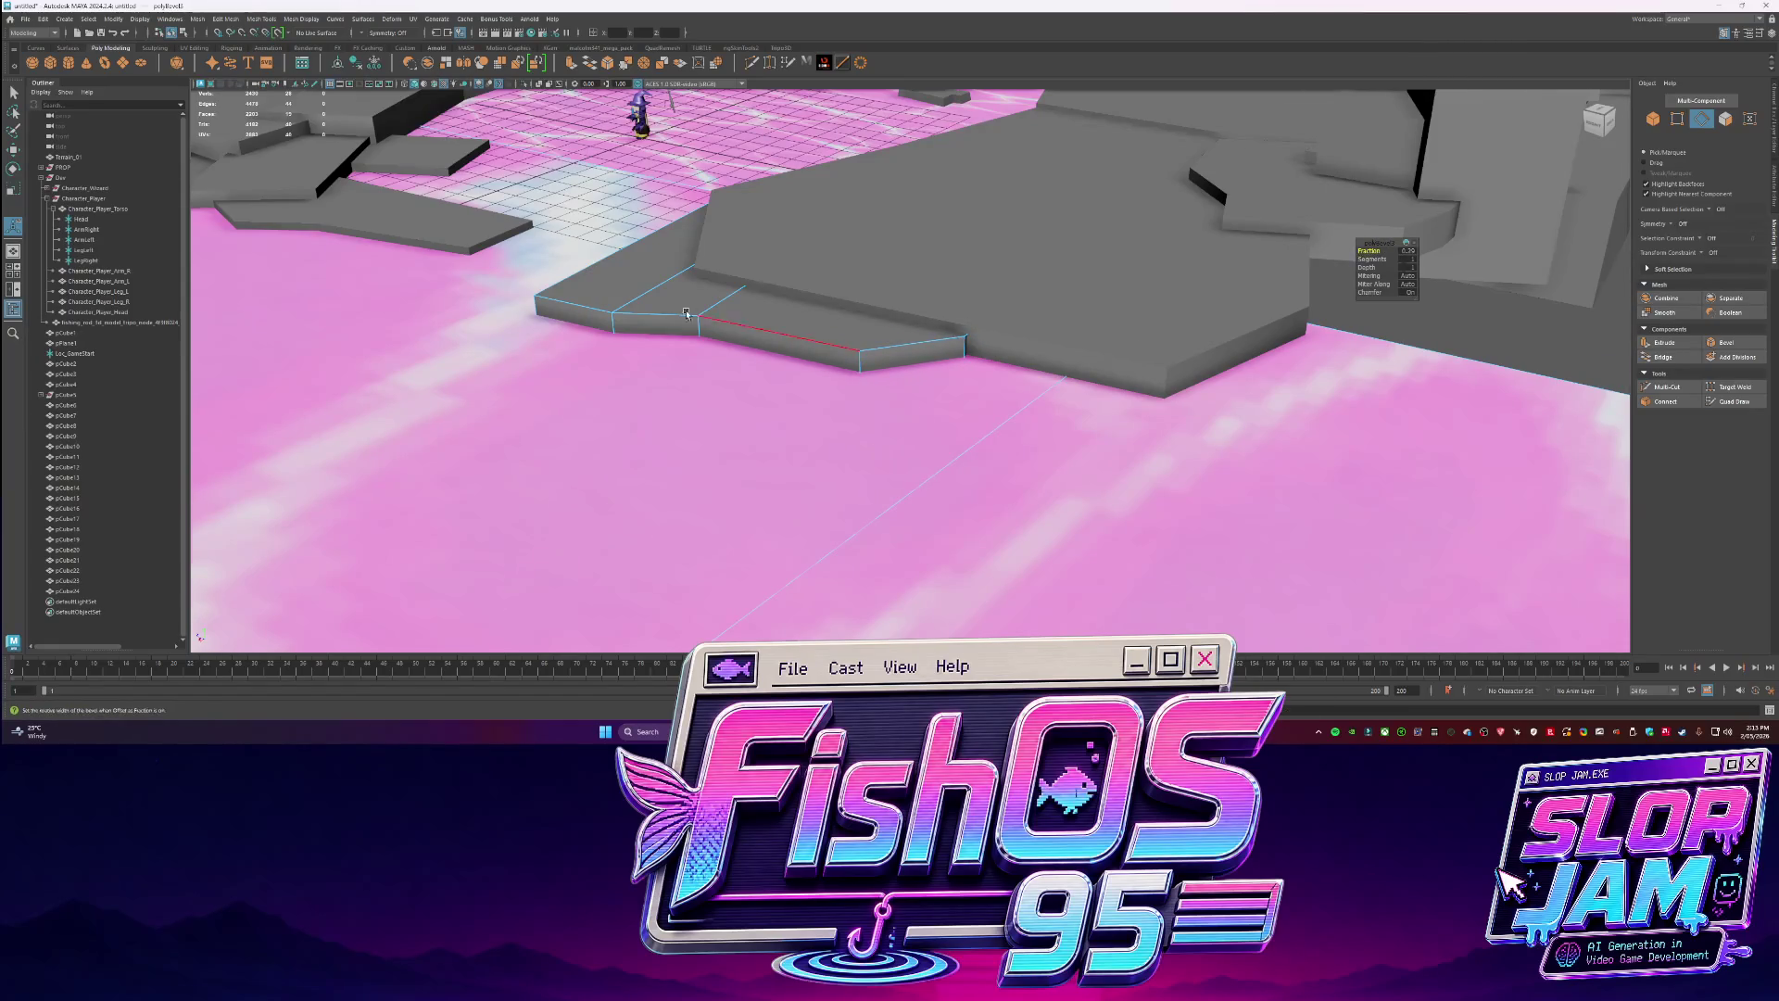
alt+drag(1380, 246, 750, 305)
right_drag(751, 305, 831, 274)
mouse_move(831, 273)
alt+mouse_down()
mouse_move(1242, 440)
mouse_move(1140, 435)
alt+mouse_up()
Create a polygon cube on the platform and scale it up into a large box.
click(1001, 440)
key(r)
mouse_move(1010, 381)
mouse_down()
mouse_move(1047, 409)
mouse_move(1019, 389)
mouse_move(927, 398)
mouse_move(982, 417)
mouse_move(1053, 538)
mouse_up()
key(w)
key(f)
Extrude the box's end face to lengthen it and undo the face's downward tilt.
key(q)
key(F11)
click(981, 417)
key(e)
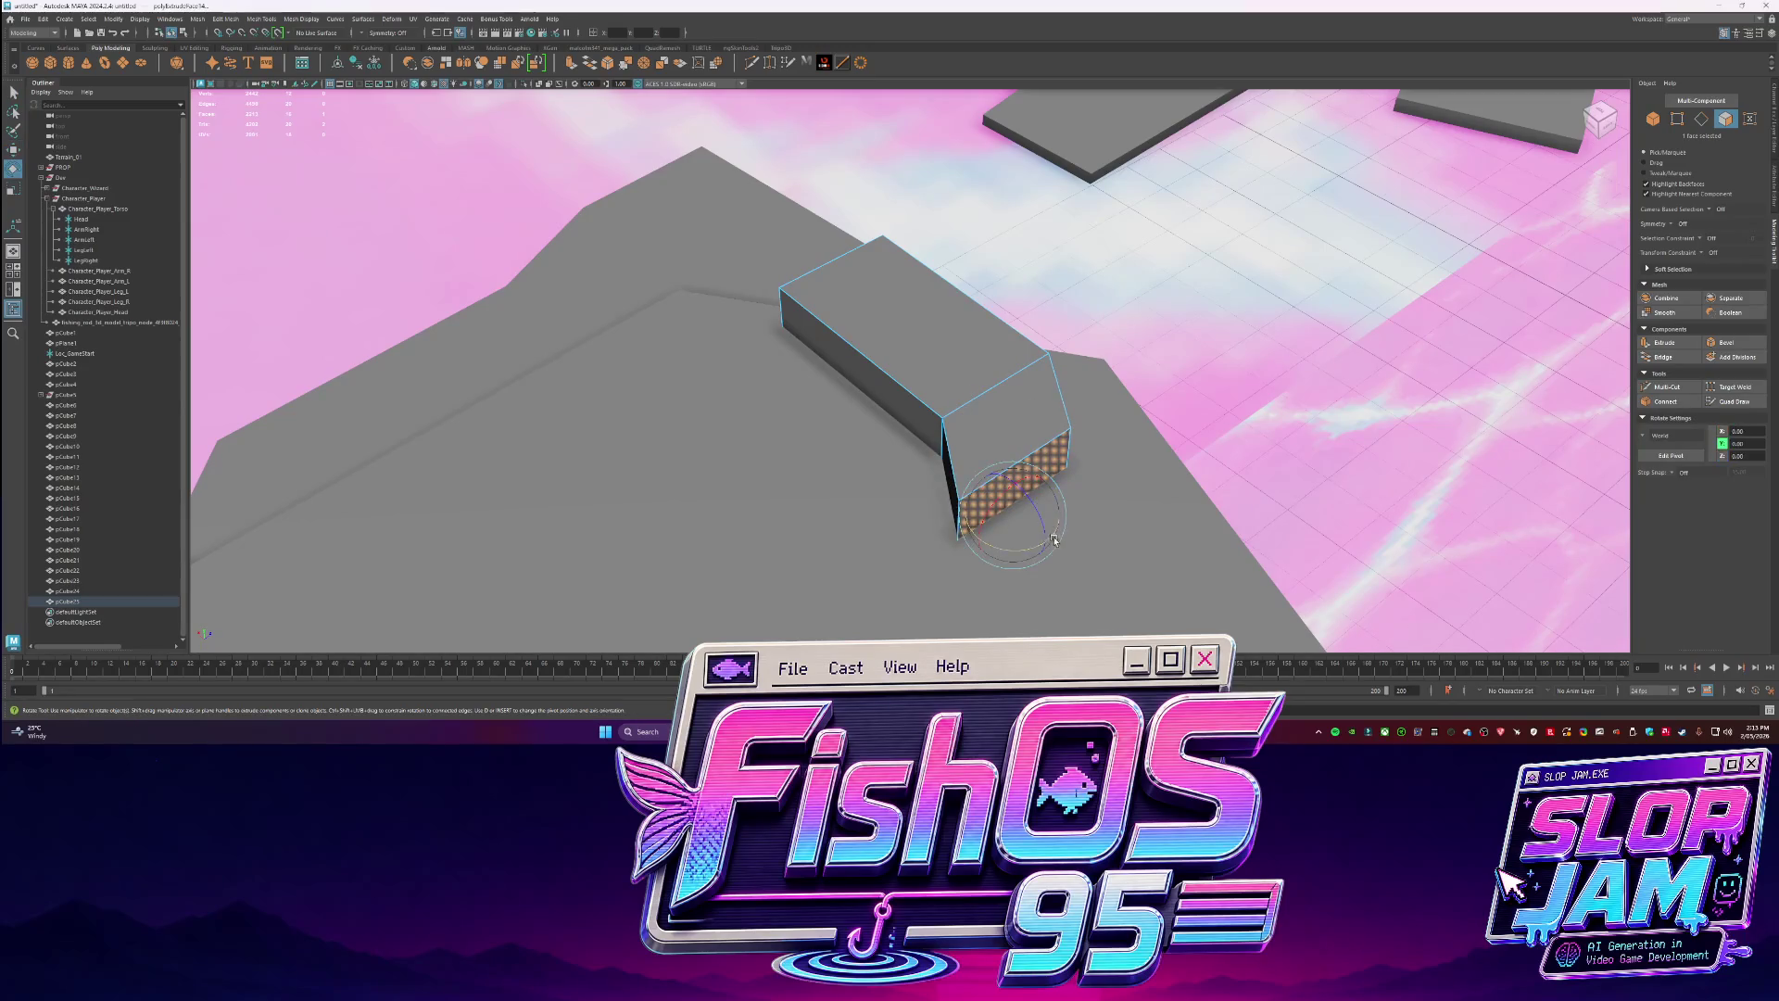
key(w)
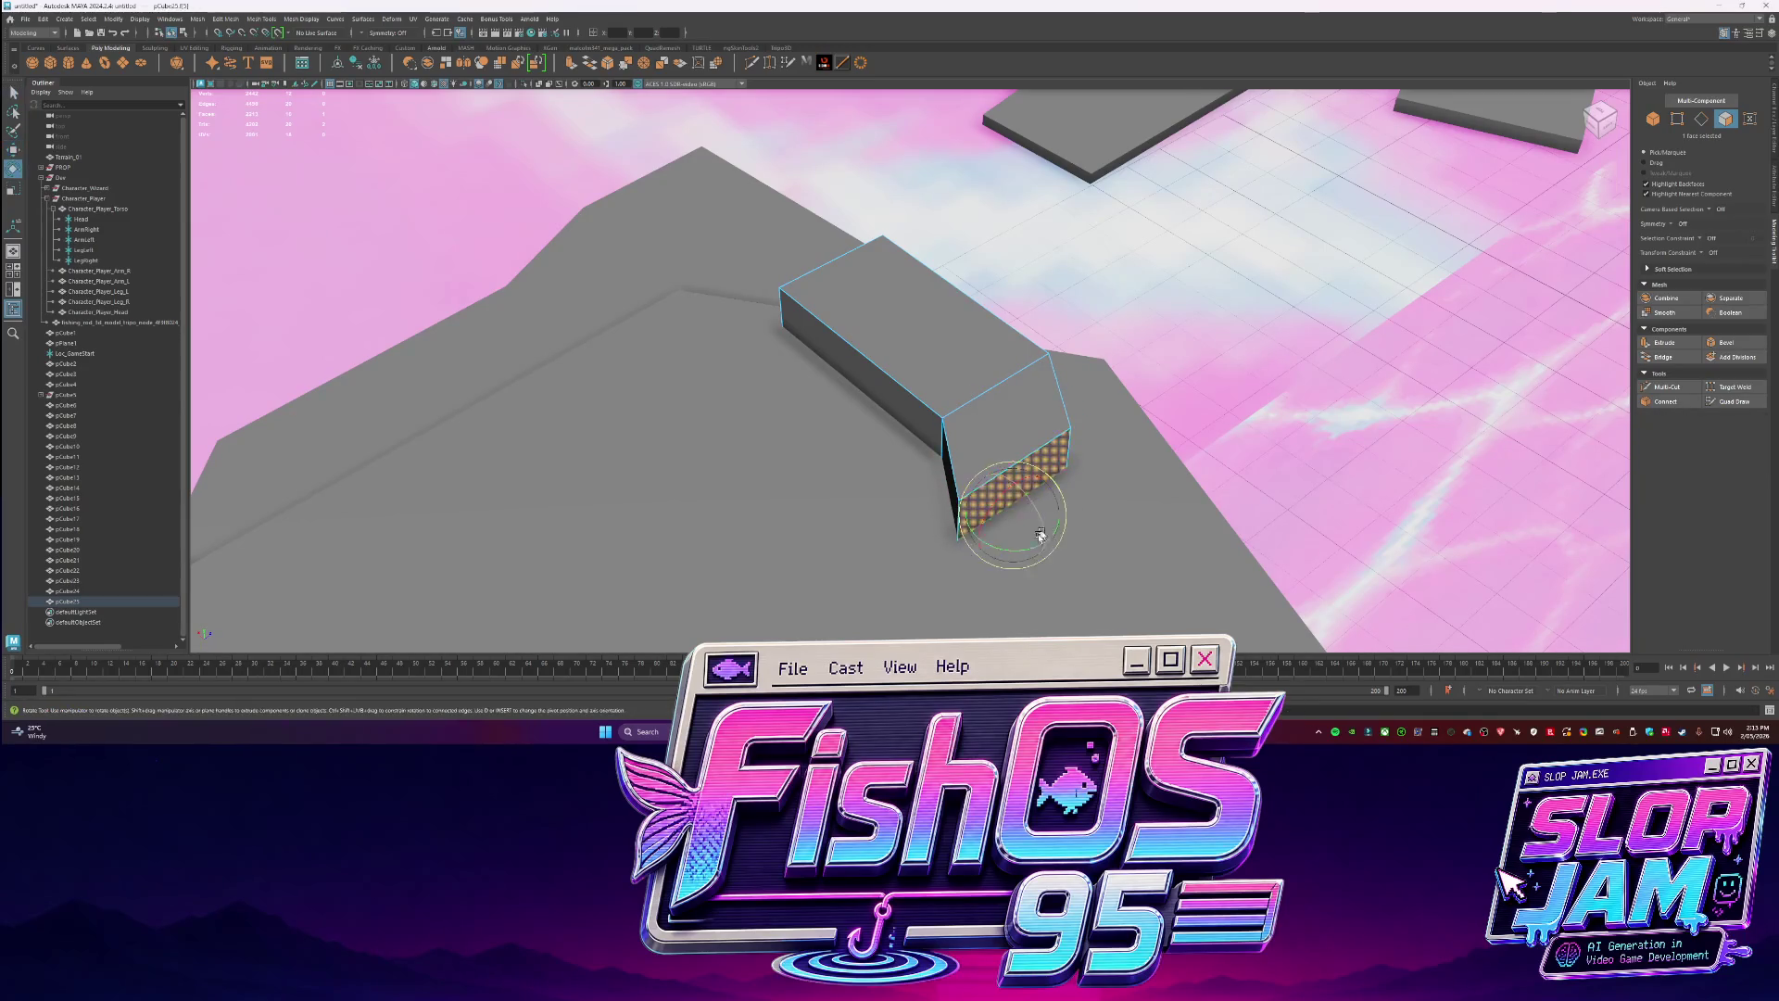
key(ctrl+z)
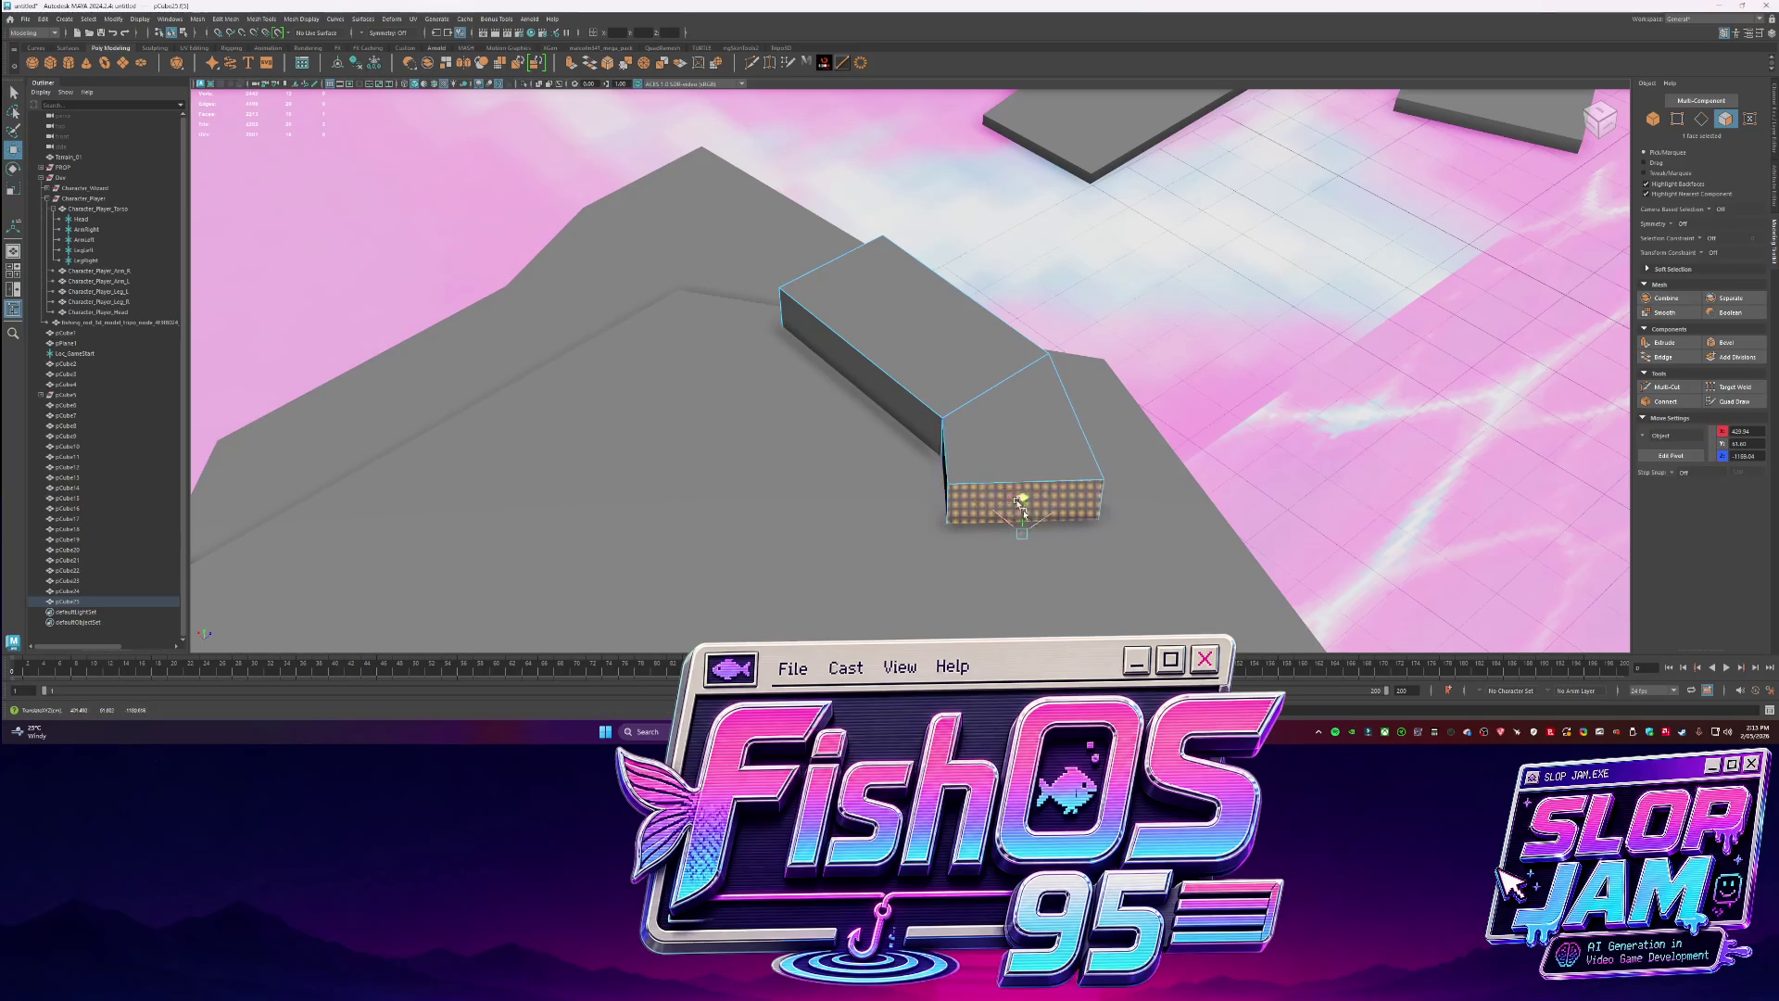
alt+drag(1015, 495, 852, 509)
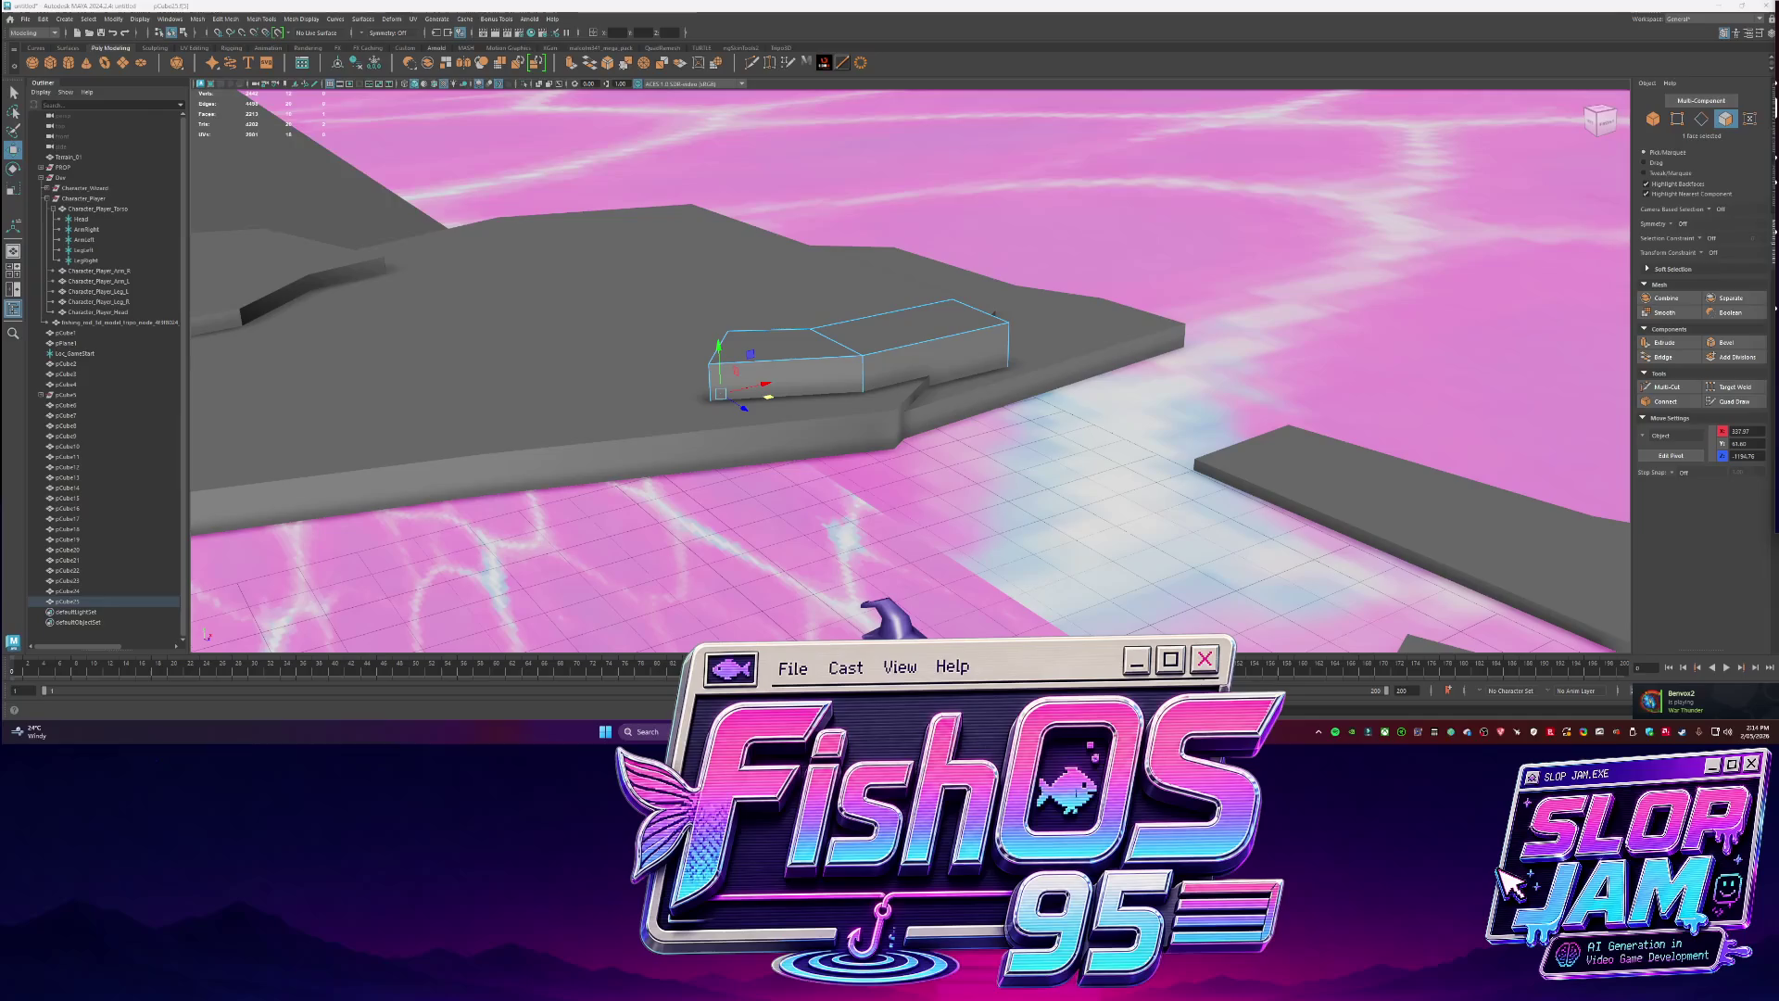
Select the long box pCube25 as a whole object and shift it along the platform.
scroll(897, 343, up, 2)
scroll(897, 343, up, 2)
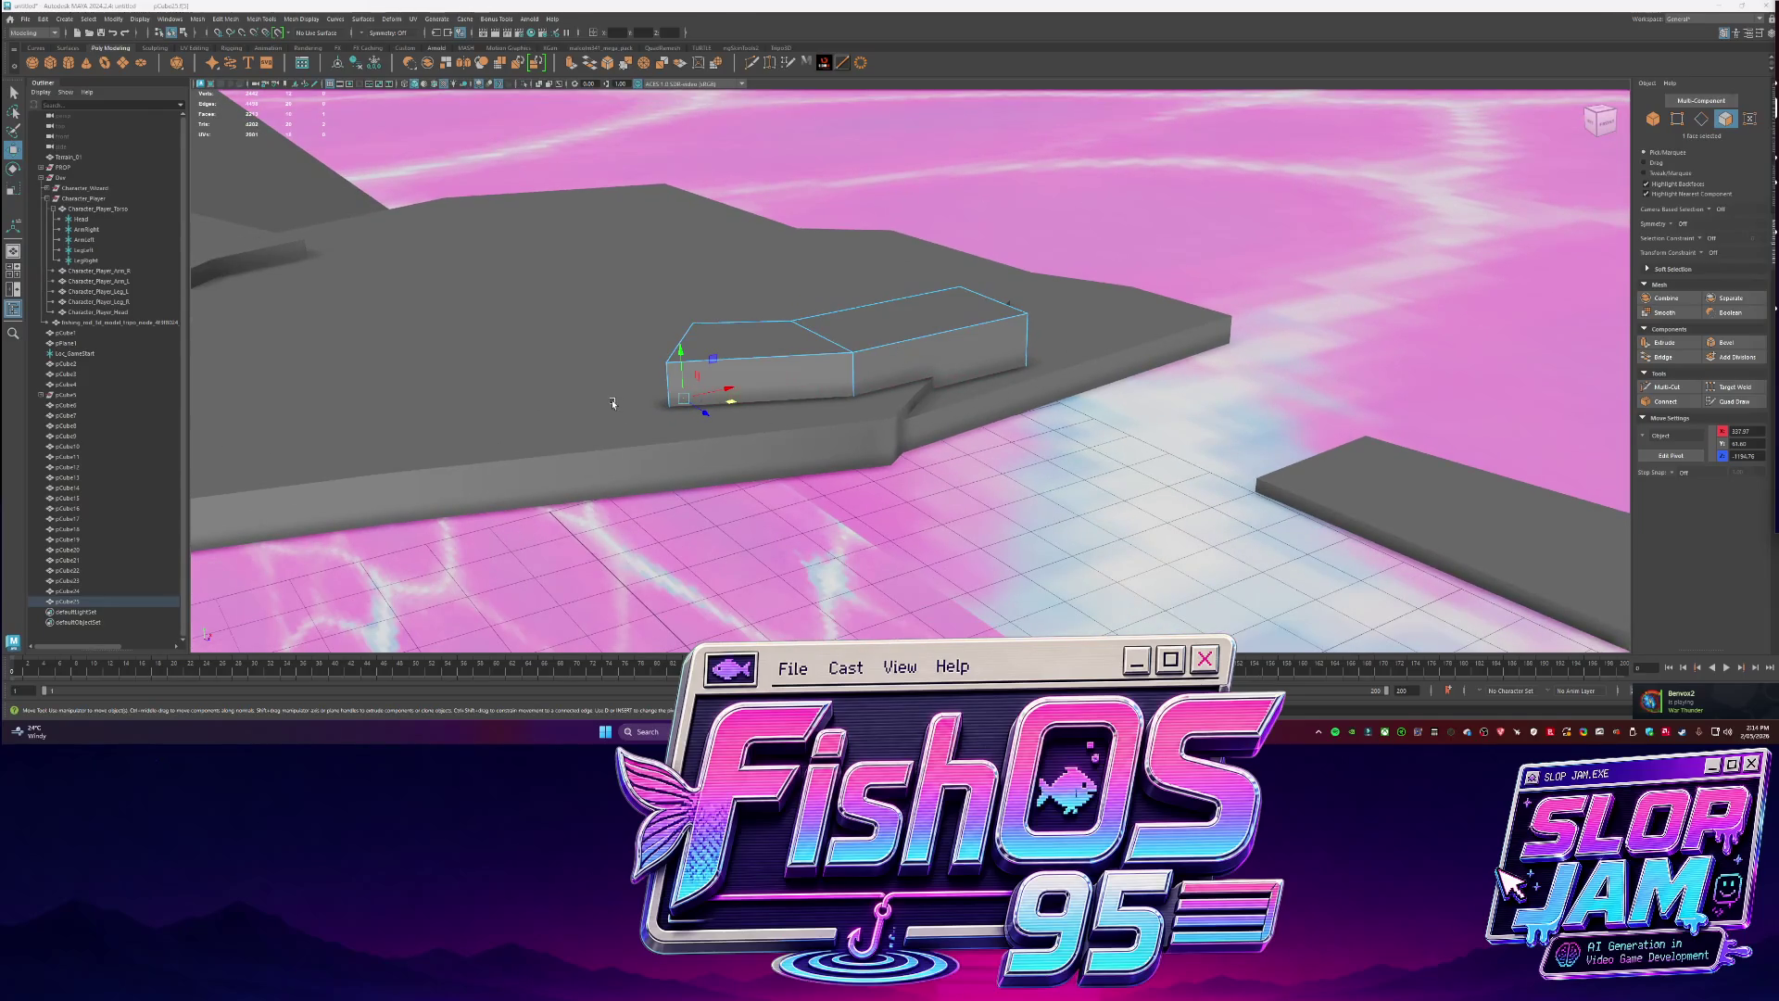
mouse_move(788, 385)
alt+mouse_down()
mouse_move(880, 373)
mouse_move(973, 397)
mouse_move(933, 388)
mouse_move(927, 362)
mouse_move(1019, 370)
alt+mouse_up()
key(F8)
key(e)
Add a second cube from the shelf, then scale, rotate and raise it onto the left platform.
click(50, 62)
mouse_move(1237, 546)
mouse_down()
mouse_move(1350, 527)
mouse_move(927, 408)
mouse_move(966, 391)
mouse_move(852, 366)
mouse_move(840, 347)
mouse_move(695, 385)
mouse_up()
key(w)
key(r)
key(f)
key(e)
key(r)
key(w)
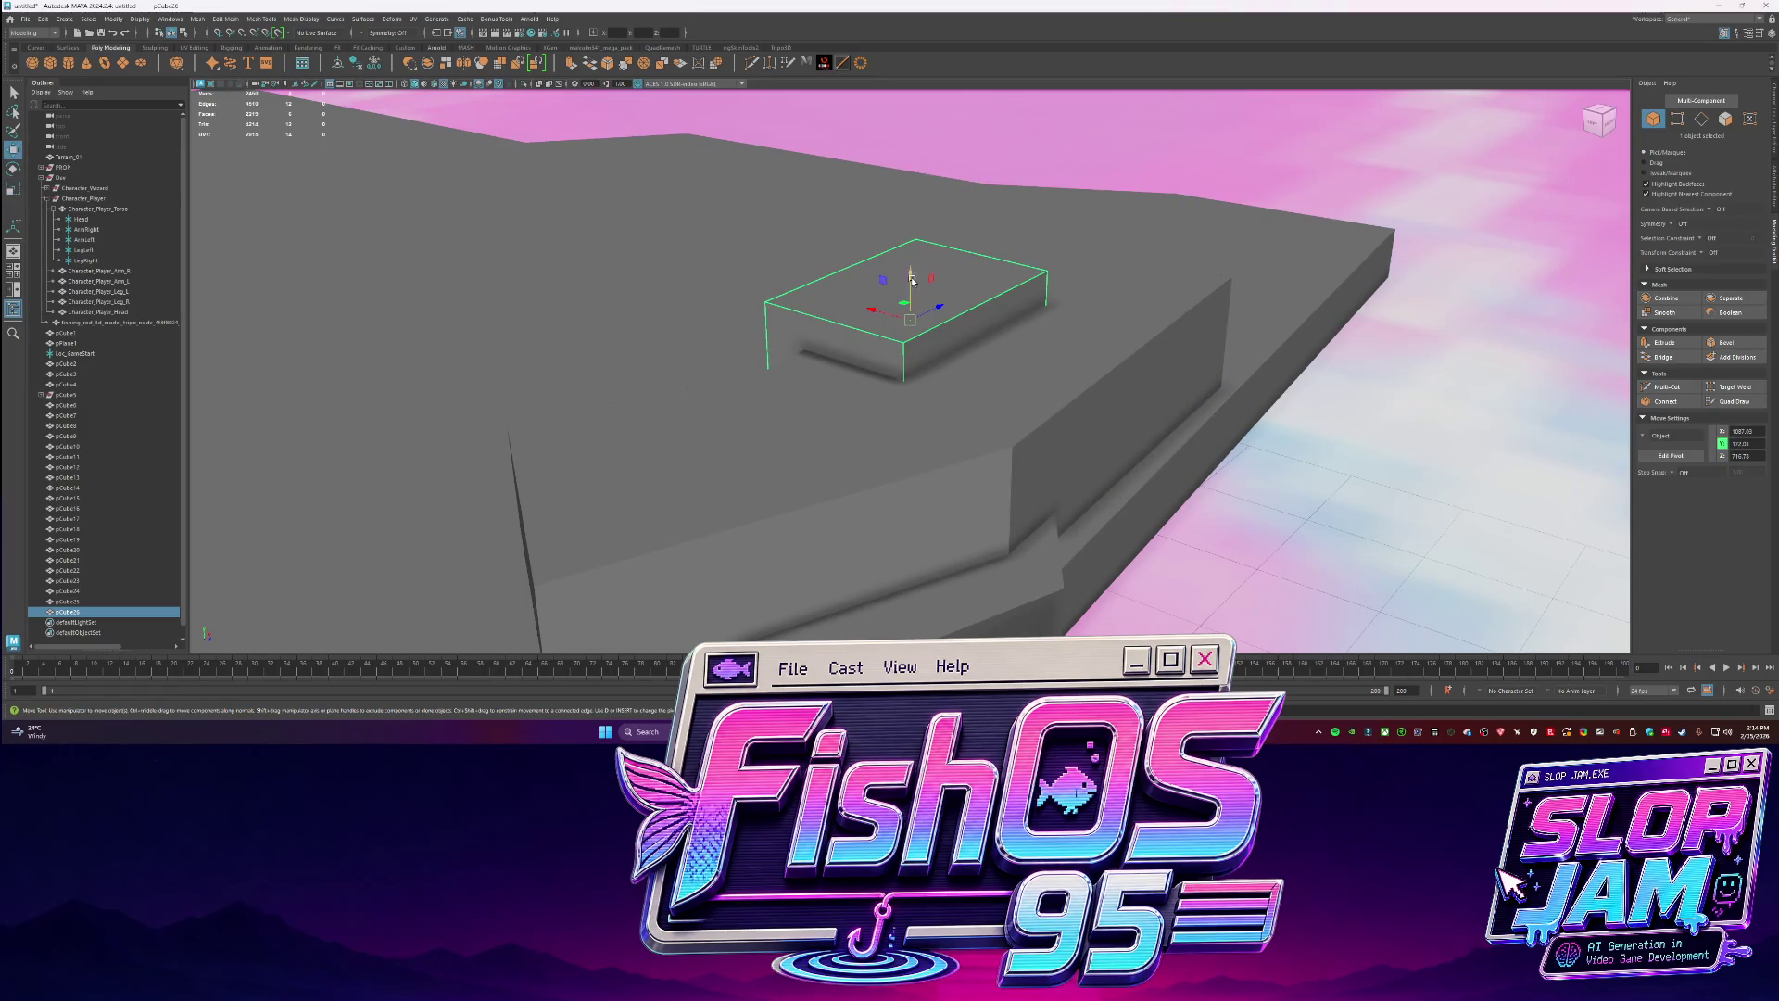
drag(912, 279, 1020, 341)
key(e)
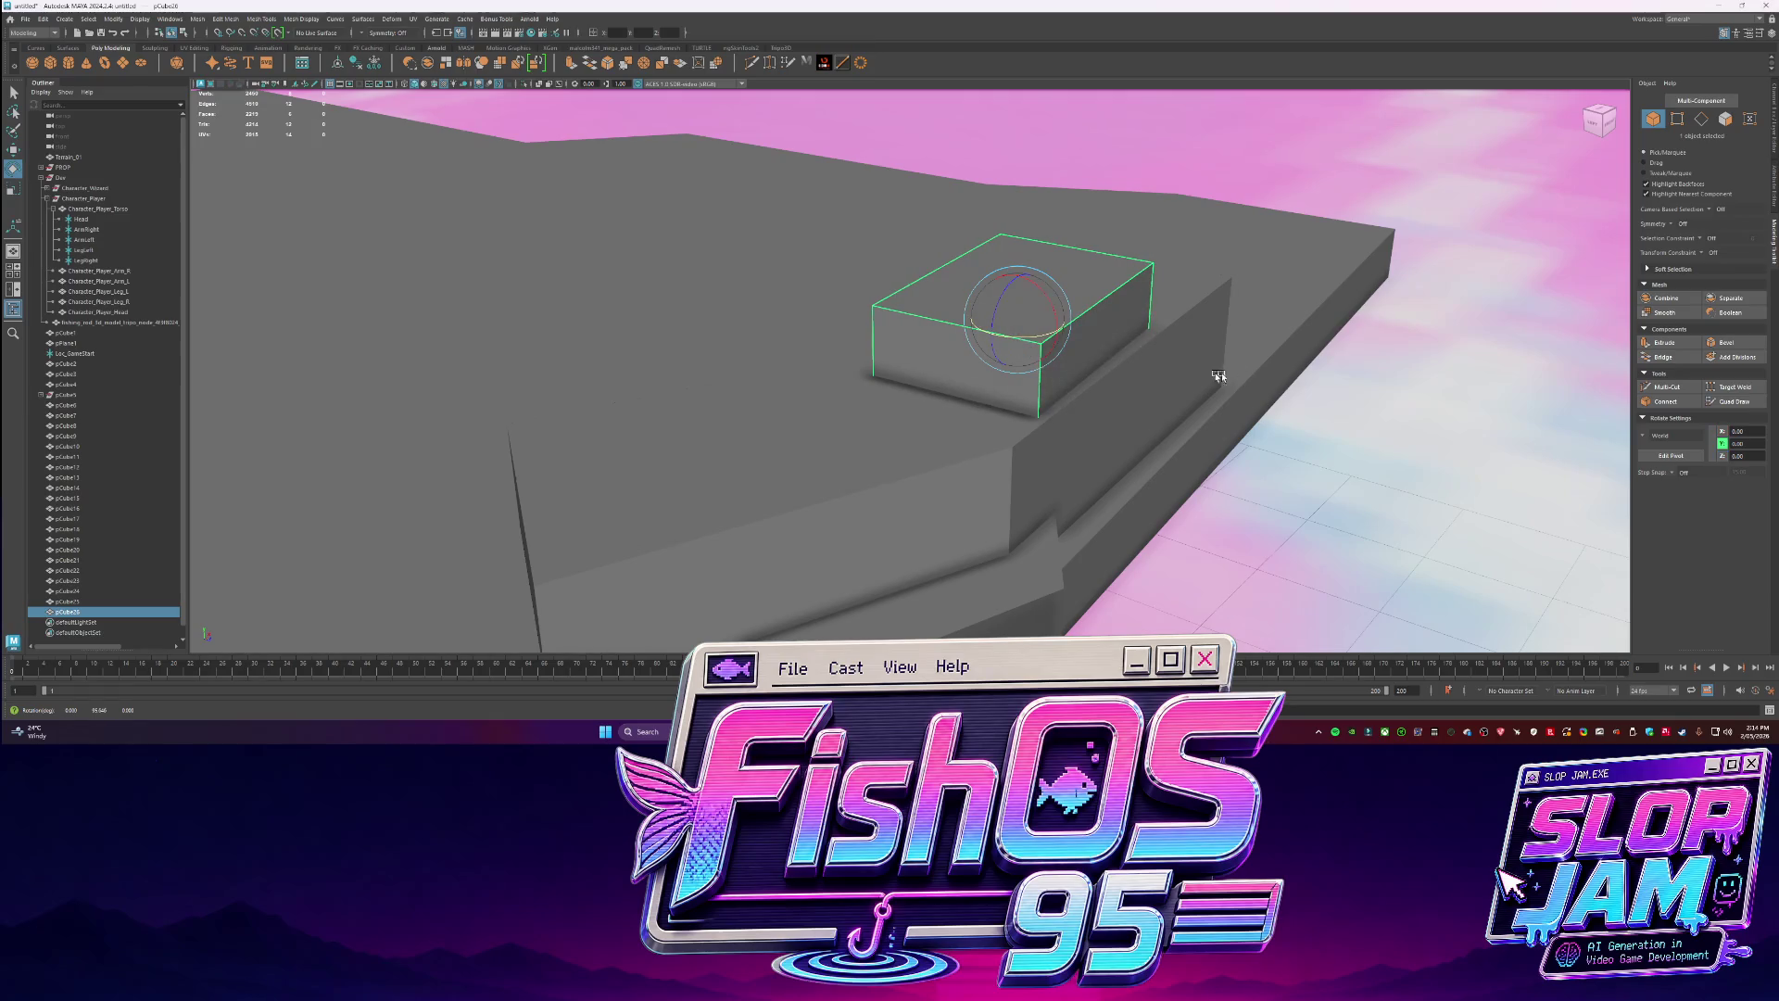
alt+drag(1192, 365, 1004, 393)
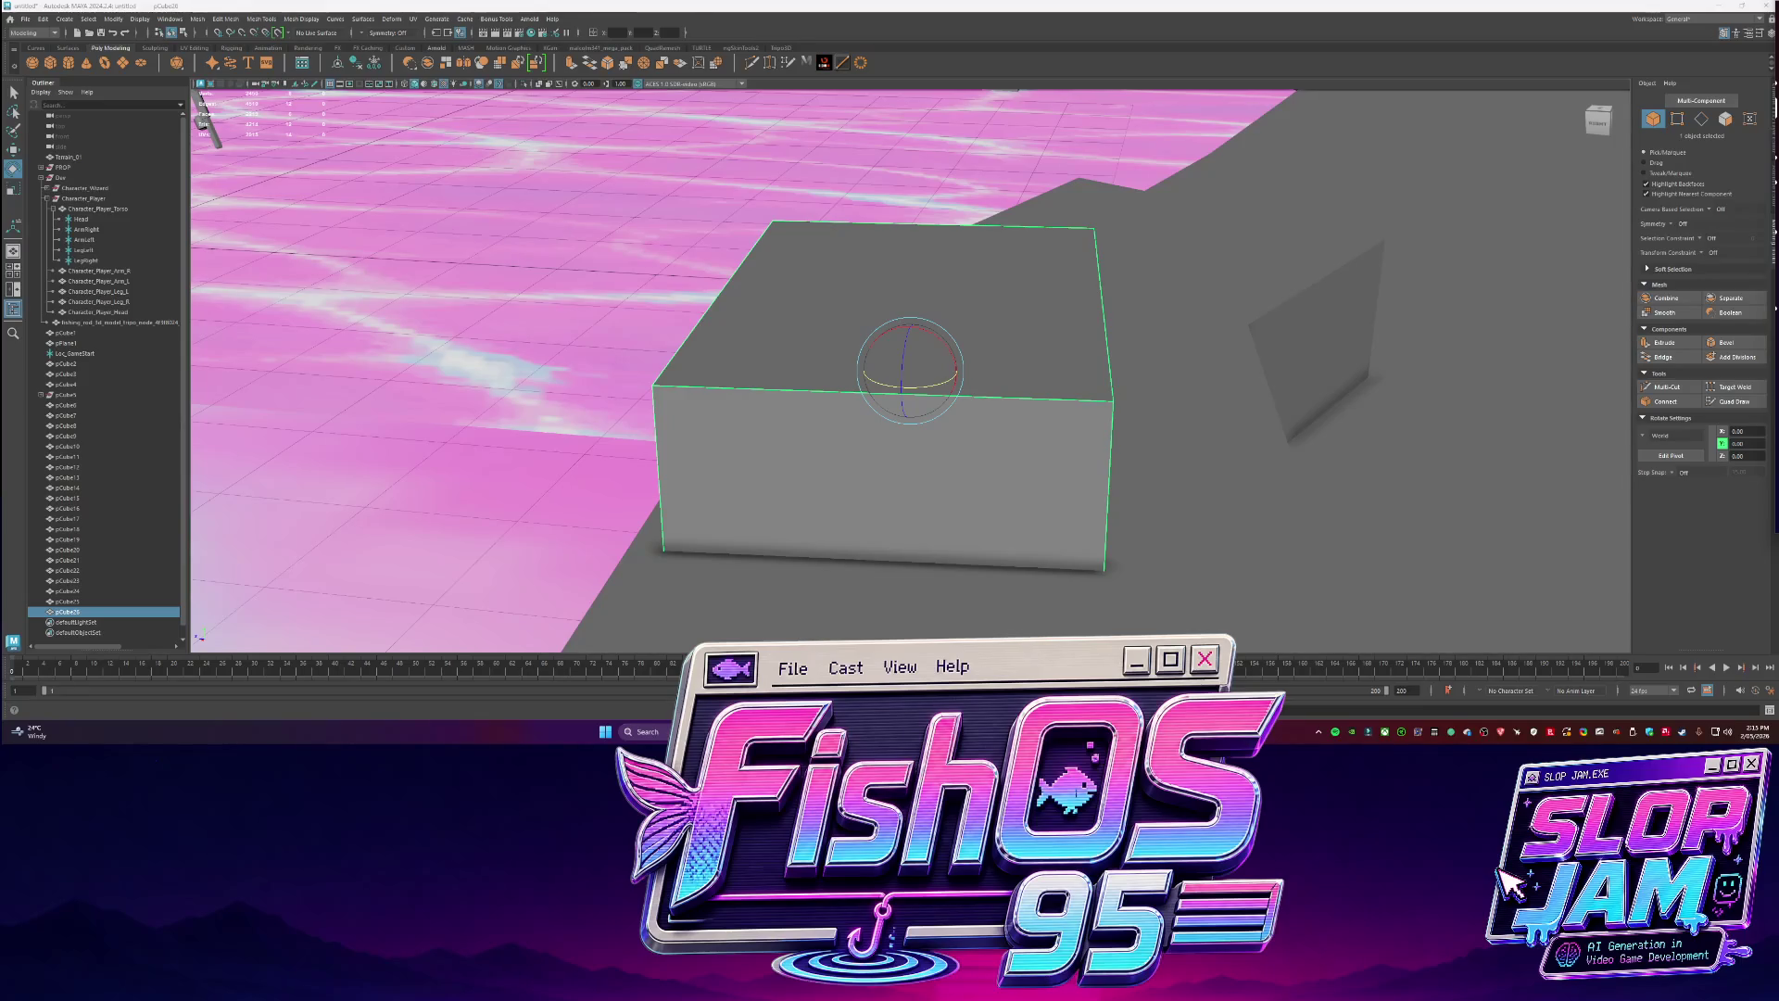
Lower the small box's top edge to slope it into a wedge.
mouse_move(834, 371)
alt+mouse_down()
mouse_move(1019, 353)
mouse_move(927, 278)
mouse_move(992, 306)
mouse_move(849, 290)
mouse_move(975, 242)
mouse_move(1020, 252)
mouse_move(1073, 433)
mouse_move(863, 442)
mouse_move(1035, 484)
alt+mouse_up()
key(F10)
key(w)
click(1012, 380)
key(F8)
key(q)
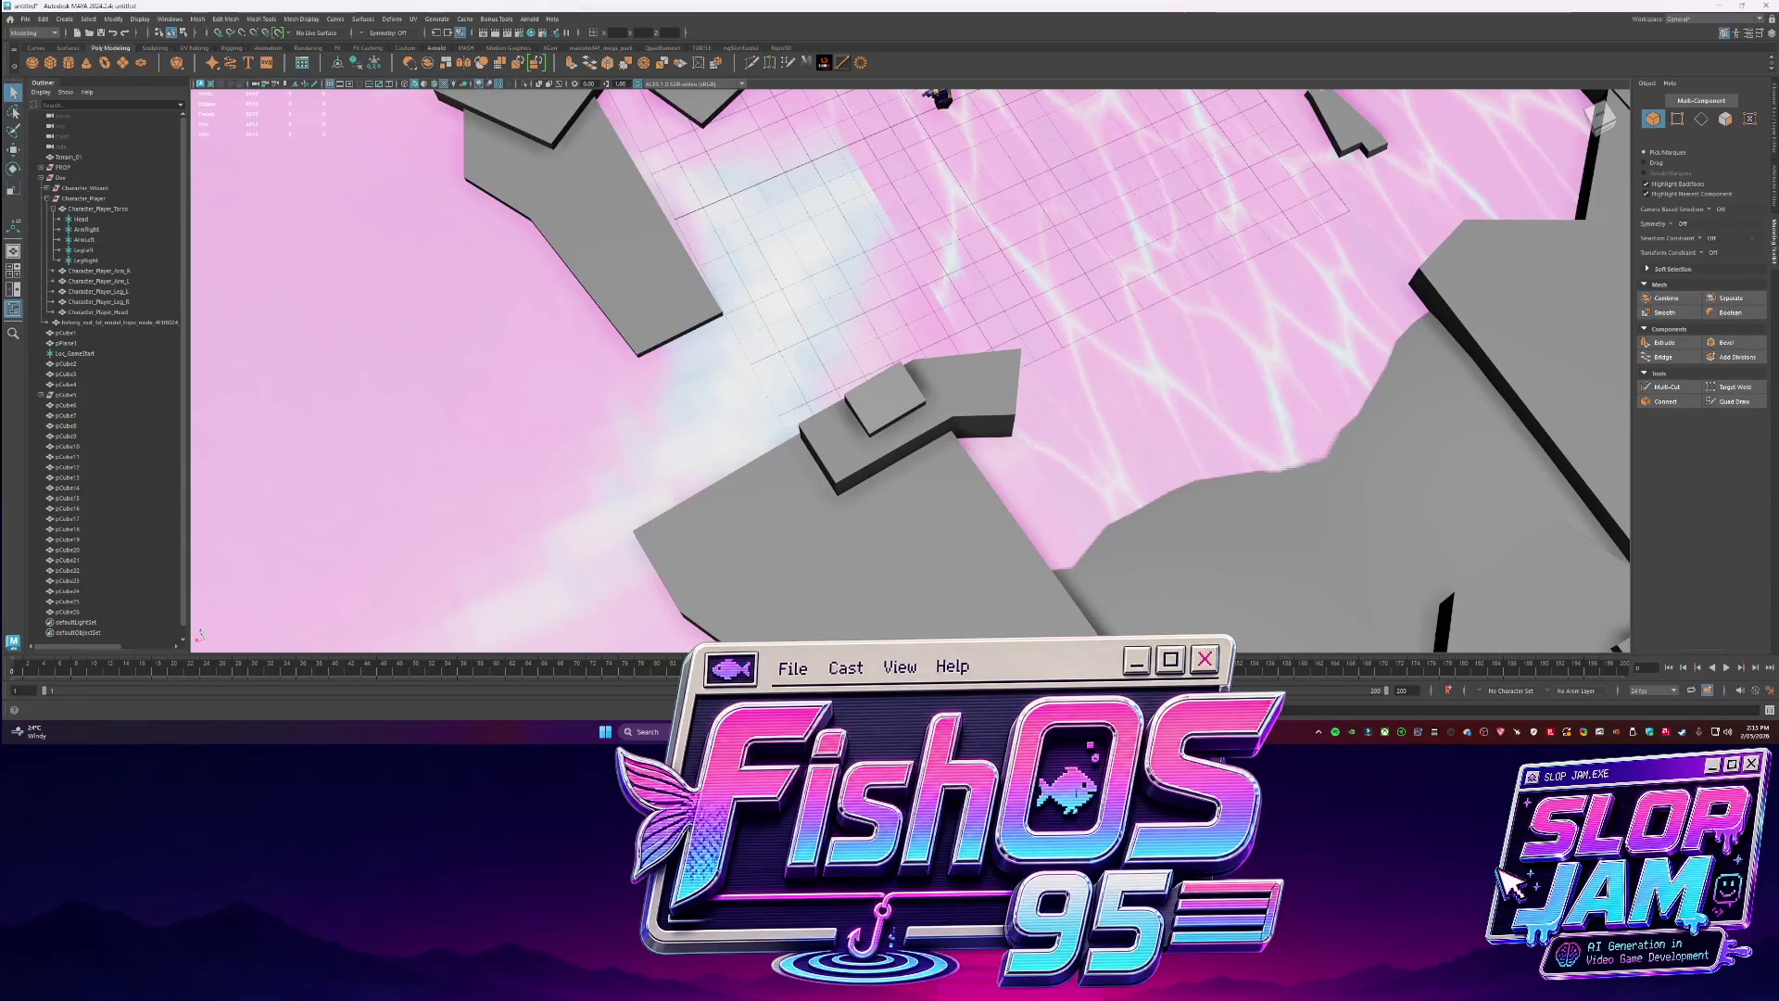
Drag the pCube24 slab platform's front face down, then view the whole level.
mouse_move(1109, 368)
alt+mouse_down()
mouse_move(830, 471)
mouse_move(905, 409)
mouse_move(848, 380)
mouse_move(876, 389)
mouse_move(900, 436)
alt+mouse_up()
click(830, 470)
key(w)
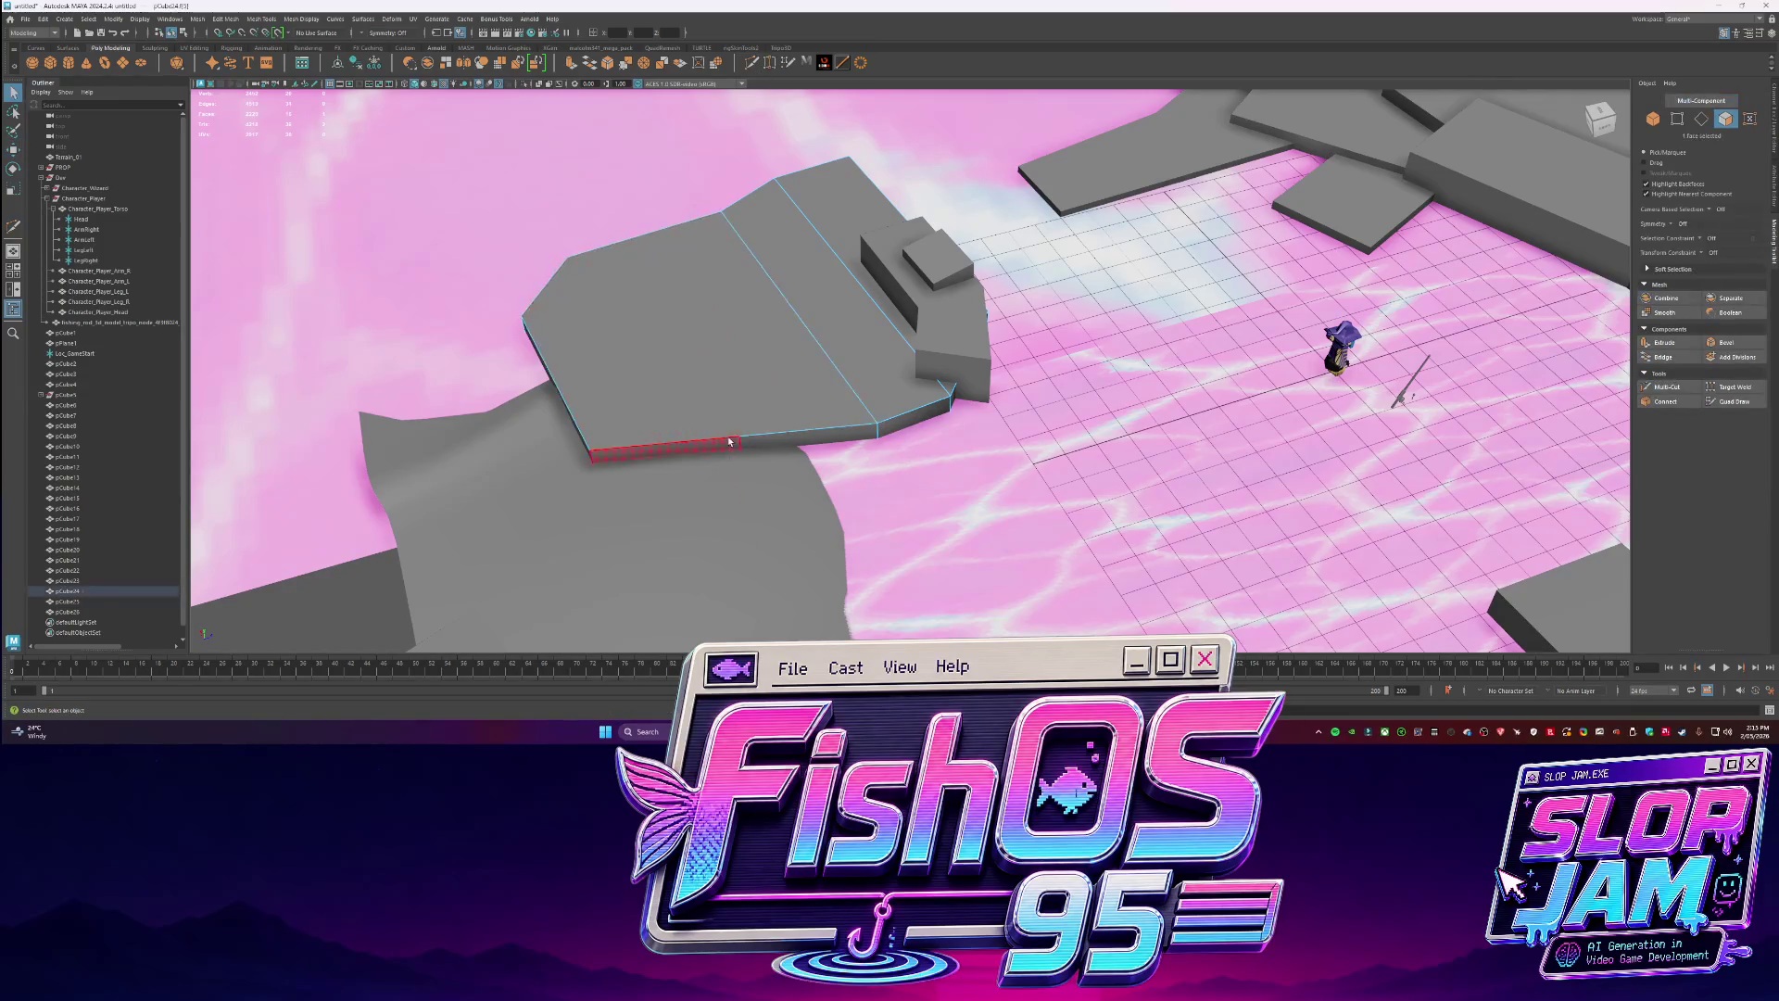
click(683, 486)
mouse_move(667, 476)
mouse_down()
mouse_move(669, 501)
mouse_move(699, 508)
mouse_move(982, 445)
mouse_move(964, 442)
mouse_move(991, 438)
mouse_move(970, 349)
mouse_up()
key(F8)
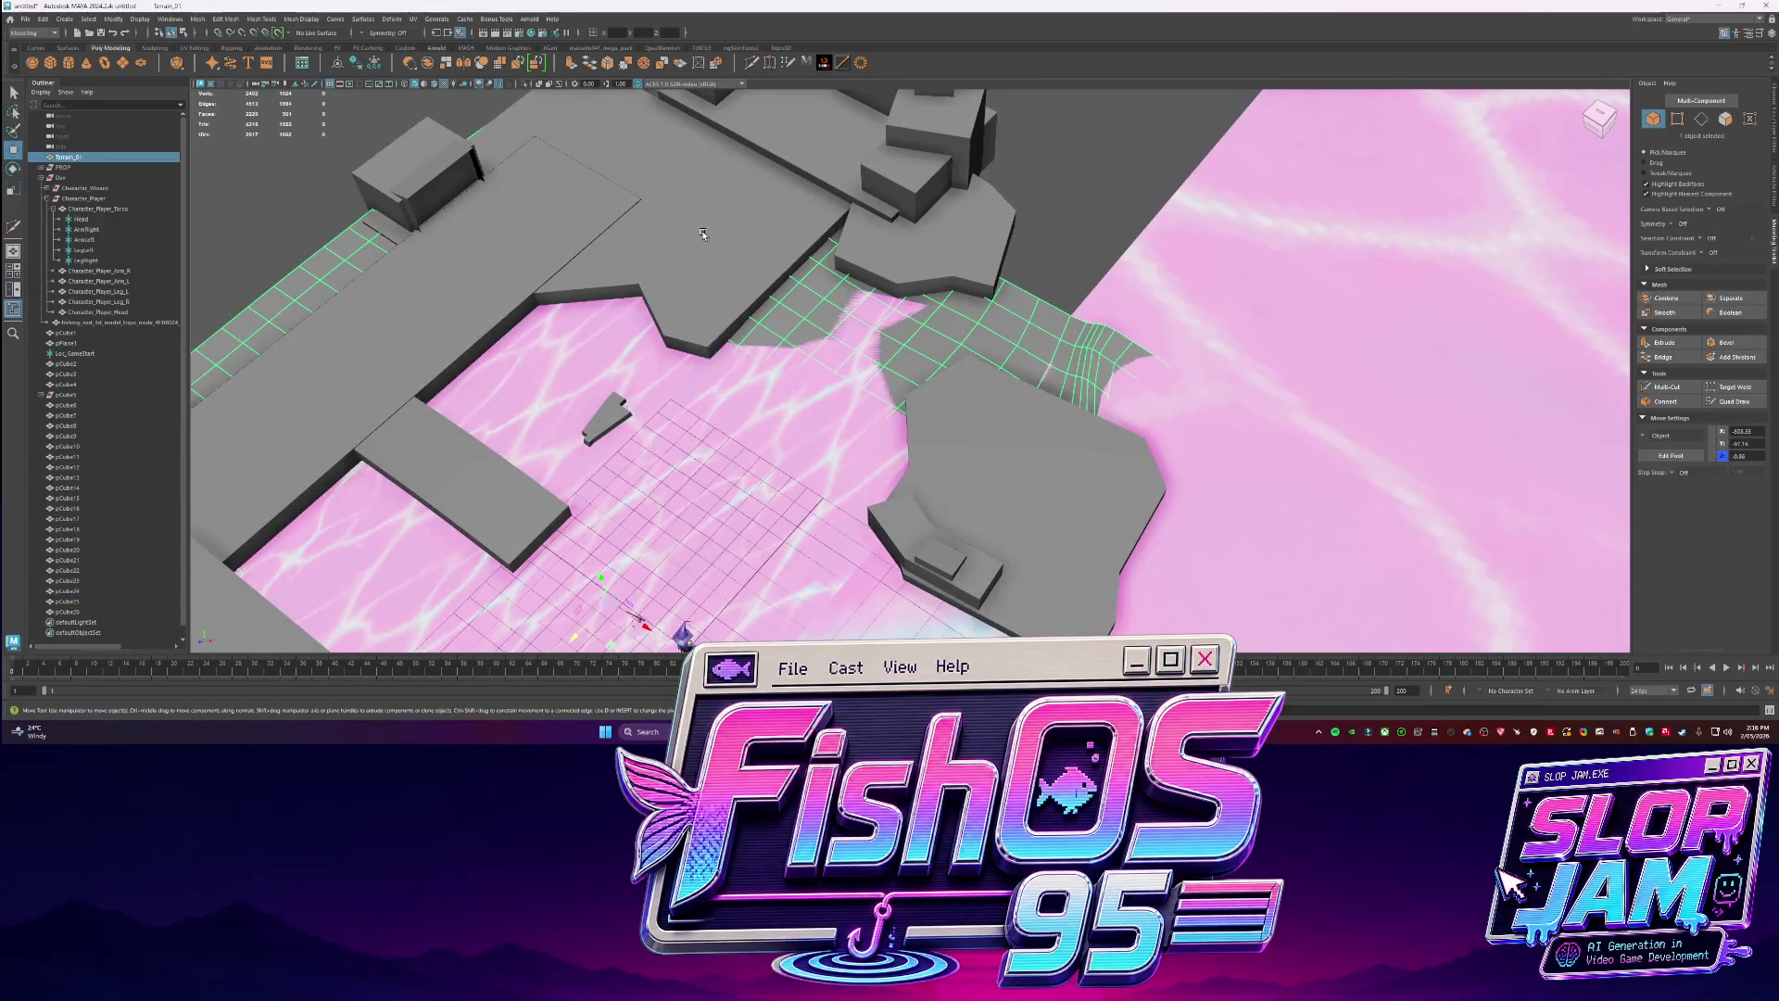
alt+drag(1056, 214, 304, 226)
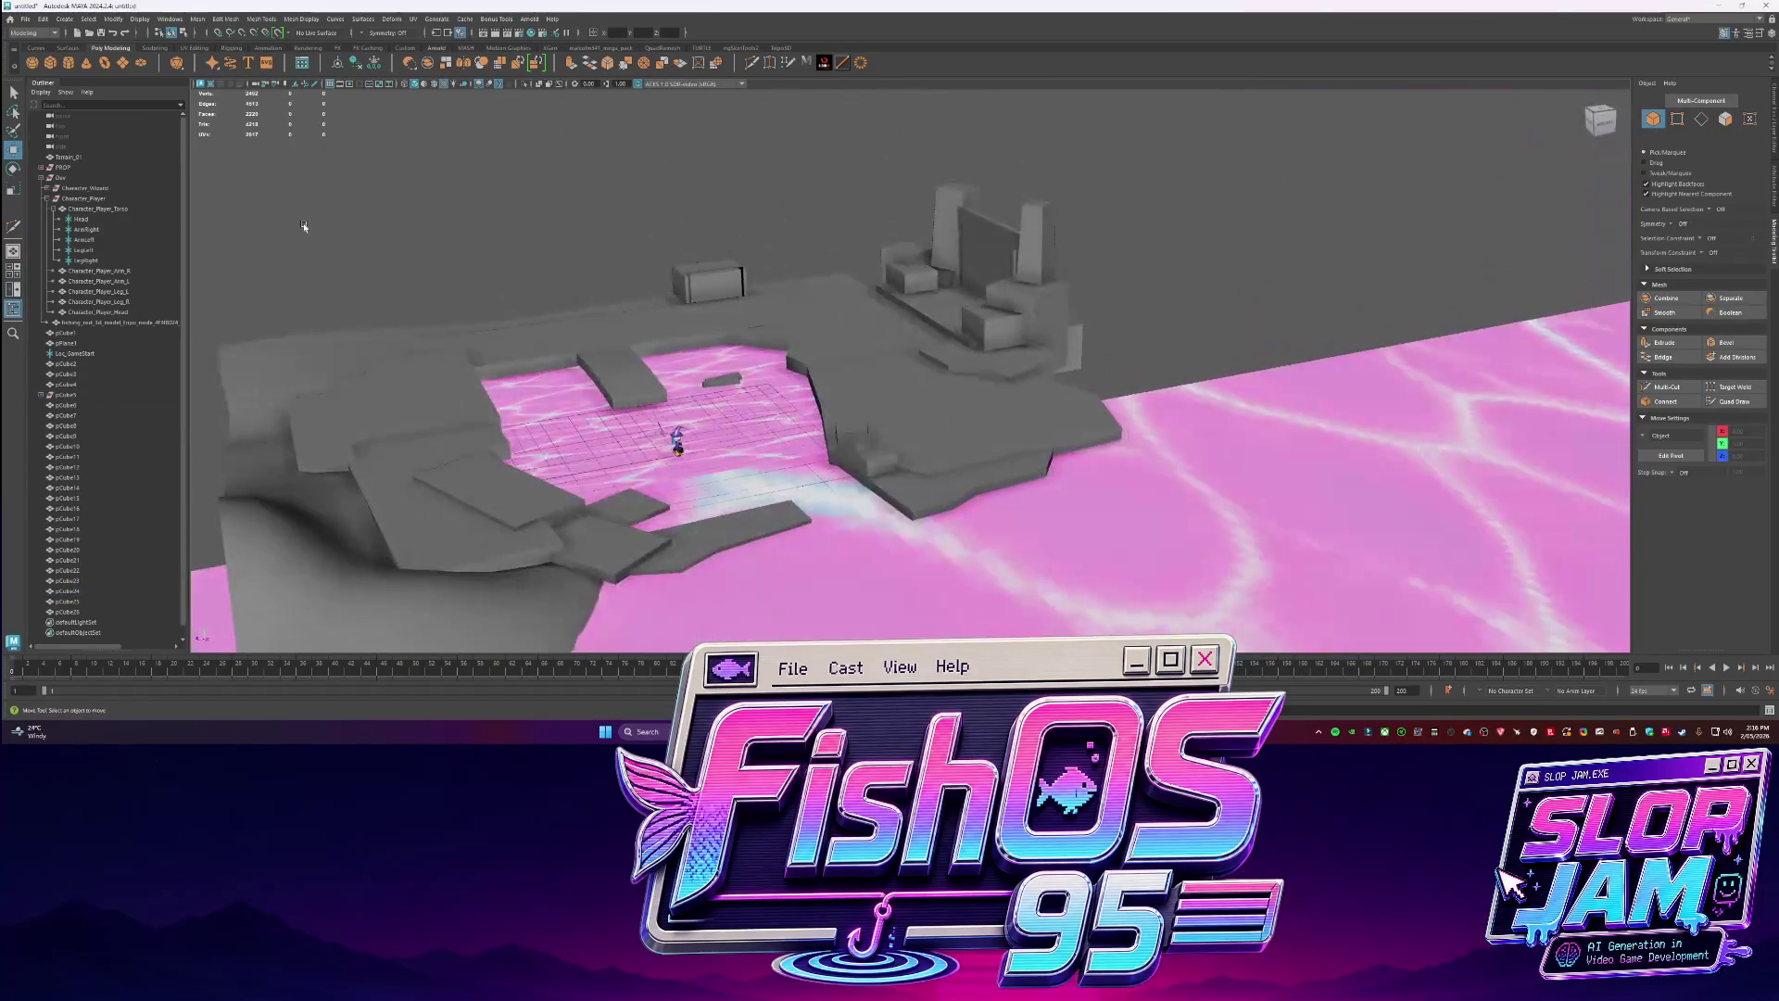
Save the scene as FiSHOS_Master in F:\3D\projects\FishOS 95.
click(102, 33)
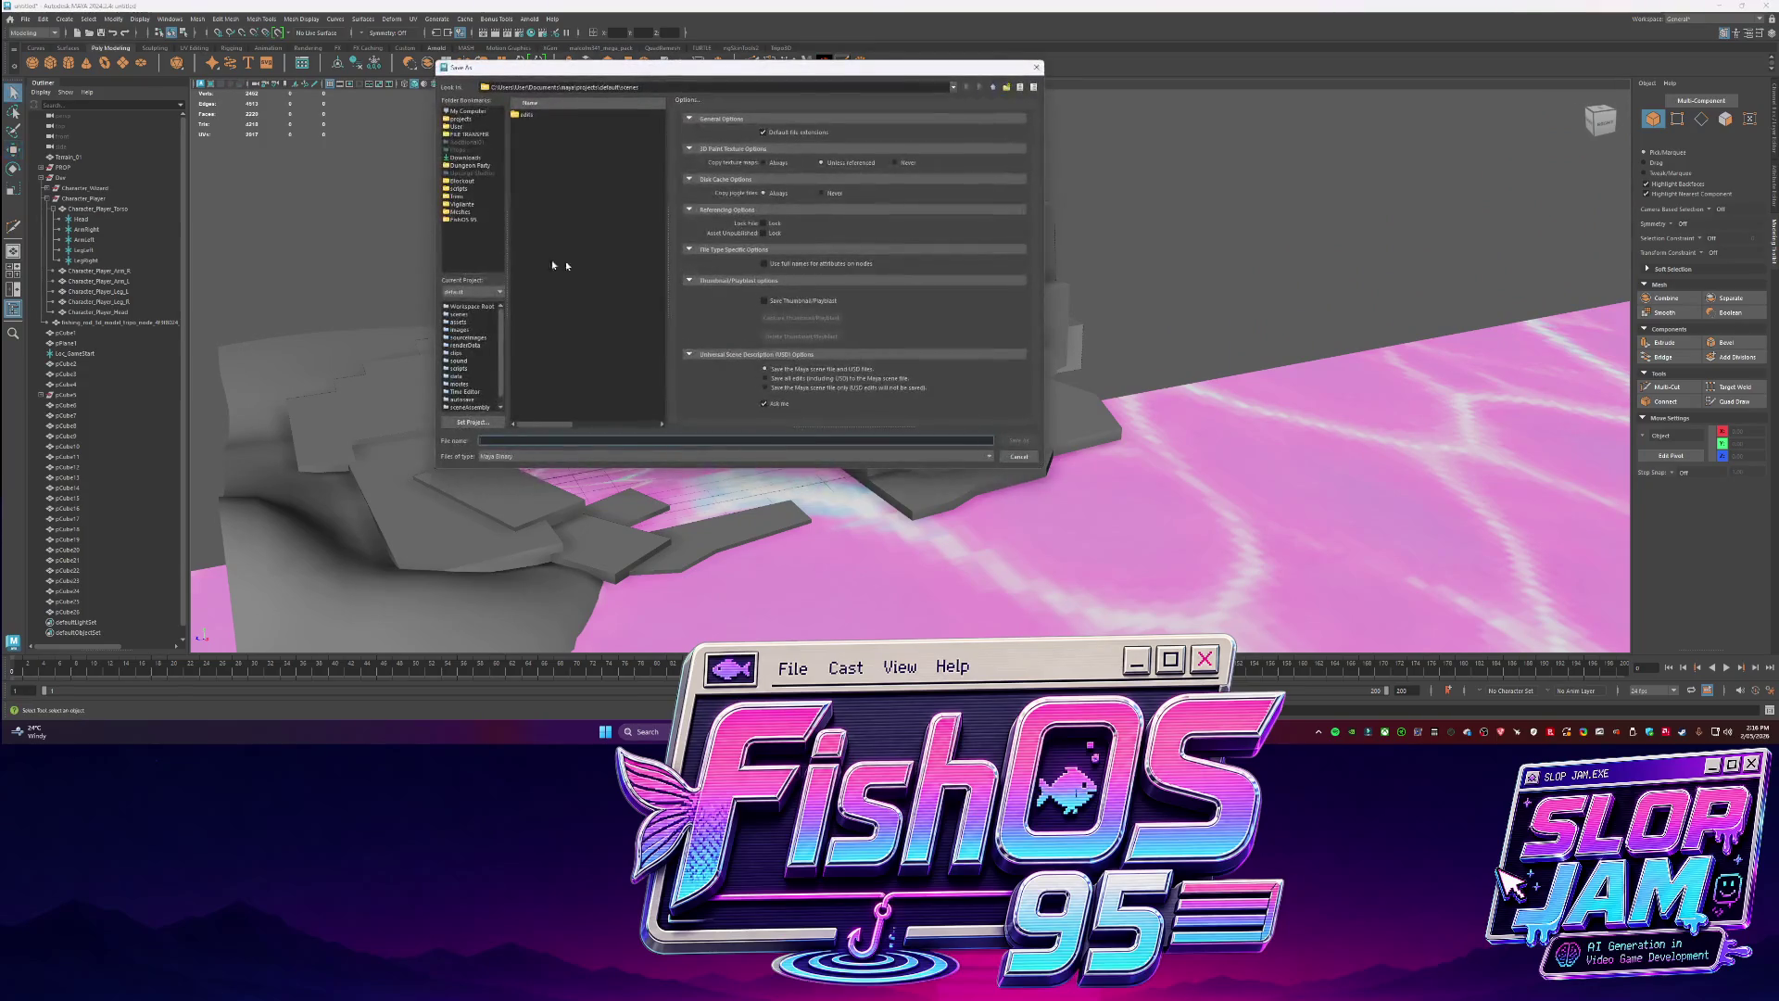
click(461, 119)
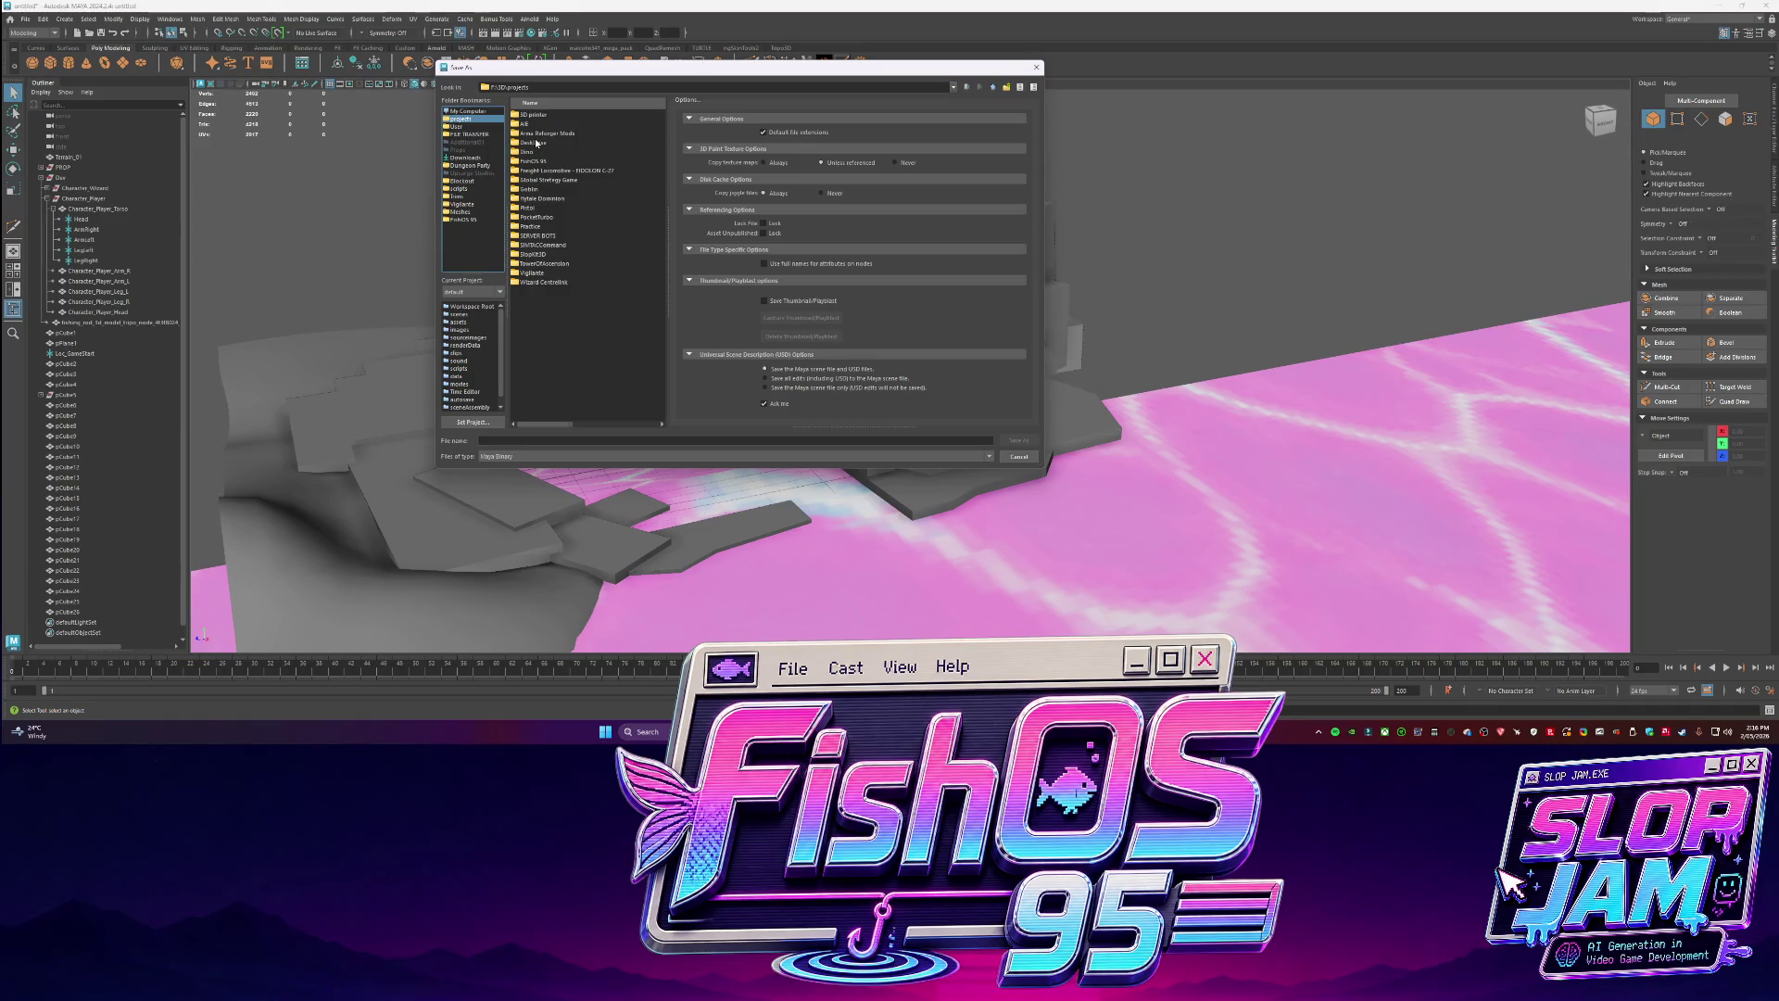
double_click(533, 162)
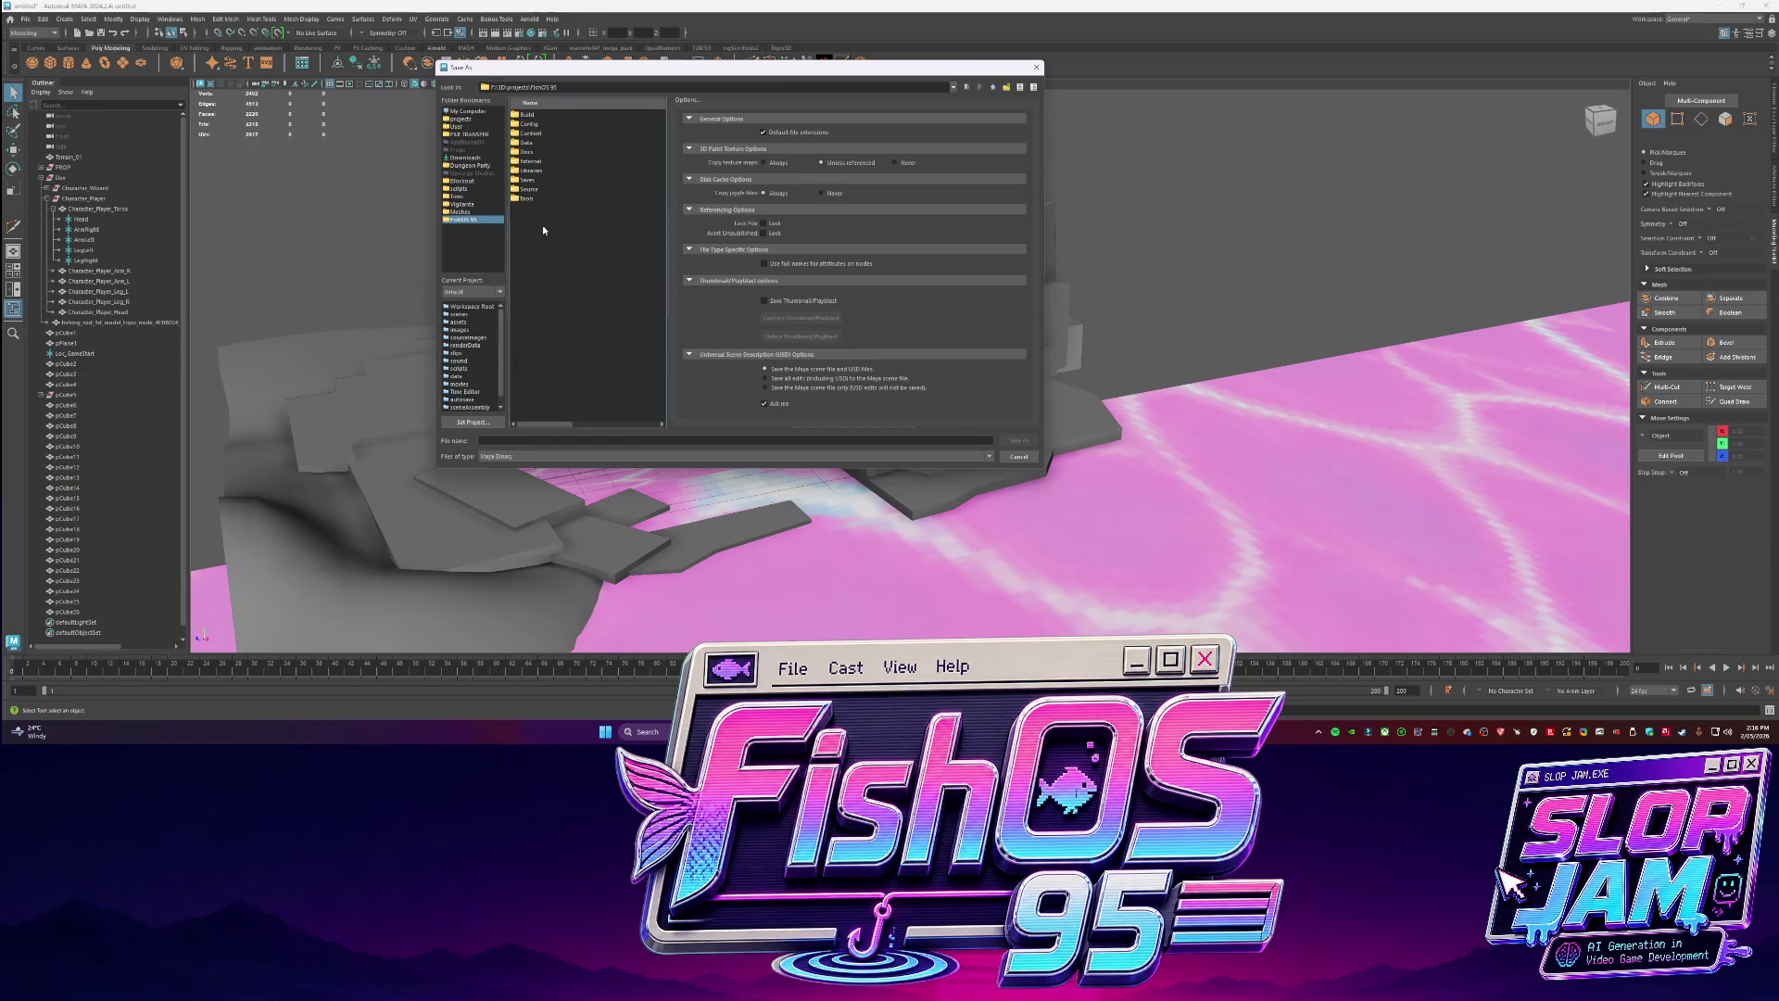
click(499, 442)
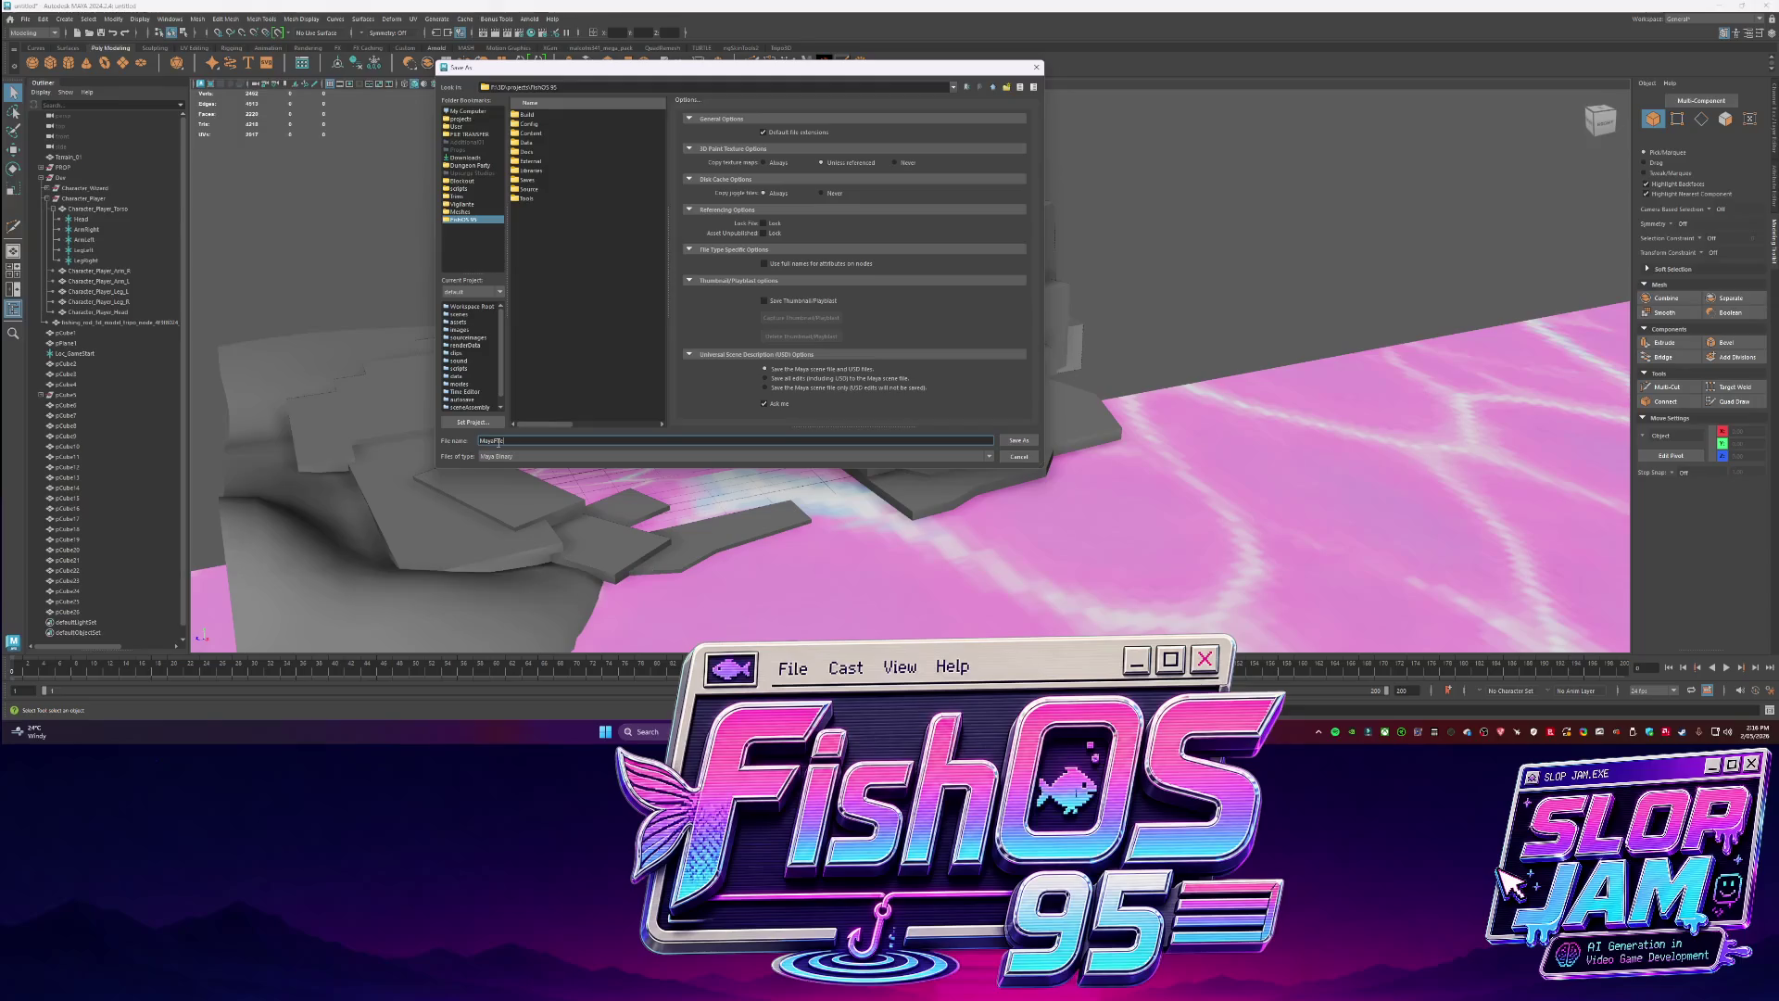
text(sh)
text(ter)
key(Return)
key(w)
mouse_move(880, 399)
alt+mouse_down()
mouse_move(947, 378)
mouse_move(813, 447)
alt+mouse_up()
Lengthen the grey dock block by moving its left side face outward and sliding its bottom edge.
click(818, 463)
key(f)
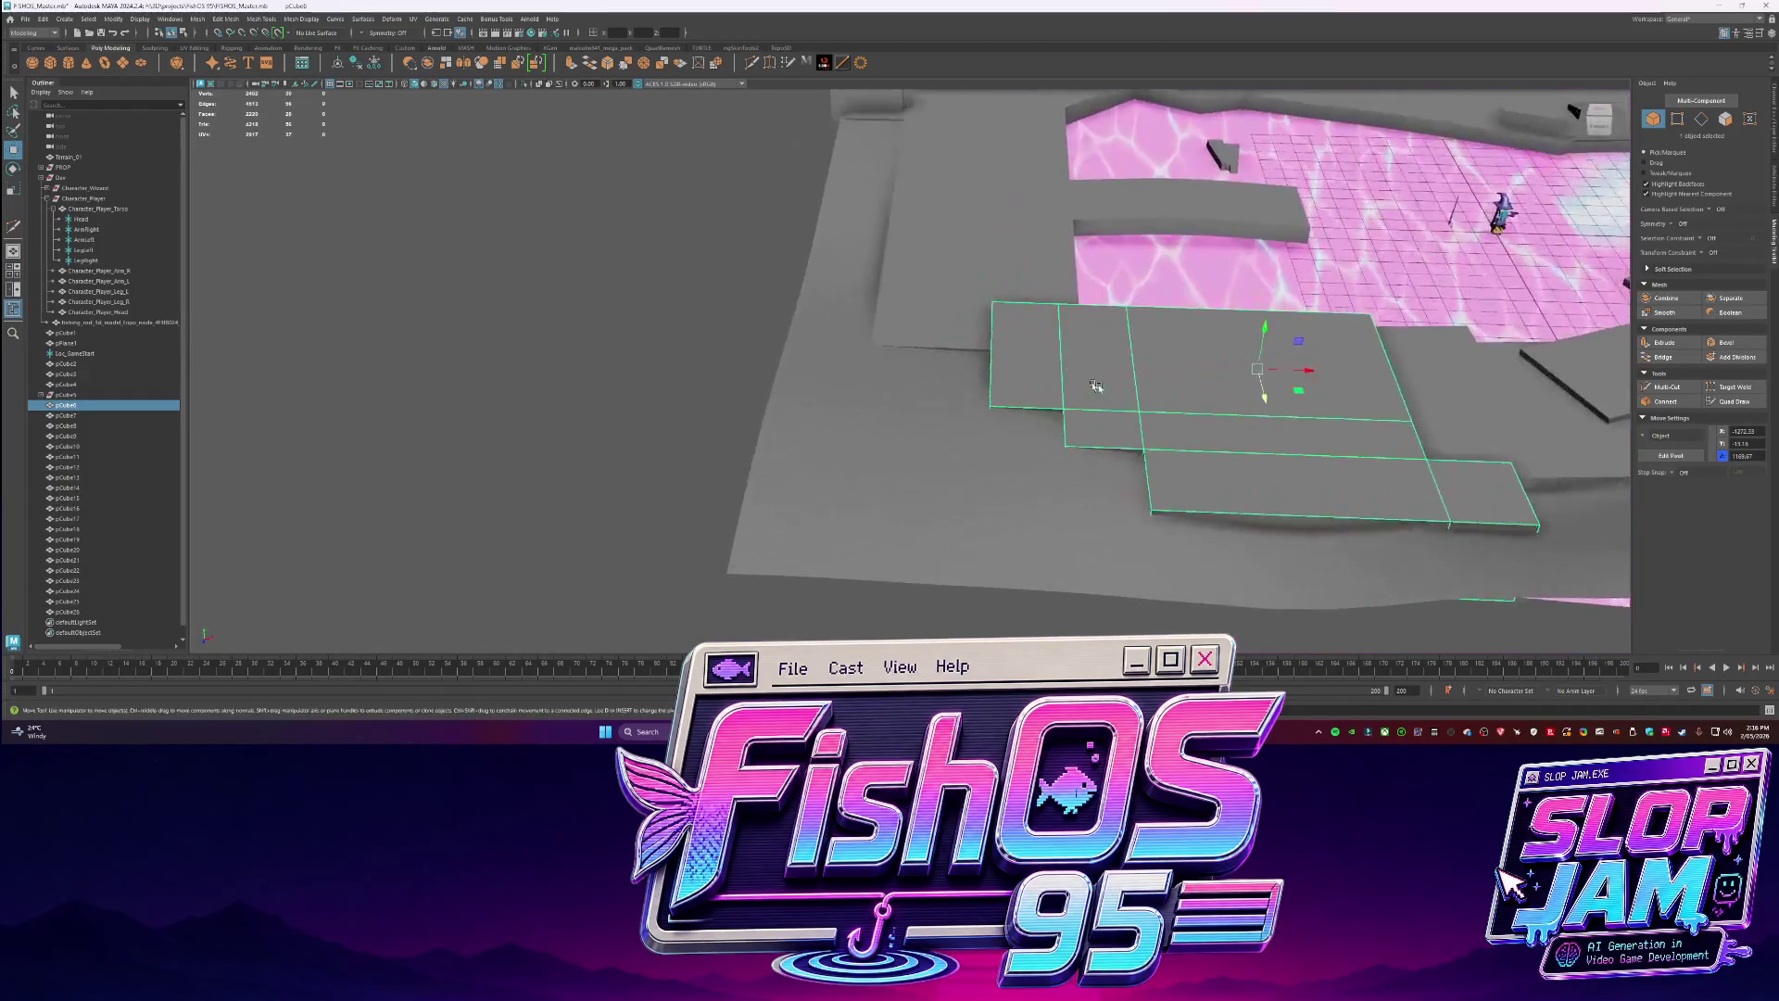
click(1109, 428)
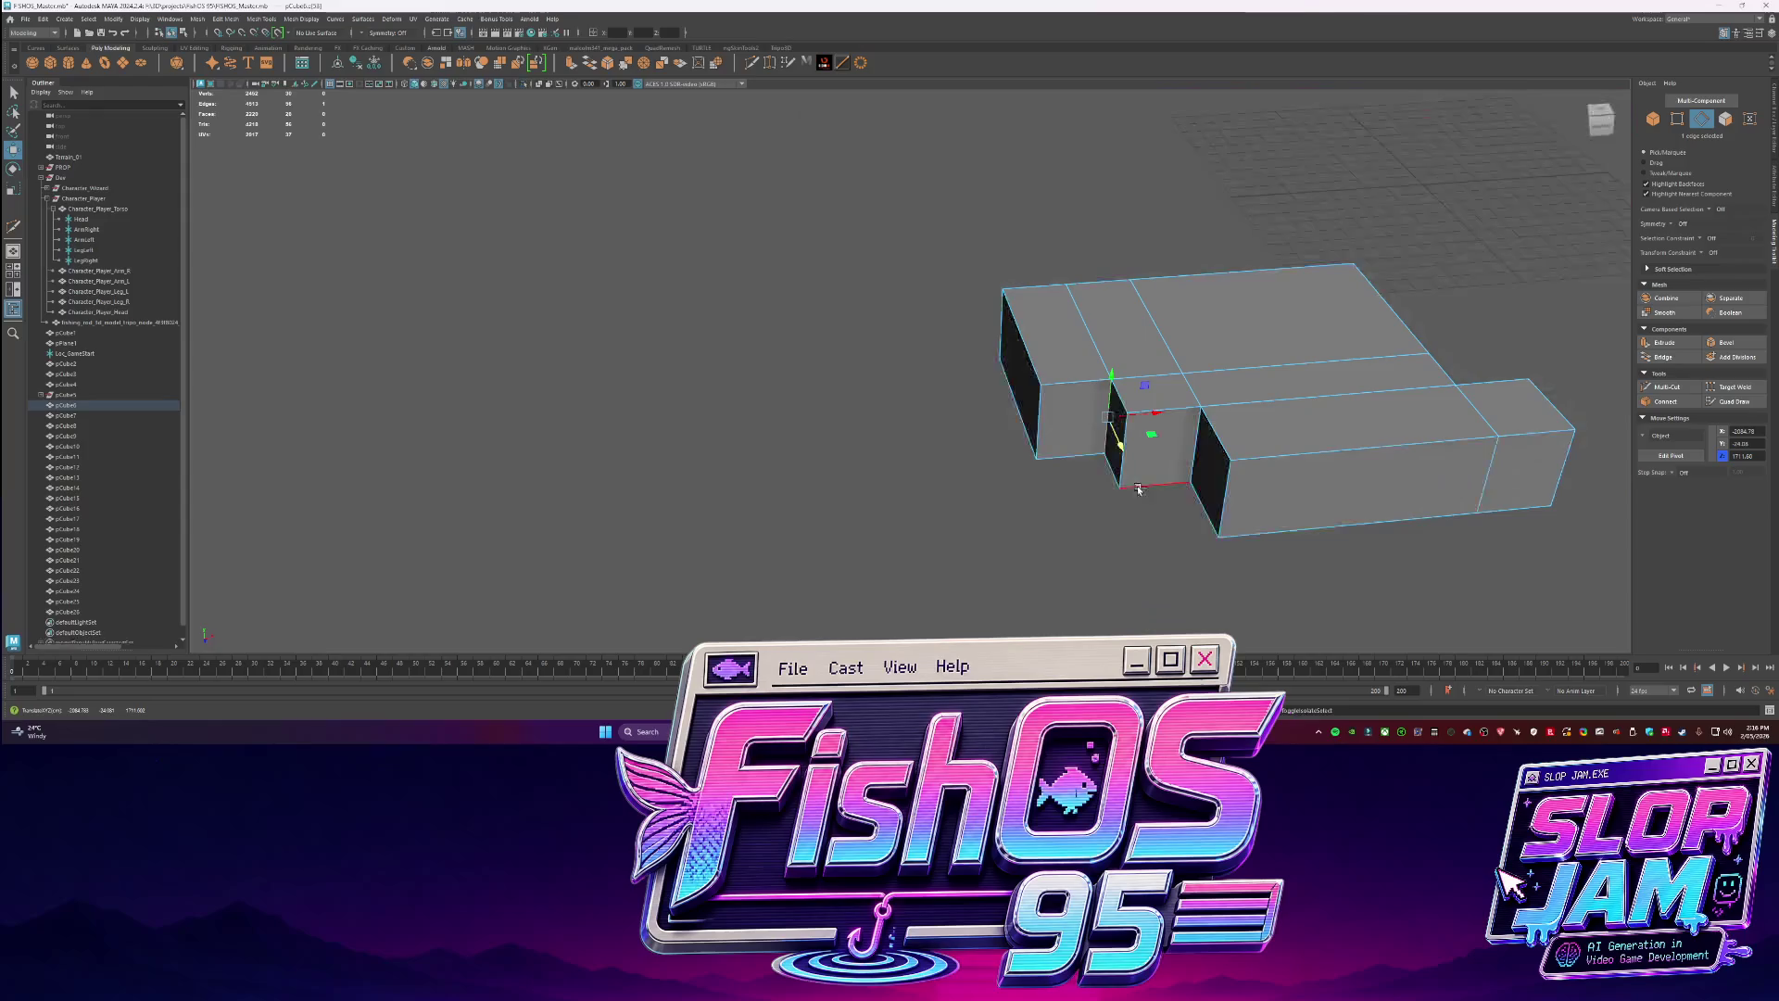
key(ctrl+1)
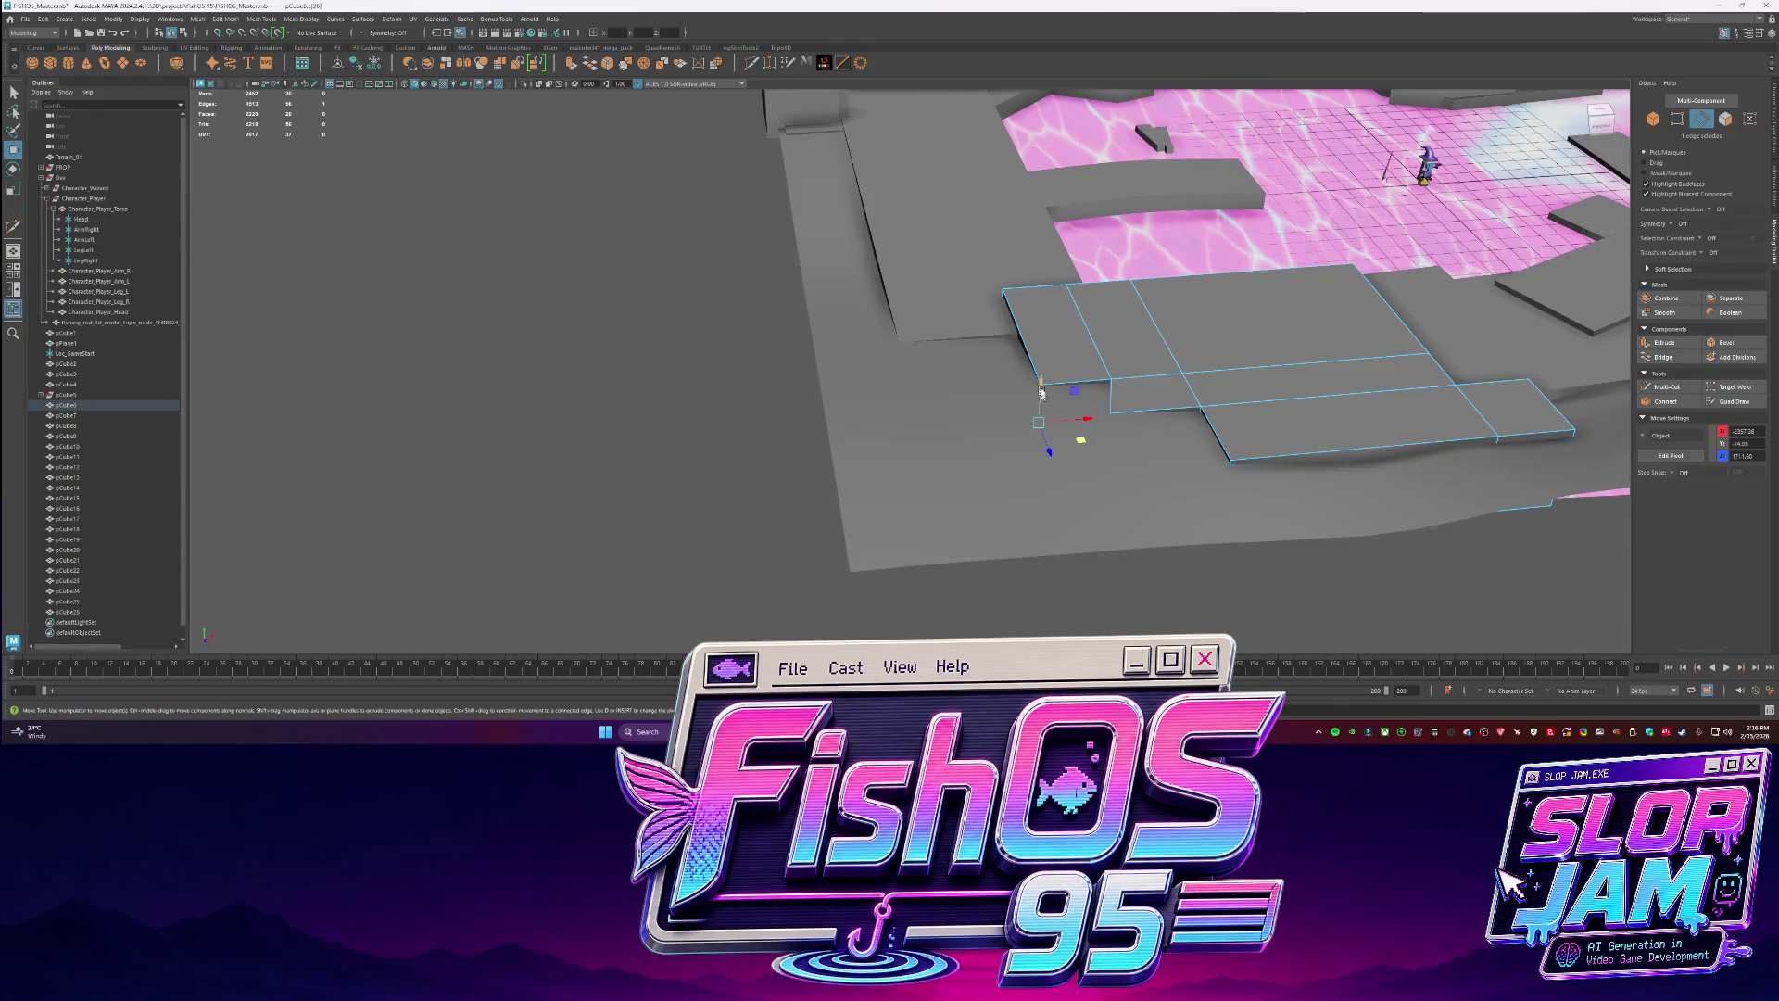
click(1024, 350)
drag(1024, 350, 980, 352)
click(1003, 391)
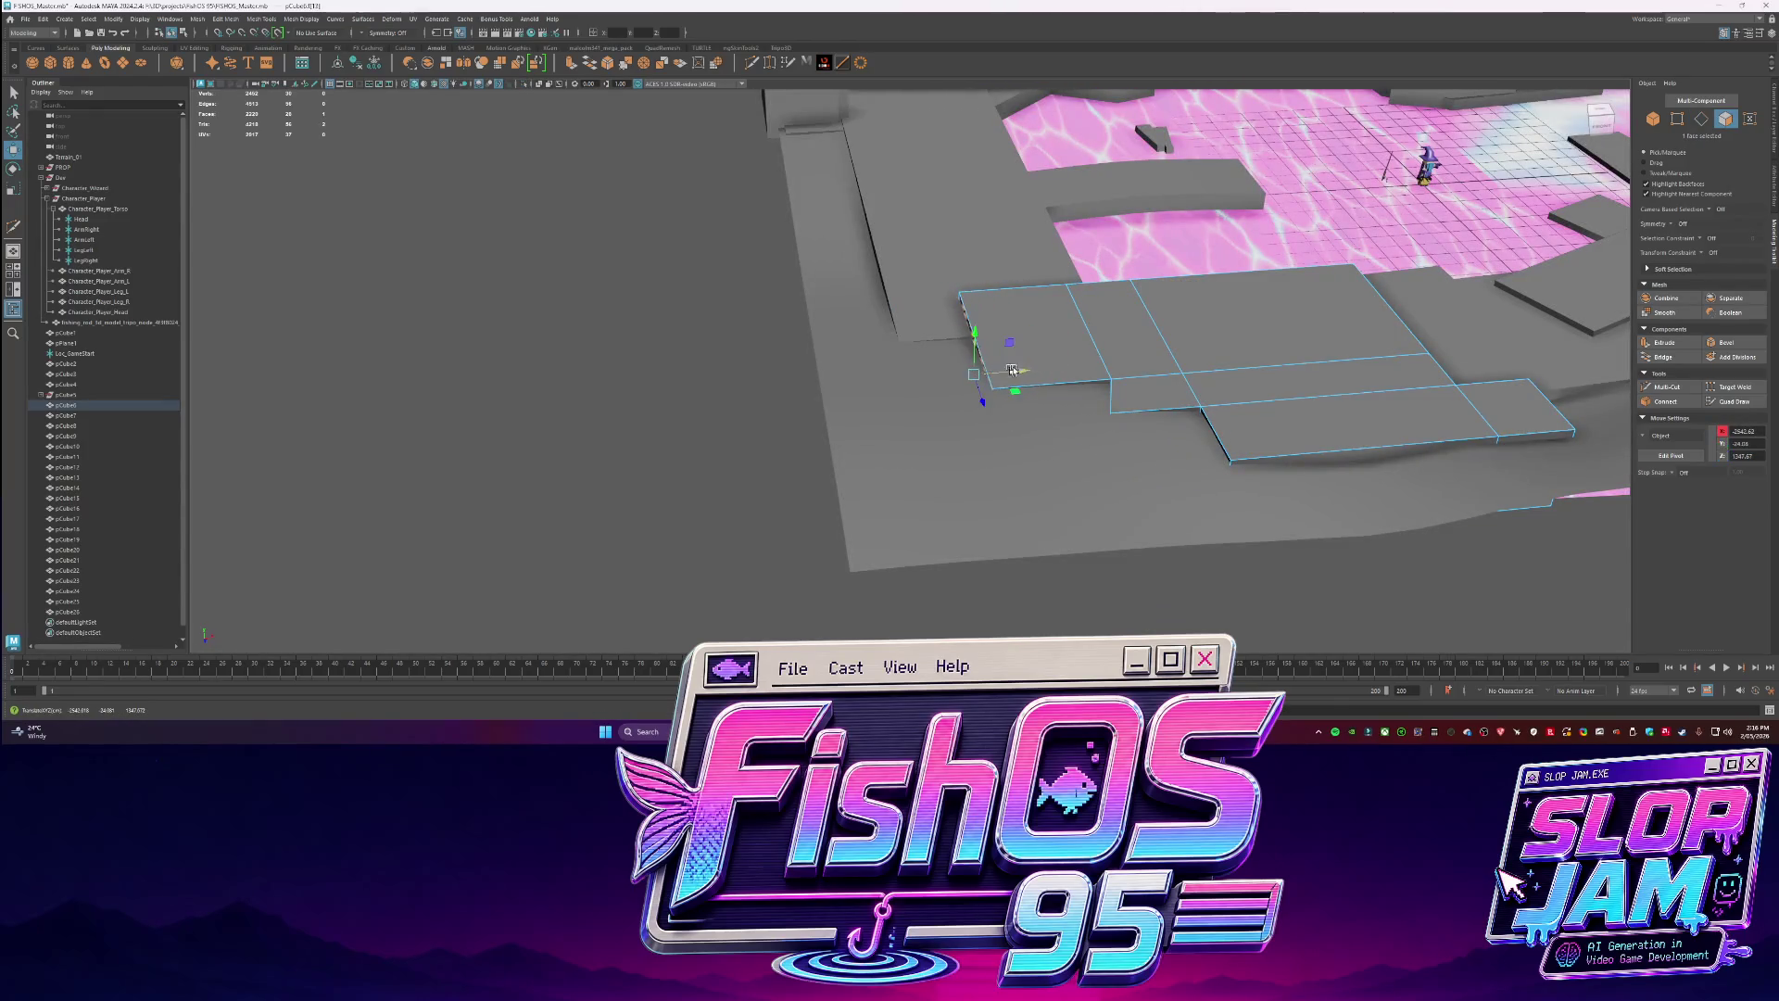
drag(1029, 425, 1055, 419)
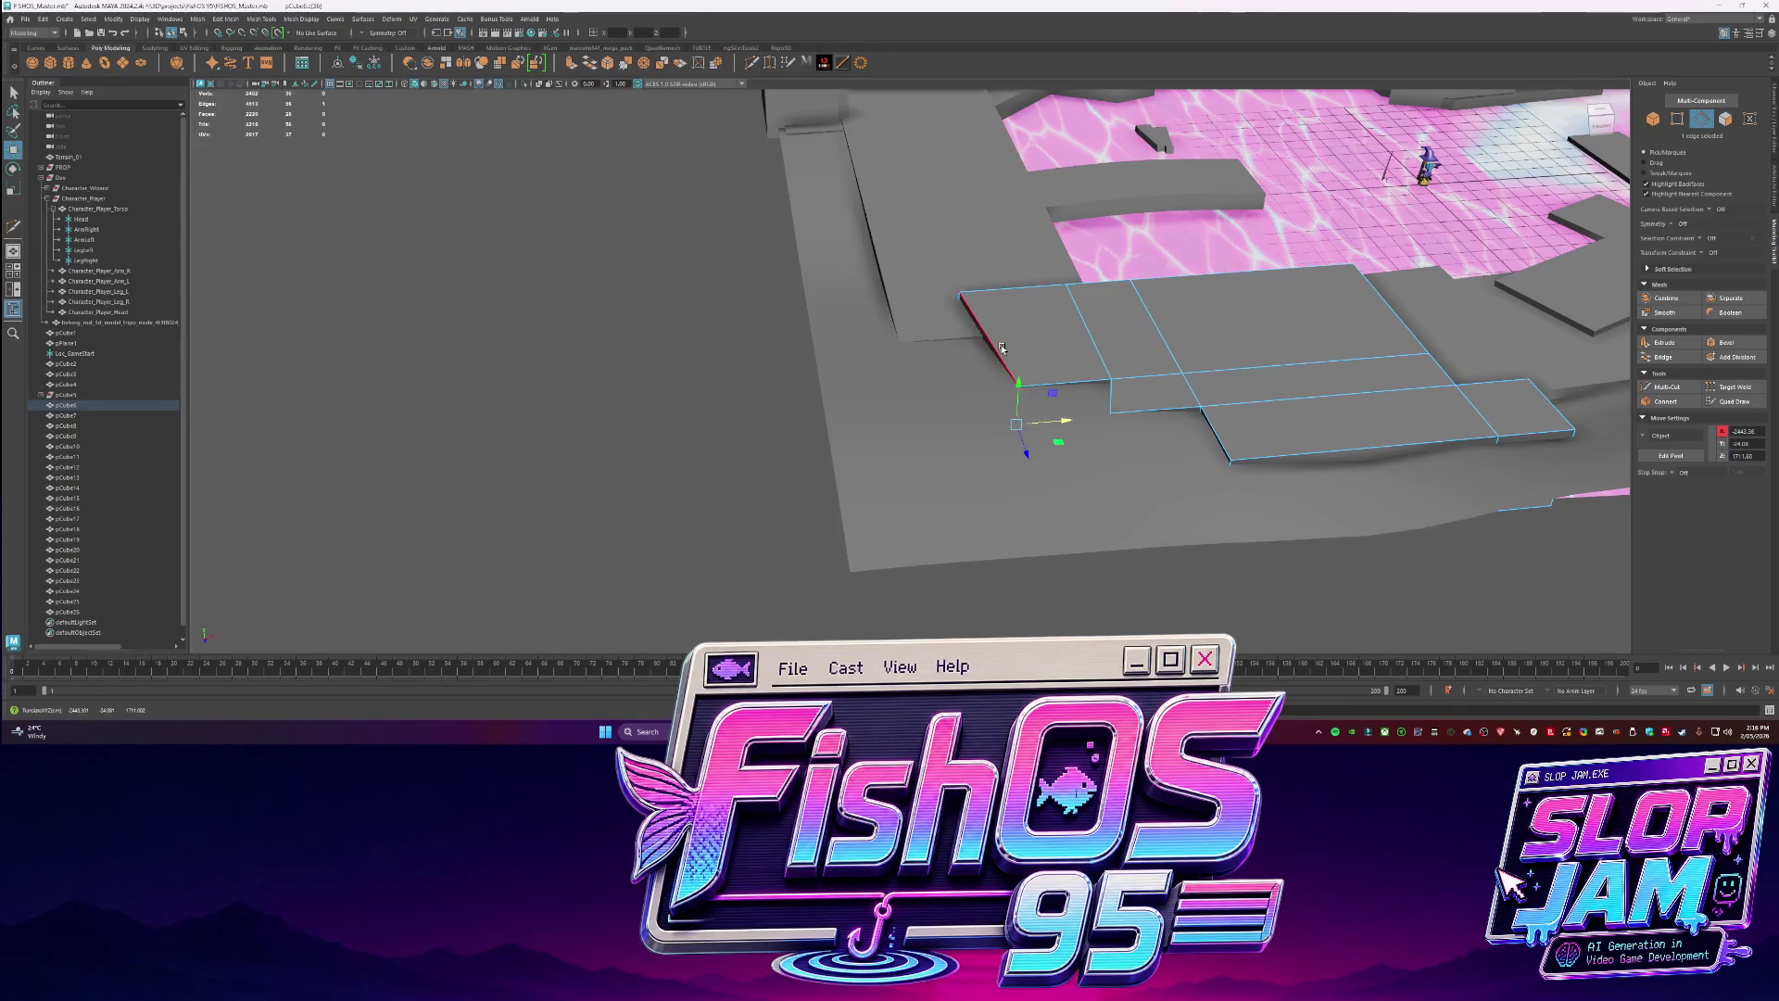
Multi-Cut a new edge across the dock block from a top-down angle.
key(q)
alt+drag(973, 310, 1110, 405)
click(1109, 405)
shift+right_drag(1205, 232, 1232, 278)
click(1316, 153)
click(1050, 371)
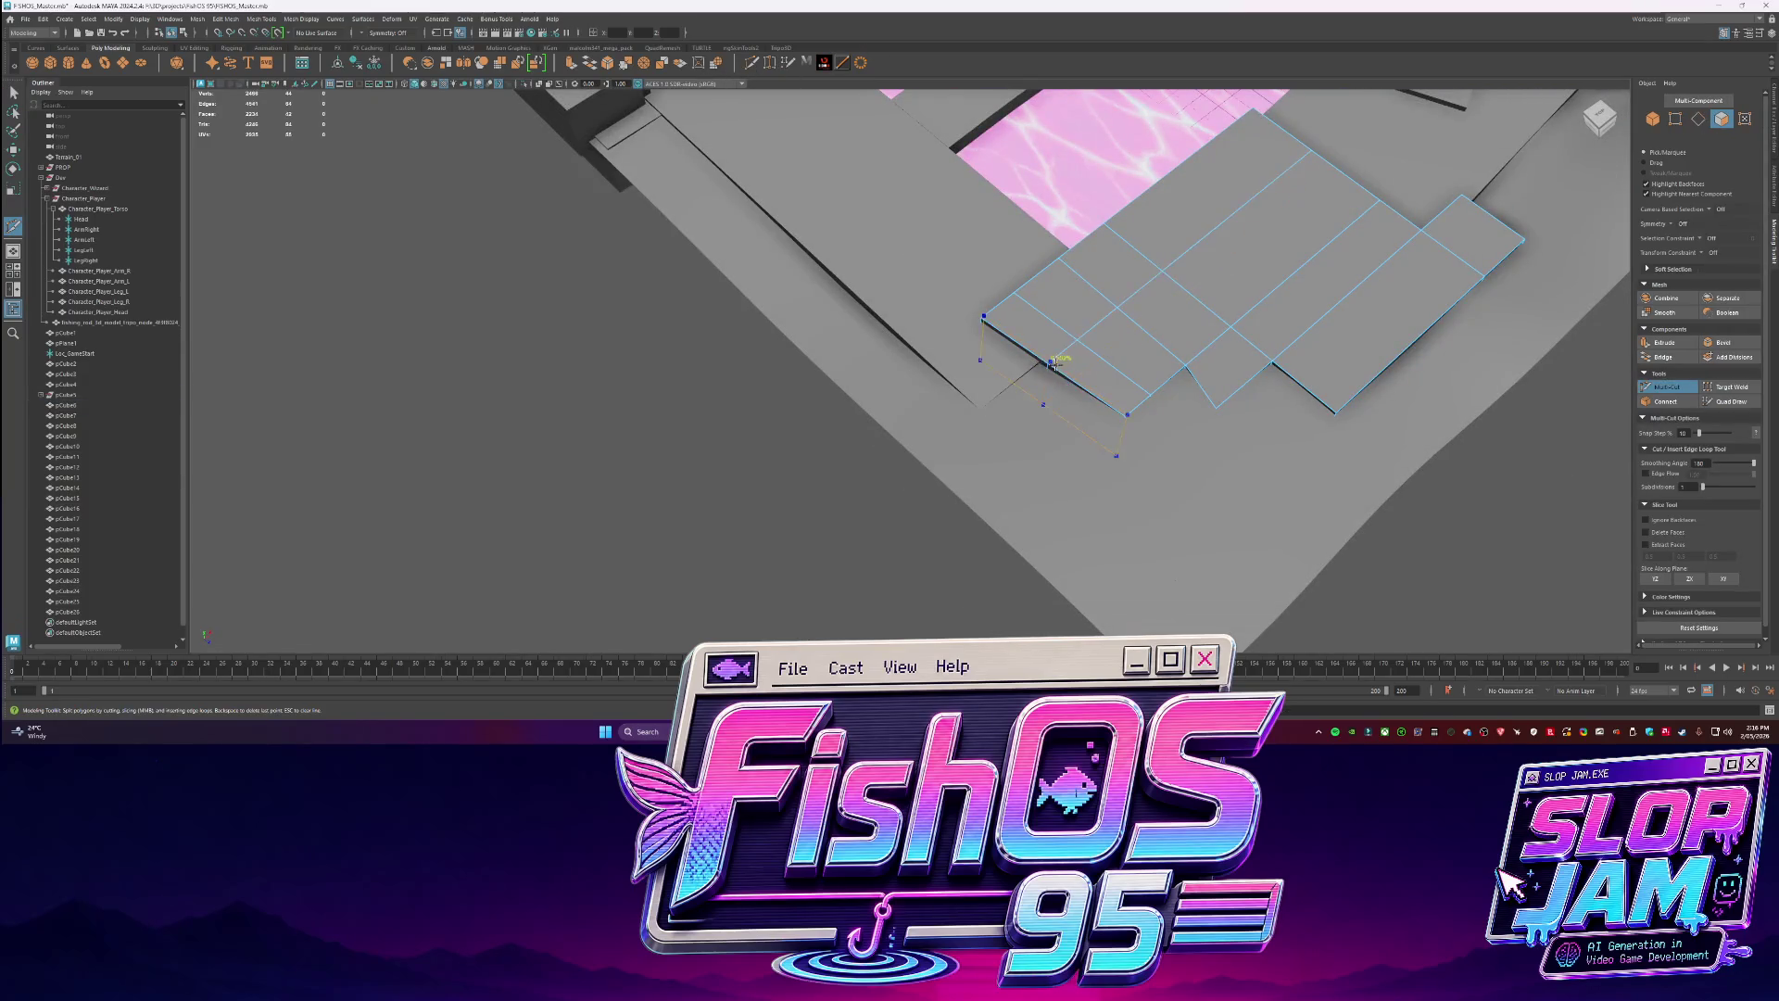
Pull the new face outward to reshape the block's end, then clear the selection.
key(w)
click(1026, 371)
mouse_move(1026, 370)
mouse_down()
mouse_move(1017, 360)
mouse_move(1112, 278)
mouse_move(895, 218)
mouse_up()
click(895, 219)
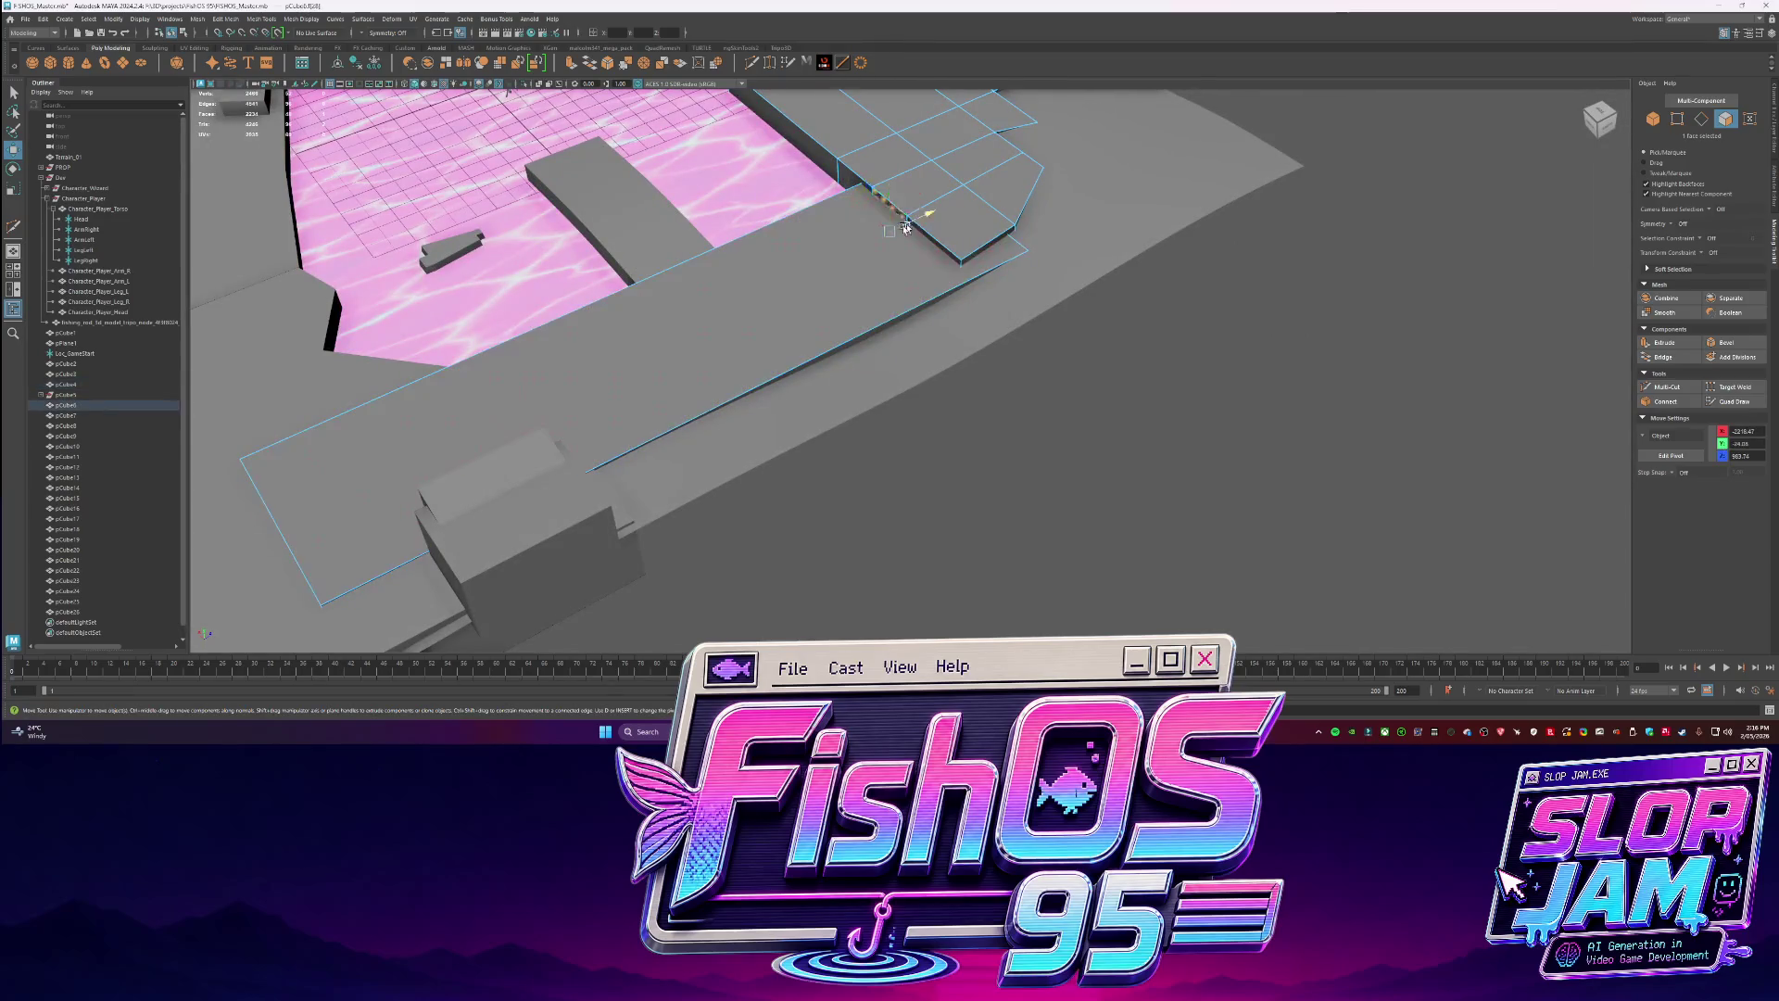
scroll(908, 324, down, 5)
key(q)
key(F8)
mouse_move(909, 323)
alt+mouse_down()
mouse_move(1306, 368)
mouse_move(1025, 385)
mouse_move(982, 353)
mouse_move(834, 324)
alt+mouse_up()
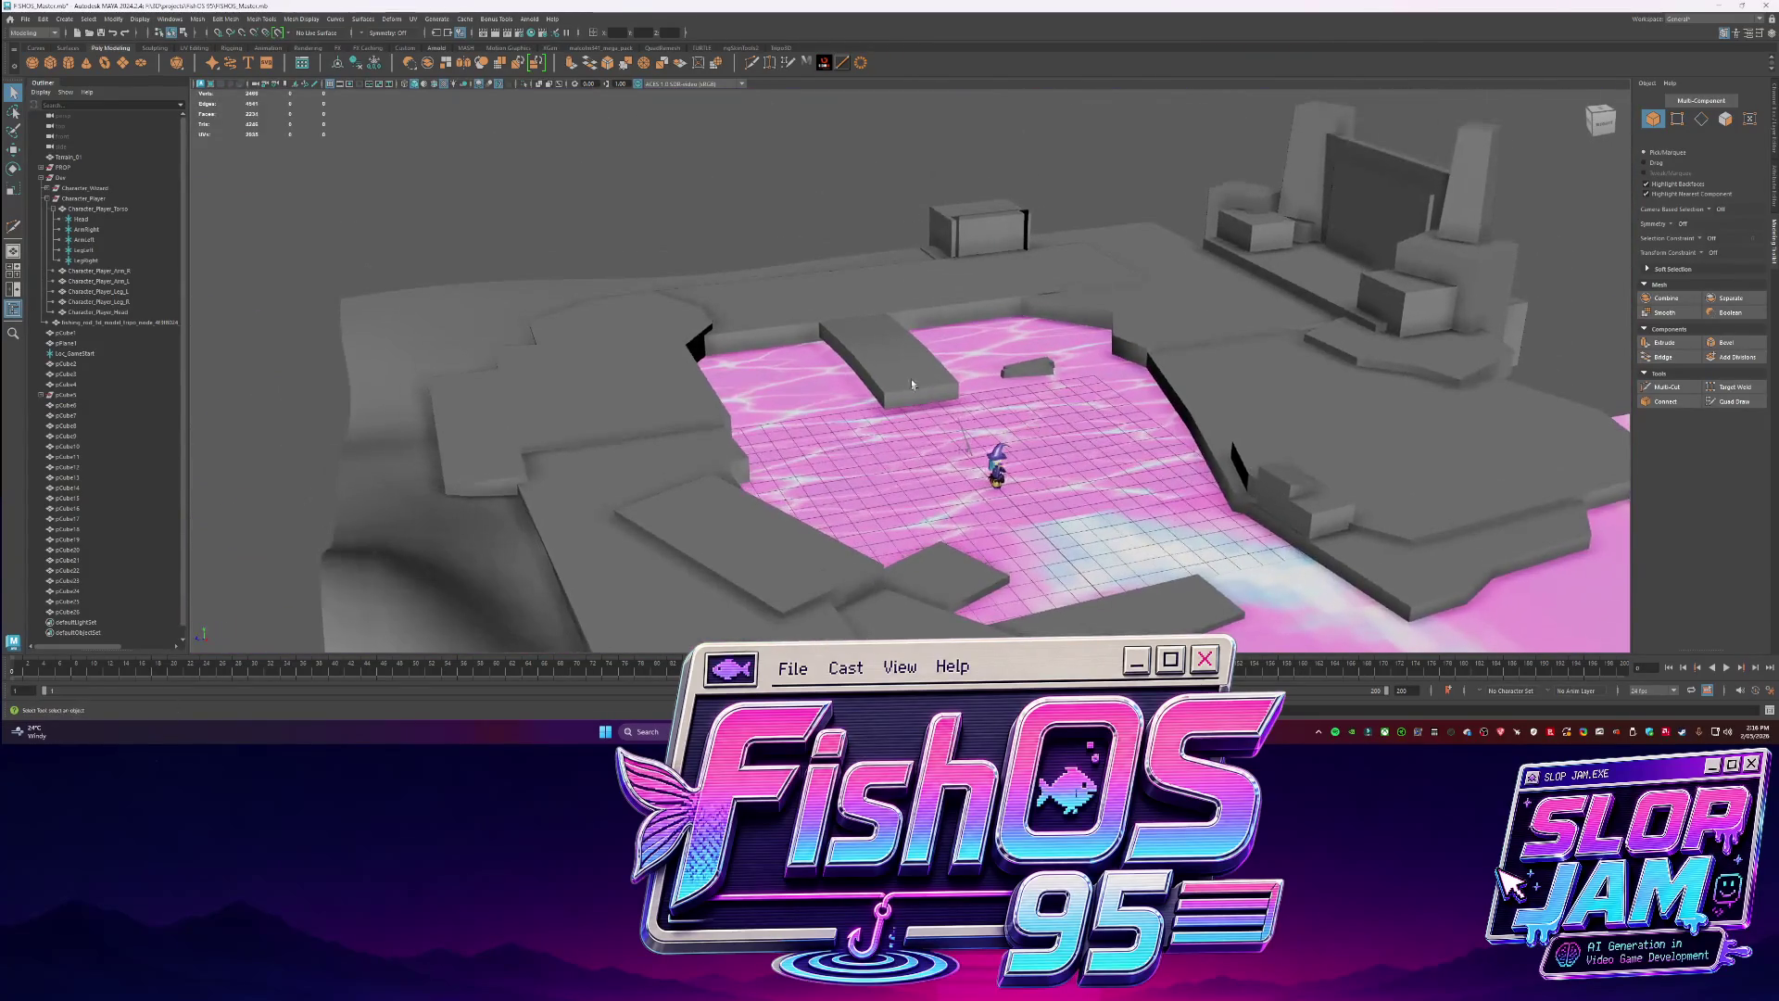
Select the start locator in the Outliner, frame it, and rename it GameStart.
click(584, 284)
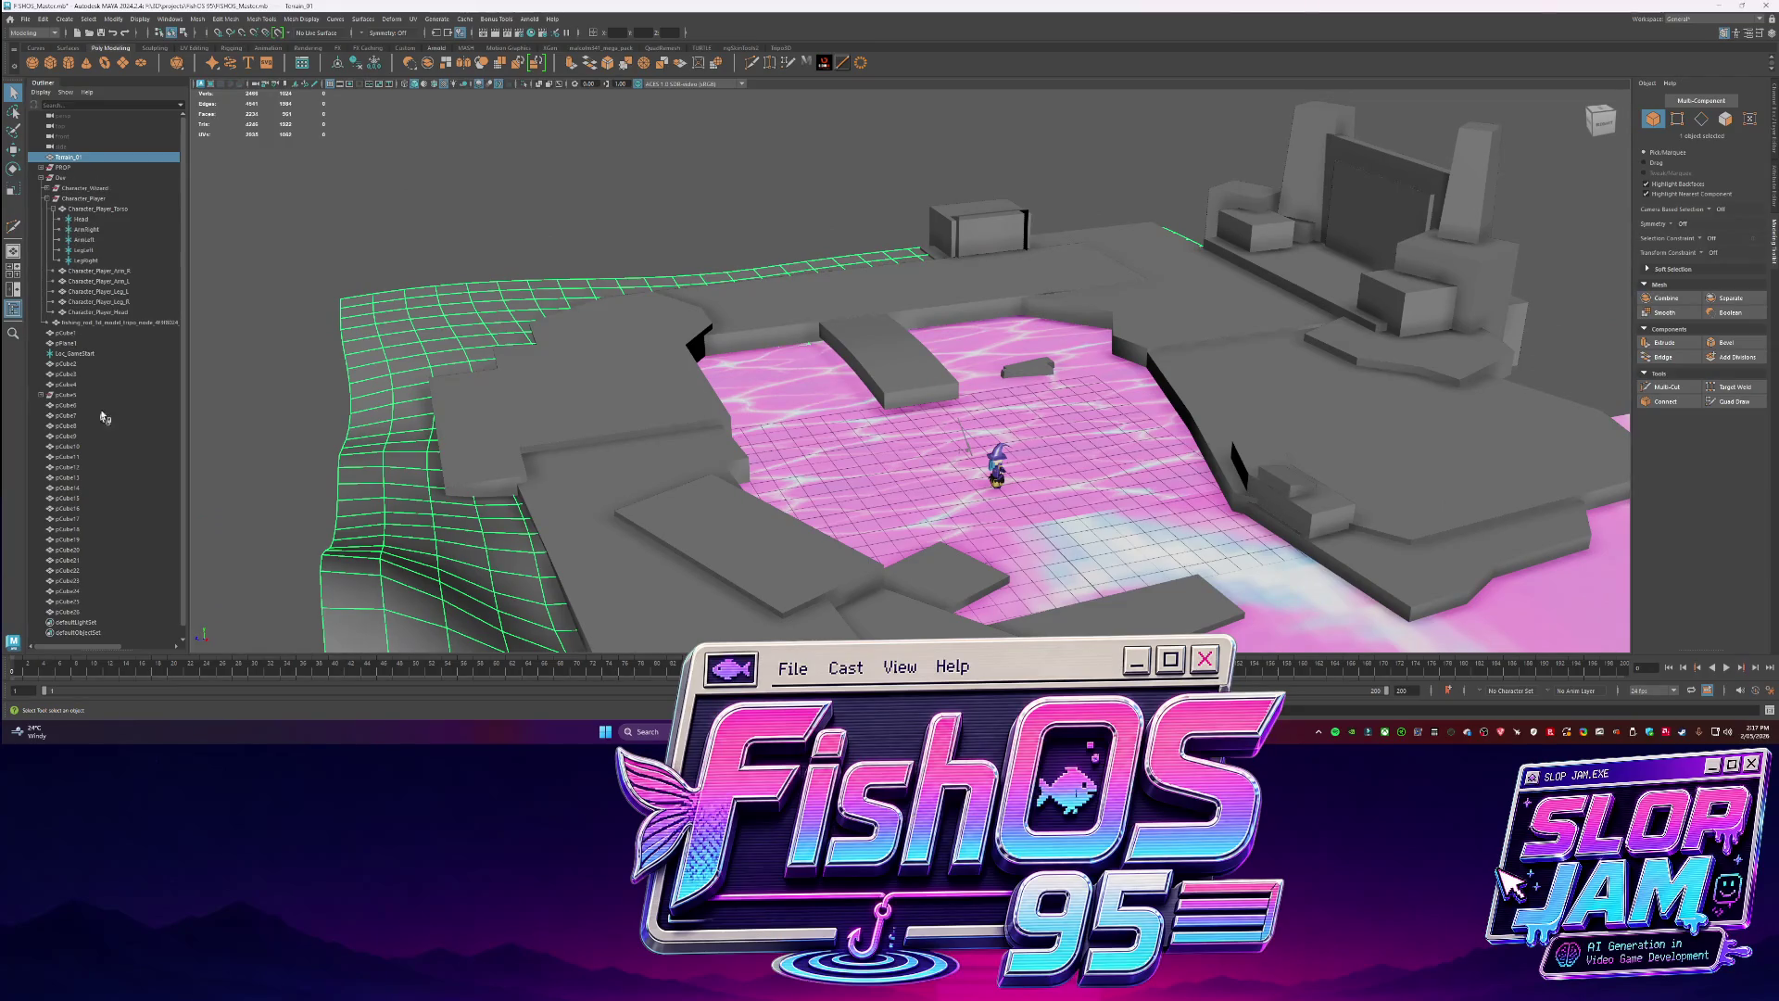
click(76, 353)
key(f)
key(w)
scroll(847, 408, down, 10)
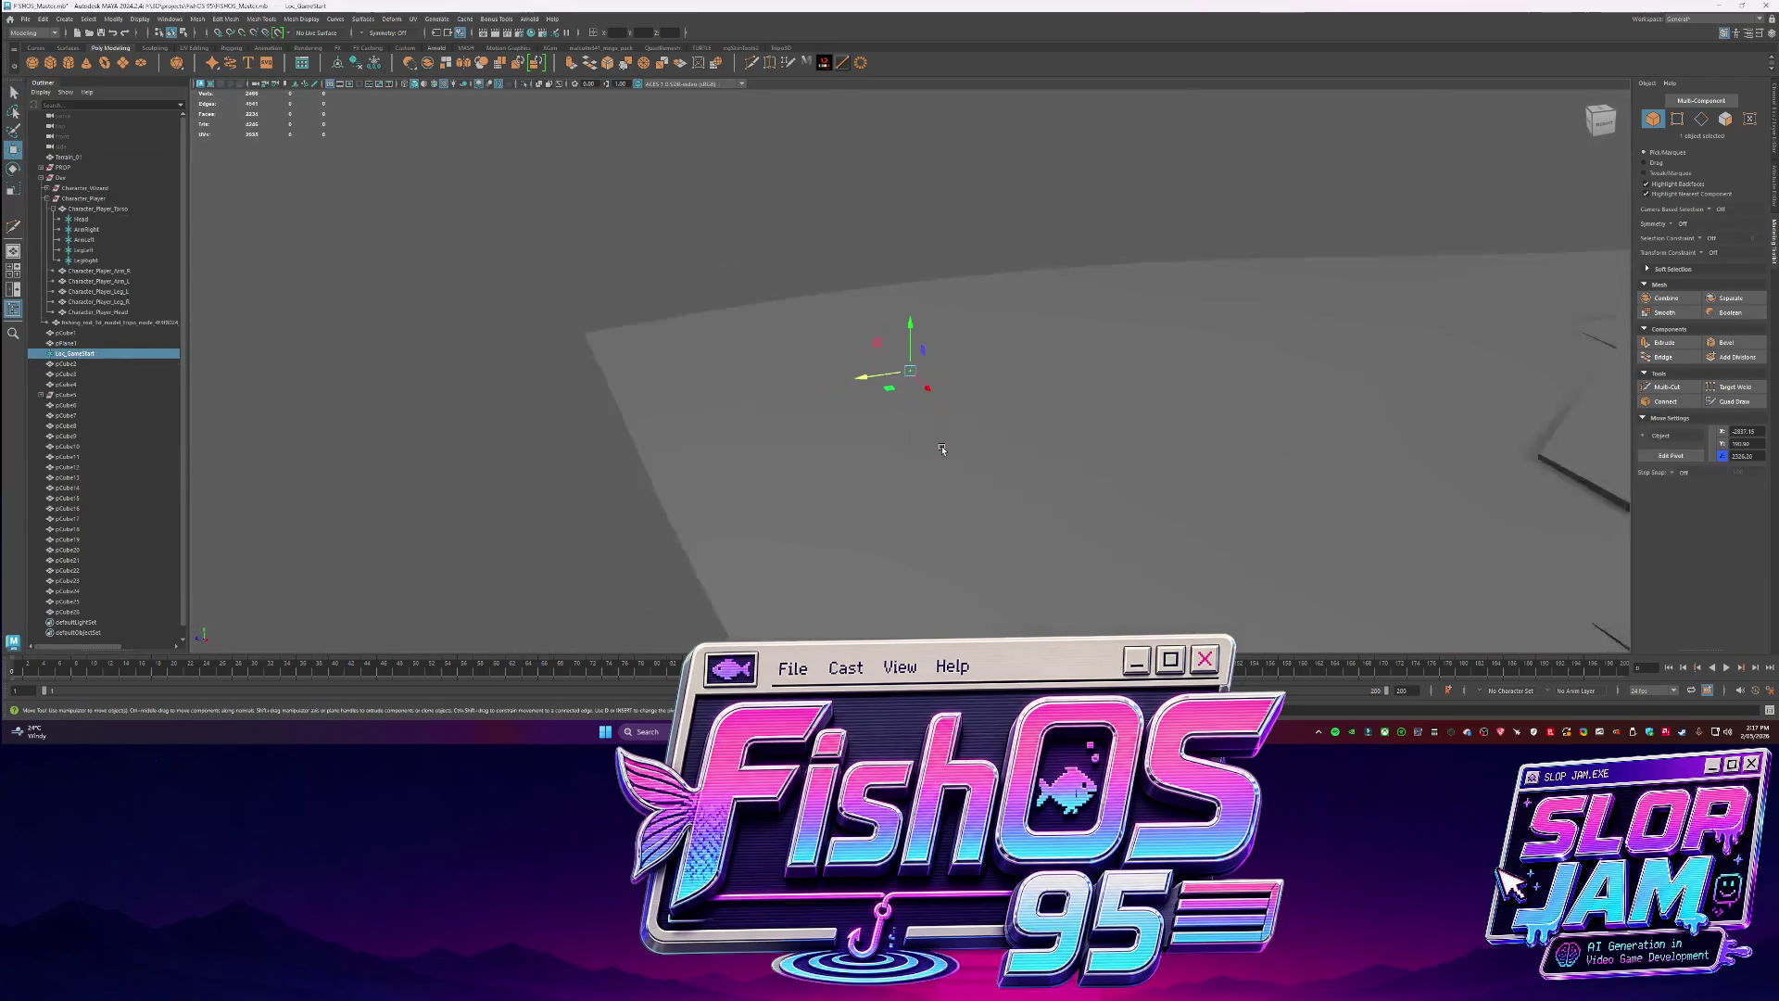
scroll(941, 383, up, 4)
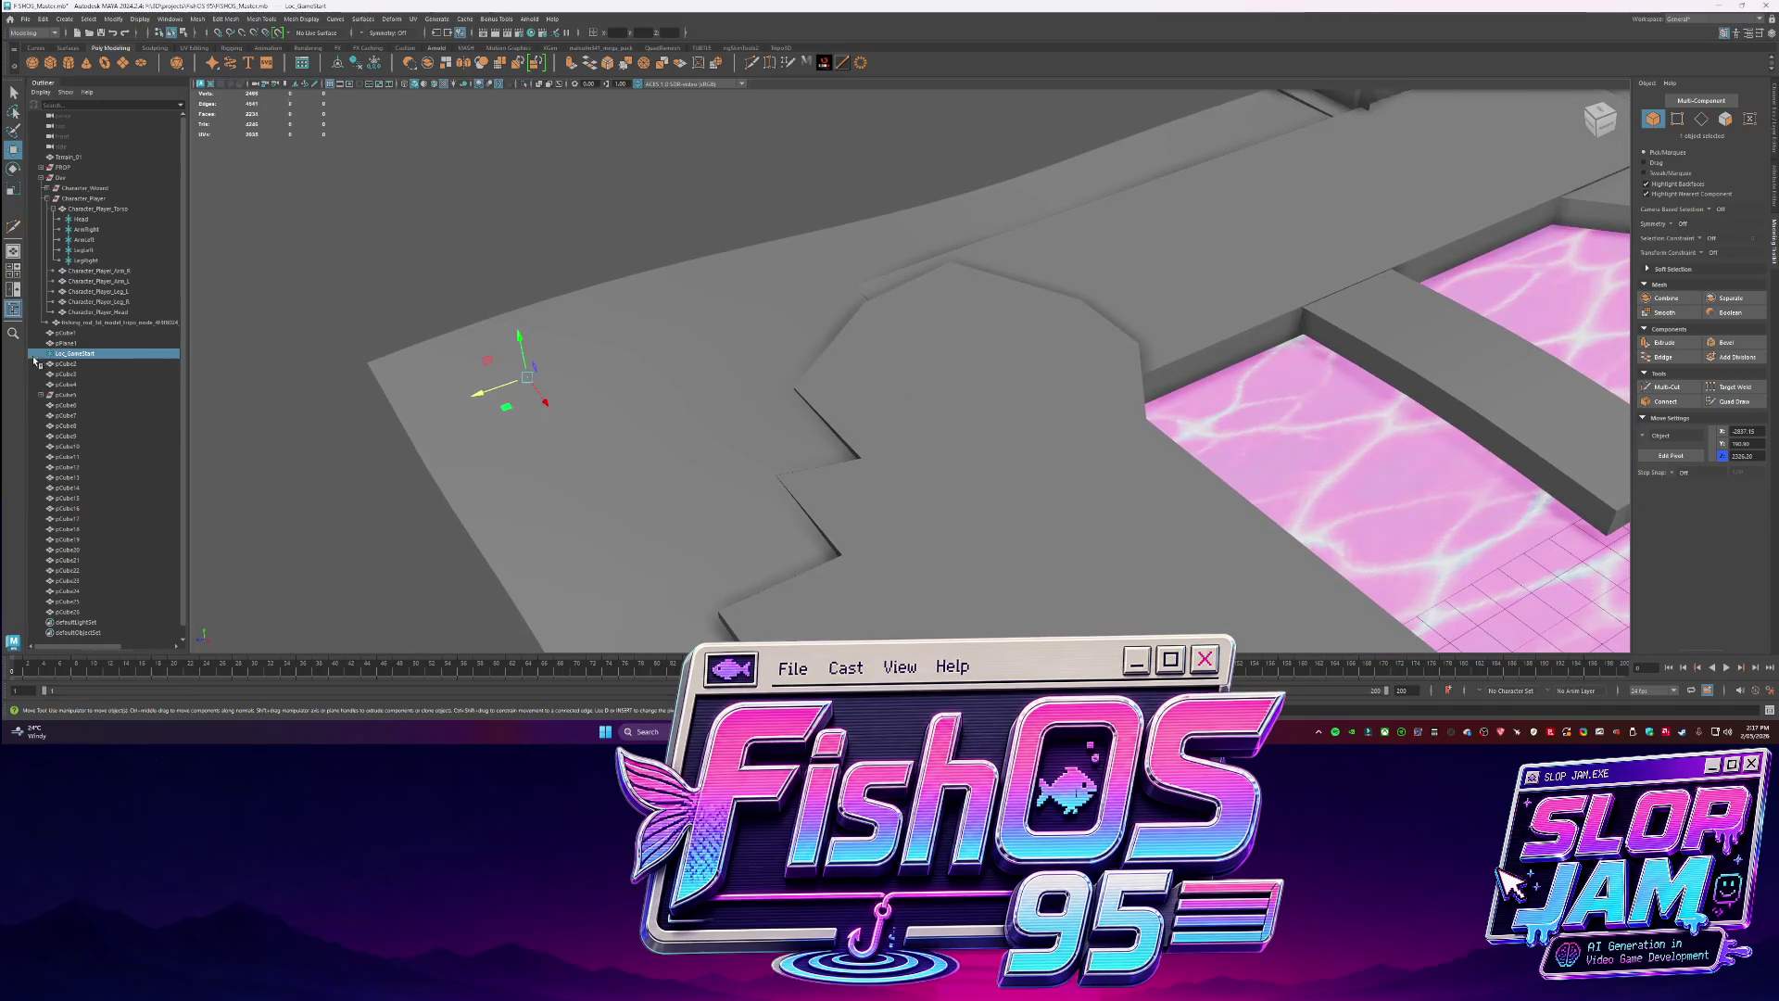
double_click(65, 354)
text(eS)
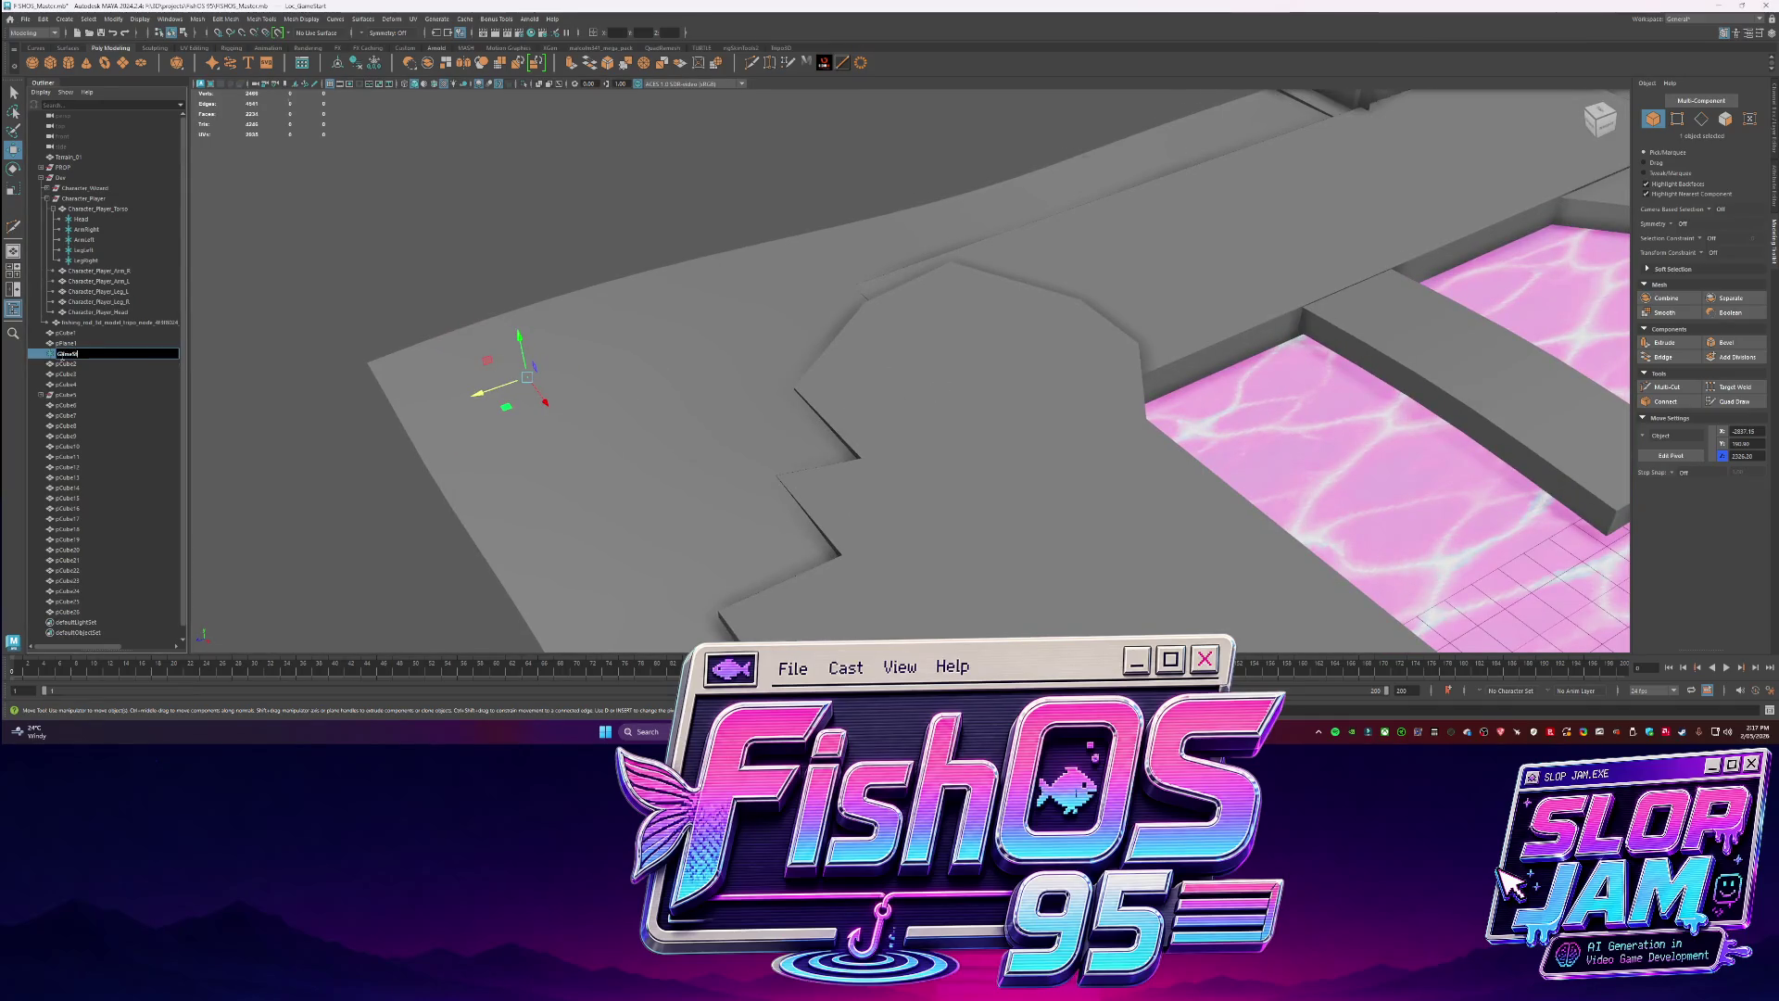
key(Return)
Move GameStart onto the notched dock section and orbit to check its placement.
drag(528, 378, 798, 468)
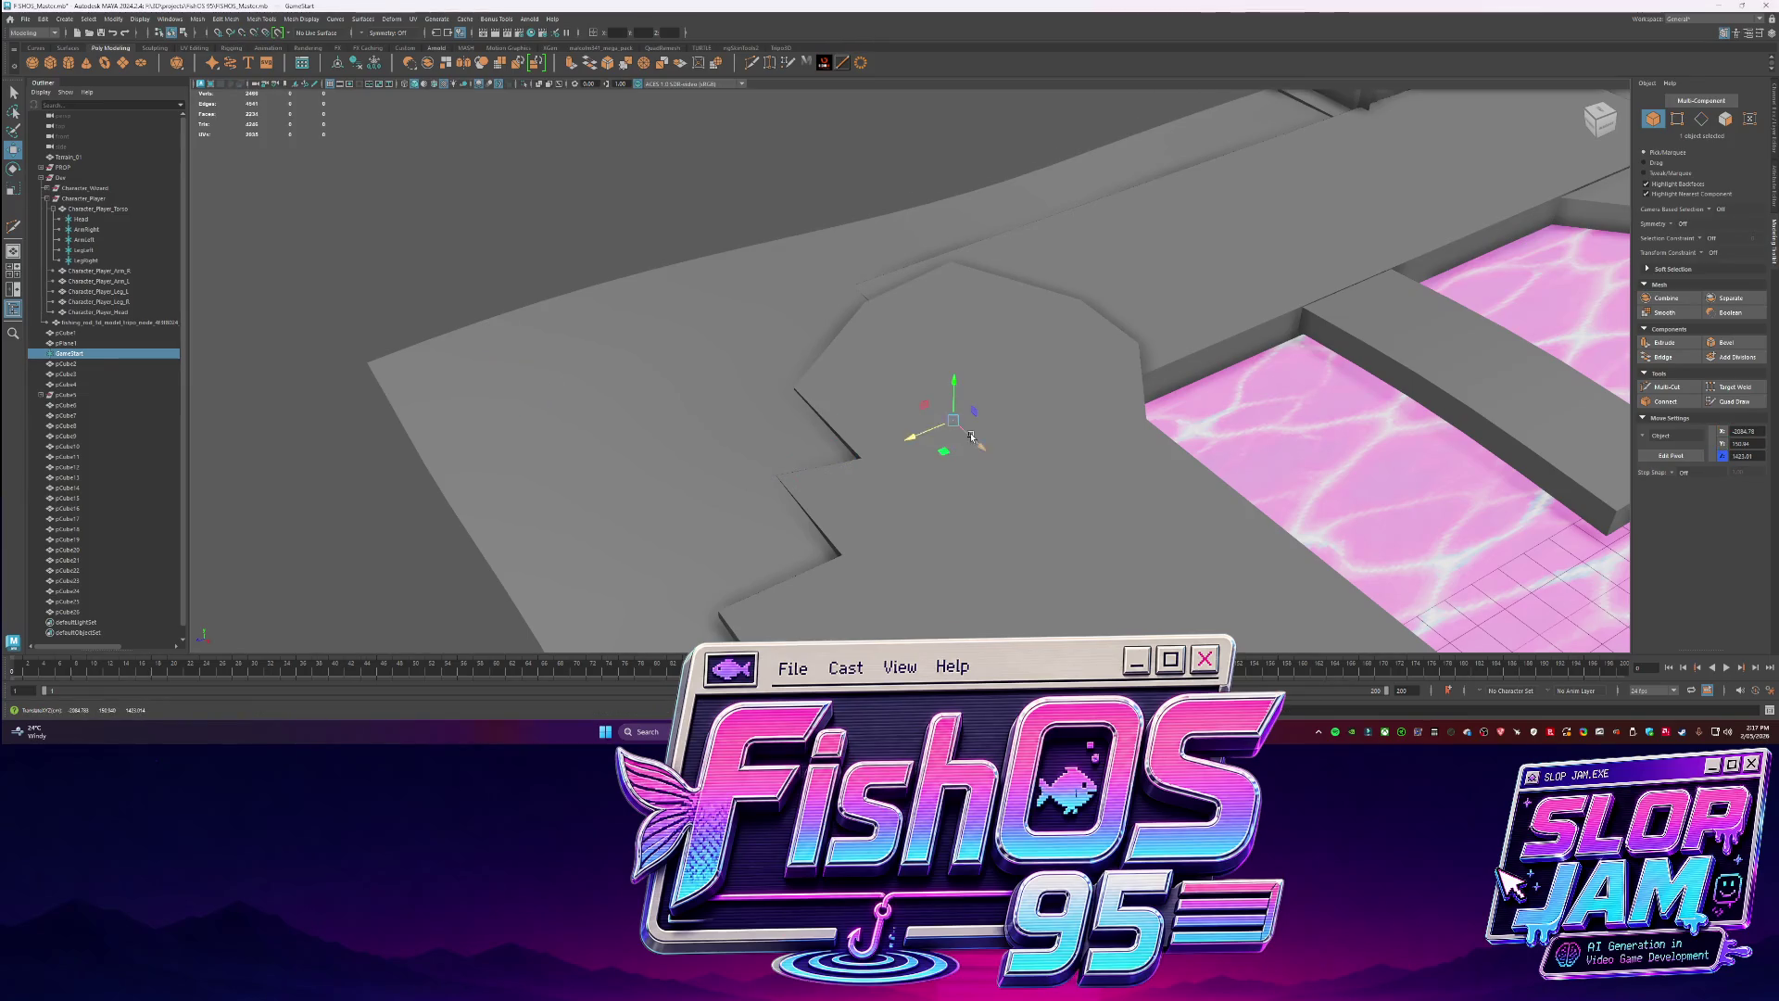
key(f)
mouse_move(1033, 445)
alt+mouse_down()
mouse_move(926, 401)
mouse_move(991, 419)
mouse_move(973, 394)
mouse_move(1089, 452)
mouse_move(934, 371)
alt+mouse_up()
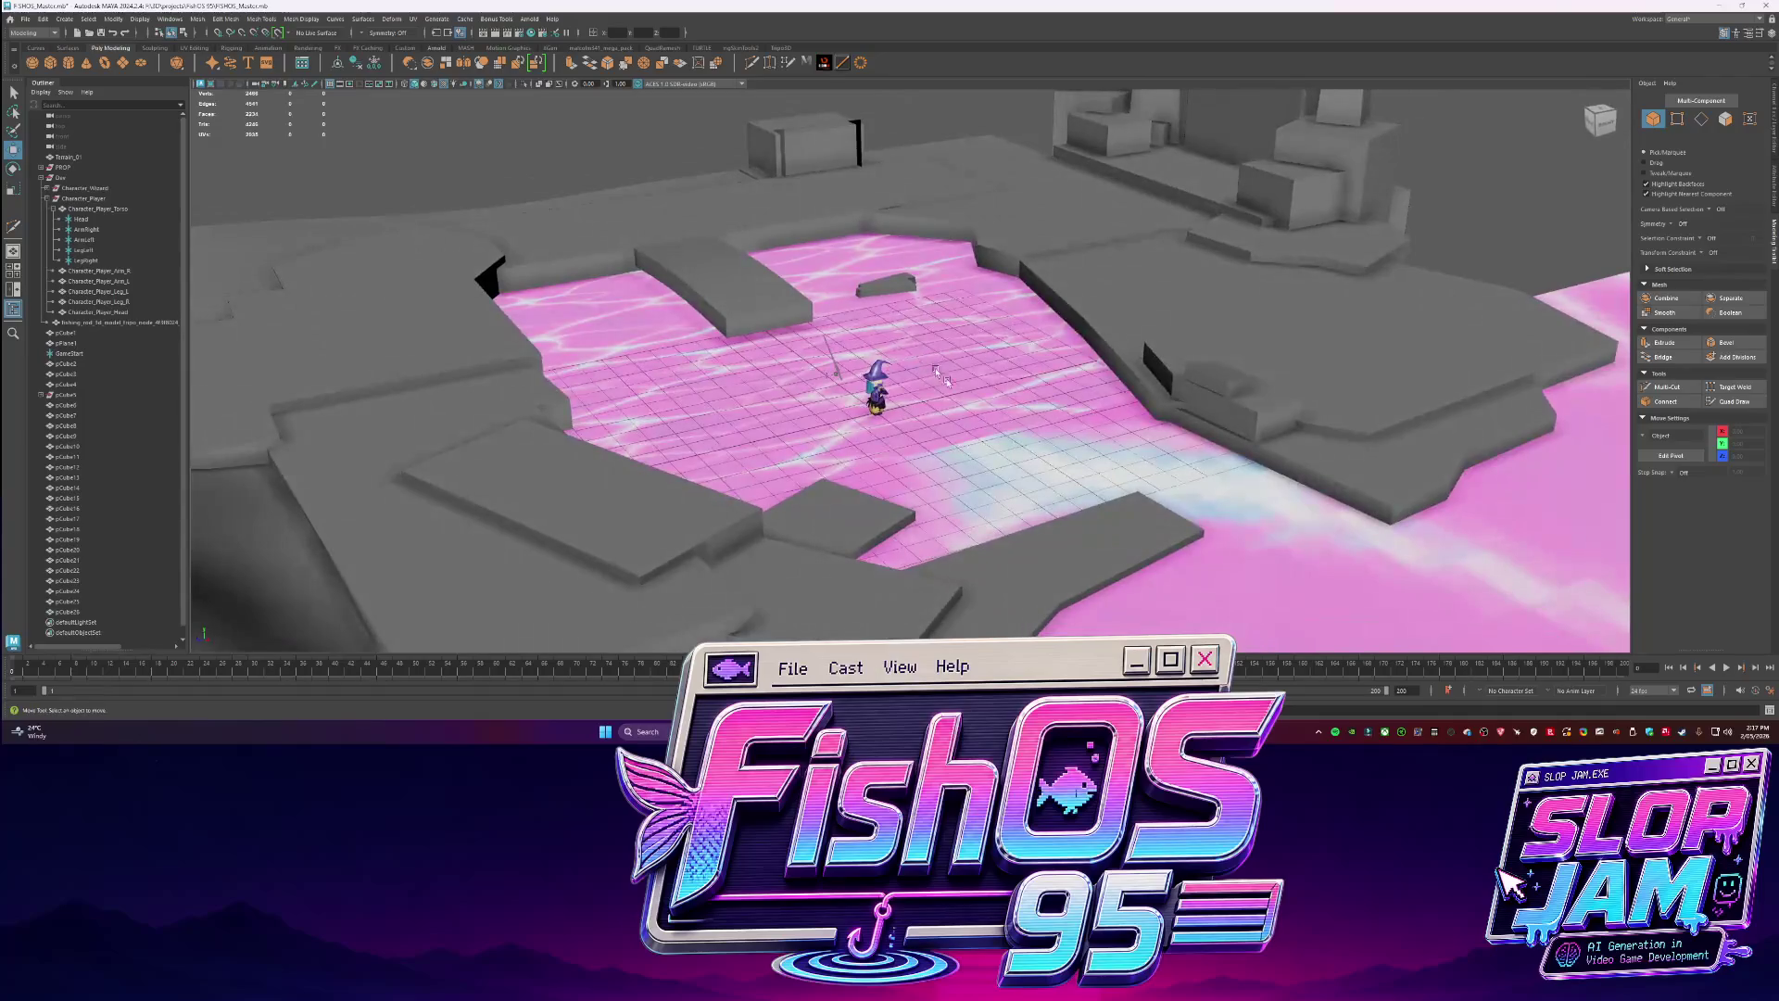
key(alt+Tab)
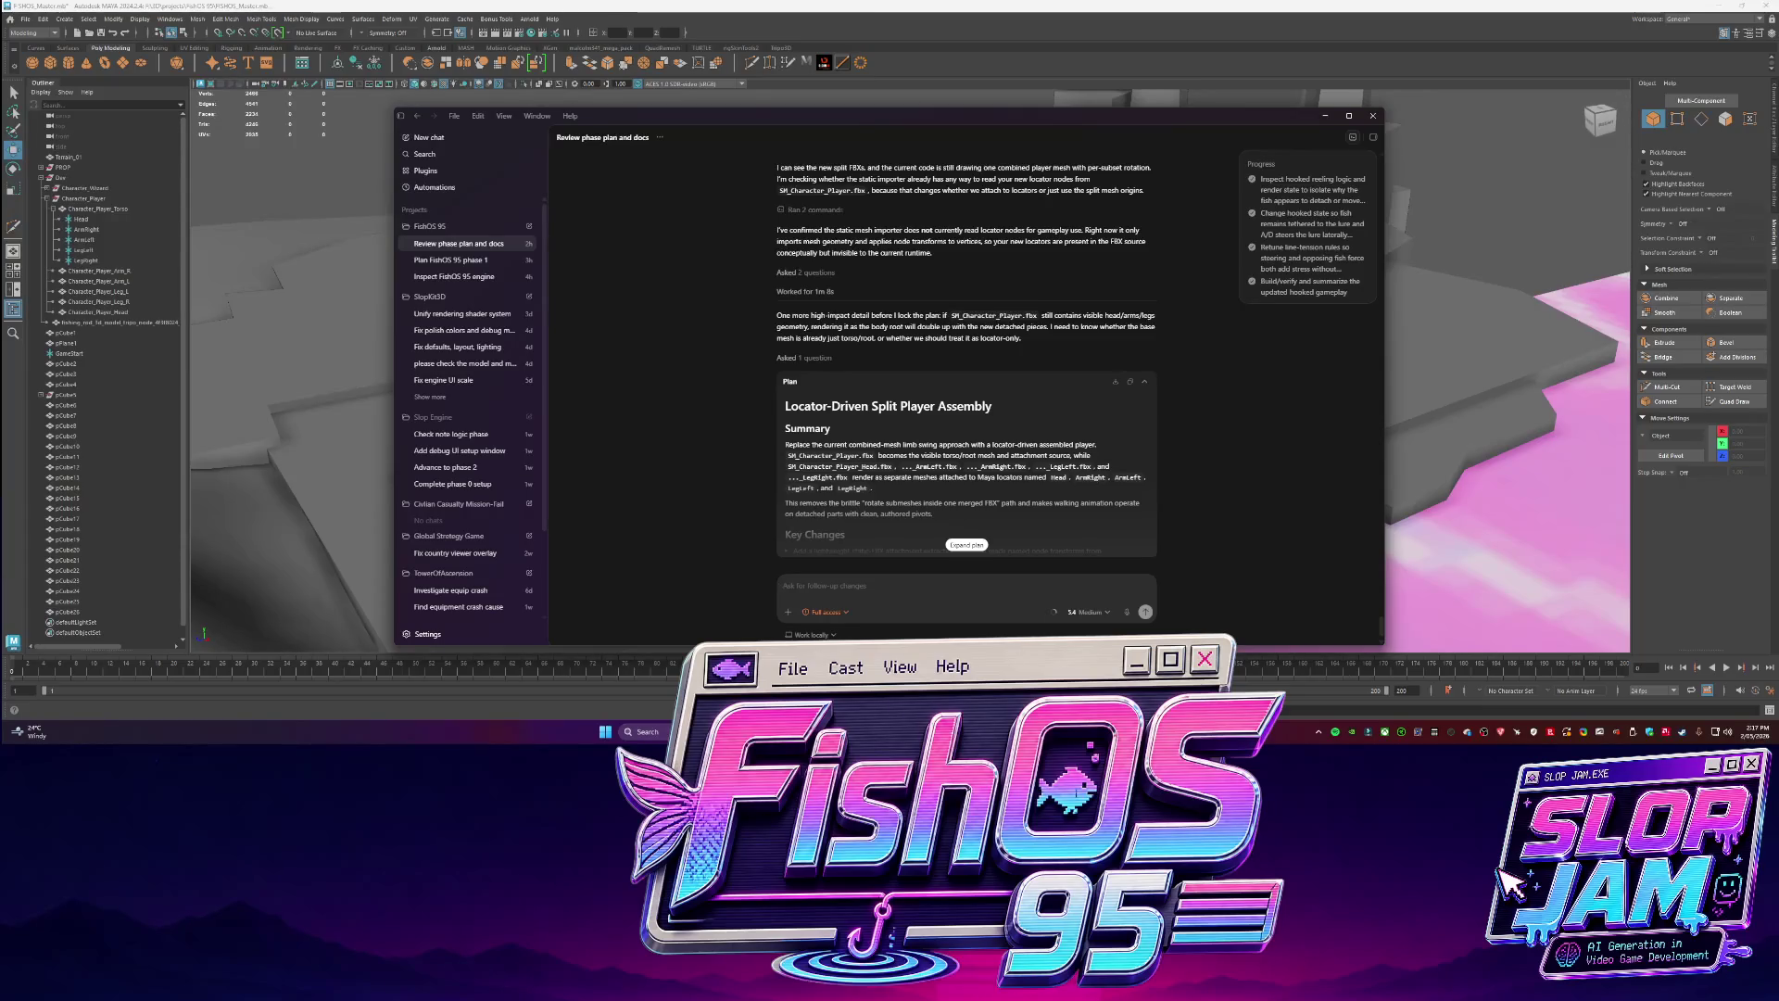
Switch from the Codex phase-plan chat back to the Maya level scene.
key(alt+Tab)
Push a terrain vertex near the dock downward using soft selection.
click(681, 435)
key(w)
key(b)
drag(683, 398, 683, 418)
Extrude the dock block's end face into a long block and slide an edge to reshape it.
key(F11)
click(727, 424)
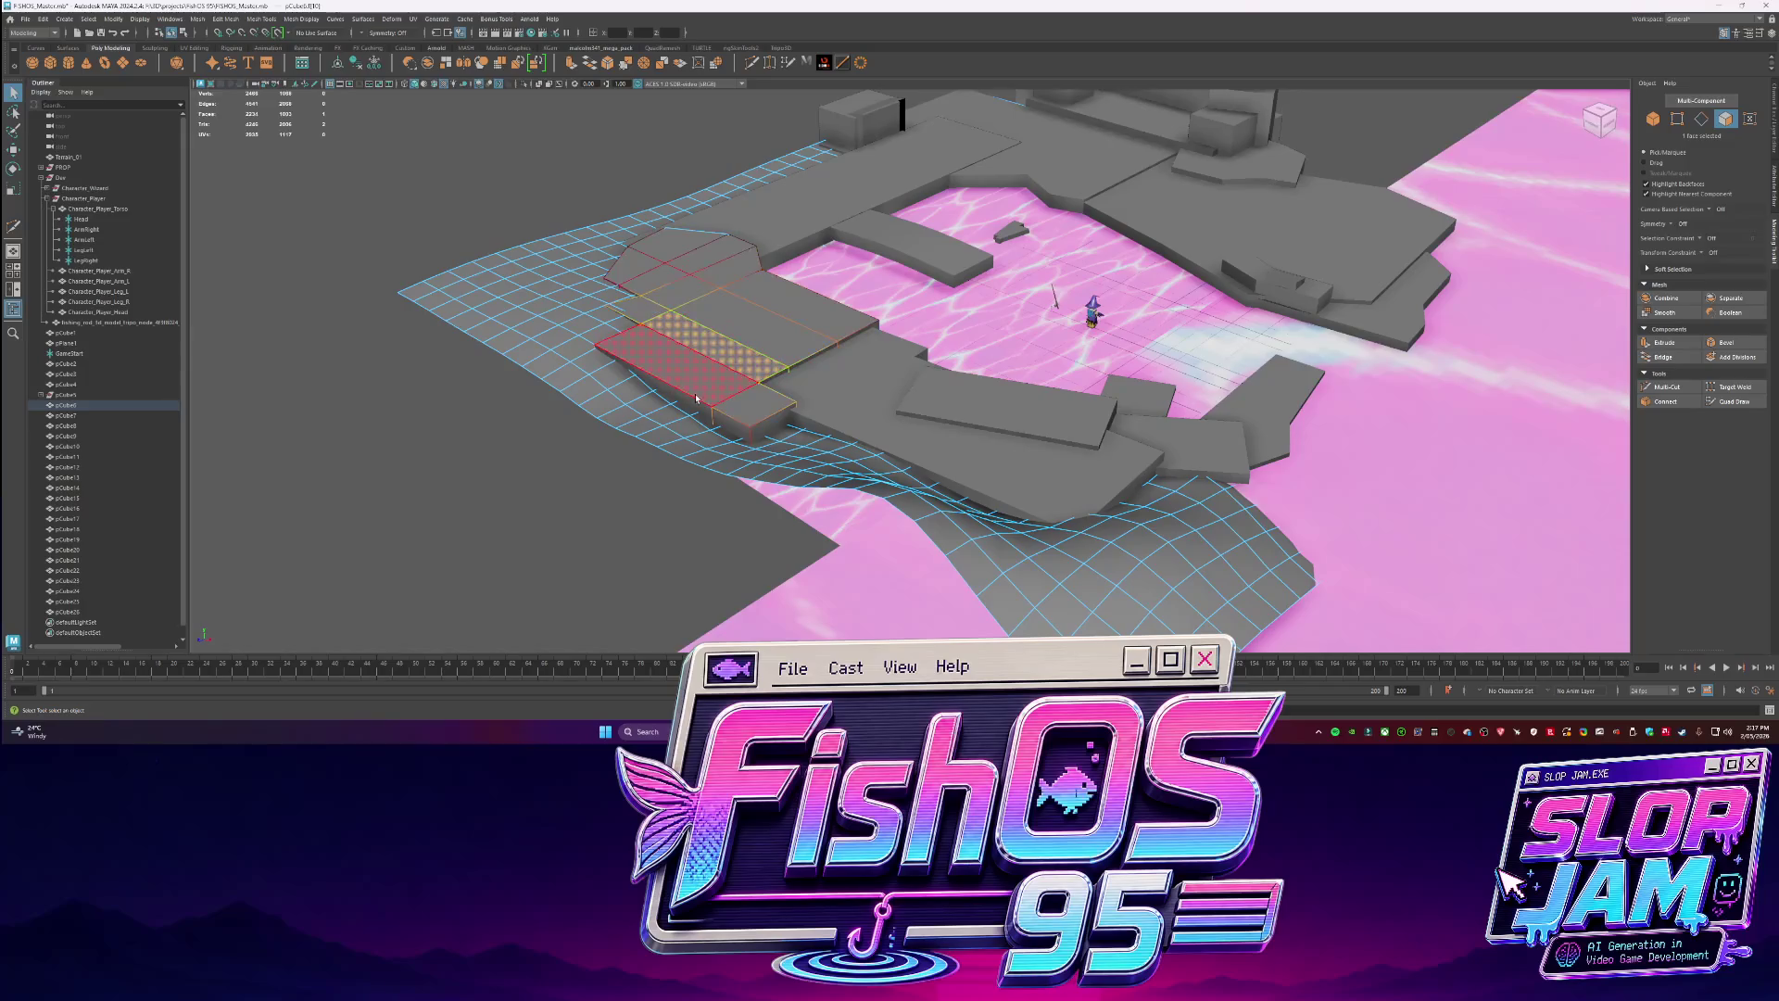
key(w)
mouse_move(727, 425)
middle_down()
mouse_move(556, 435)
mouse_move(632, 407)
middle_up()
shift+drag(631, 408, 518, 470)
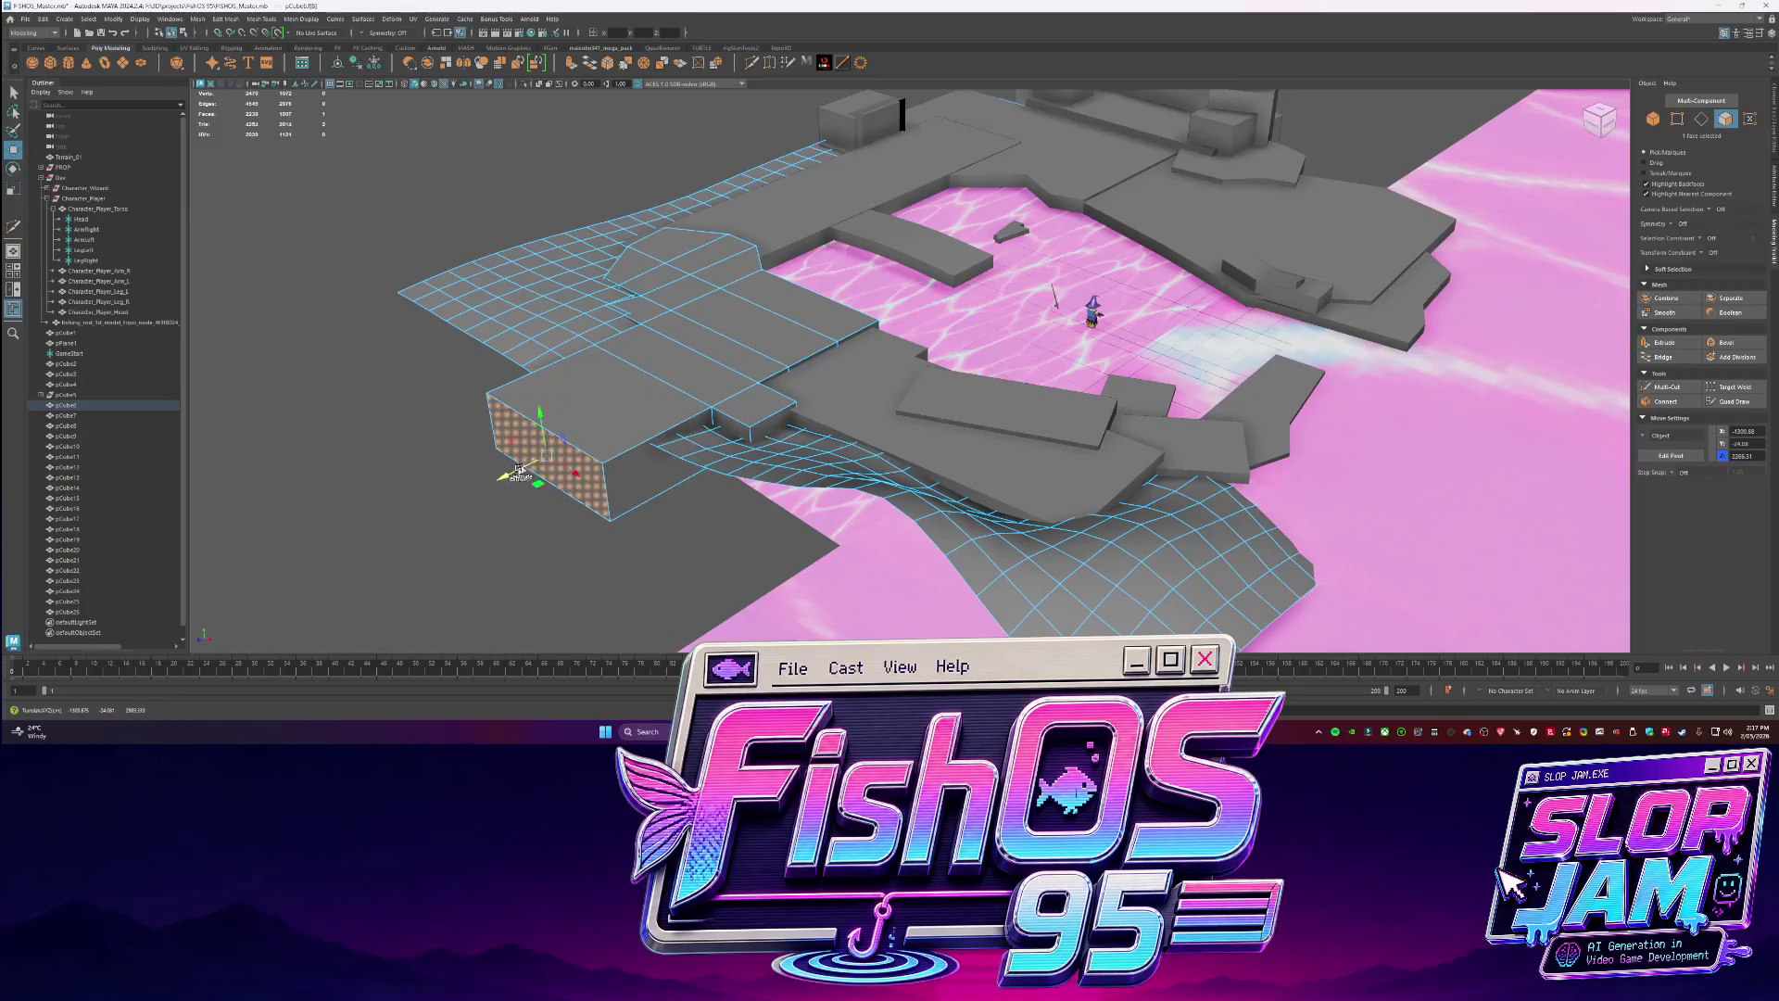
key(F10)
click(698, 431)
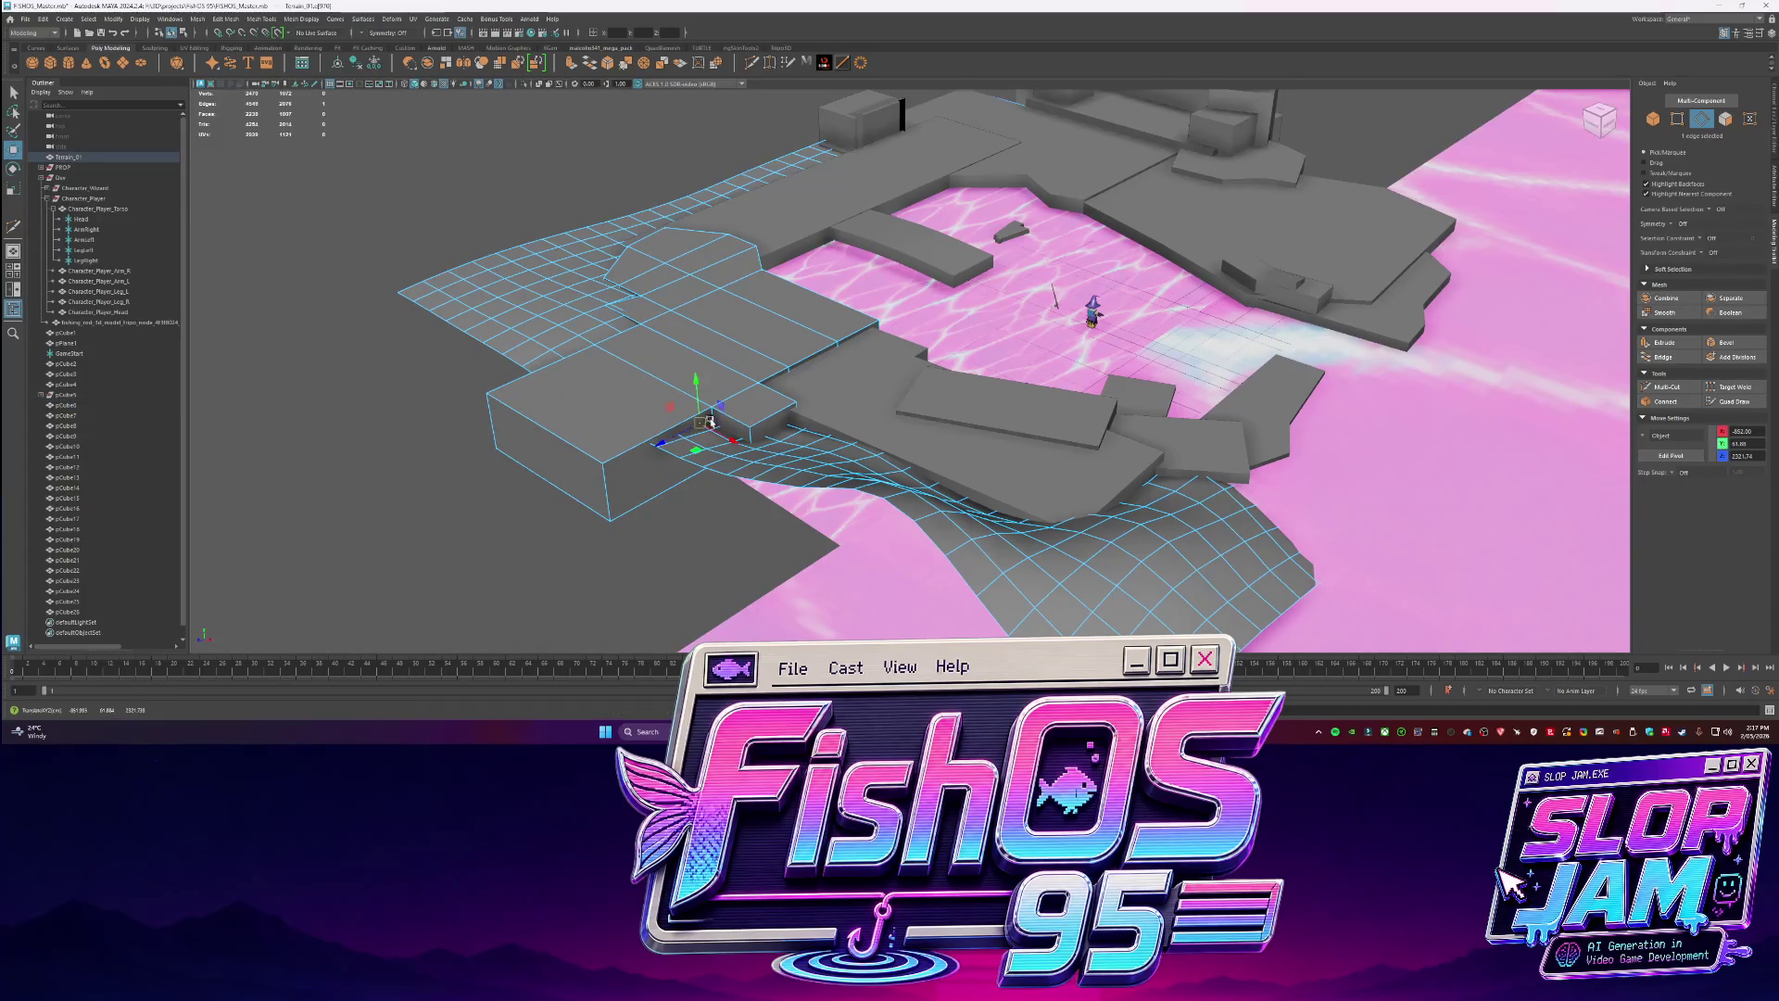
drag(698, 432, 664, 468)
Scale the larger dock block narrower and taller, then duplicate it.
key(F8)
click(1048, 406)
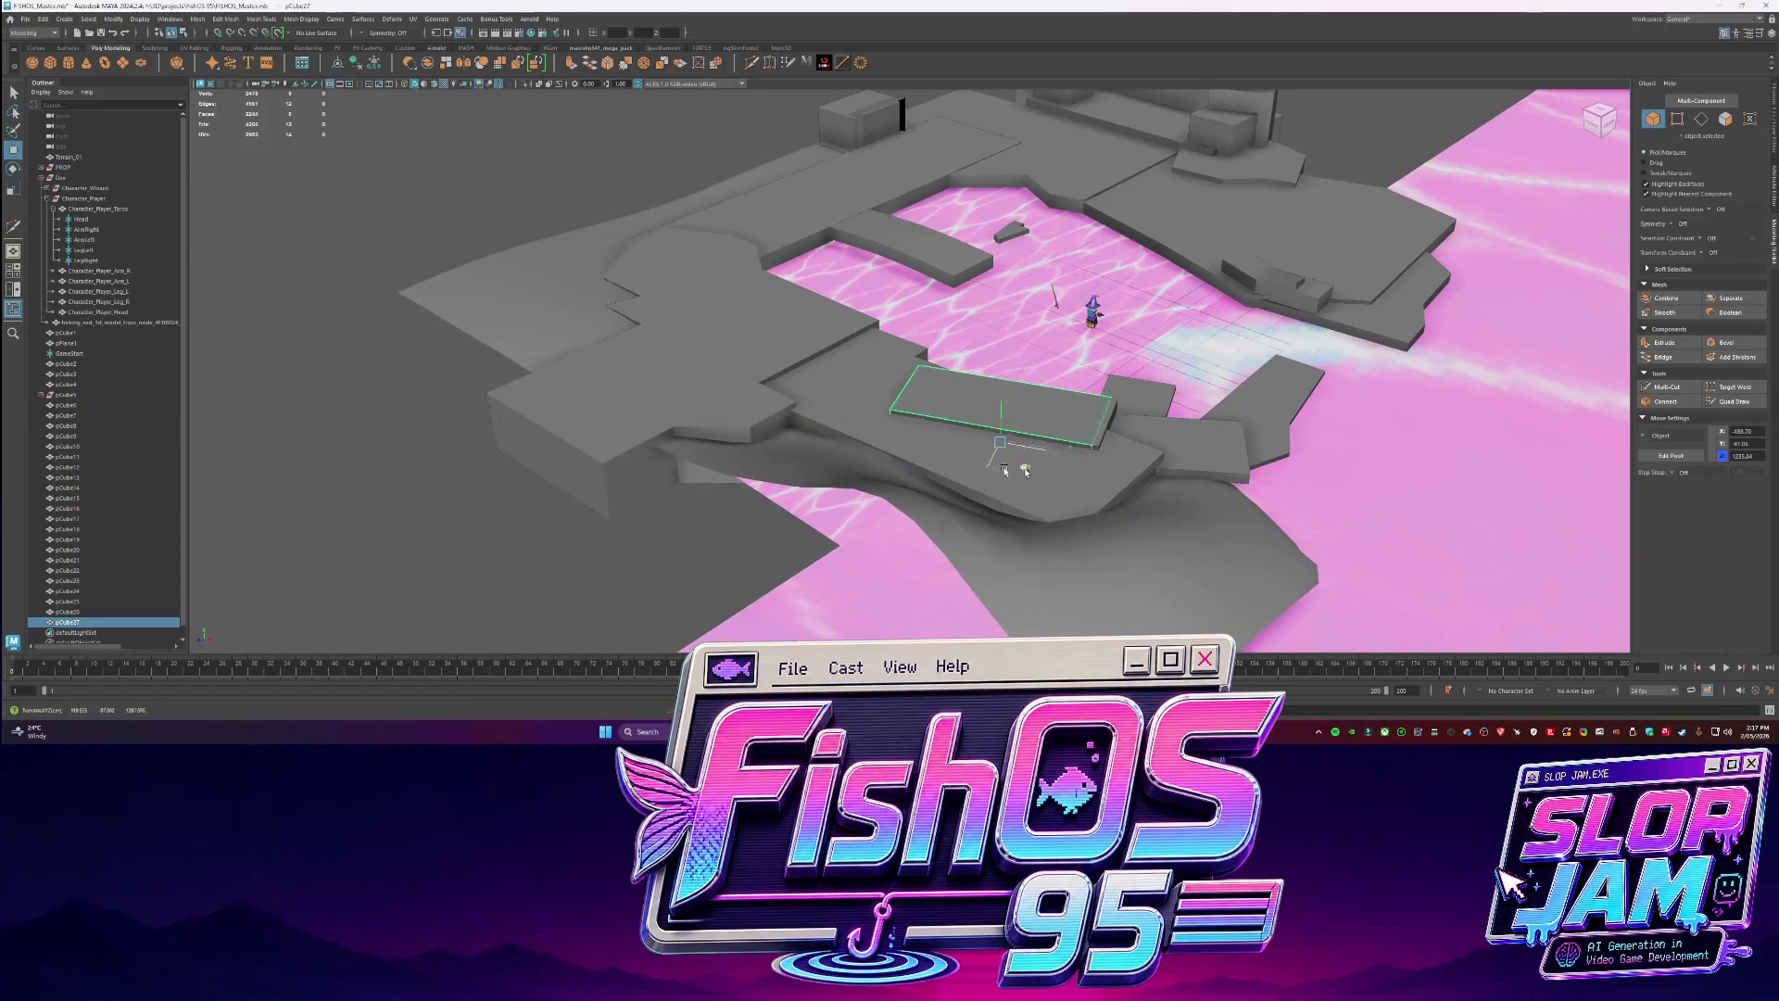
click(723, 446)
key(r)
mouse_move(737, 451)
mouse_down()
mouse_move(712, 454)
mouse_move(704, 352)
mouse_move(776, 367)
mouse_move(864, 470)
mouse_move(743, 431)
mouse_move(724, 455)
mouse_move(690, 420)
mouse_move(734, 466)
mouse_move(820, 440)
mouse_move(808, 421)
mouse_move(830, 405)
mouse_up()
key(ctrl+d)
key(r)
key(w)
Duplicate the block, move the copy into the pink pool, and shrink it.
alt+right_drag(830, 405, 1082, 445)
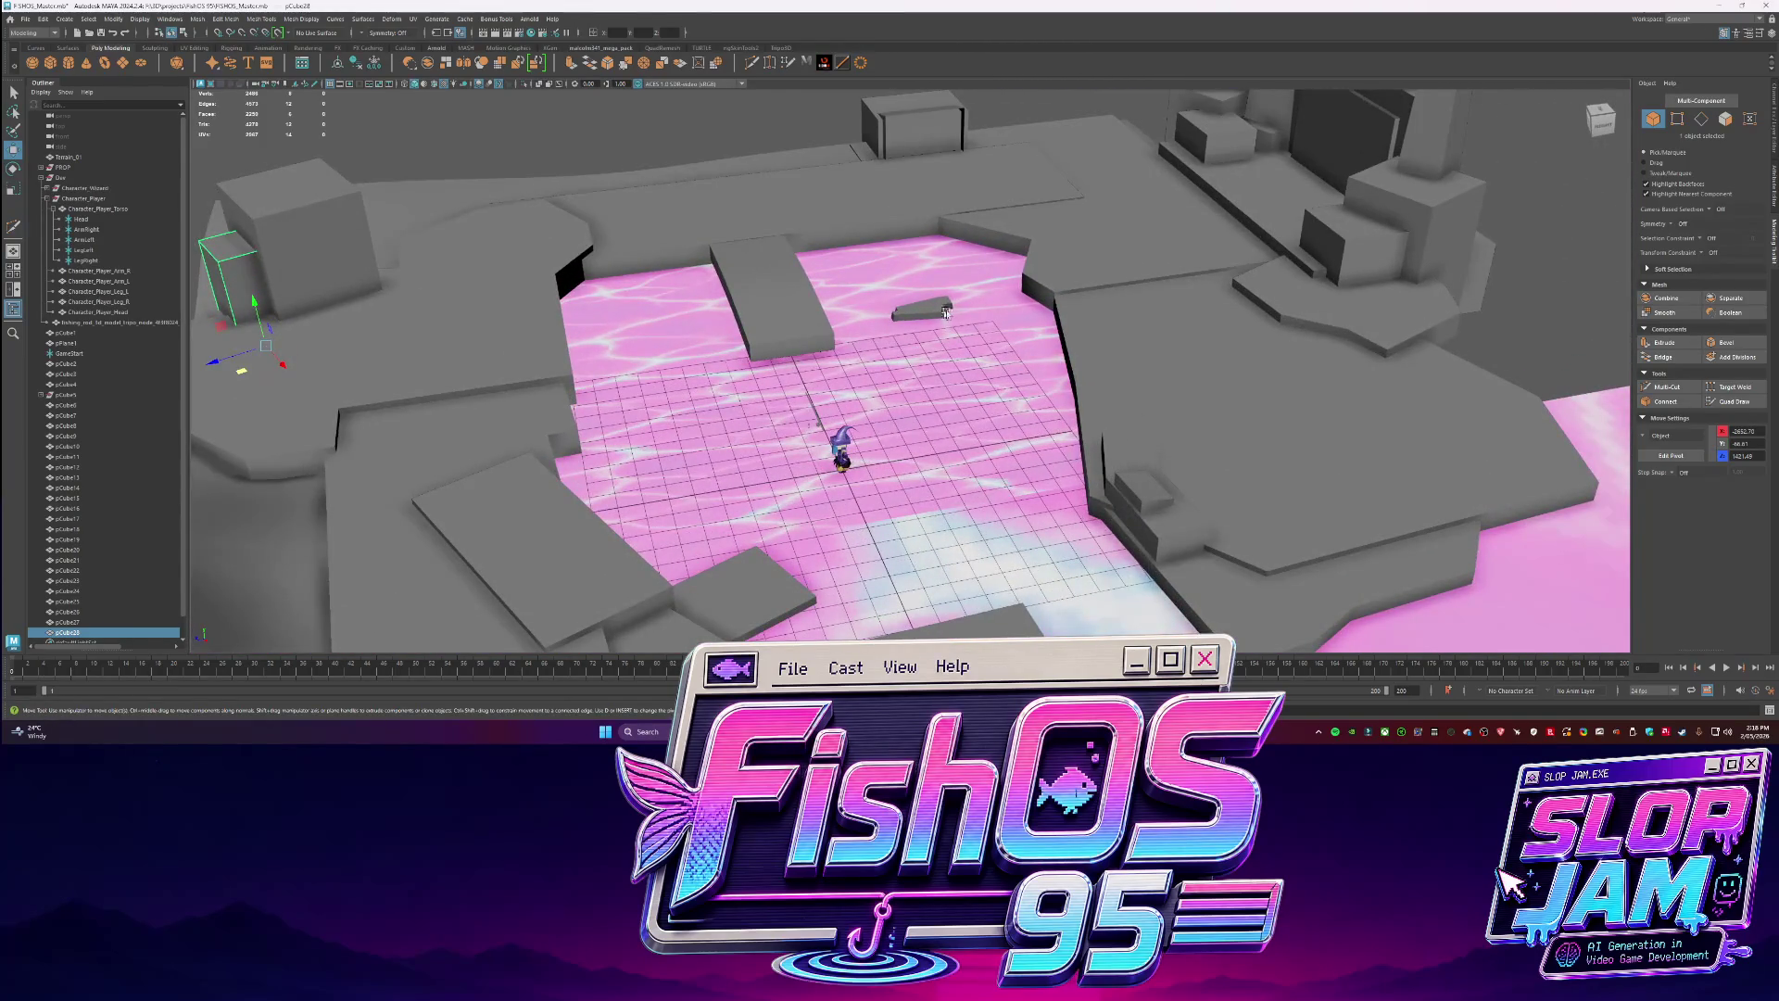
alt+middle_drag(650, 313, 728, 370)
key(ctrl+d)
mouse_move(358, 422)
mouse_down()
mouse_move(1064, 417)
mouse_move(1030, 393)
mouse_up()
key(f)
key(r)
mouse_move(903, 380)
mouse_down()
mouse_move(887, 384)
mouse_move(911, 349)
mouse_move(903, 370)
mouse_move(960, 390)
mouse_up()
Set Move orientation to World and rotate the copy into a tilted rock slab.
key(e)
key(r)
key(w)
click(1646, 436)
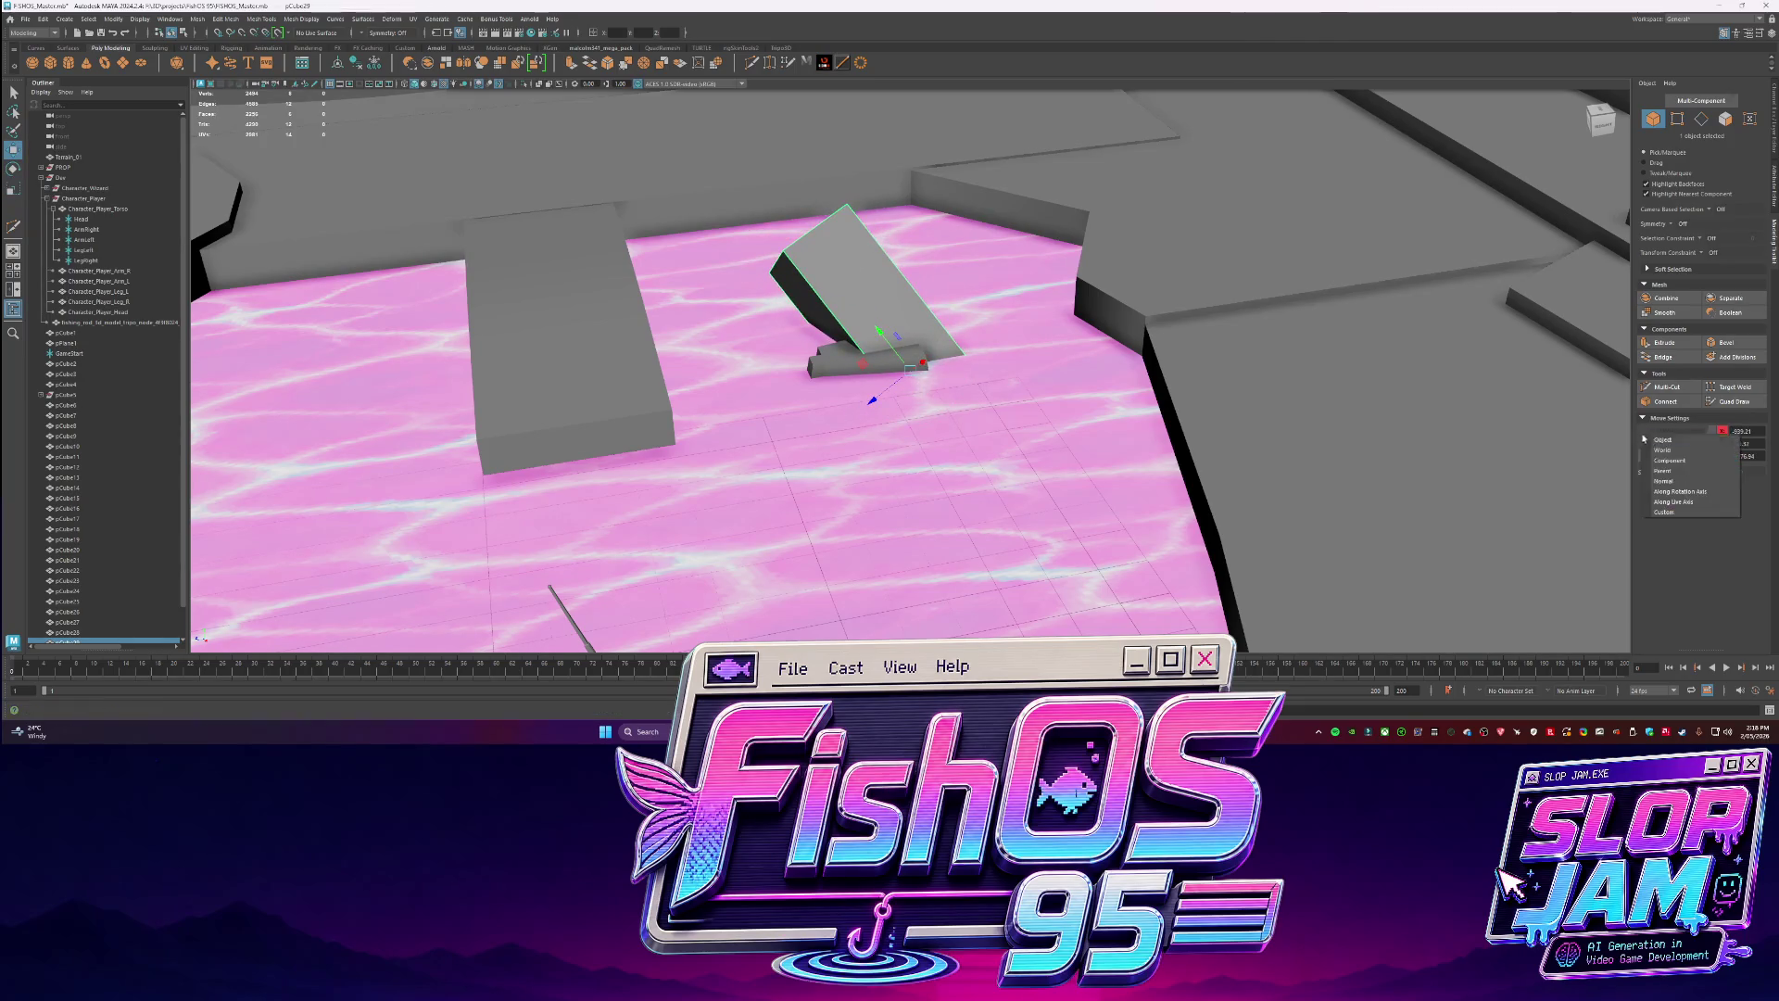
click(1660, 452)
key(e)
mouse_move(912, 375)
mouse_down()
mouse_move(926, 410)
mouse_move(908, 398)
mouse_move(871, 419)
mouse_move(914, 376)
mouse_move(1064, 497)
mouse_move(966, 390)
mouse_up()
key(w)
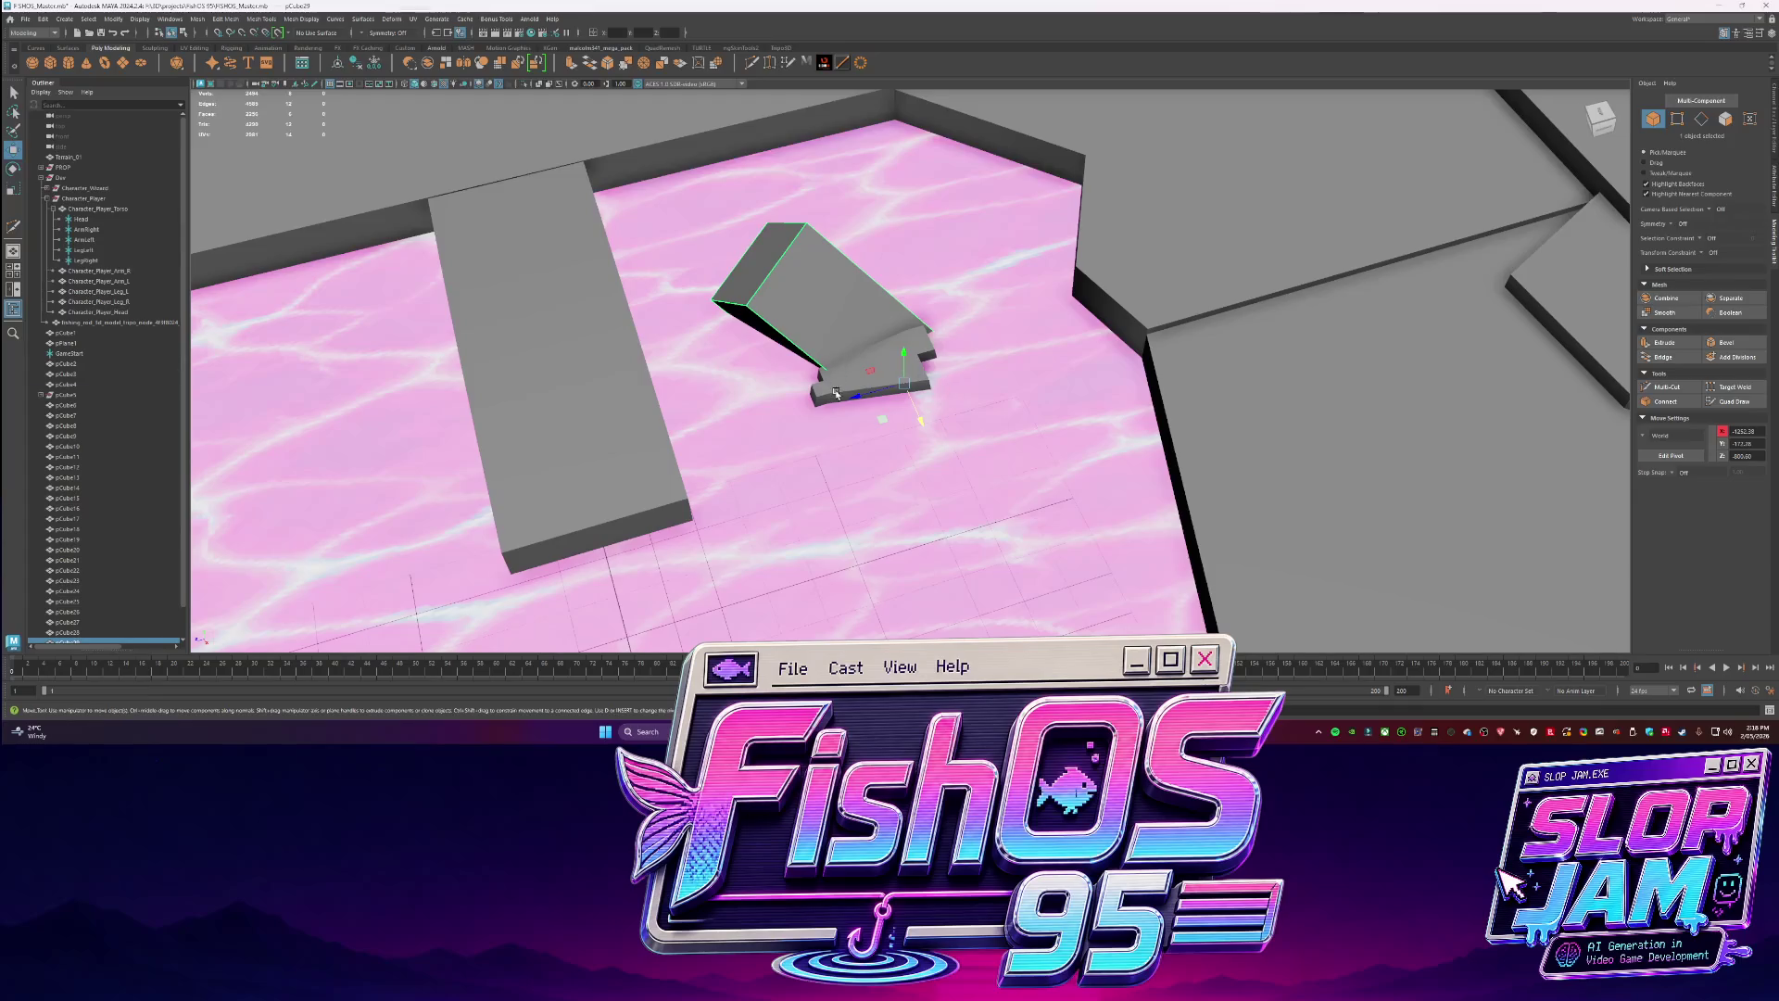
click(835, 393)
scroll(919, 315, down, 10)
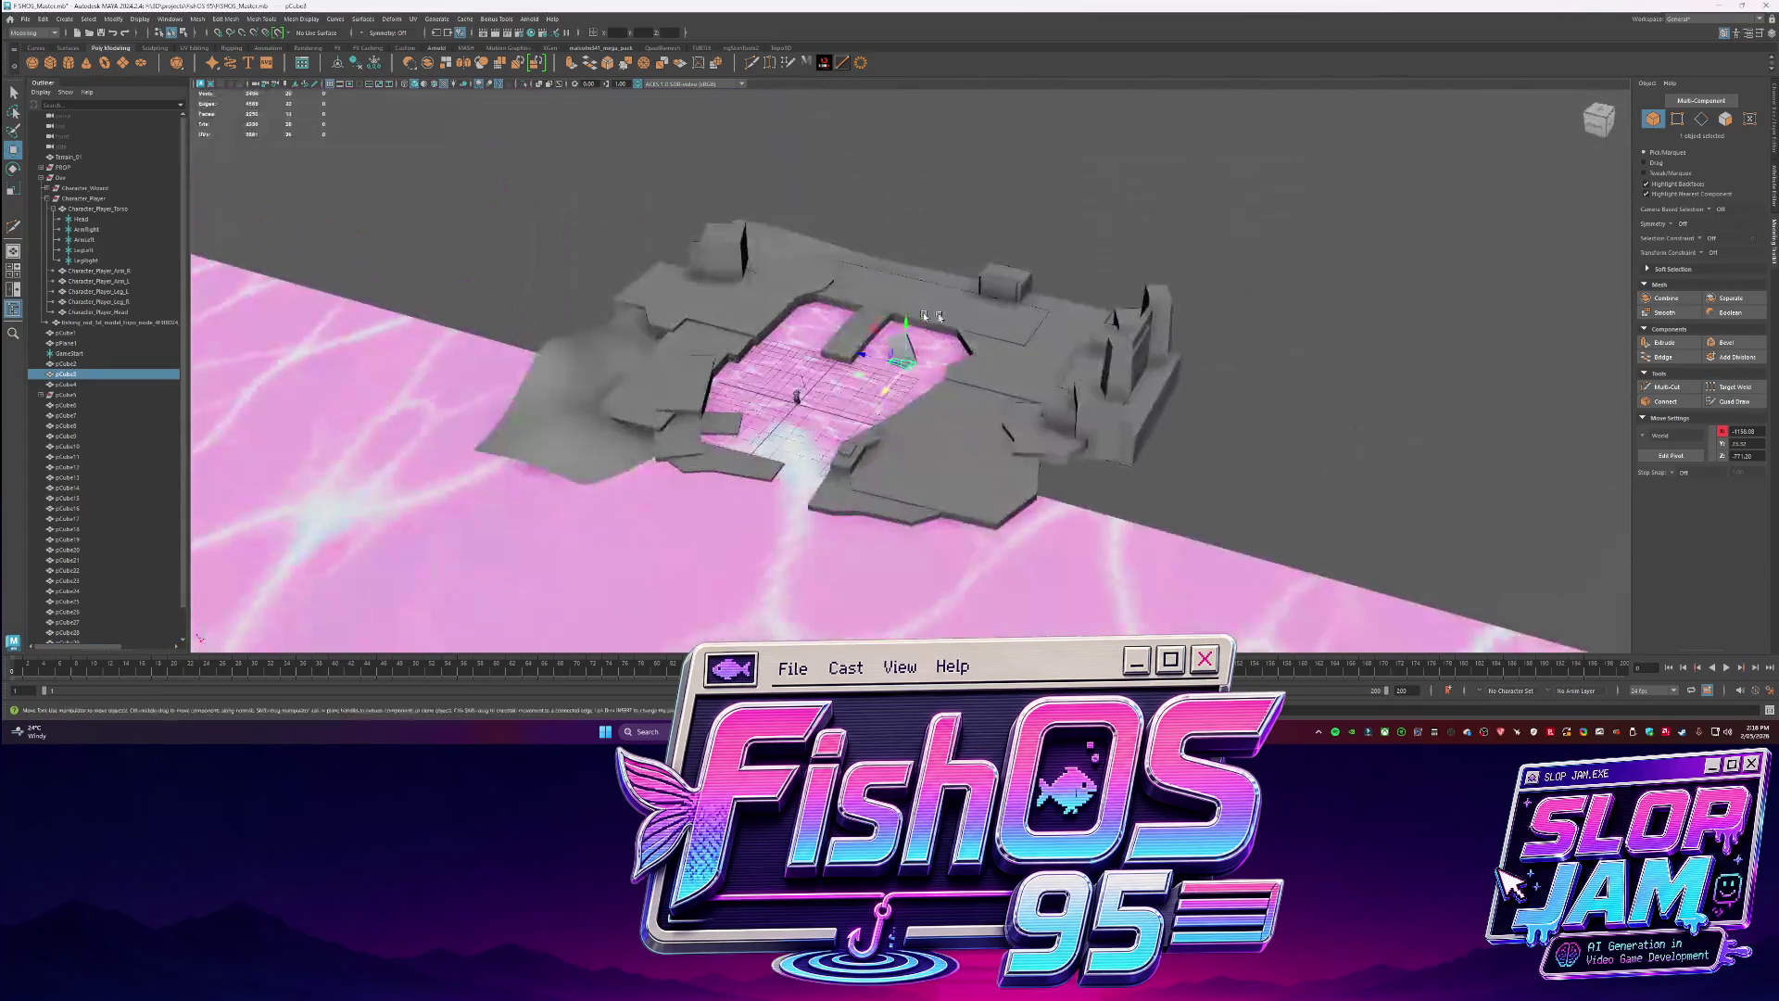
scroll(977, 535, up, 10)
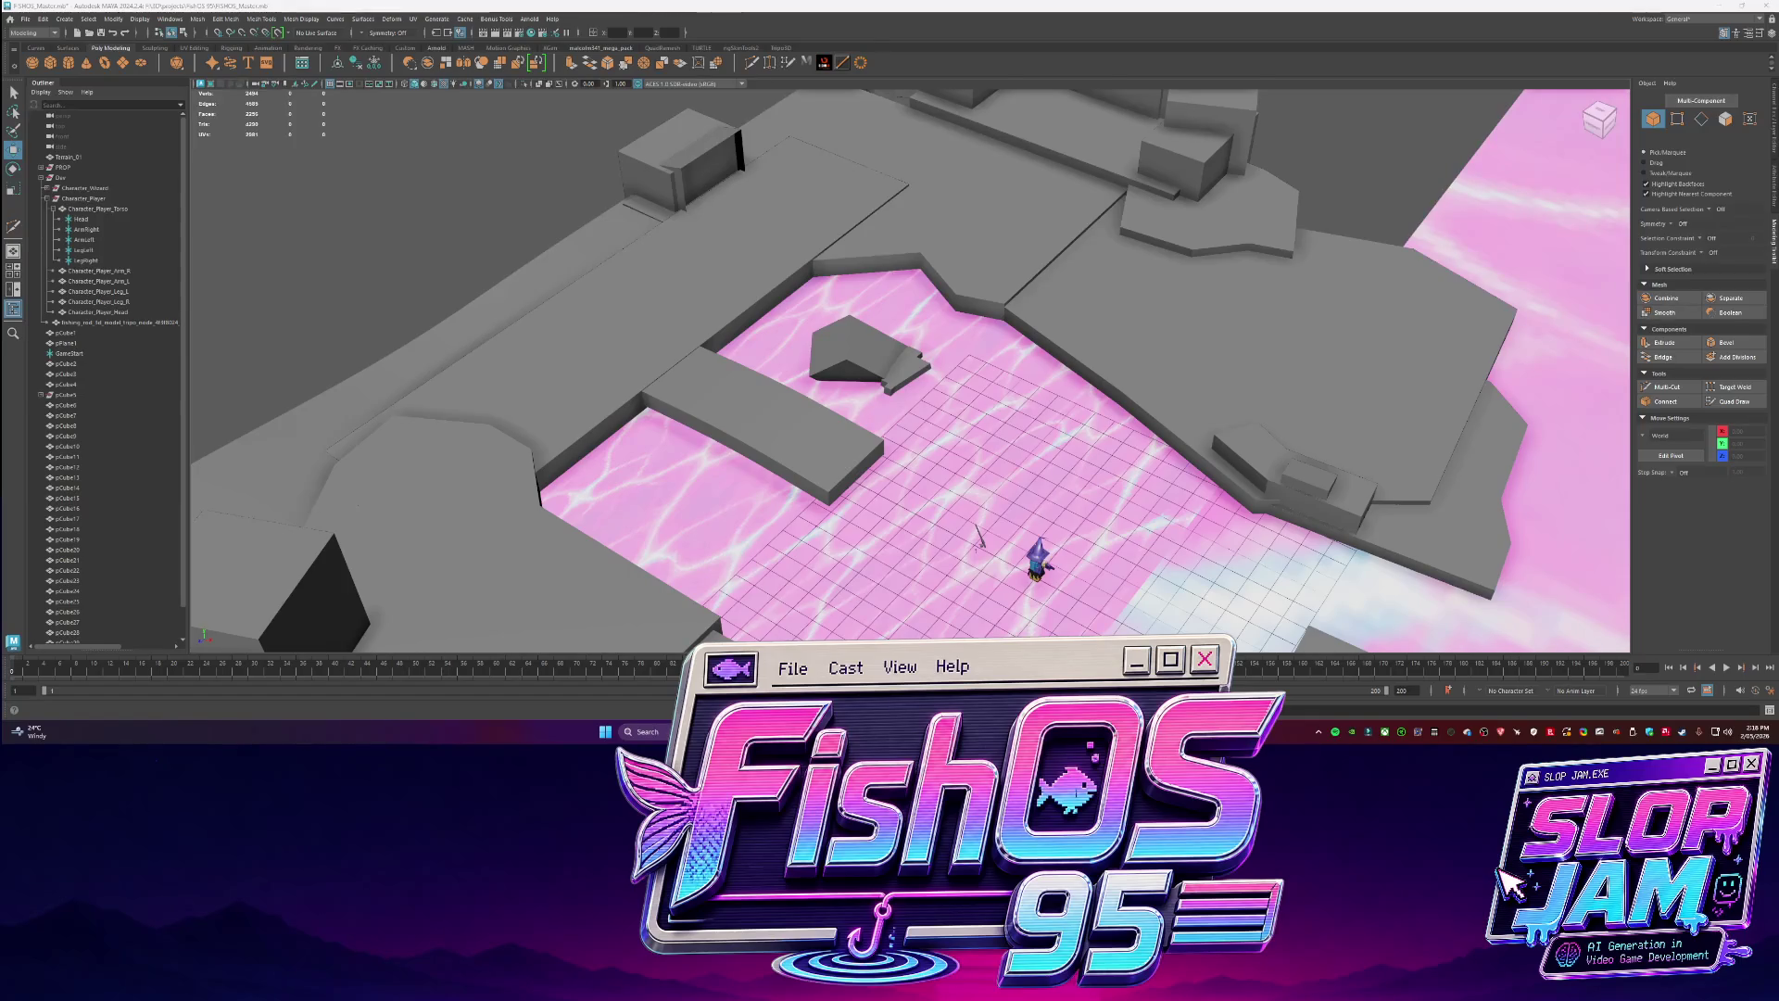
click(901, 373)
key(f)
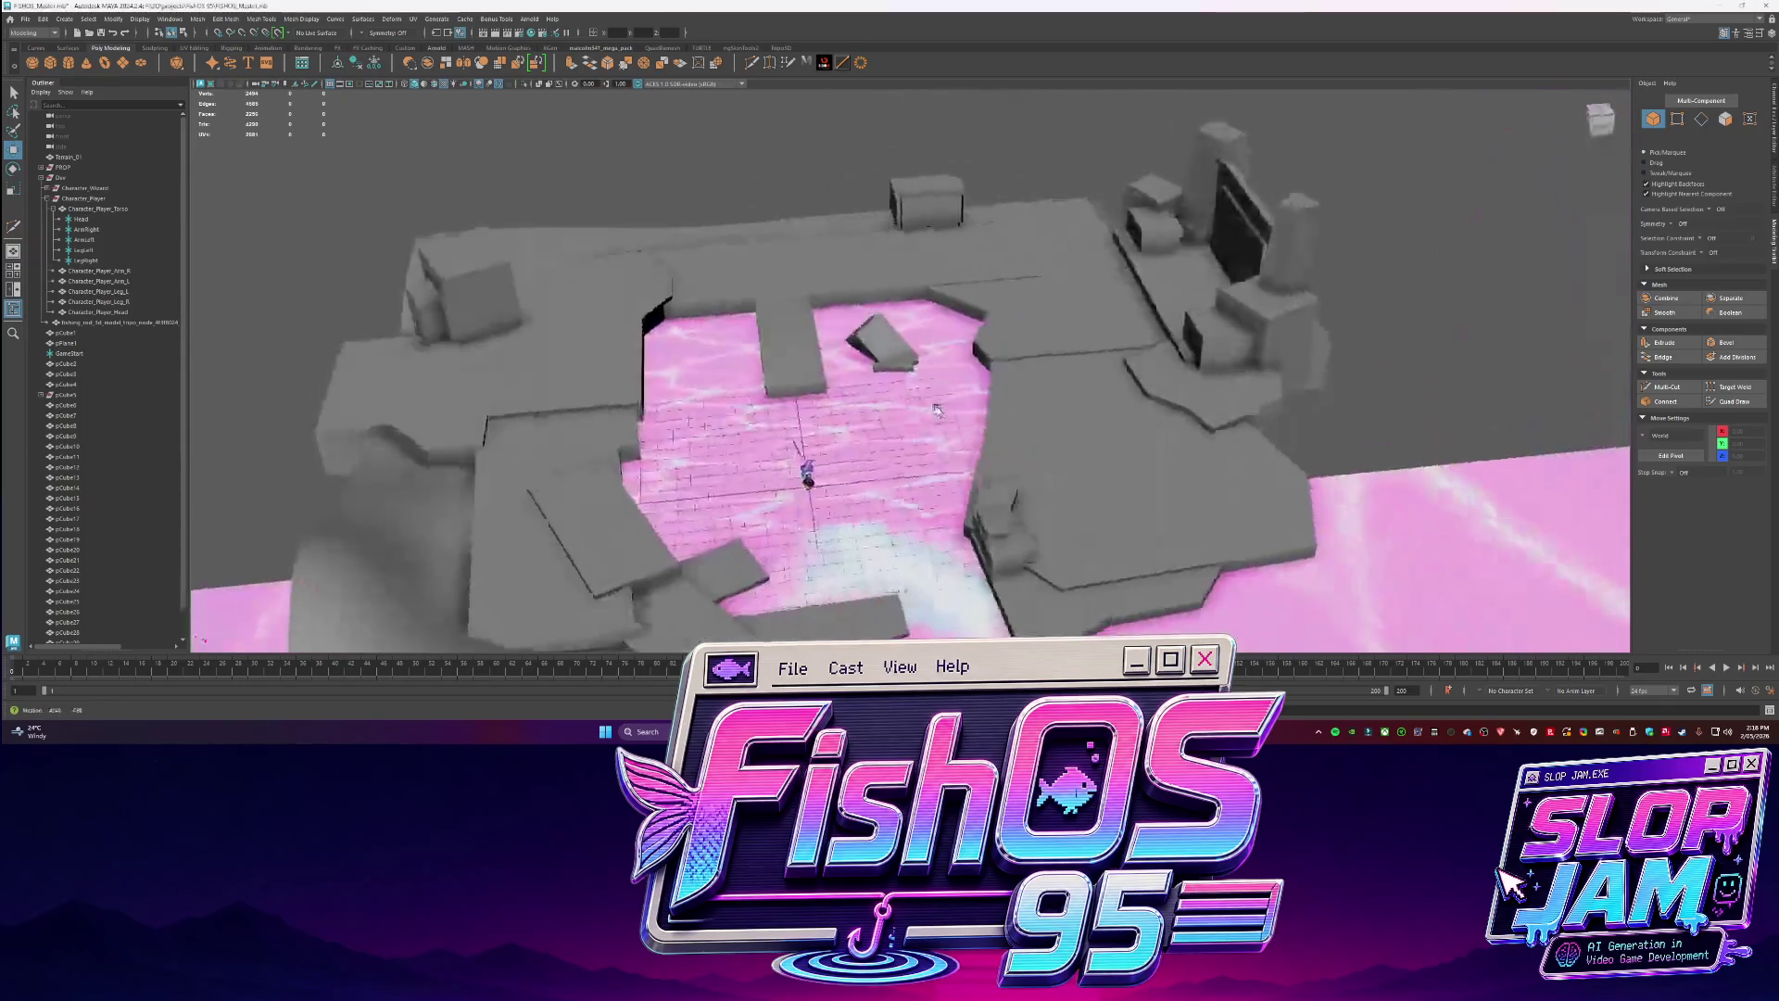
key(e)
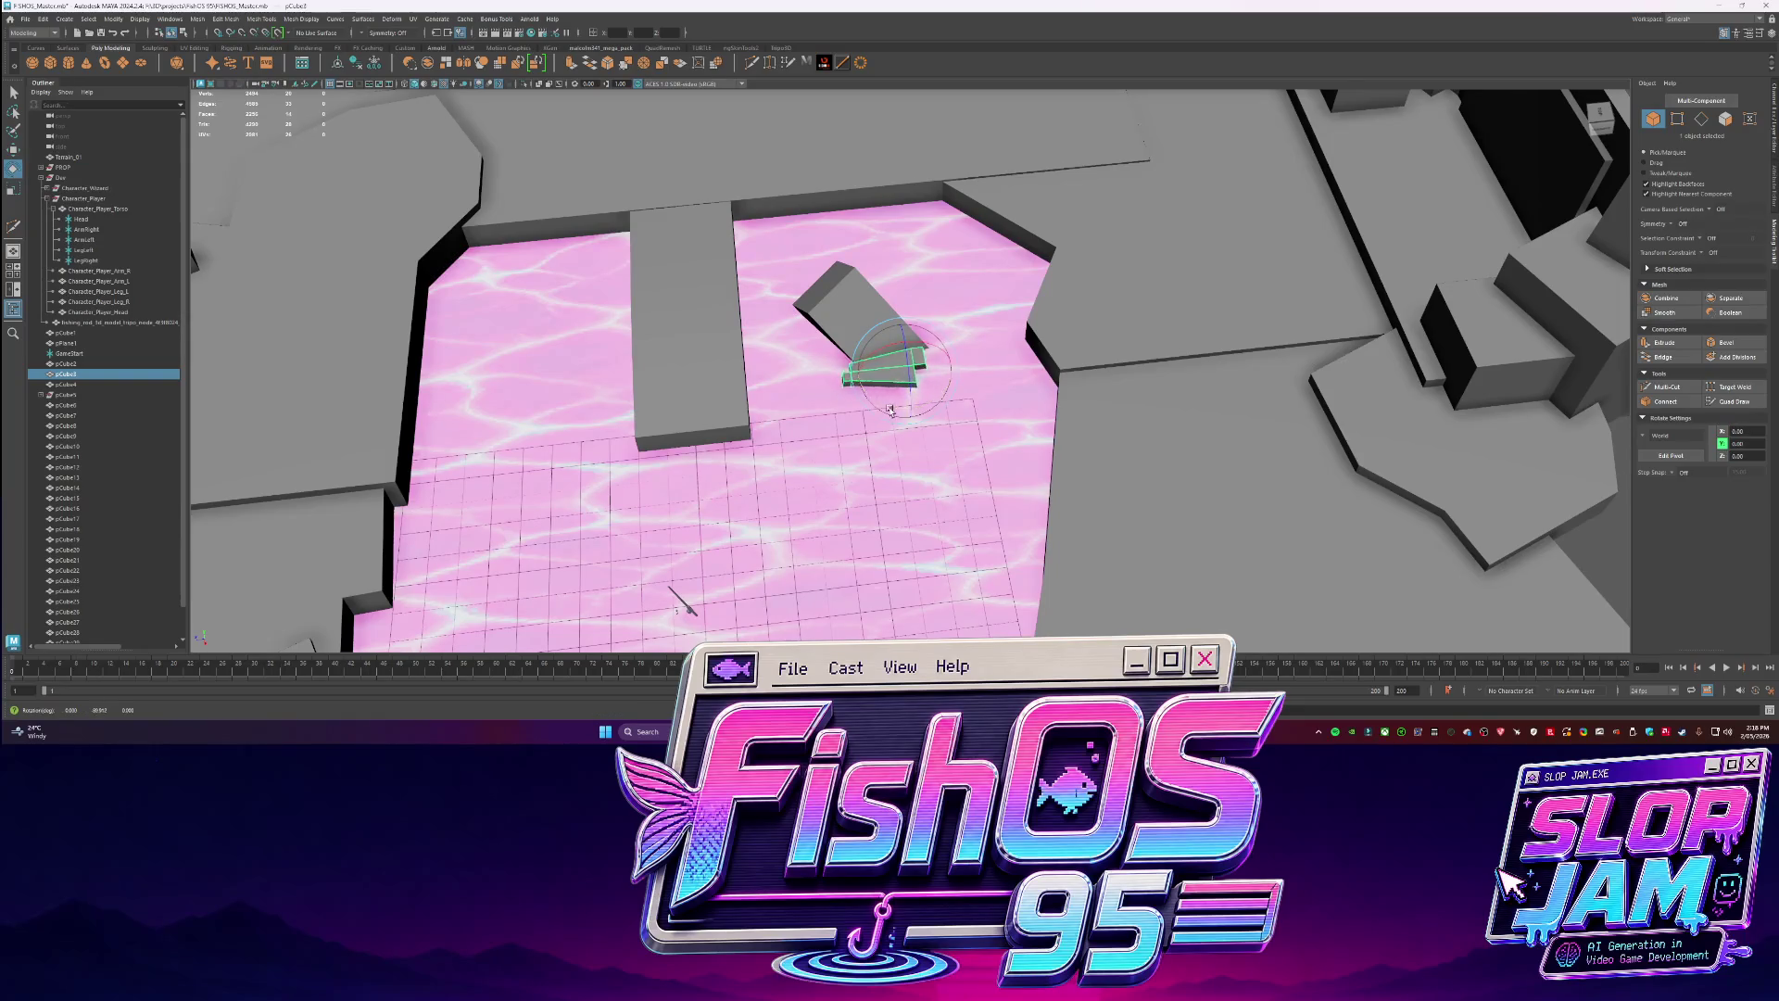
scroll(889, 408, down, 10)
mouse_move(871, 477)
alt+mouse_down()
mouse_move(969, 401)
mouse_move(719, 346)
mouse_move(926, 306)
alt+mouse_up()
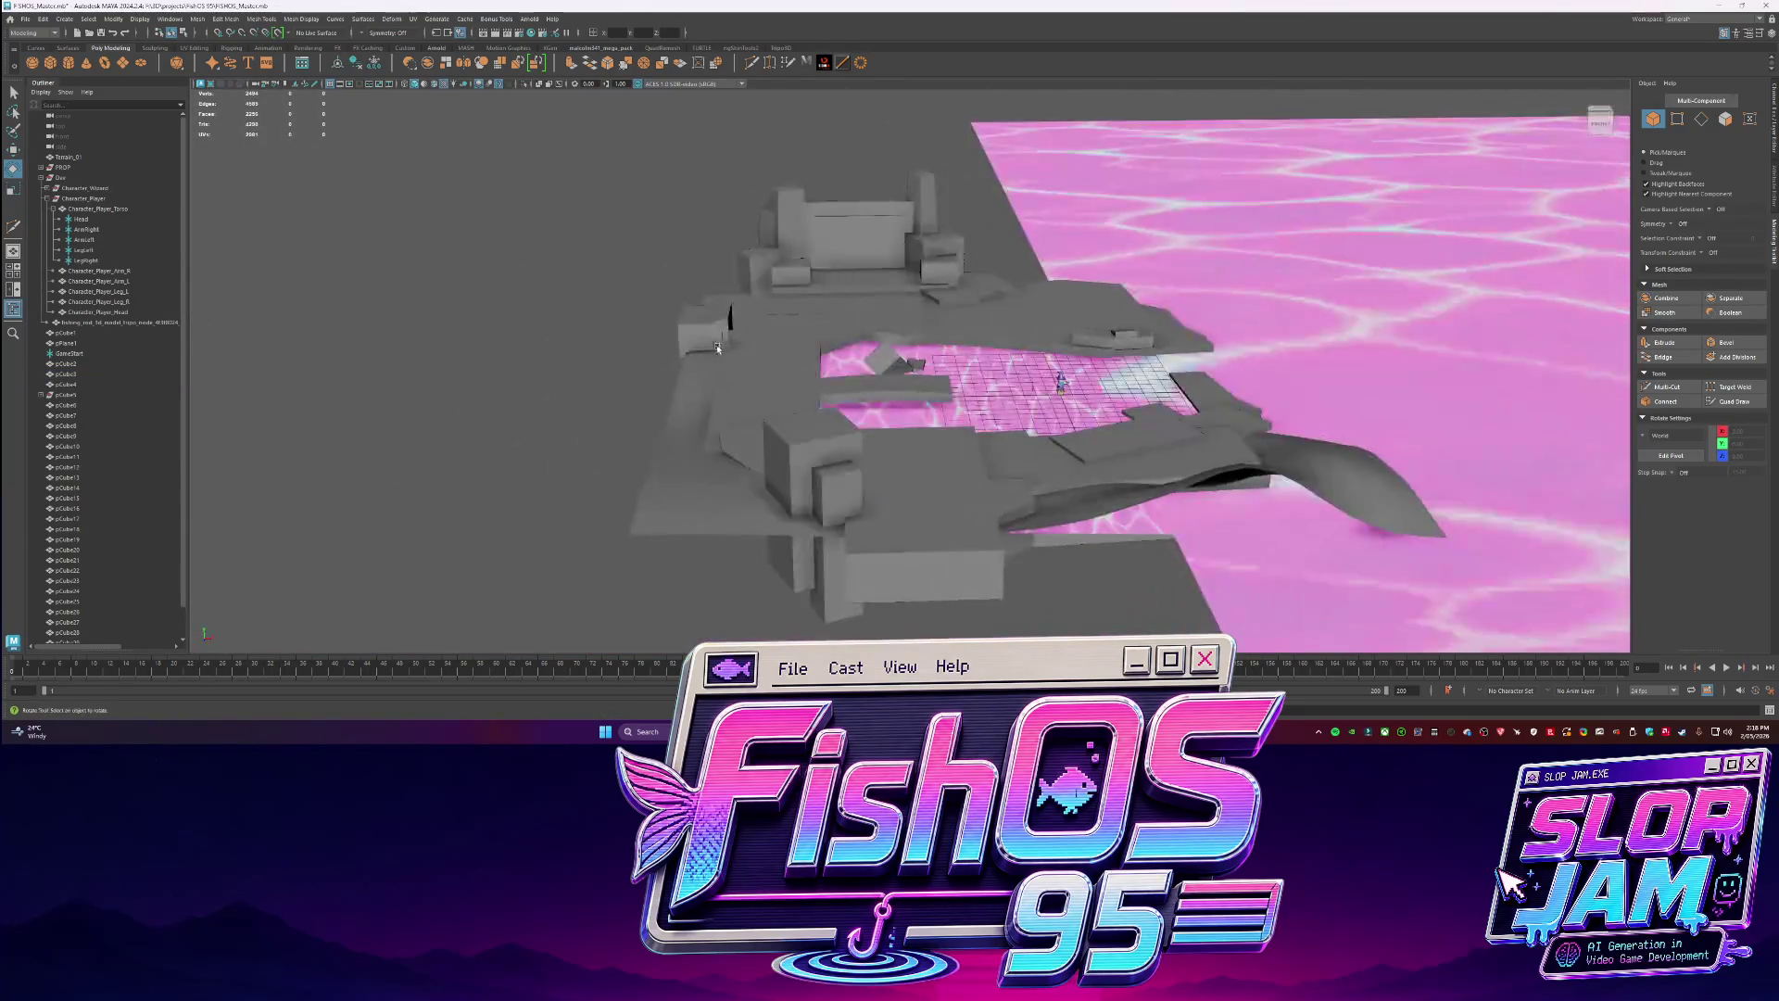
click(1019, 593)
scroll(1020, 284, up, 3)
scroll(1020, 284, up, 5)
alt+drag(1020, 284, 857, 389)
click(857, 389)
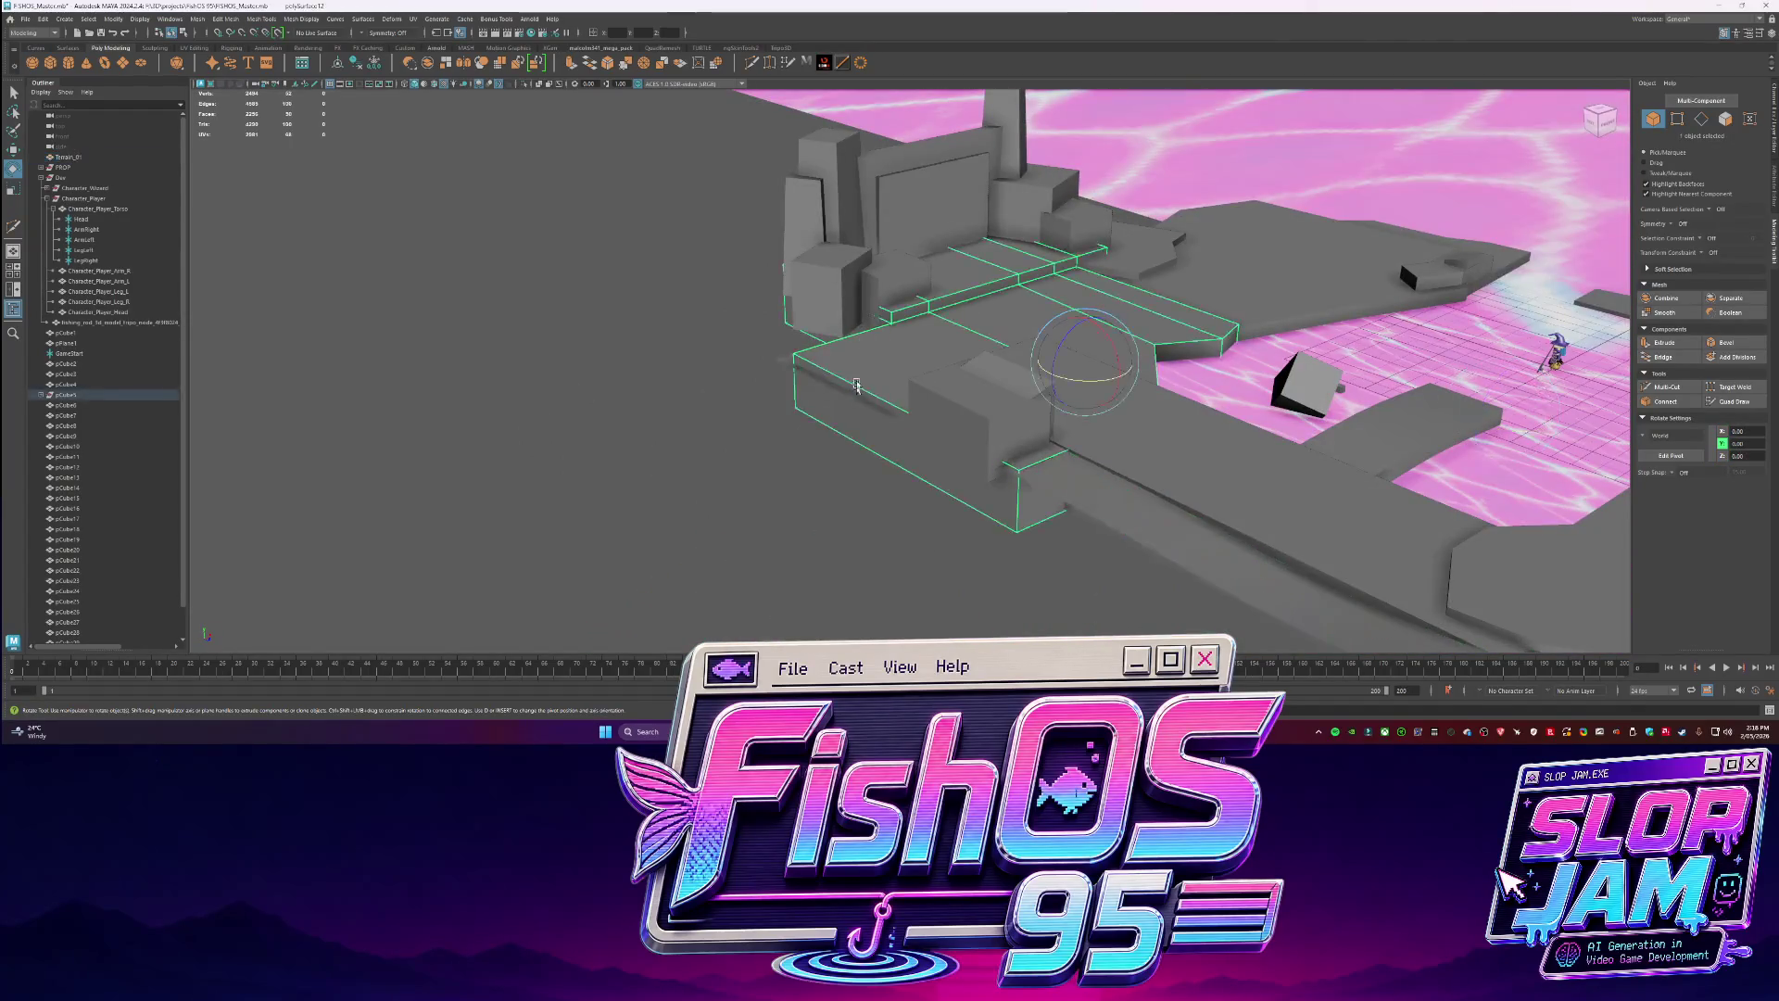
Cut a new edge across pCube5 and pull its end face out to extend the dock.
right_drag(857, 360, 857, 407)
drag(1010, 296, 1148, 371)
shift+right_drag(912, 404, 913, 405)
key(Return)
click(820, 399)
key(w)
mouse_move(815, 398)
mouse_down()
mouse_move(701, 382)
mouse_move(753, 488)
mouse_up()
Extrude the front face into a new box and raise its top face.
click(754, 487)
key(ctrl+e)
drag(753, 487, 760, 570)
key(q)
click(830, 565)
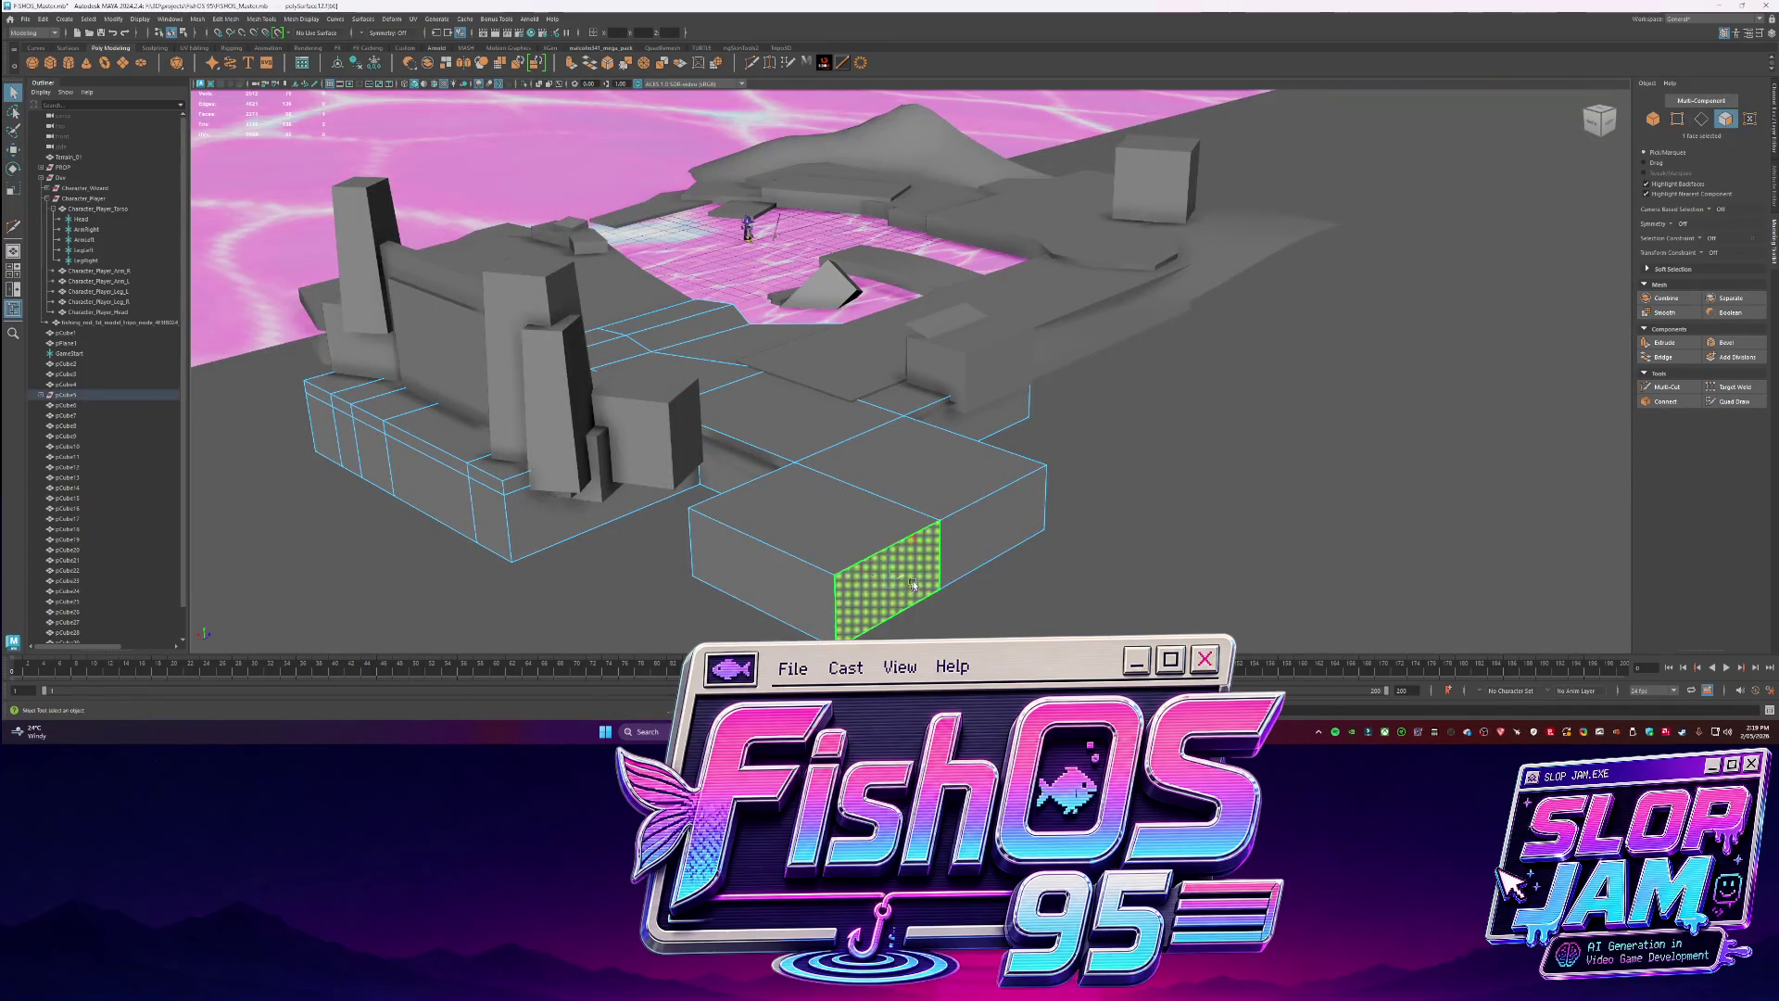
key(w)
mouse_move(831, 573)
mouse_down()
mouse_move(841, 456)
mouse_move(769, 417)
mouse_up()
Insert an edge loop around the new box and adjust its lower and front faces.
click(750, 62)
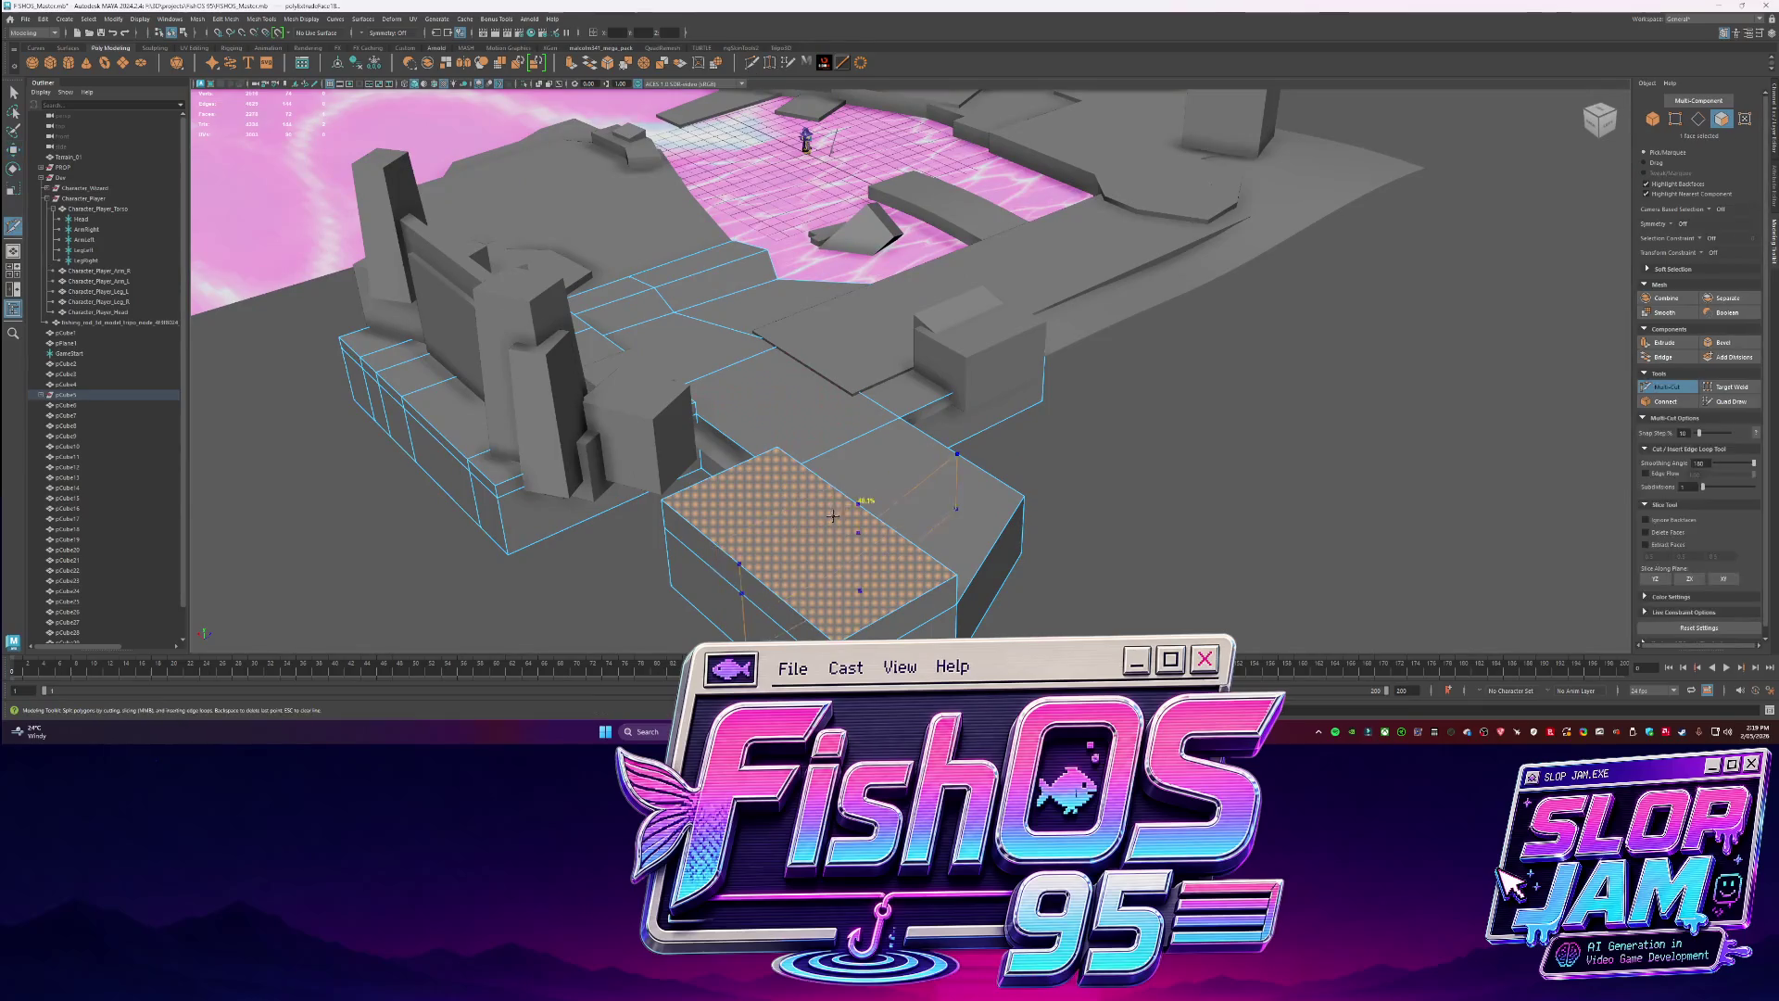
ctrl+click(857, 505)
click(825, 604)
key(w)
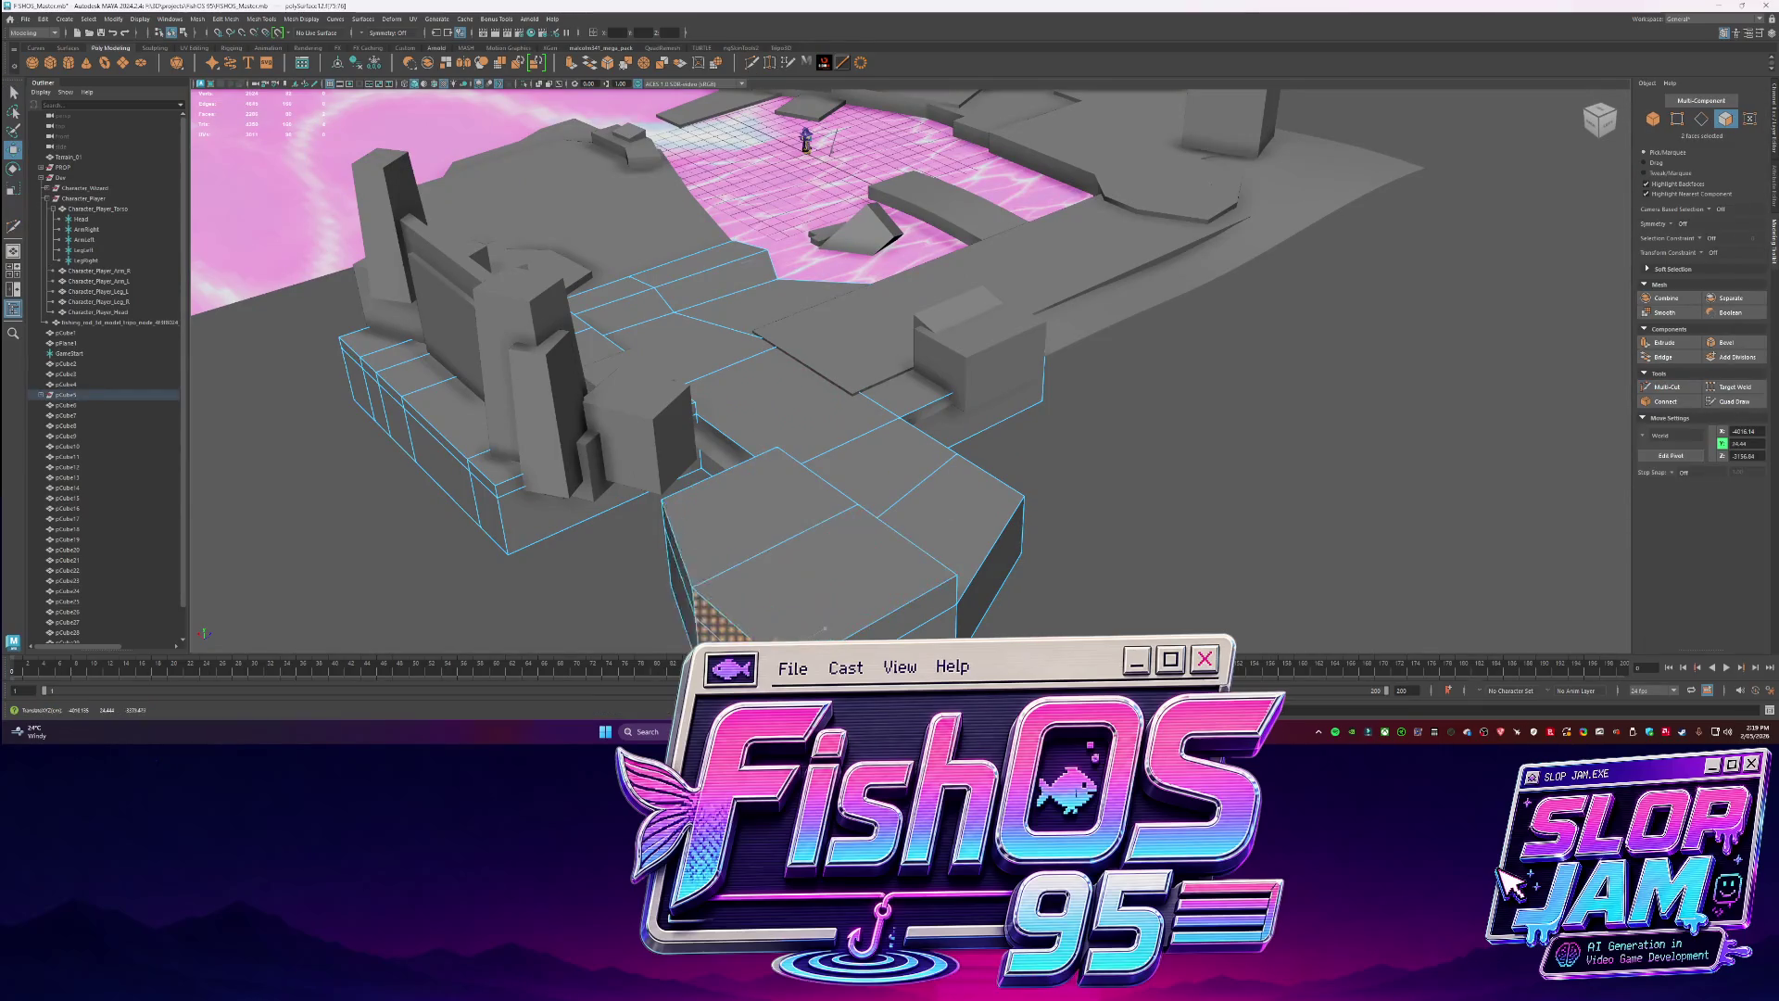
mouse_move(824, 604)
alt+mouse_down()
mouse_move(1139, 505)
mouse_move(973, 463)
mouse_move(797, 533)
mouse_move(811, 602)
alt+mouse_up()
click(862, 524)
key(F8)
key(q)
Slide the front vertical edges along X to angle the dock's front.
key(F10)
click(767, 575)
click(1047, 459)
key(w)
mouse_move(1085, 477)
mouse_down()
mouse_move(1116, 503)
mouse_move(737, 397)
mouse_move(991, 361)
mouse_move(973, 398)
mouse_move(942, 349)
mouse_move(957, 422)
mouse_move(1093, 617)
mouse_up()
key(F8)
key(q)
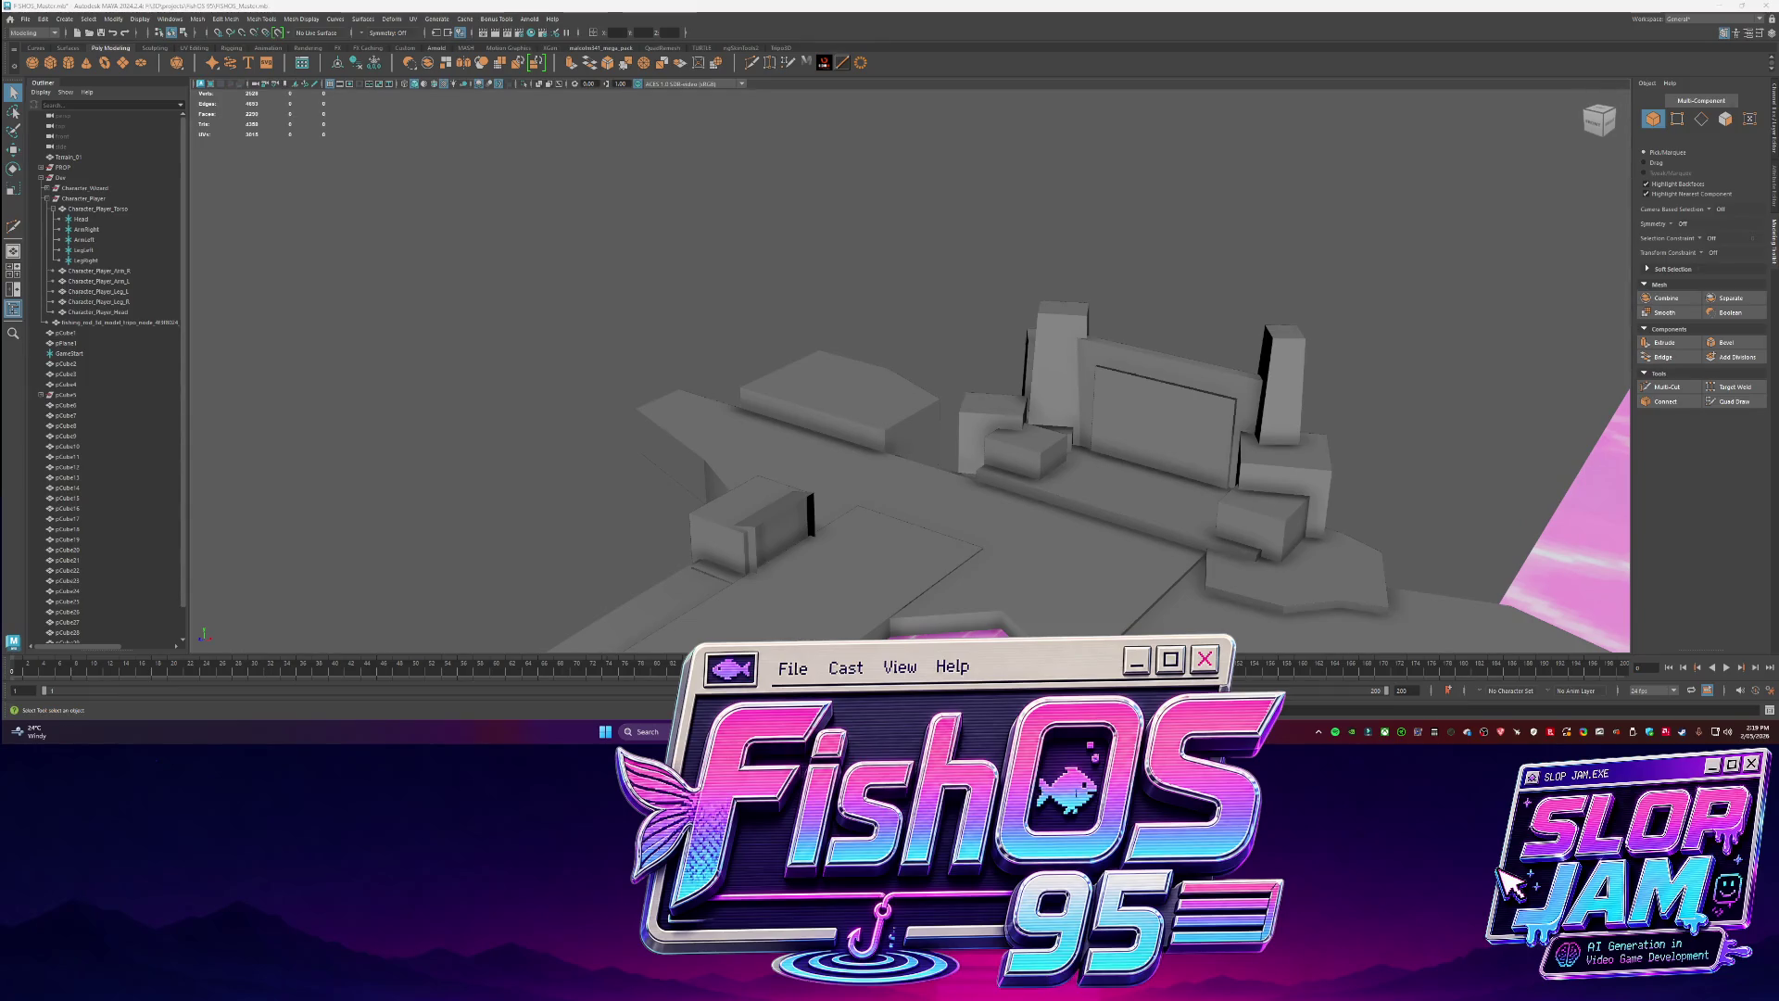
Orbit to a higher view over the pink water, then bring up the Codex chat.
mouse_move(719, 573)
alt+mouse_down()
mouse_move(938, 493)
mouse_move(1181, 604)
alt+mouse_up()
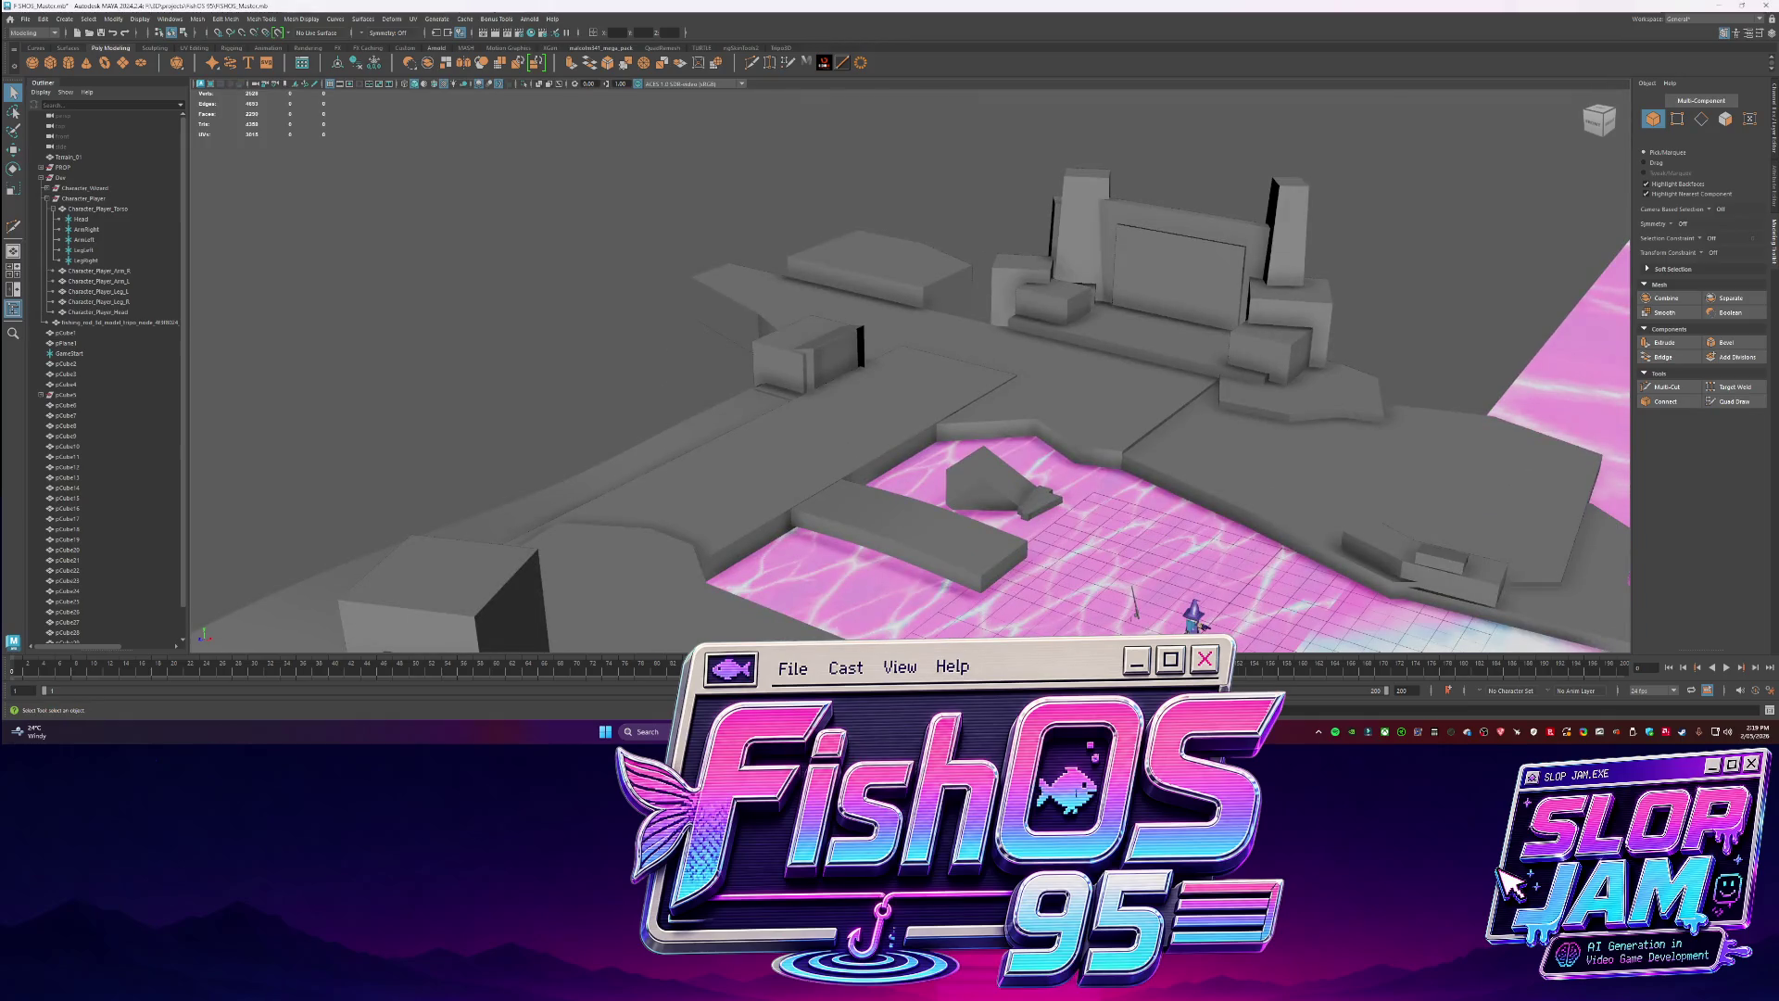
key(alt+Tab)
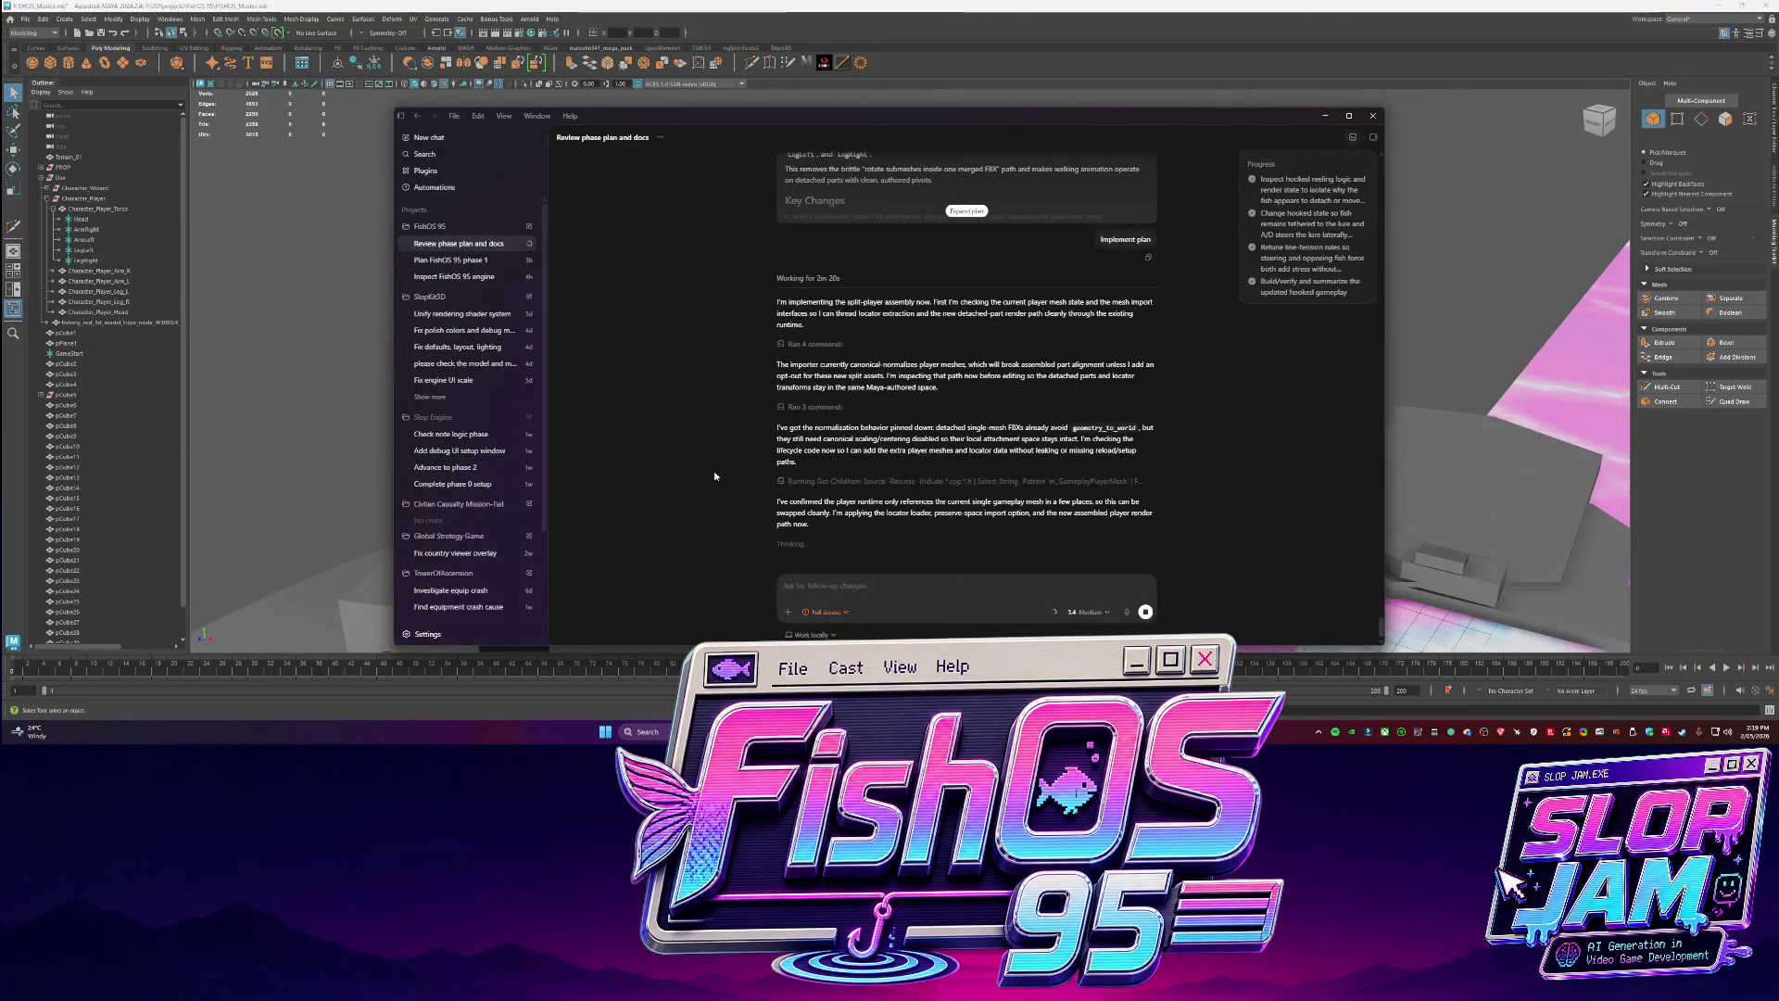
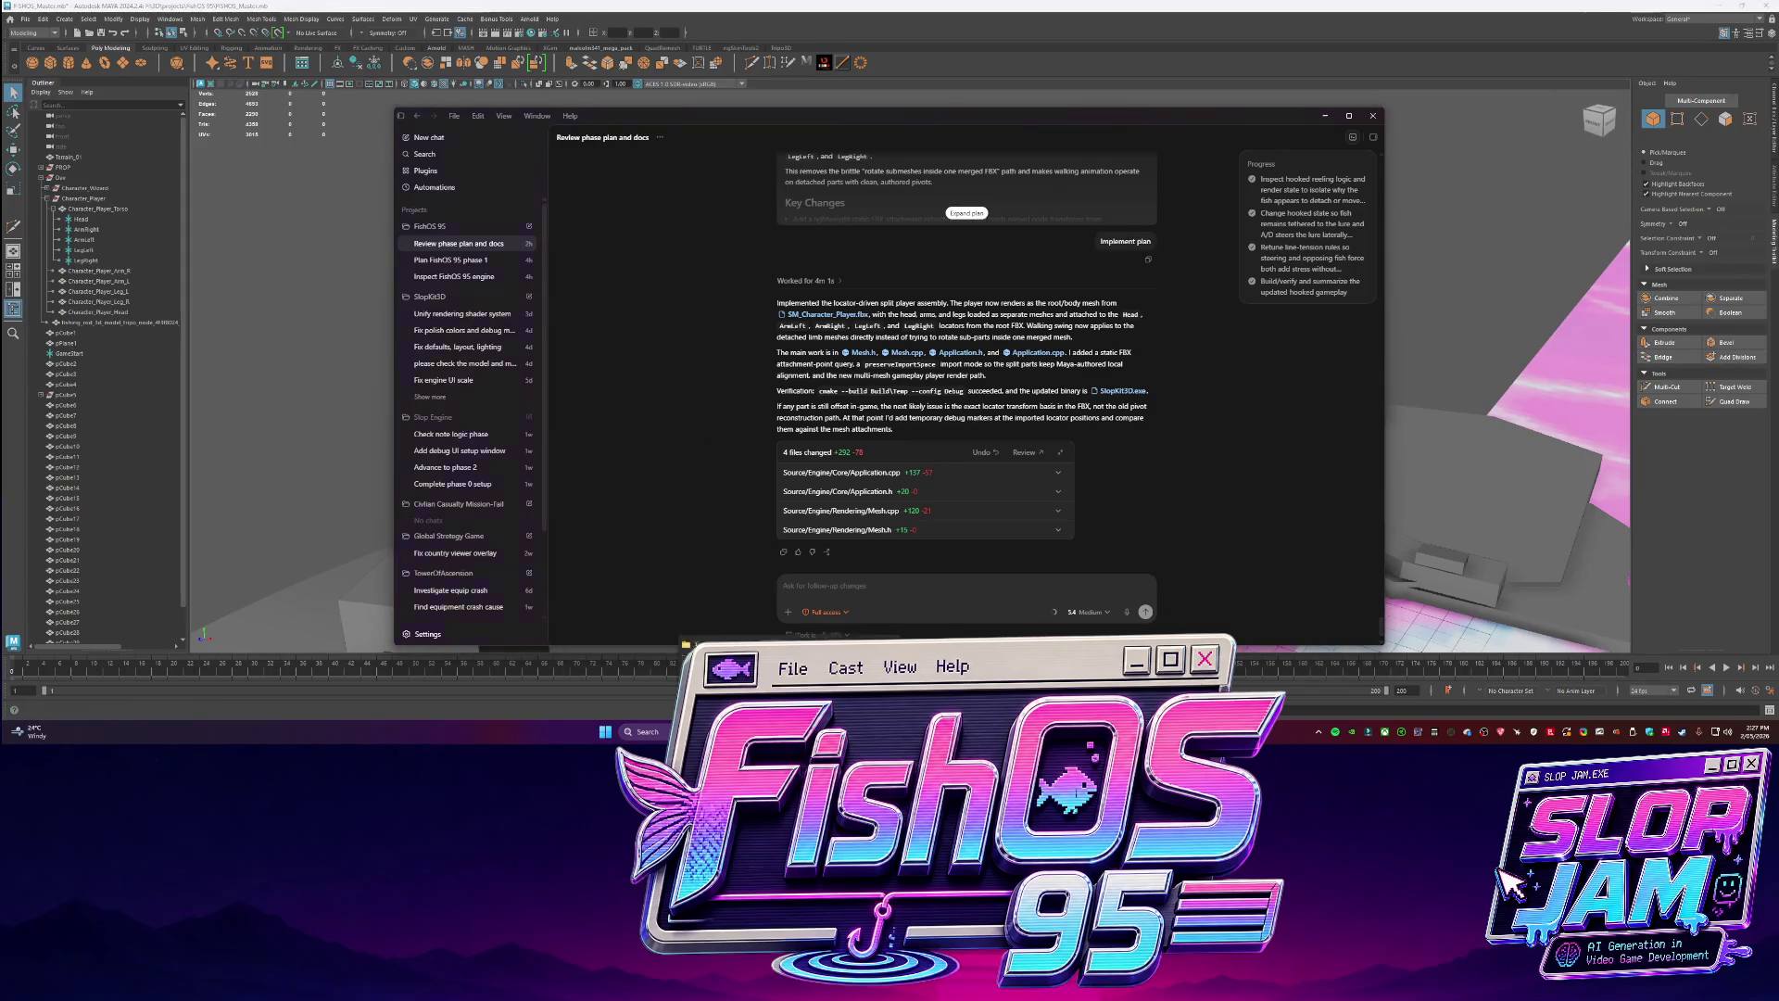
Launch SlopKit3D.exe from Build/Generated/Debug and minimize the Suno browser playing Throne 1.
click(742, 676)
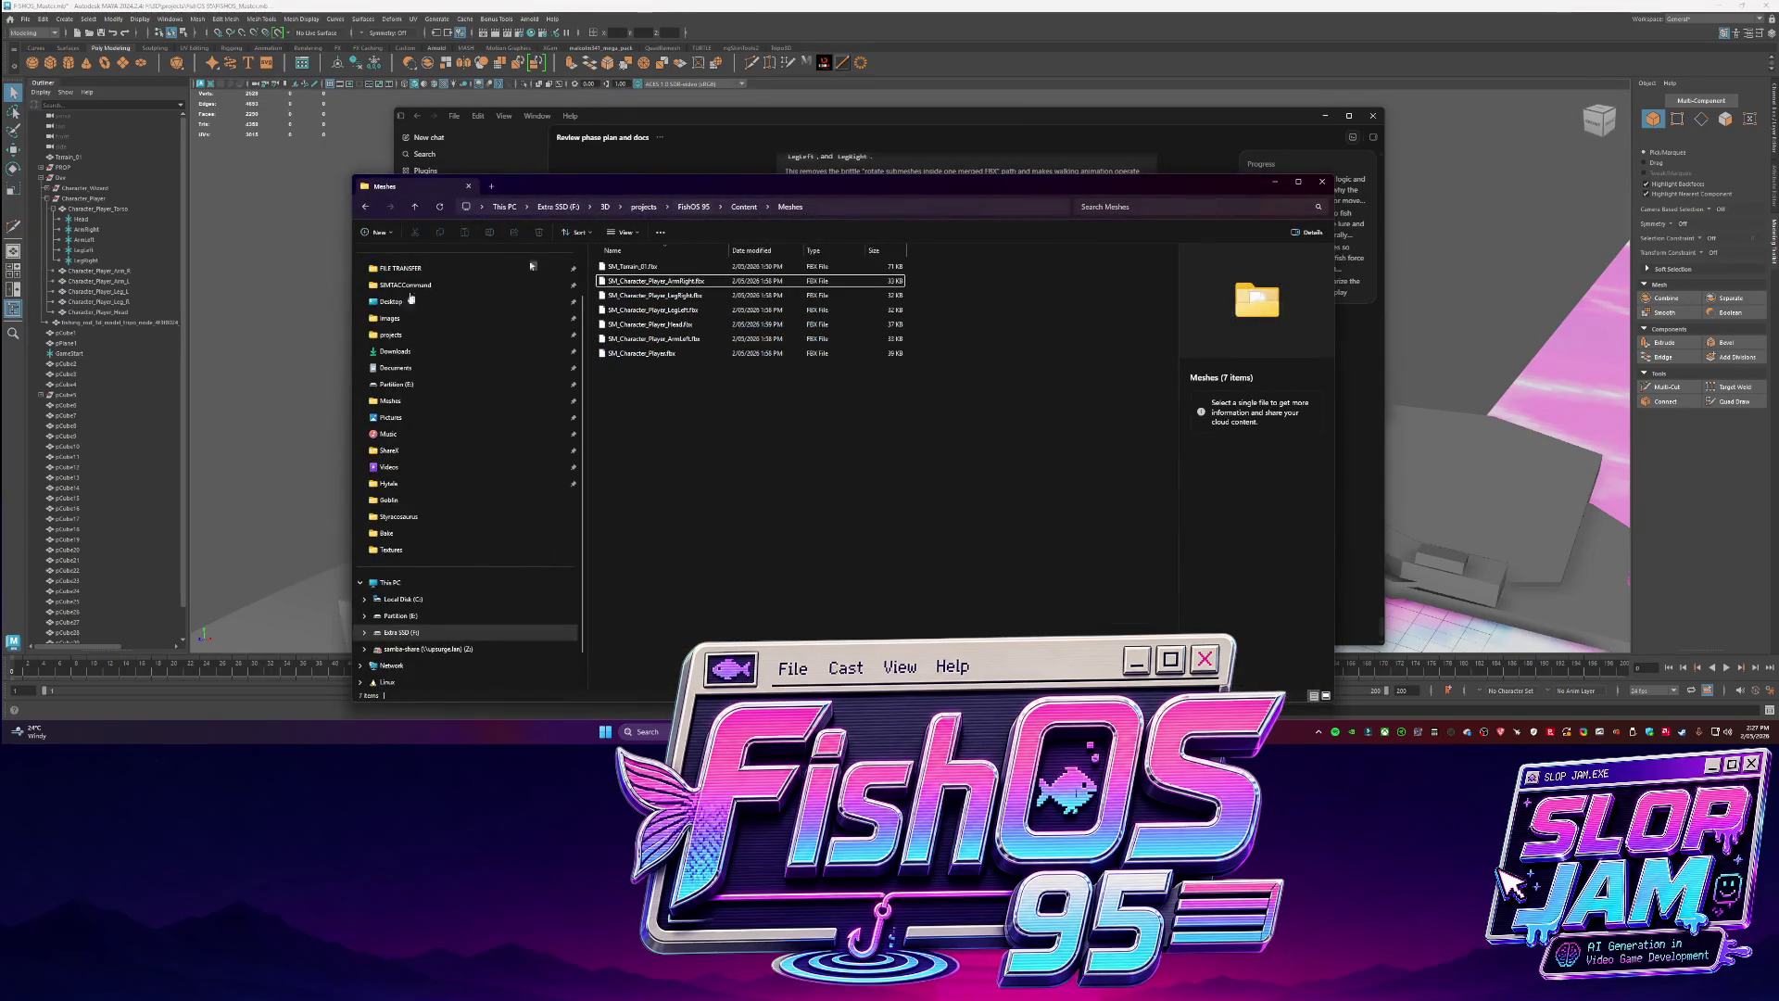
click(686, 122)
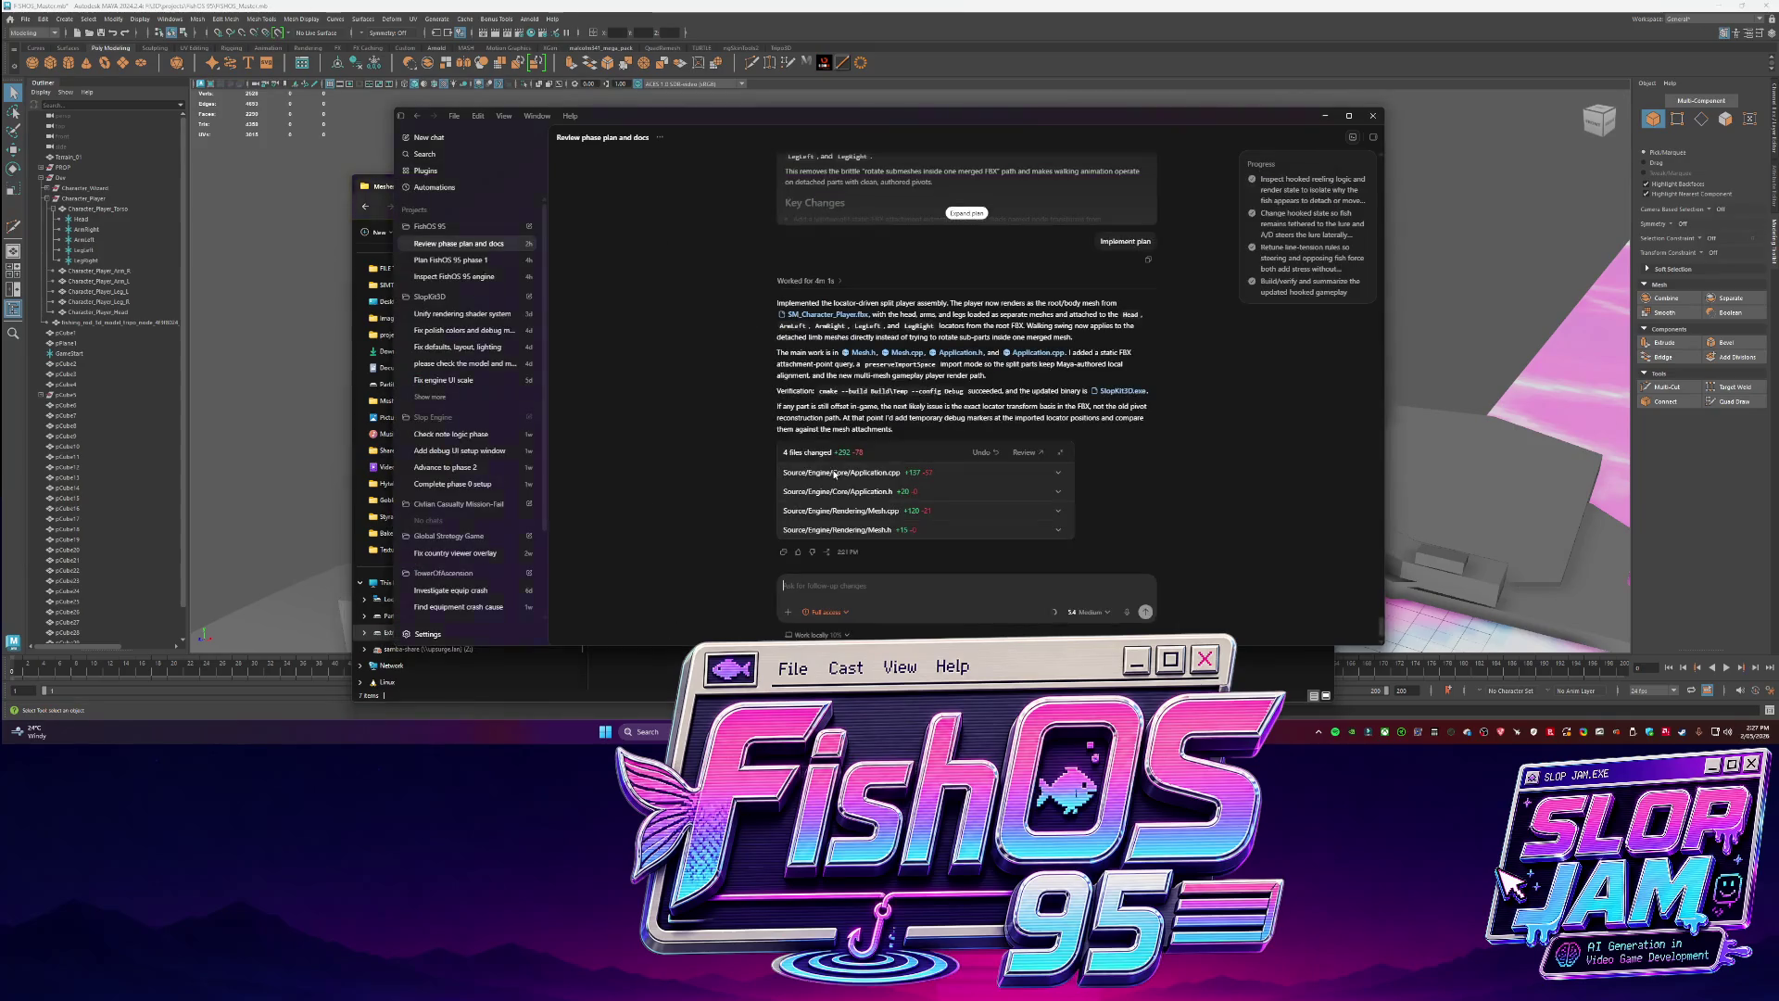
click(1102, 394)
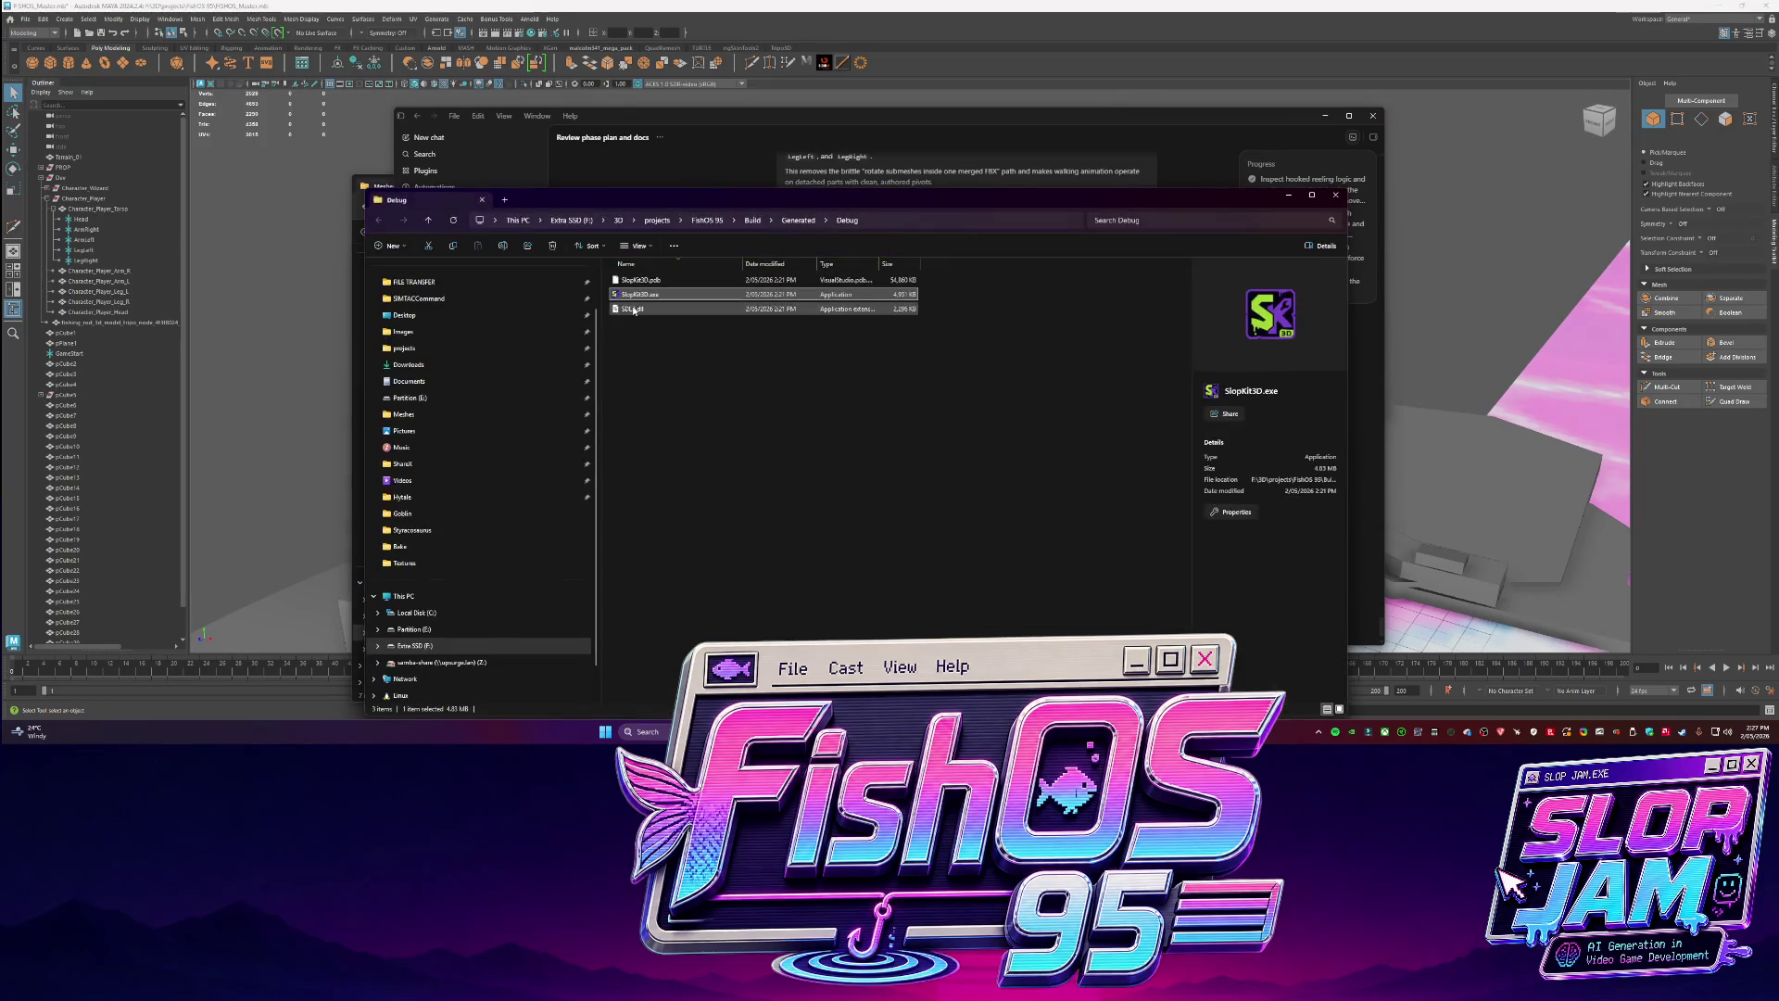
double_click(648, 294)
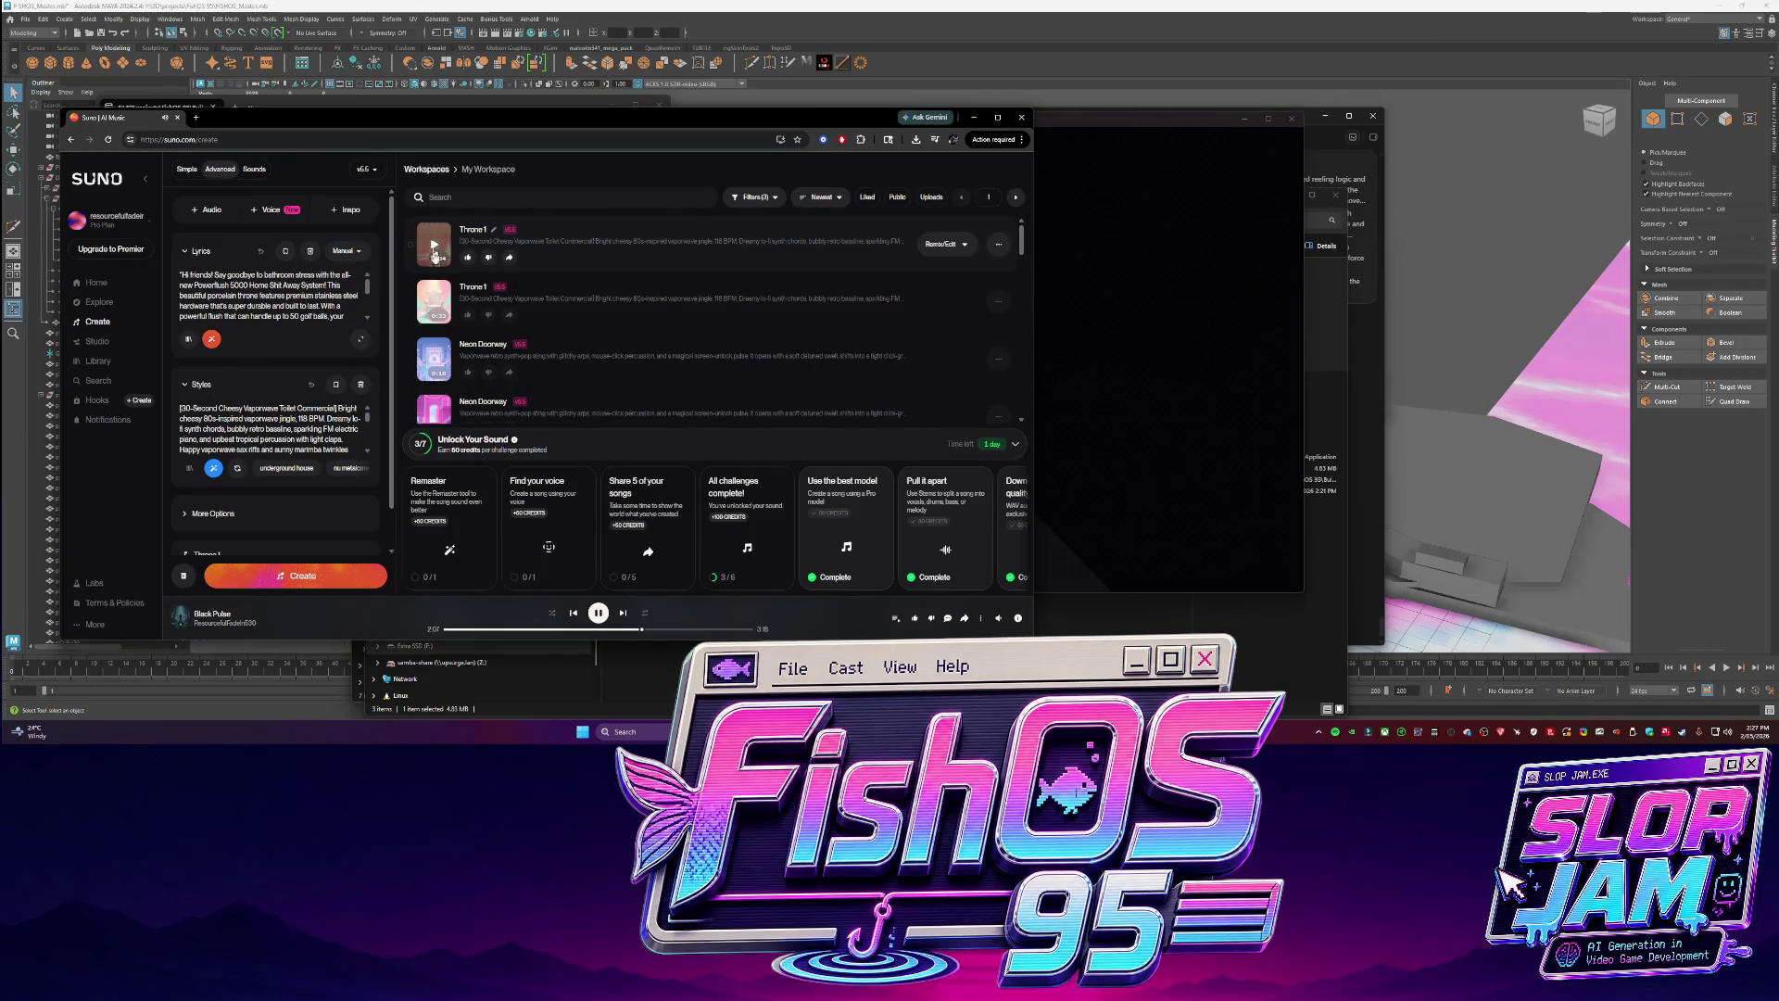
click(433, 301)
click(974, 118)
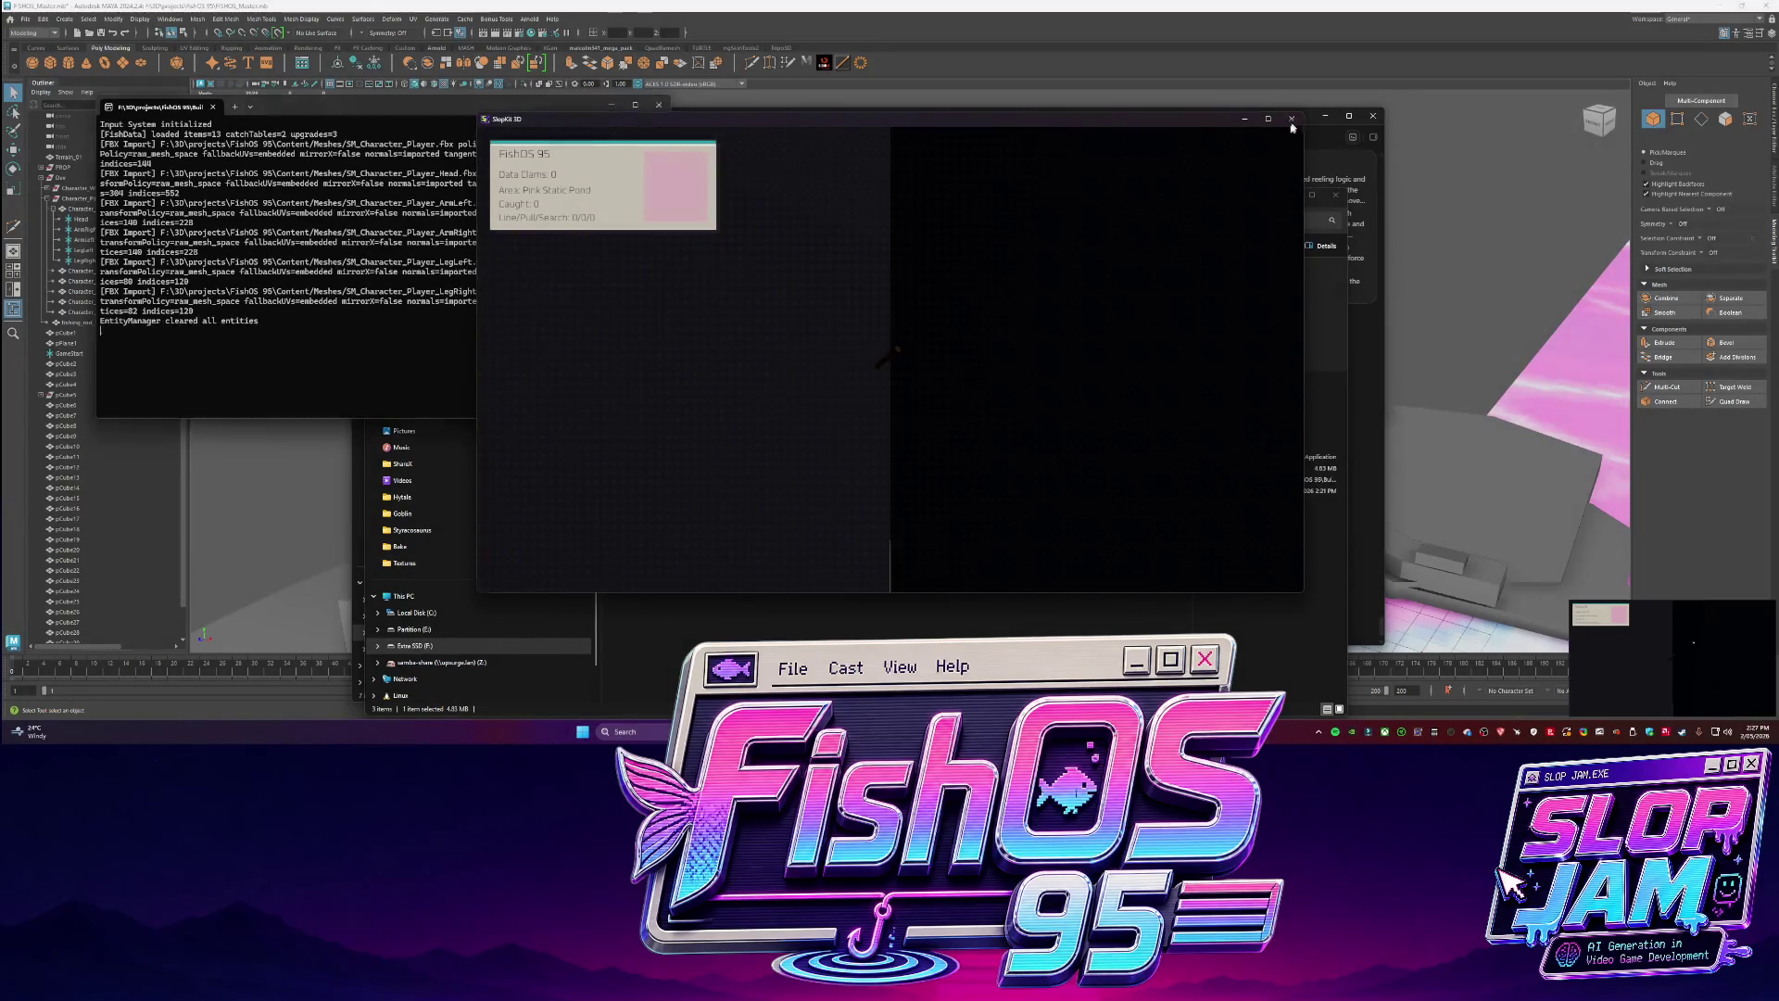
Close the game, attach its screenshot to the Codex message, and show Maya's Channel Box.
key(Escape)
mouse_move(681, 151)
mouse_down()
mouse_move(732, 163)
mouse_move(853, 606)
mouse_up()
click(1765, 172)
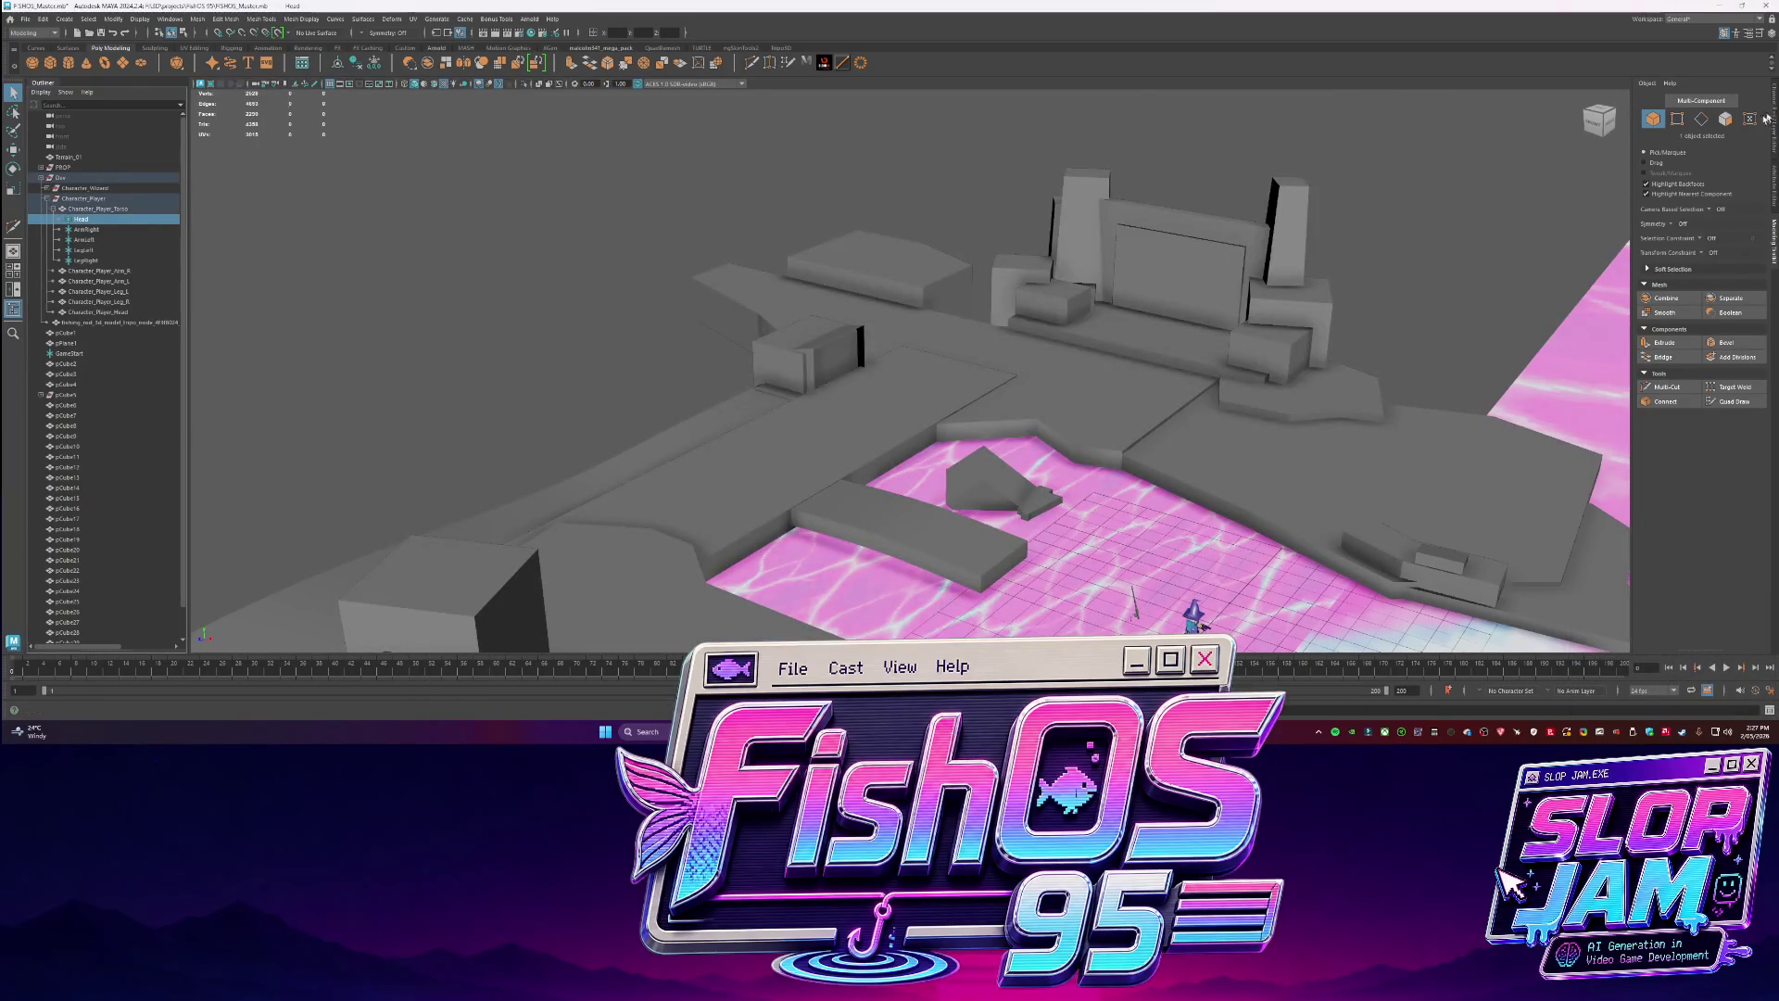
click(1774, 154)
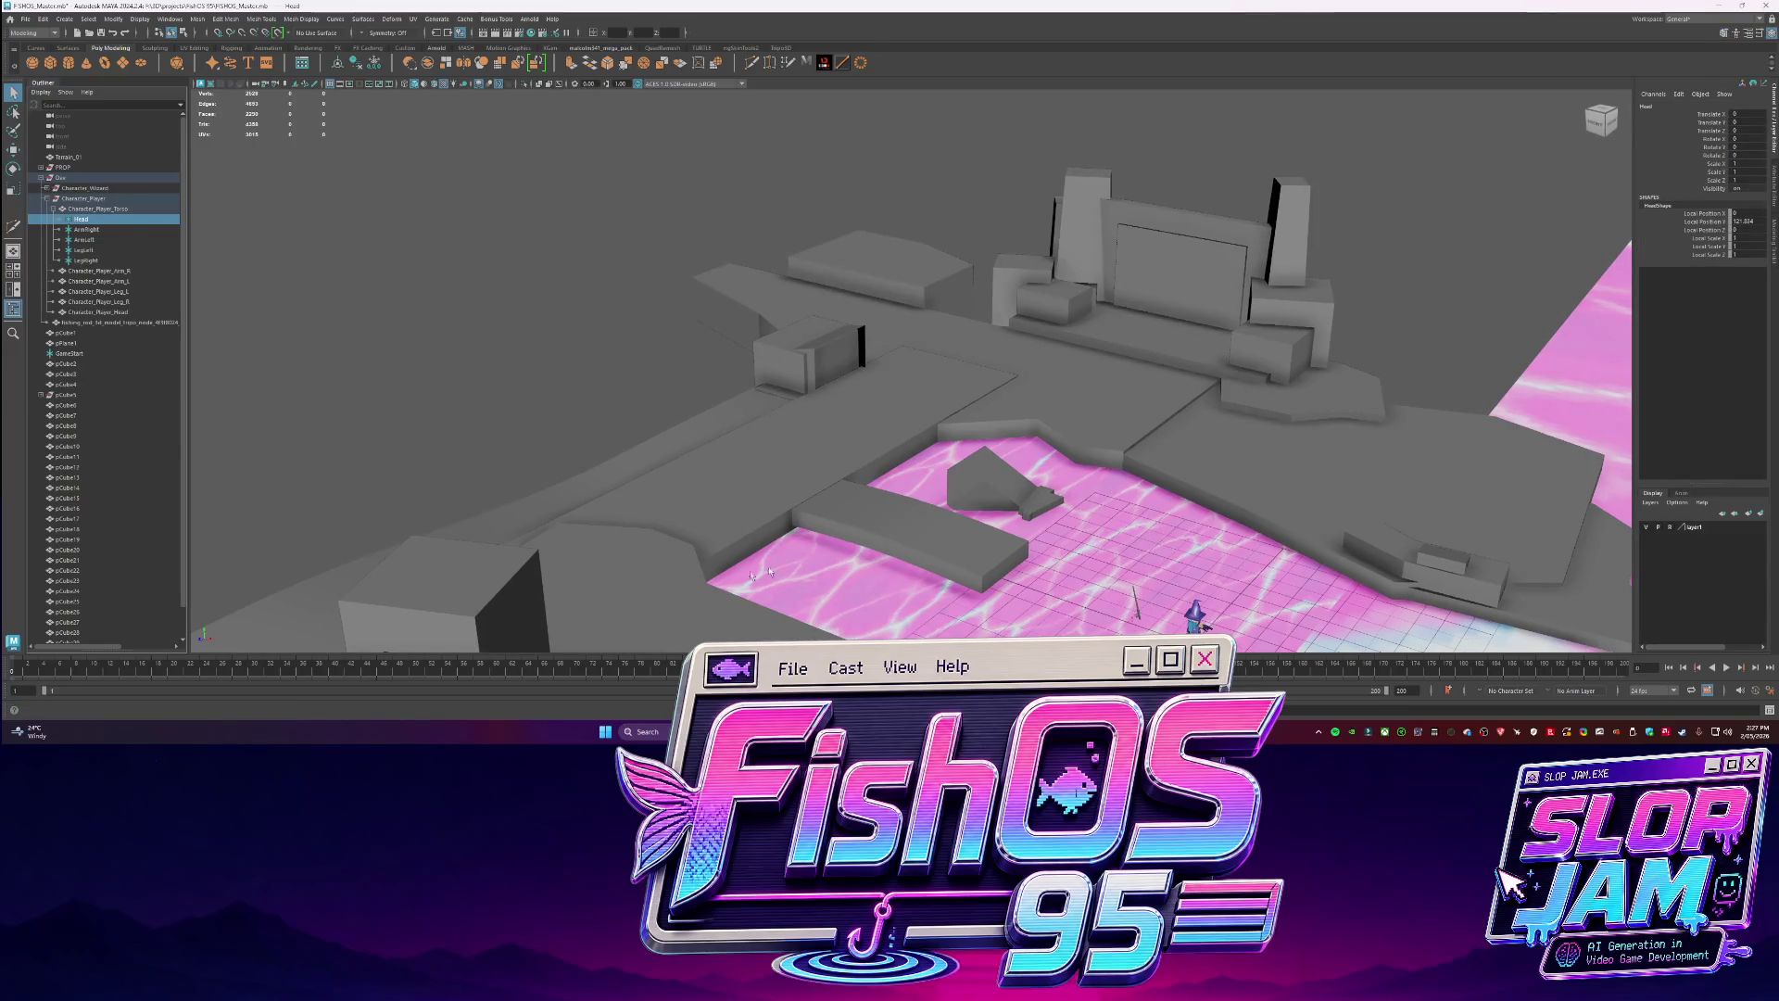
click(1727, 12)
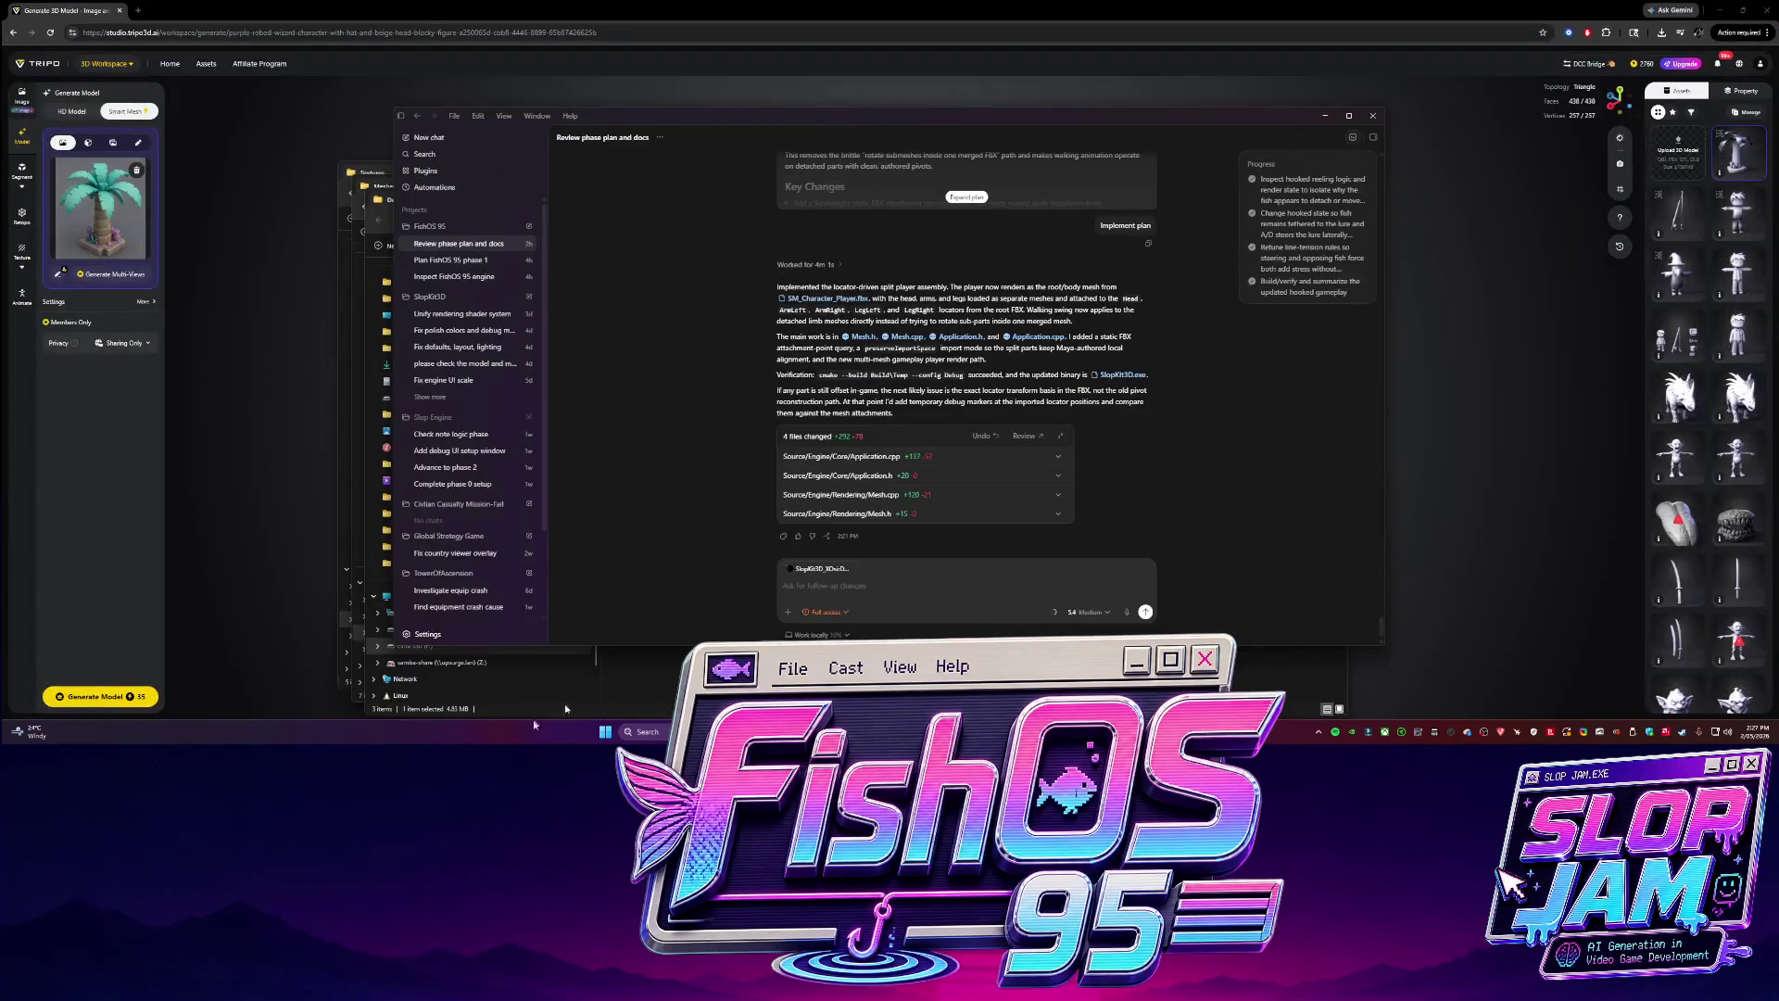
Send Codex 'something is wrong now. check the mesh size .. looks like they are huge now' and preview the attachment.
text(something is wrong now.)
text( check the mes)
text(h size)
text( .. looks like they are)
text( huge now .)
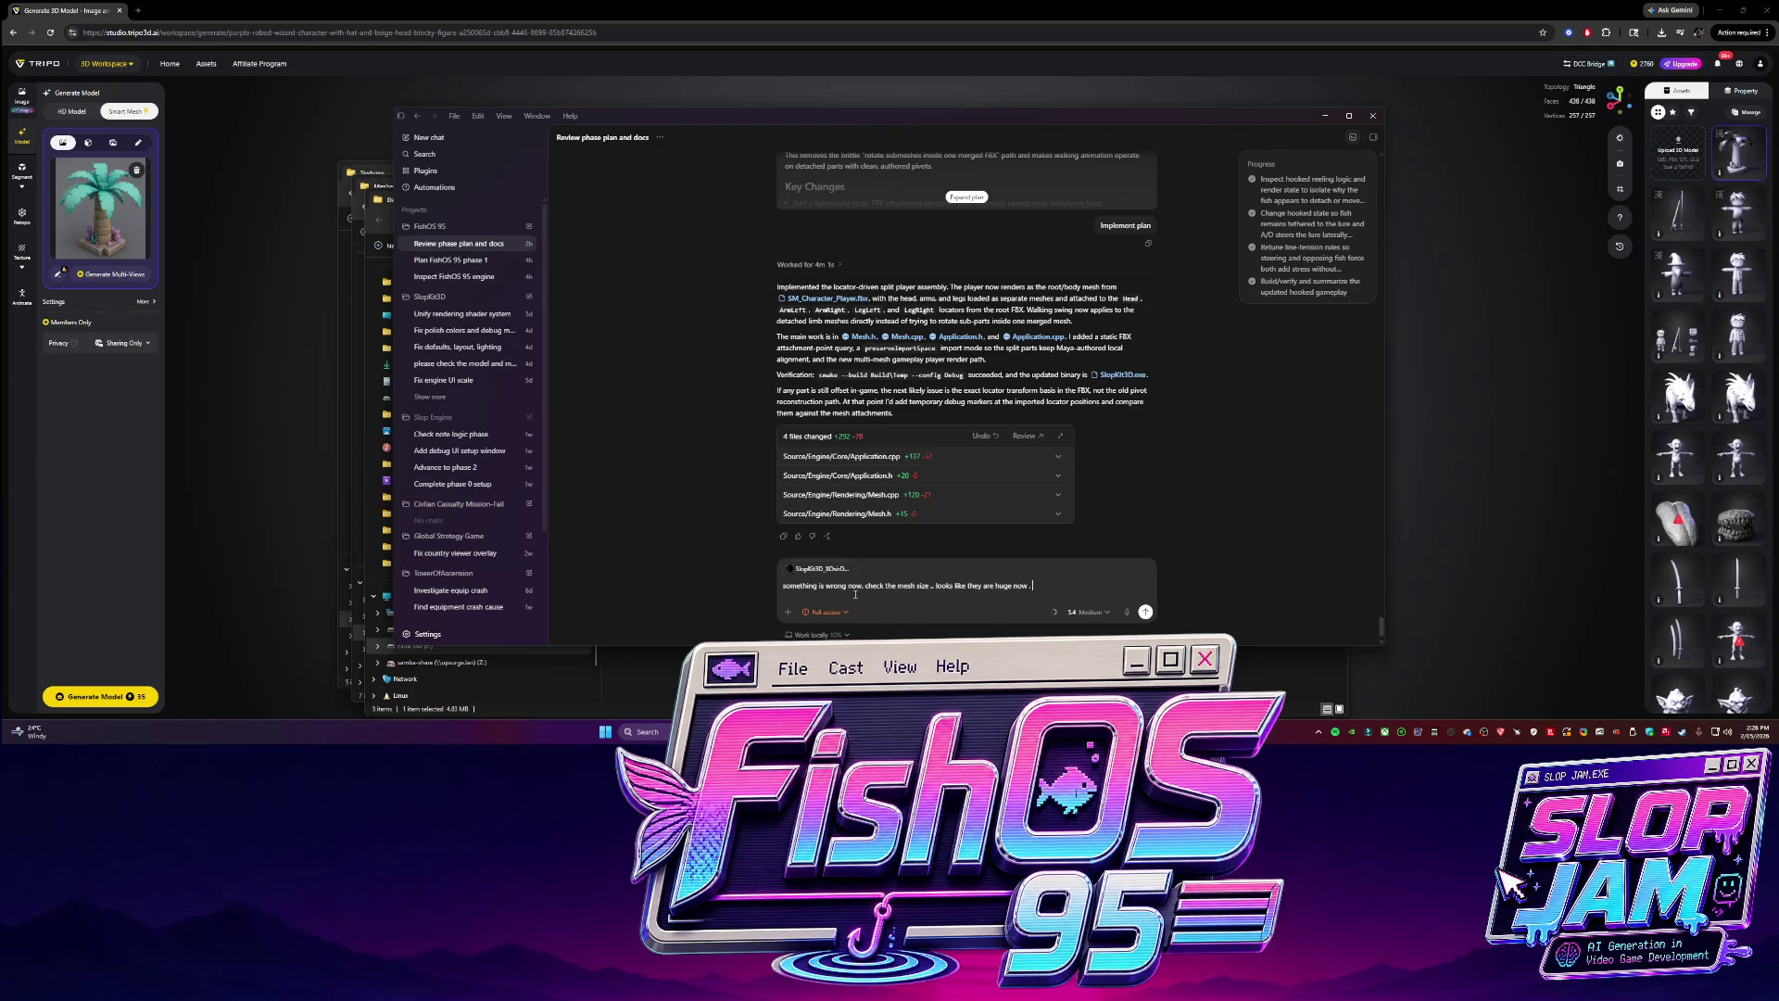
key(Return)
click(1146, 486)
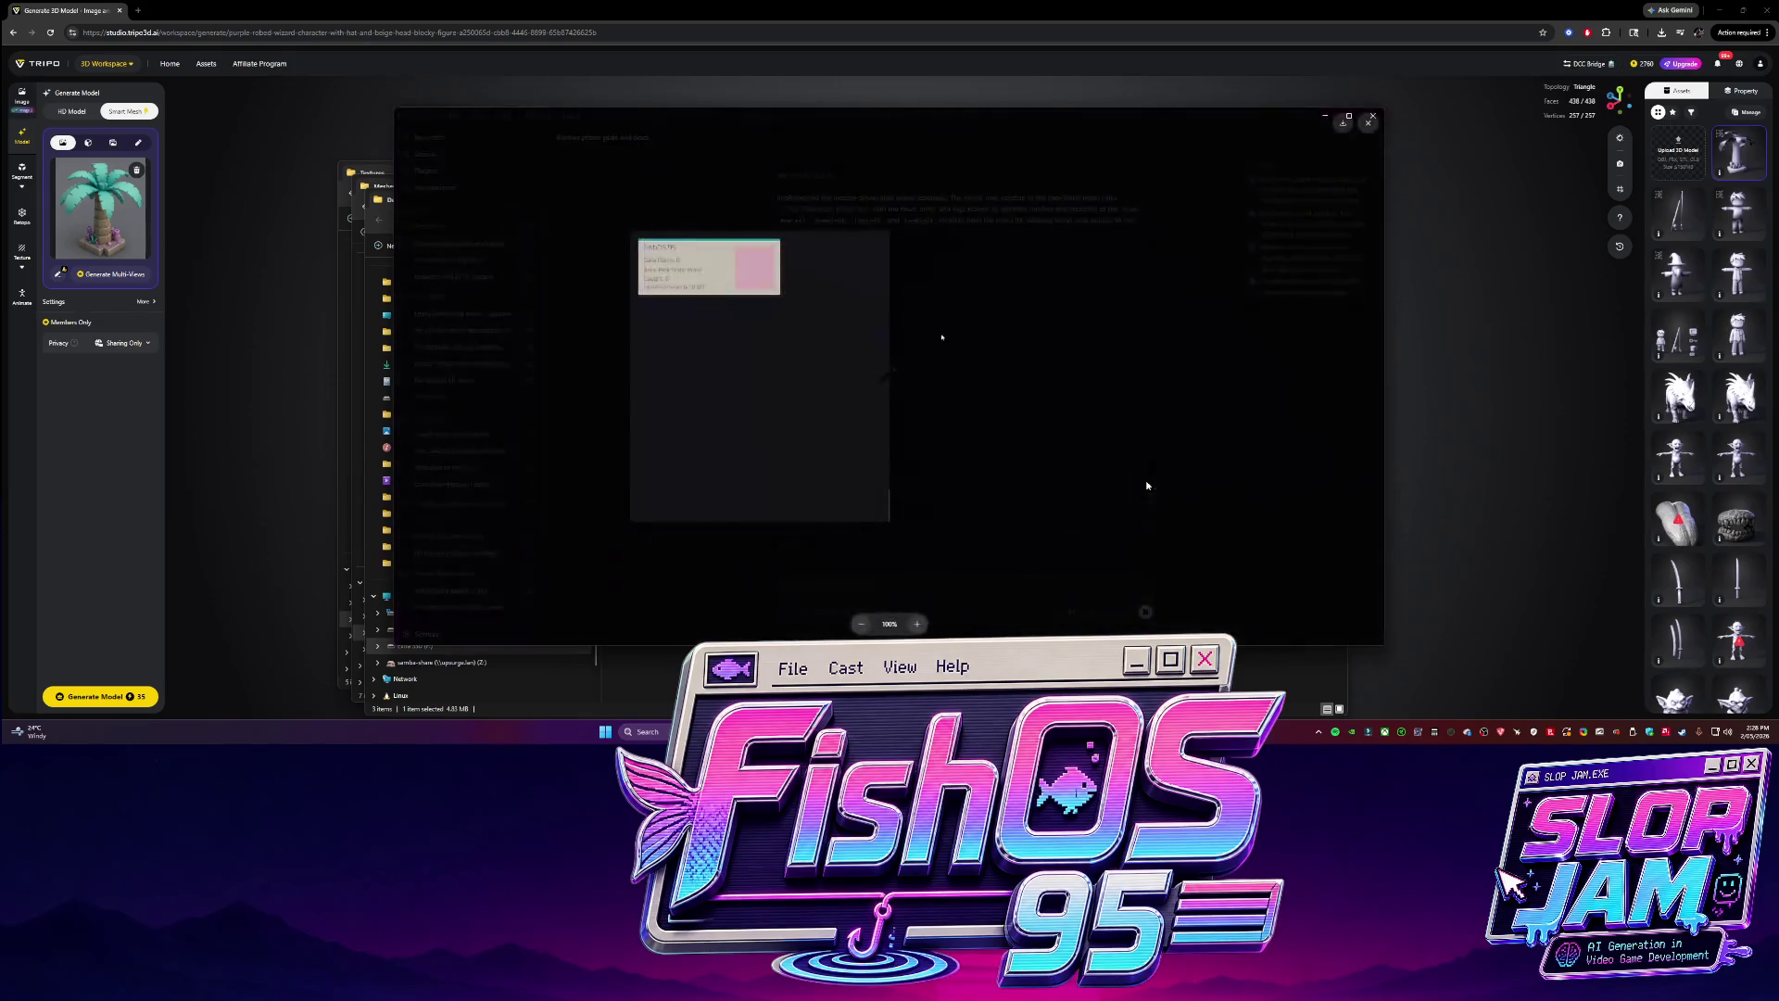
click(1222, 447)
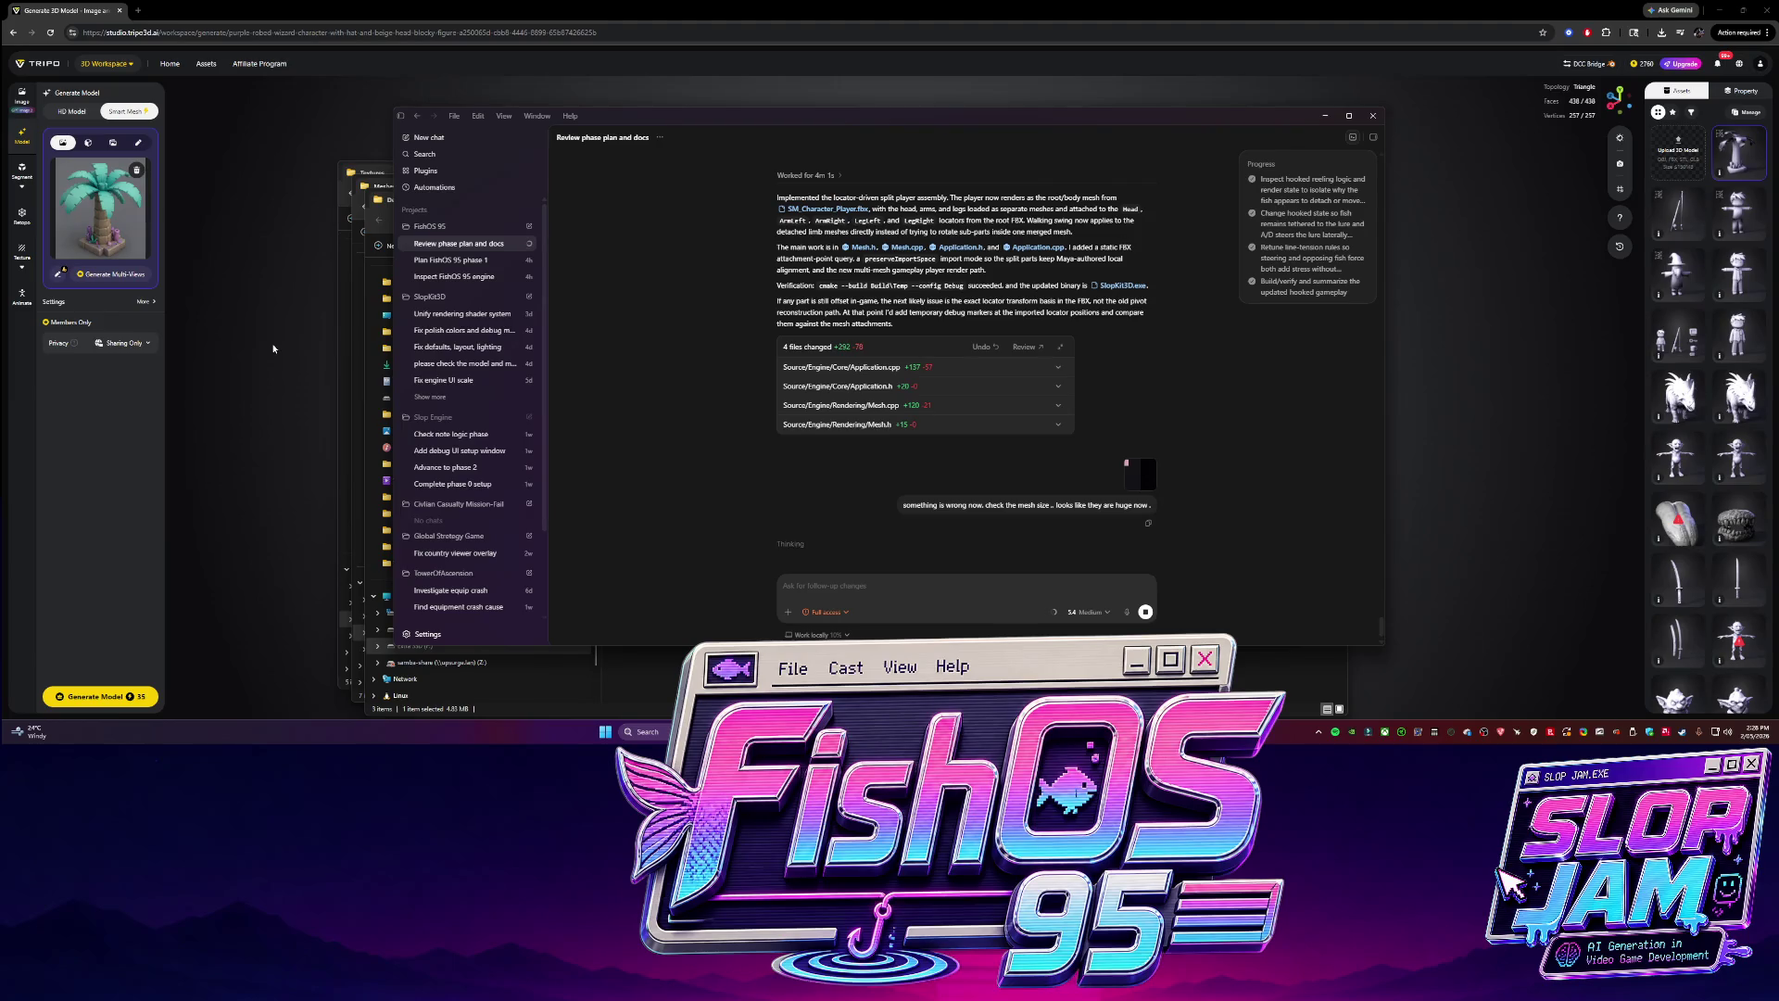
click(186, 355)
Orbit and zoom the palm-tree model and remove its source image from Generate Model.
drag(628, 328, 783, 409)
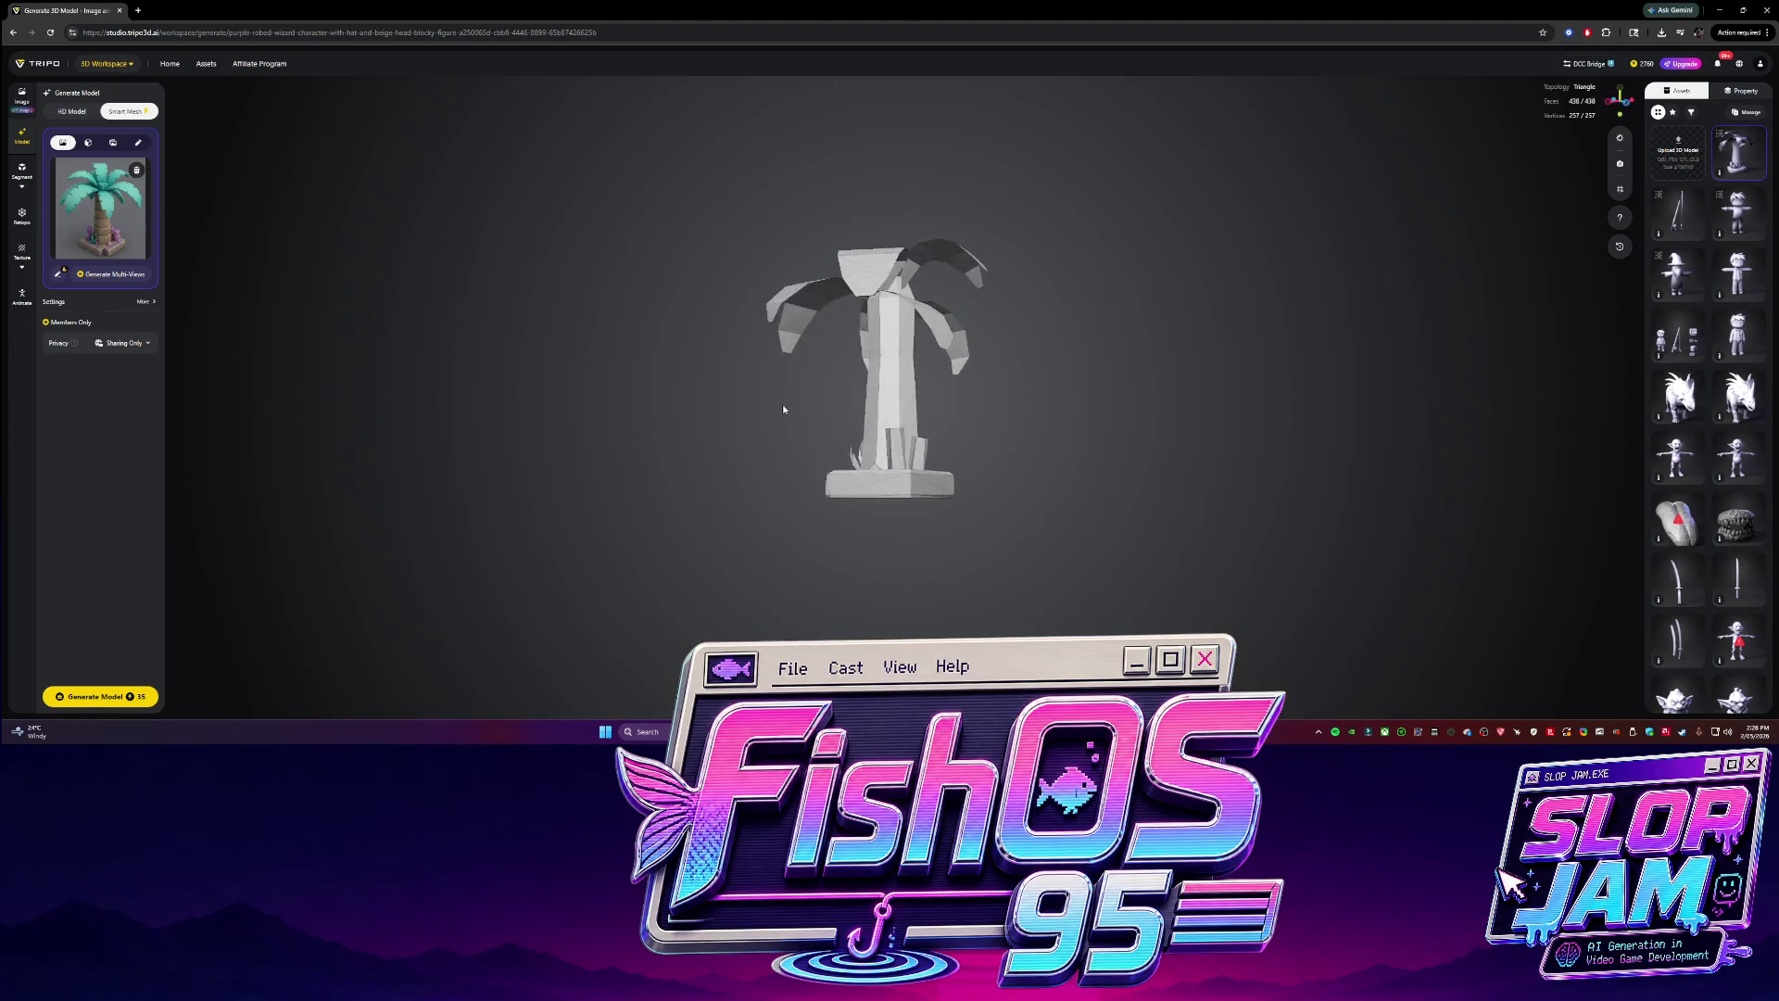
scroll(783, 408, up, 5)
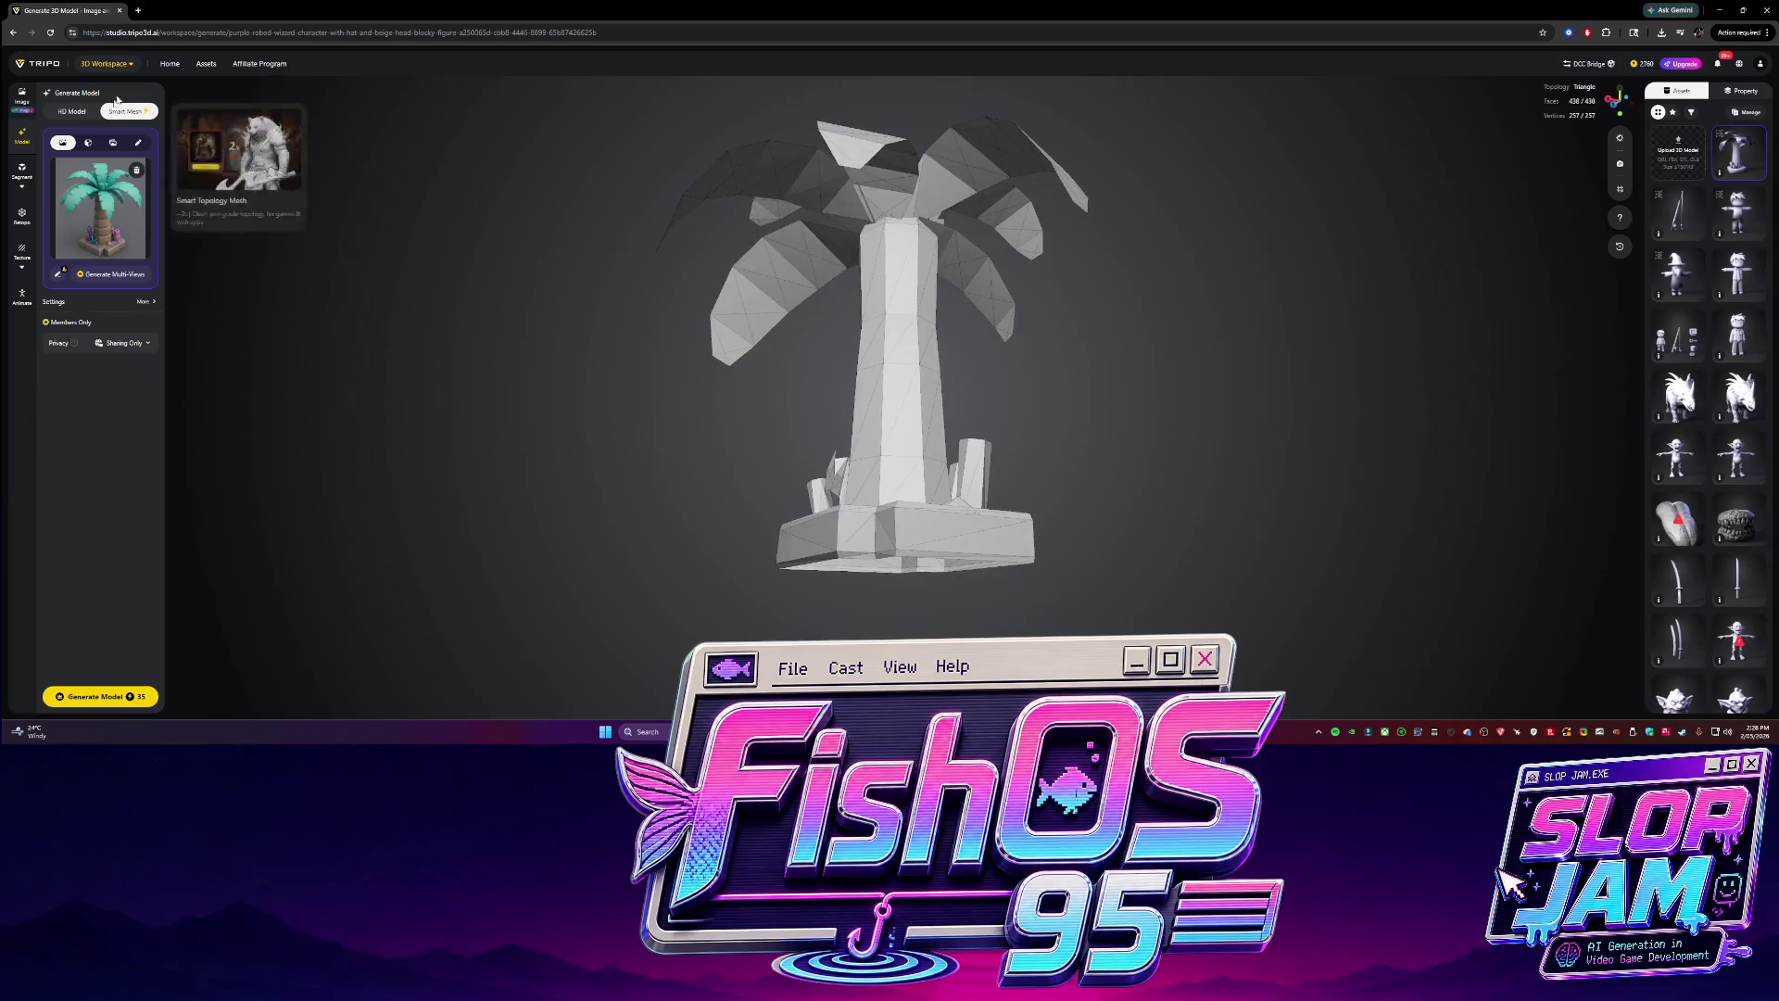
click(136, 169)
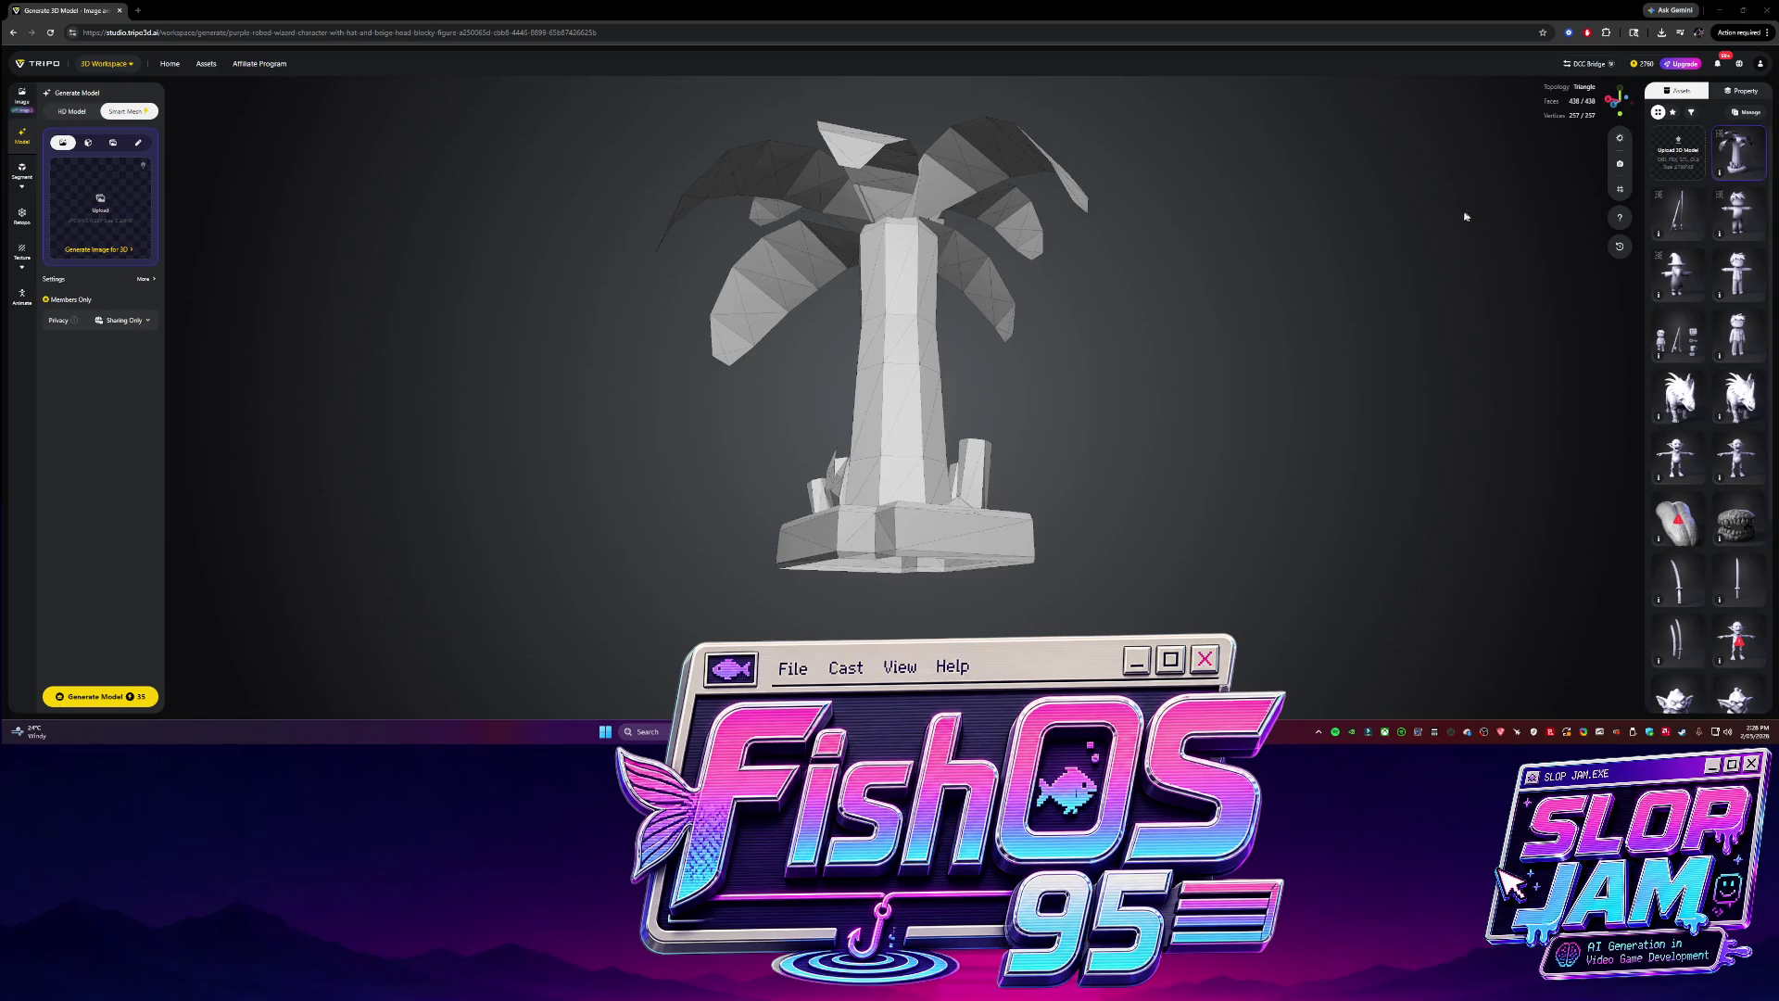
drag(1251, 294, 1593, 189)
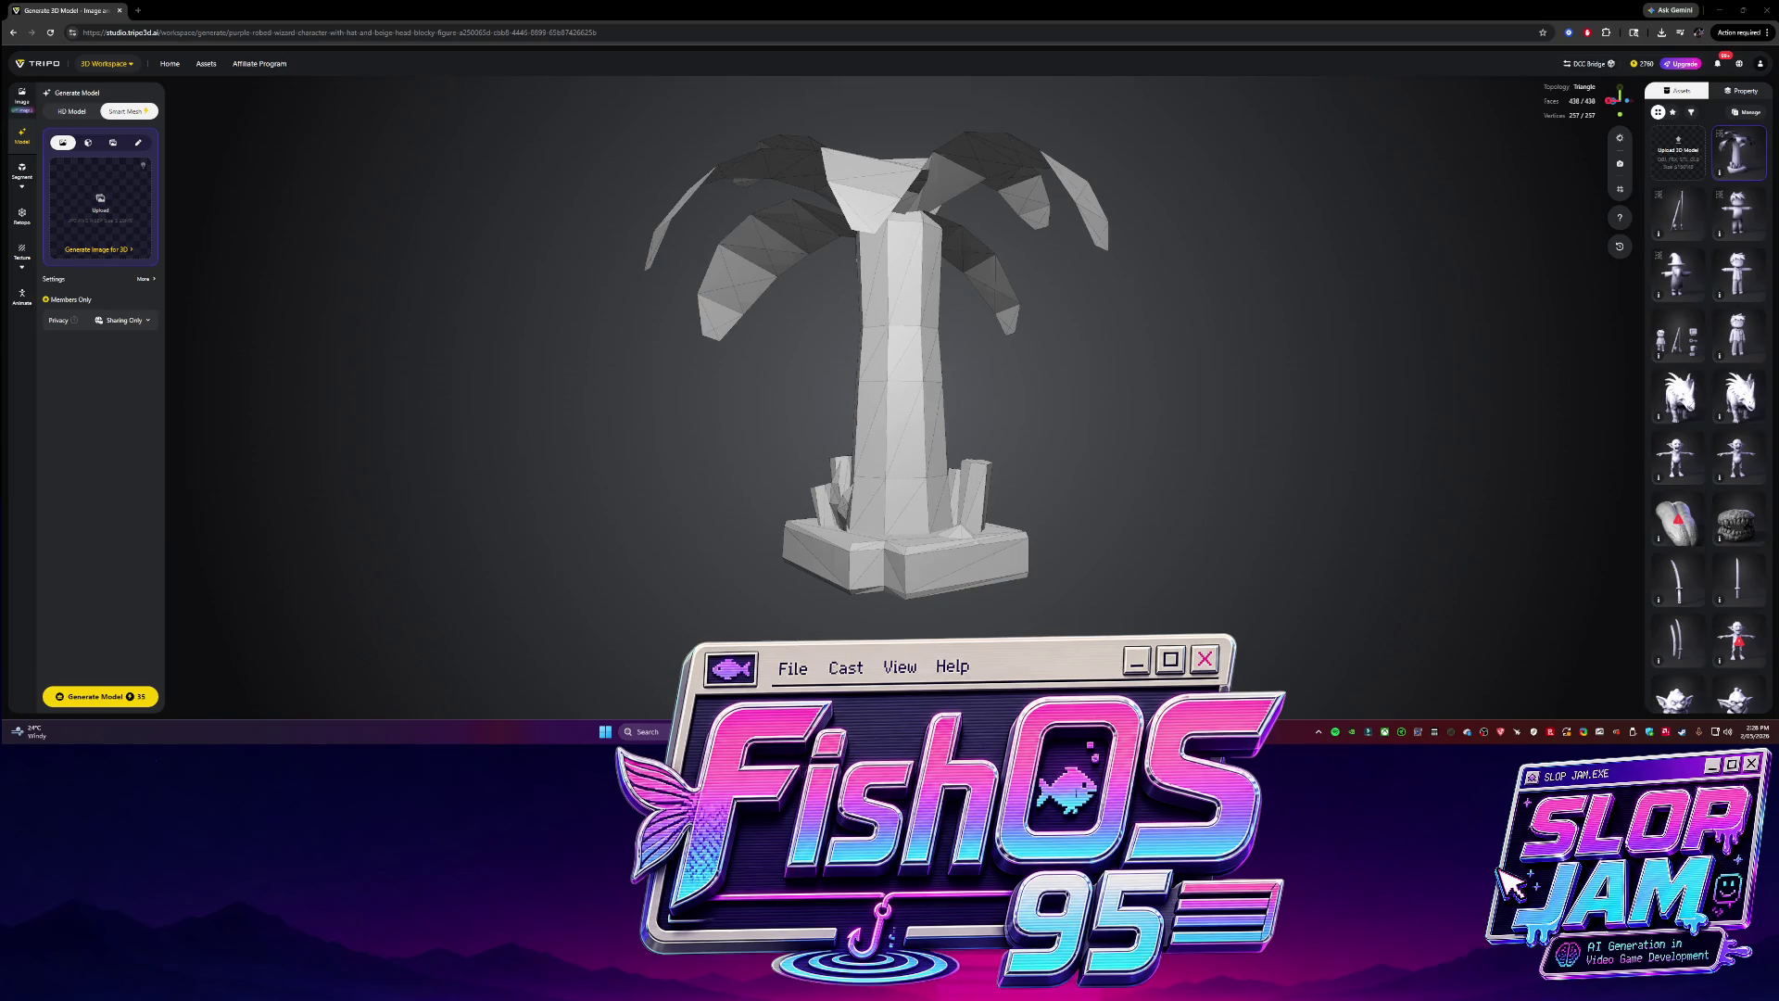
scroll(673, 443, down, 5)
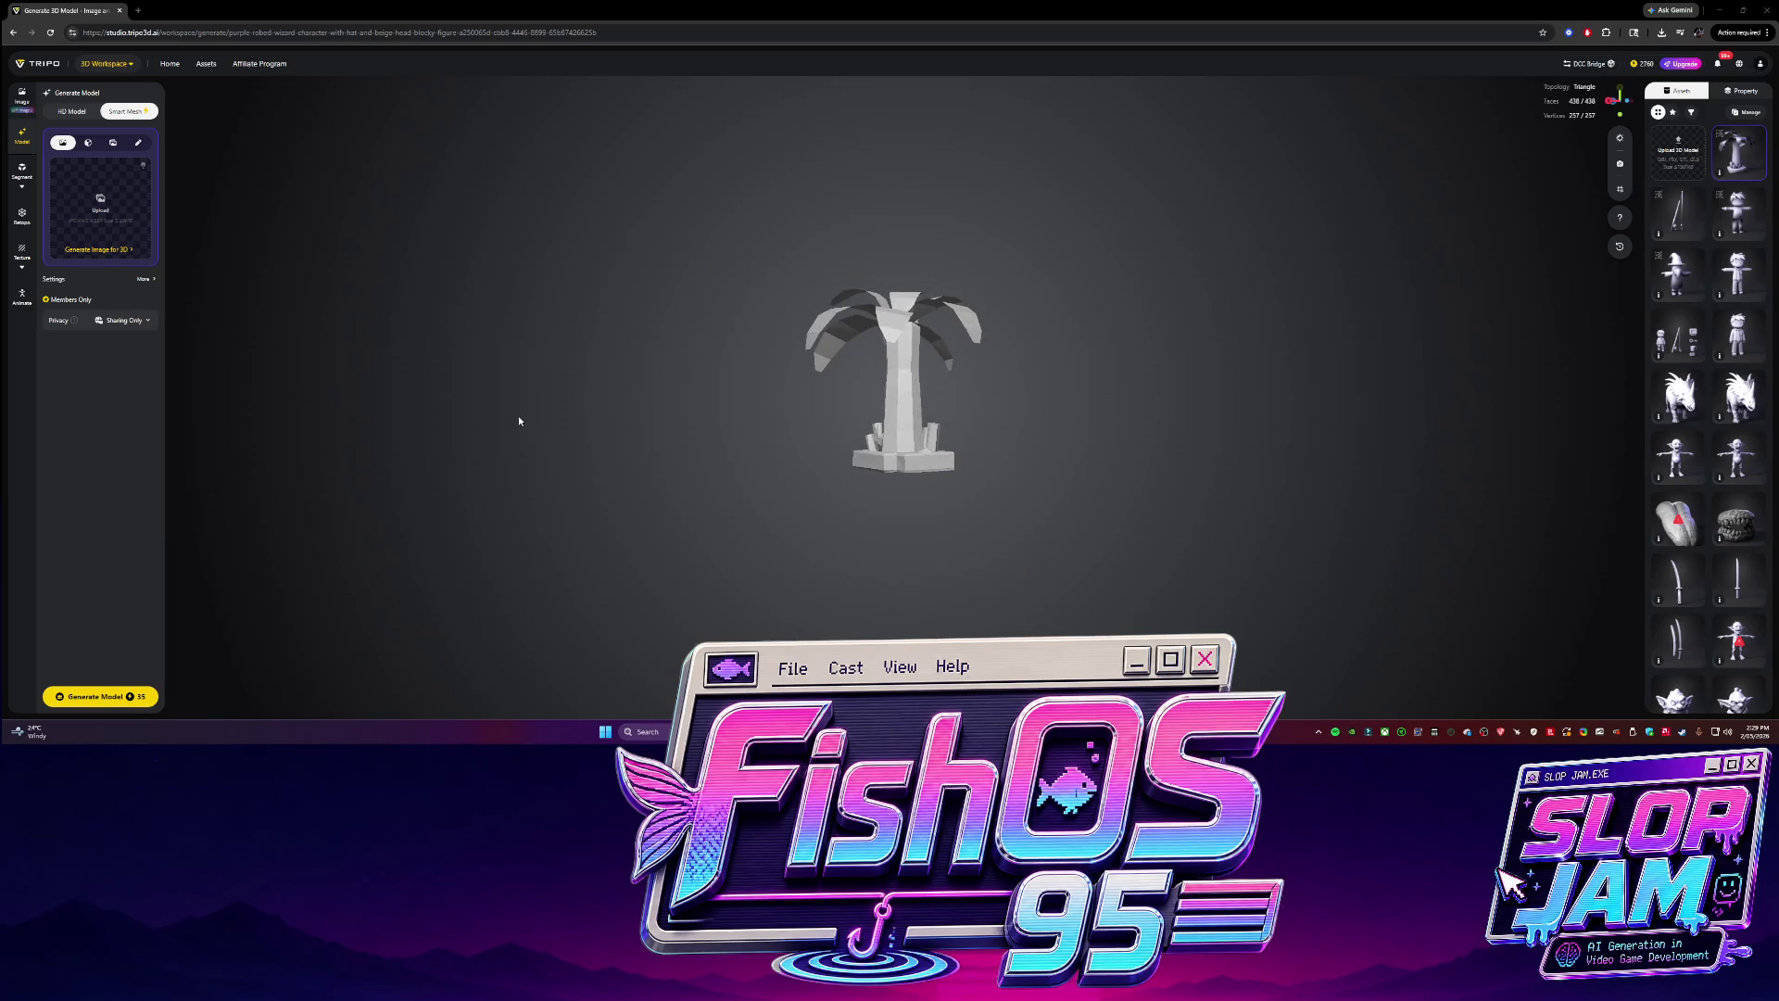
click(121, 10)
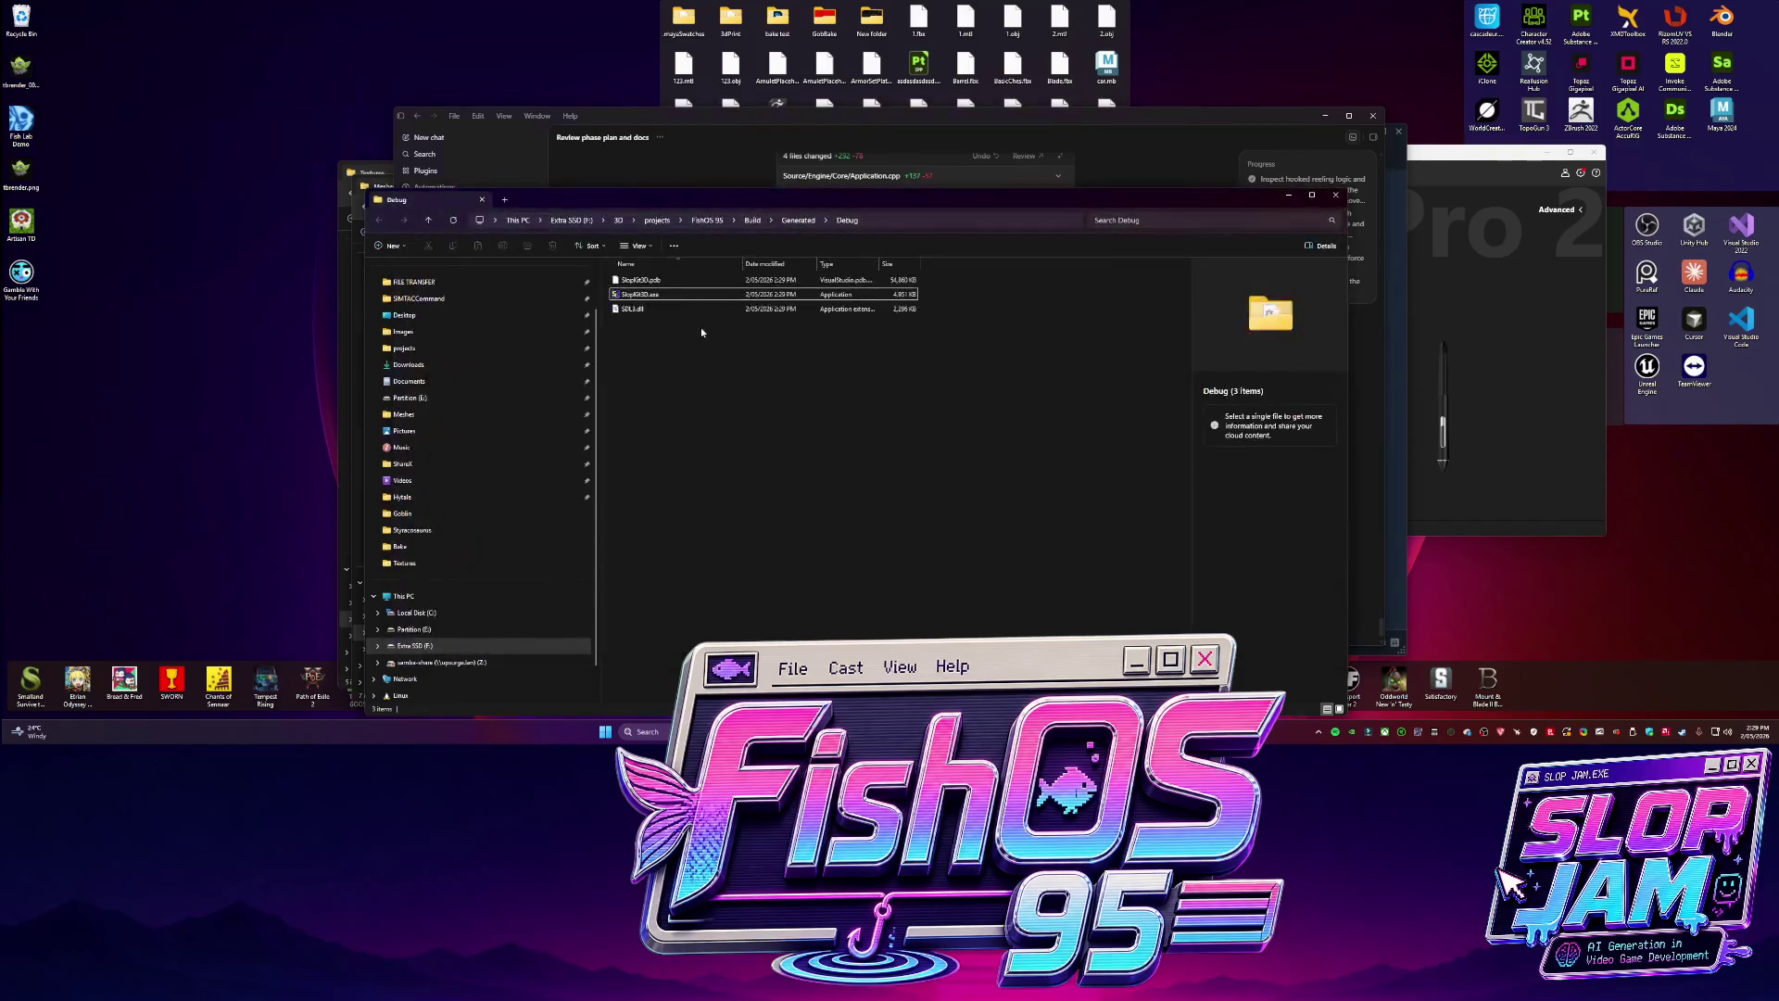
Relaunch SlopKit3D.exe and walk the player along the grey path with W, A and D.
double_click(664, 291)
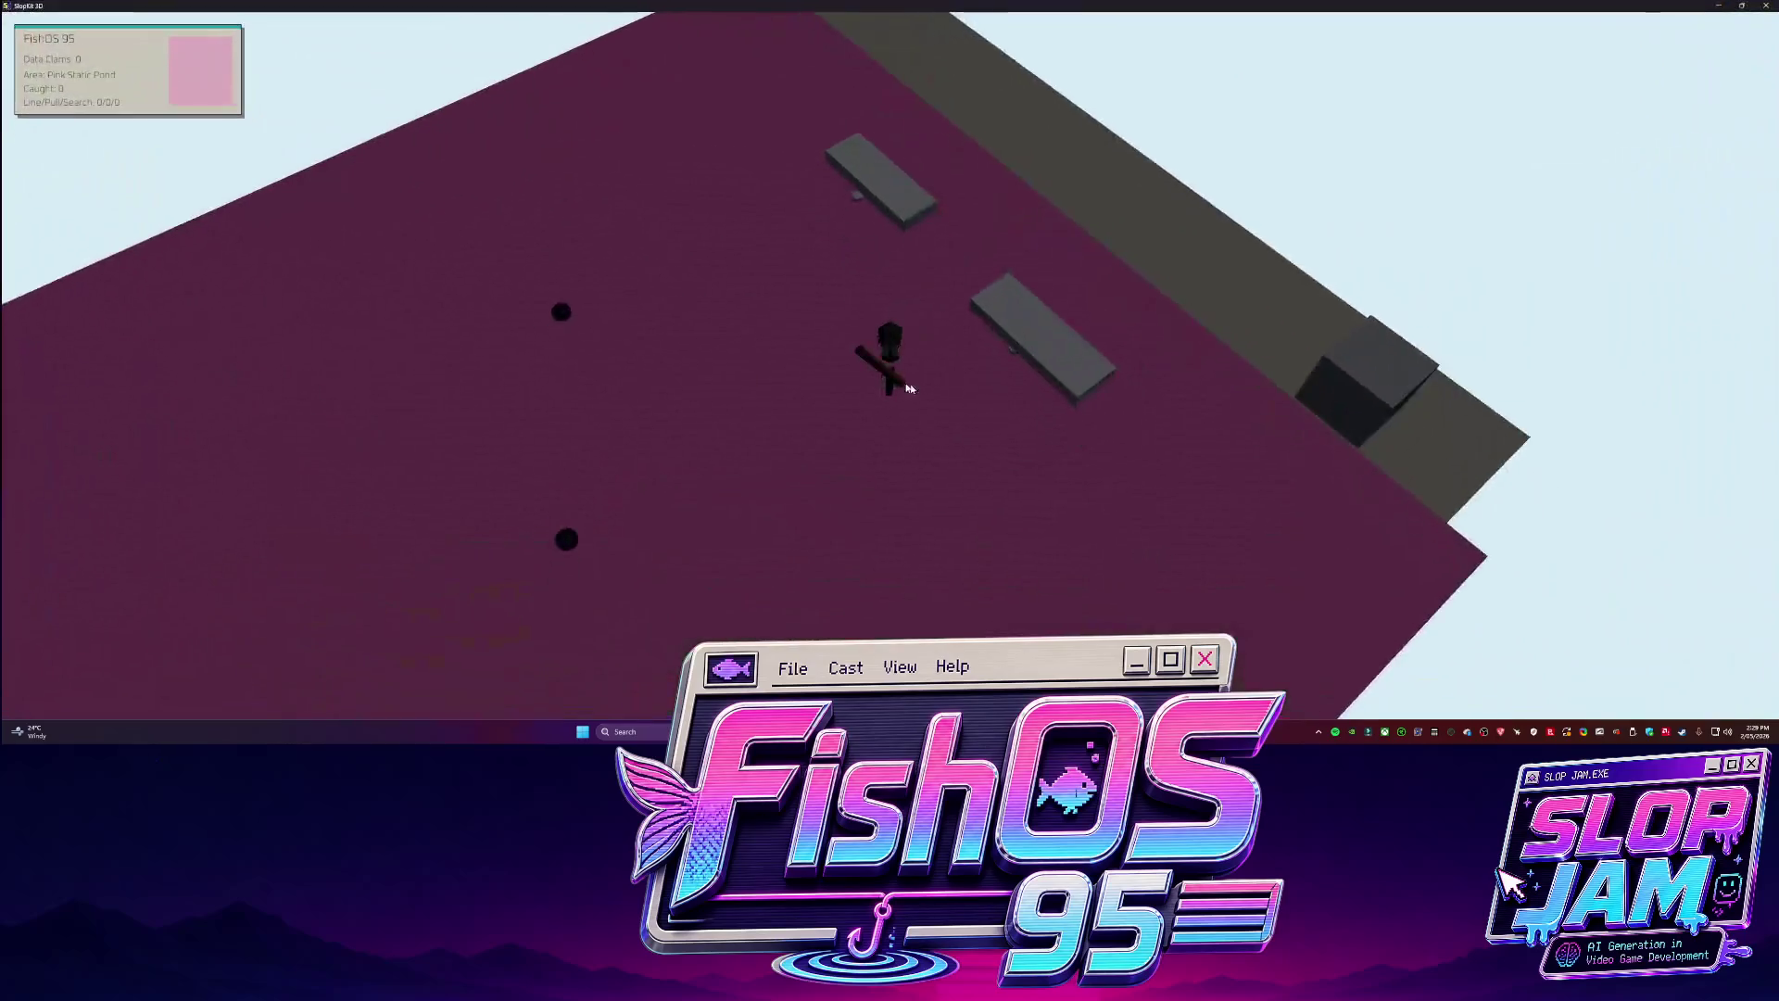
key(w)
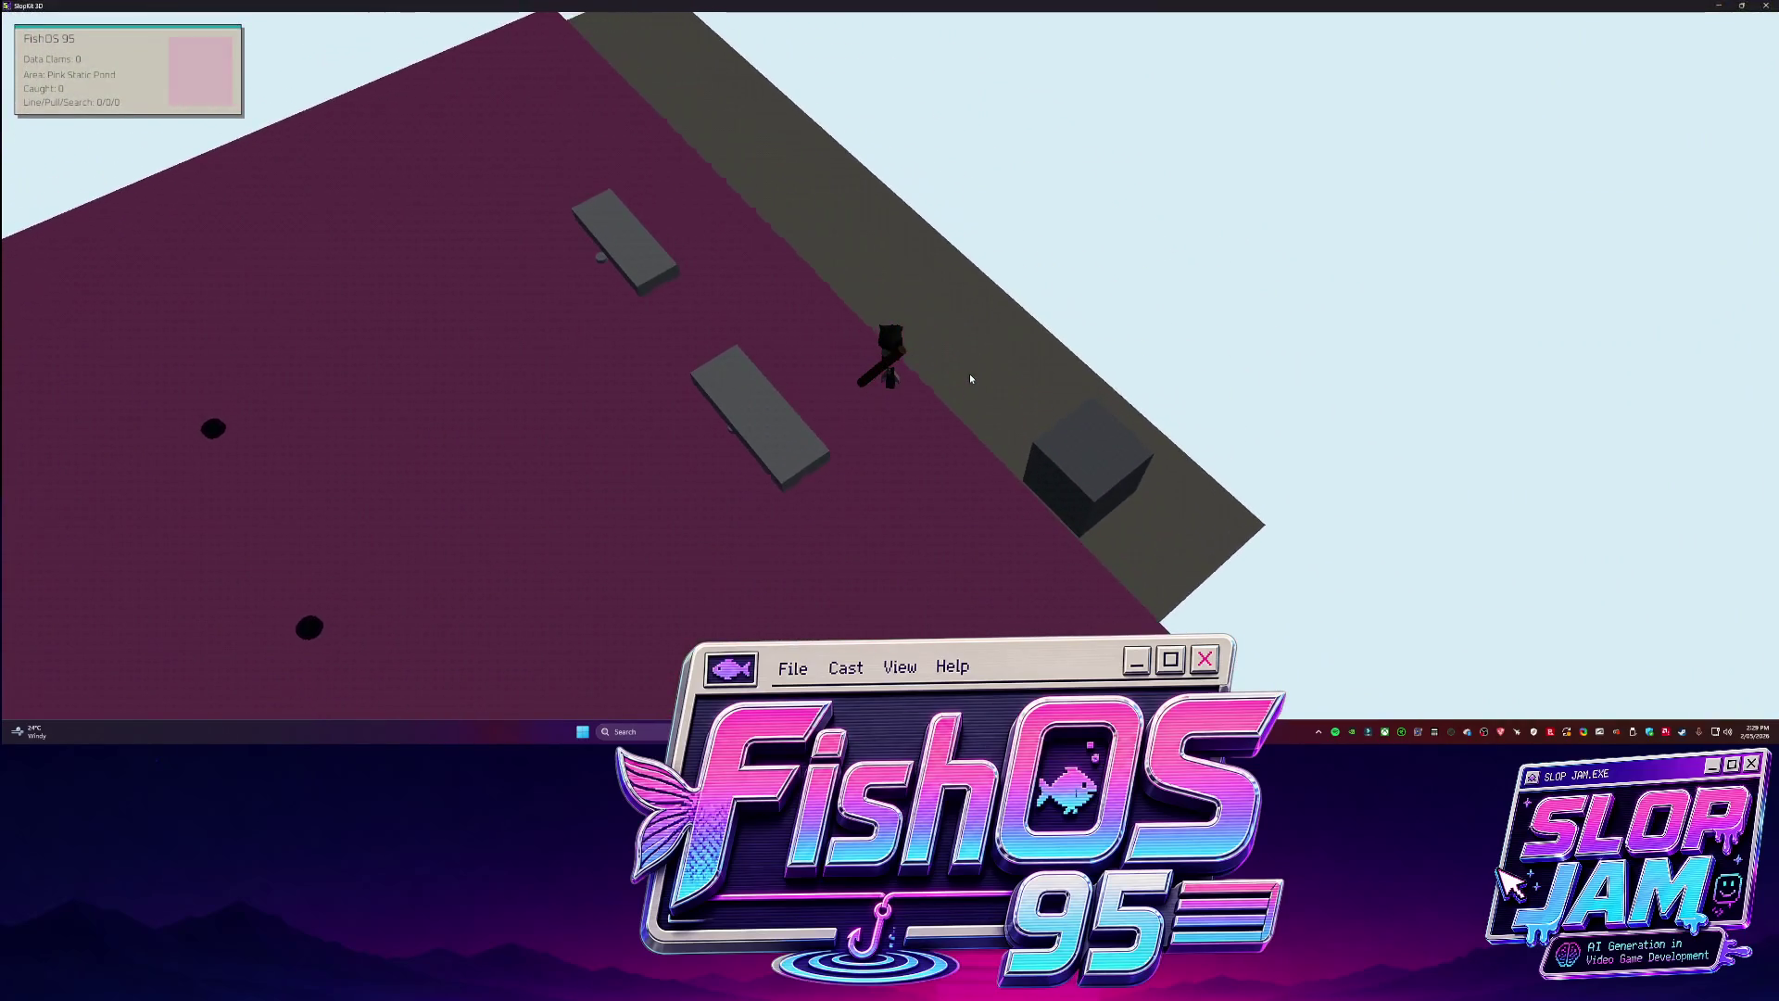
key(a)
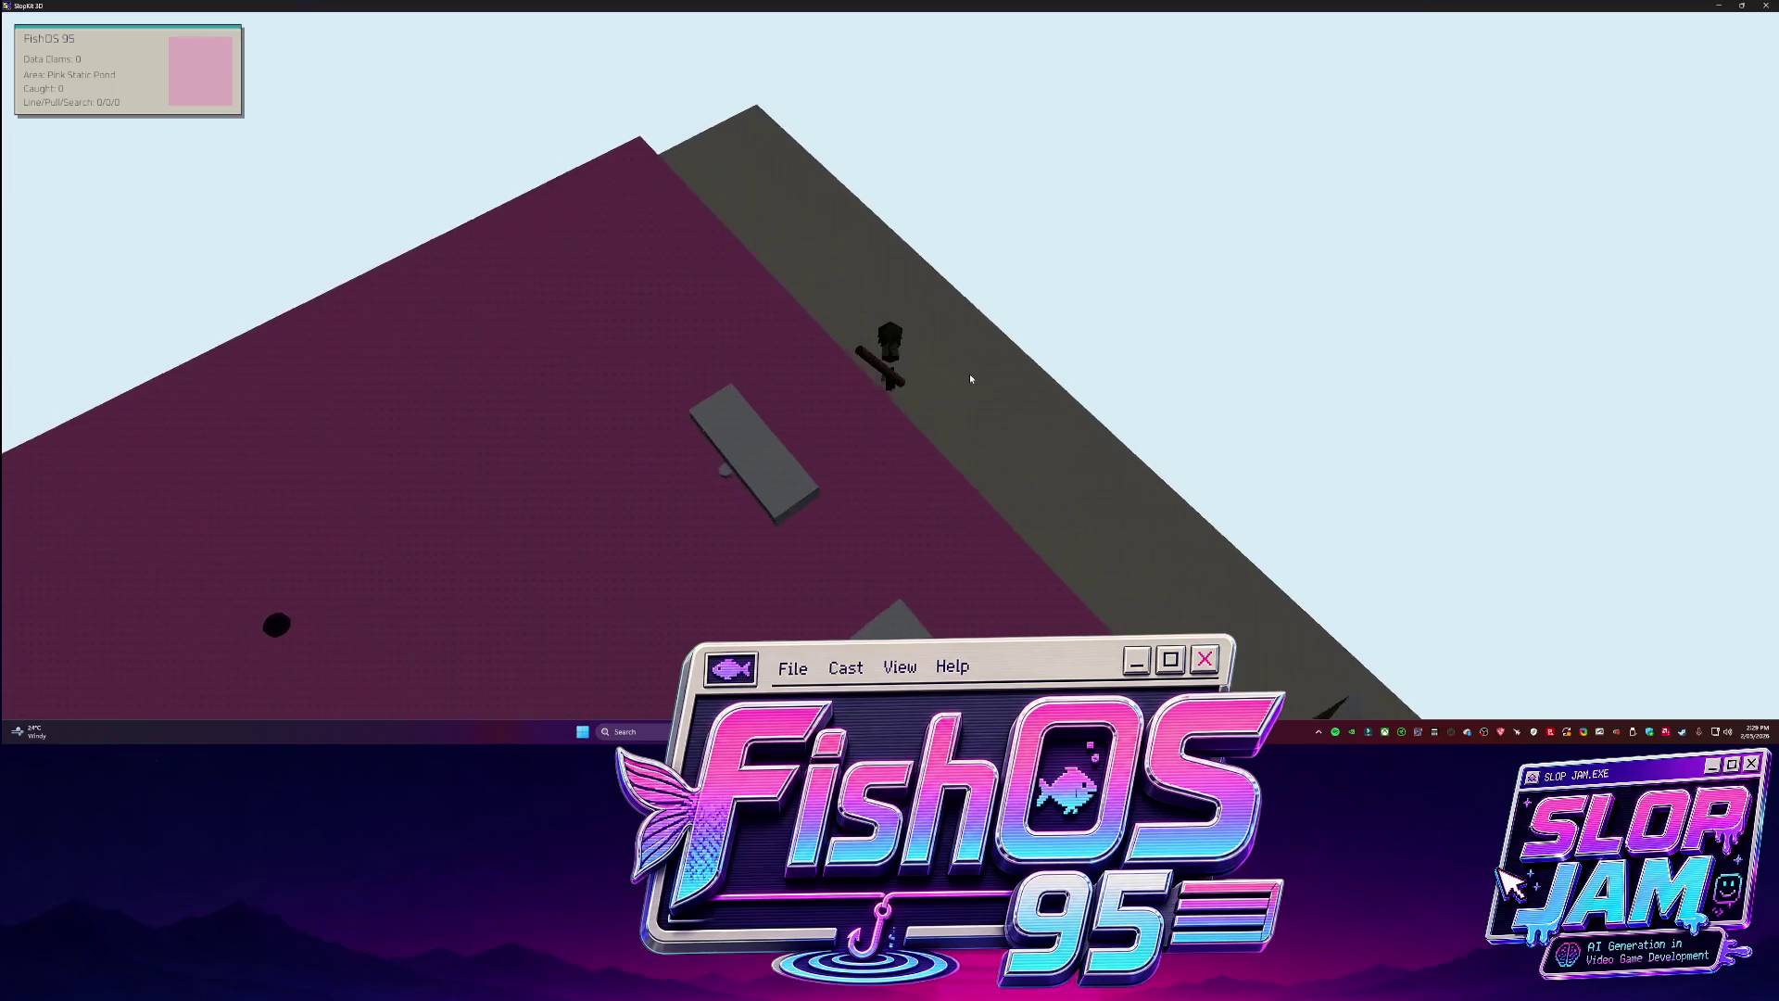
key(d)
Capture a region screenshot of the player character with the ShareX hotkey.
key(Print)
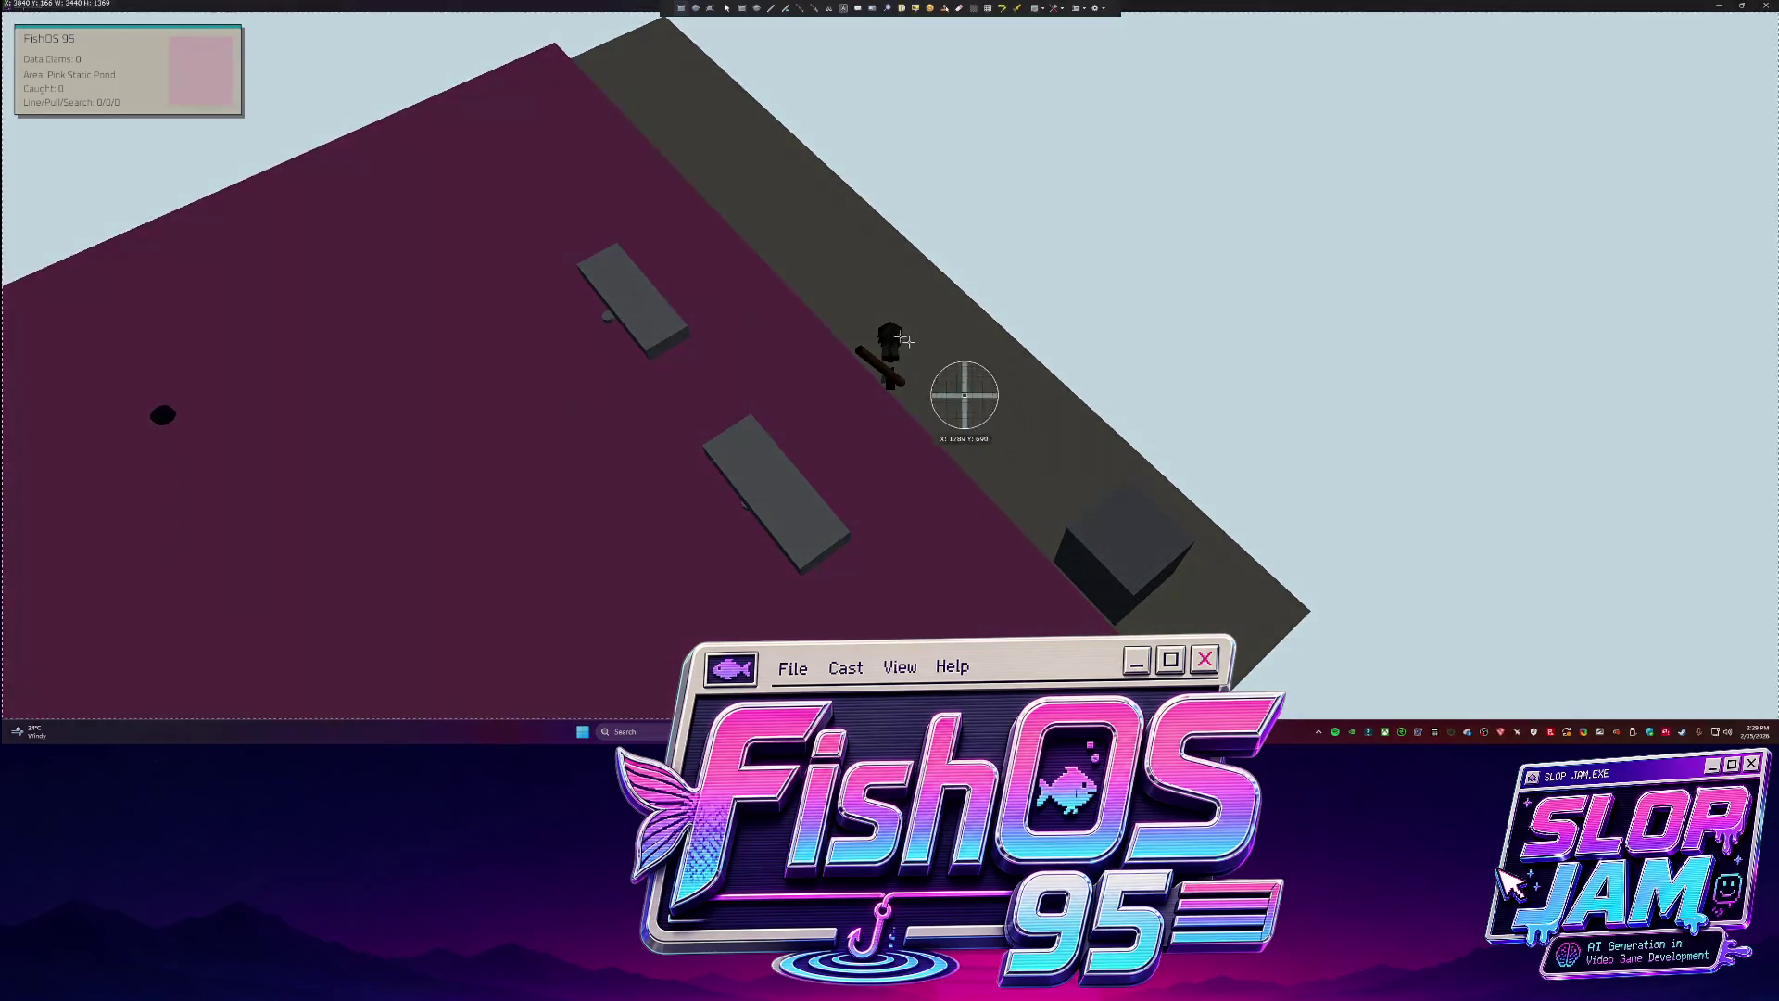
click(971, 379)
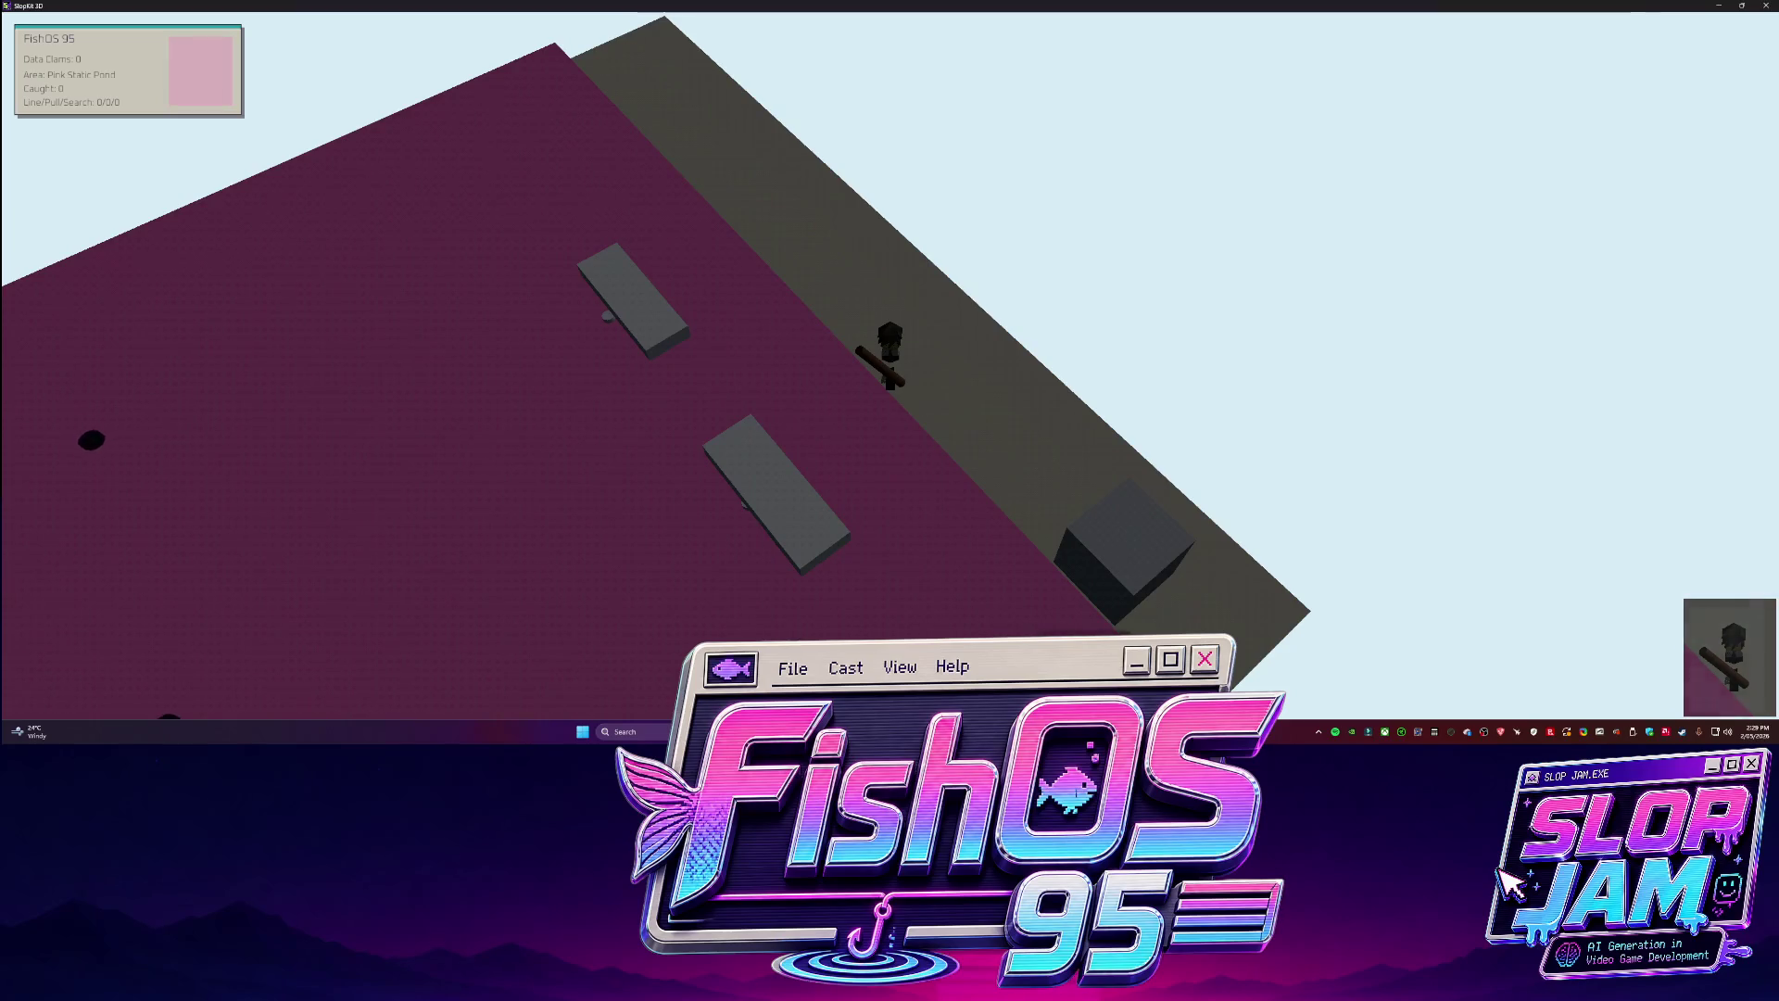
click(1655, 732)
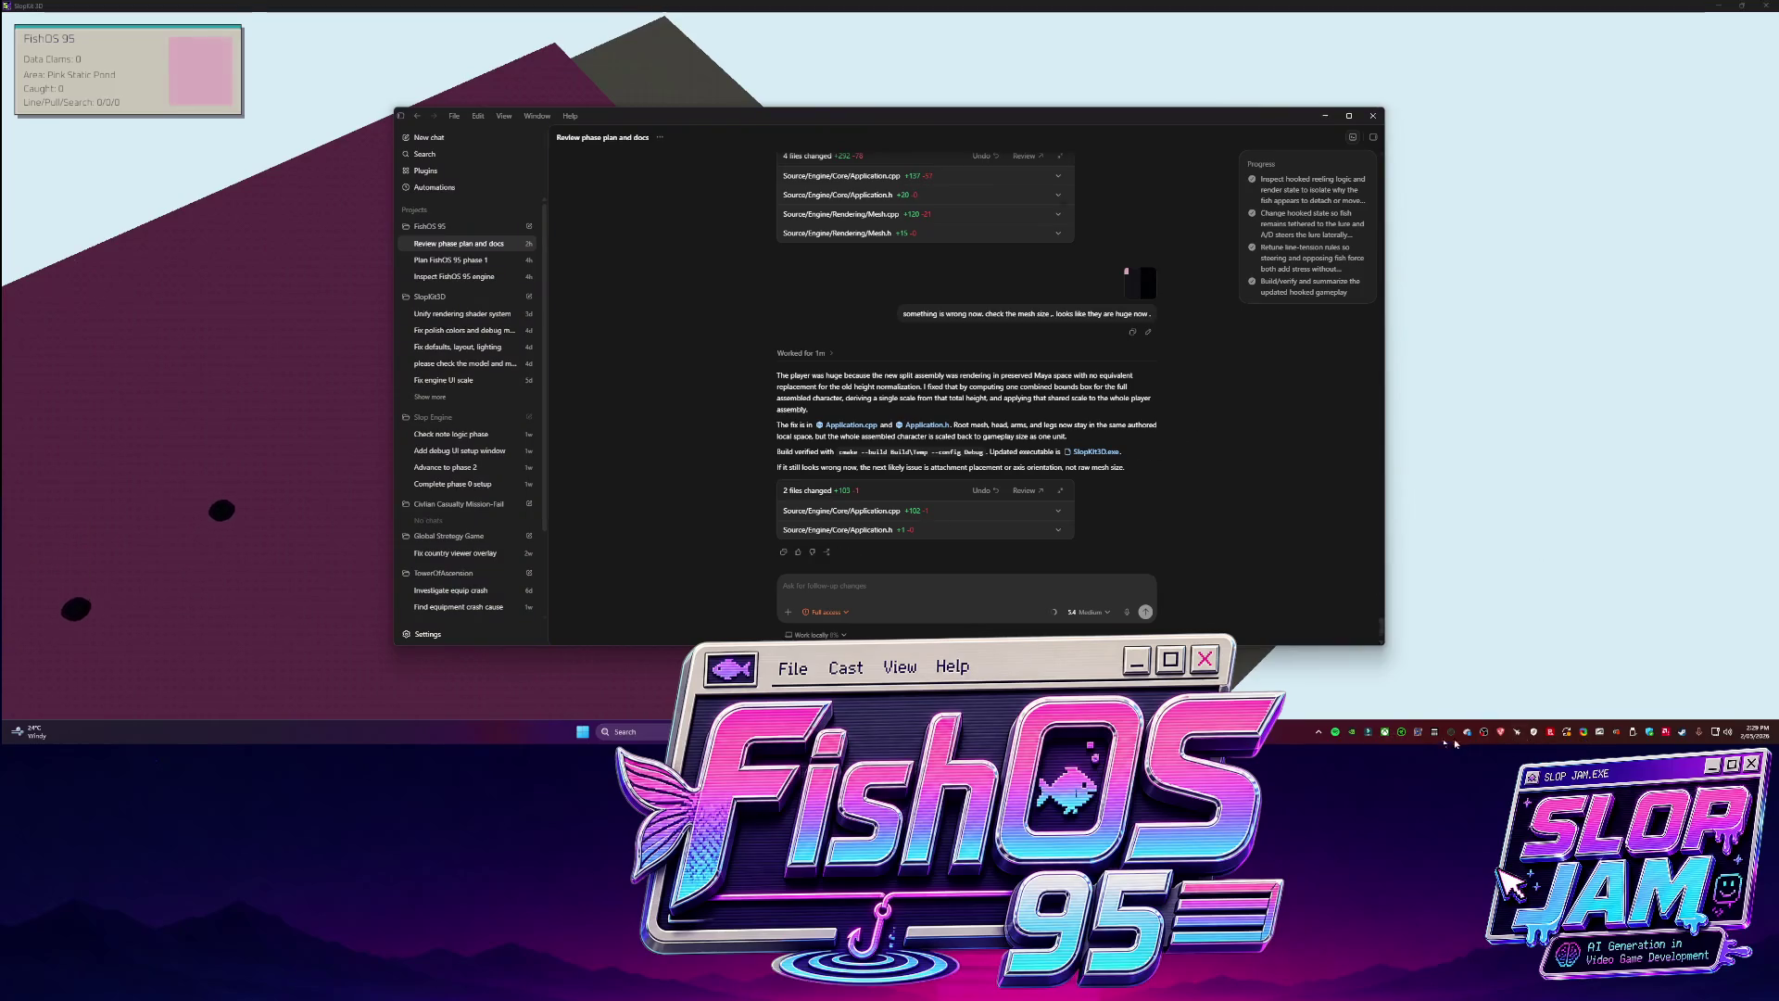
Ask Codex for debug markers, noting rotation is correct but meshes aren't placed on the locators.
mouse_move(1760, 408)
mouse_down()
mouse_move(953, 409)
mouse_move(906, 592)
mouse_up()
text(okay so they a)
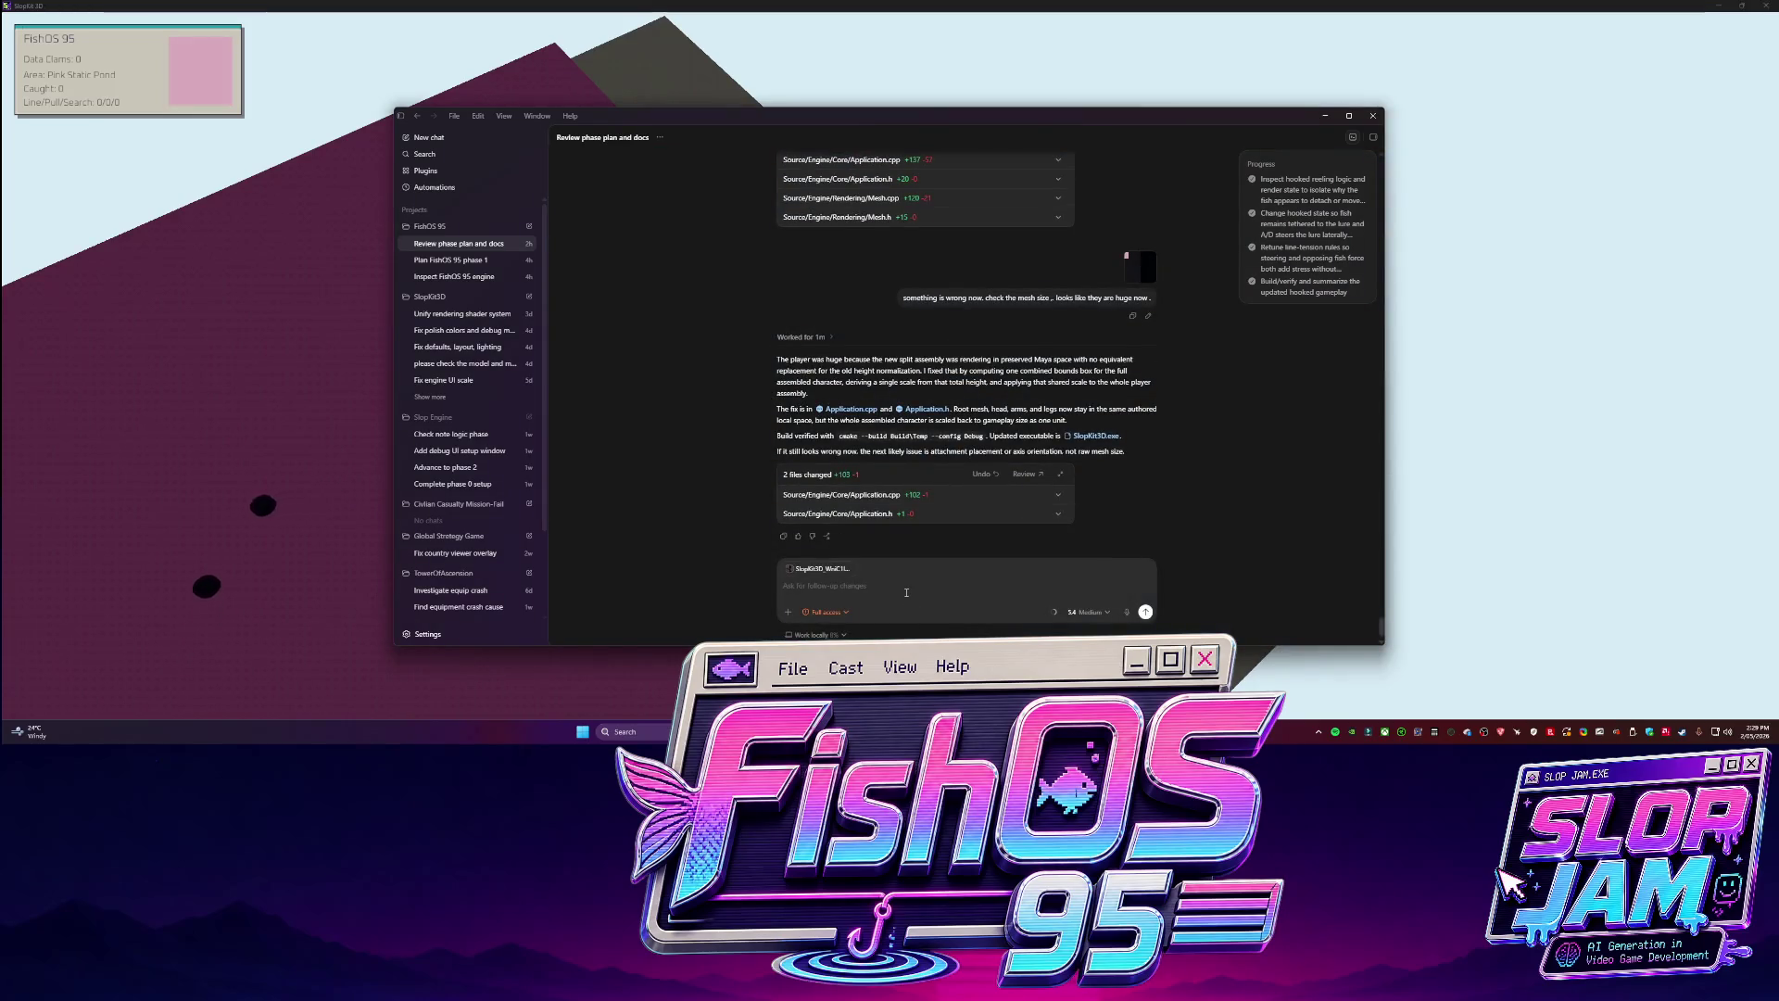
text(re com)
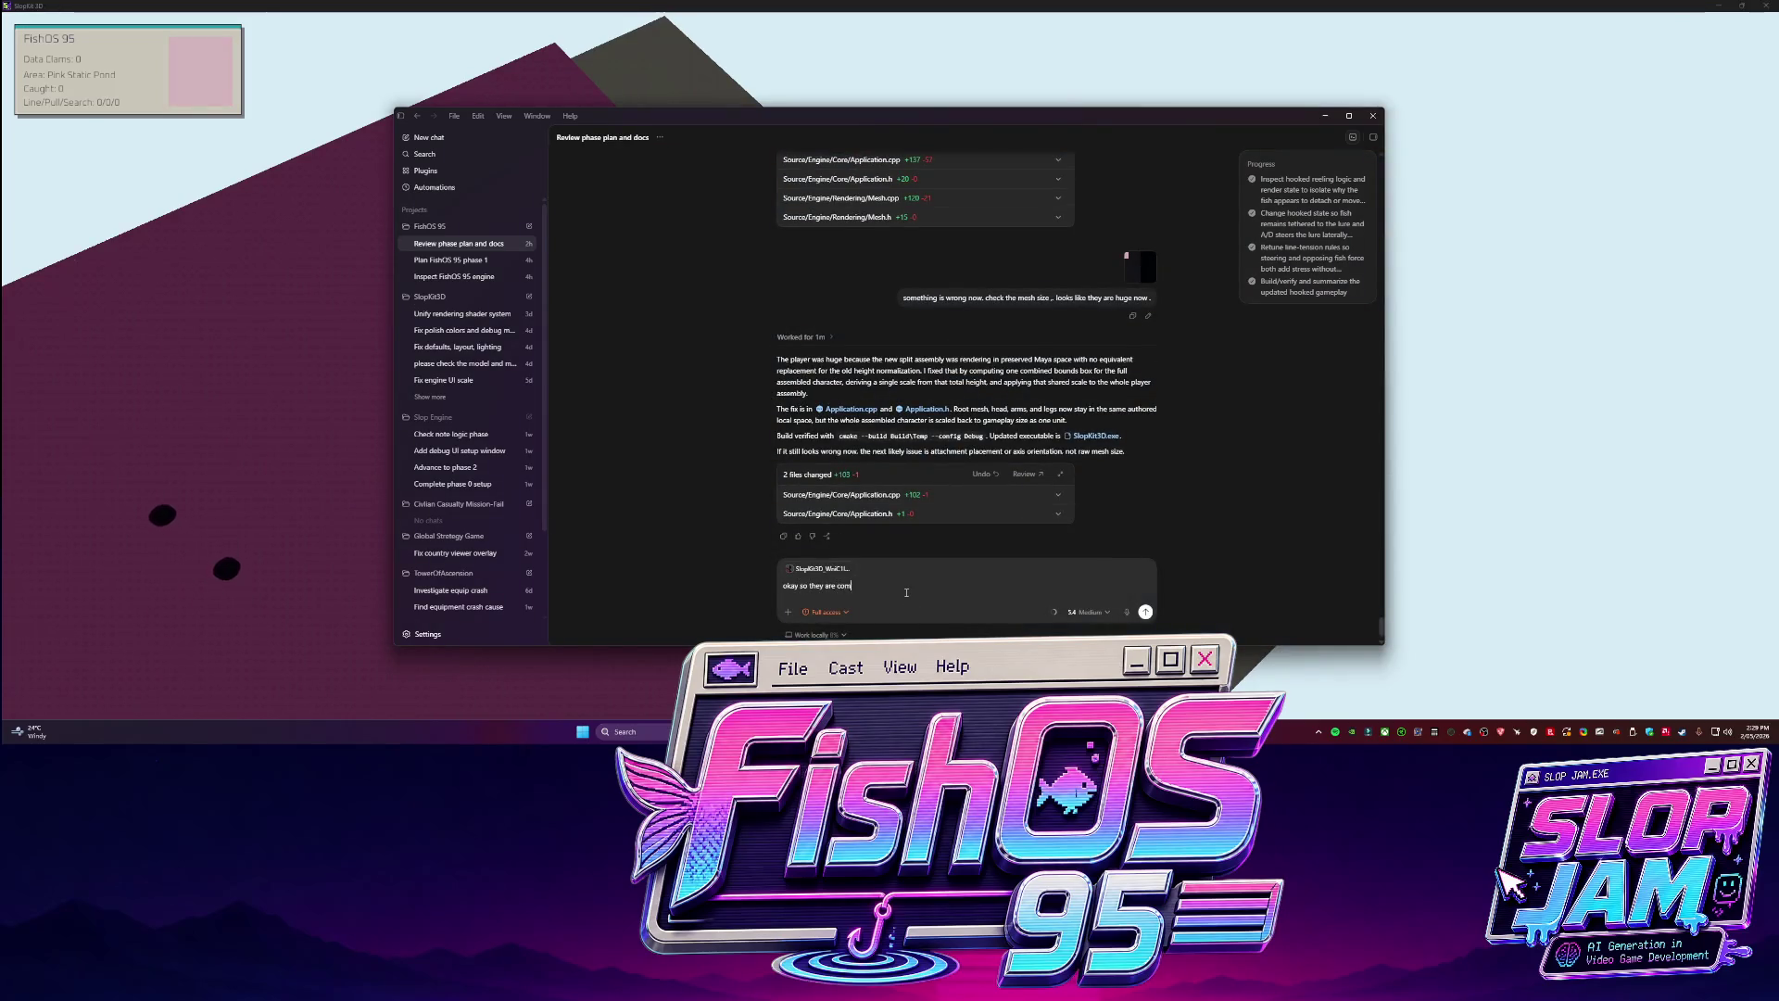
text(ing in now rotating cor)
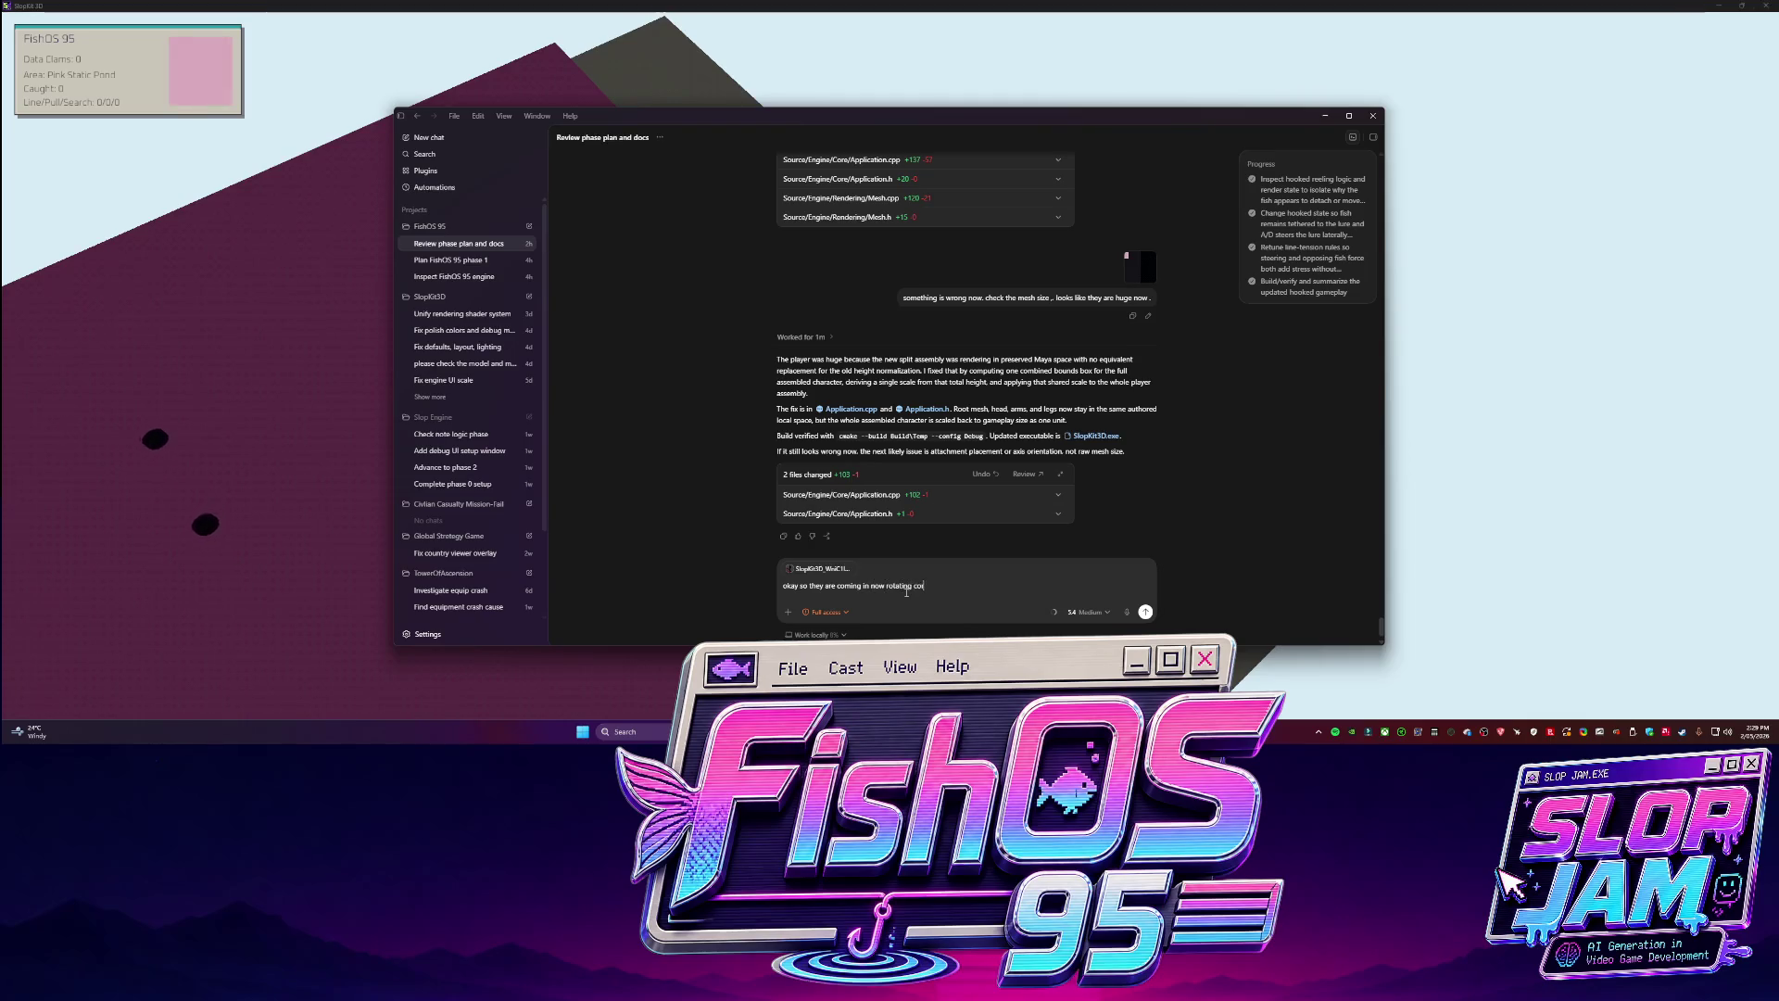
text(rect but their pos)
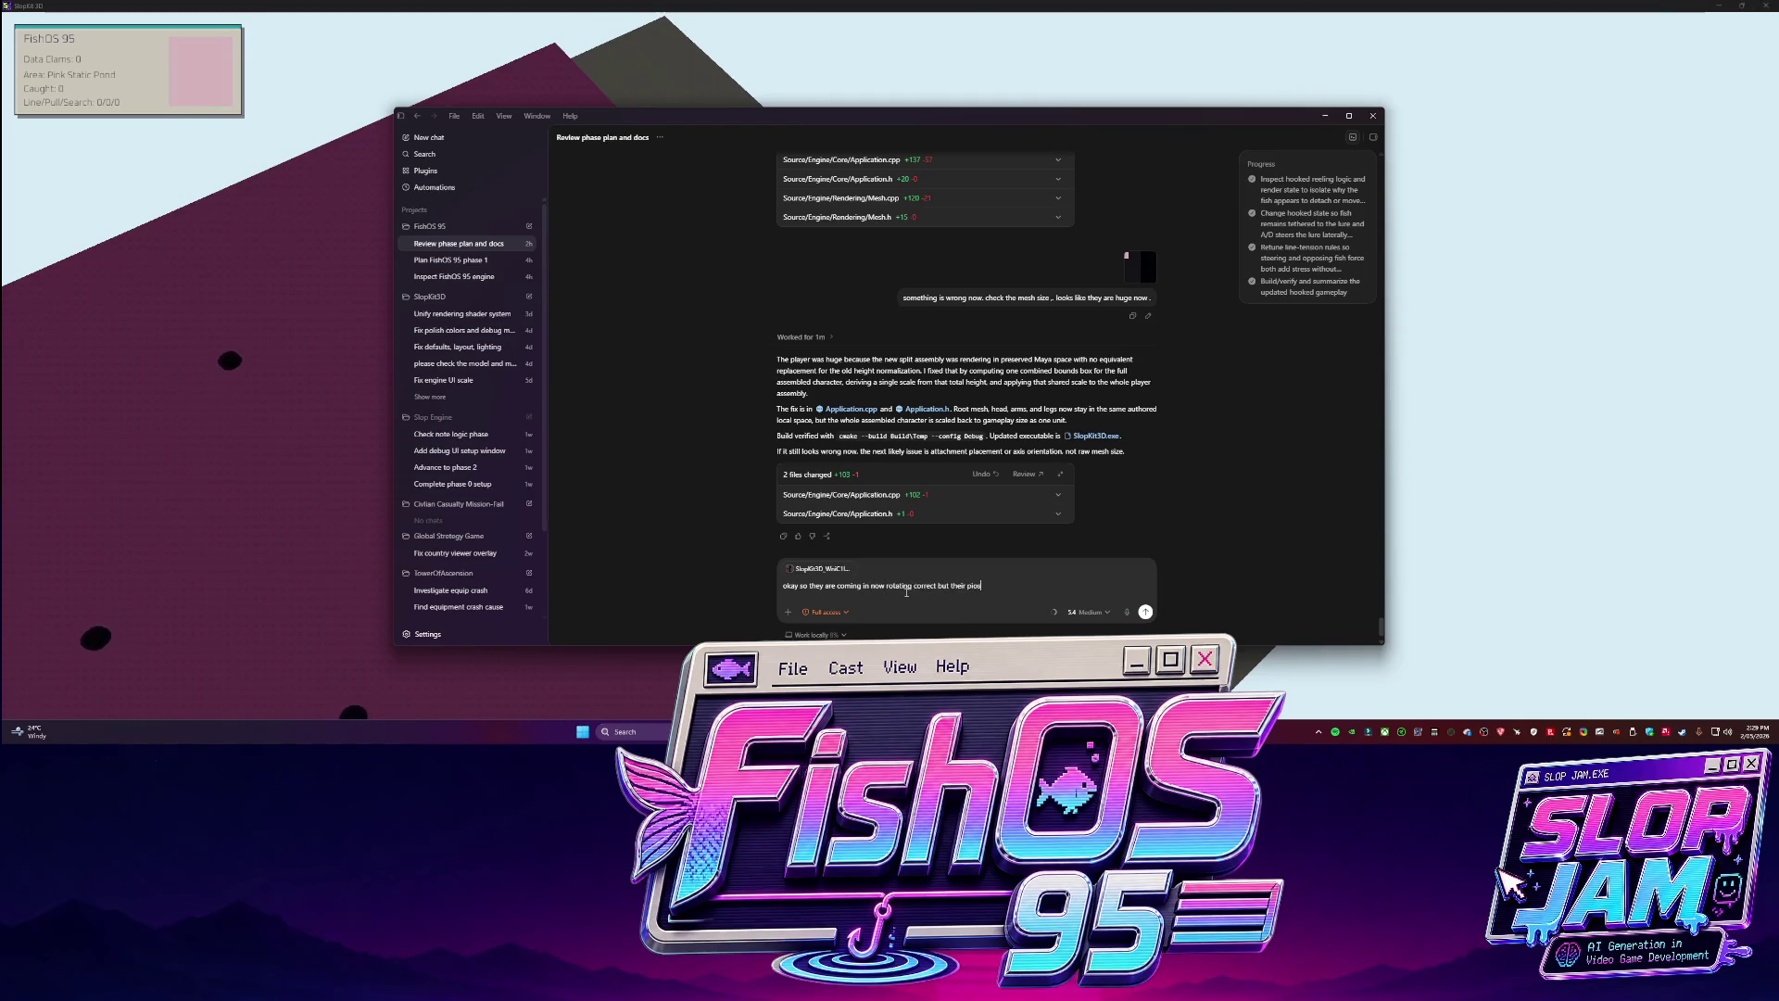
text(ition is )
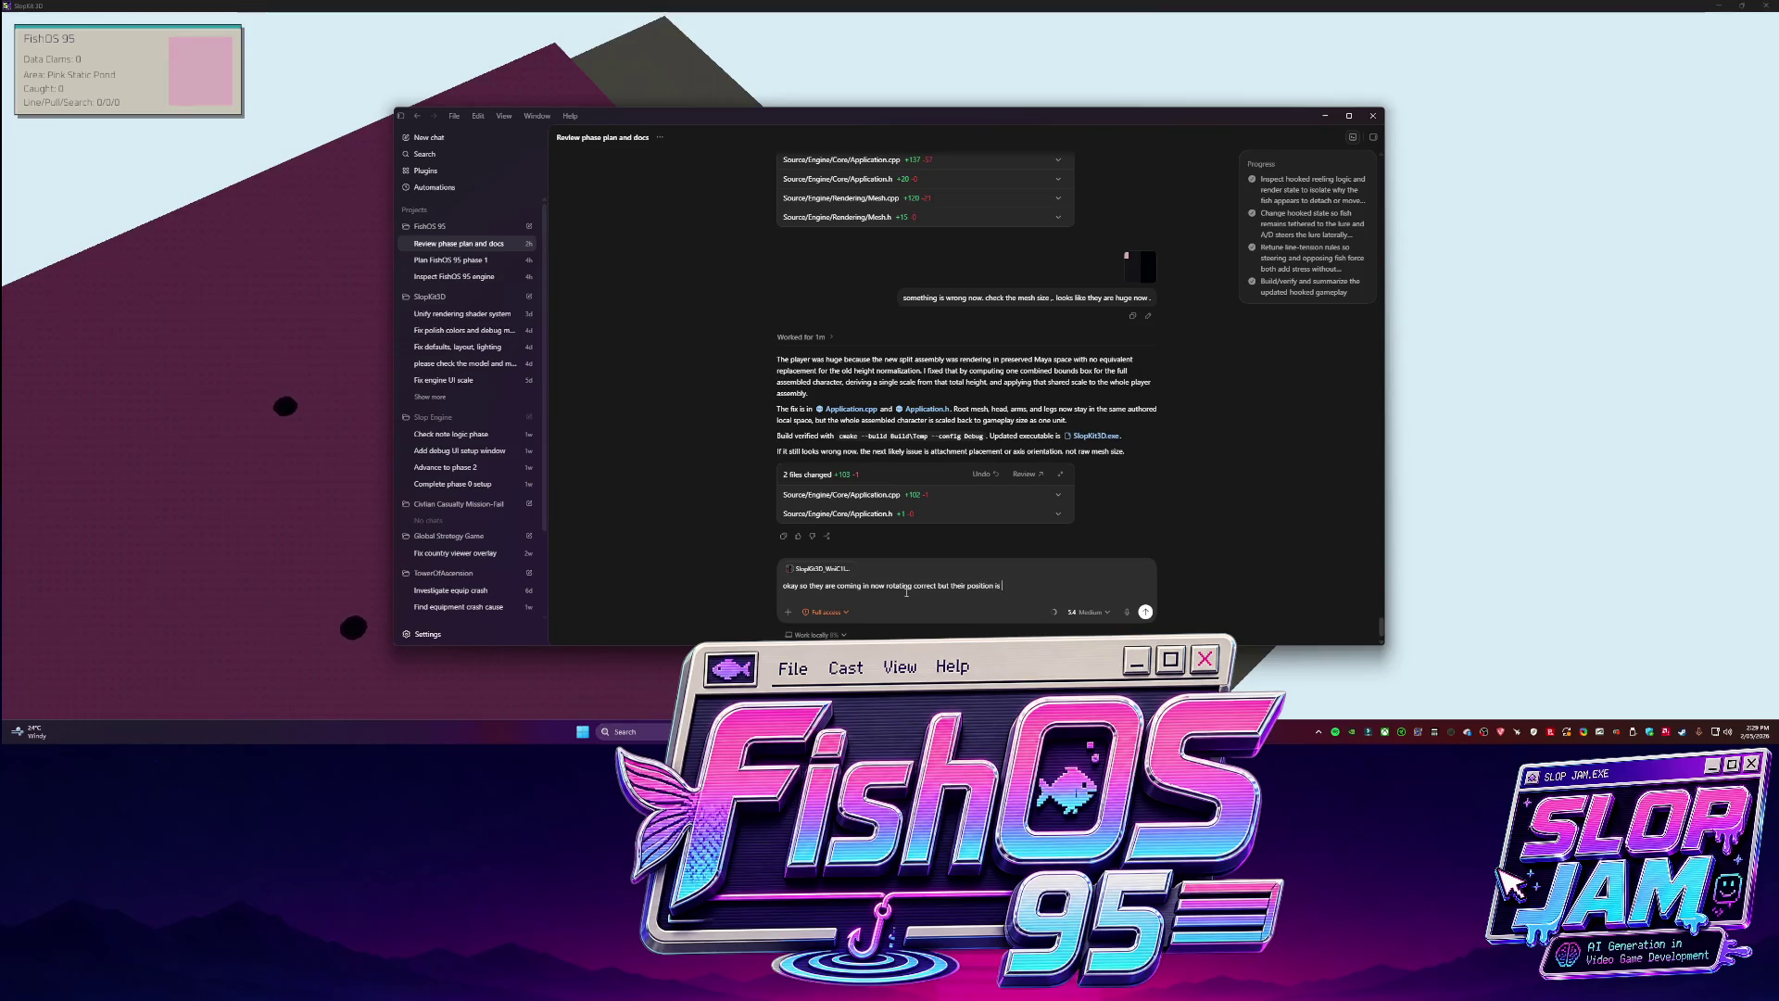
text(incorrect. please )
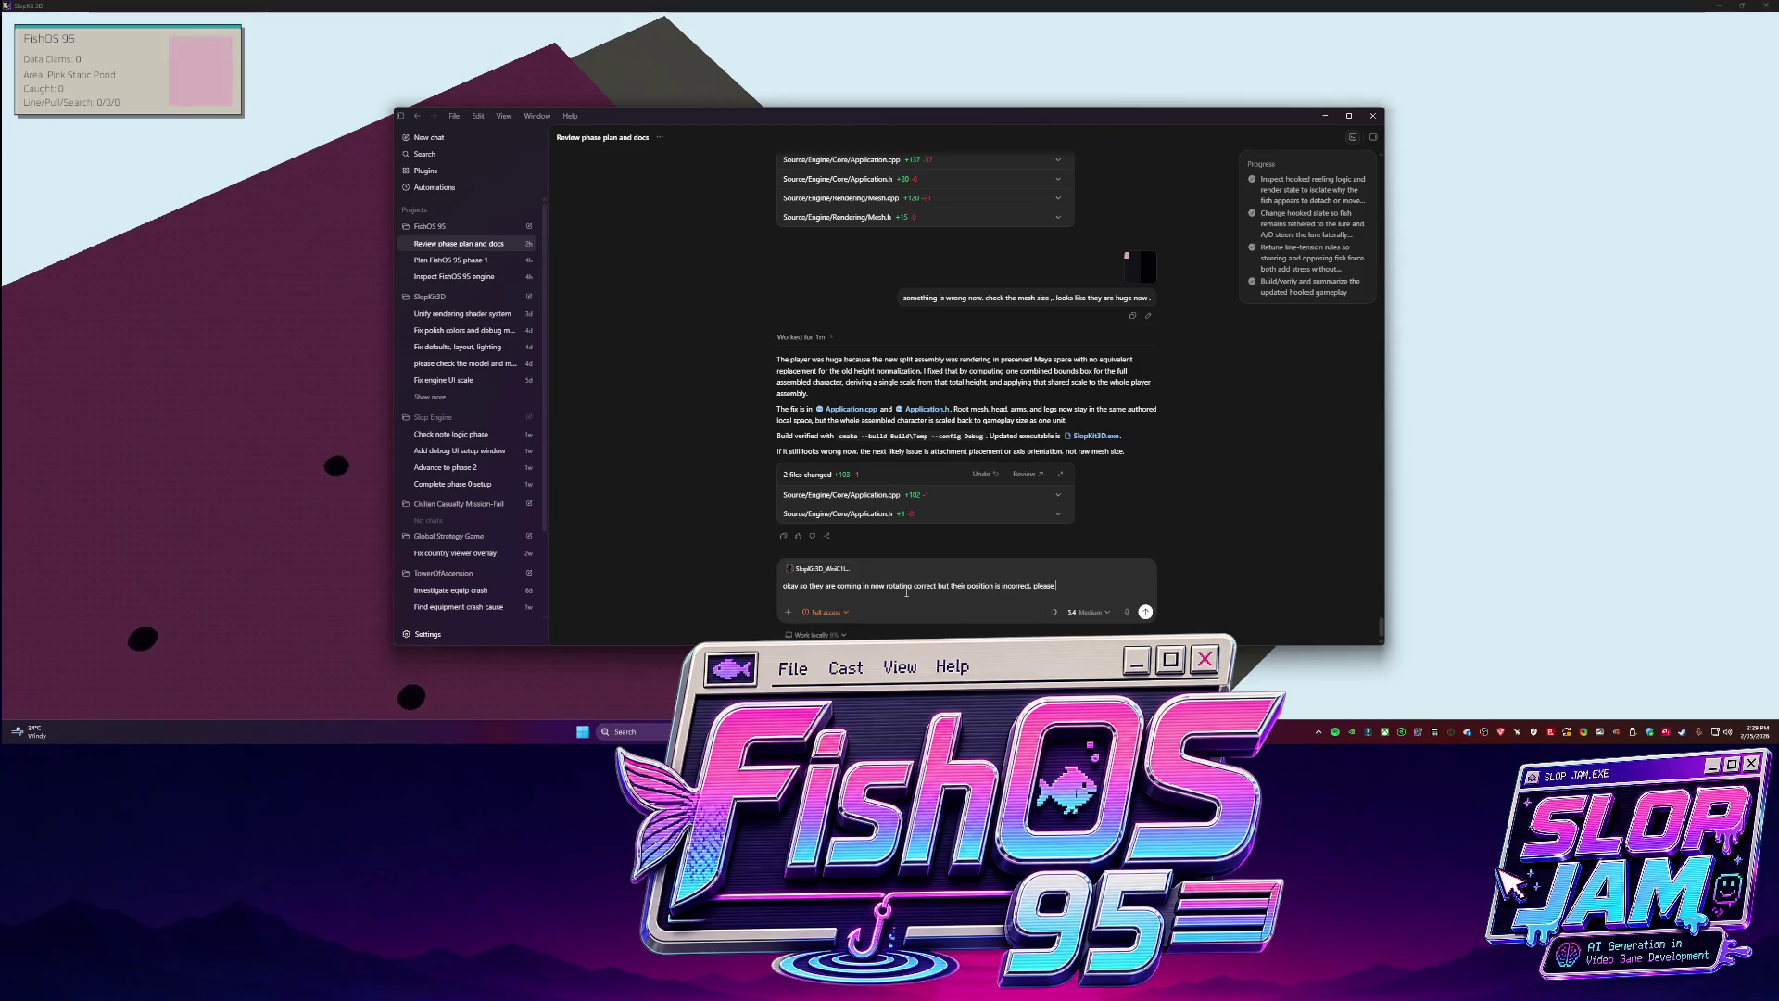
text(add debug m)
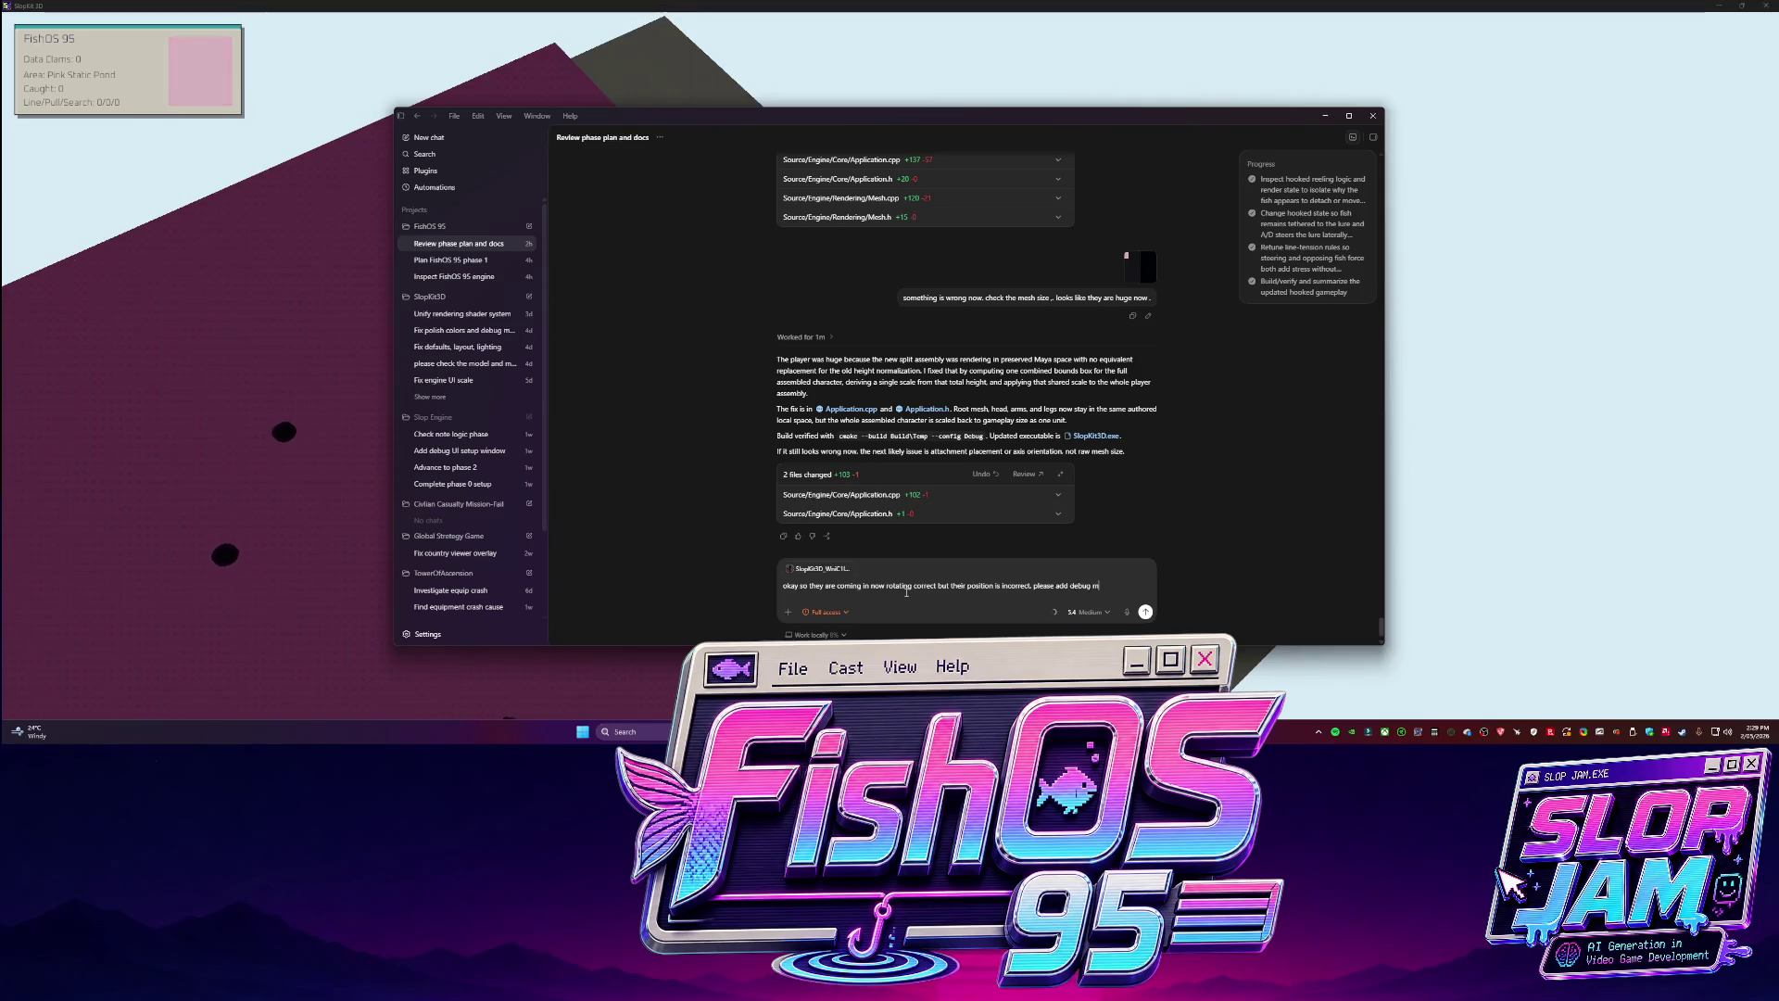
text(arkers so t)
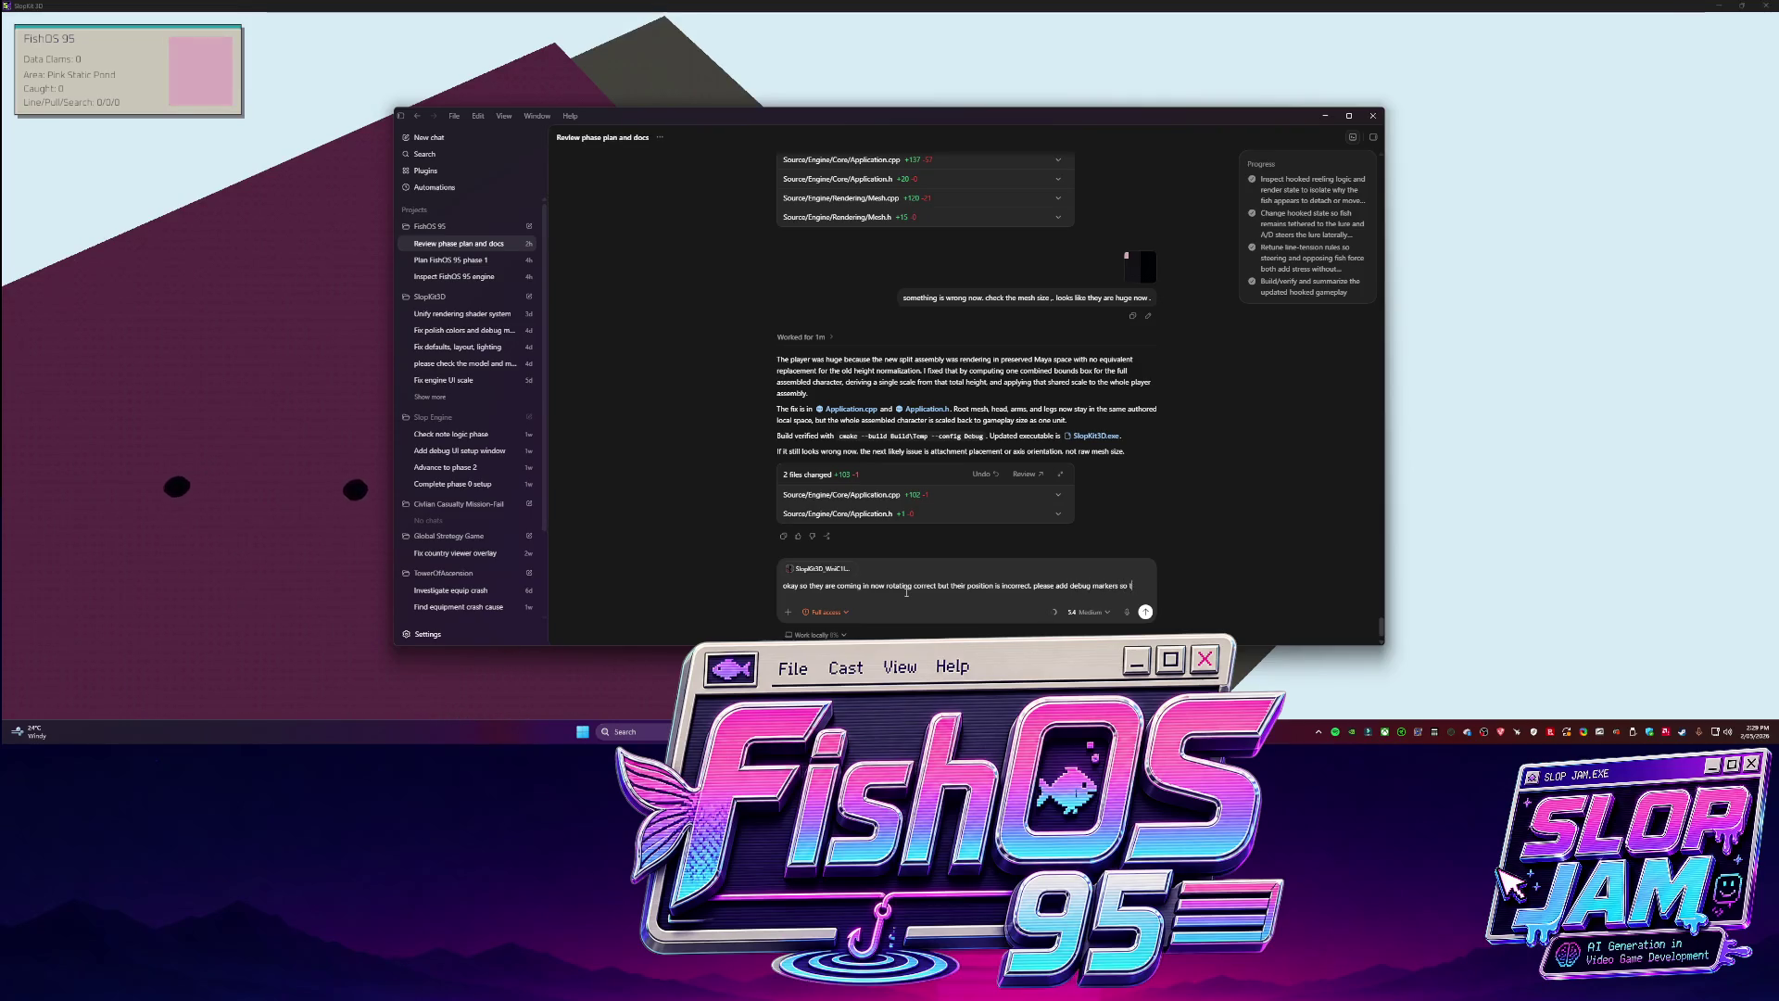
text(how where the loca)
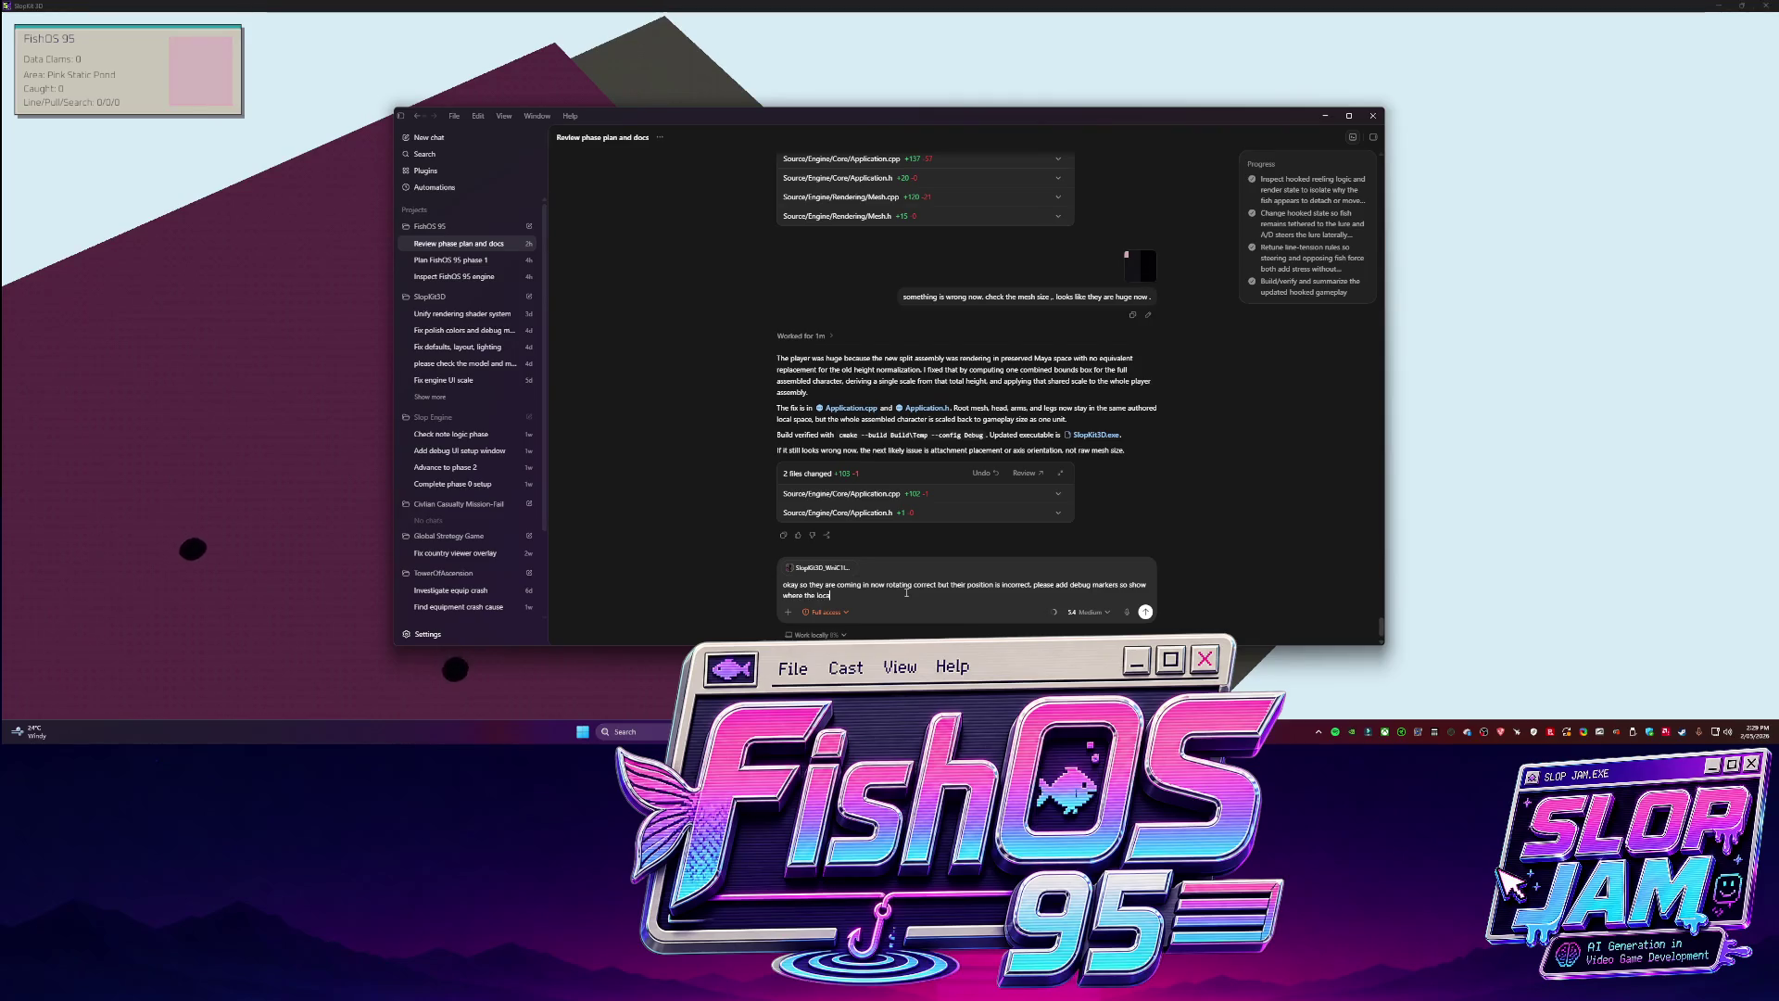
text(tions are being importe)
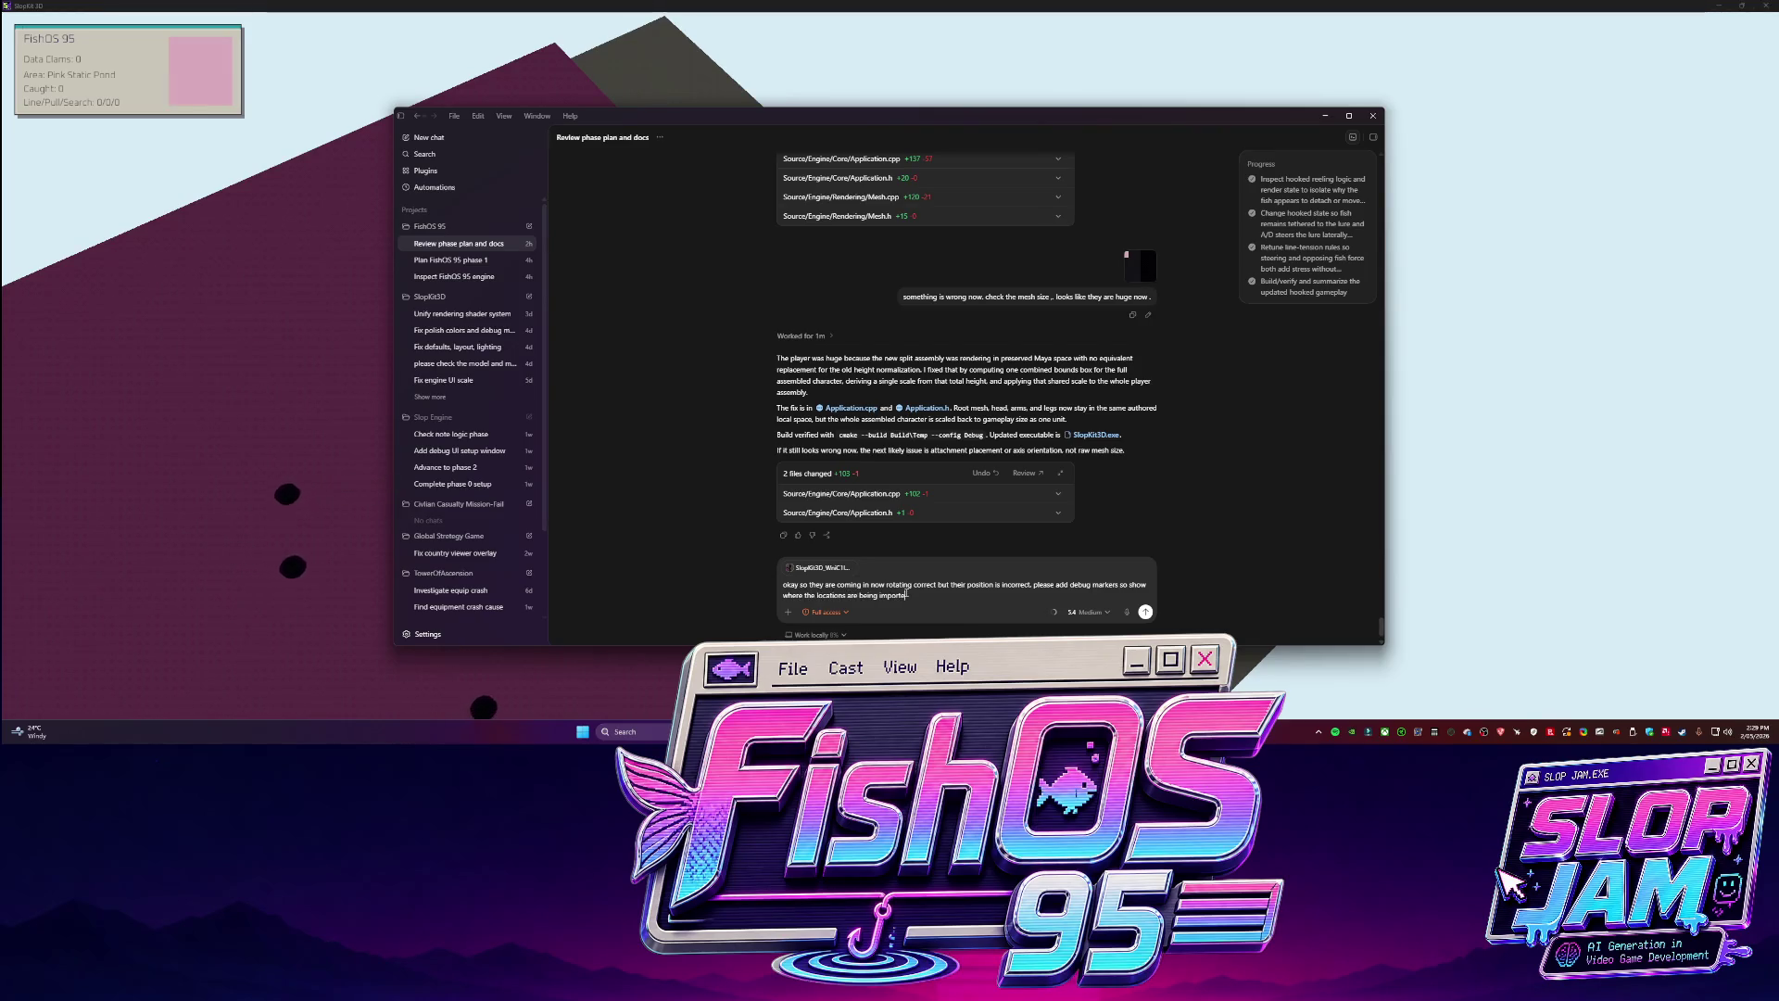
text(d to so i can see if t)
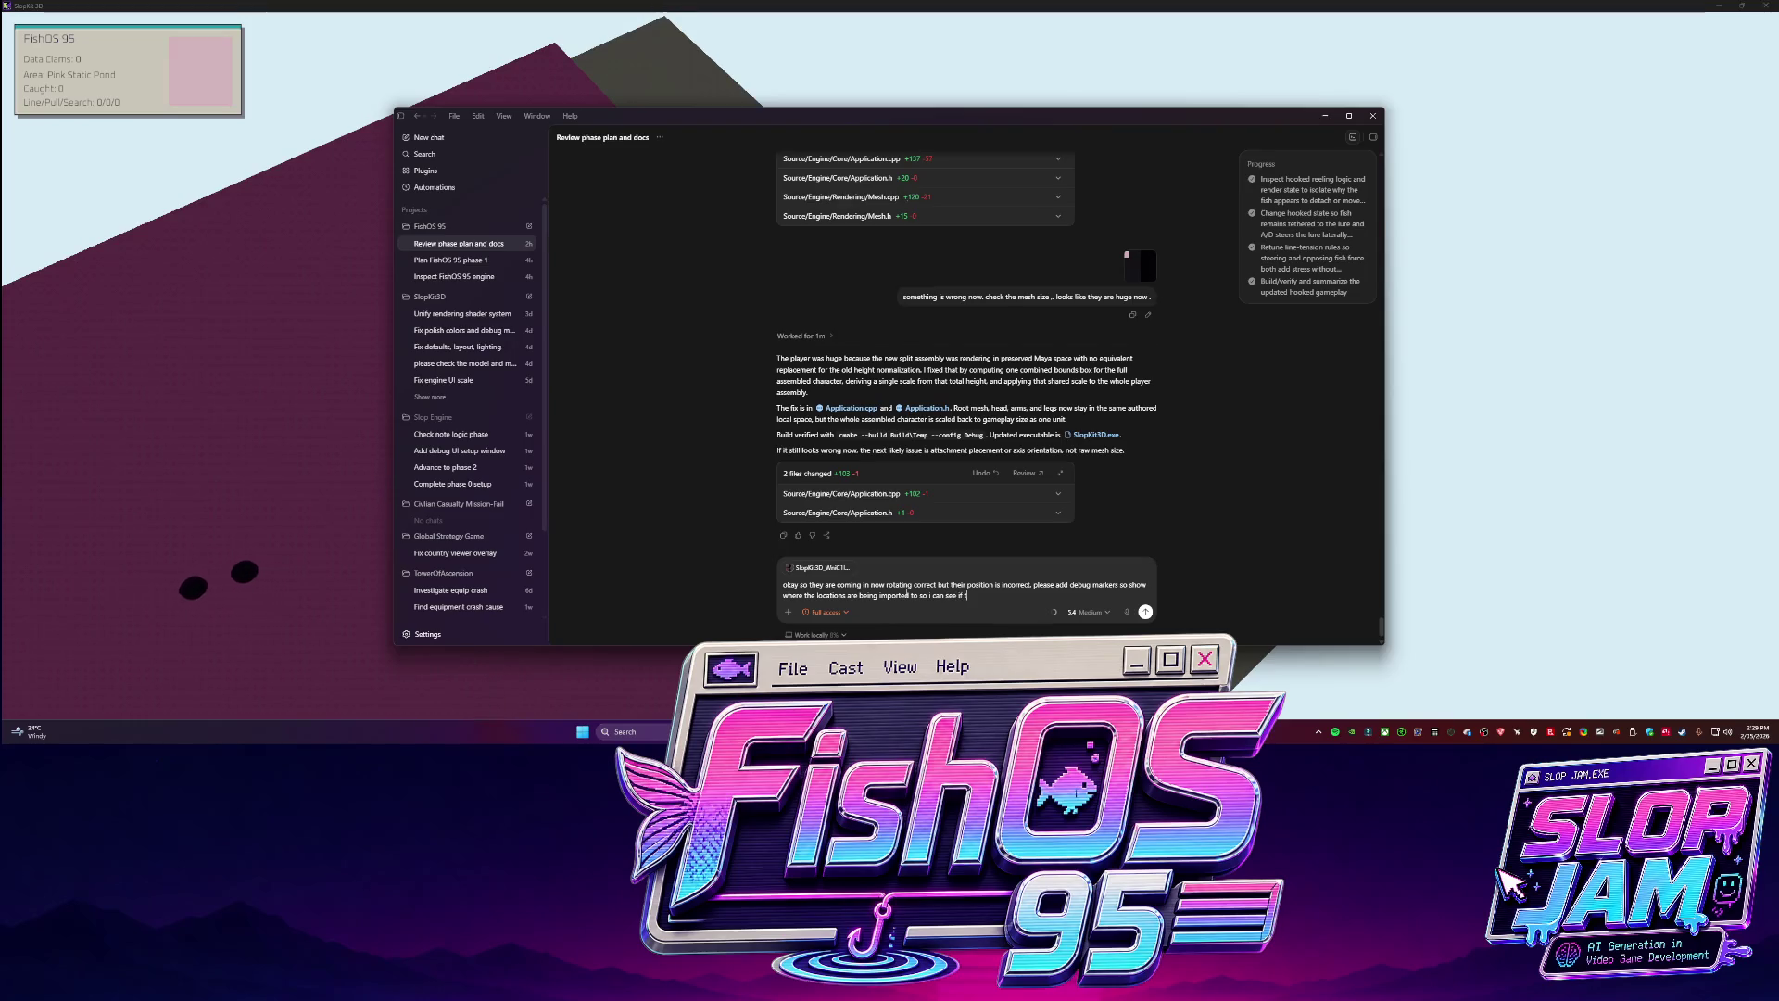
text(he locato)
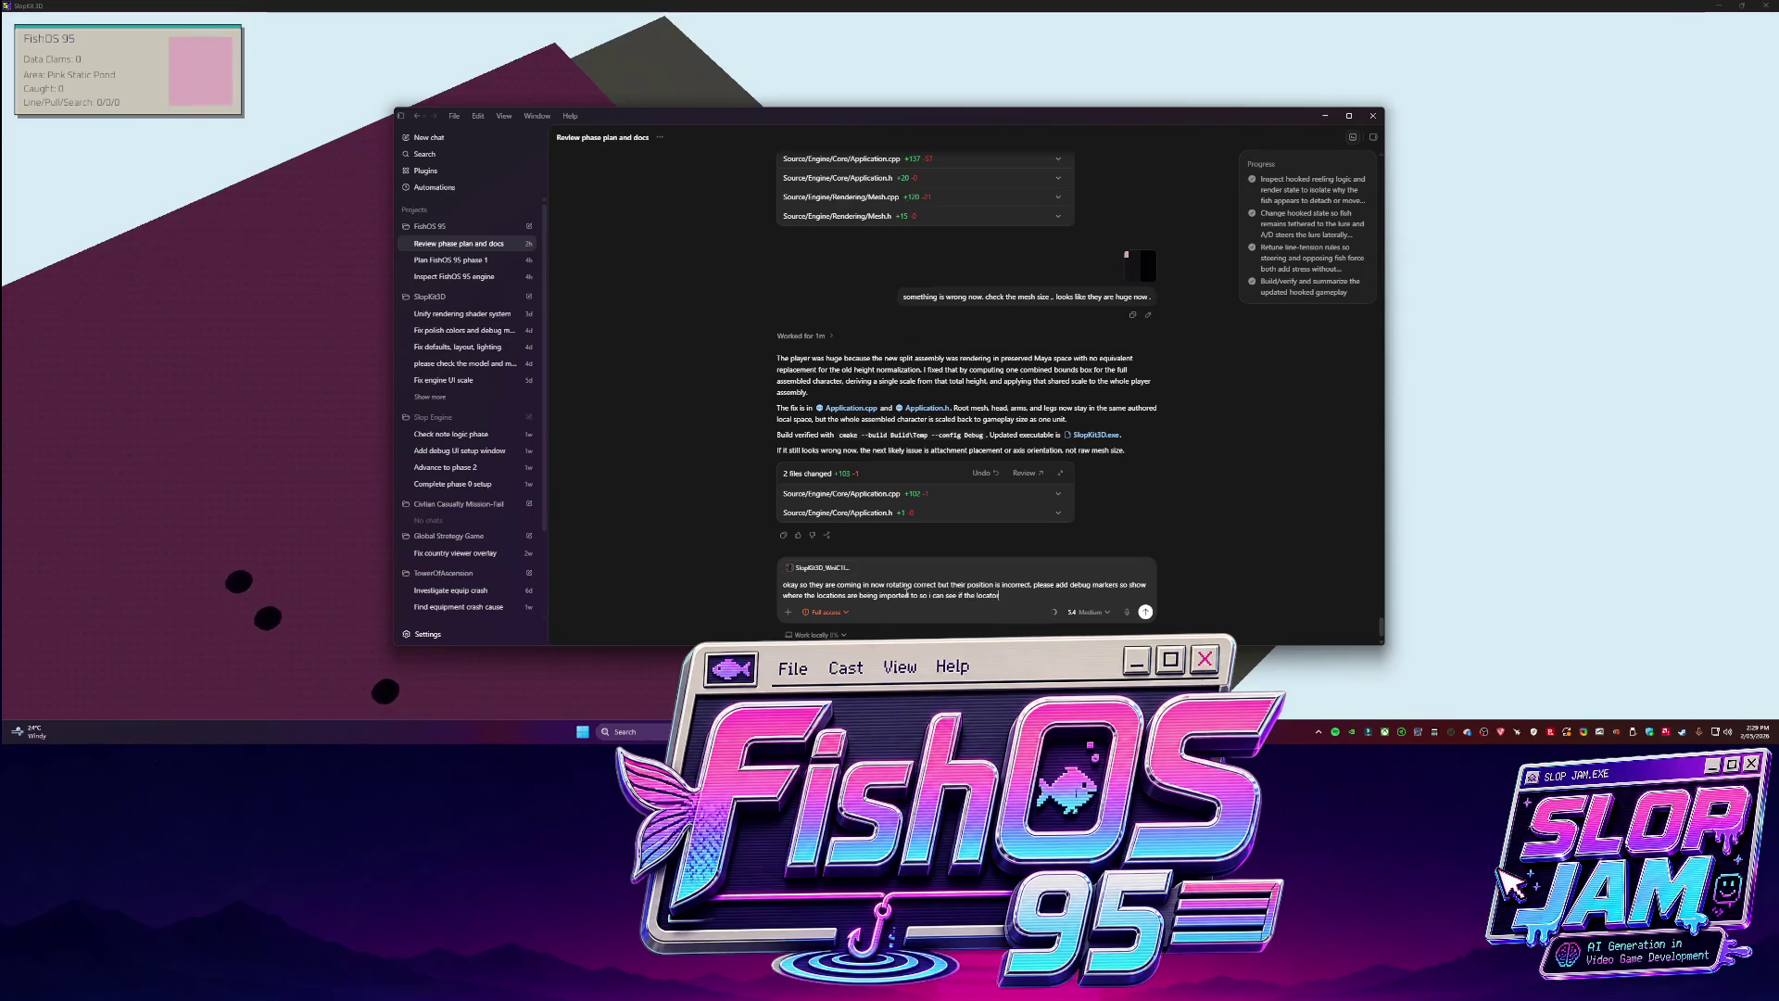
text(rs are wrong or the)
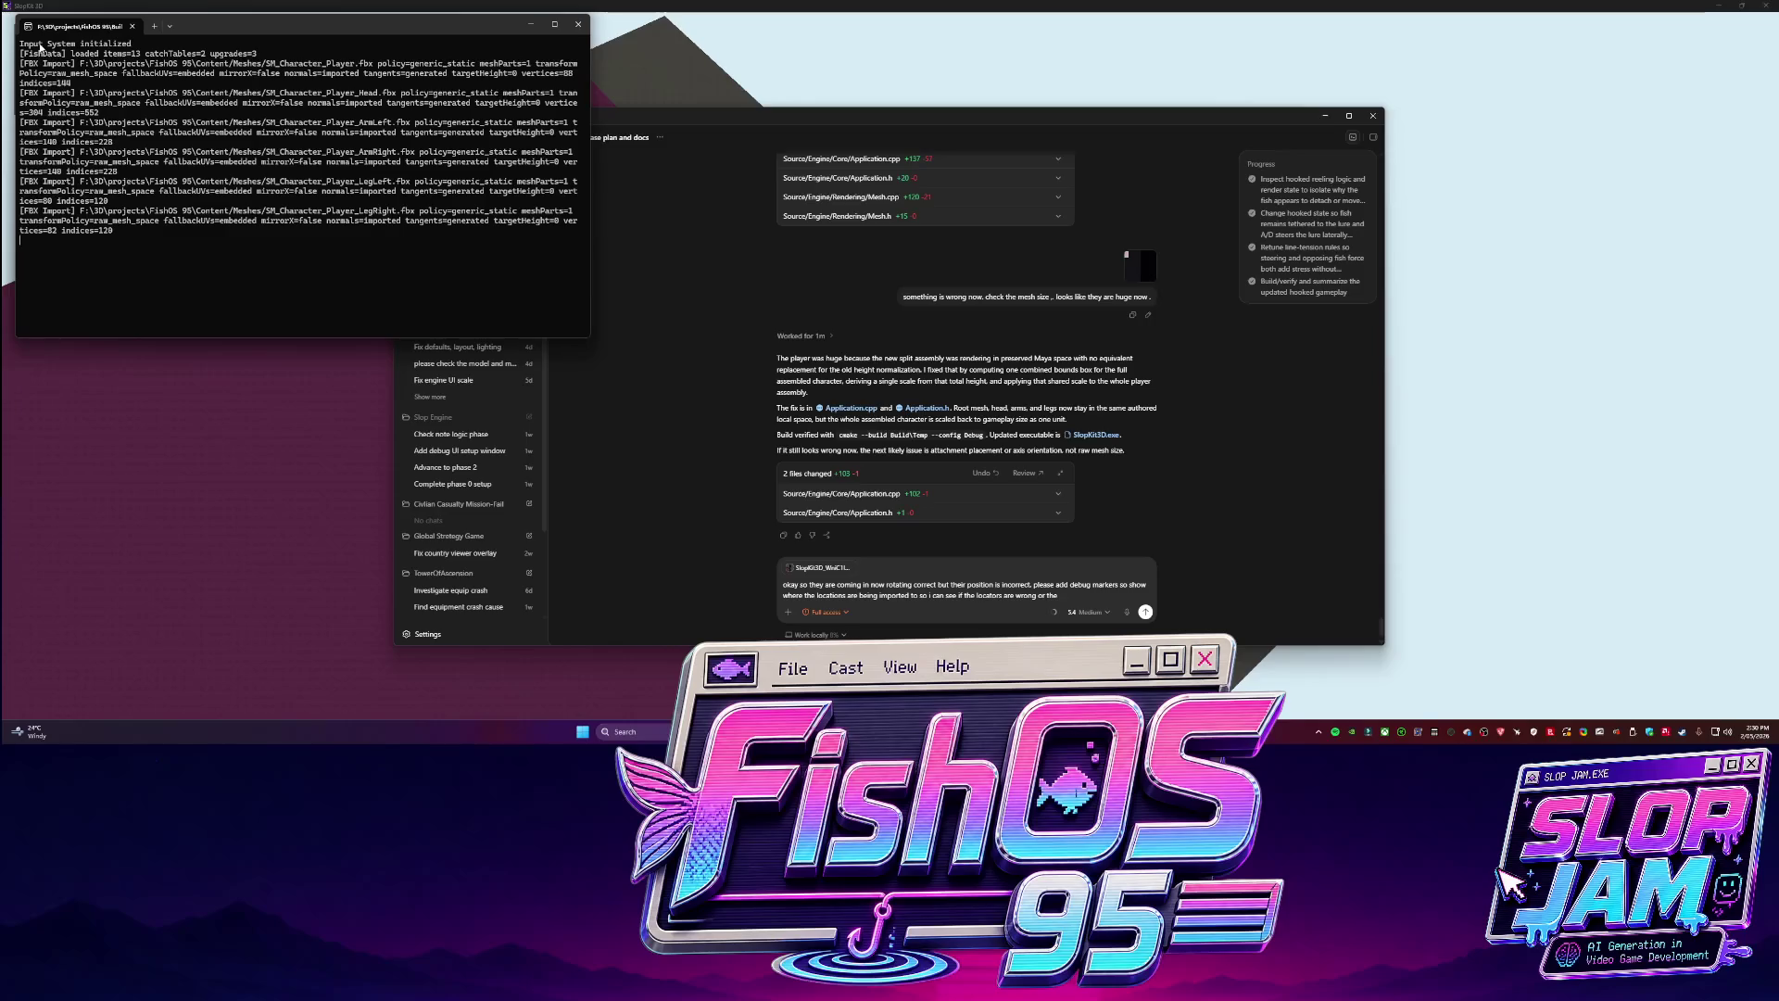
click(1091, 581)
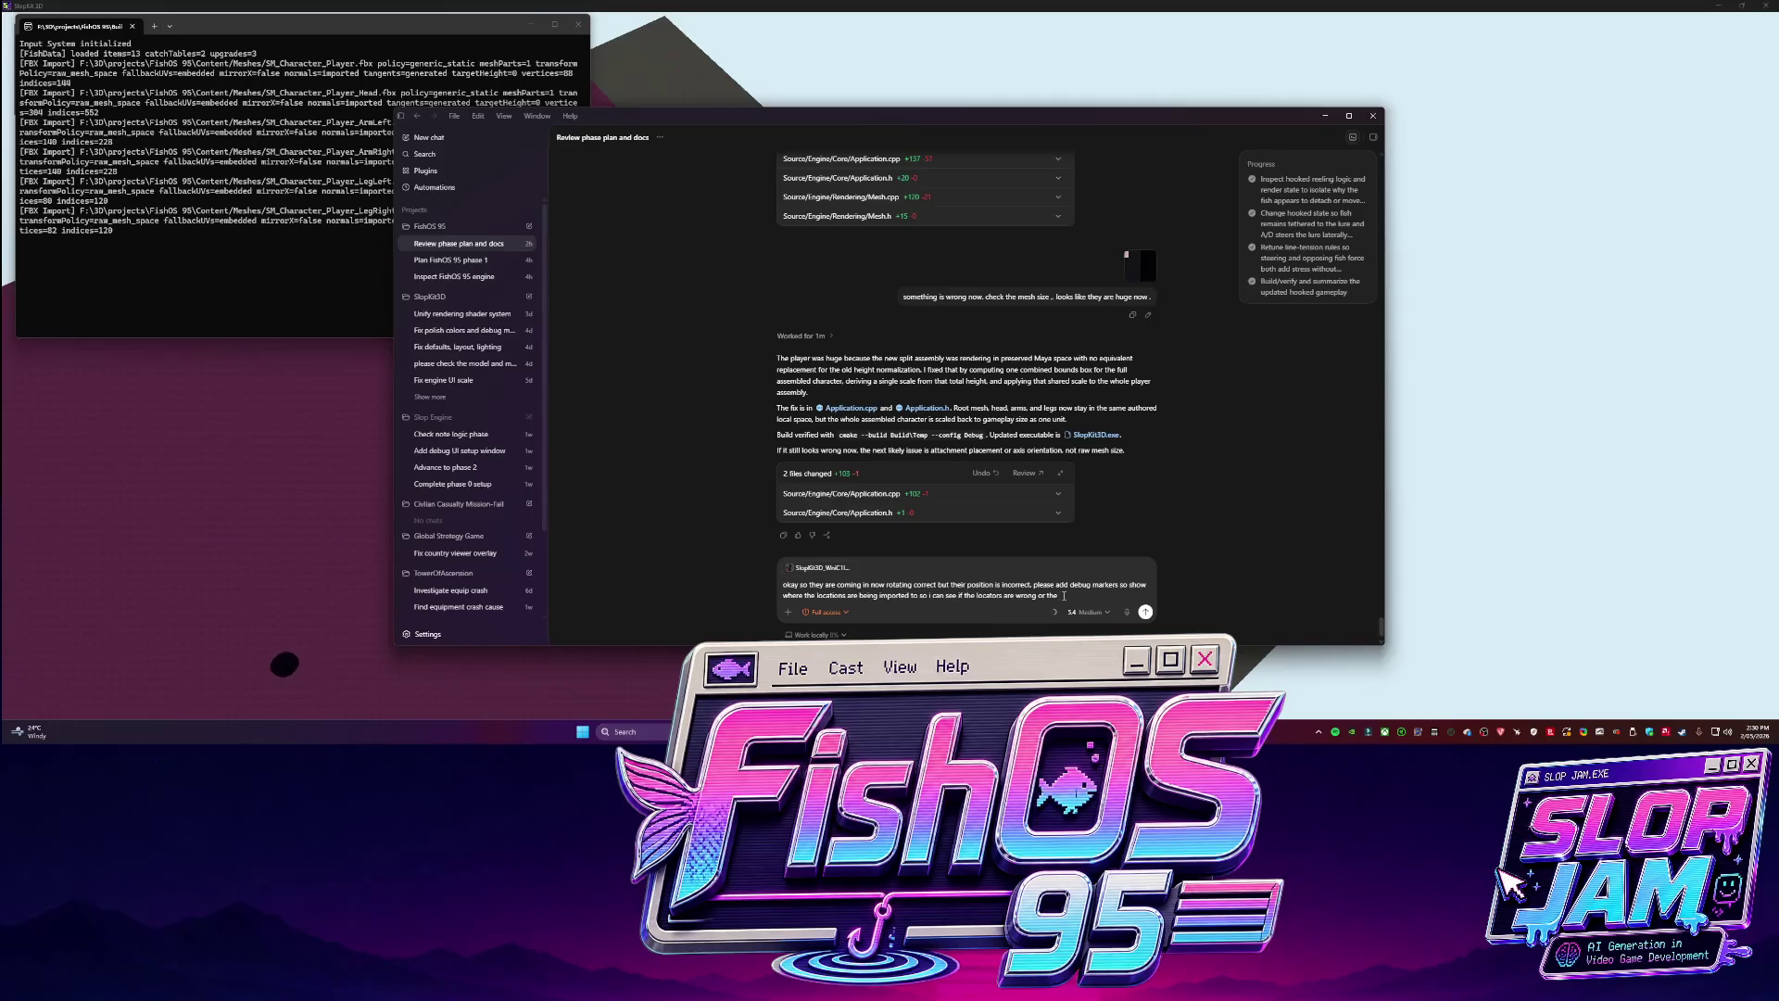
text(mesh)
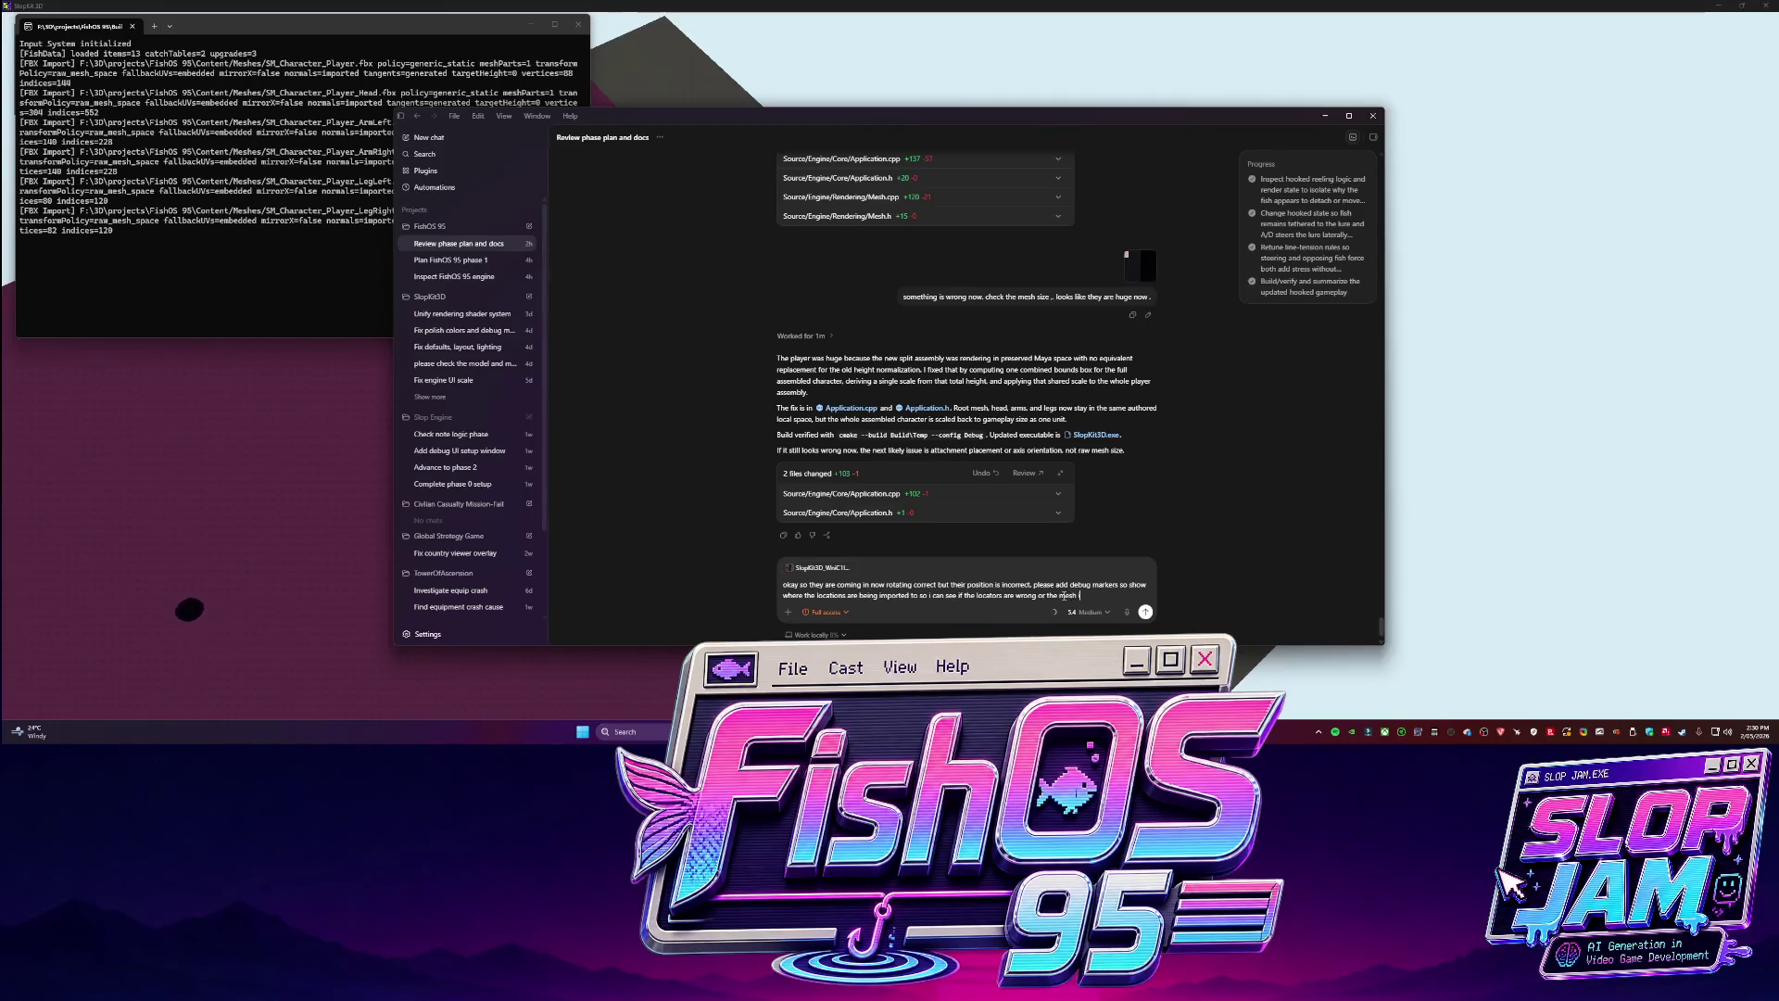
text( isnt being placed on the locations)
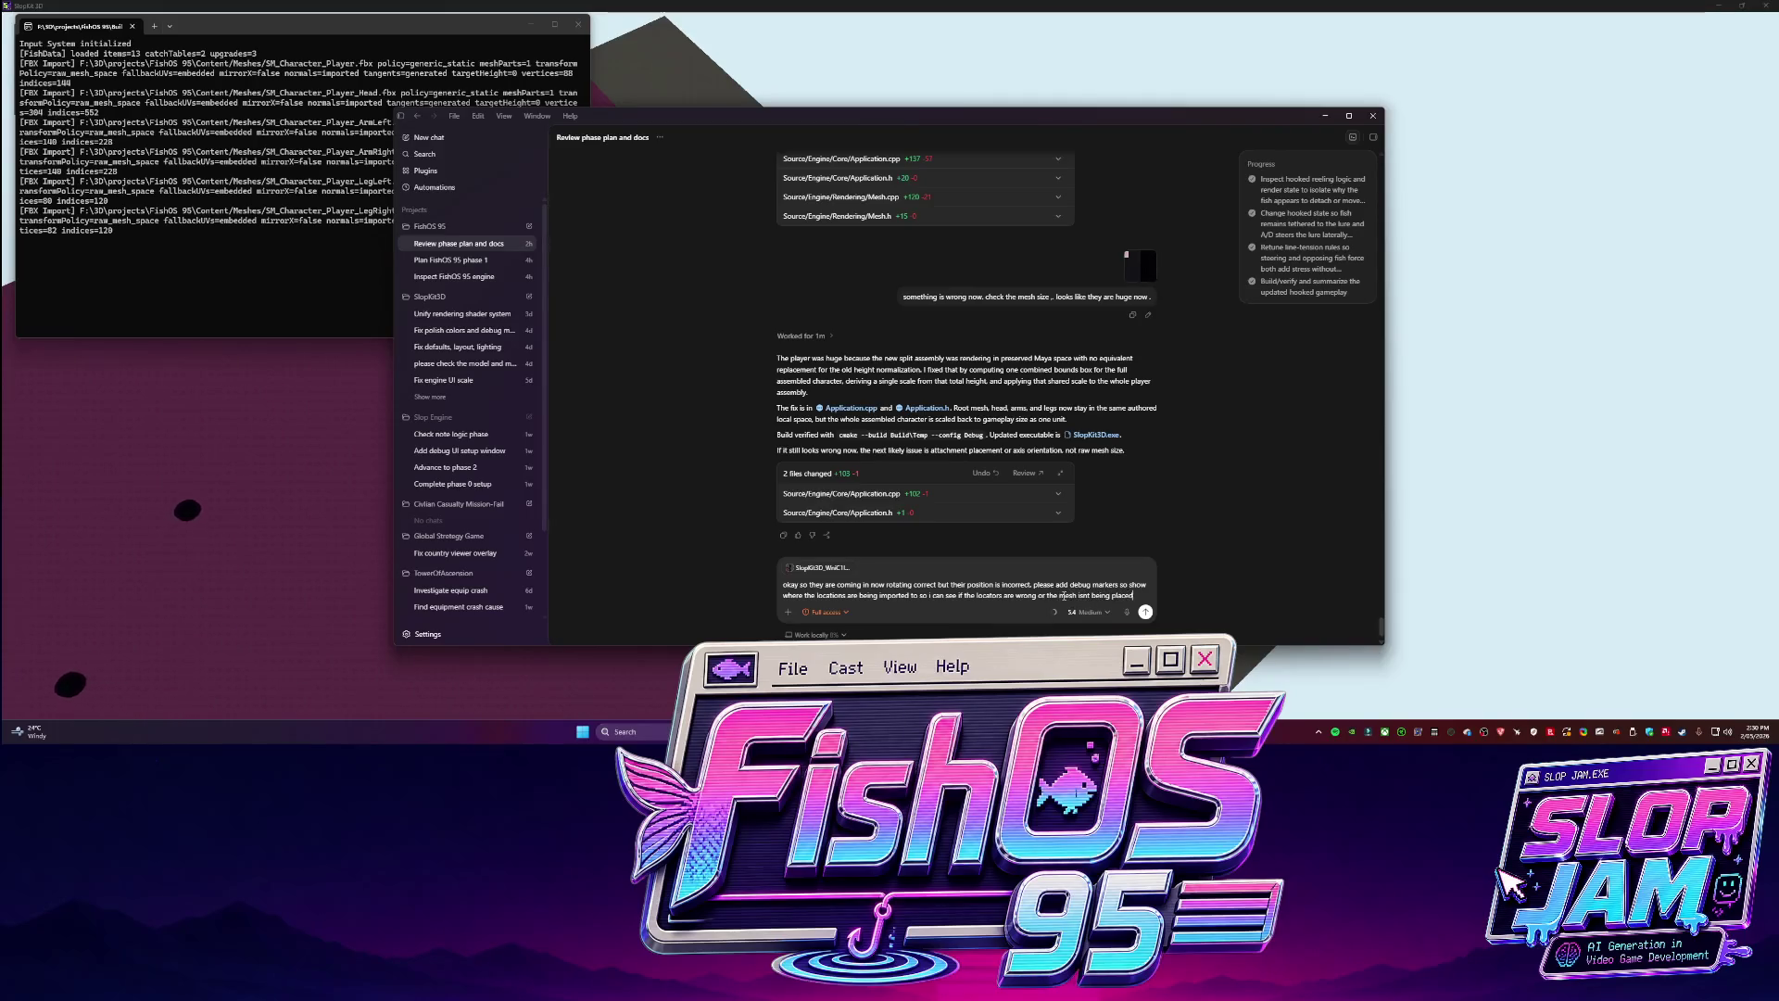
key(BackSpace)
key(BackSpace)
key(BackSpace)
text(ors)
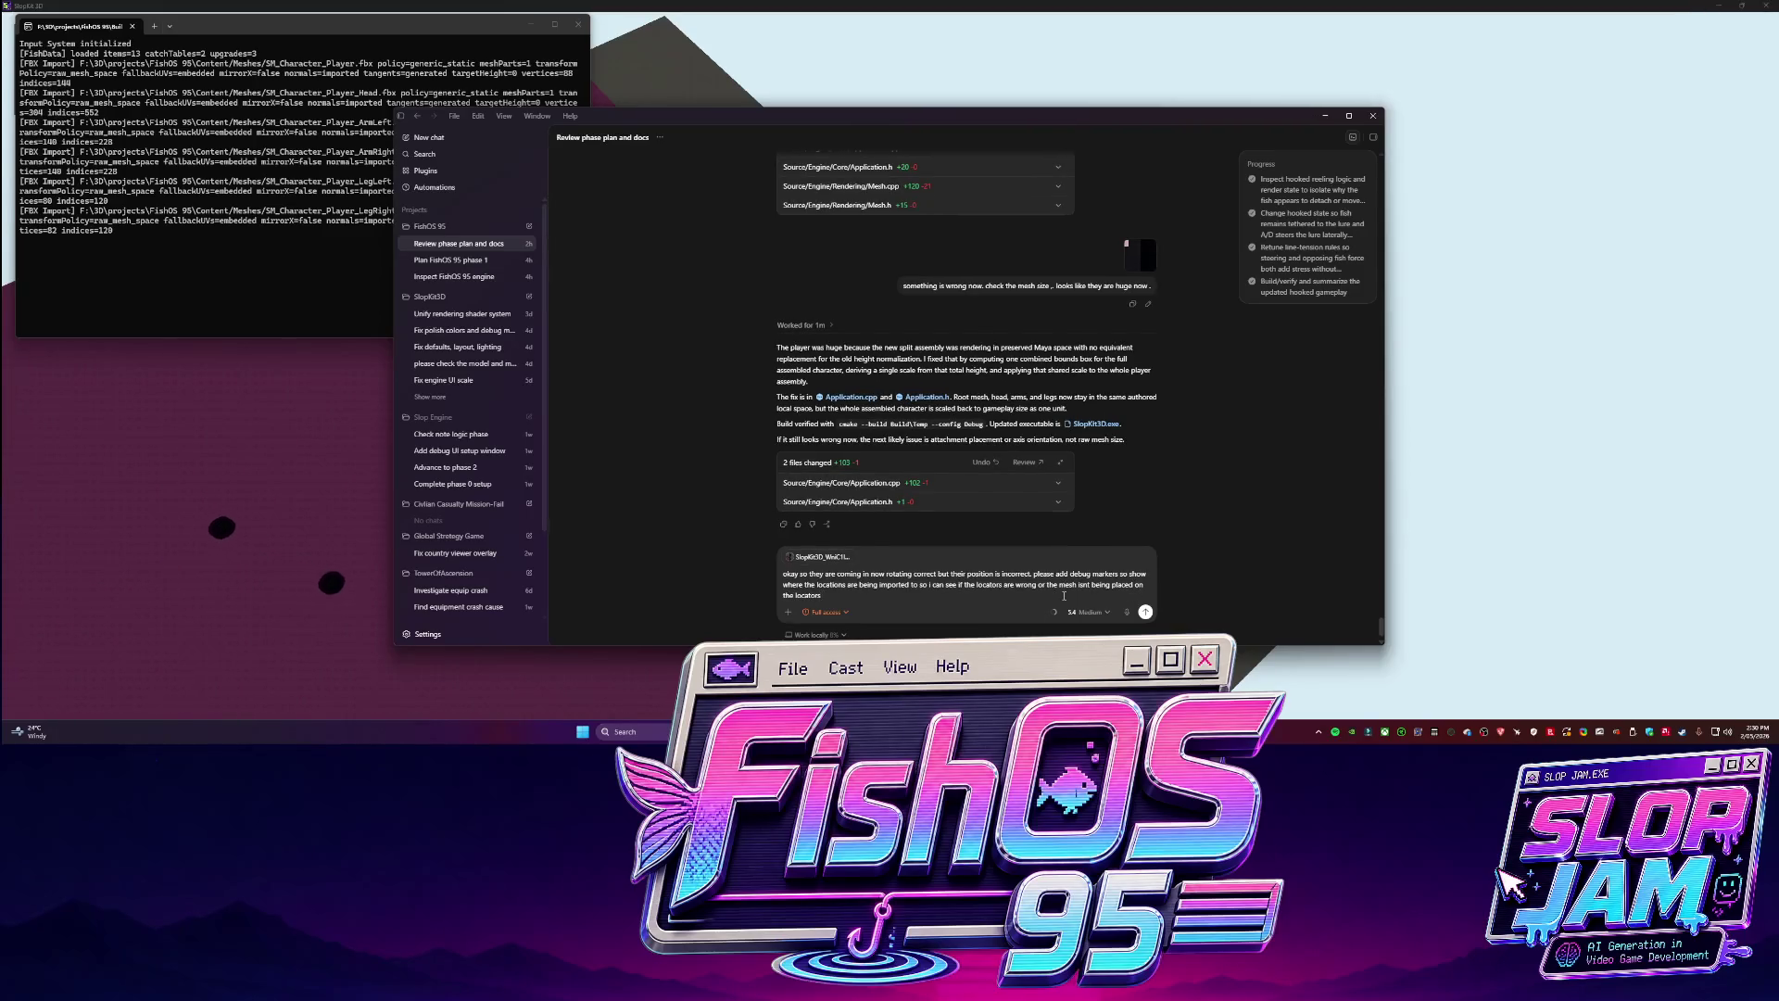
key(Return)
In Maya, select Character_Player_Torso and snip its locator names from the Outliner.
key(alt+Tab)
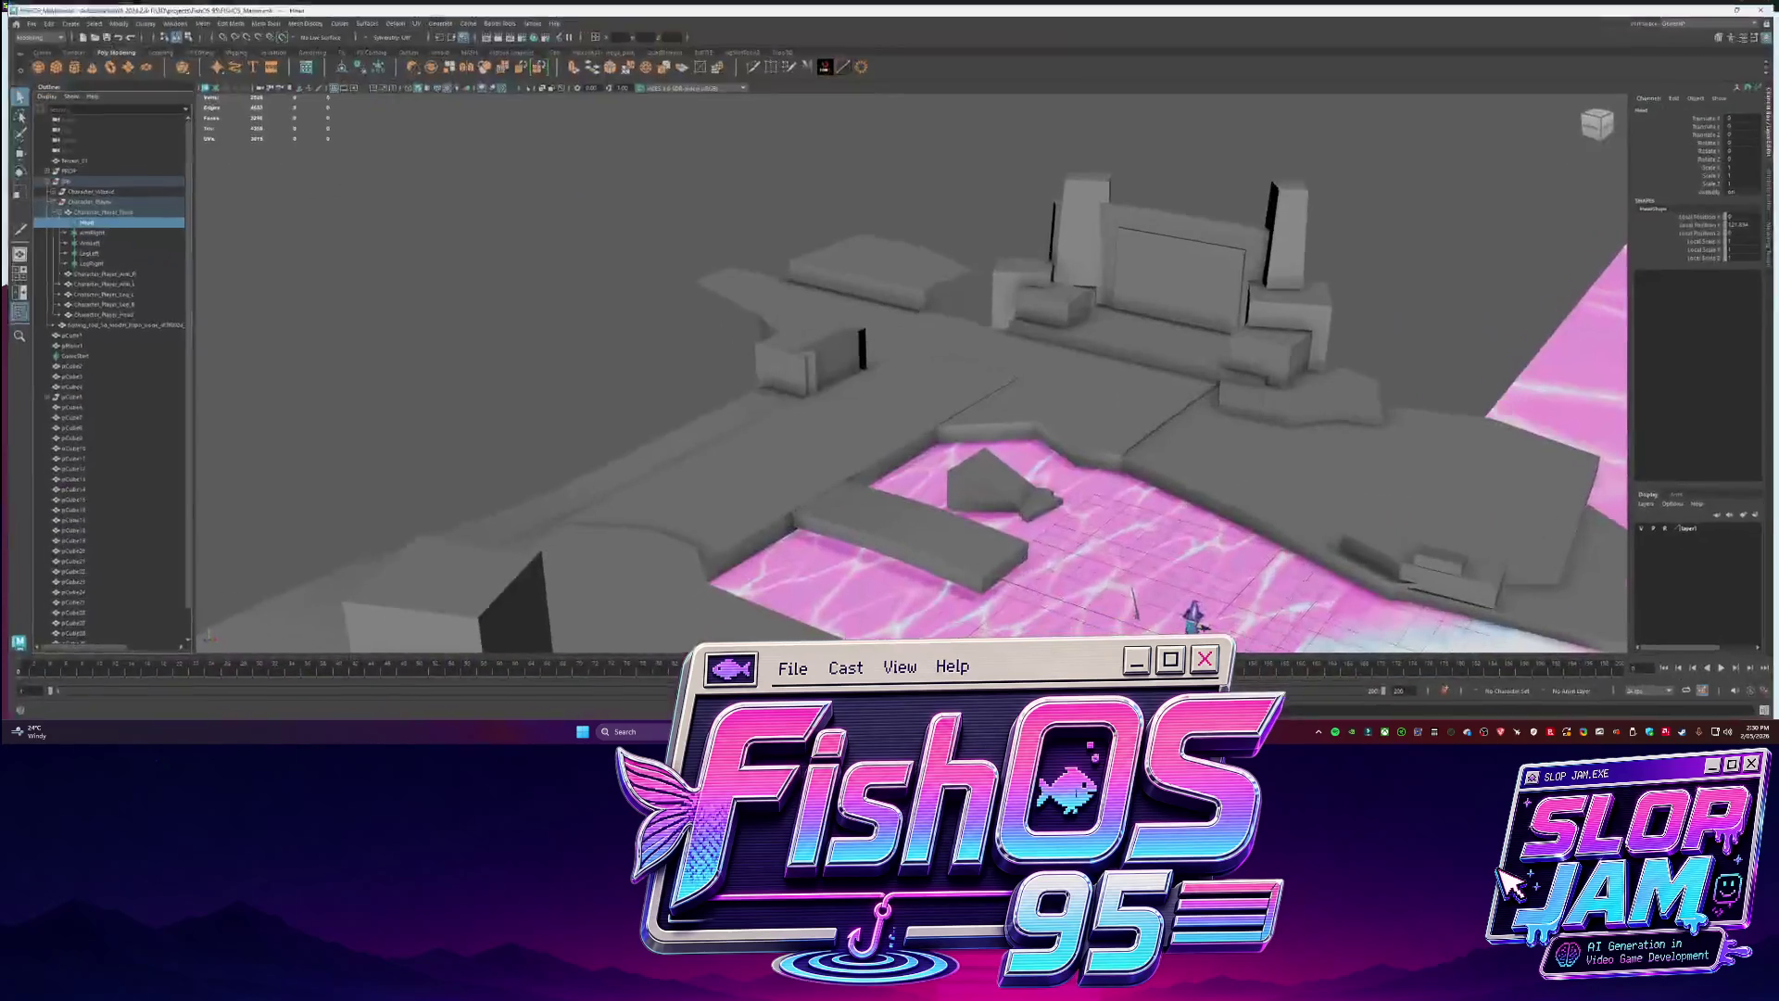
key(Up)
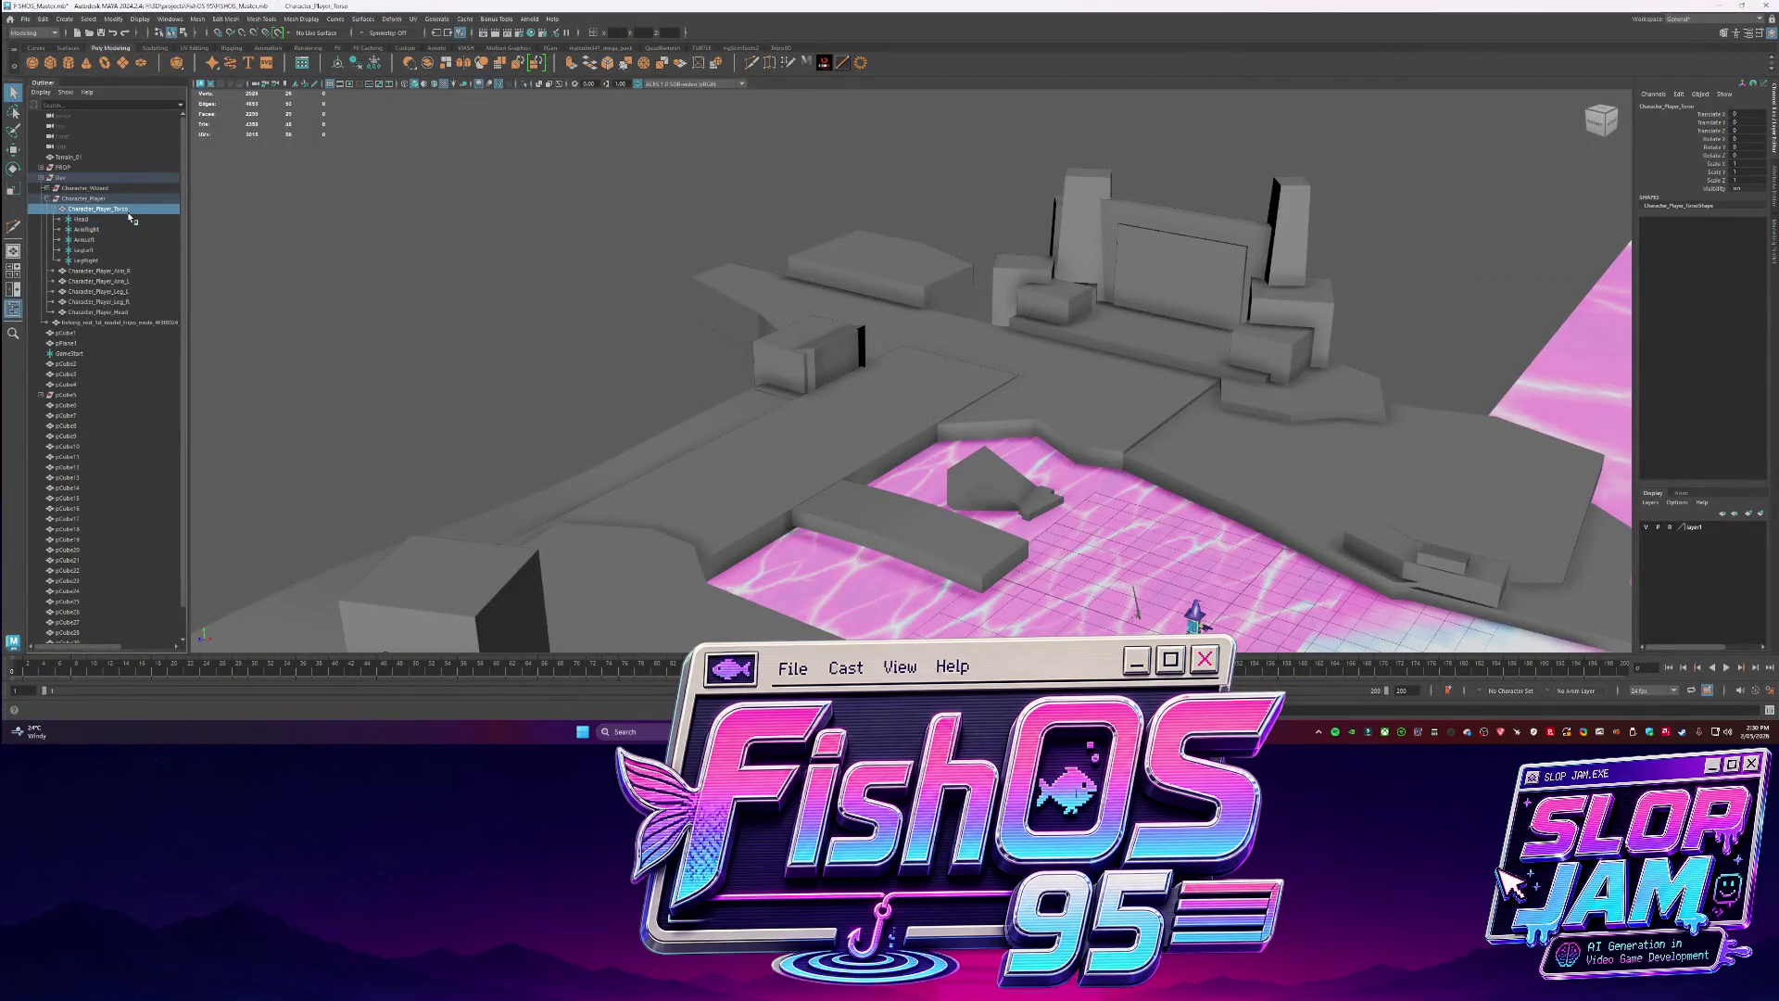
key(ctrl+Print)
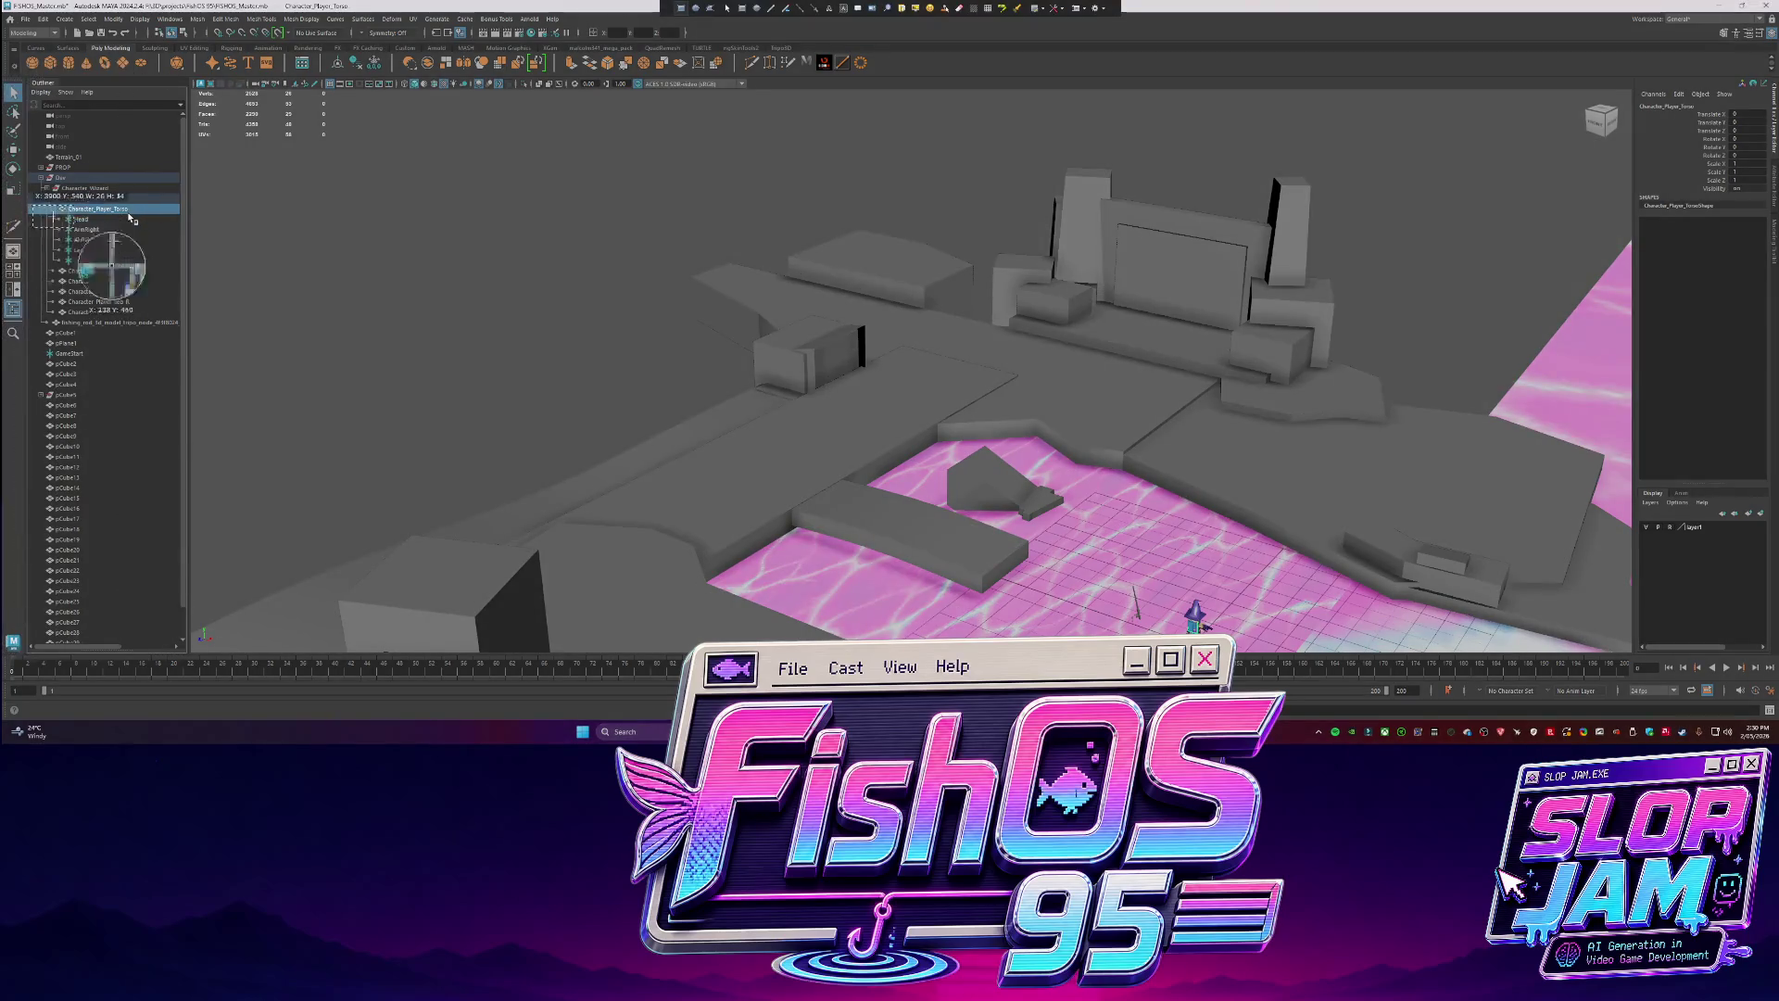
drag(54, 203, 182, 276)
key(alt+Tab)
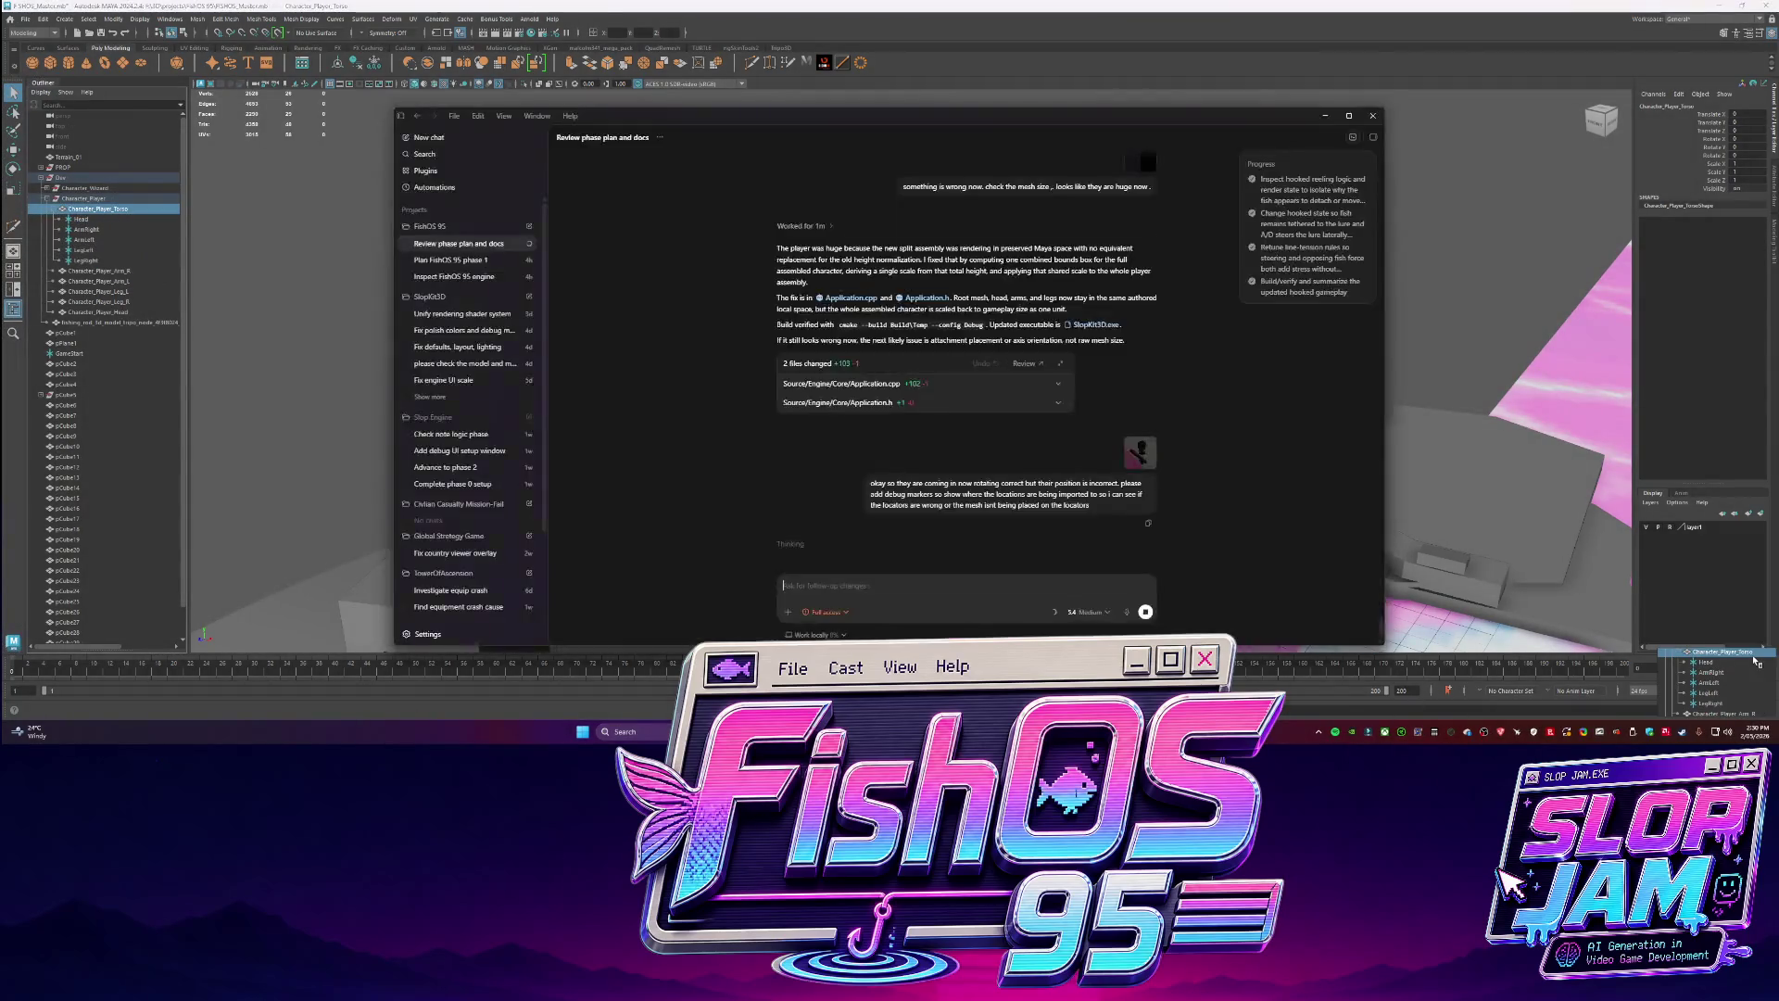
Attach the locator-name screenshot and ask Codex to ensure the names are correct.
mouse_move(1714, 681)
mouse_down()
mouse_move(1019, 556)
mouse_move(964, 590)
mouse_up()
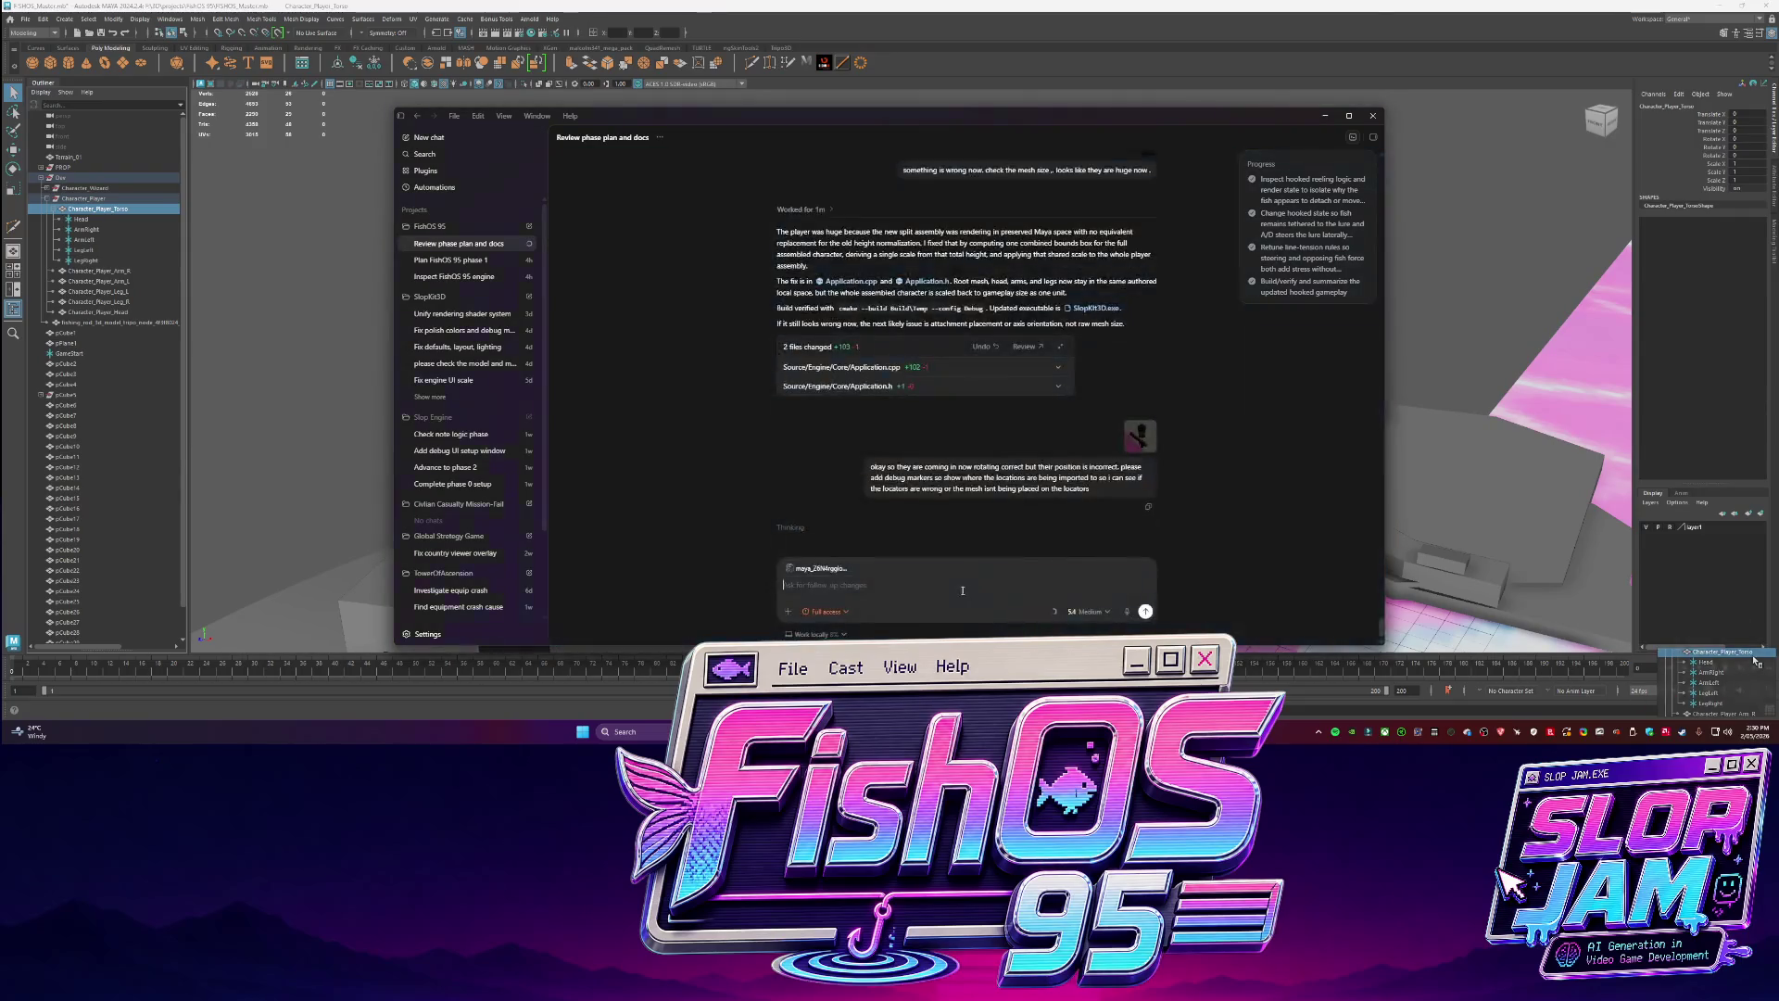
text(lso here is list of locator names please ensure this is correct on your end)
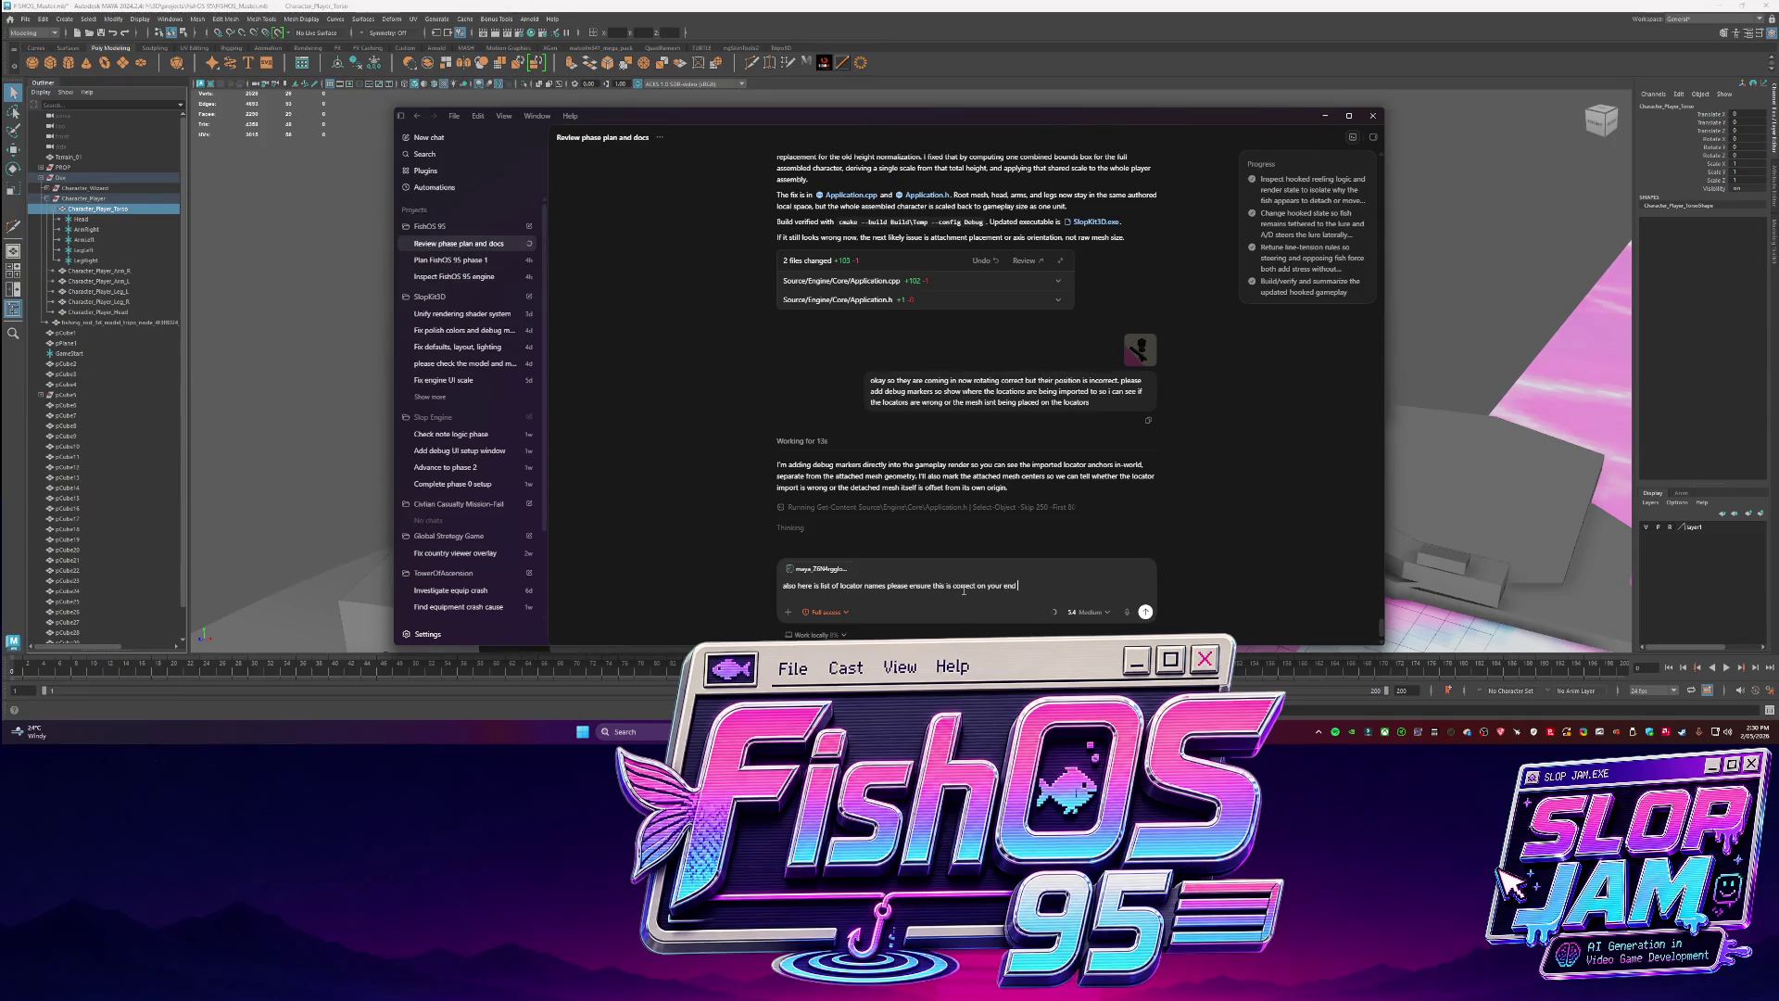
key(Return)
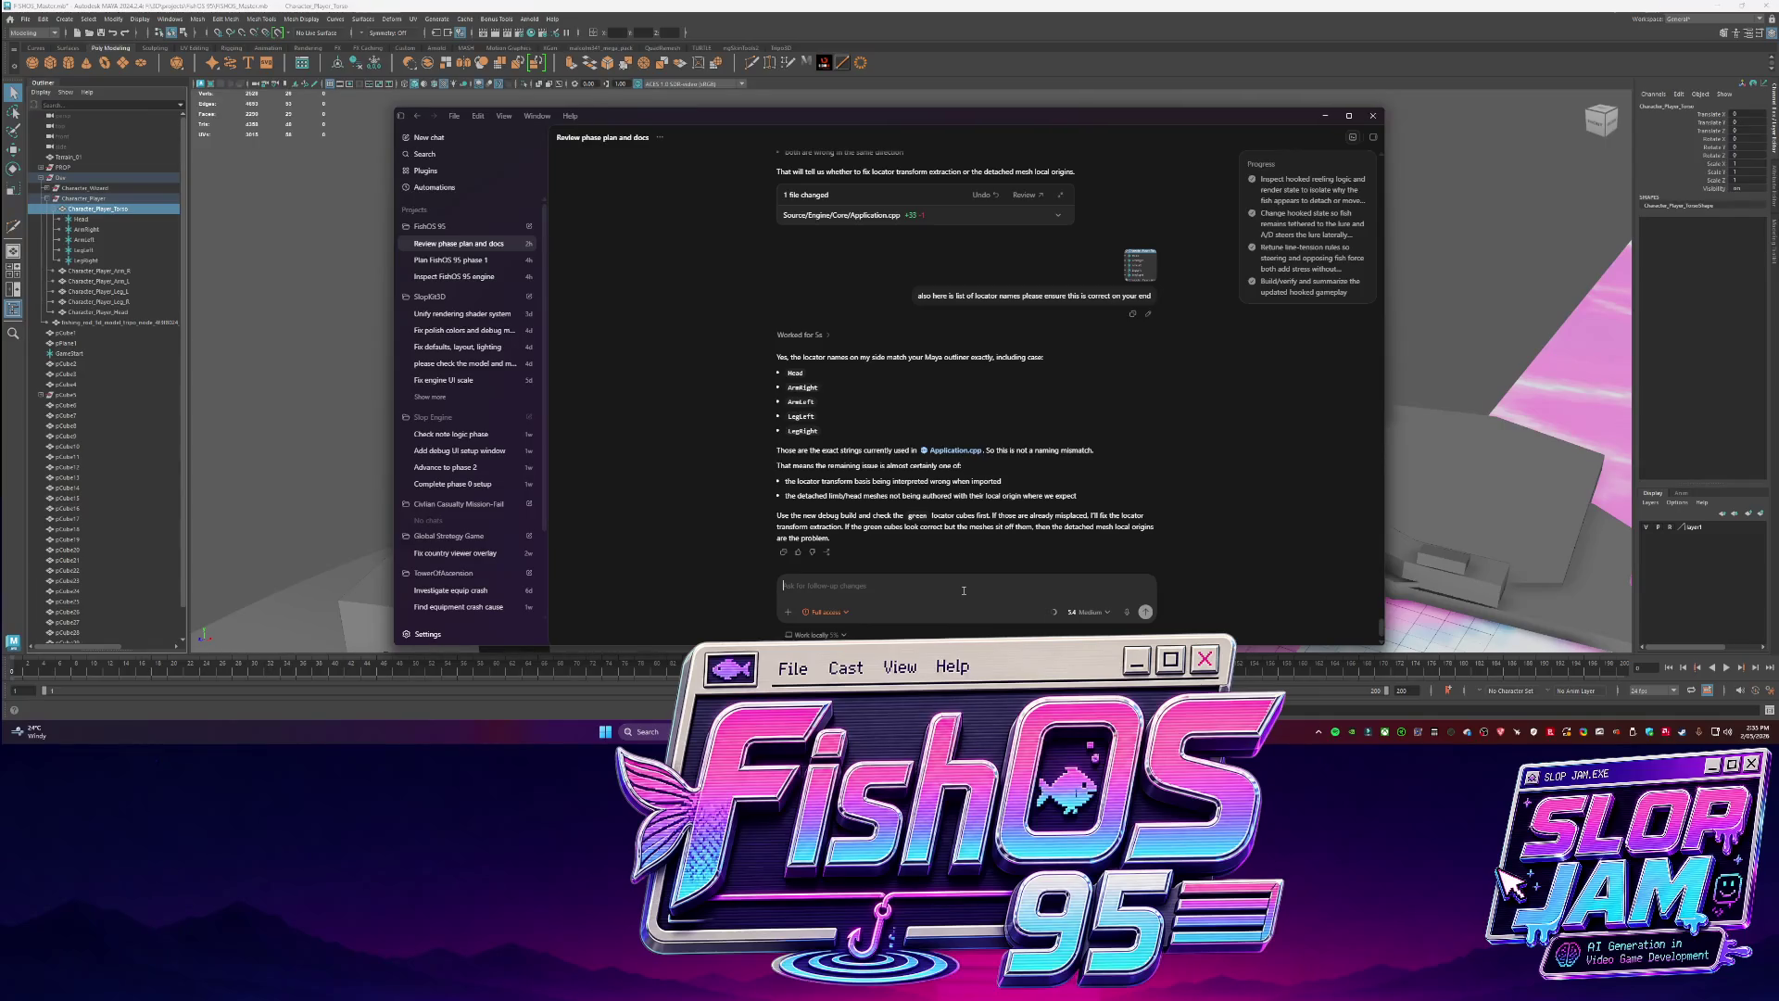
After Codex confirms Head, ArmRight, ArmLeft, LegLeft and LegRight match, click into the input.
click(964, 590)
Switch from the Codex reply about pivots and mesh origins back to Maya.
key(alt+Tab)
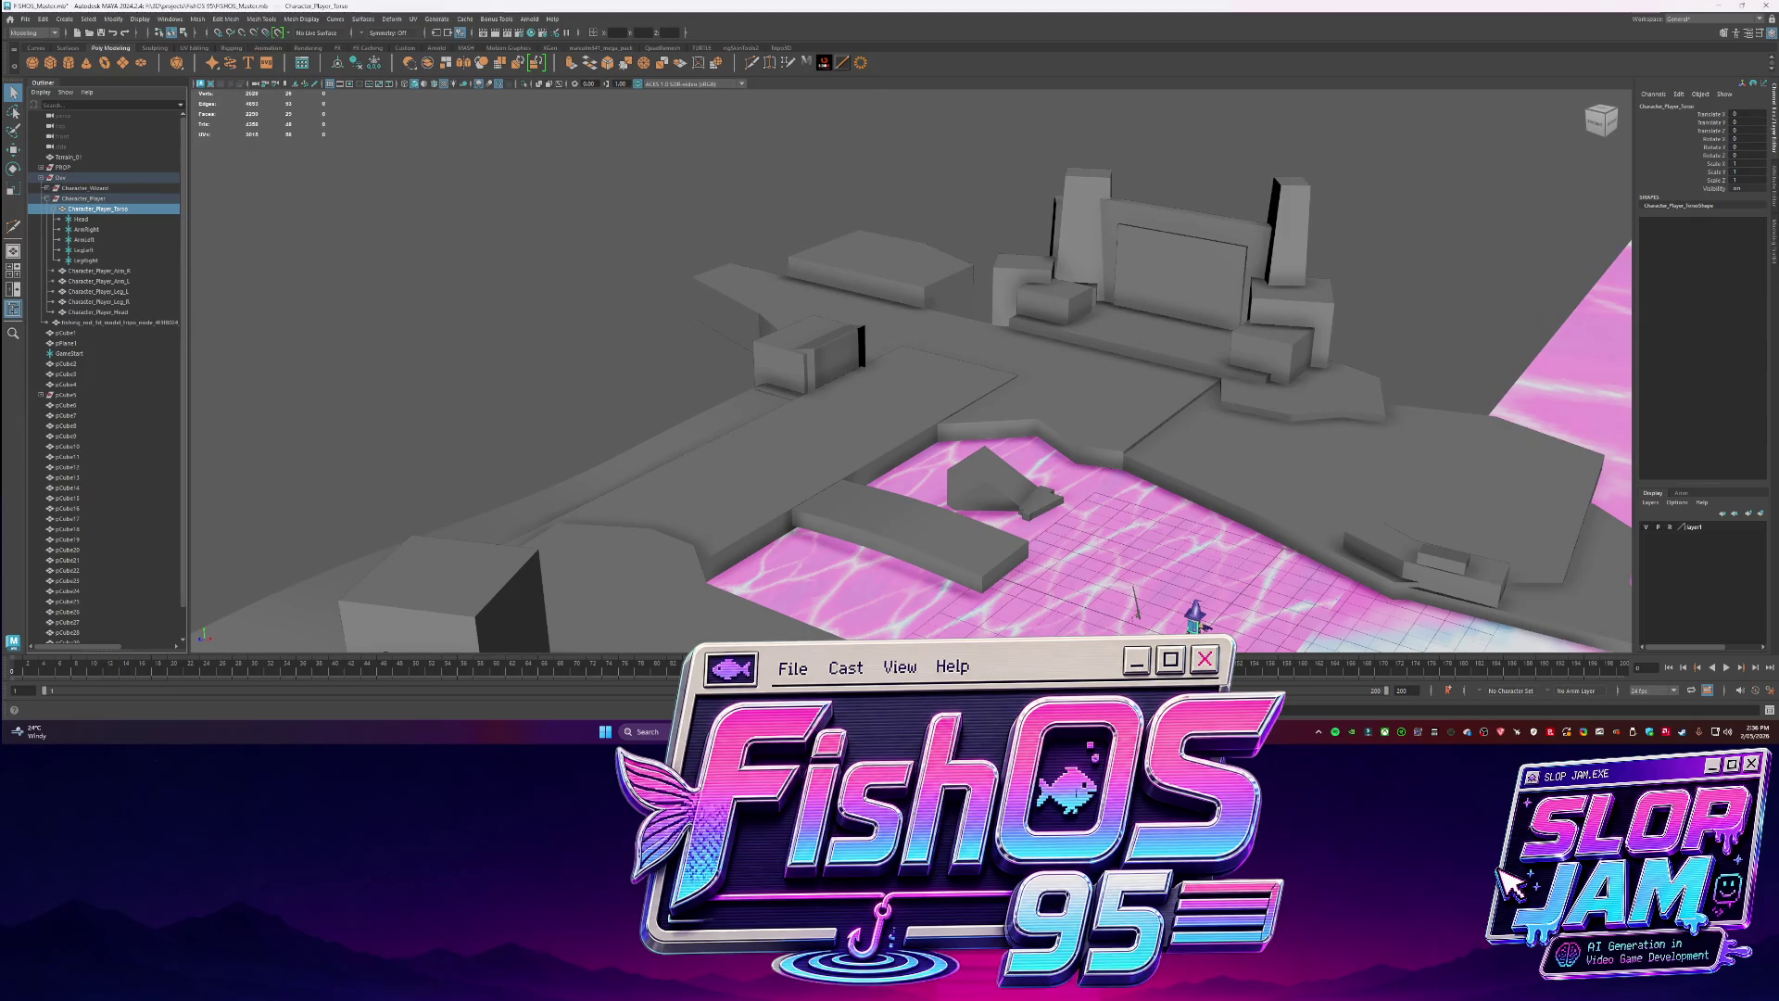
Zoom out and tumble the Maya viewport to view the whole level around the pond.
scroll(1113, 484, down, 5)
alt+drag(1113, 484, 649, 472)
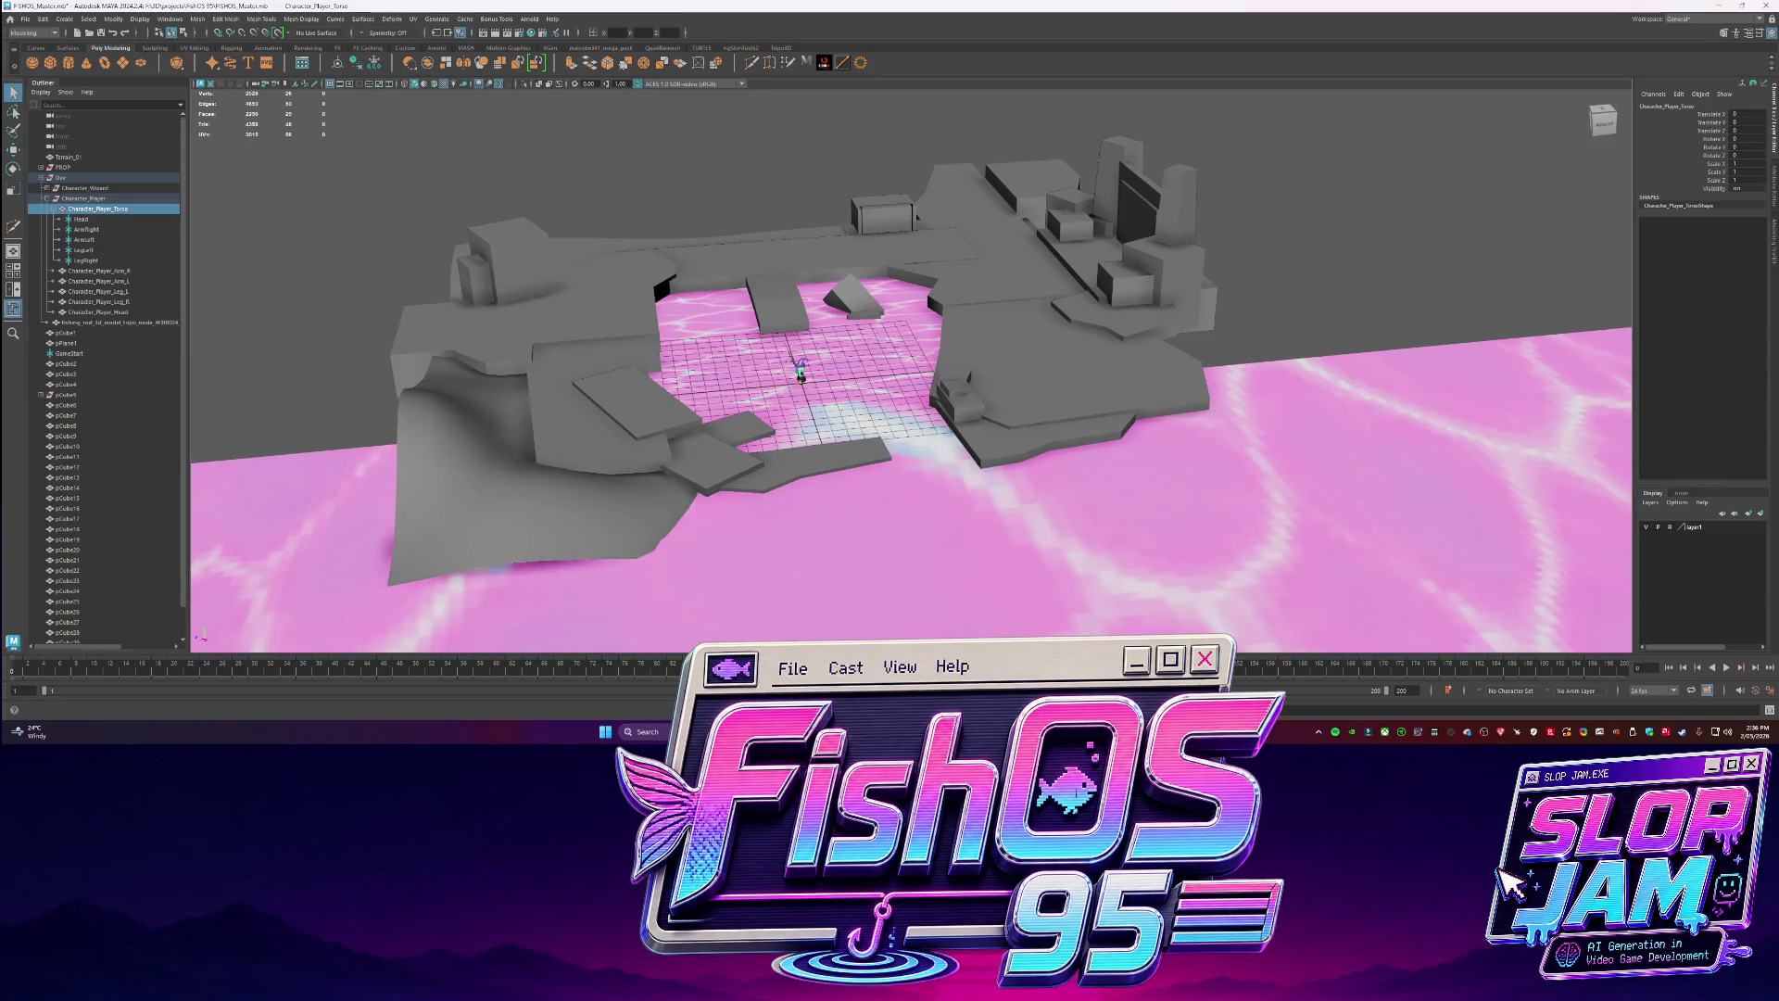
key(alt+Tab)
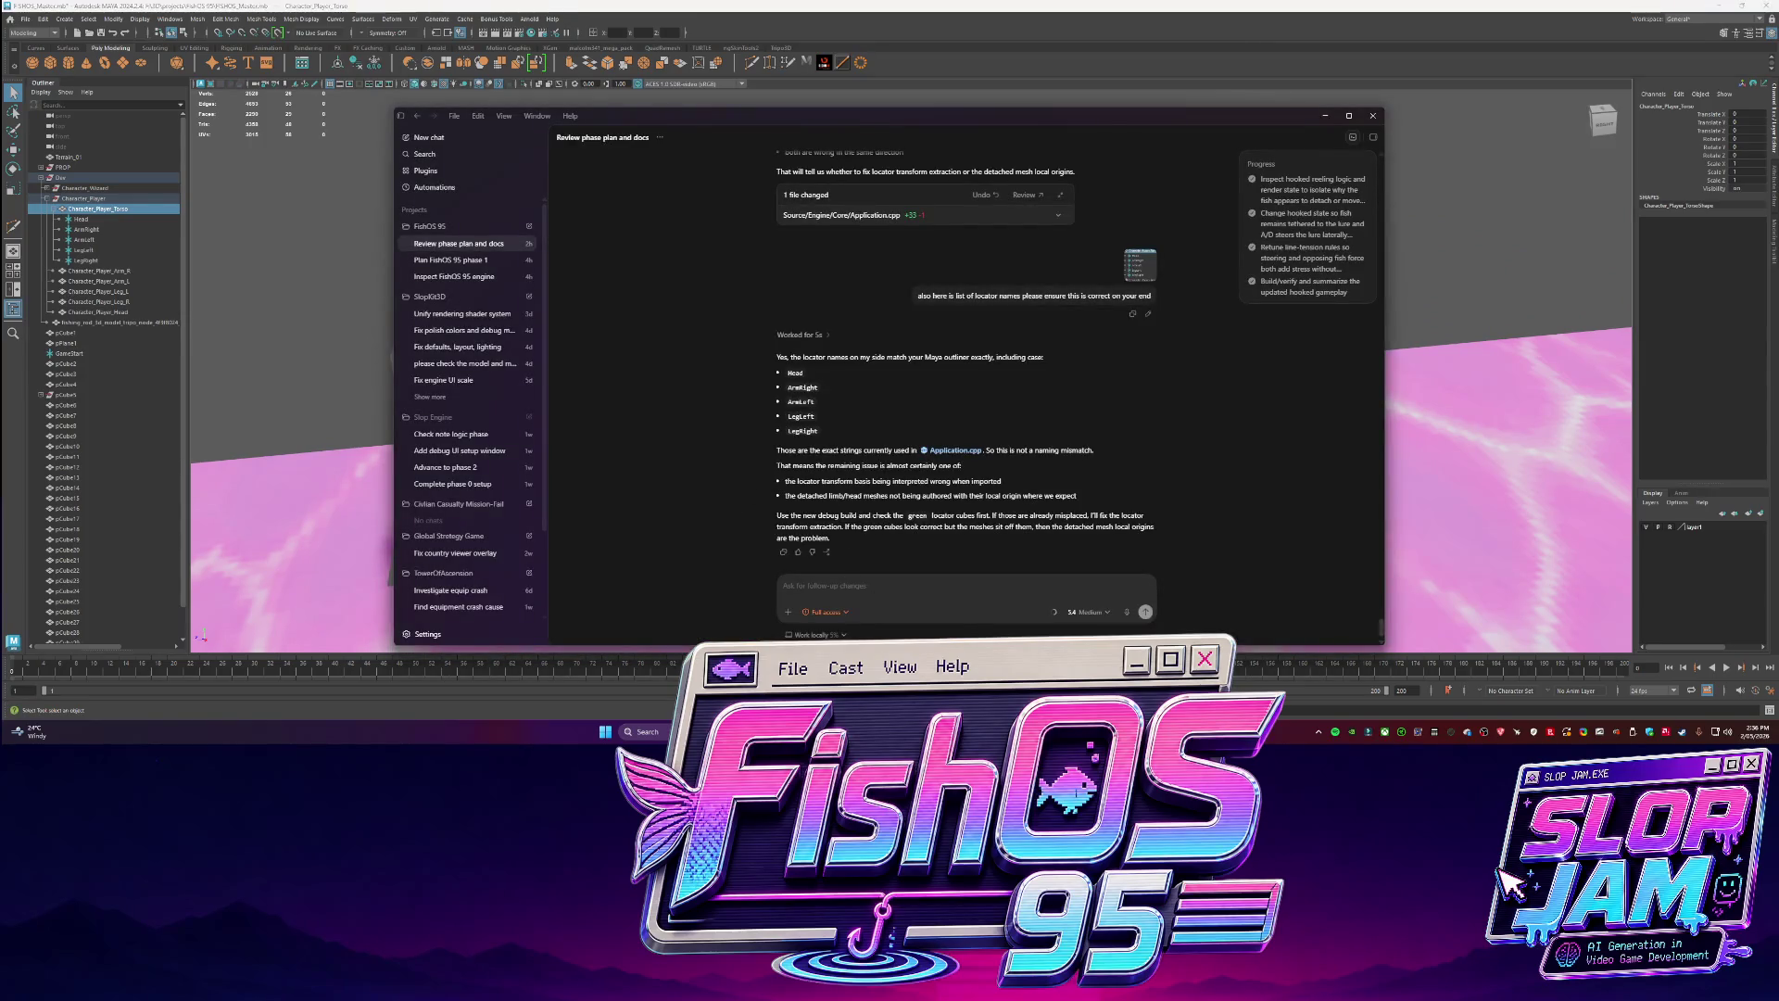
Relaunch SlopKit3D.exe from the Debug build folder.
mouse_move(704, 732)
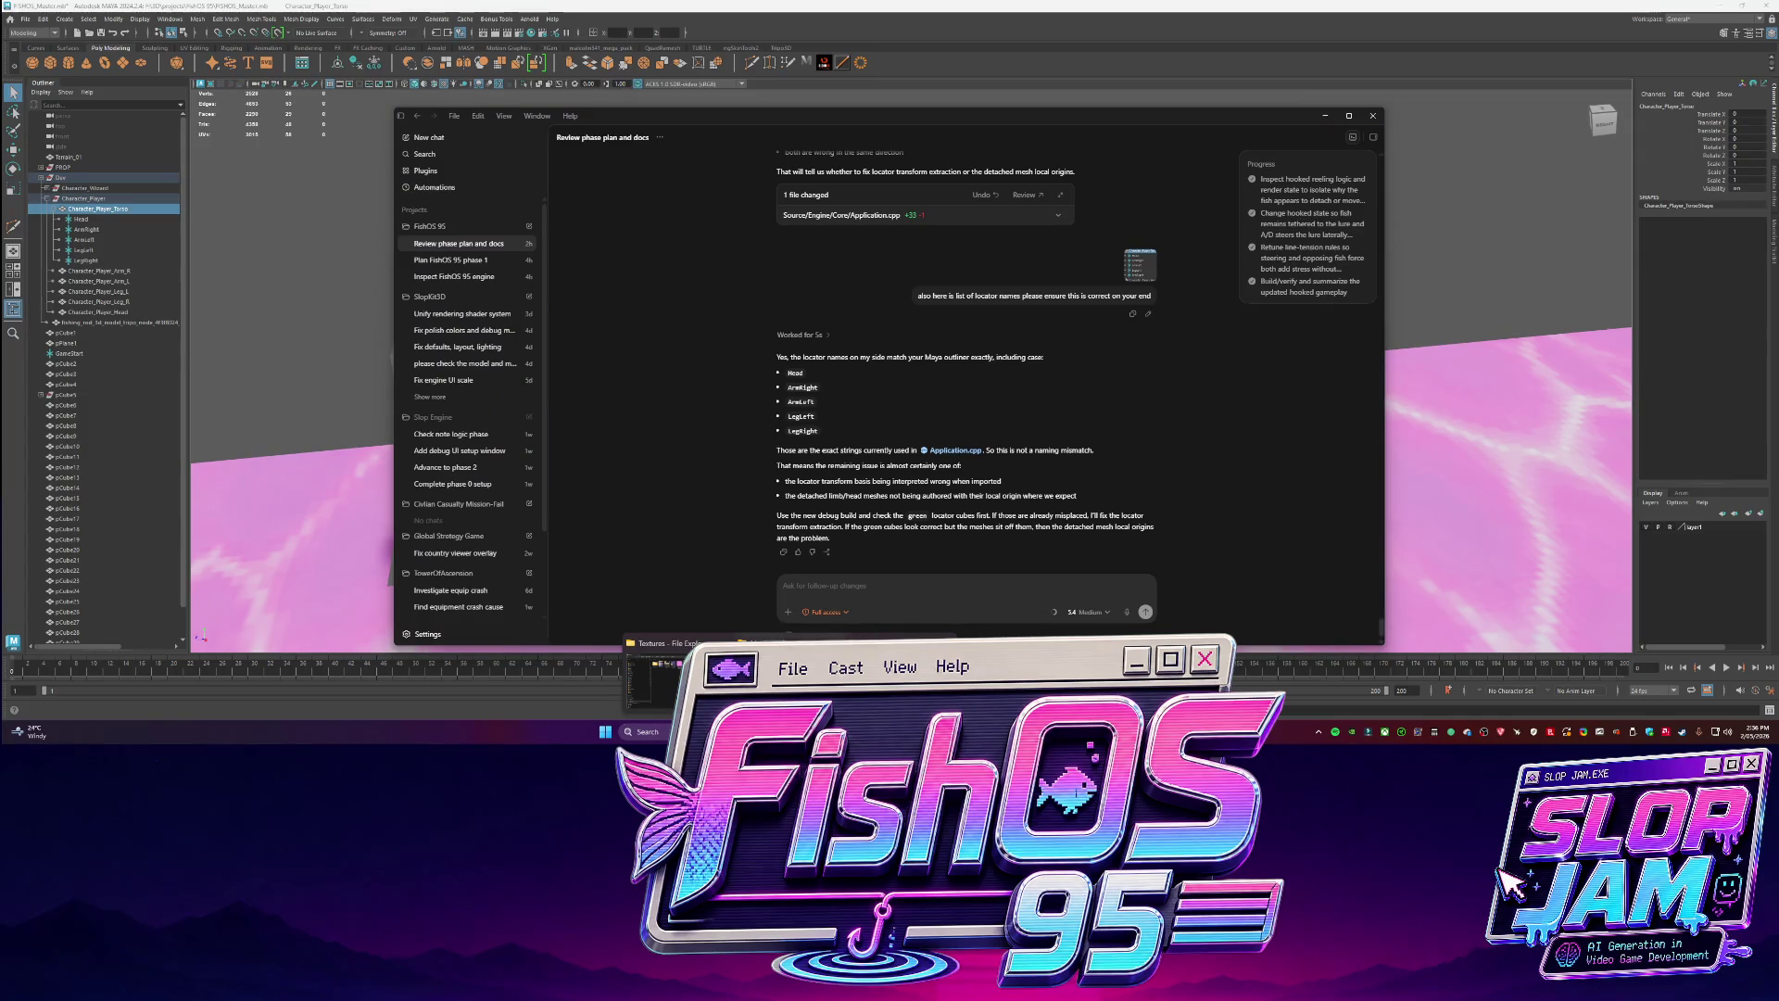
click(797, 686)
double_click(637, 295)
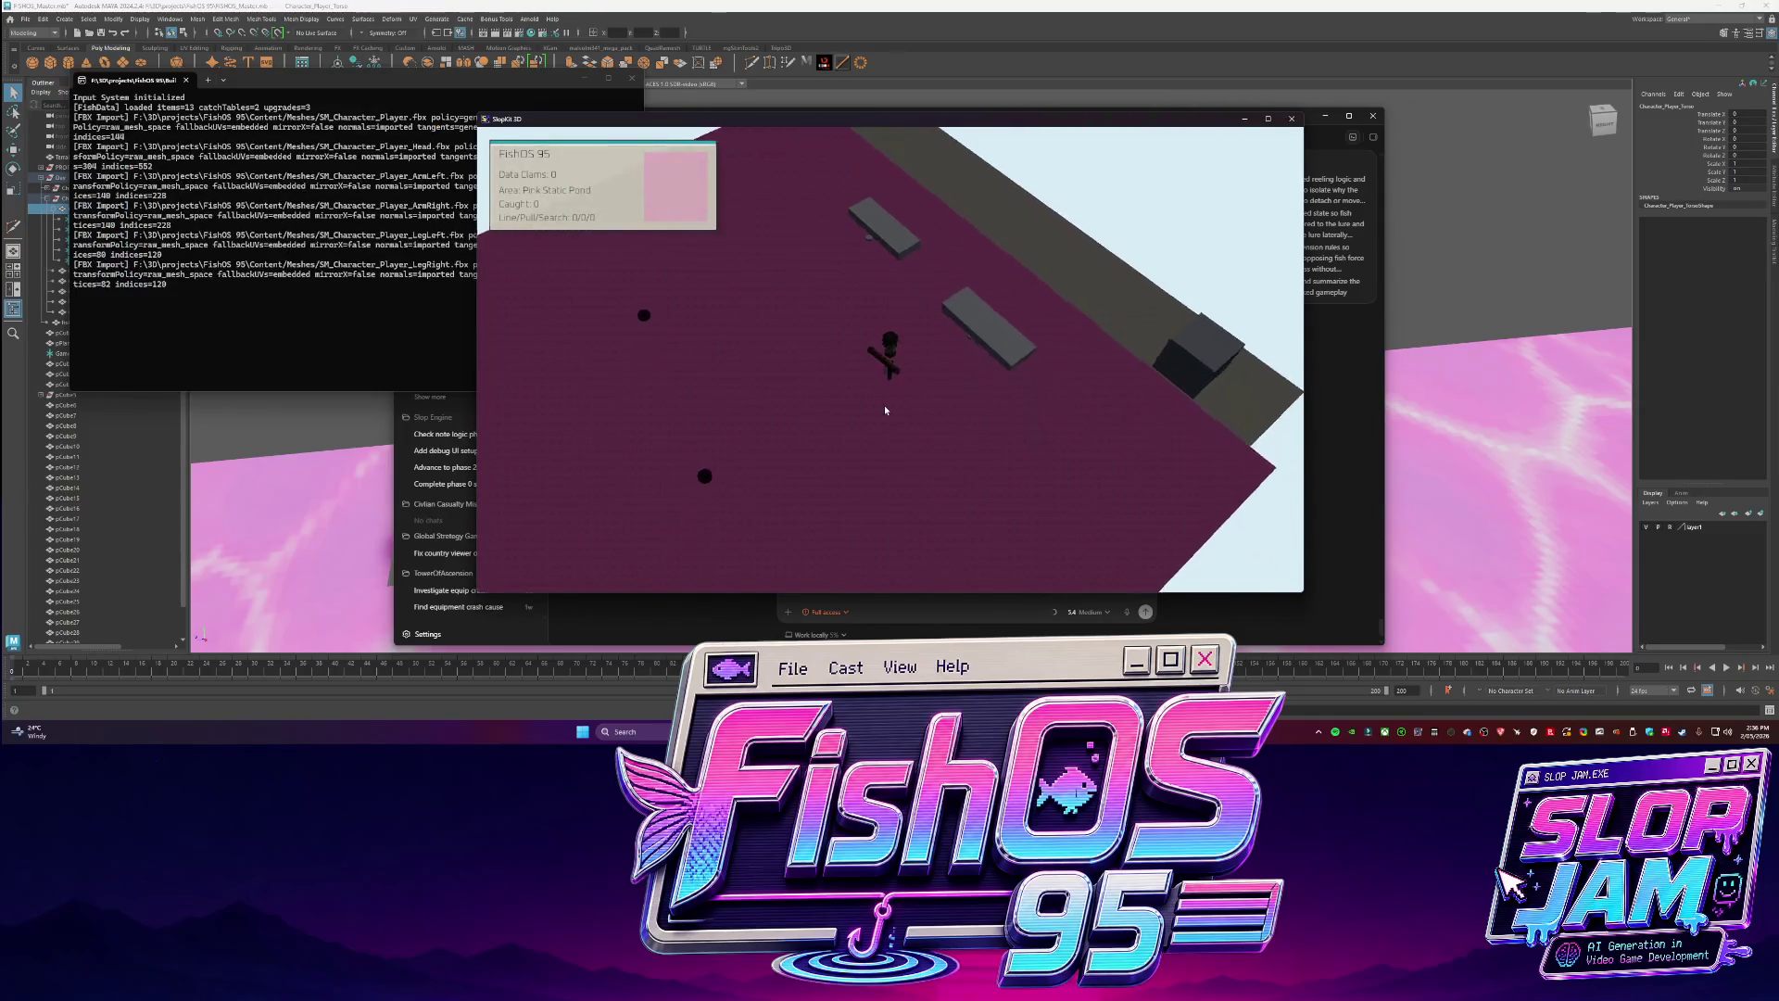
Walk the character forward, snip a snapshot of it in-game, and close SlopKit3D.
key(w)
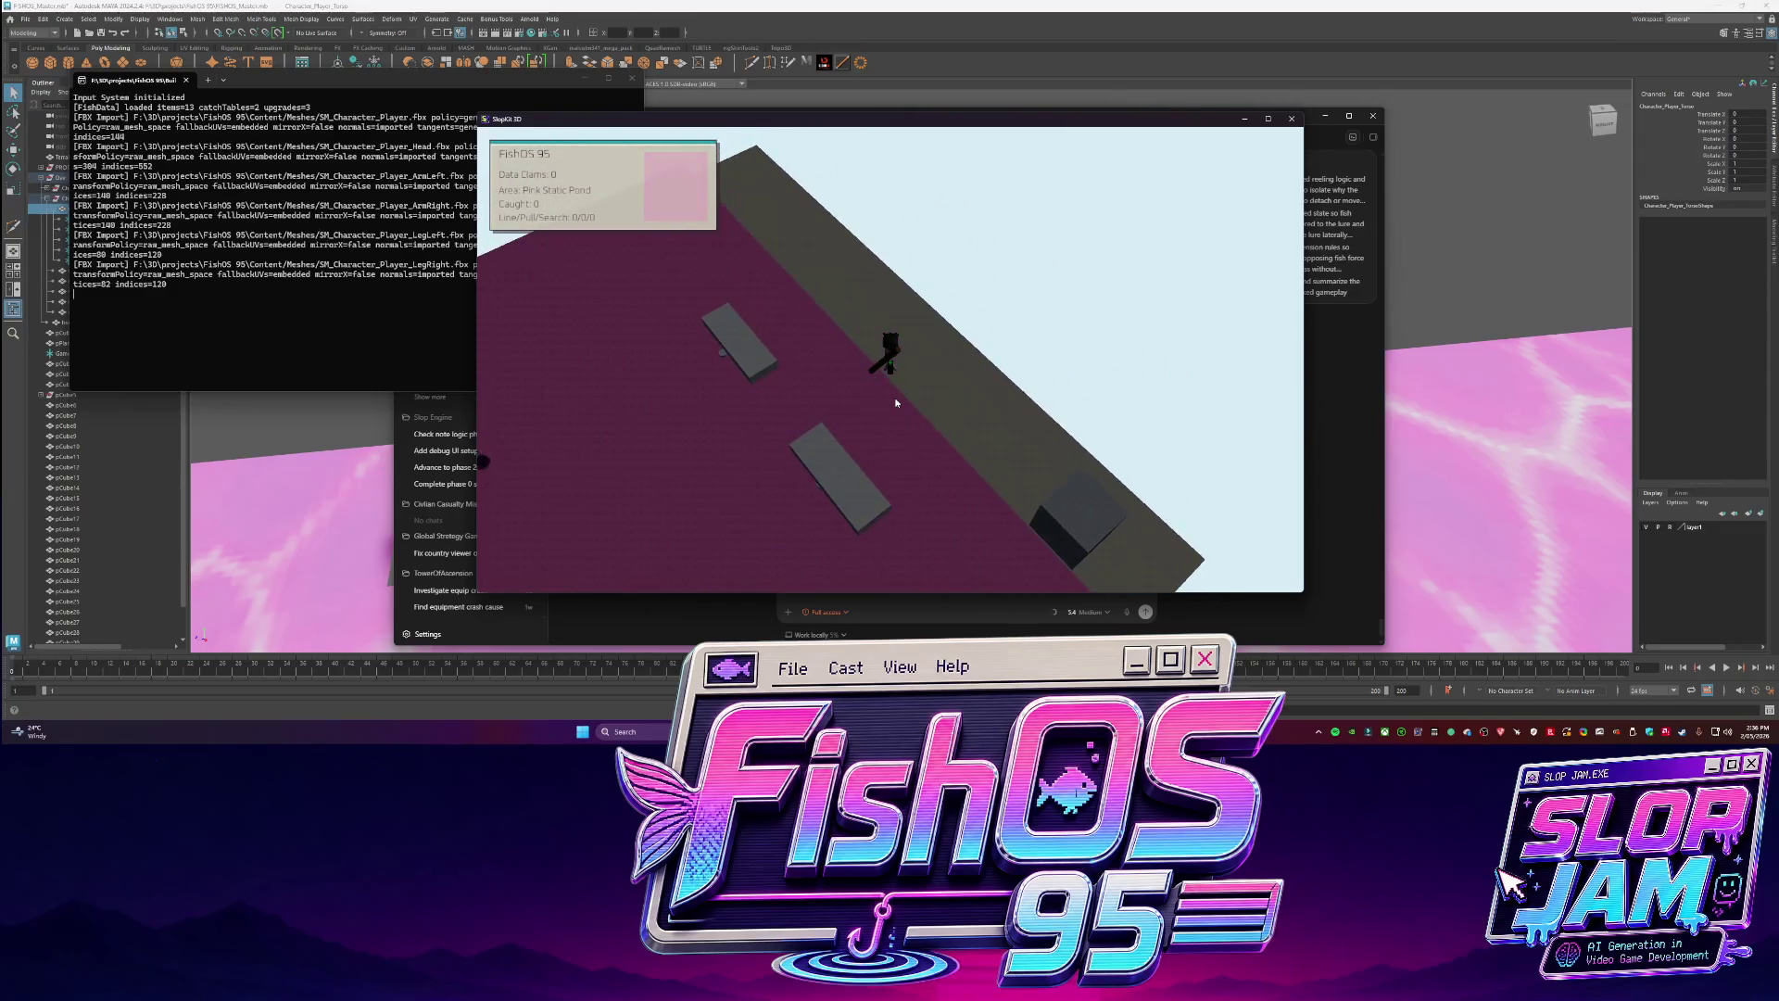
key(super+shift+s)
drag(865, 342, 954, 408)
click(1291, 119)
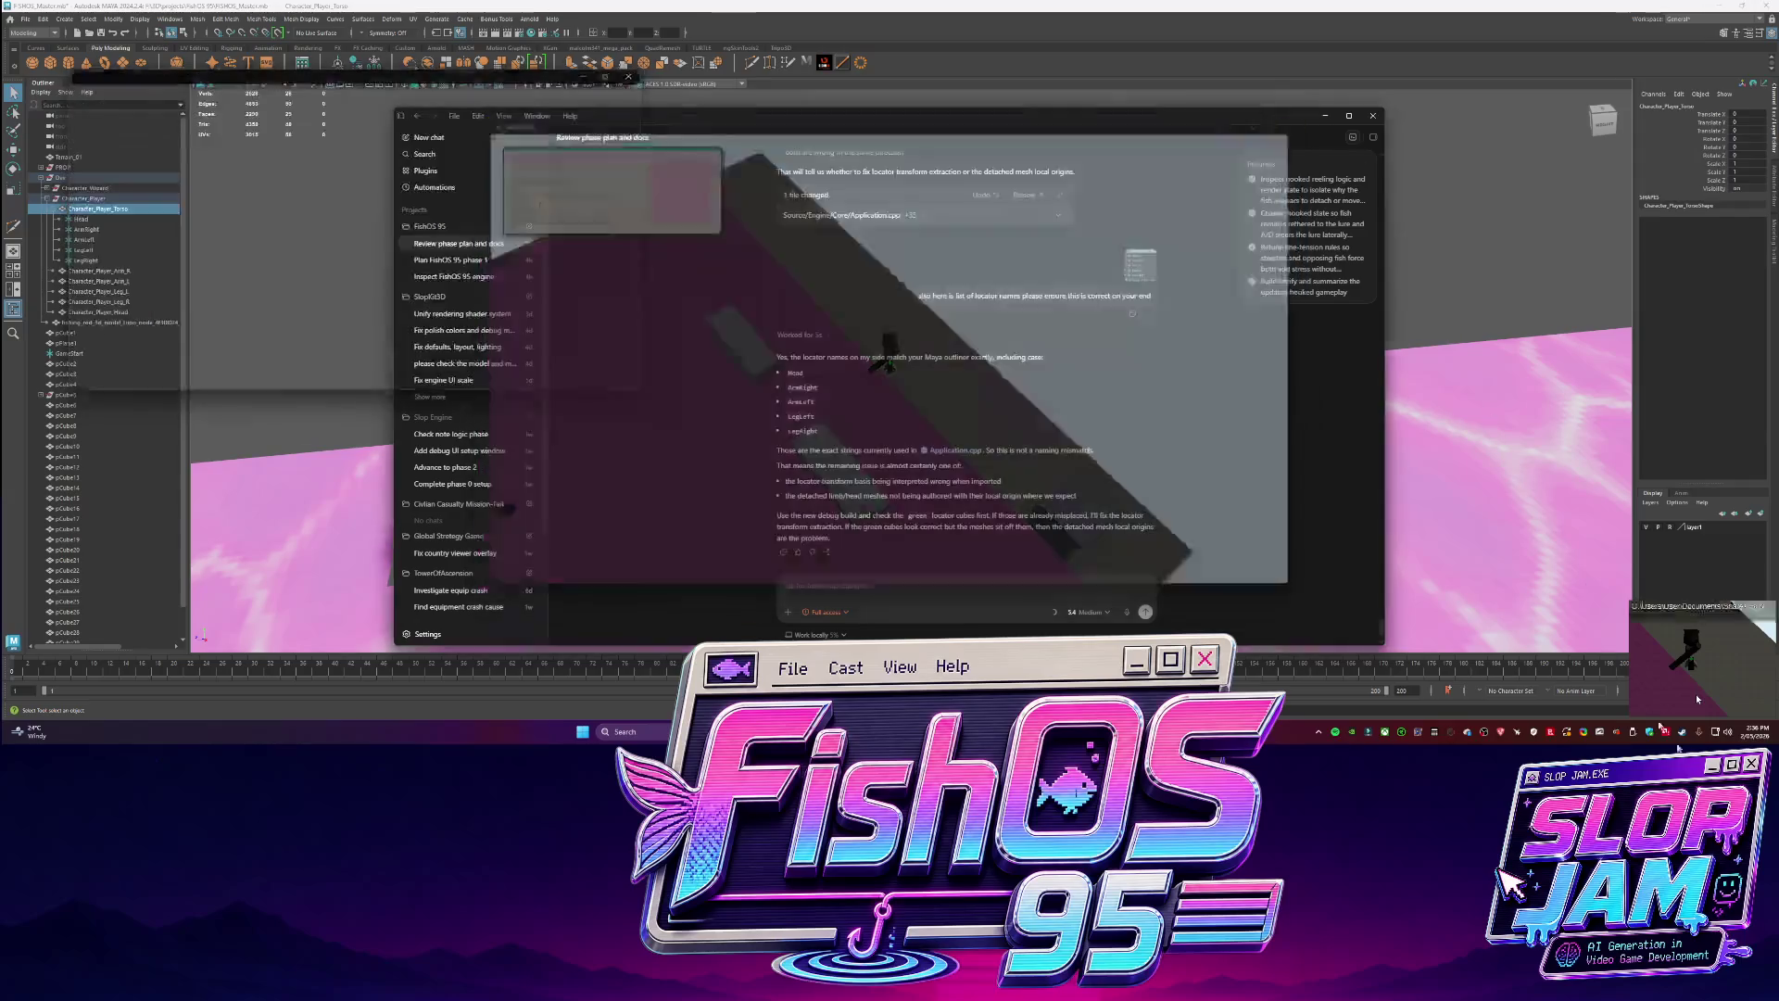
Ask Codex whether the misplaced locators need transforms frozen or baked before exporting.
text(theres the issue)
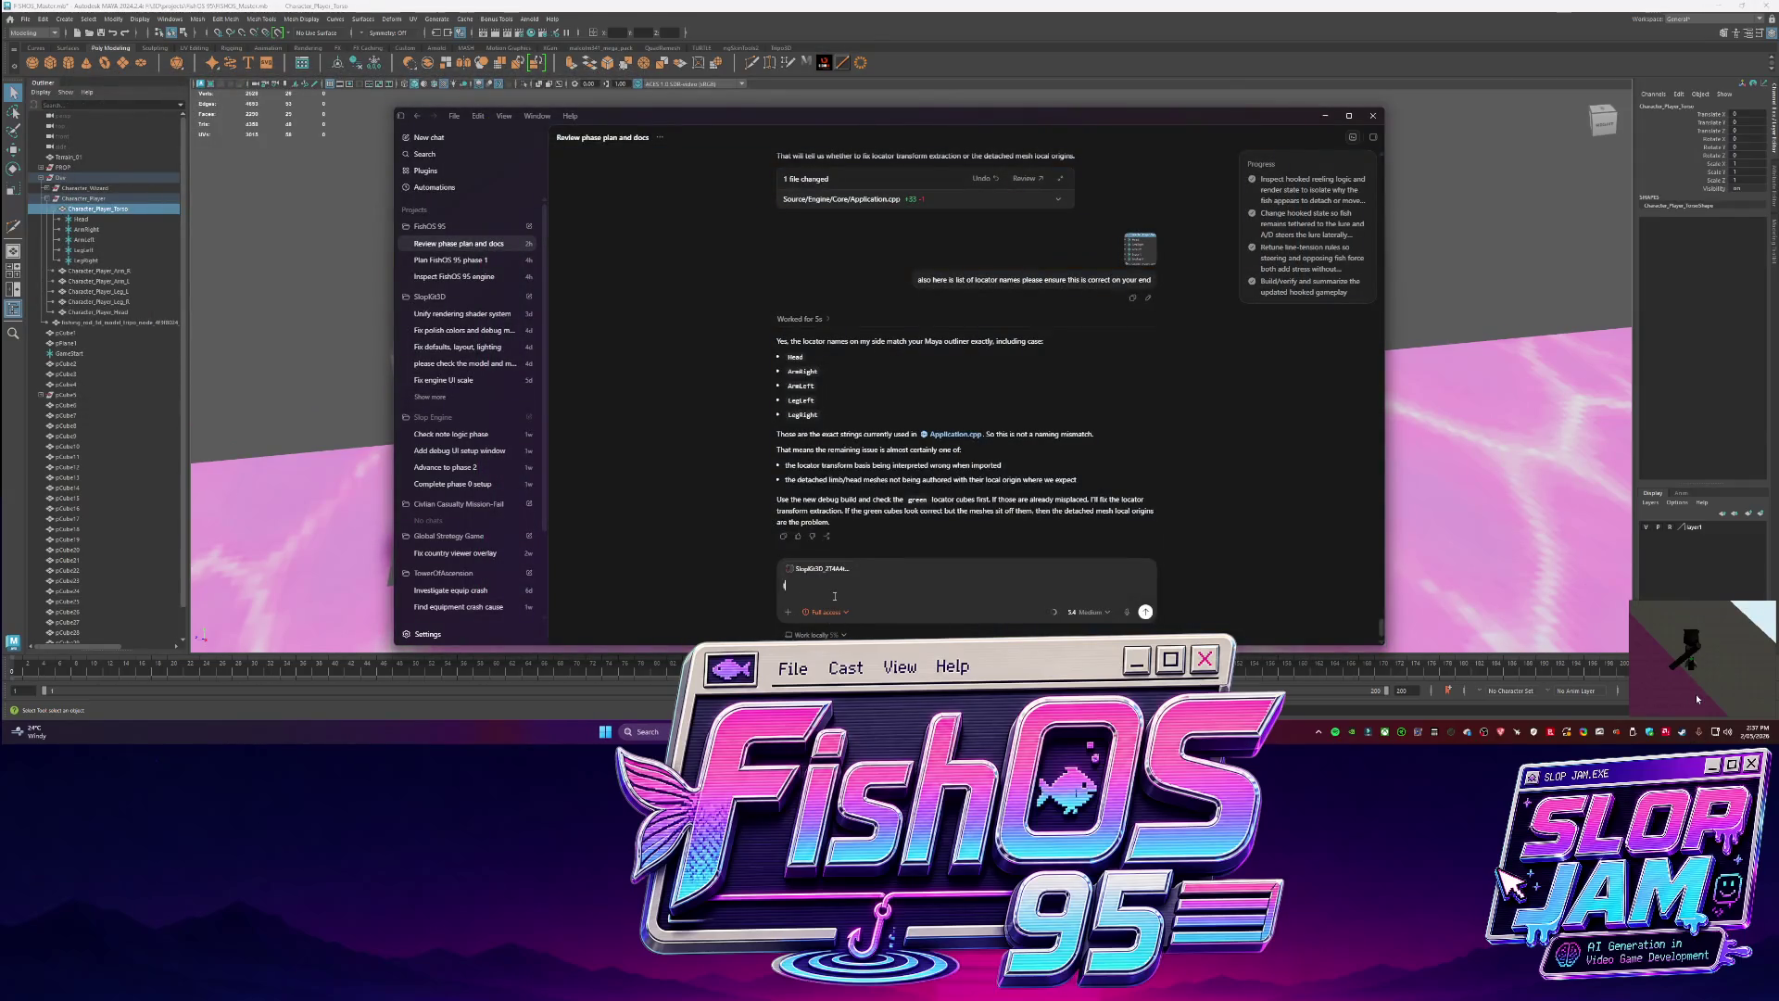
text(, the)
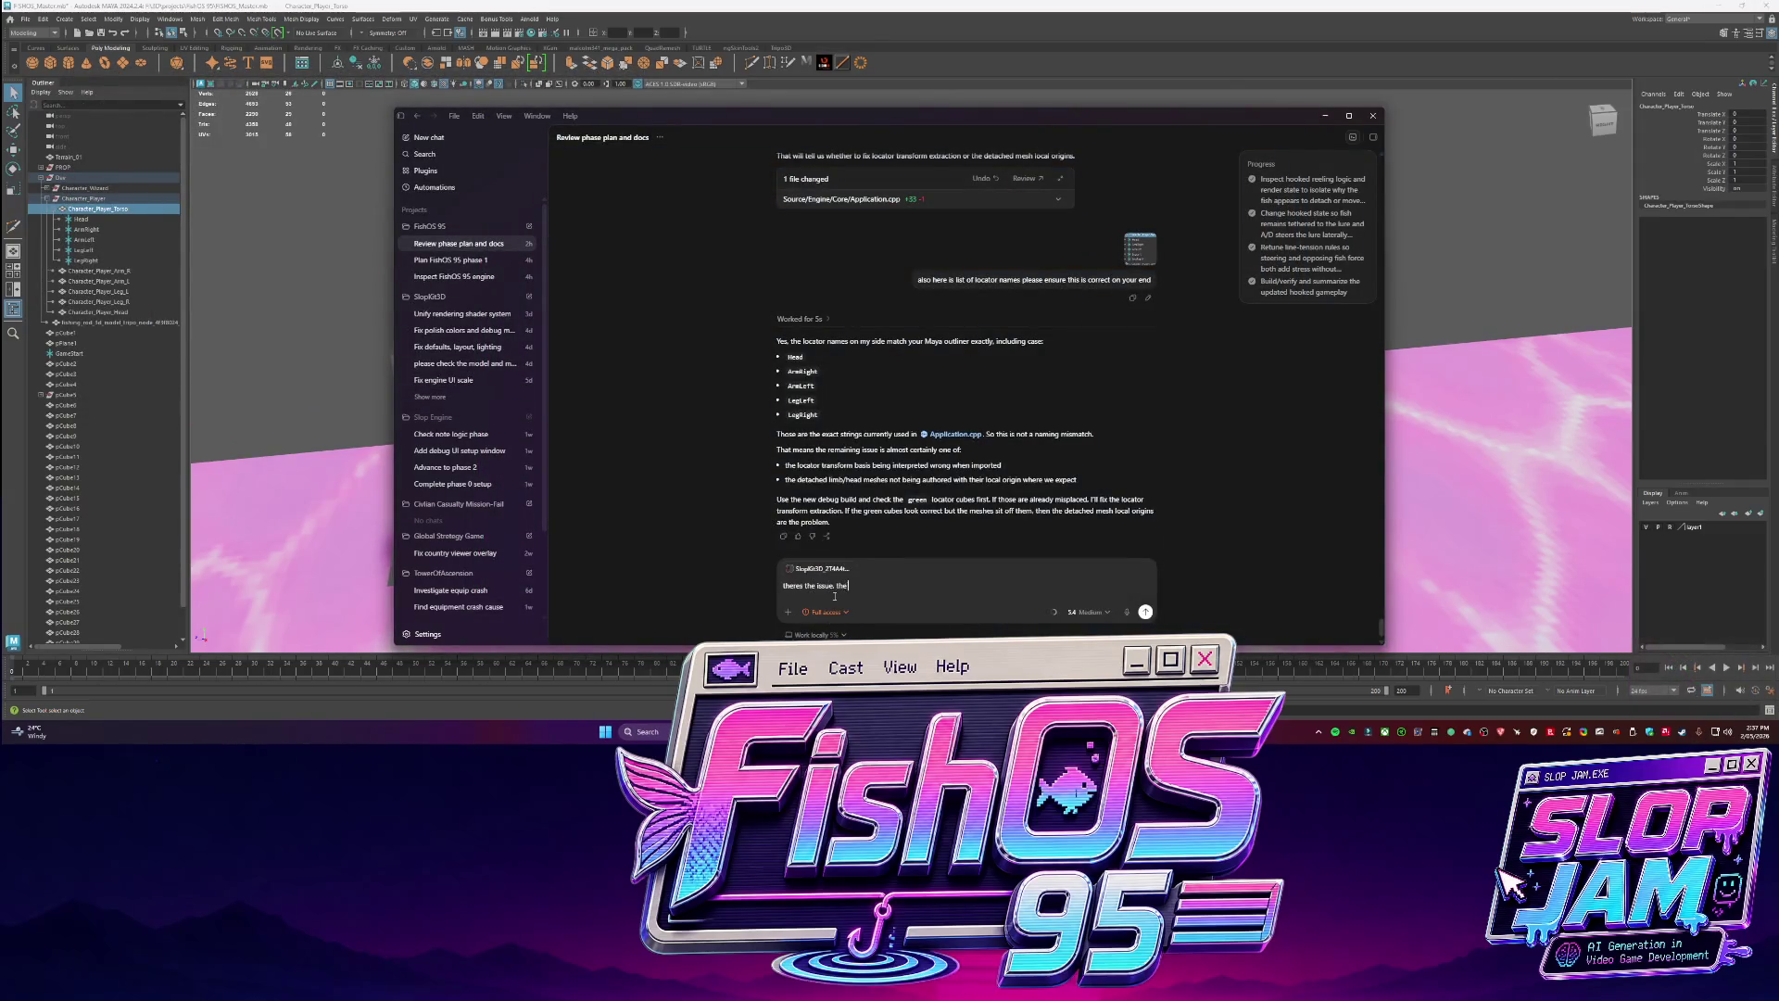
text( locators are no)
text(t in the co)
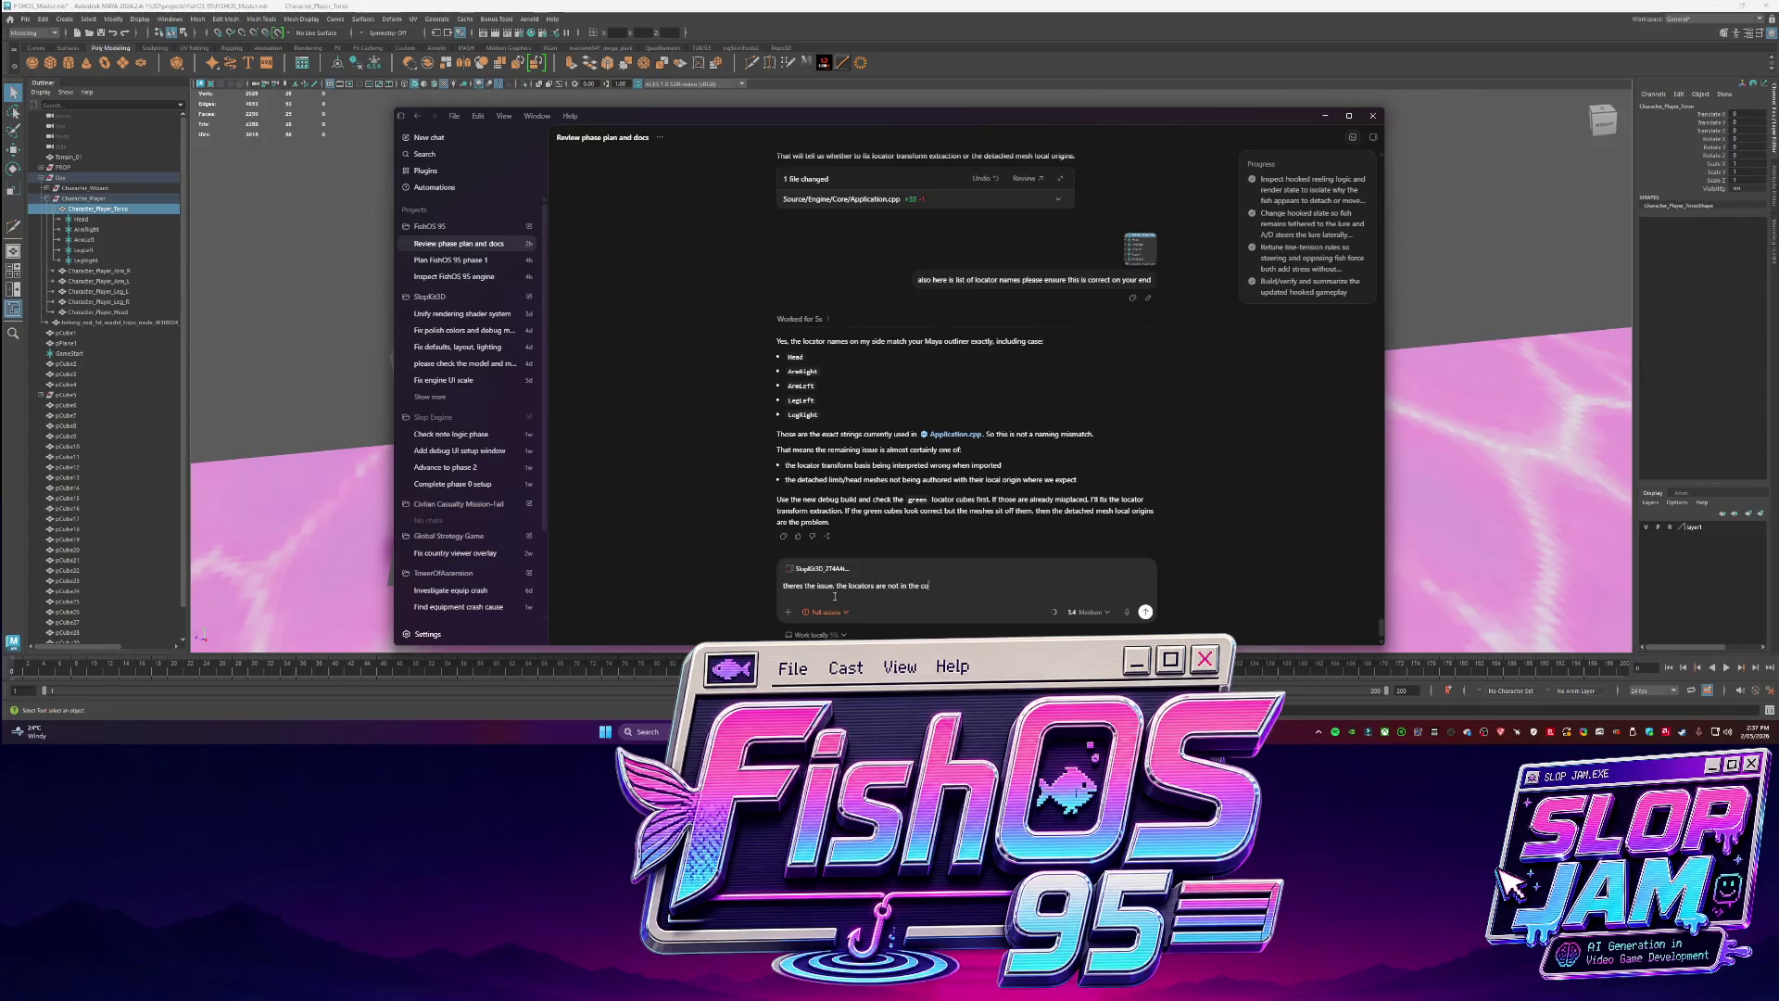
text(rrectsitio)
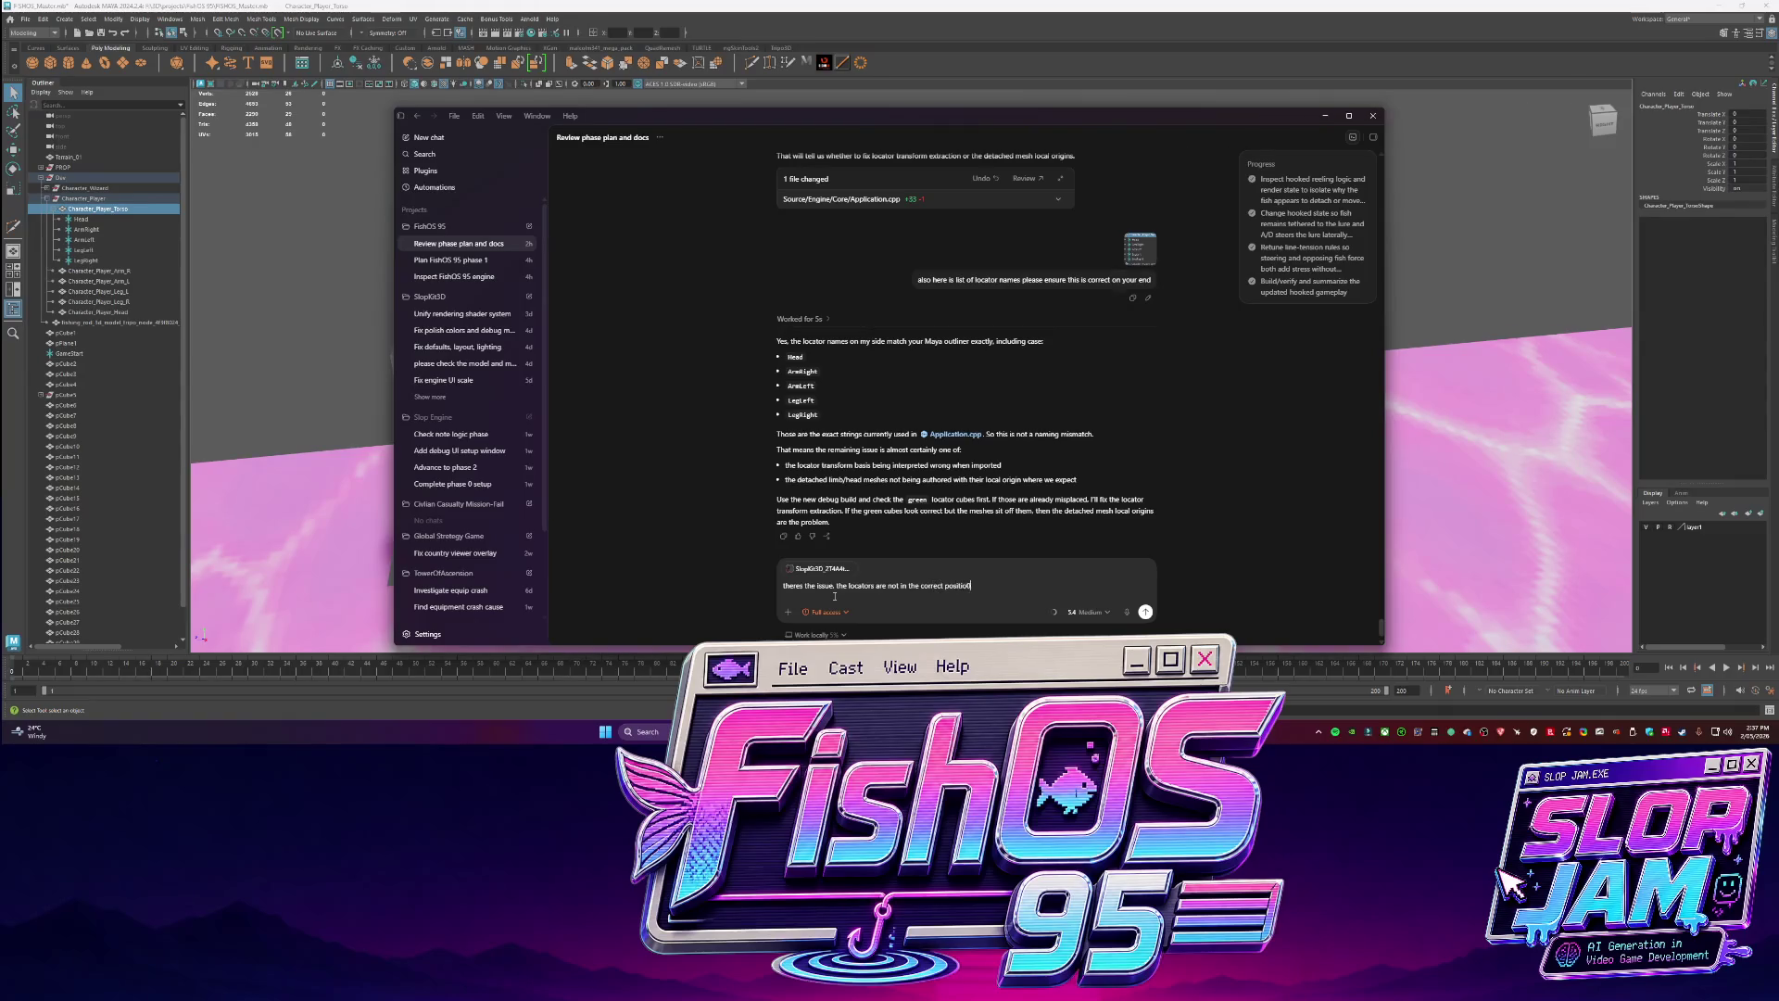
text(n,e)
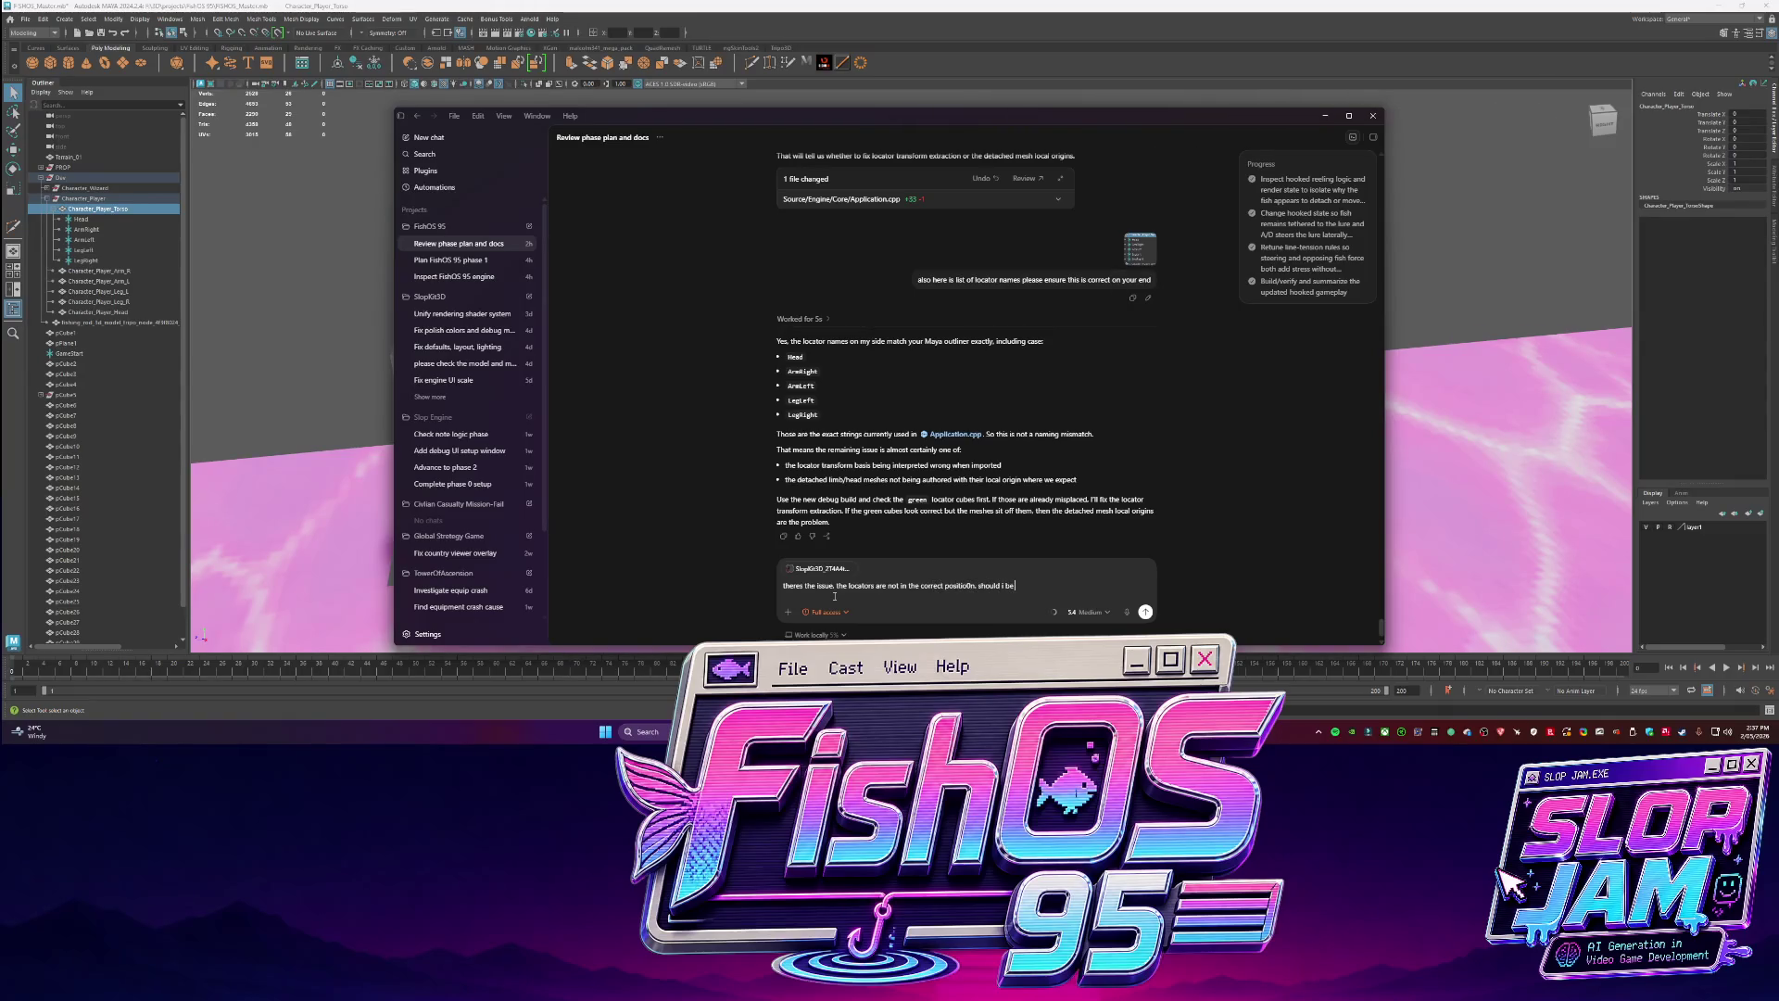
text( fansfor)
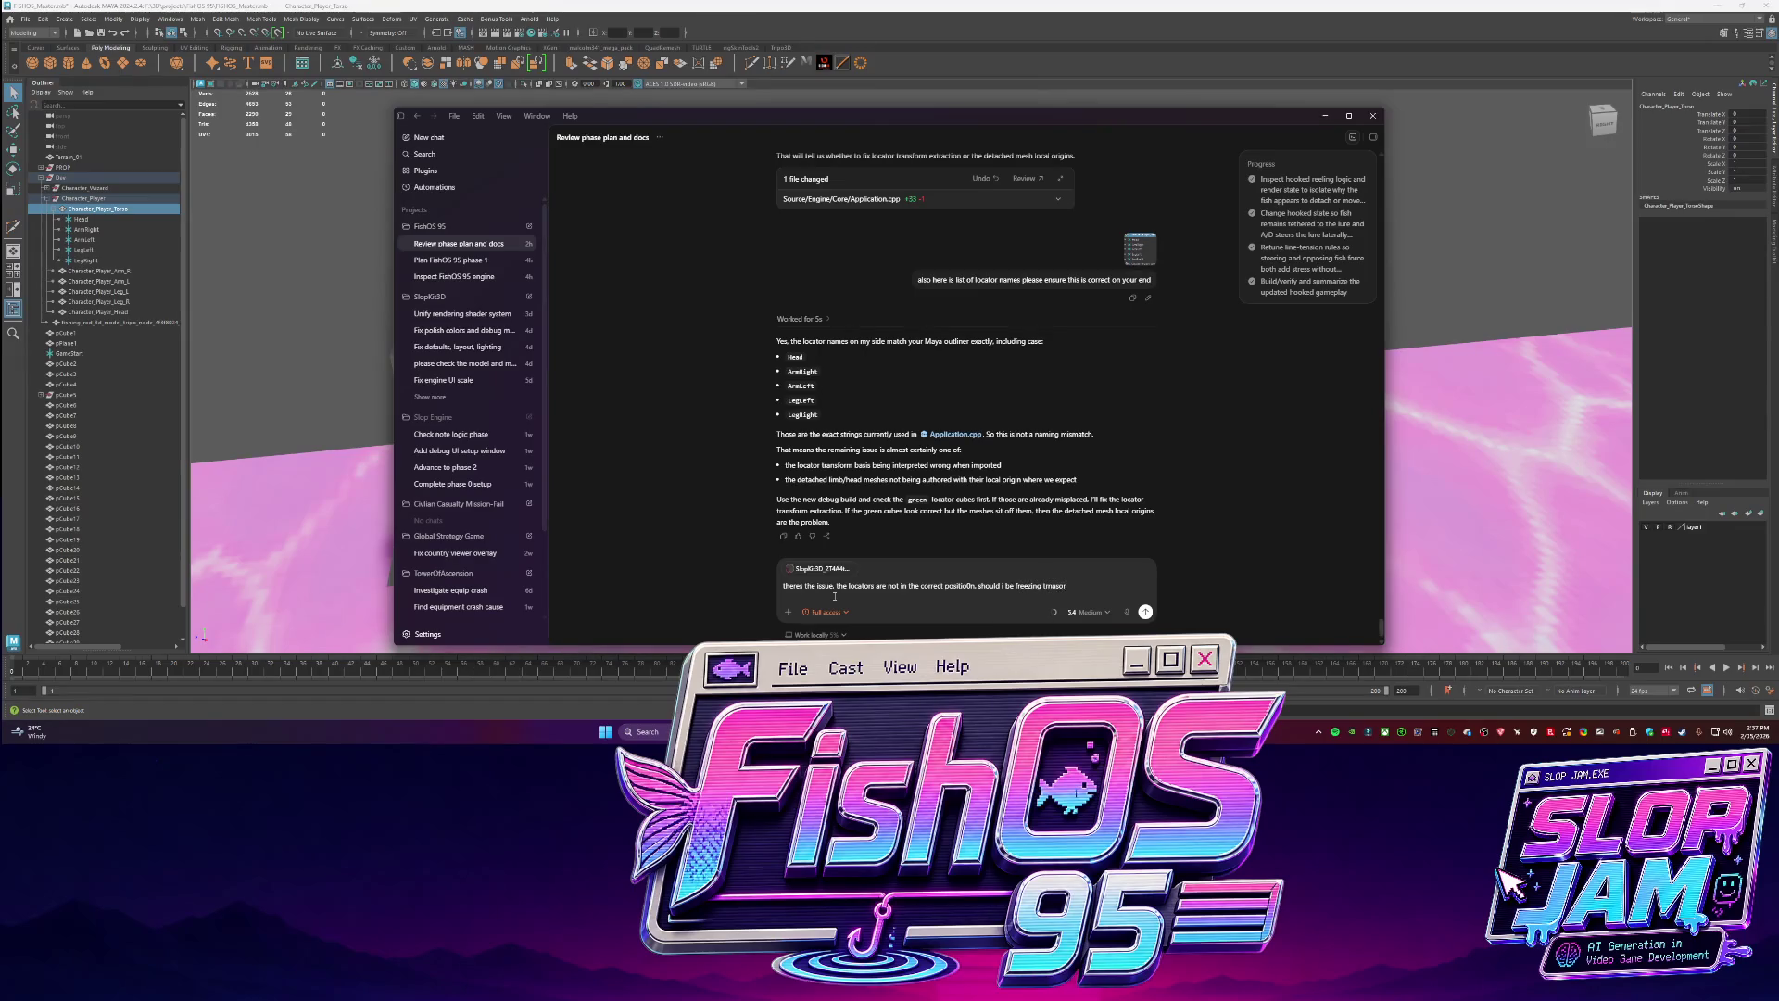
text(ans)
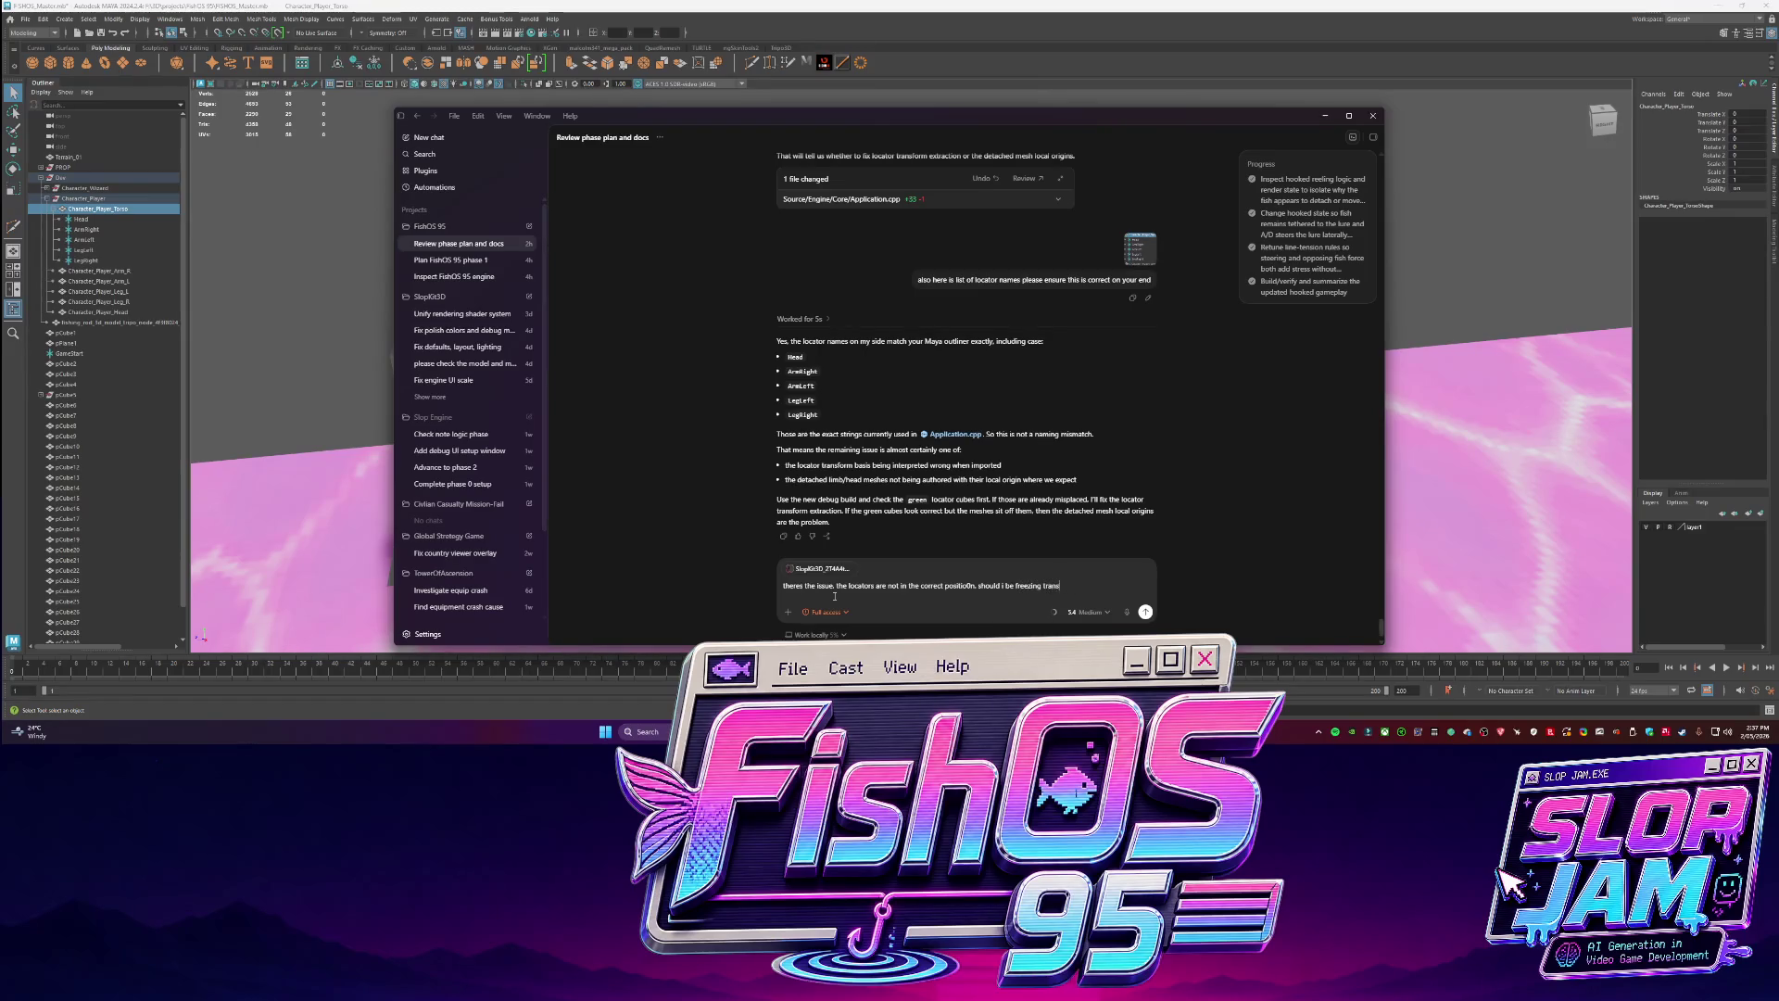
text(forms of thato)
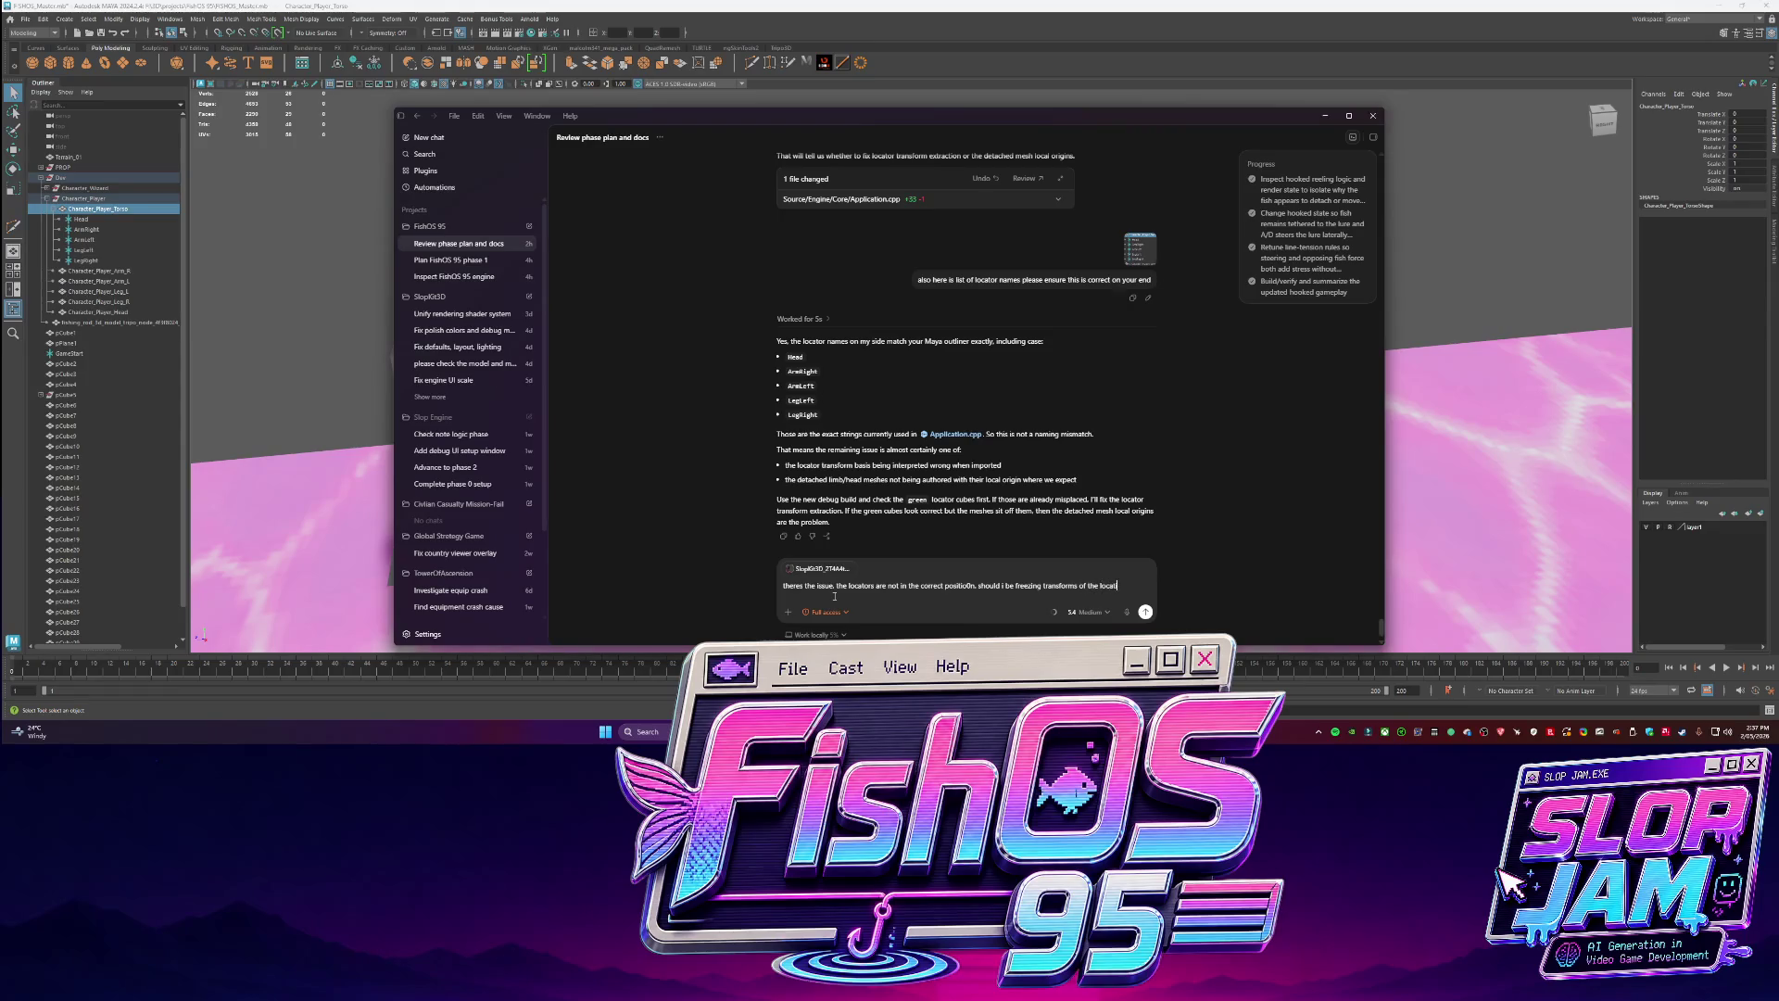
text(expor)
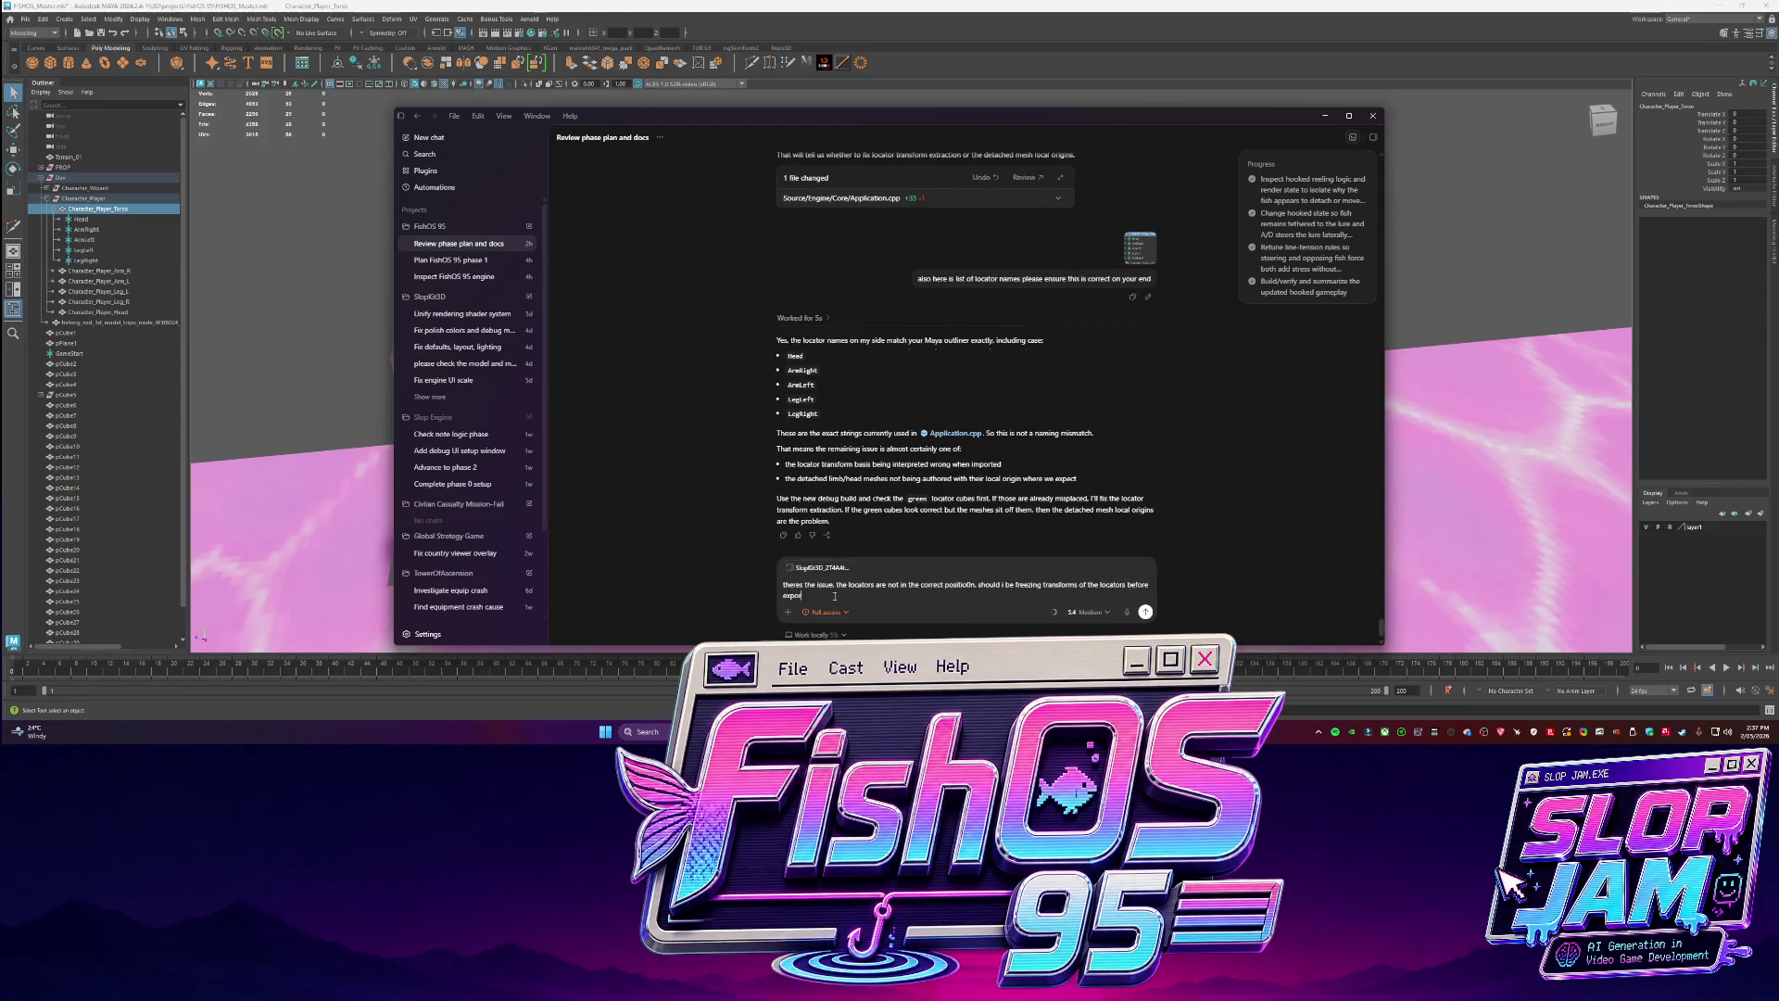
text(ting oing them in t)
text( position in maya?)
key(Return)
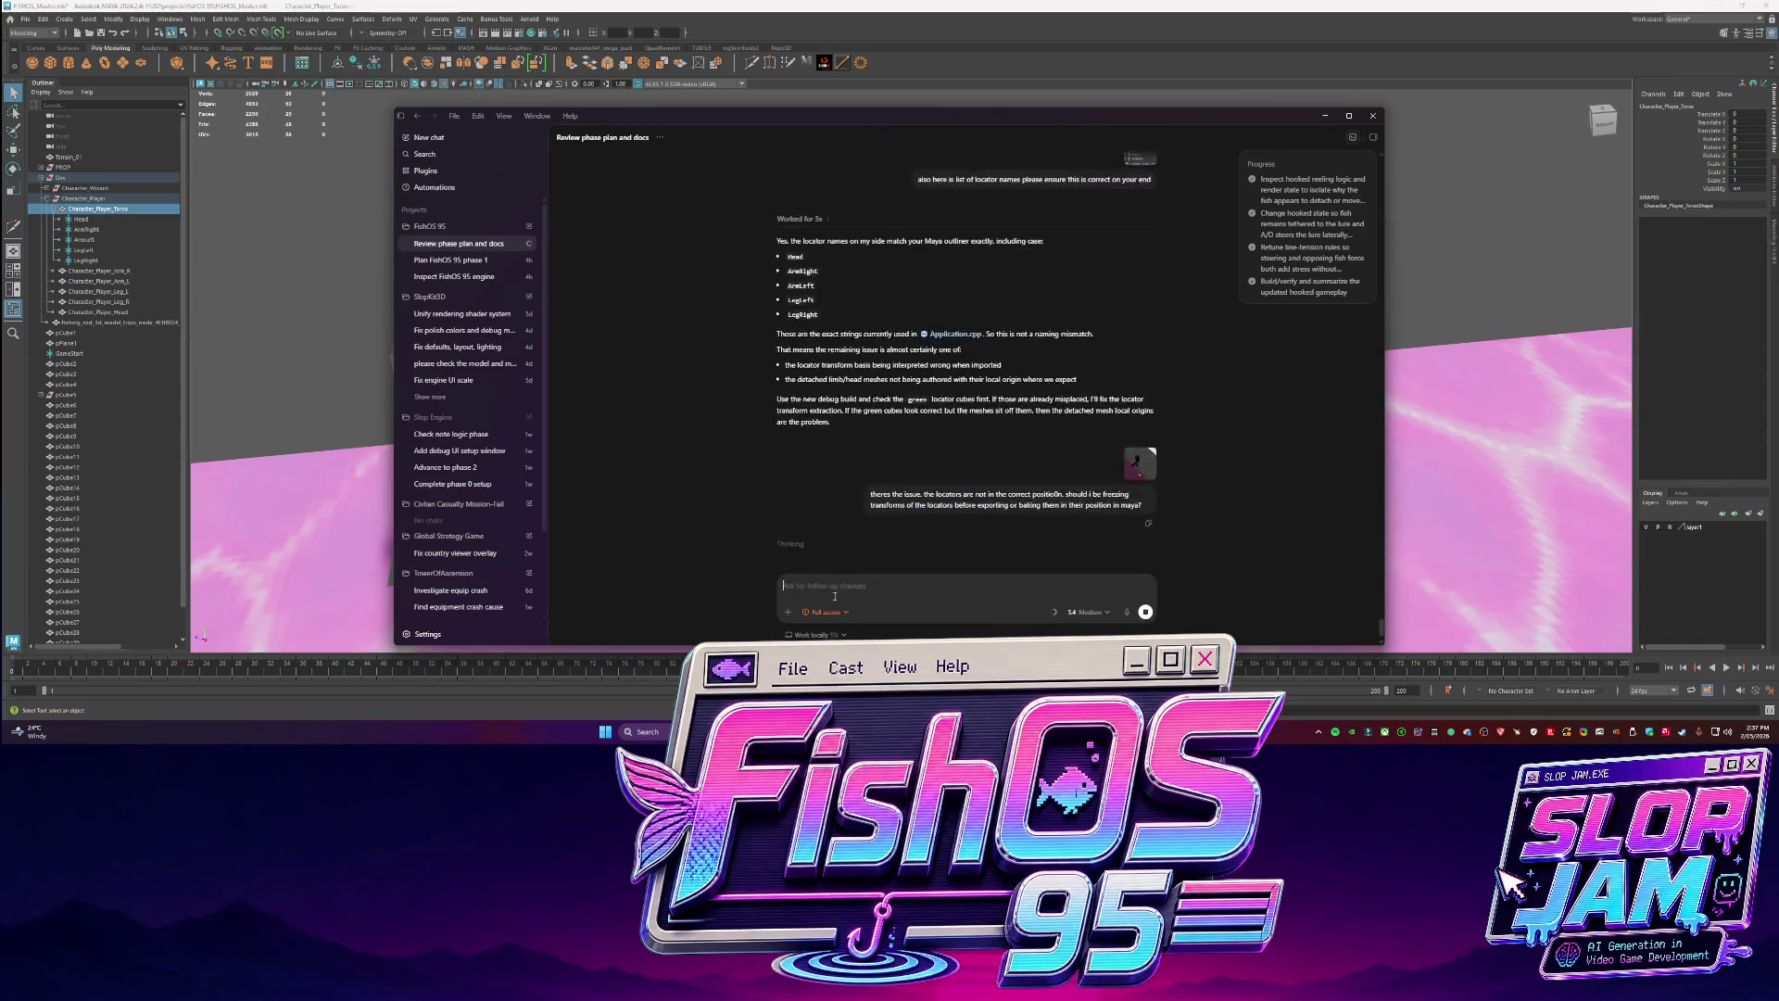
key(alt+Tab)
scroll(907, 371, up, 3)
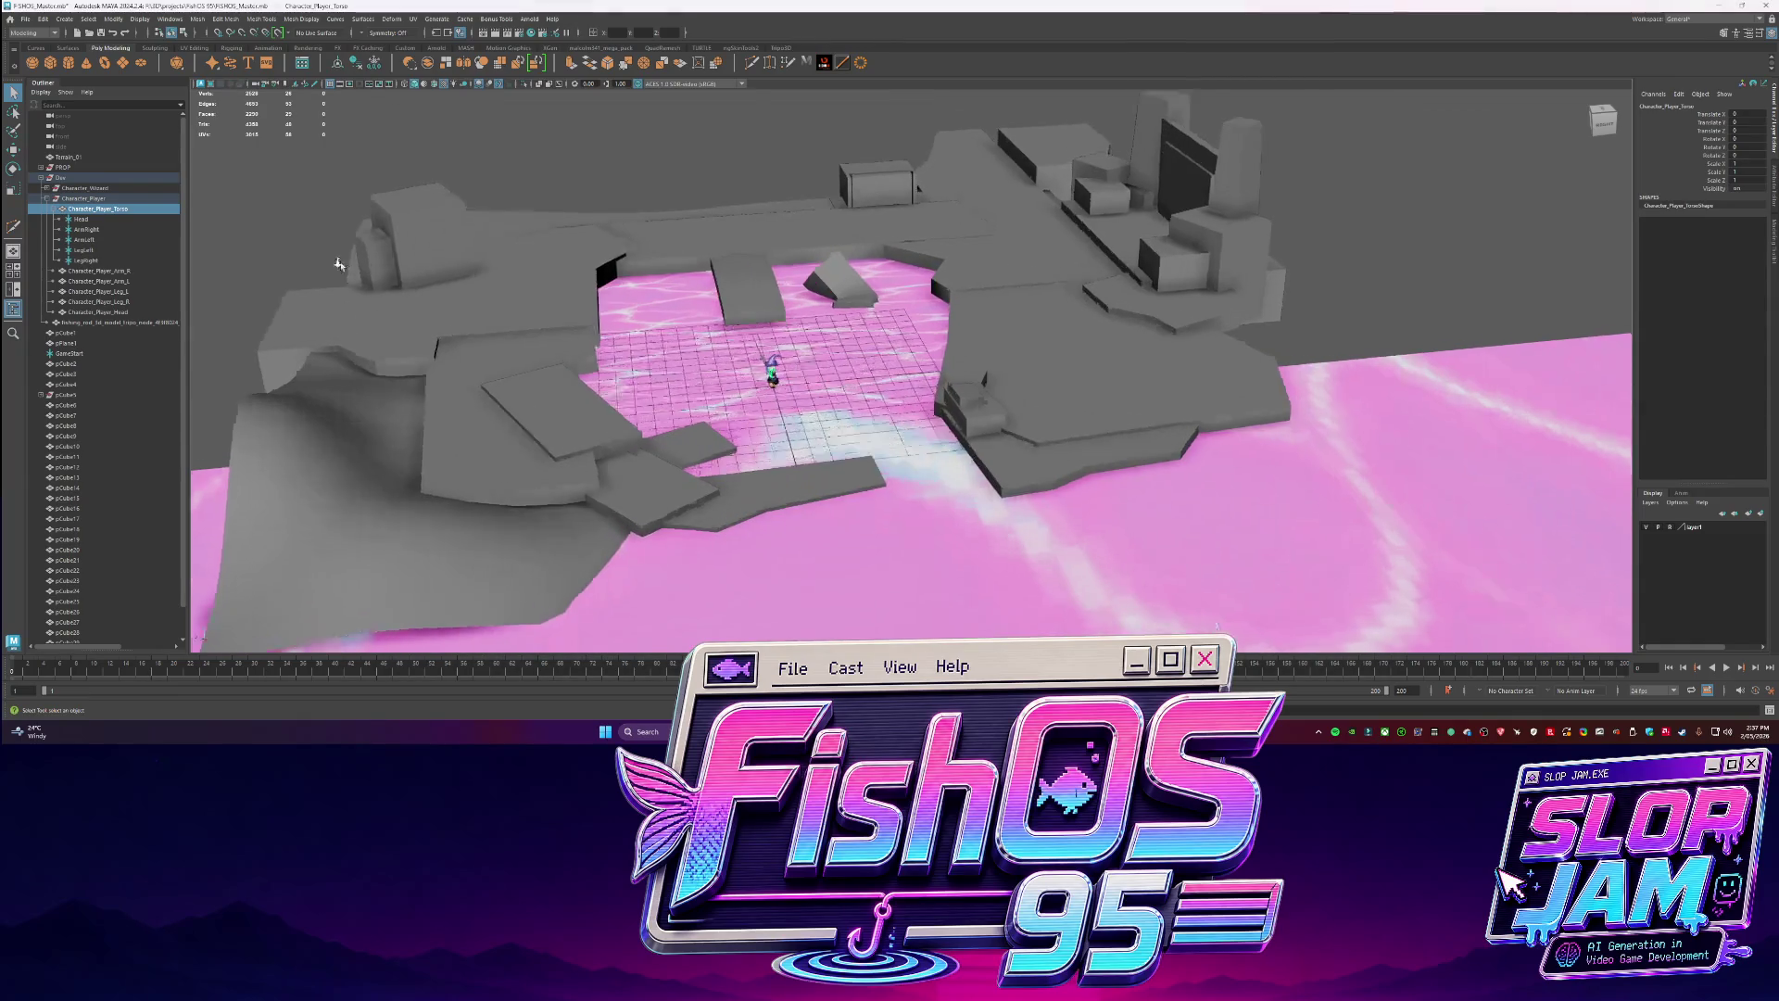
Select the Head through LegRight locators and bake their pivots via Modify > Bake Pivot.
drag(111, 218, 118, 262)
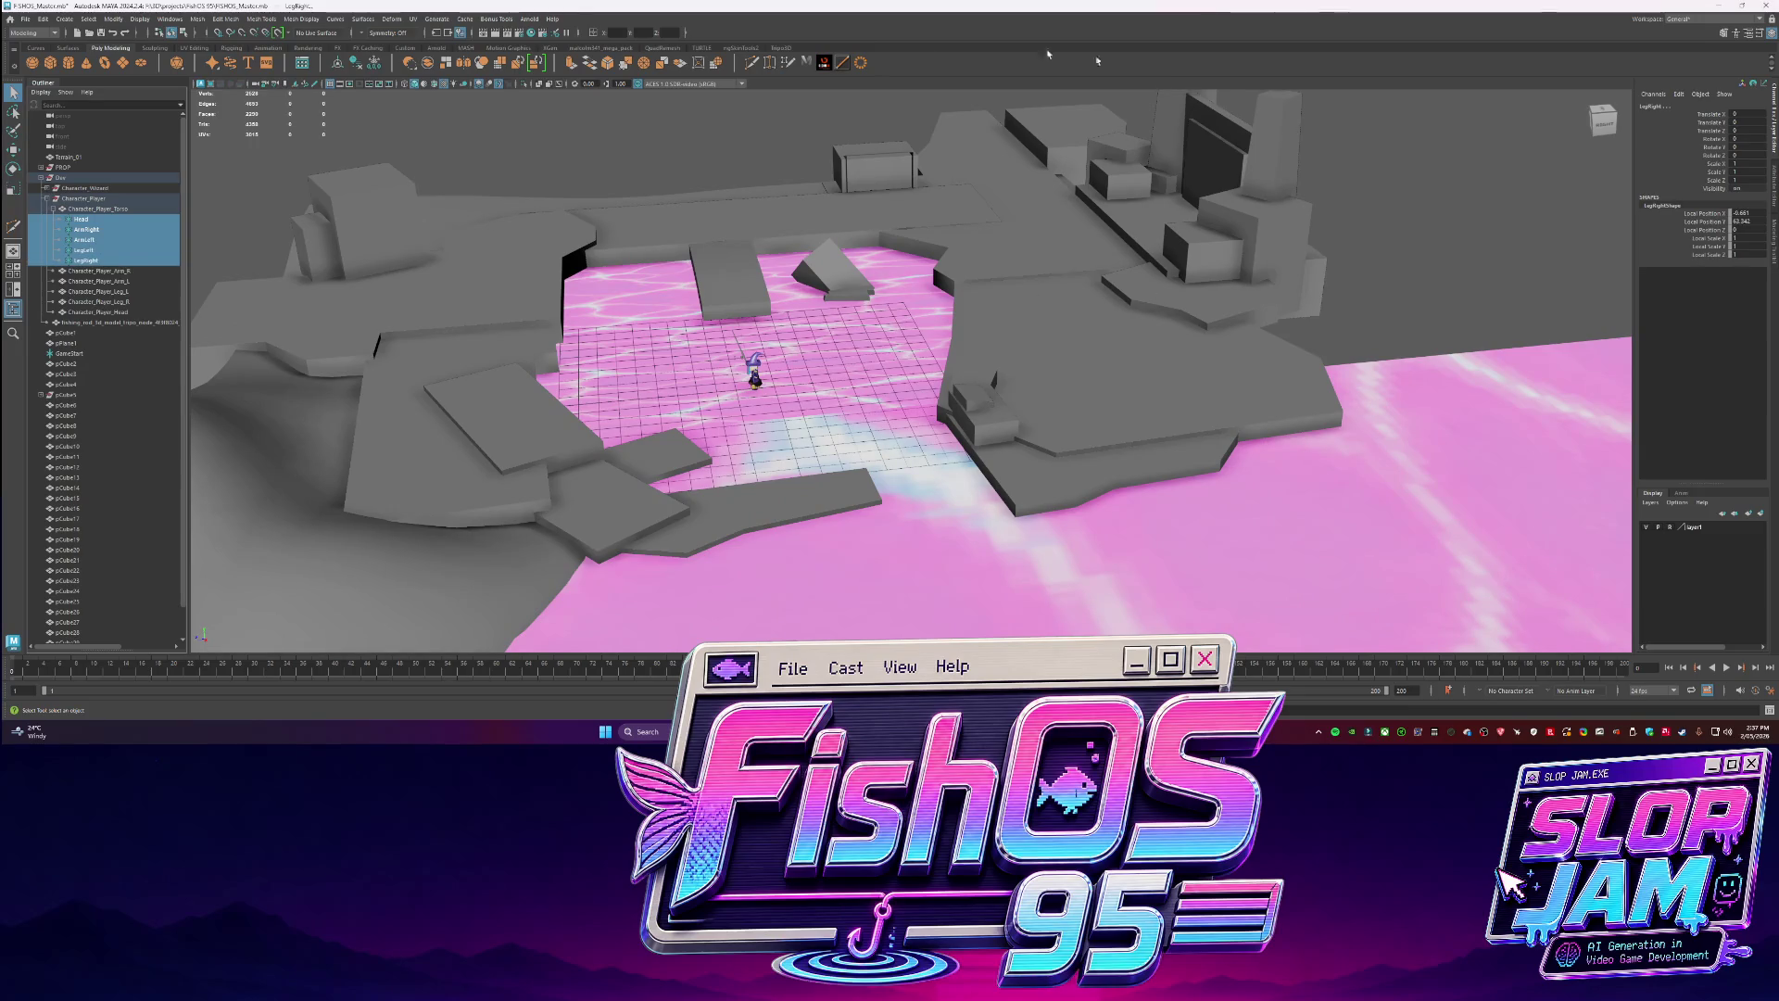
click(113, 19)
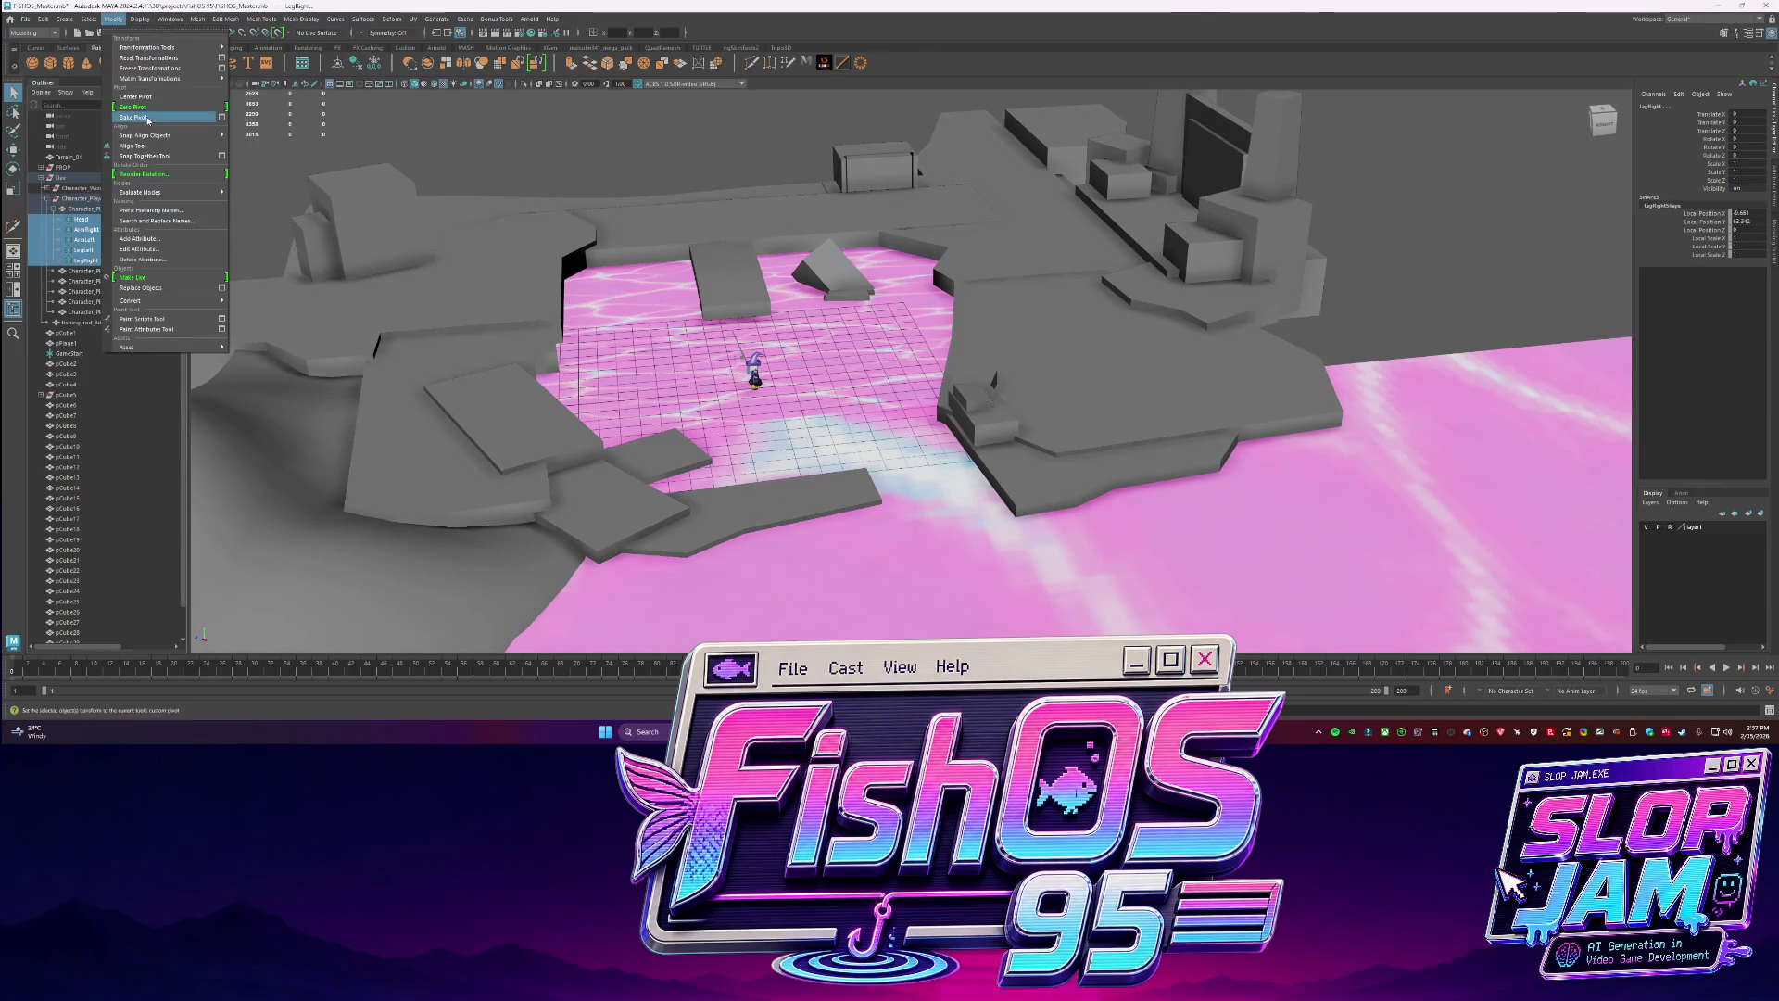
click(143, 118)
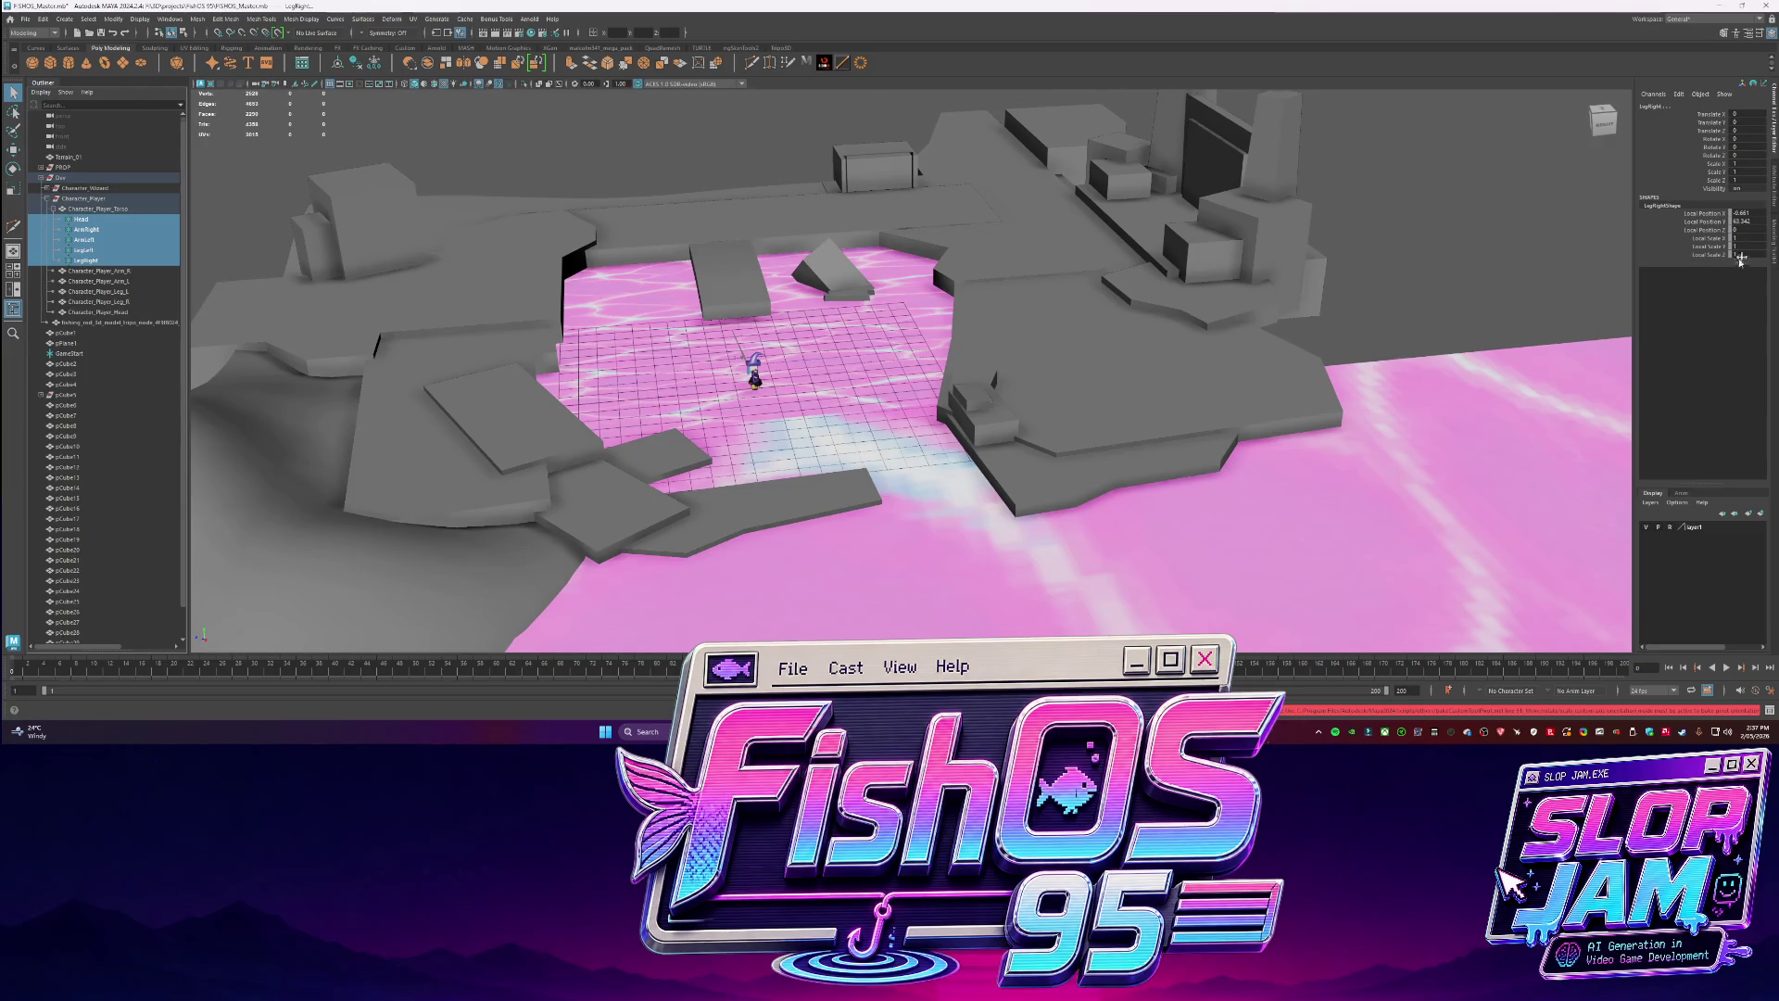
With Head through LegRight selected, set the Move tool's axis orientation to Object.
click(1772, 257)
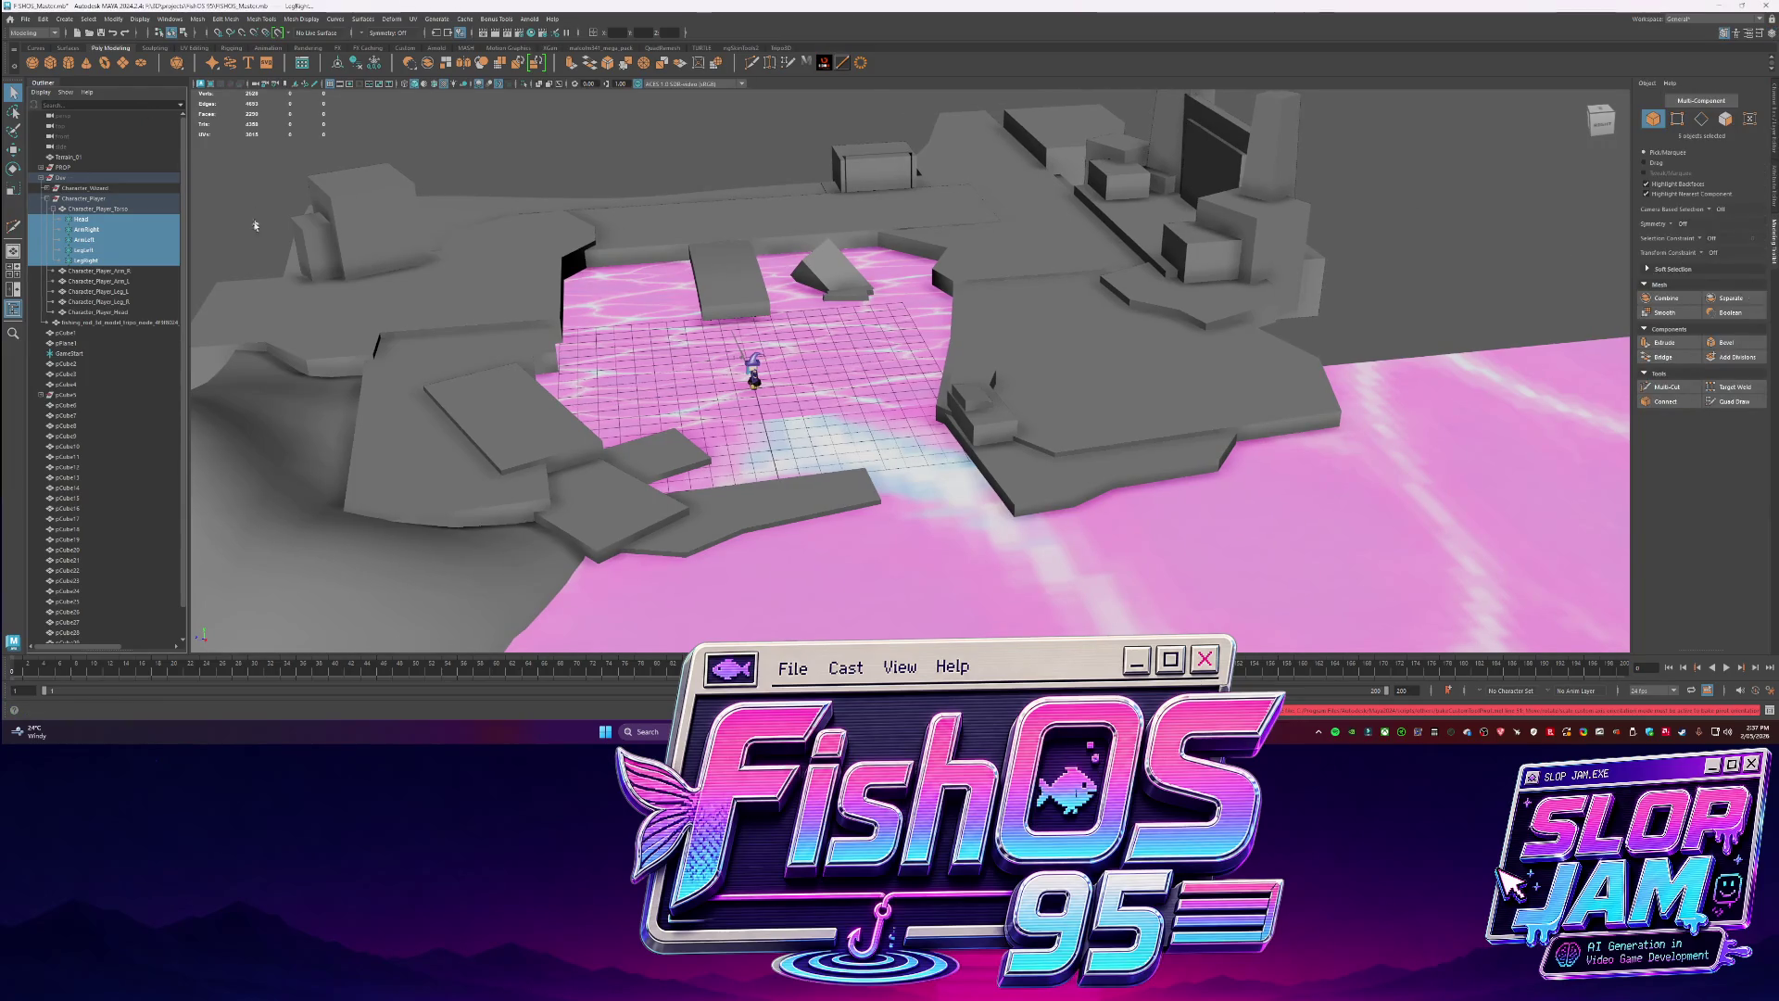
click(86, 229)
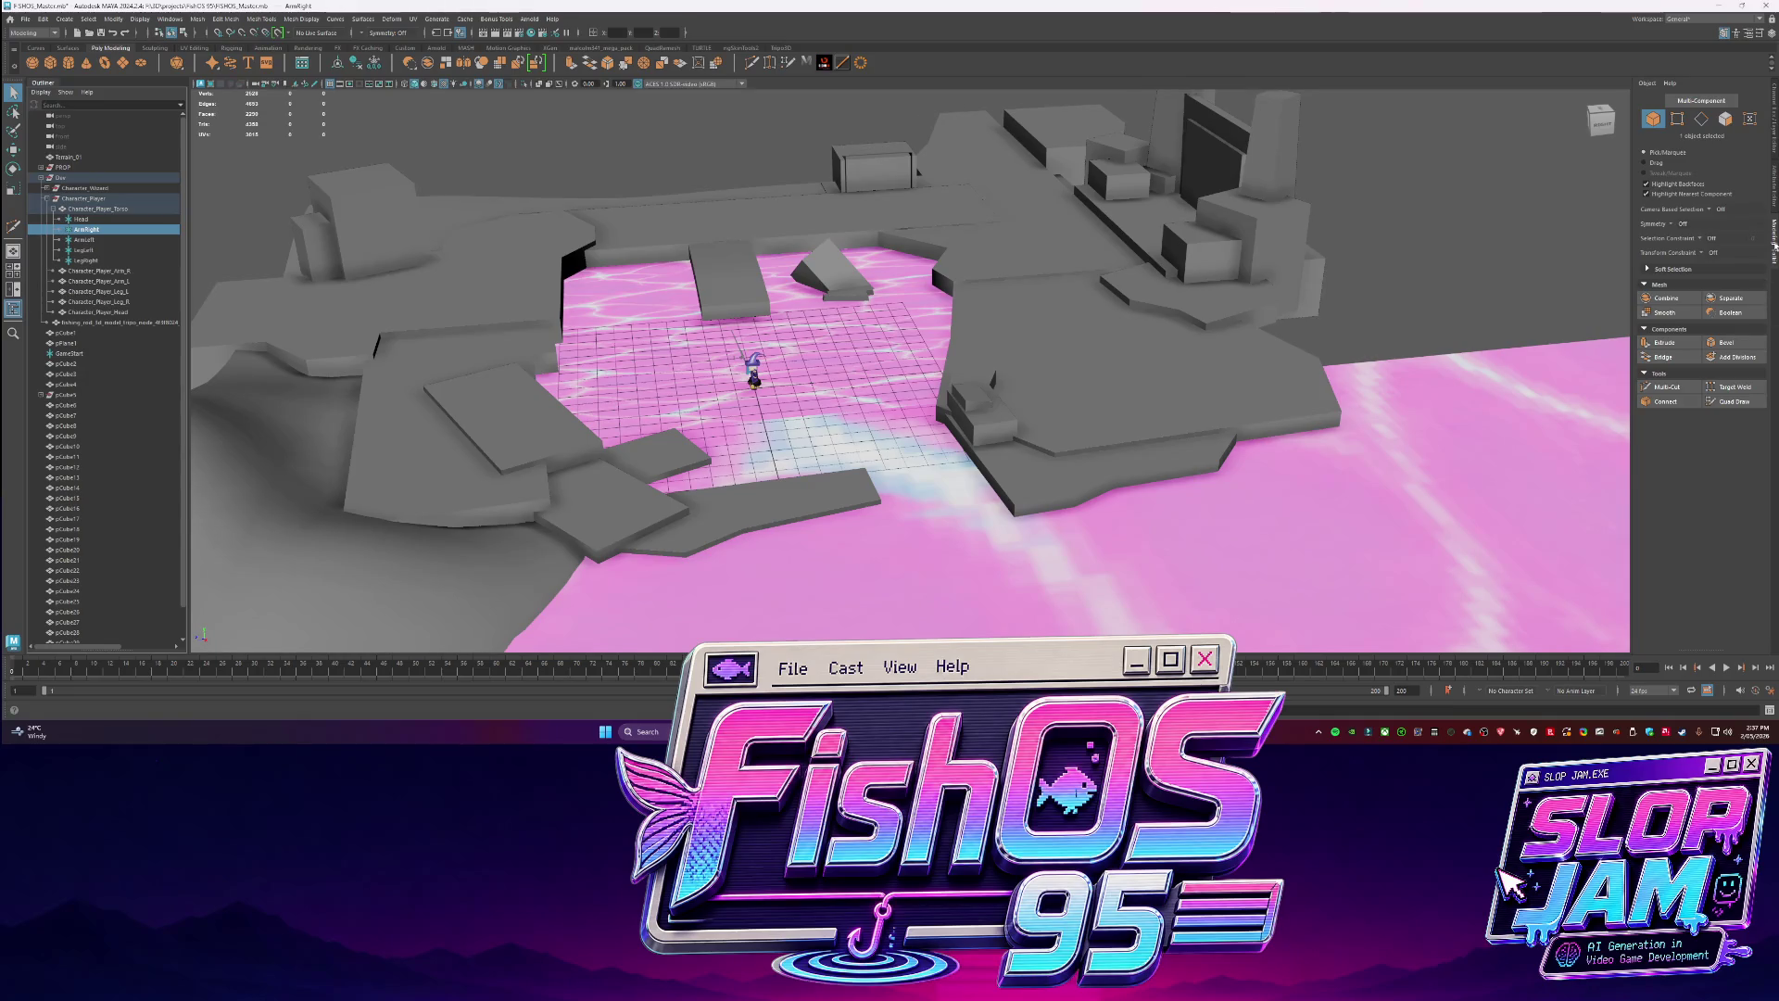
key(w)
drag(97, 218, 97, 261)
click(1649, 437)
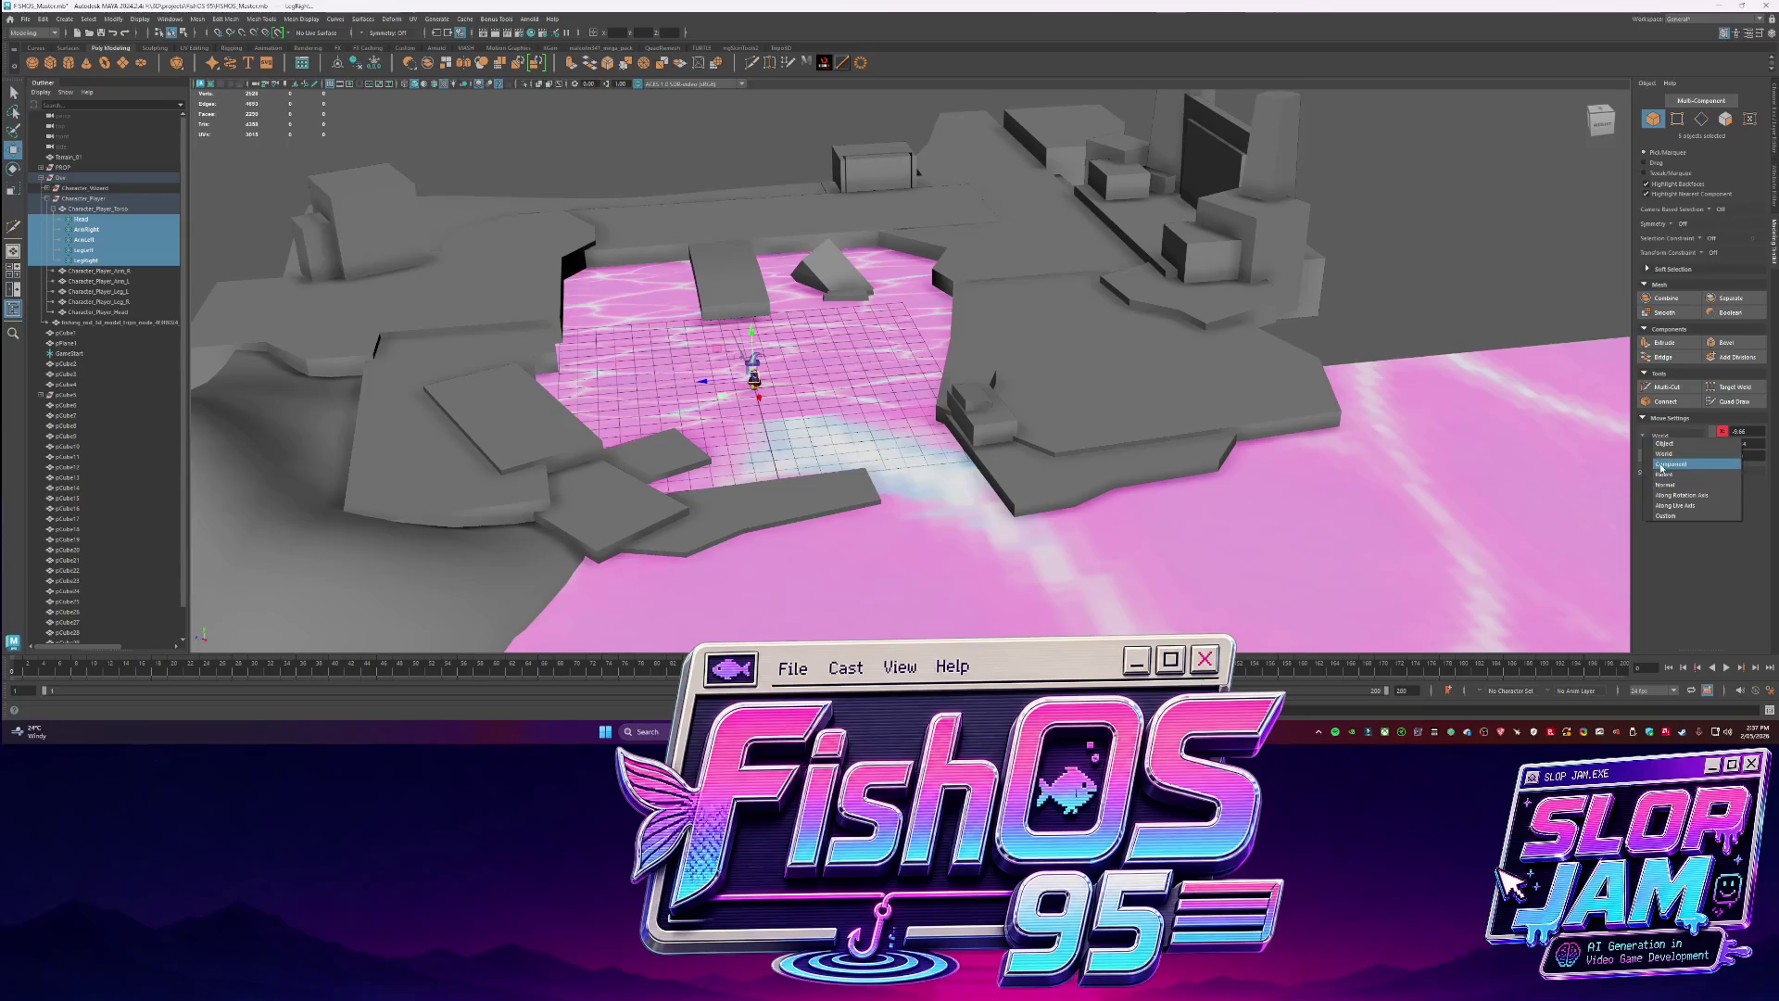
click(1663, 475)
click(1650, 437)
click(1668, 512)
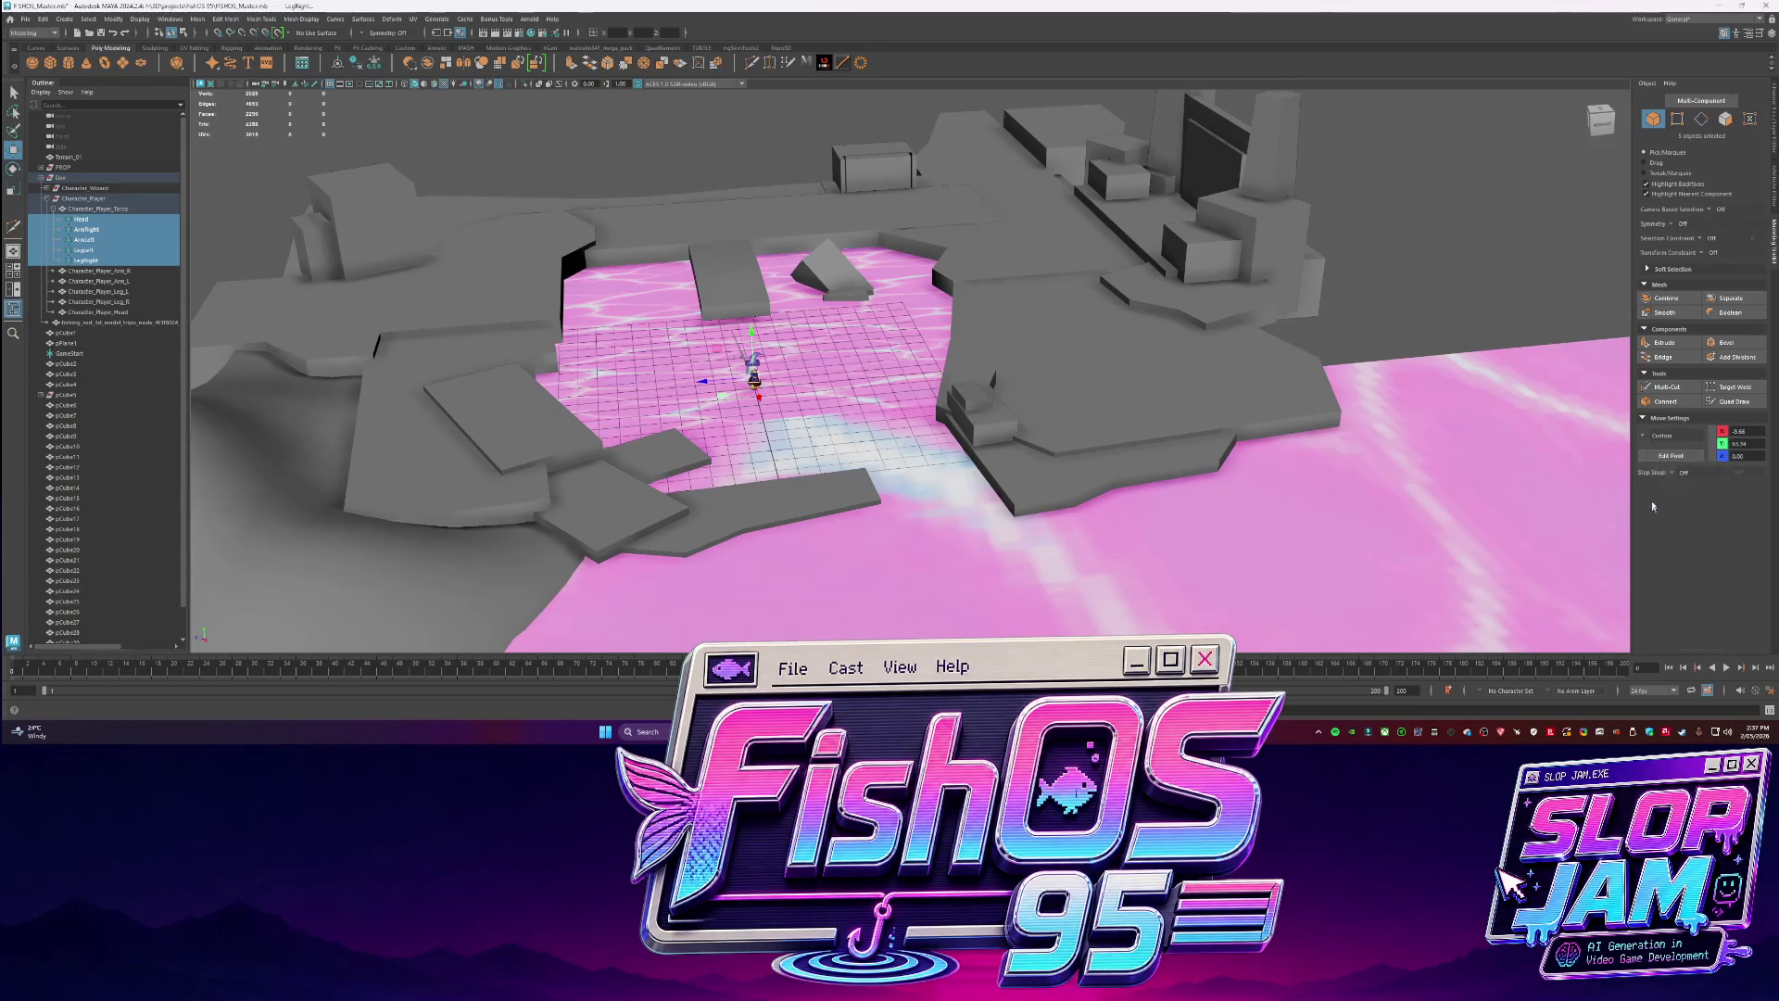
click(113, 19)
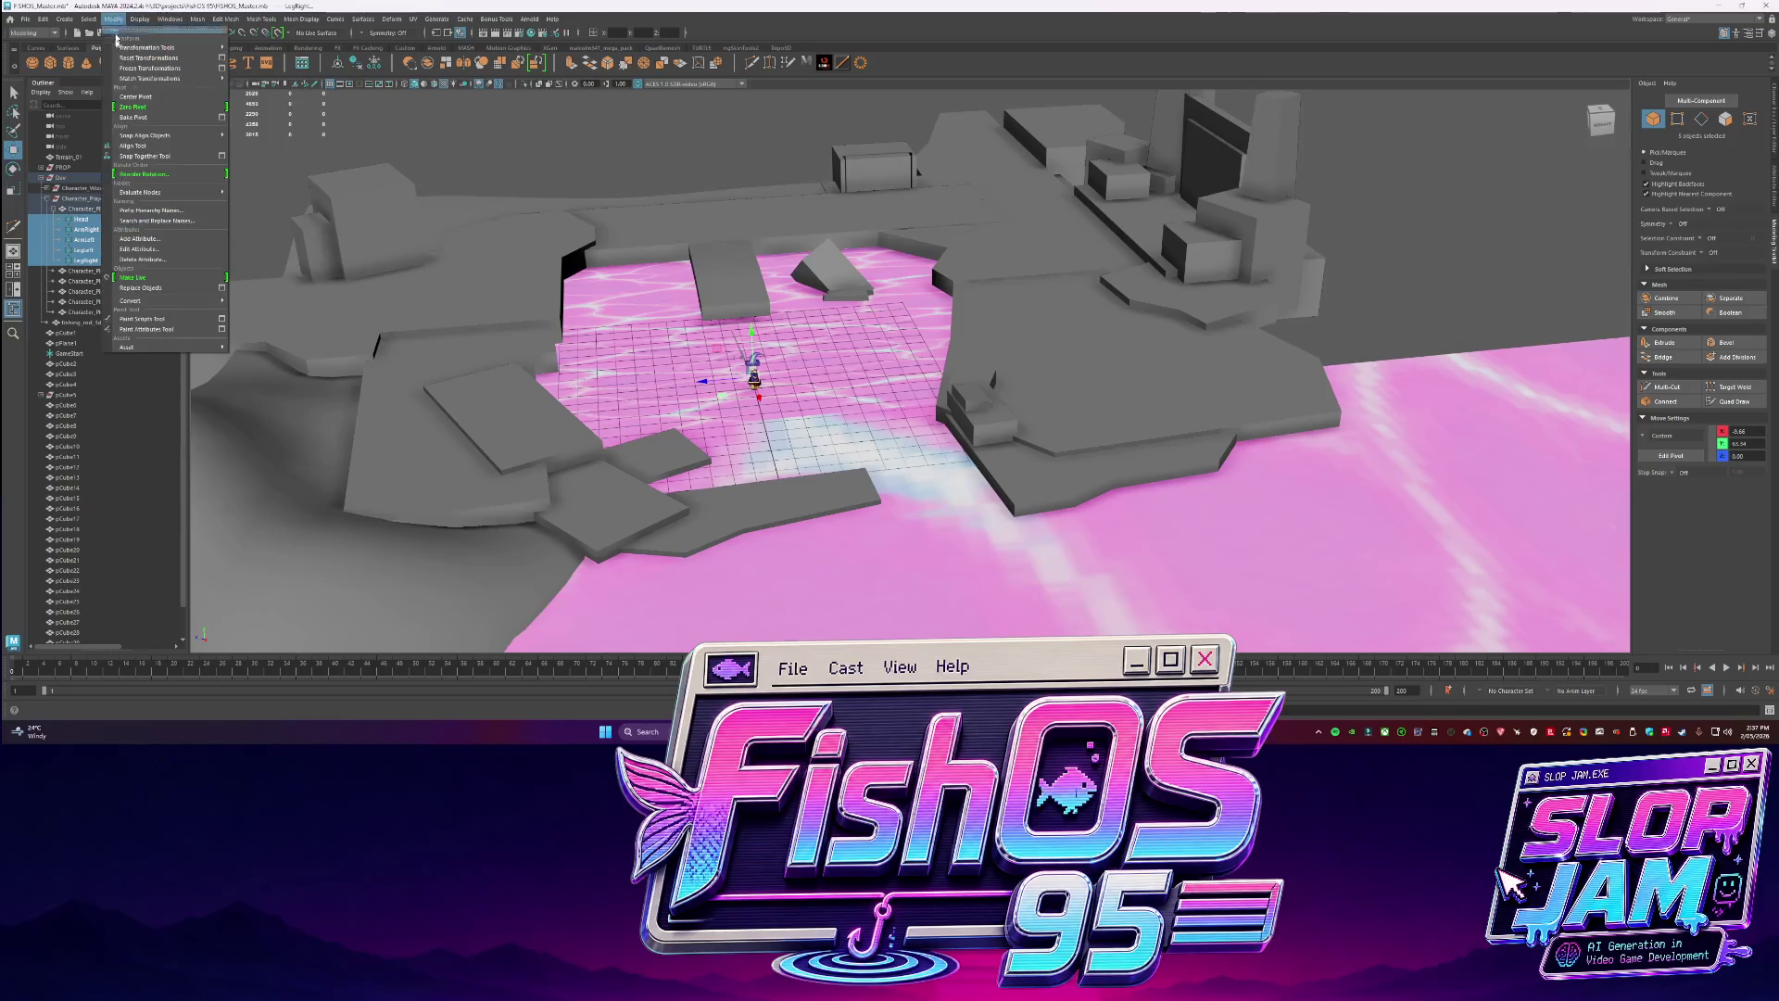
click(584, 502)
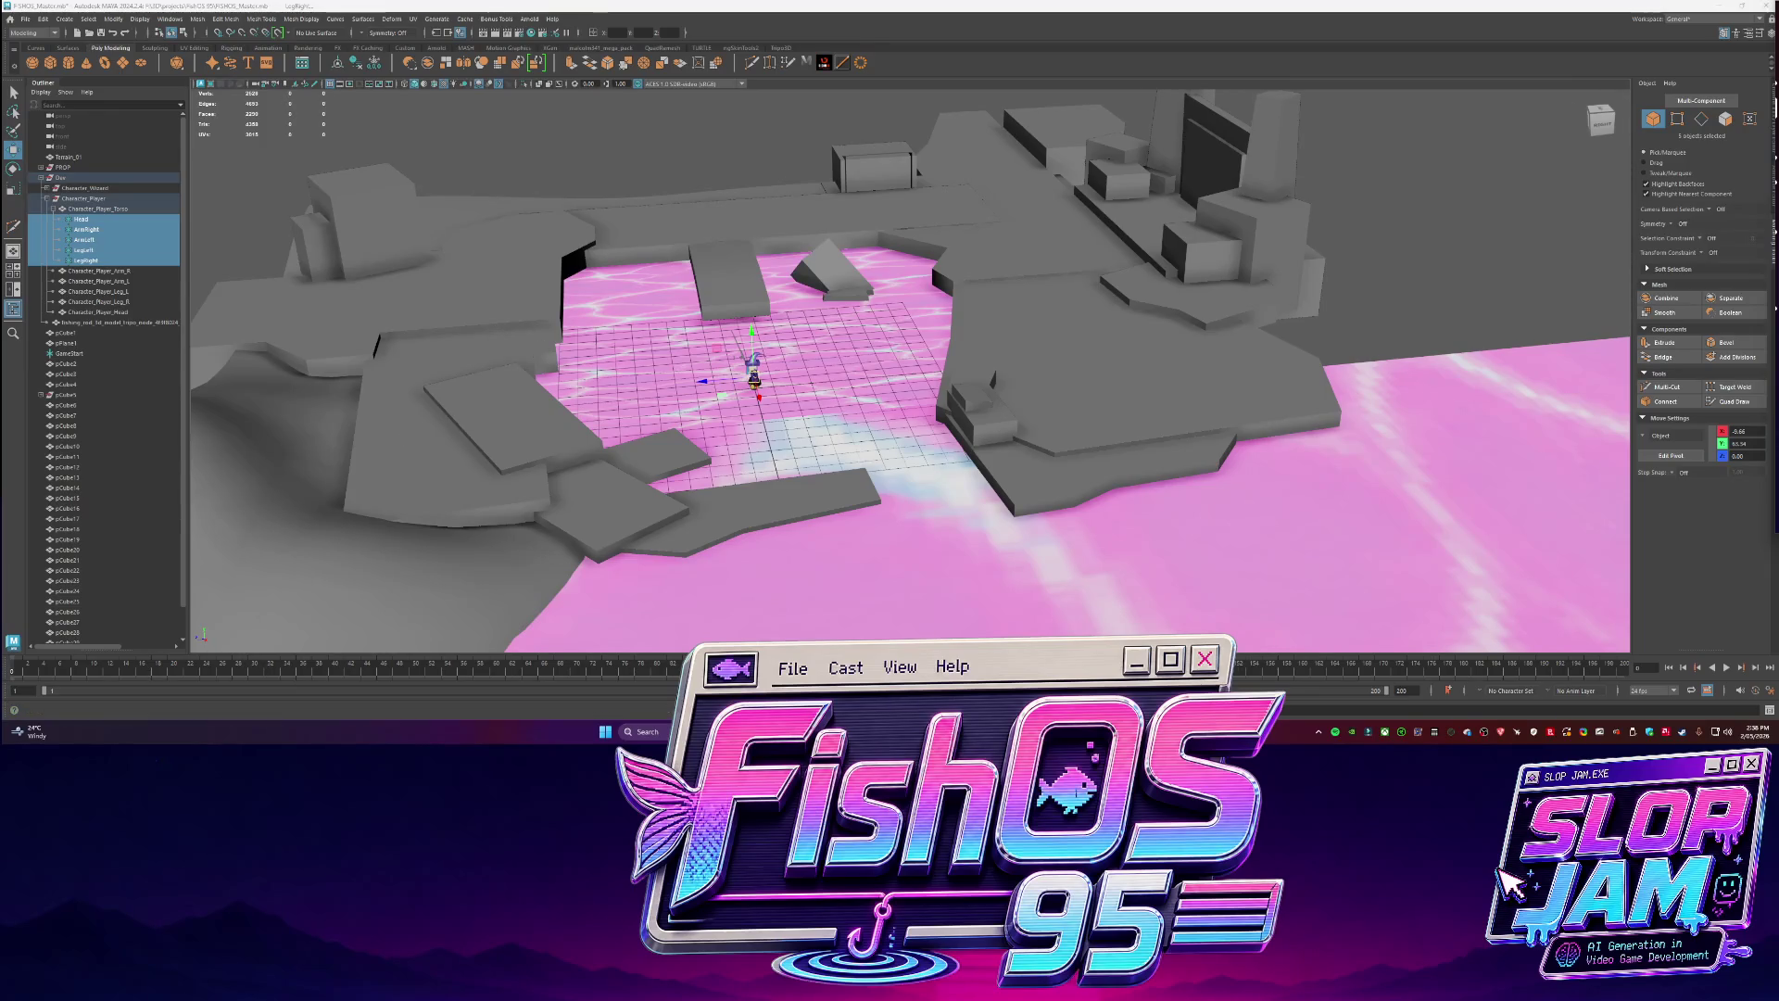
mouse_move(767, 732)
Orbit, frame and zoom out on the wizard character, then bring up the Debug build folder.
mouse_move(929, 411)
alt+mouse_down()
mouse_move(1175, 412)
mouse_move(659, 449)
alt+mouse_up()
key(f)
scroll(1112, 411, down, 5)
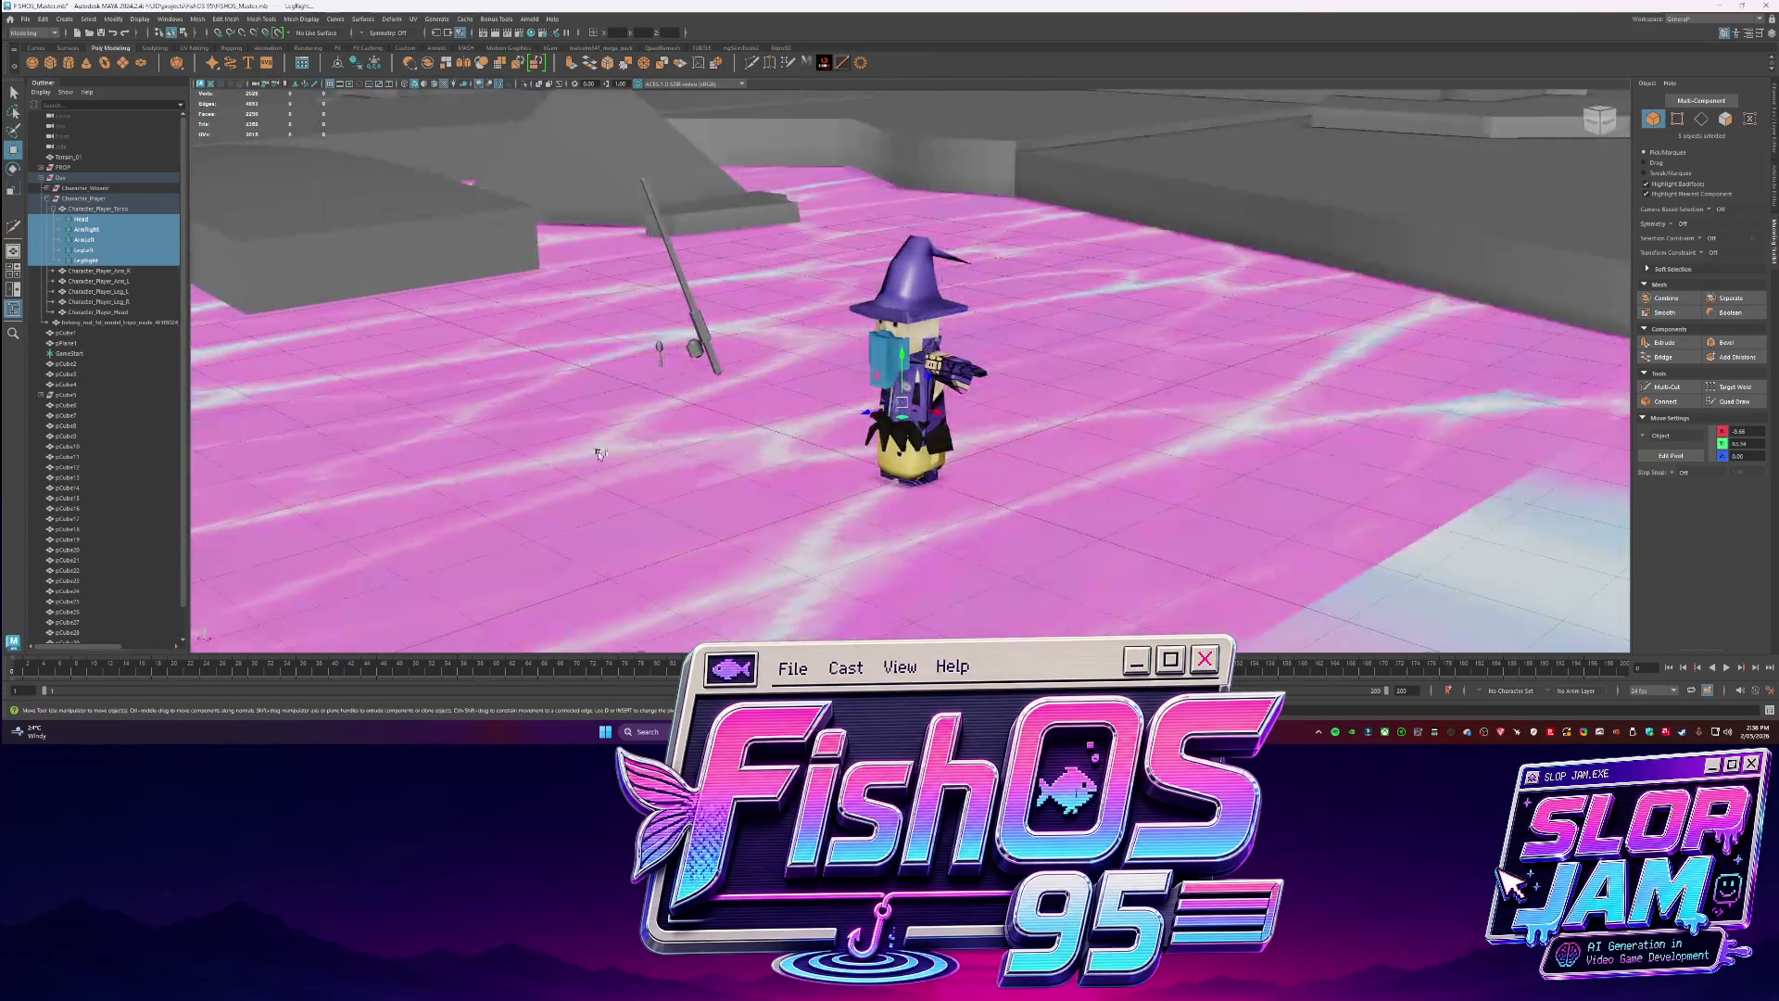
scroll(601, 446, down, 3)
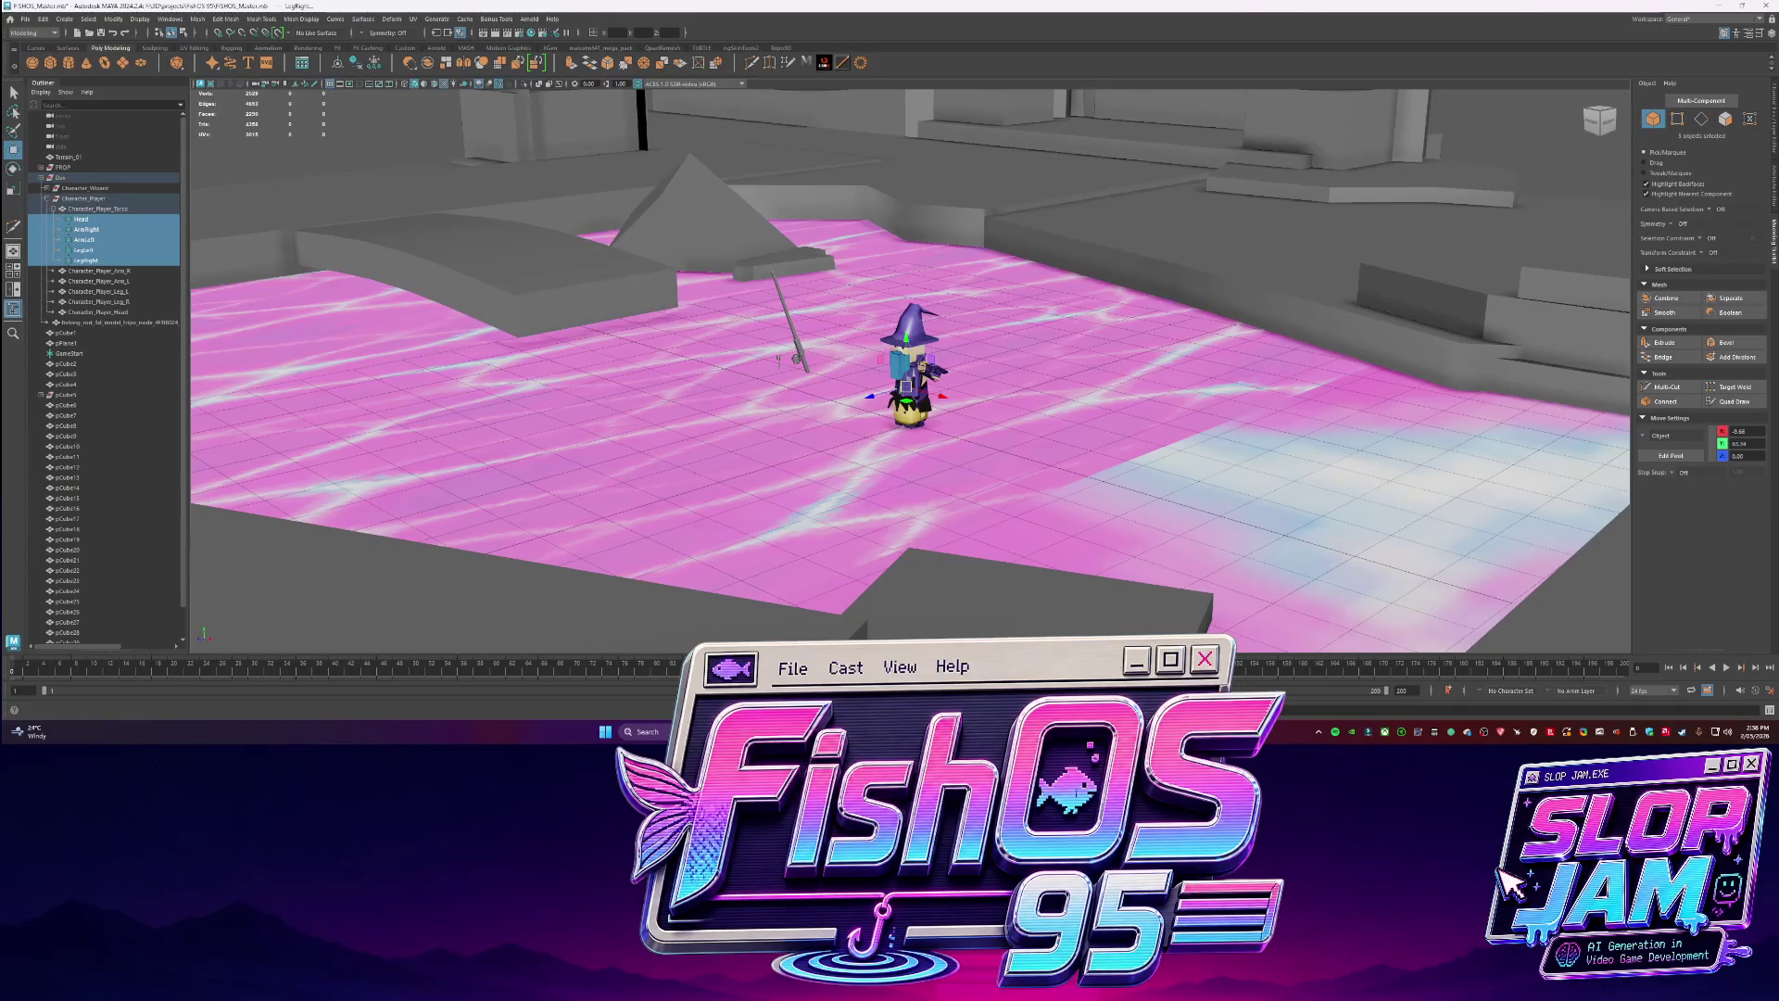
key(w)
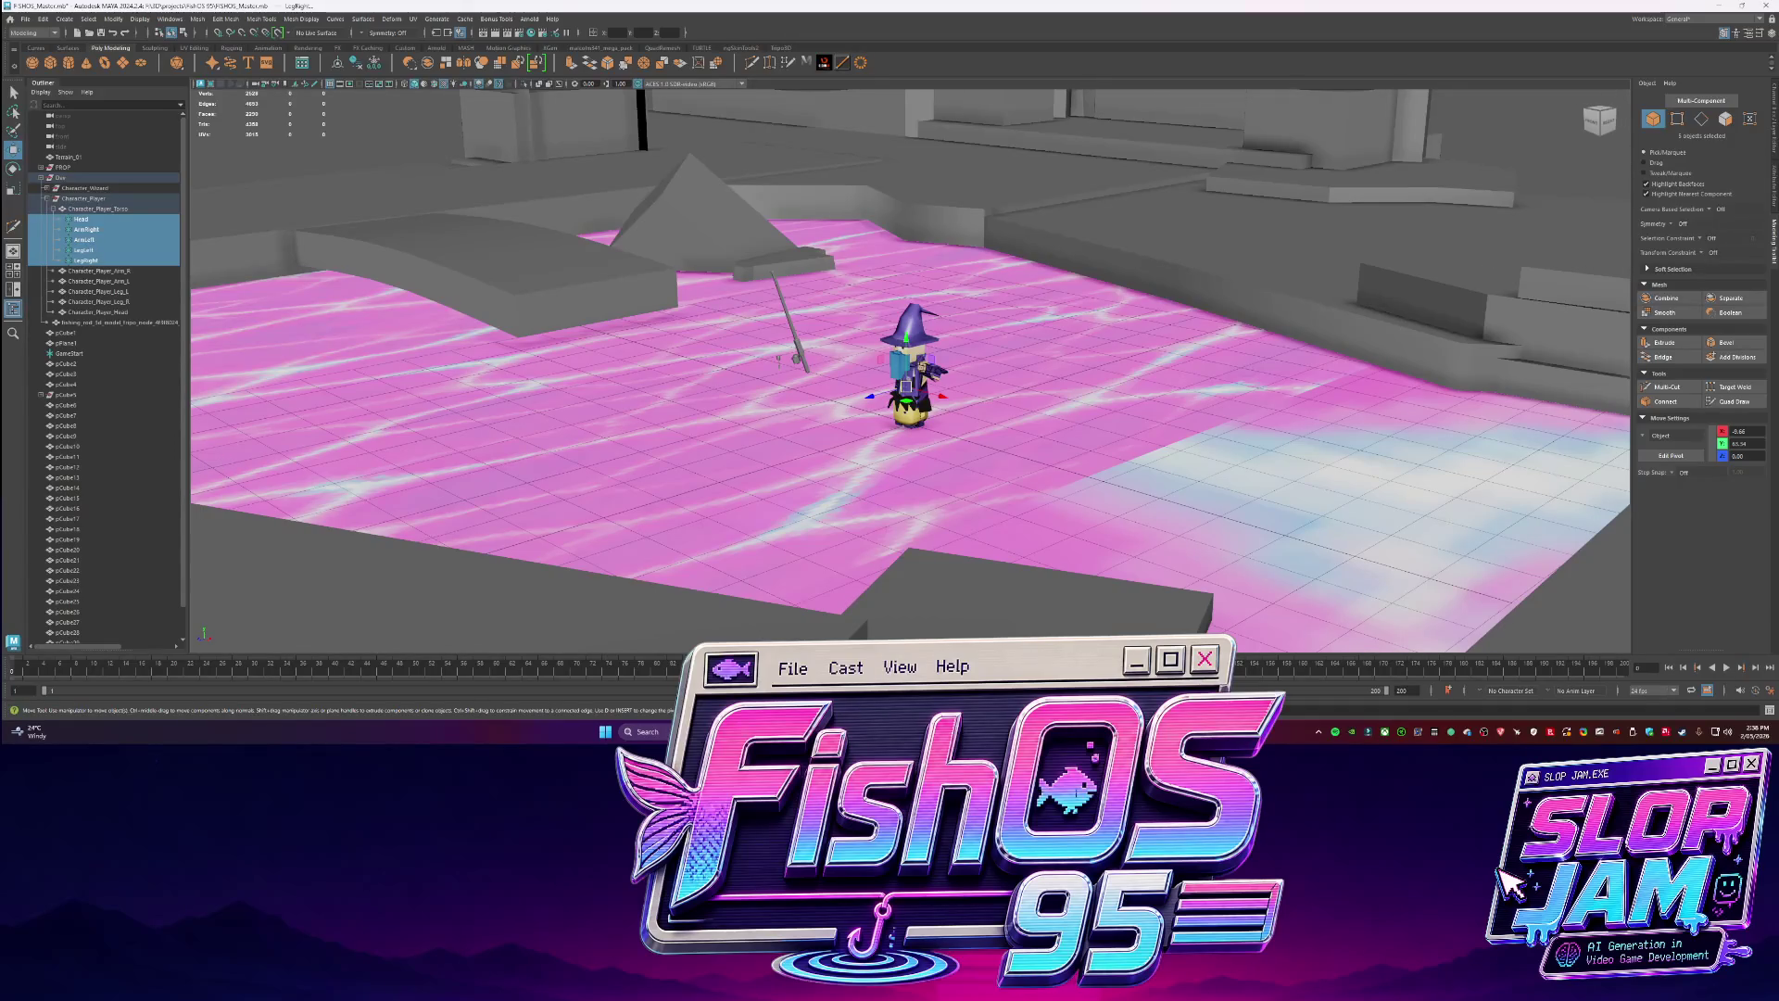
key(alt+Tab)
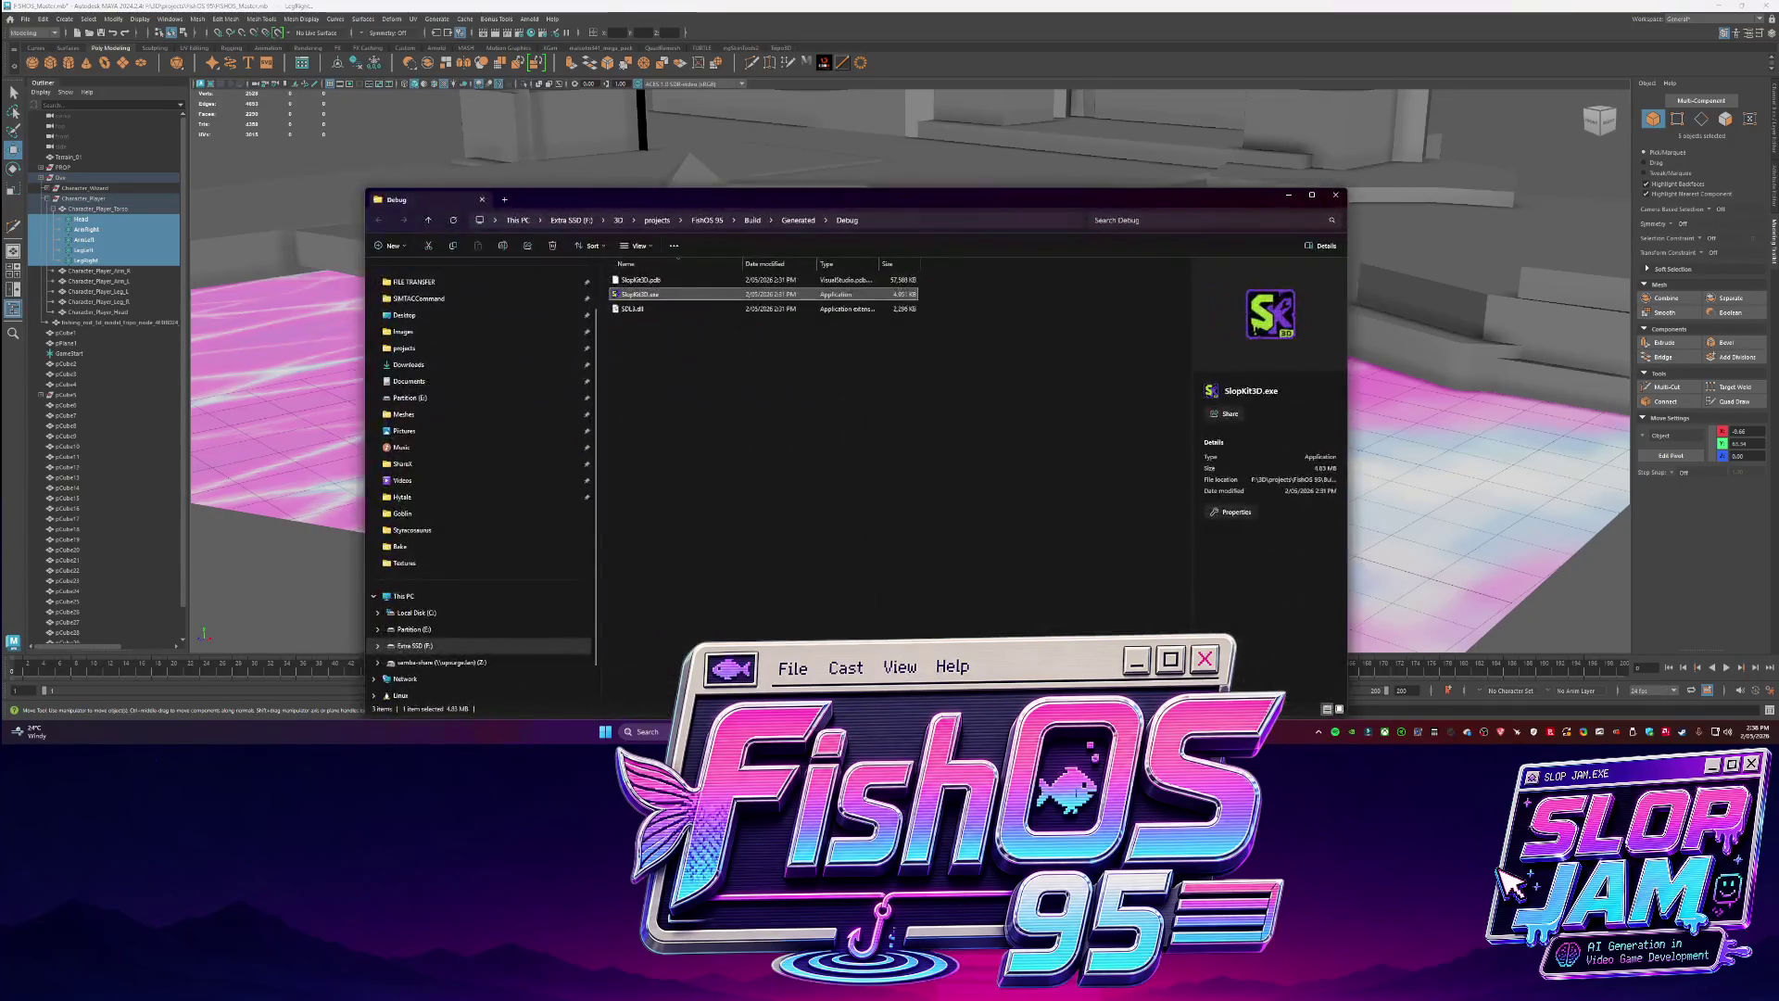
Browse from projects into FishOS 95 > Docs and open FishOS_95_GDD.md.
click(661, 222)
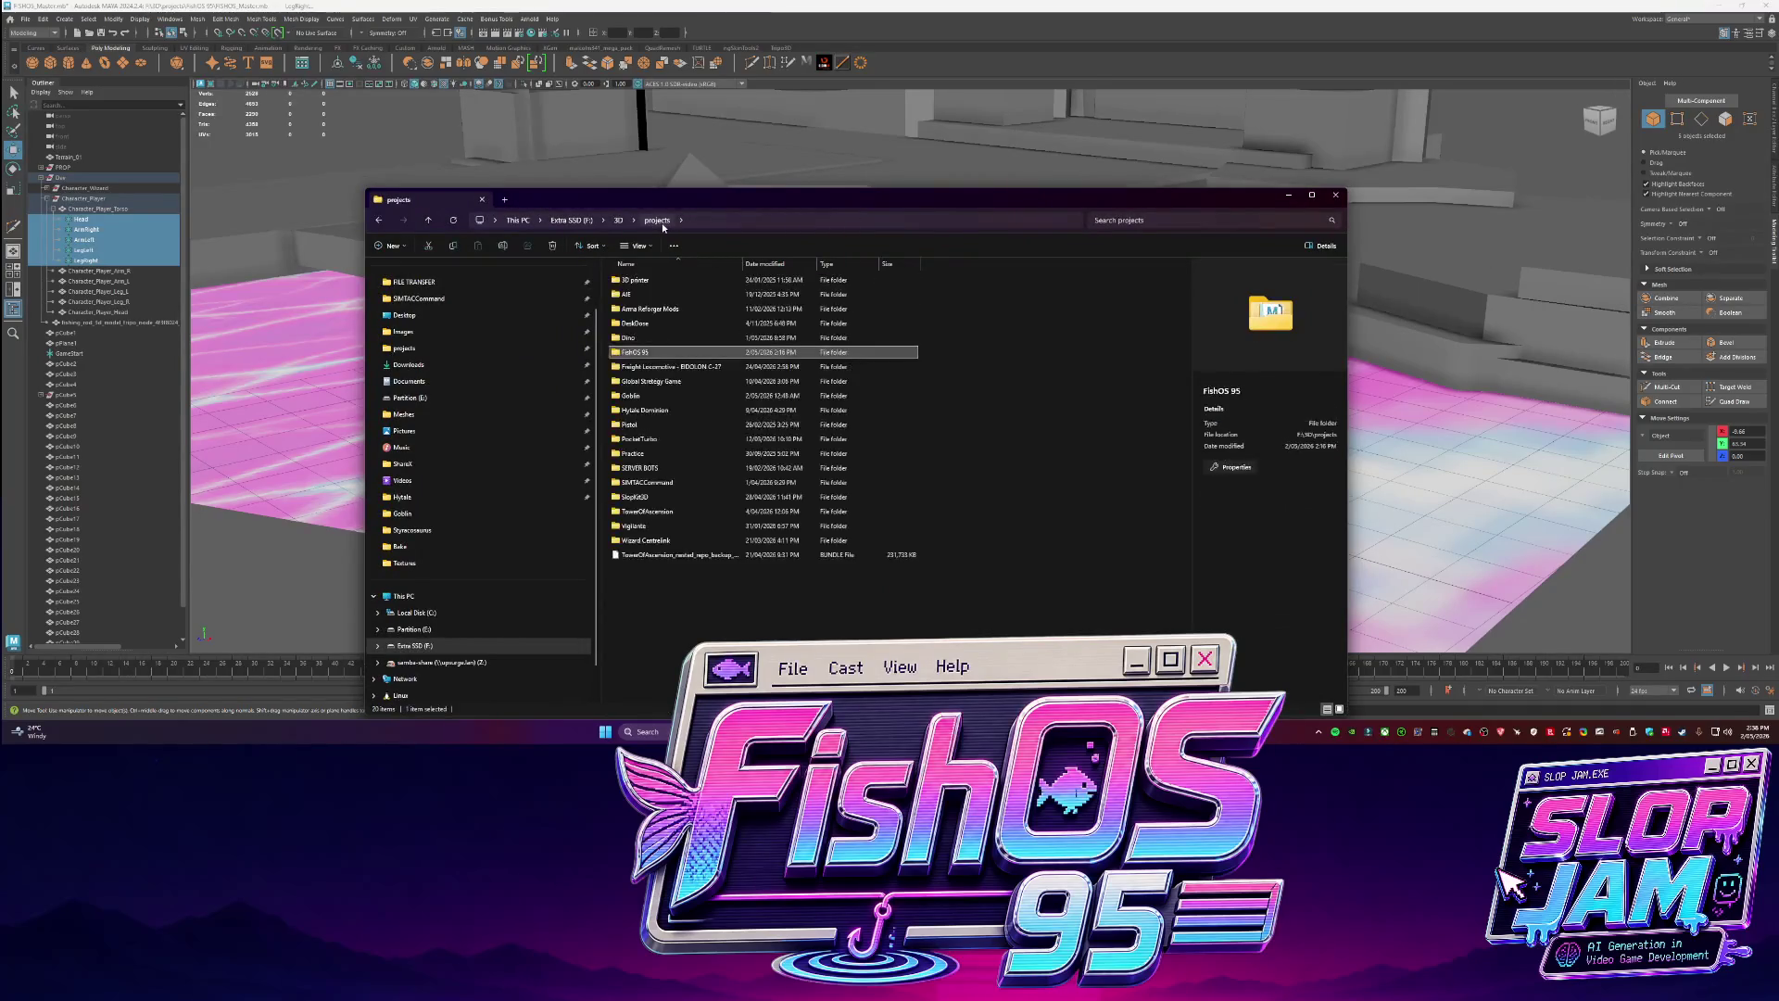
double_click(634, 353)
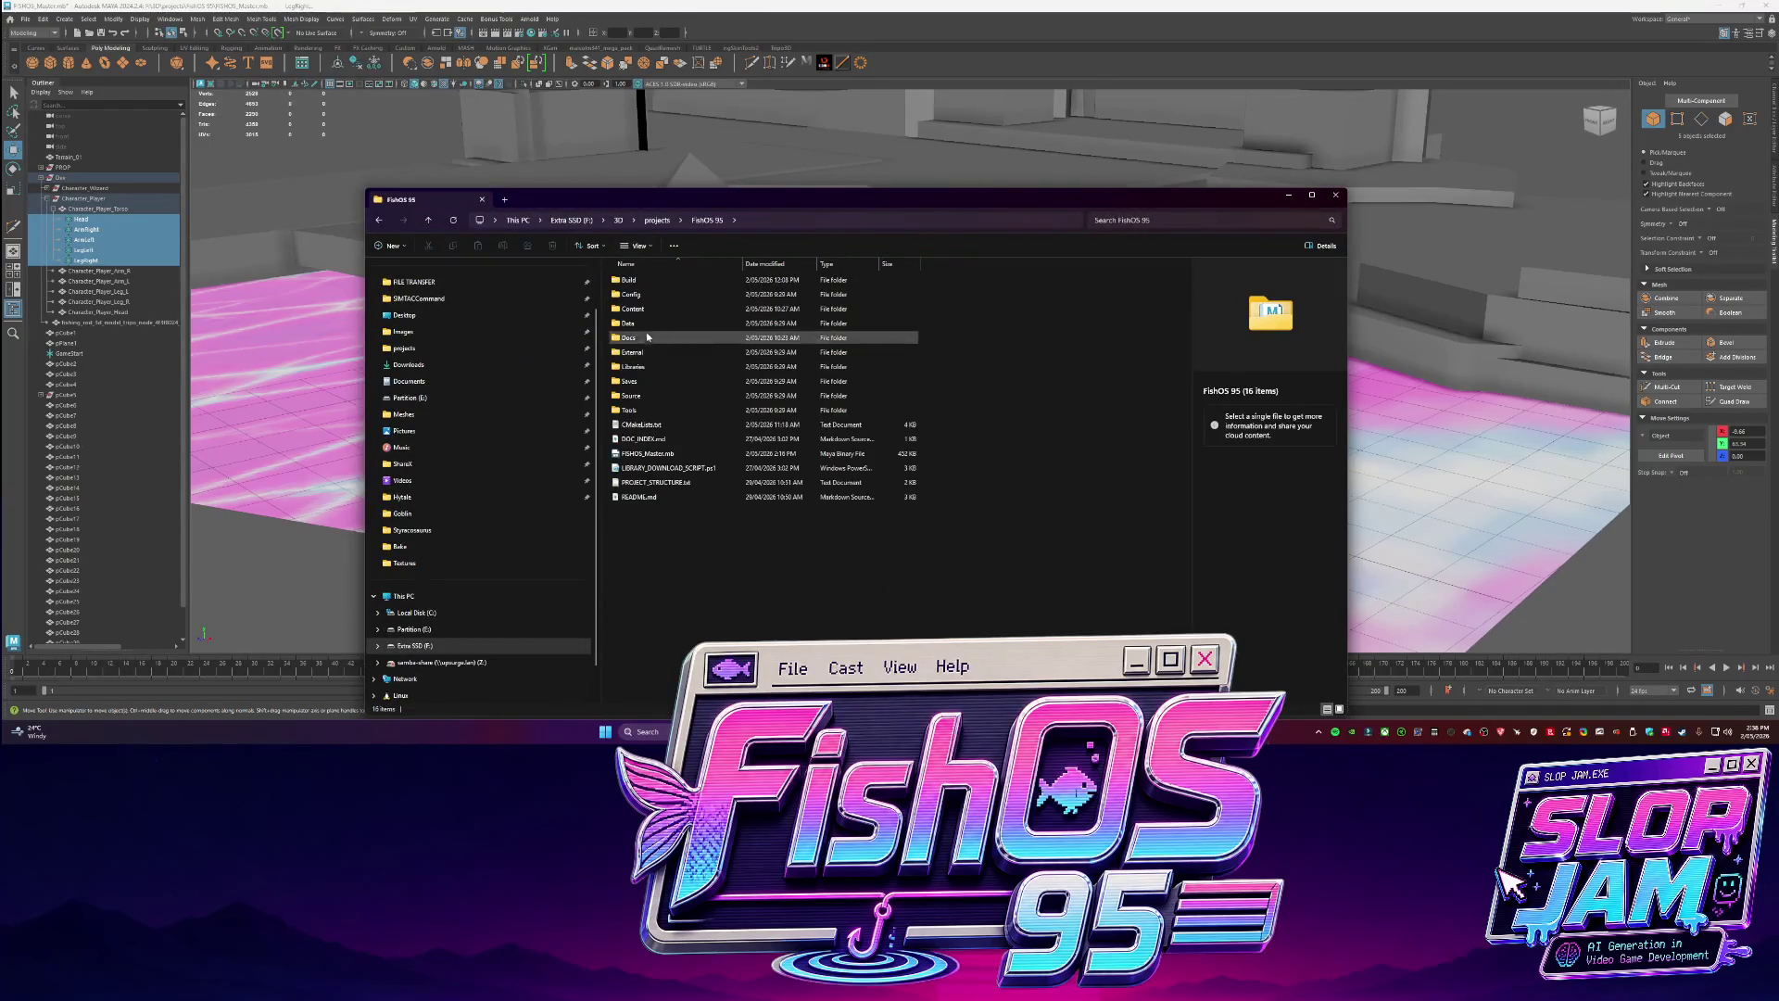
double_click(632, 338)
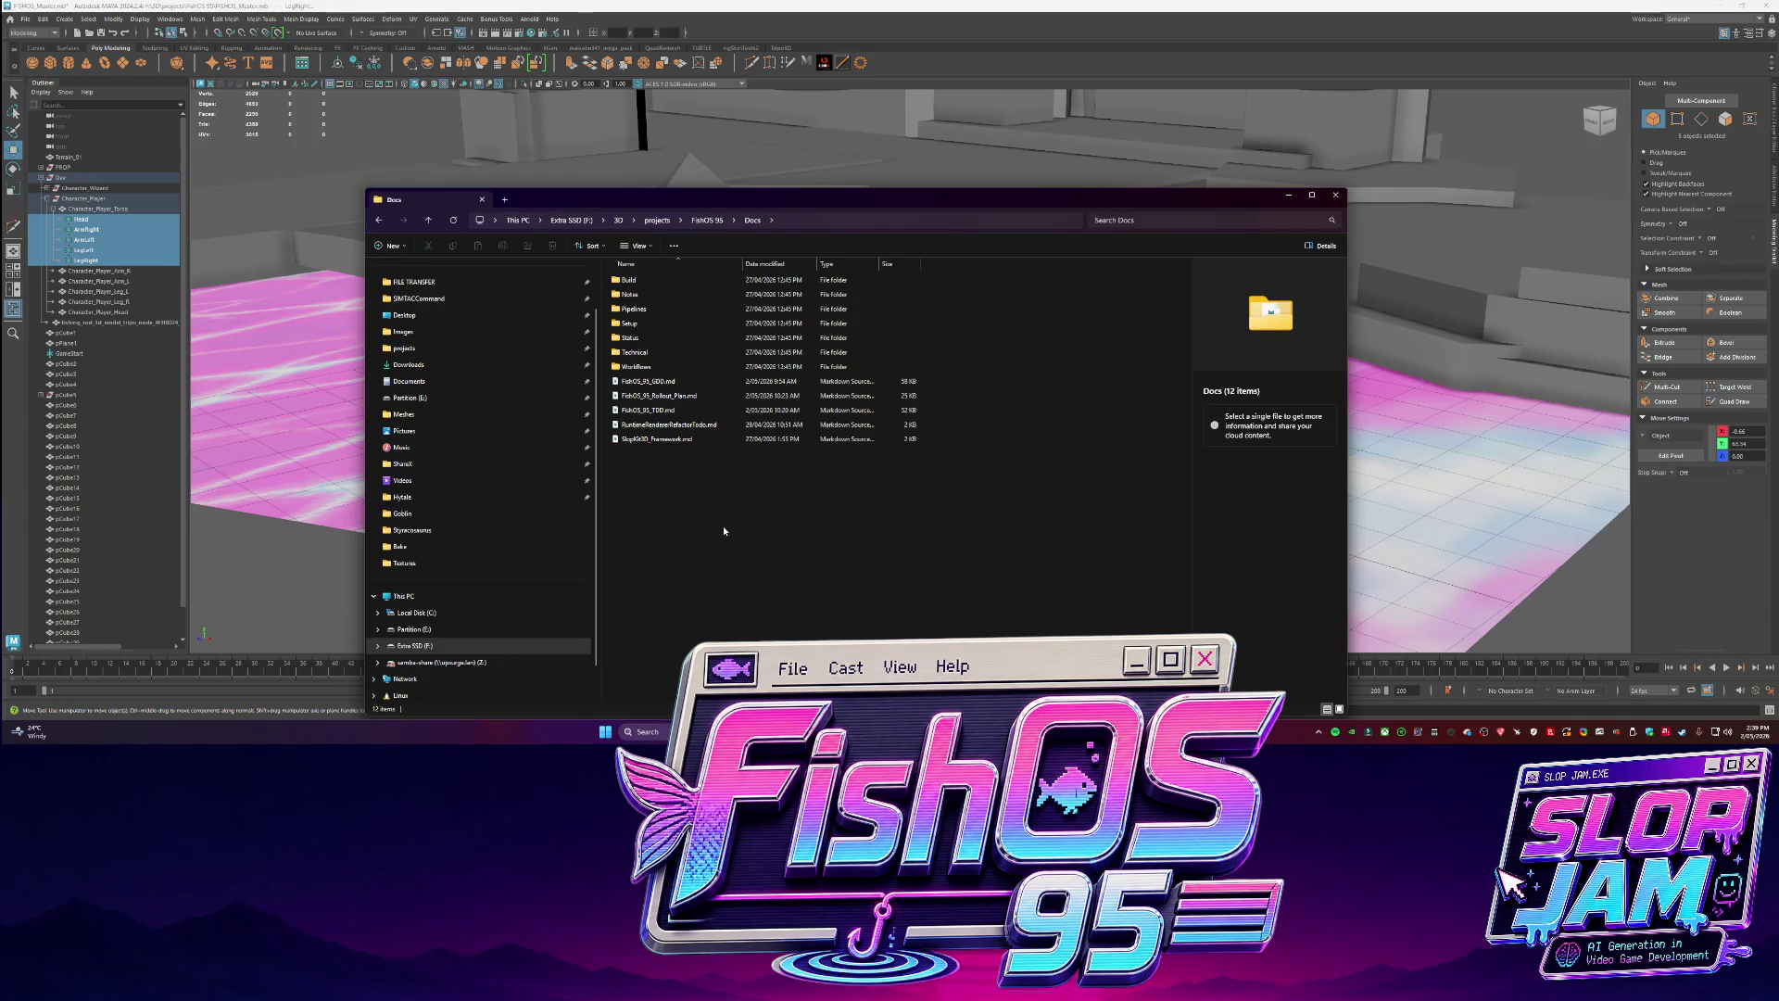
click(670, 385)
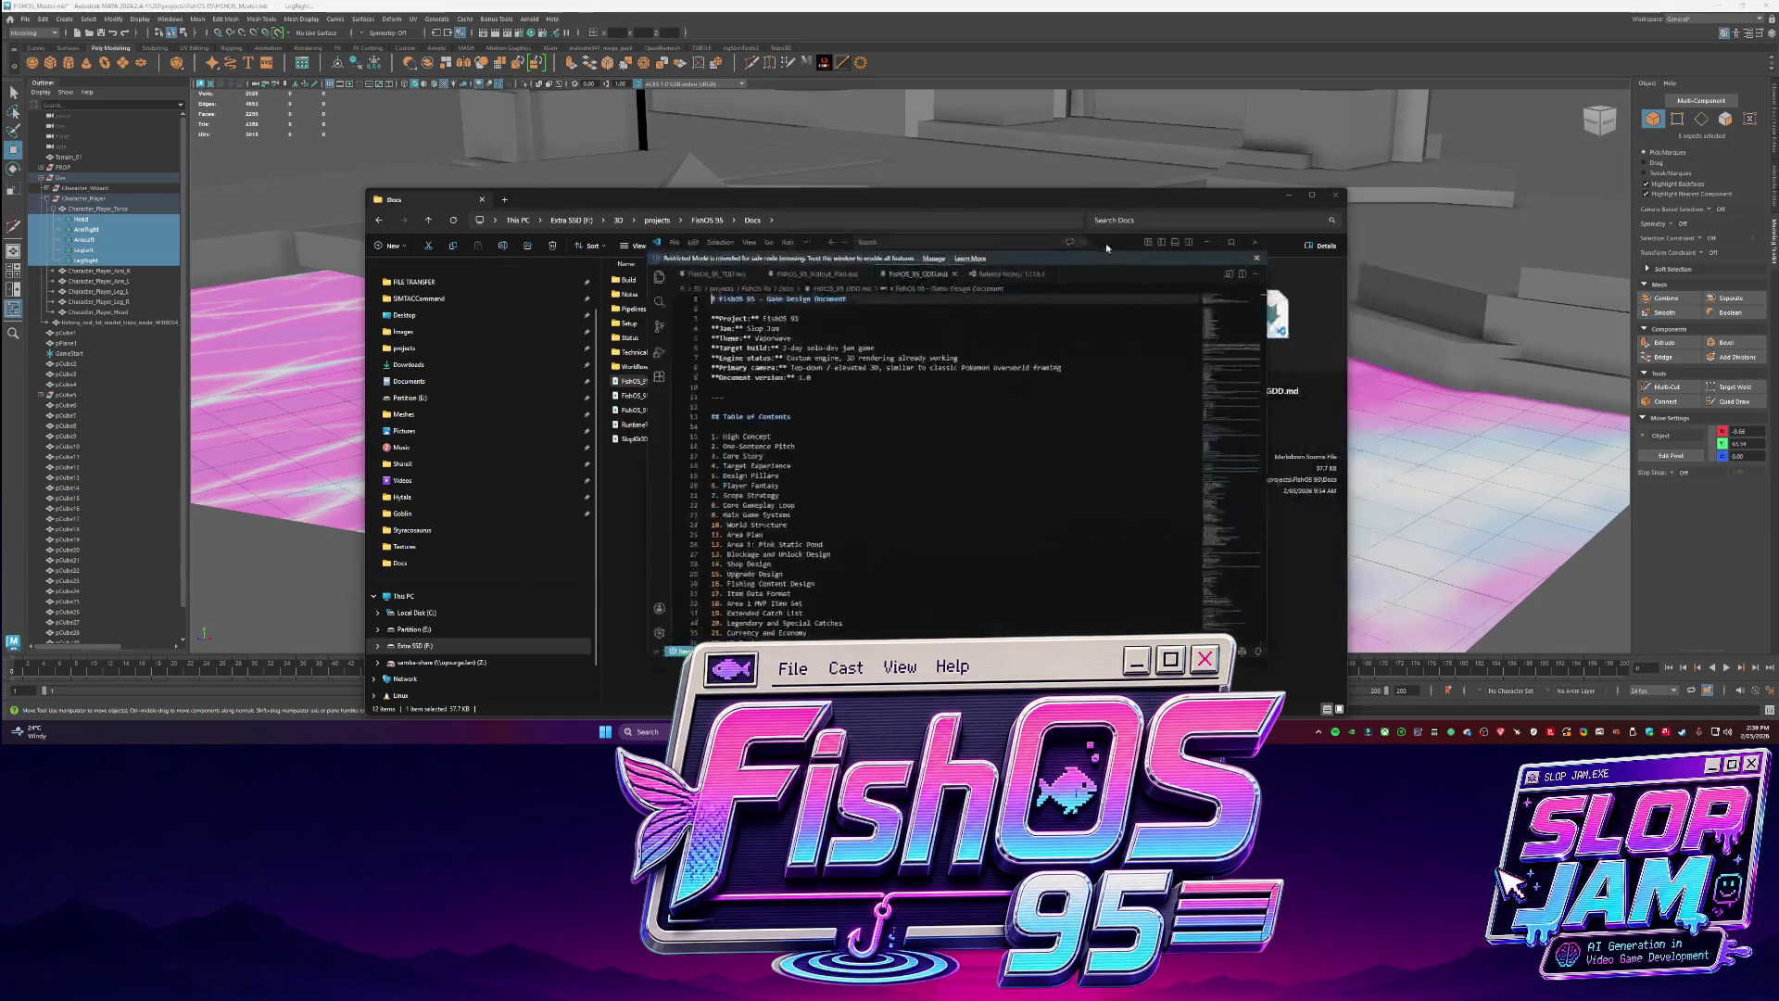
key(ctrl+Tab)
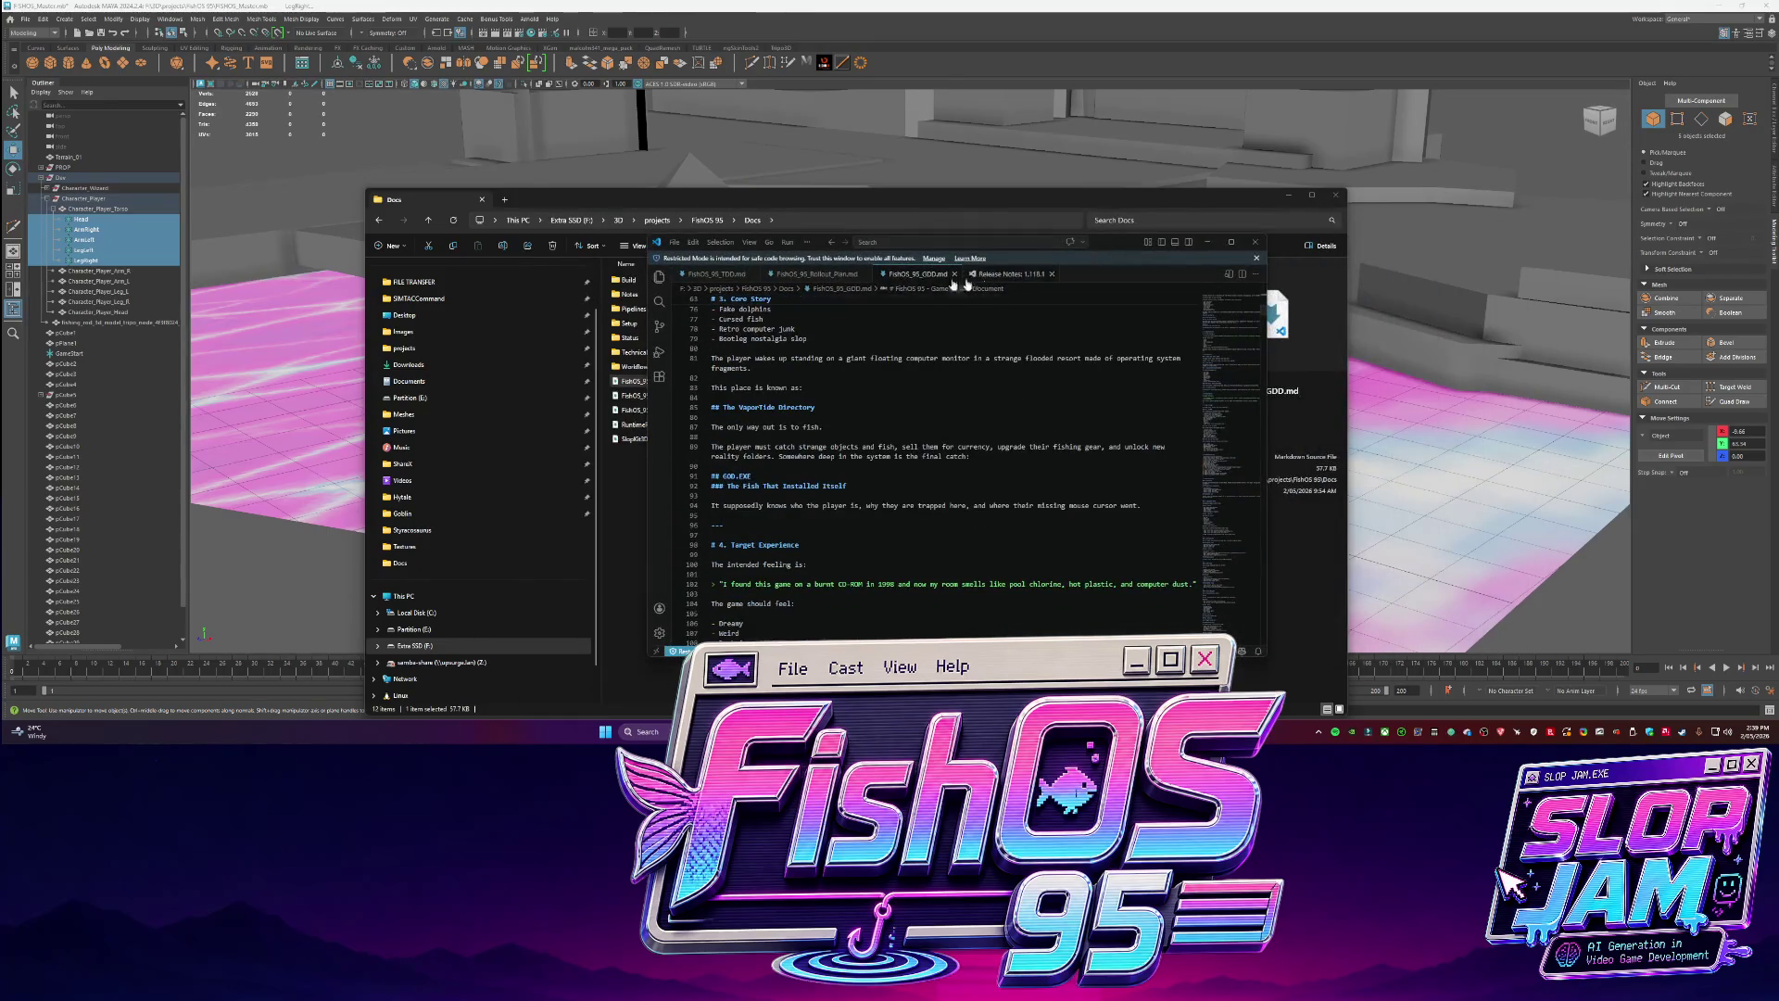
scroll(1067, 453, down, 20)
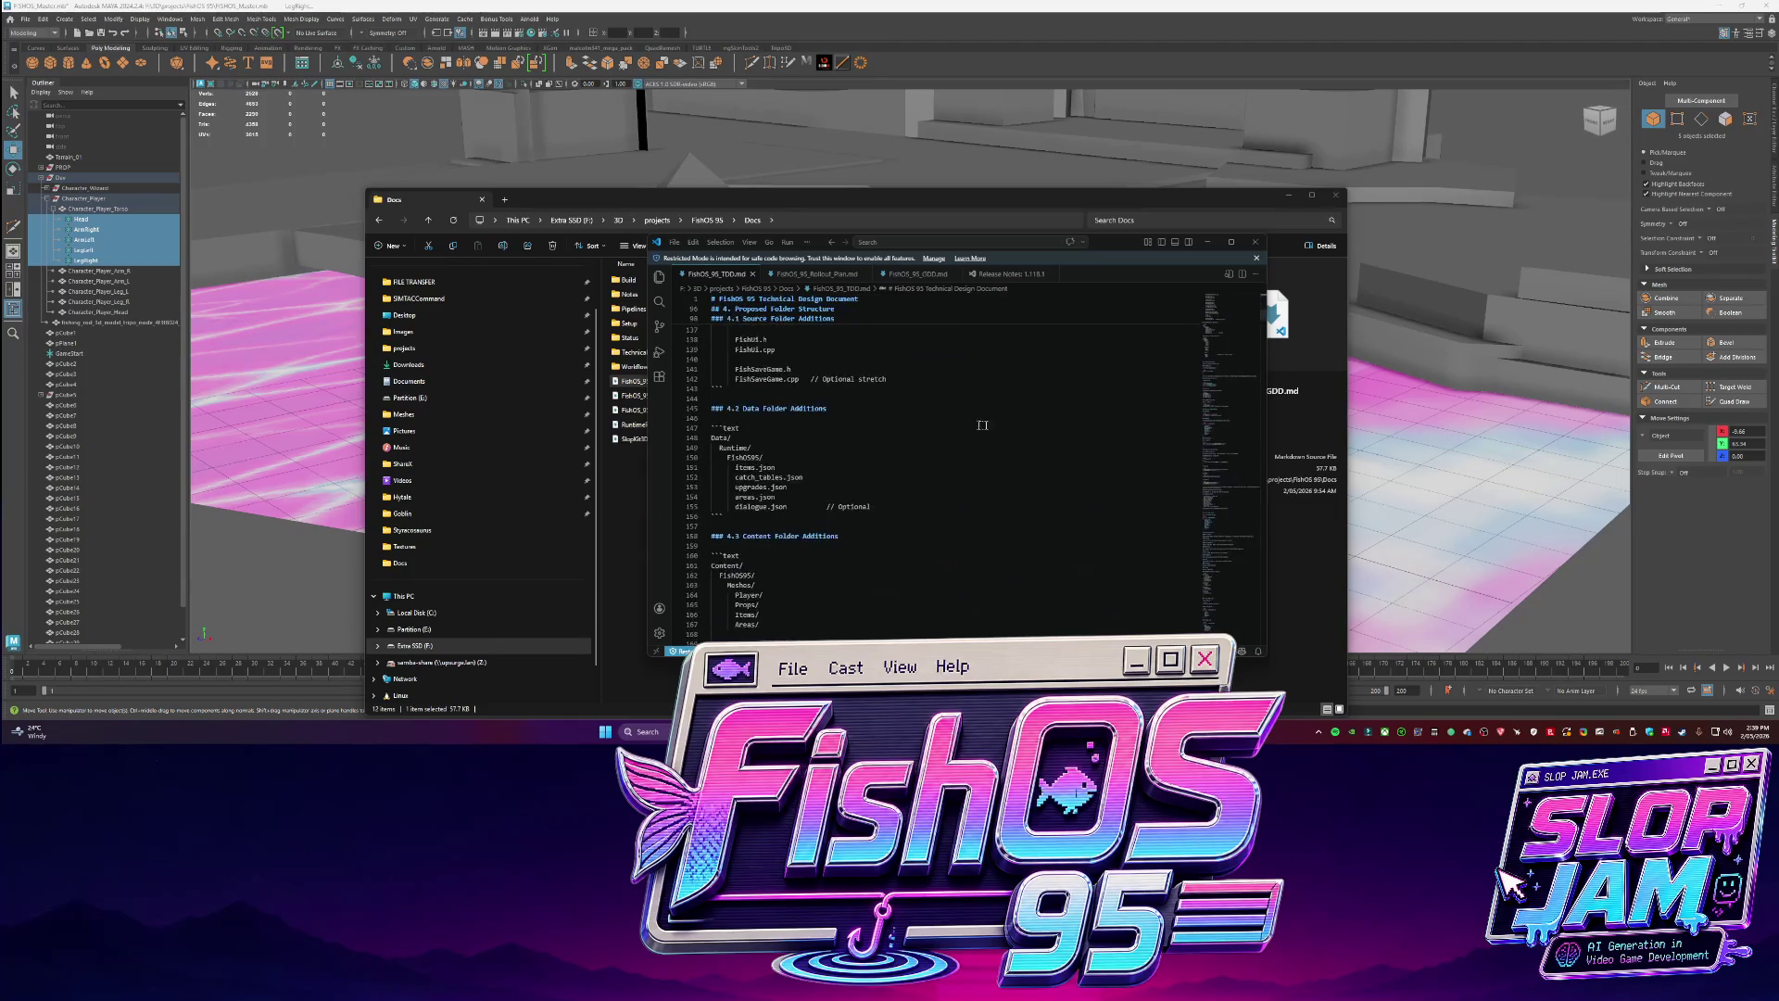
scroll(769, 452, down, 5)
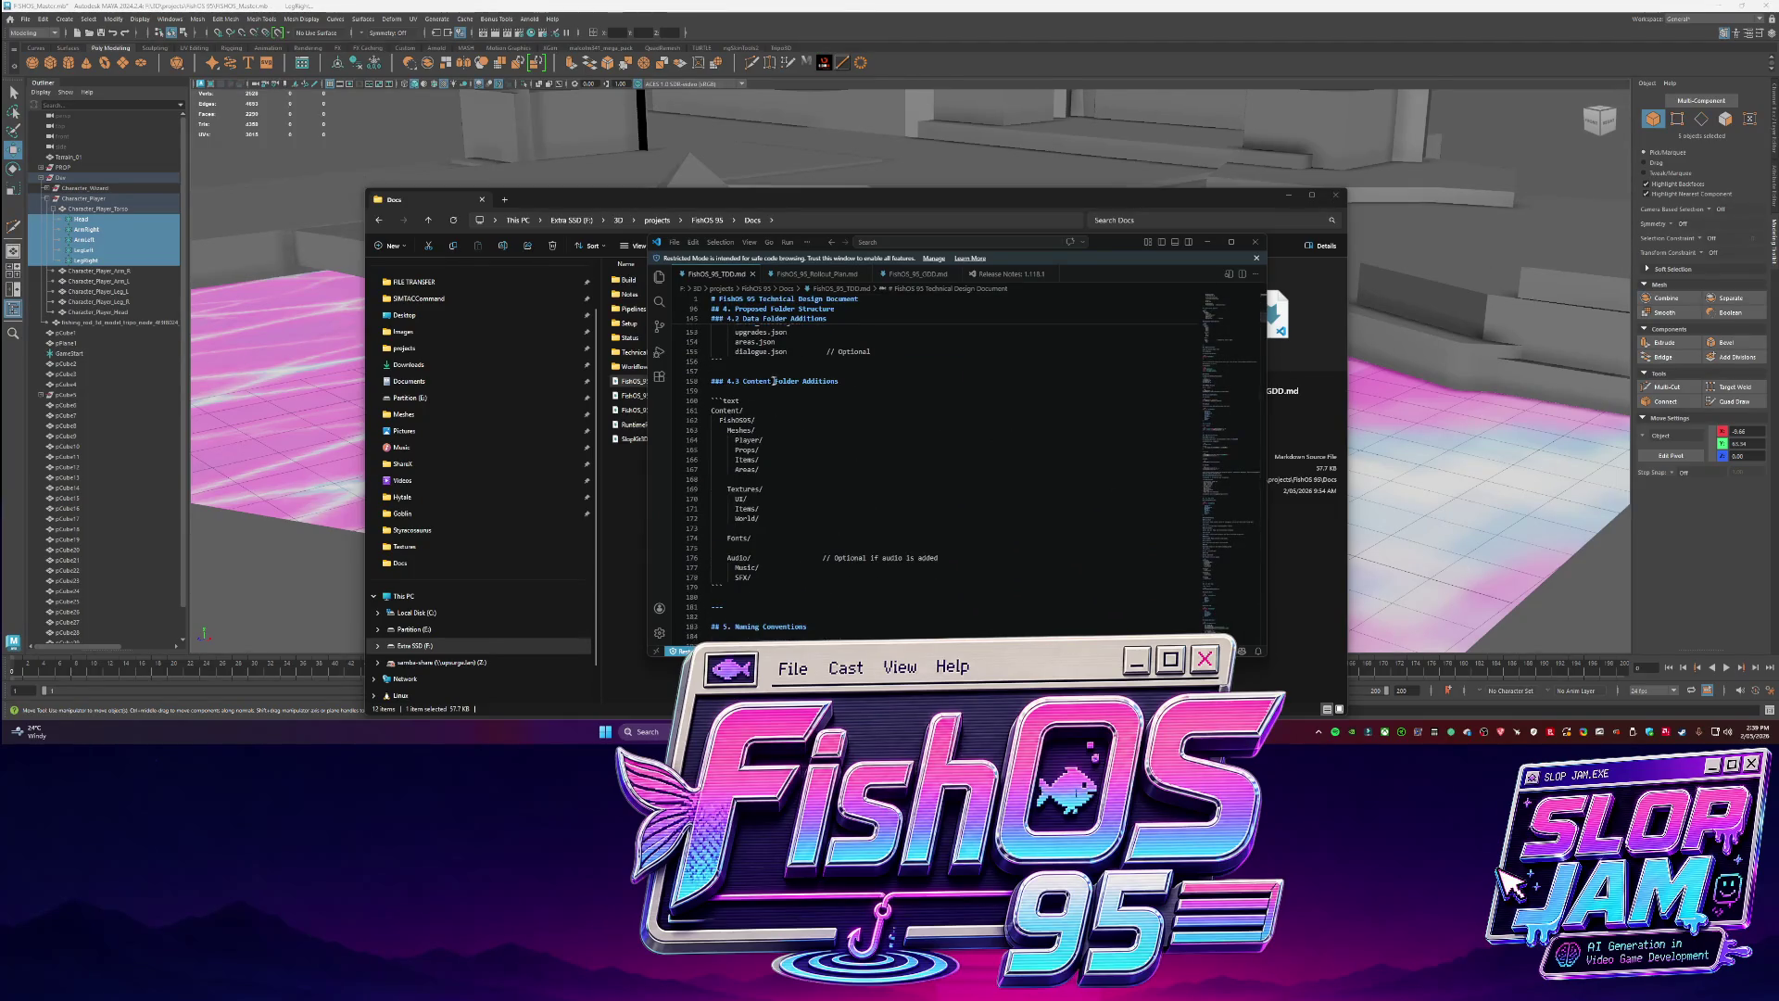
scroll(800, 424, down, 18)
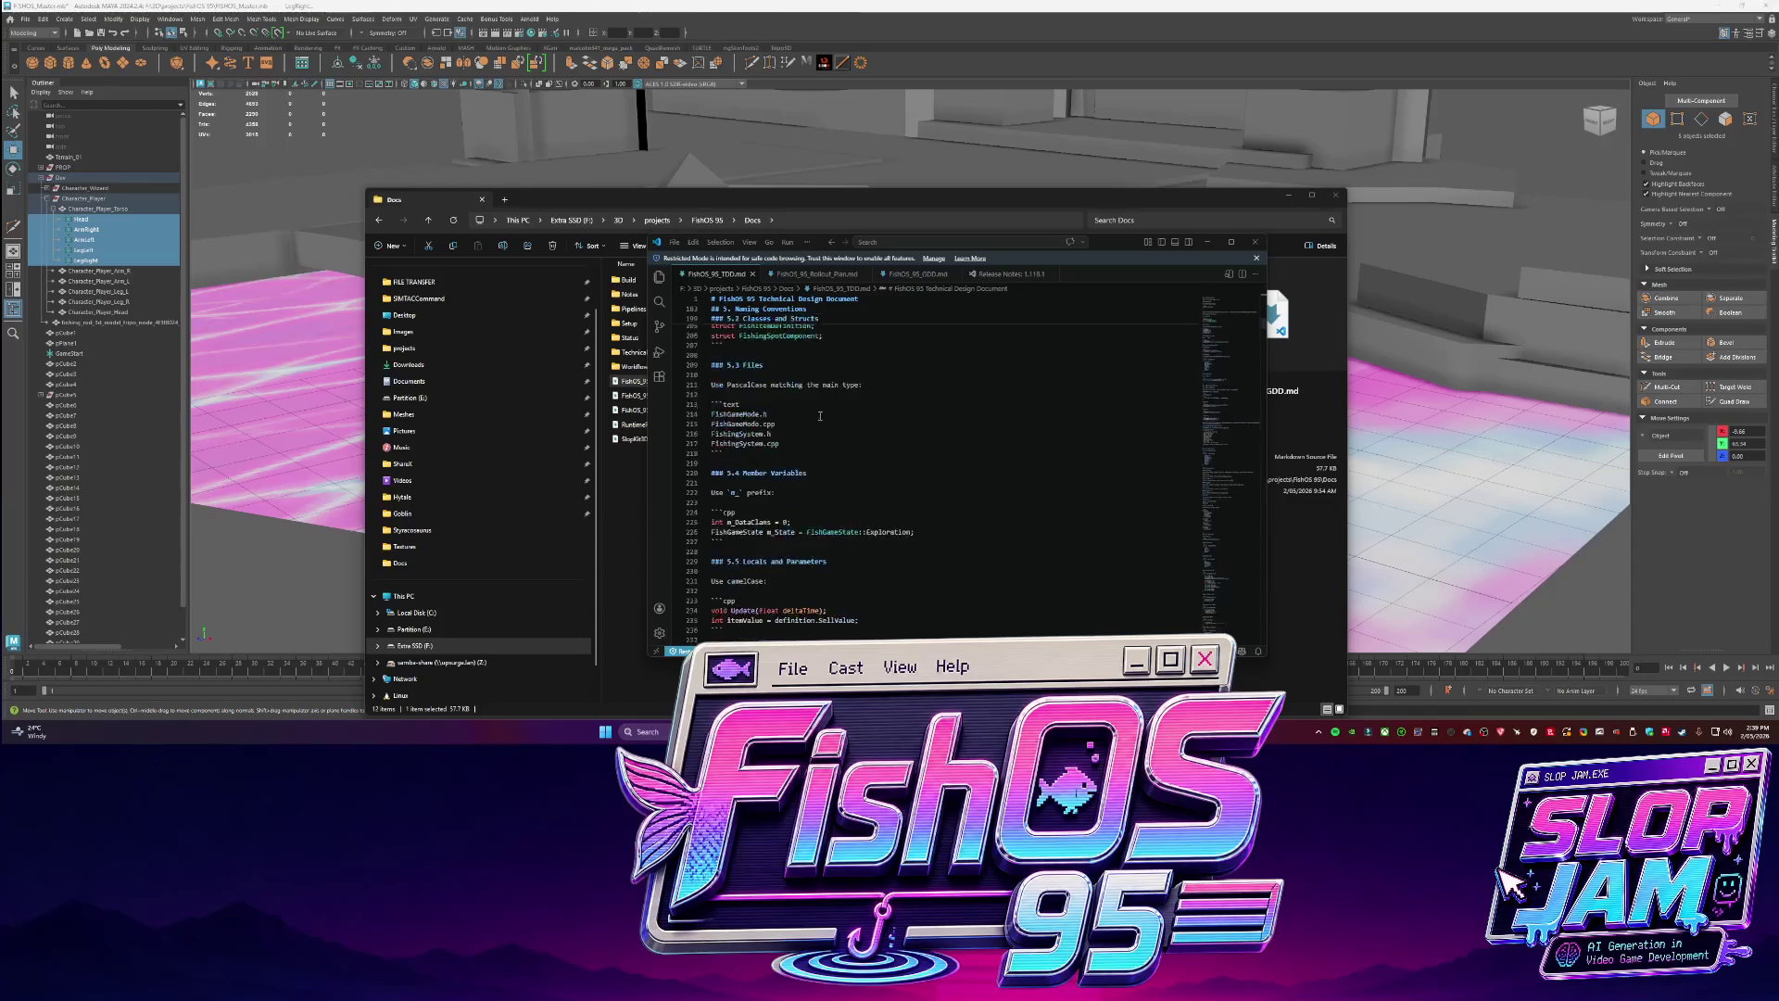
scroll(893, 504, down, 15)
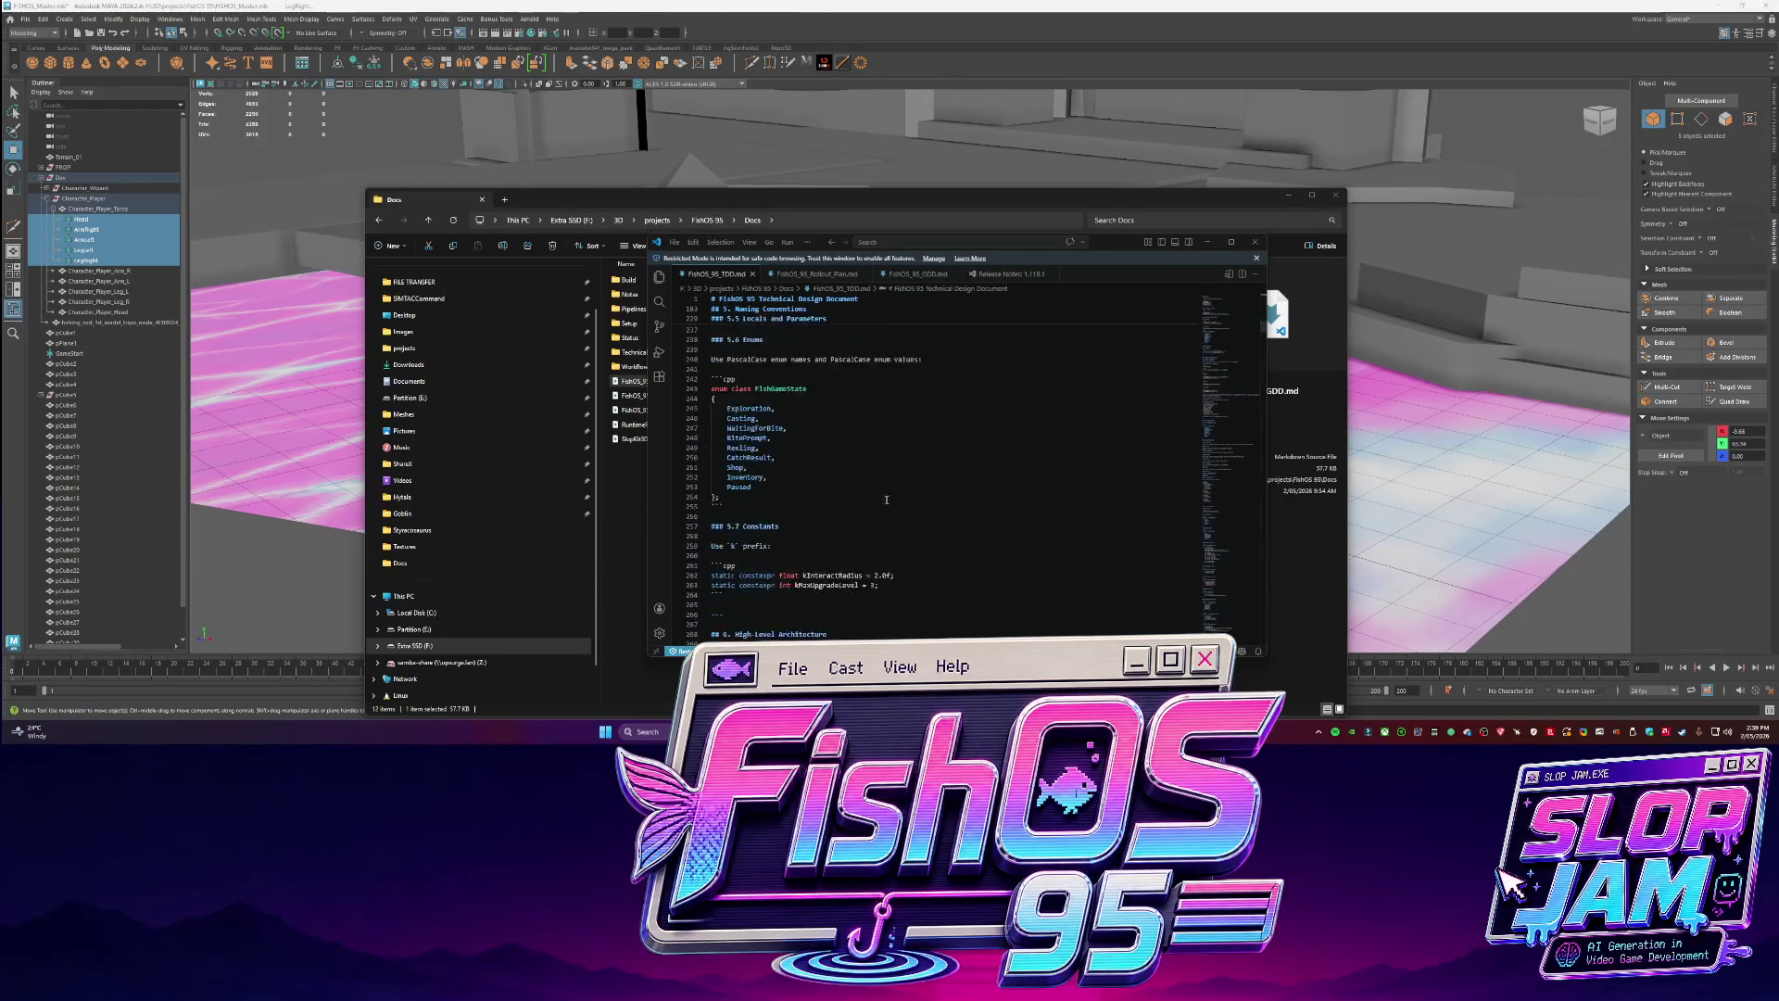
scroll(893, 505, down, 20)
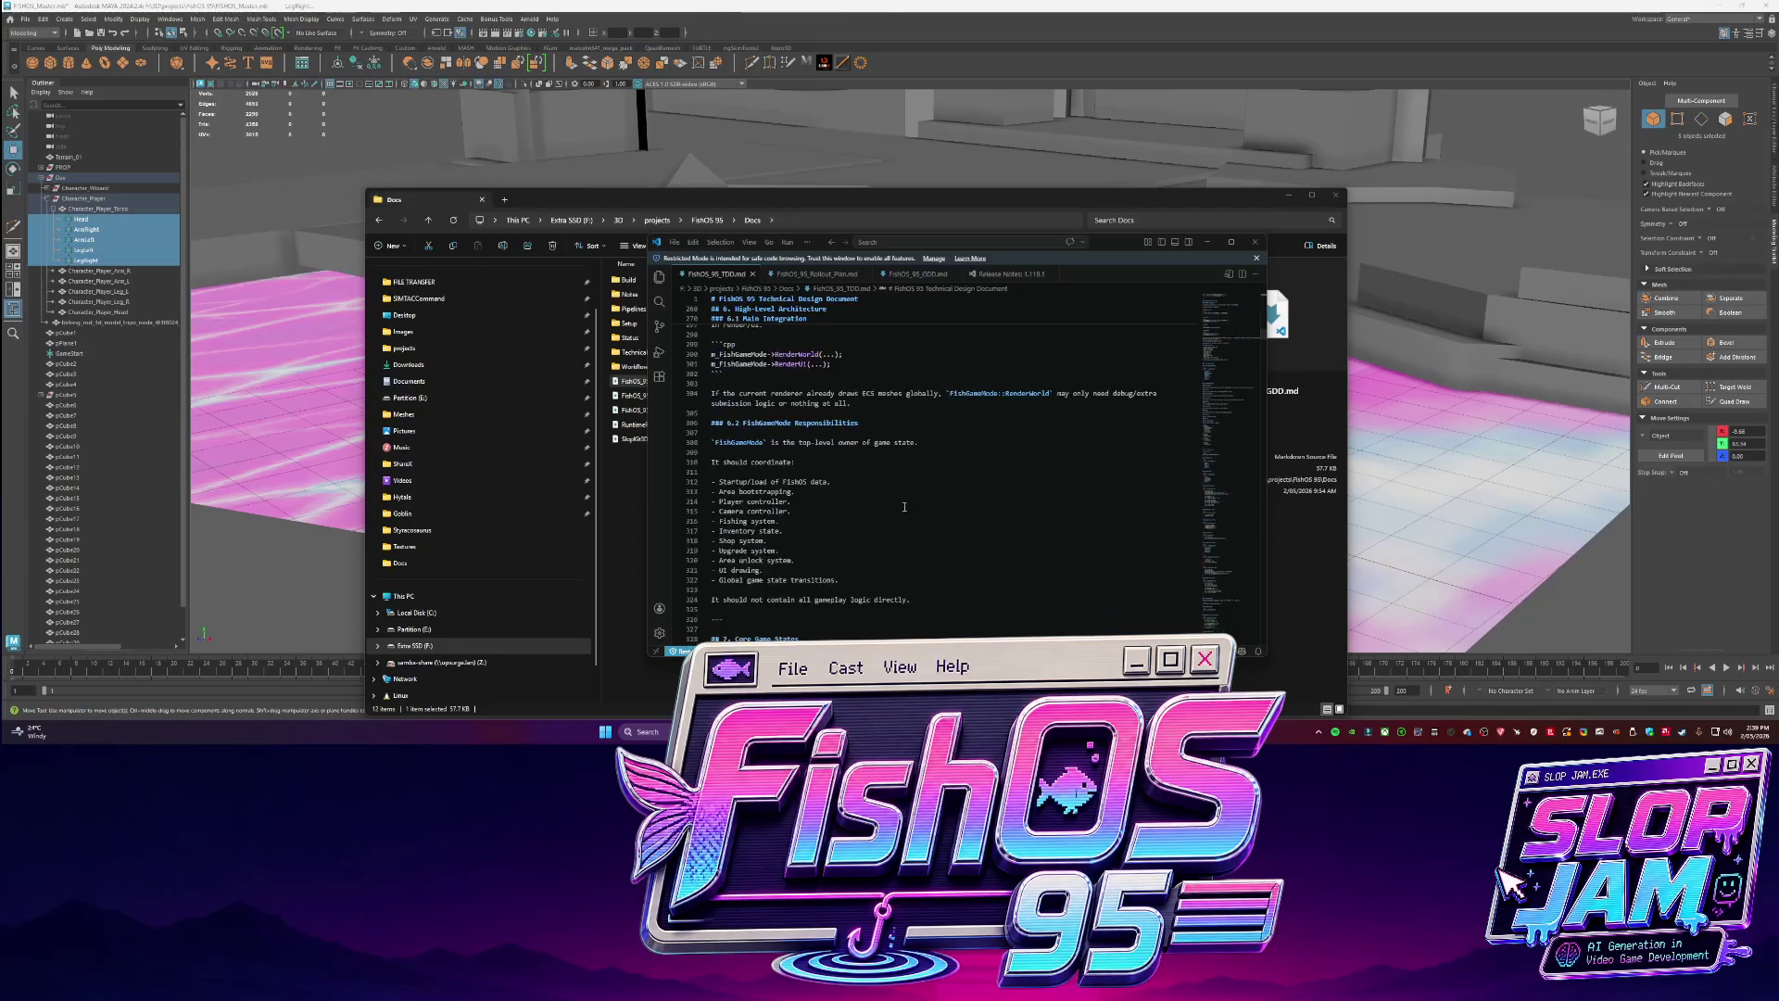
scroll(908, 507, down, 20)
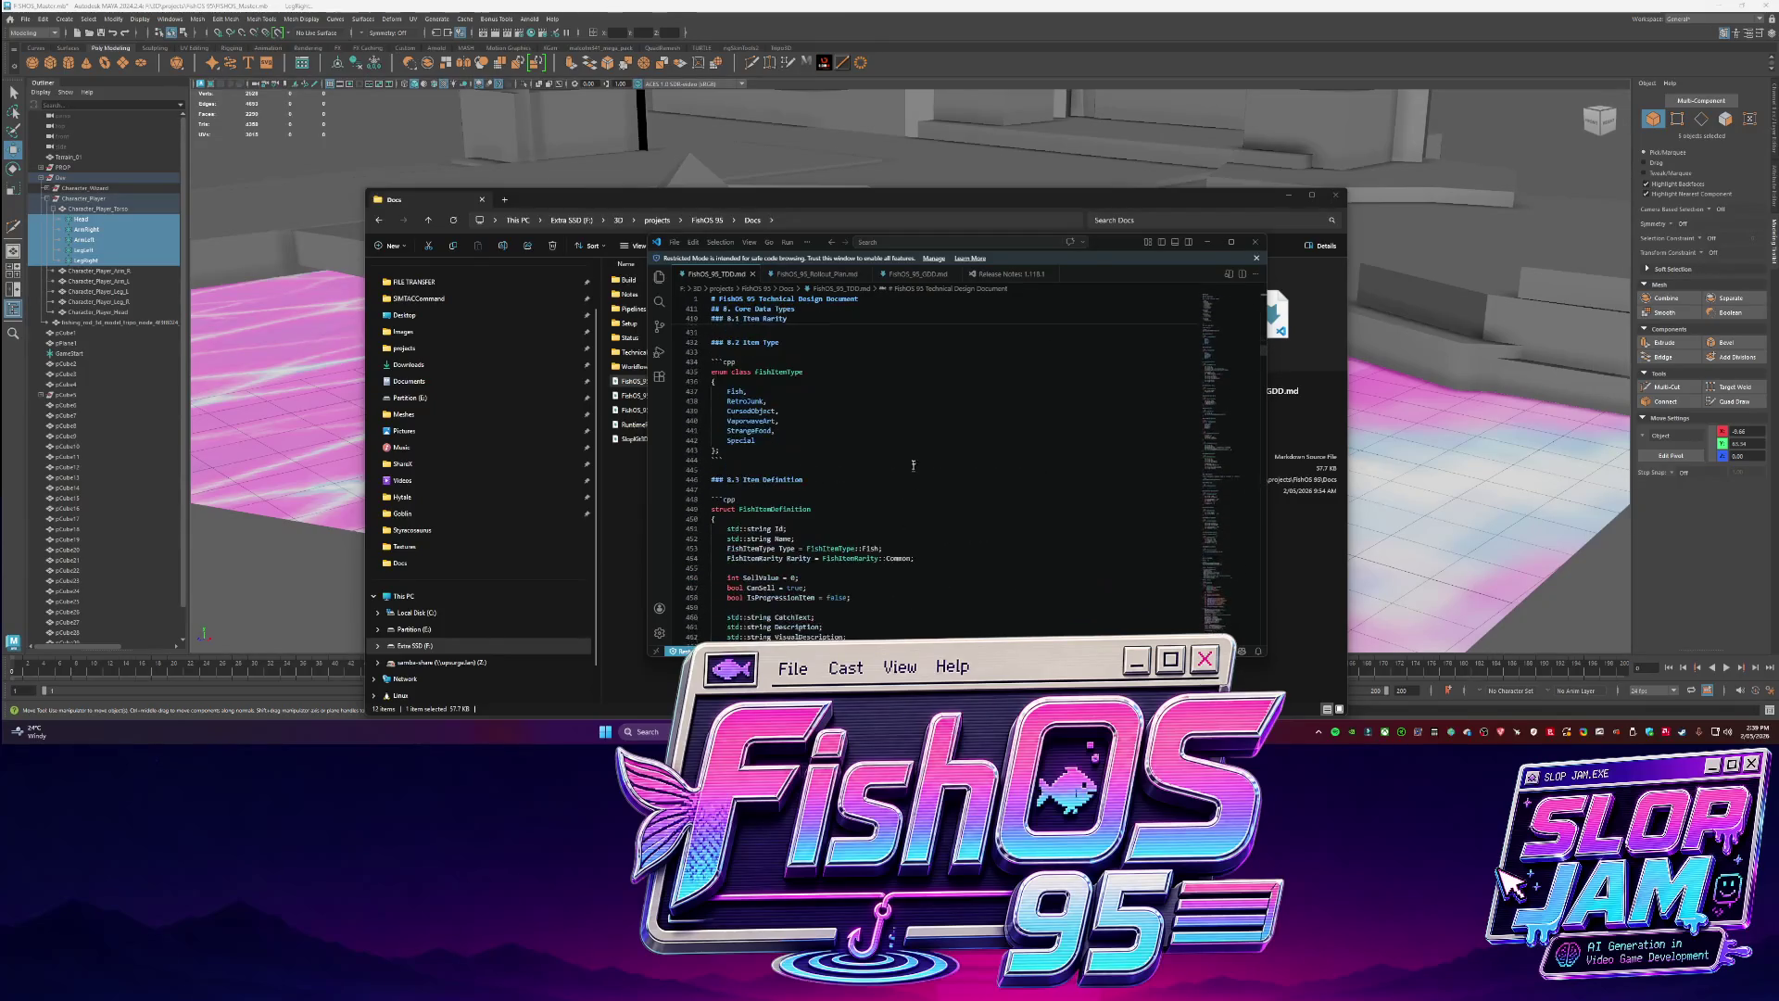
scroll(839, 449, down, 20)
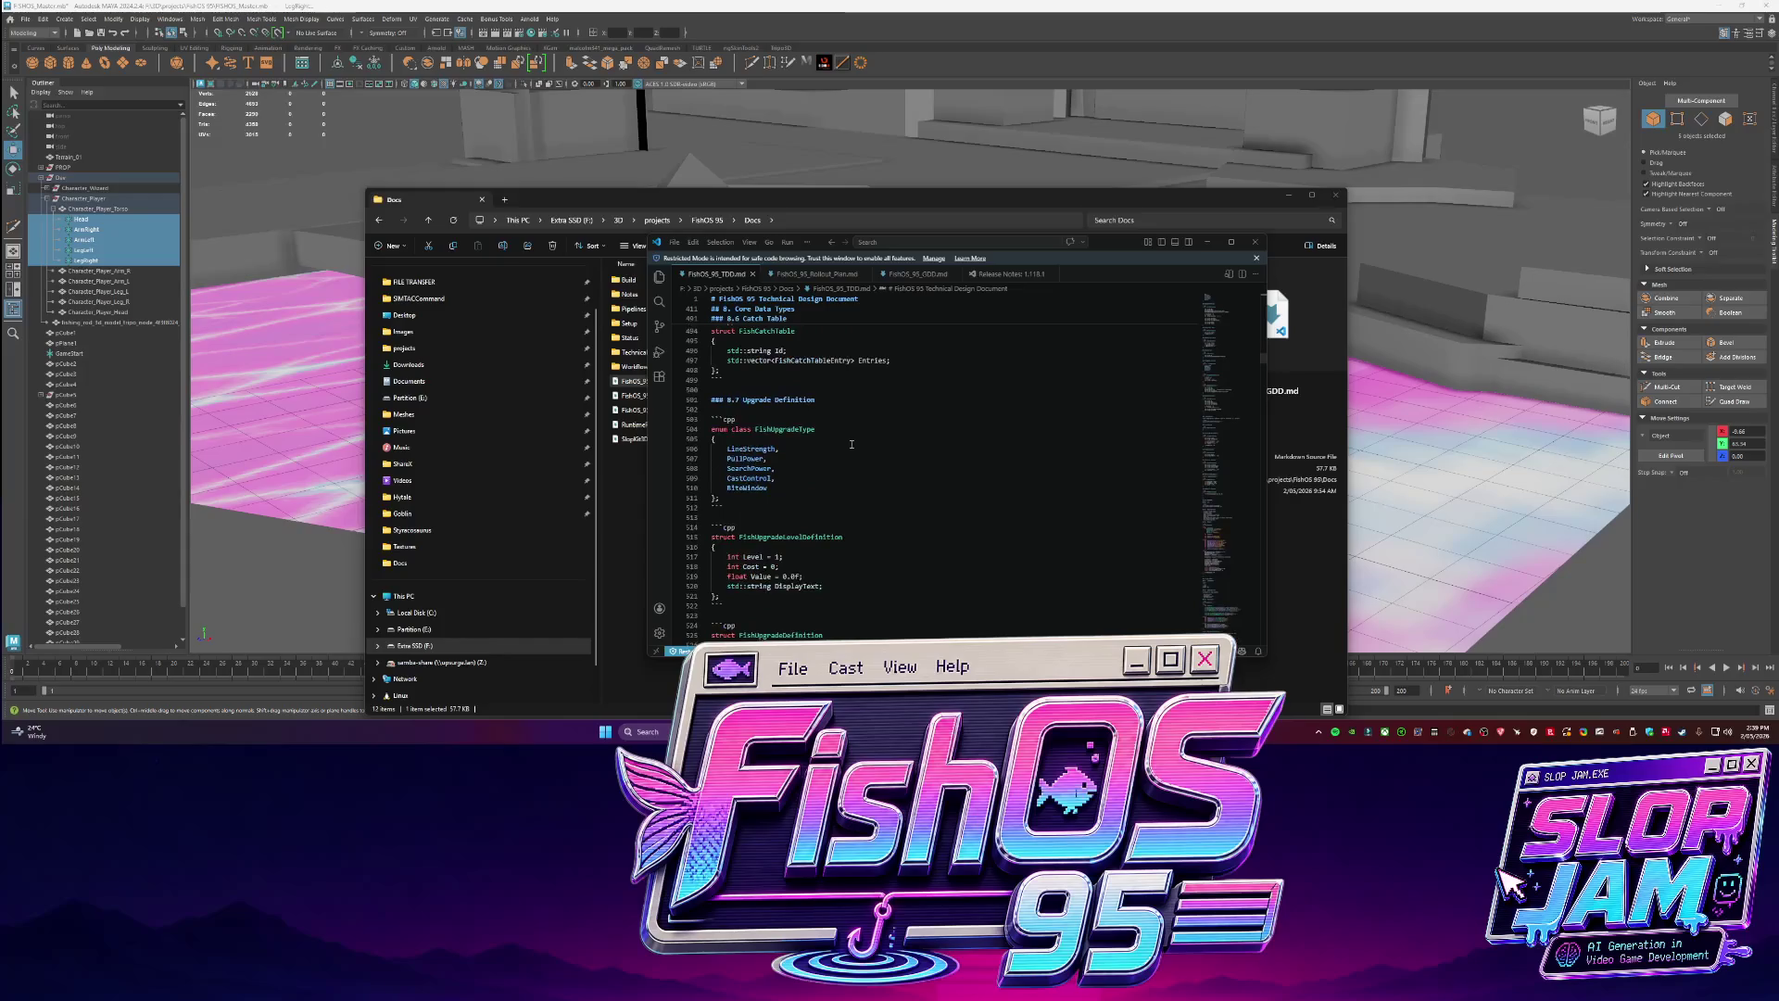
scroll(851, 444, down, 8)
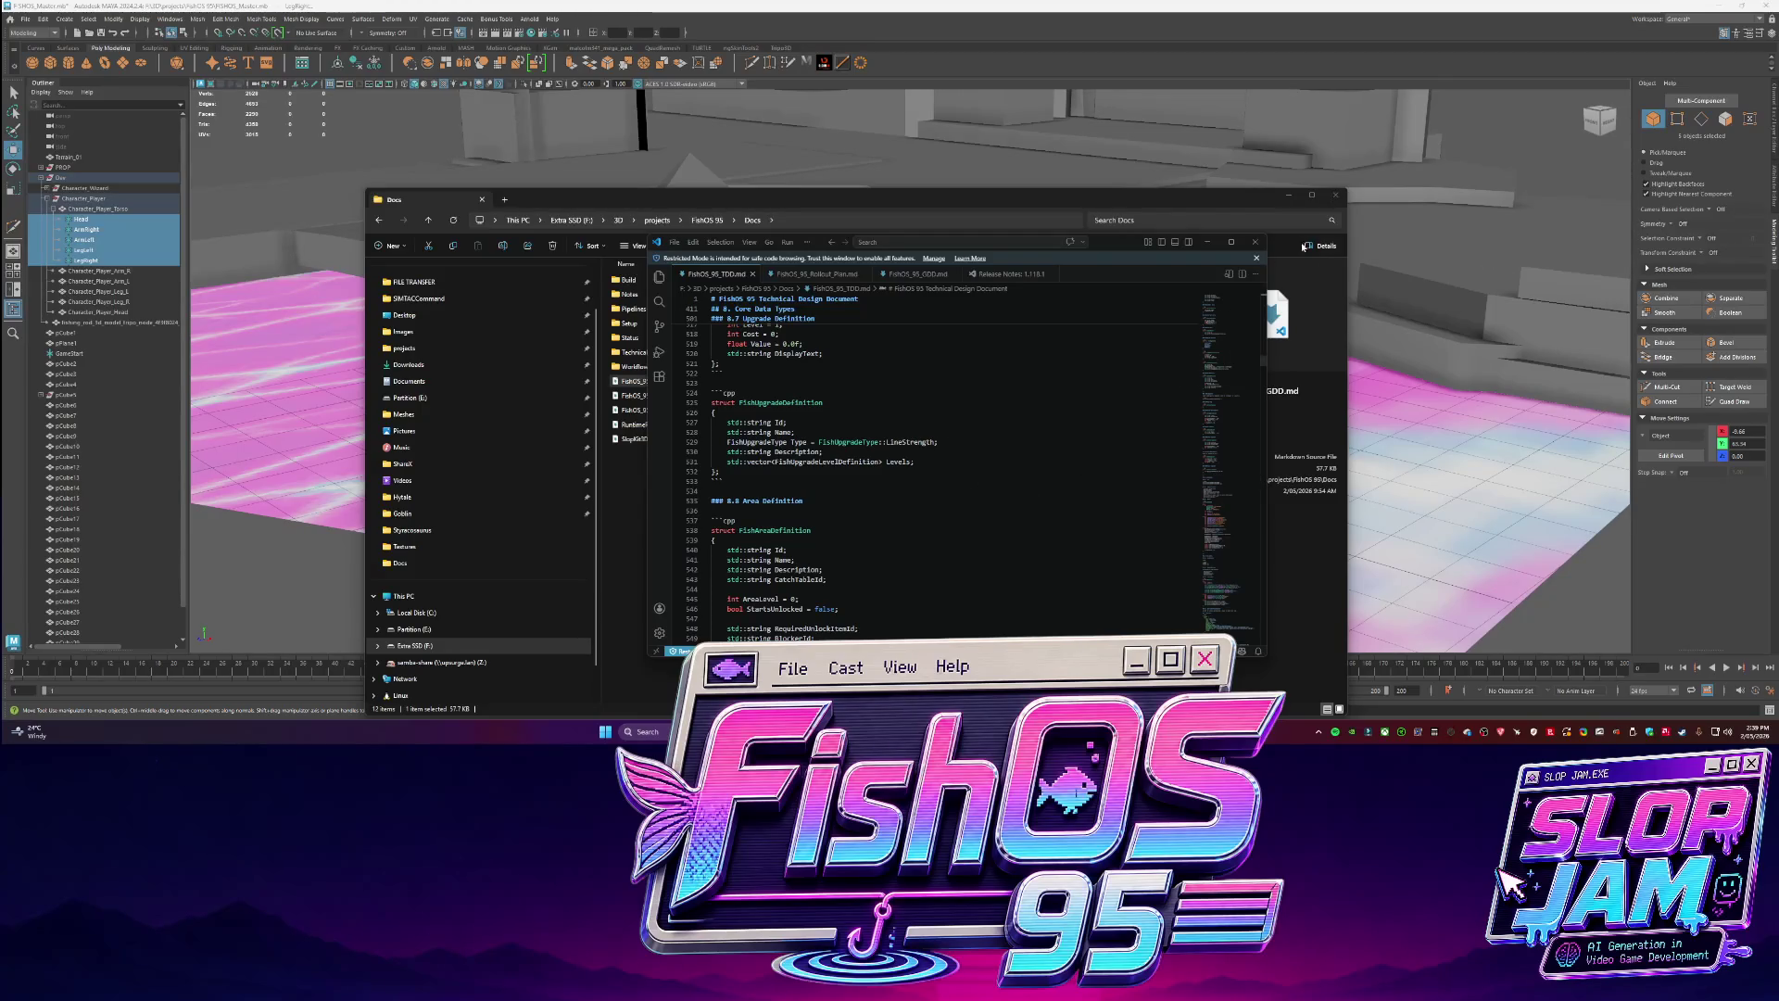
click(1255, 242)
click(956, 617)
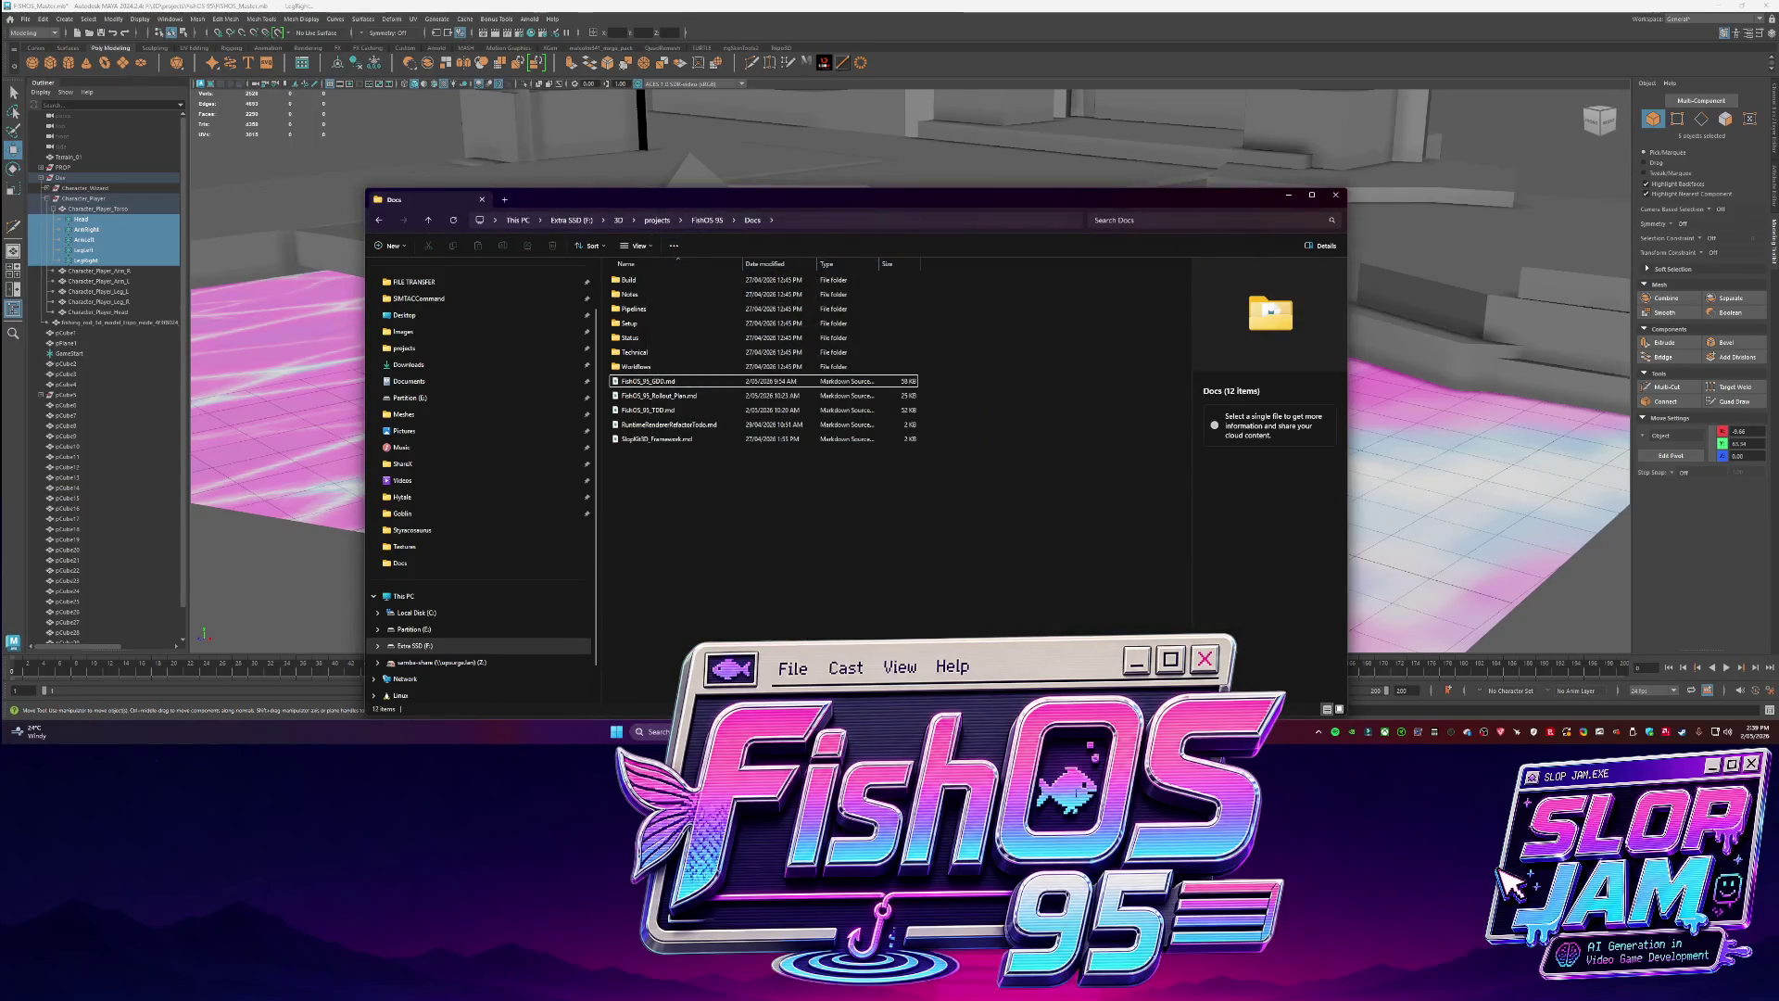
Read Codex's locator-transform advice, then select Character_Player_Torso in Maya's Outliner.
key(alt+Tab)
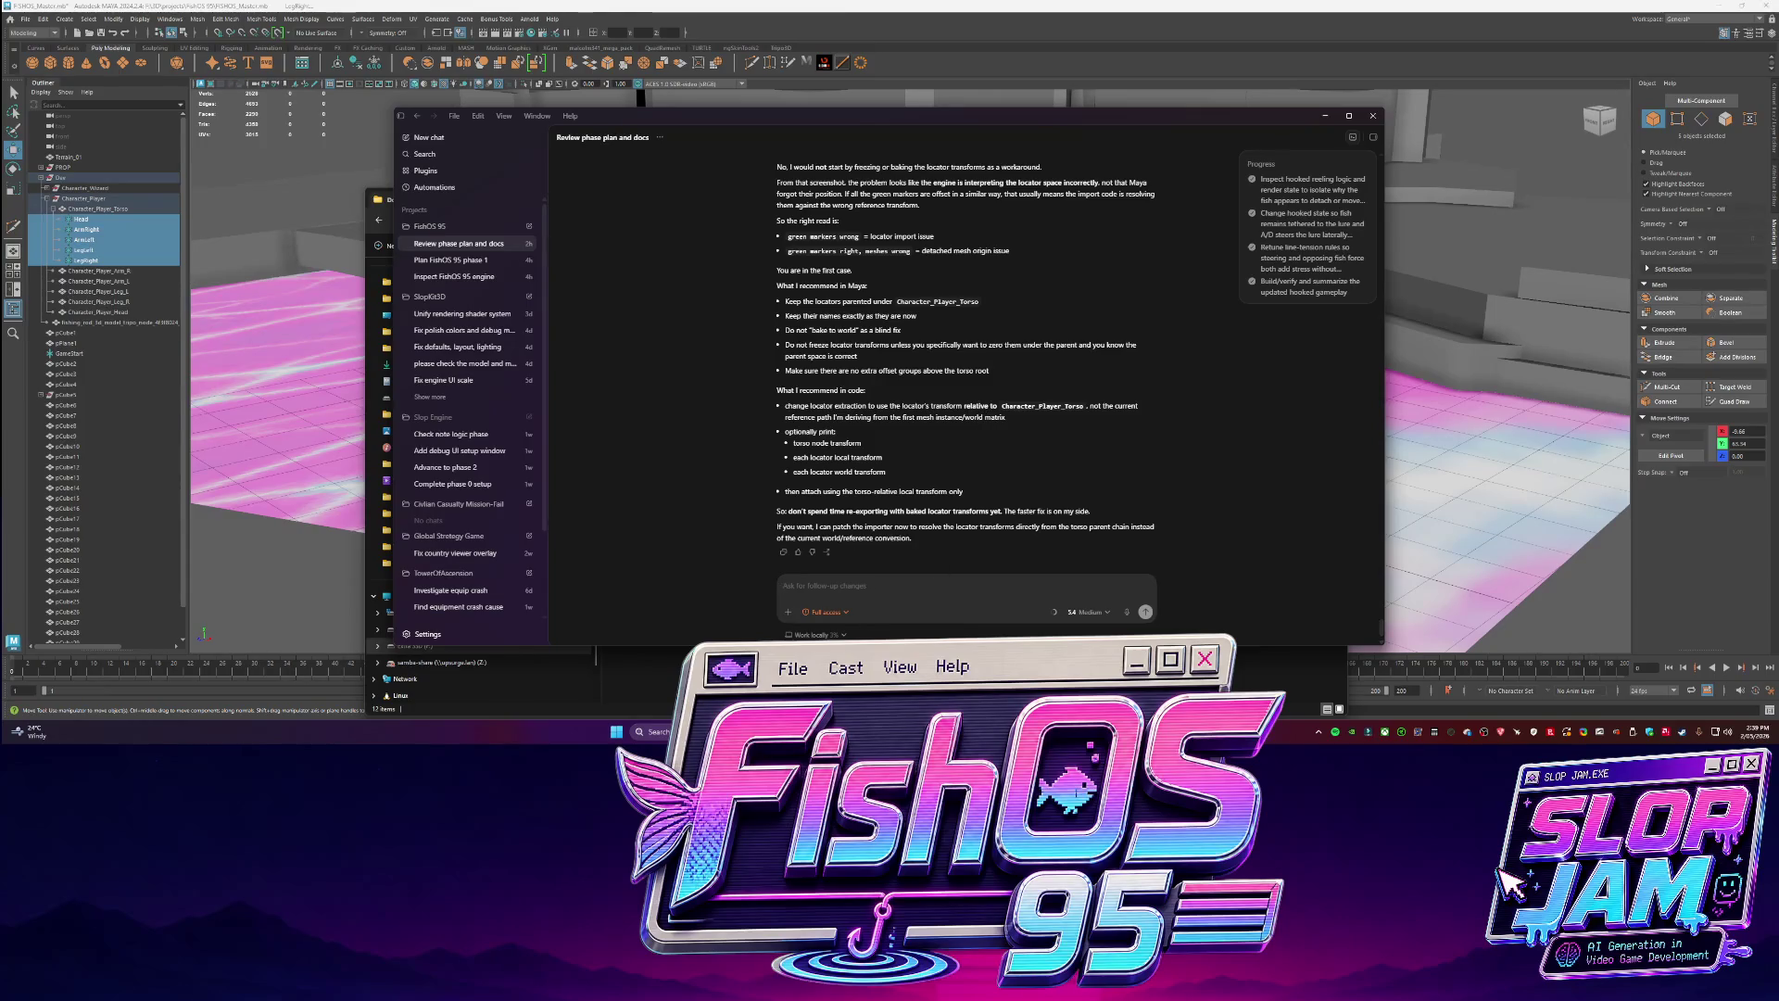
click(23, 301)
ctrl+click(97, 211)
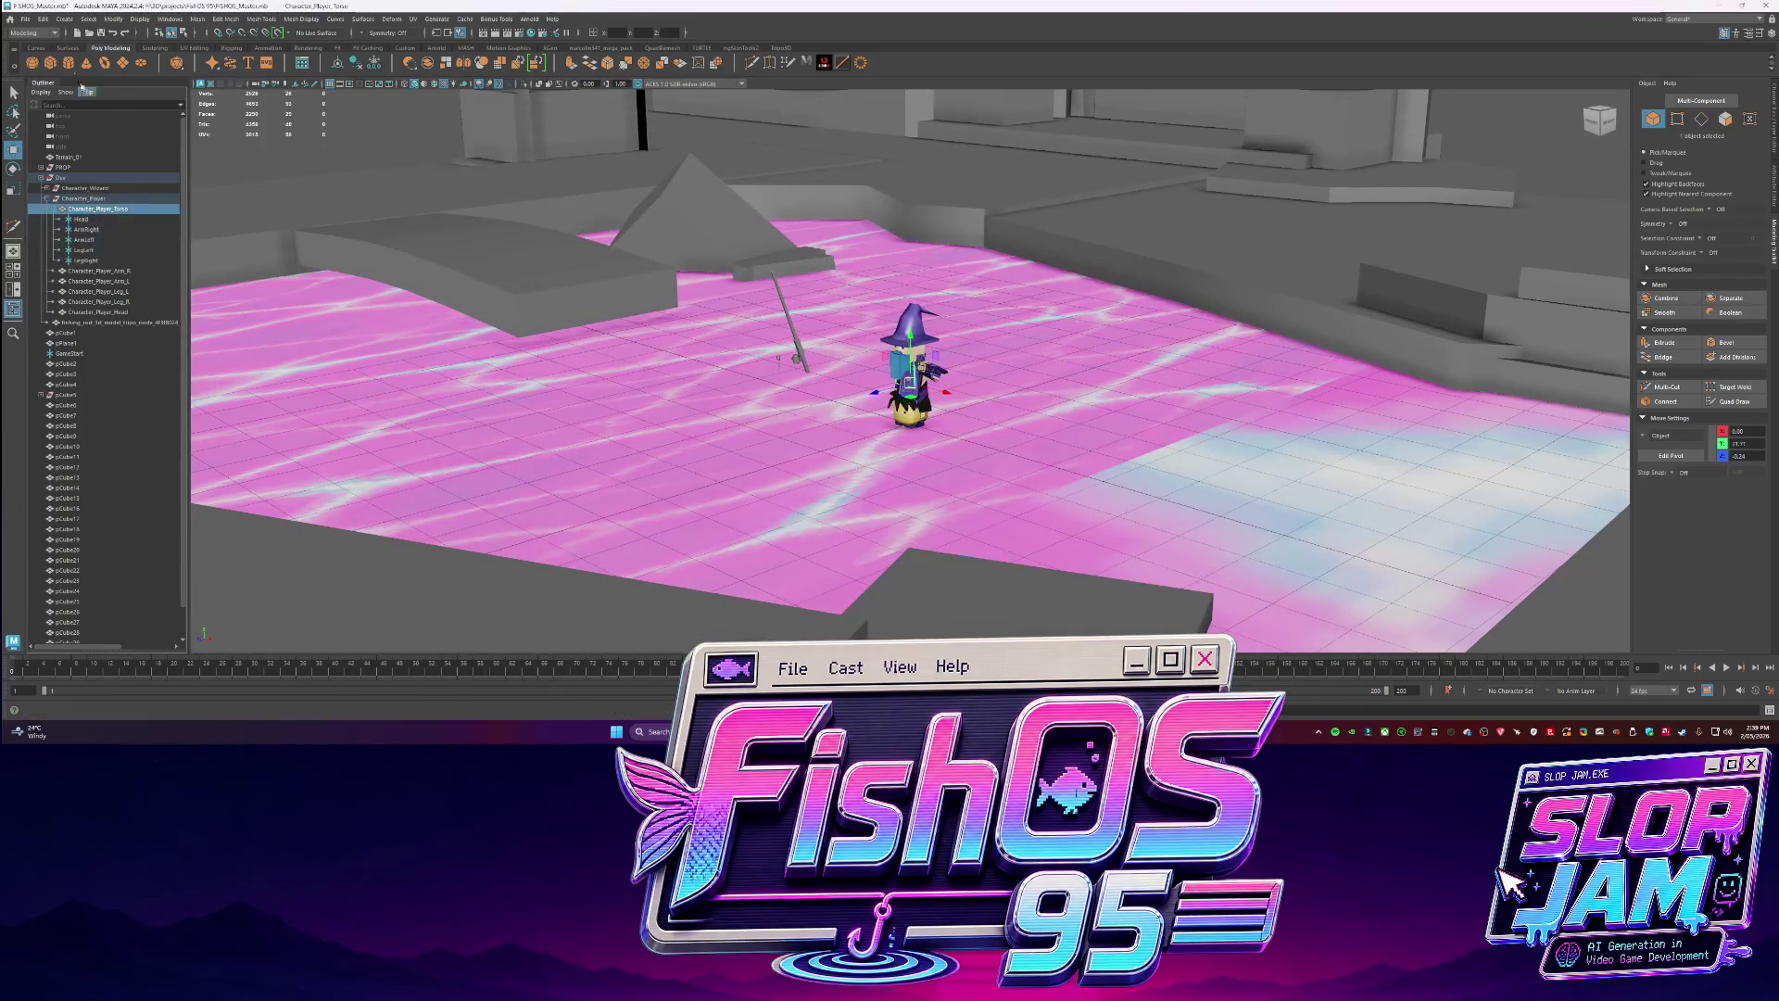
Export the selected player torso over SM_Character_Player.fbx, confirming the replace.
click(25, 19)
click(68, 160)
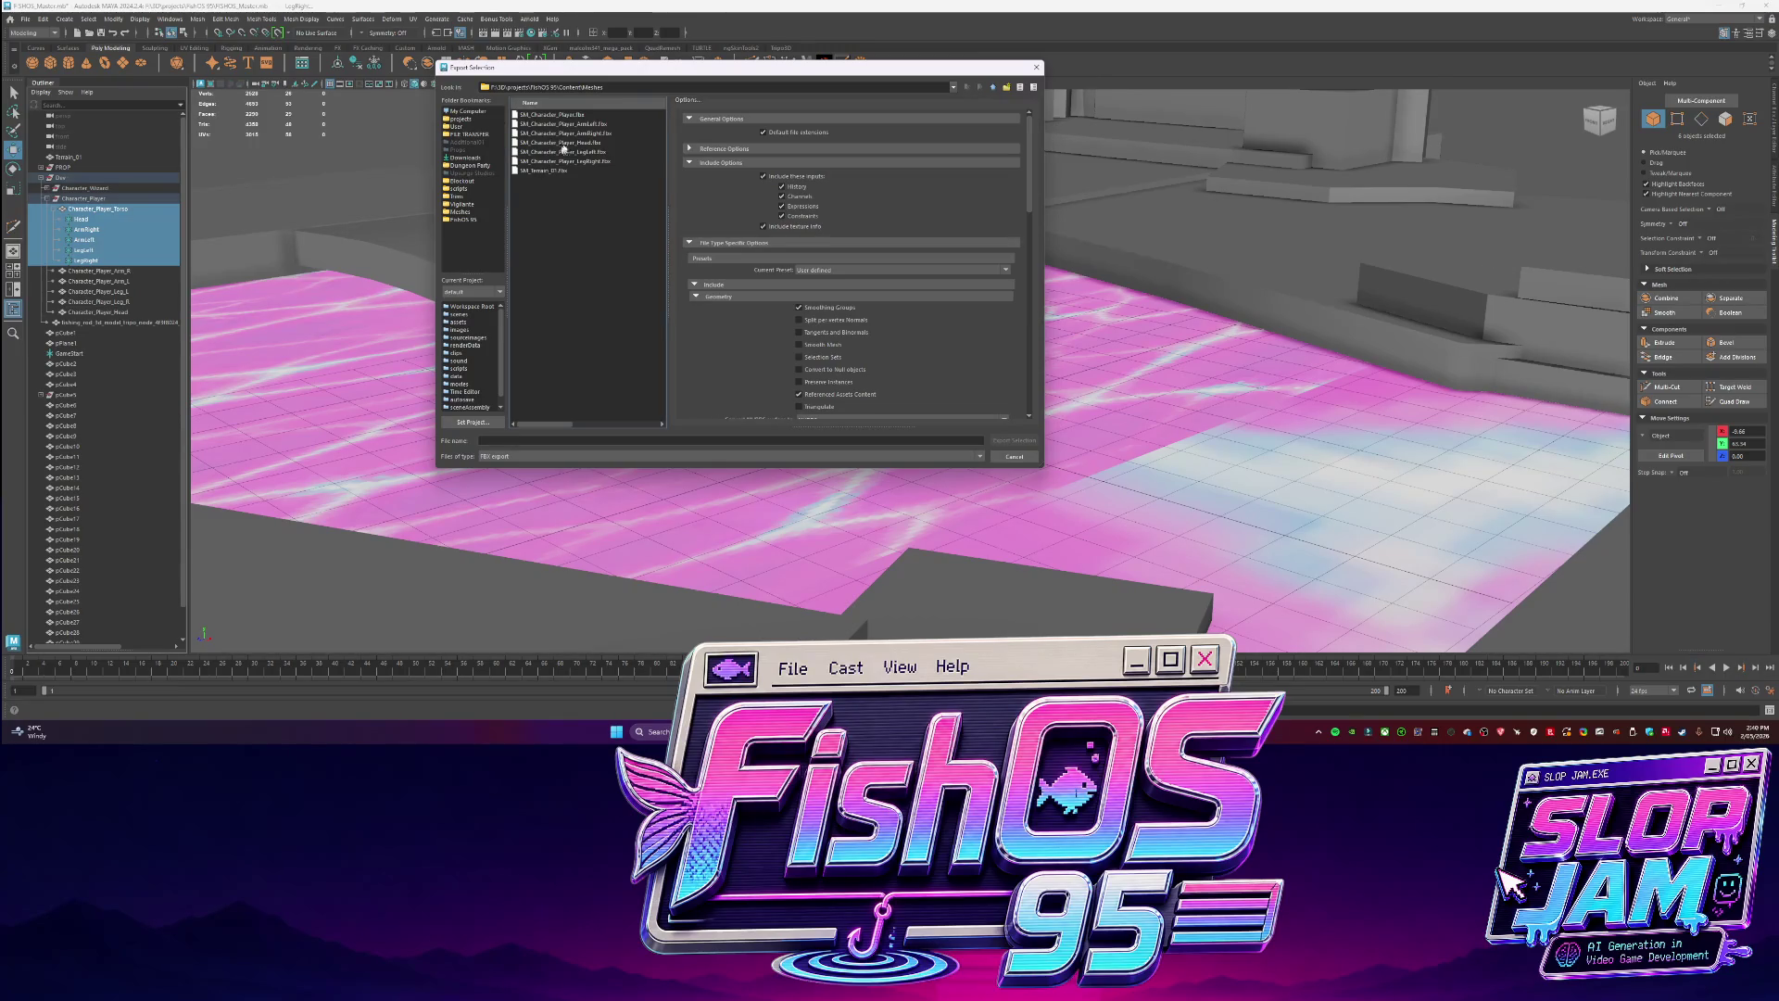
double_click(570, 116)
click(716, 284)
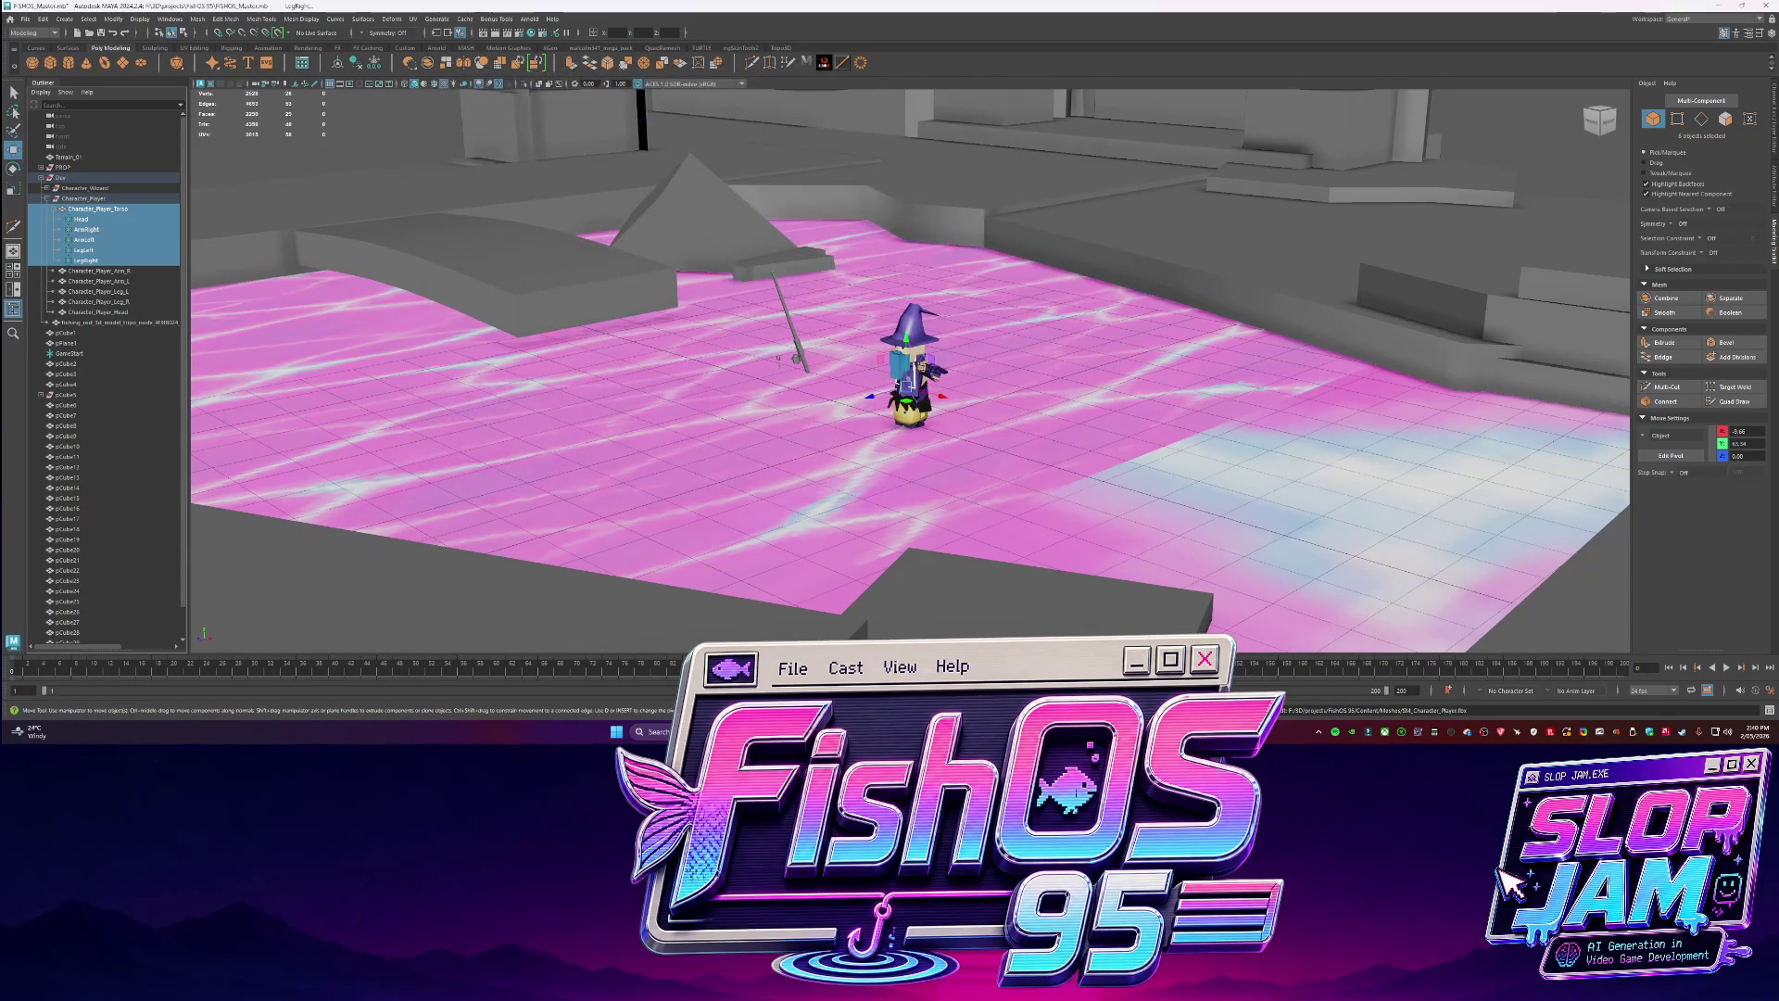
key(alt+Tab)
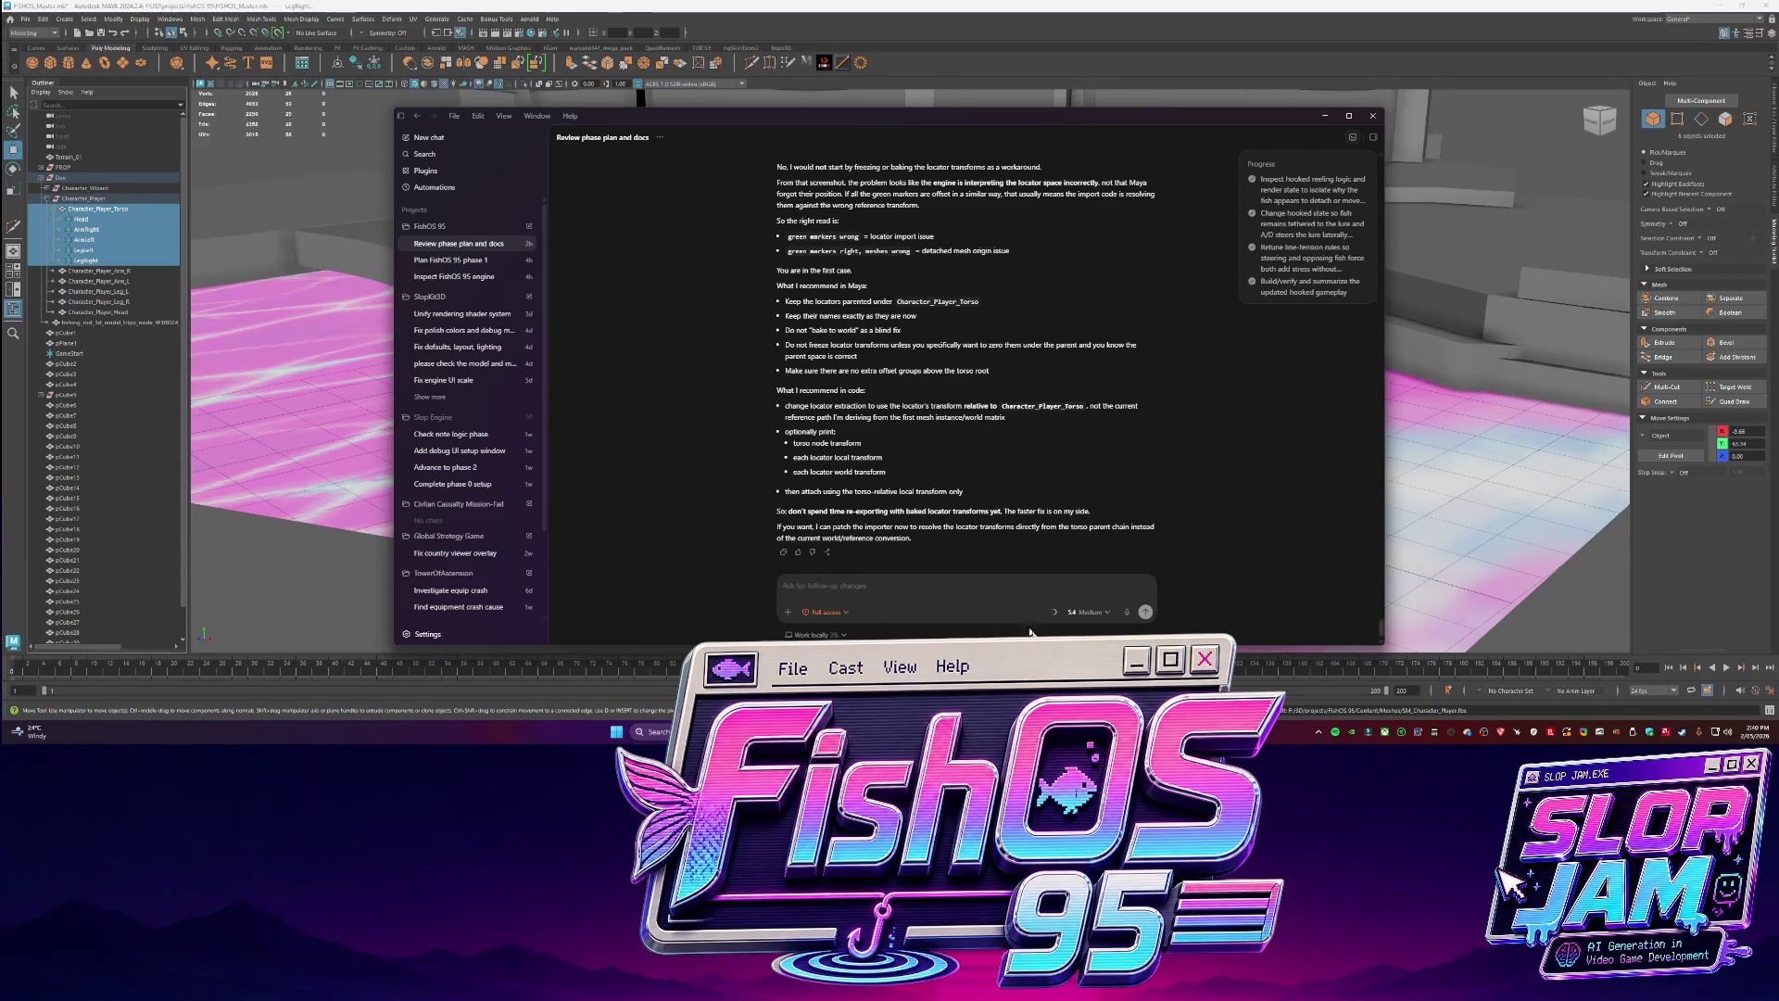
Tell Codex the mesh was re-exported and ask it to rebuild using the locator transform information.
text(okay)
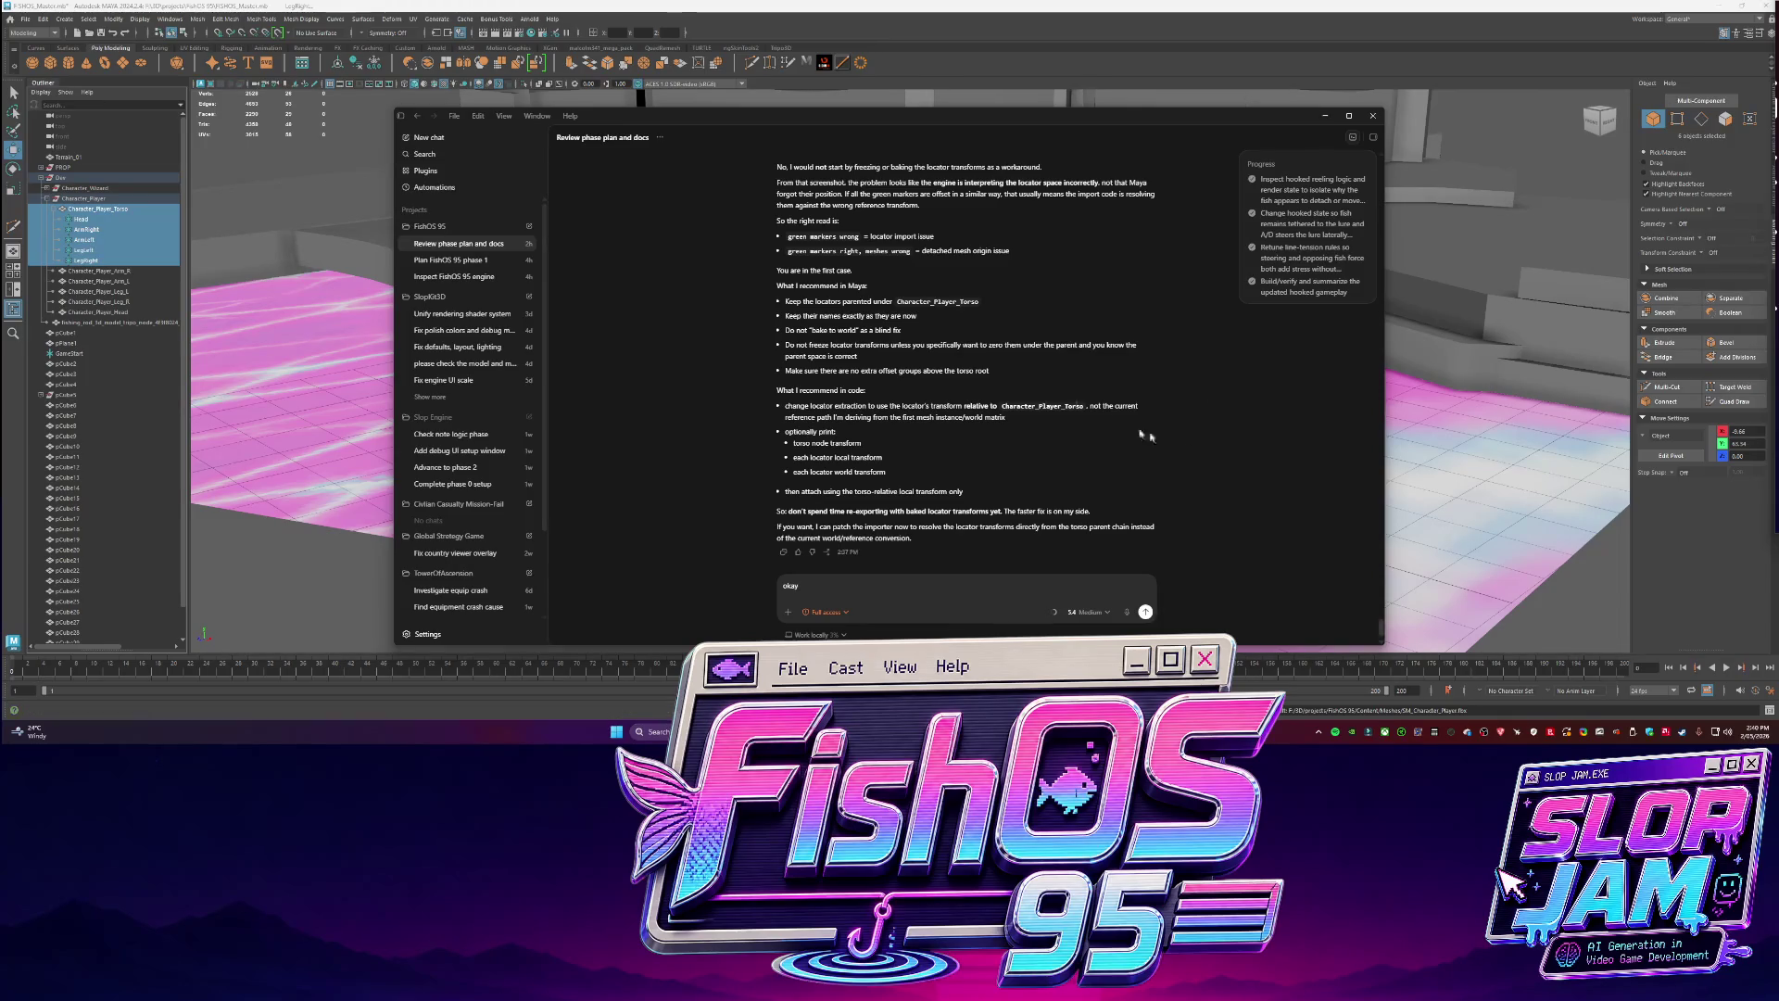
text(i just reexported the mesh.)
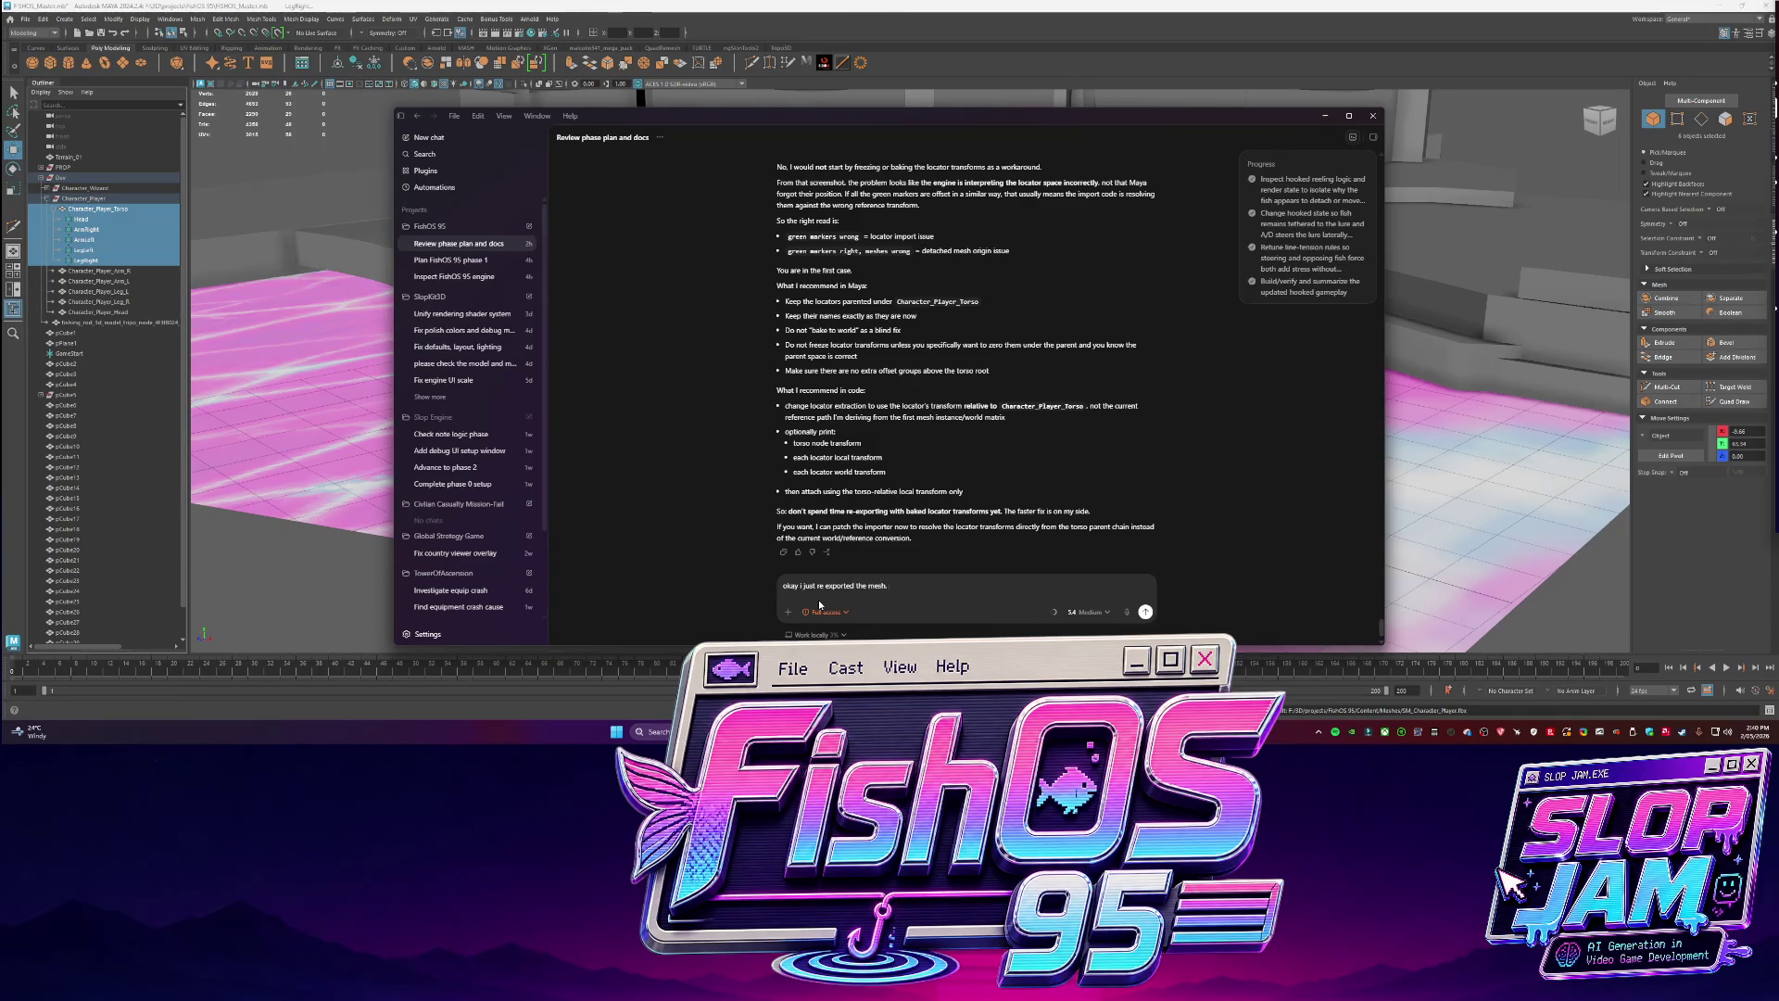
text(build)
text(s w)
text(informatio)
text(ully can fix it)
key(Return)
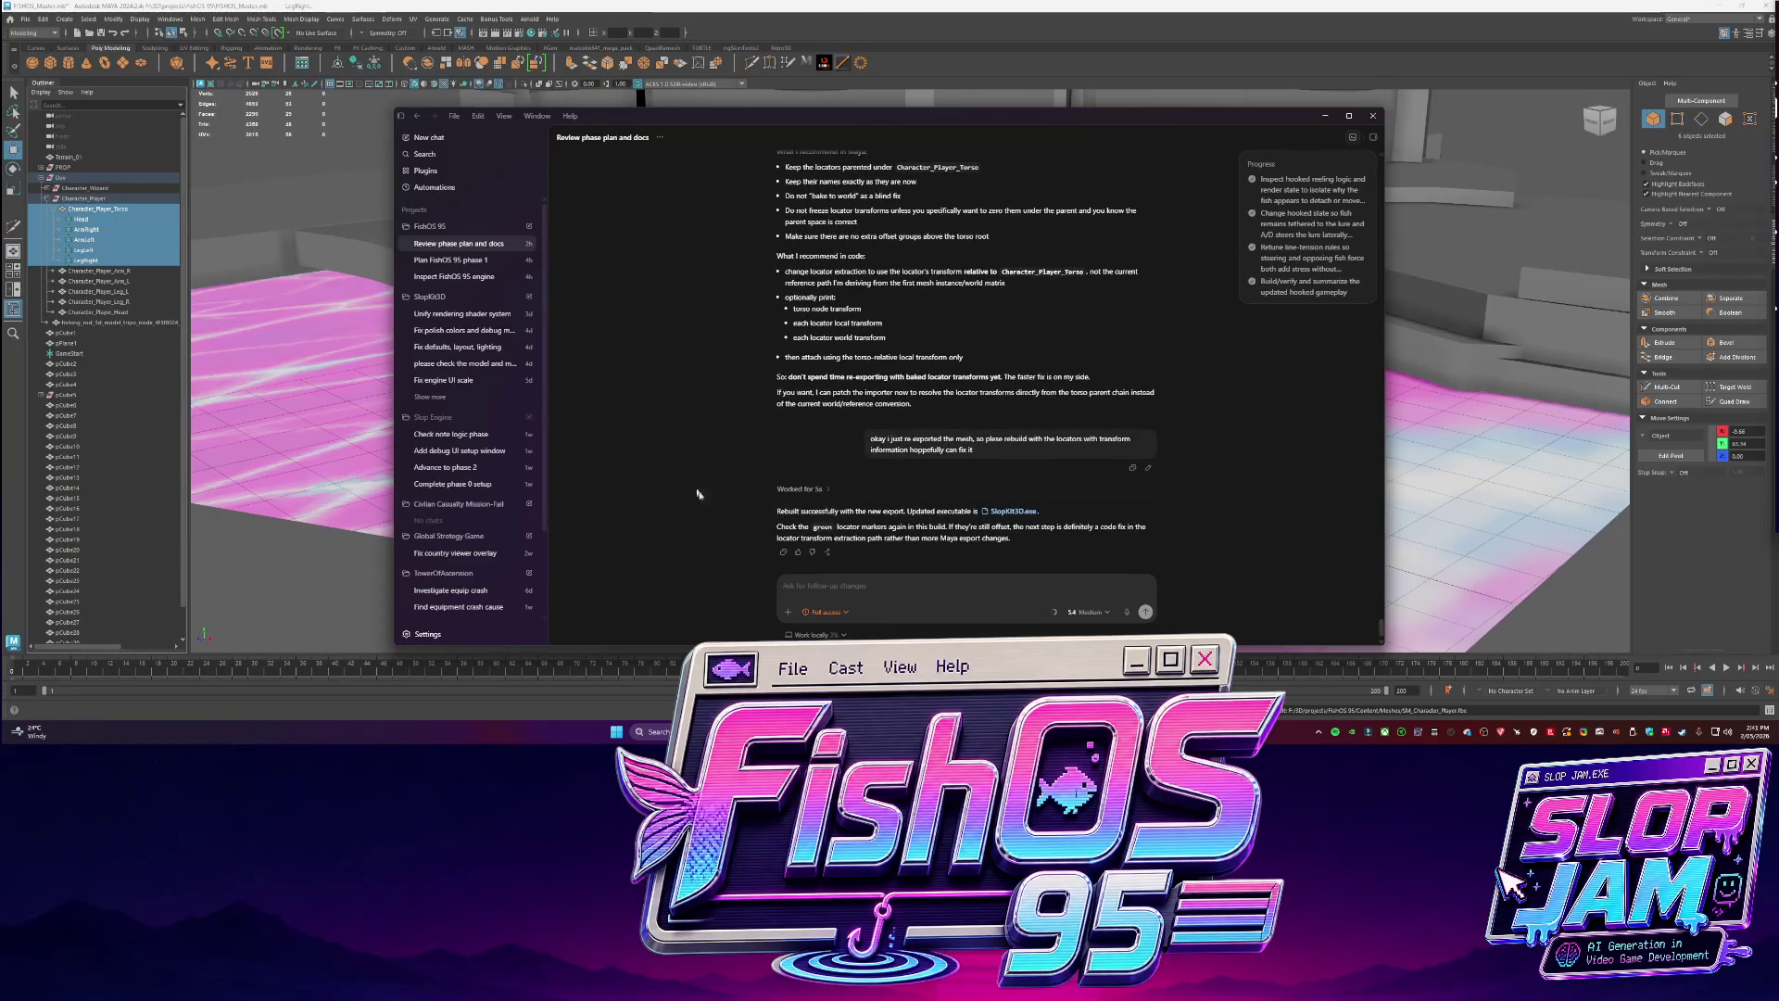
In File Explorer, go from Docs up to projects, then into FishOS 95 > Build.
mouse_move(801, 732)
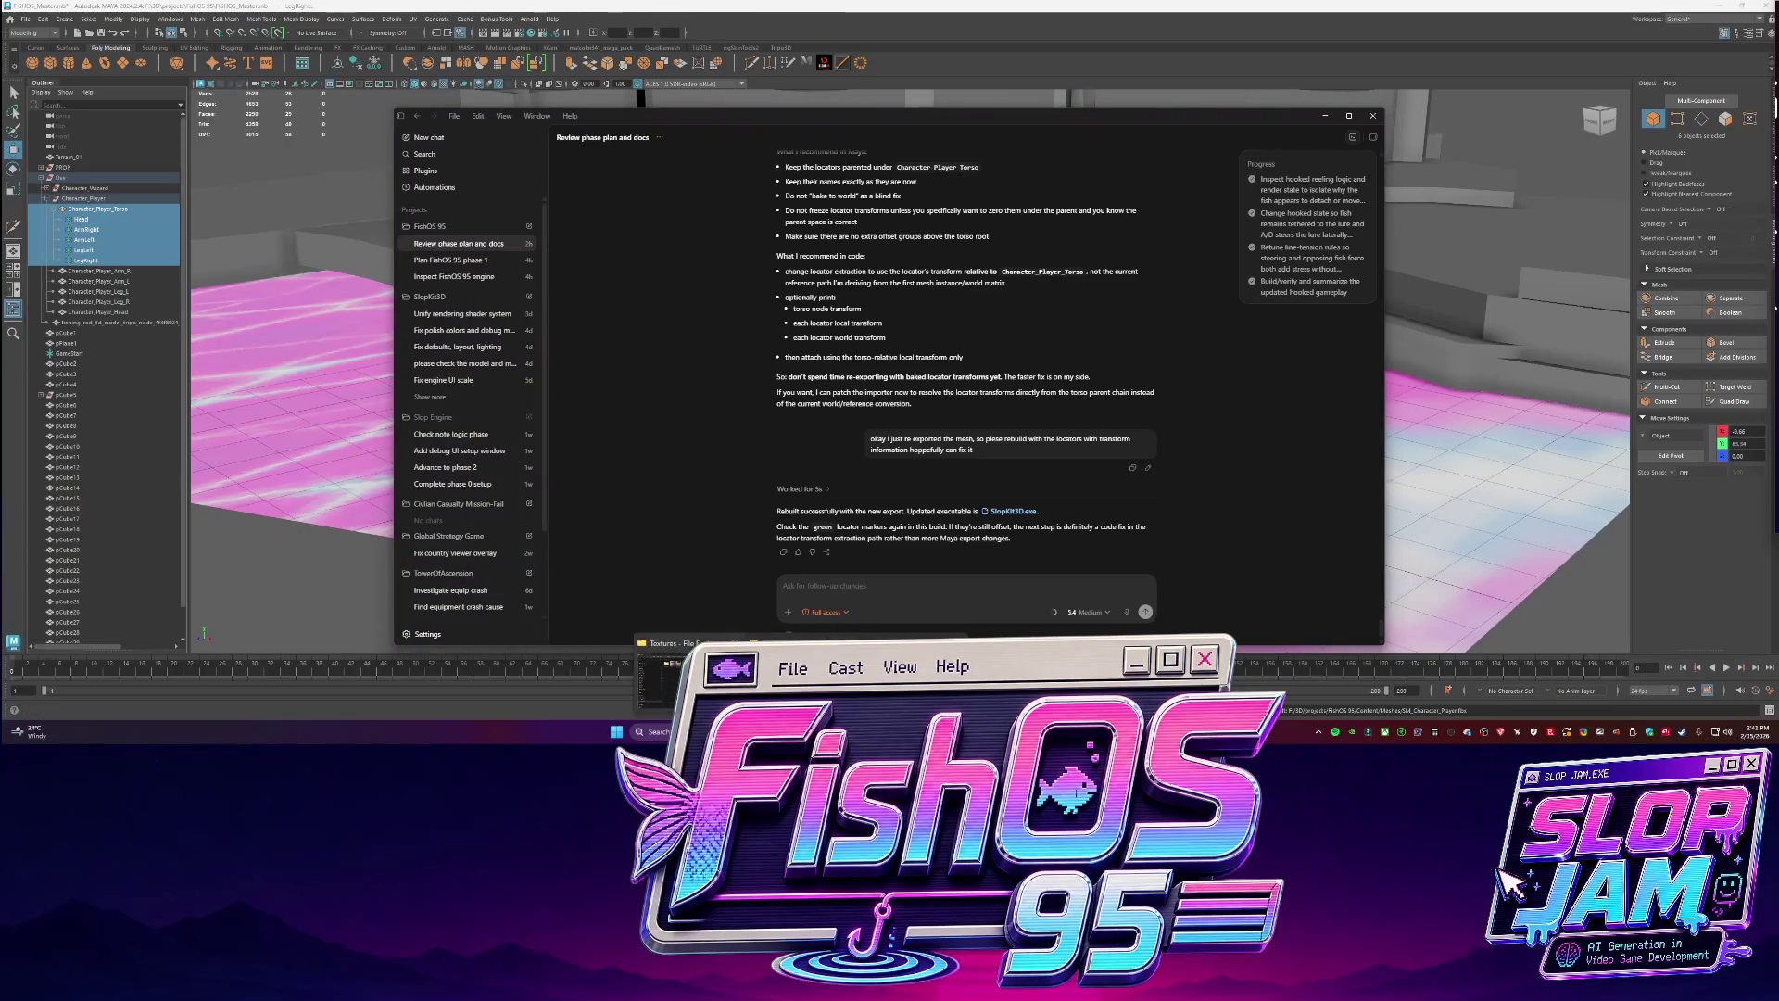
click(663, 681)
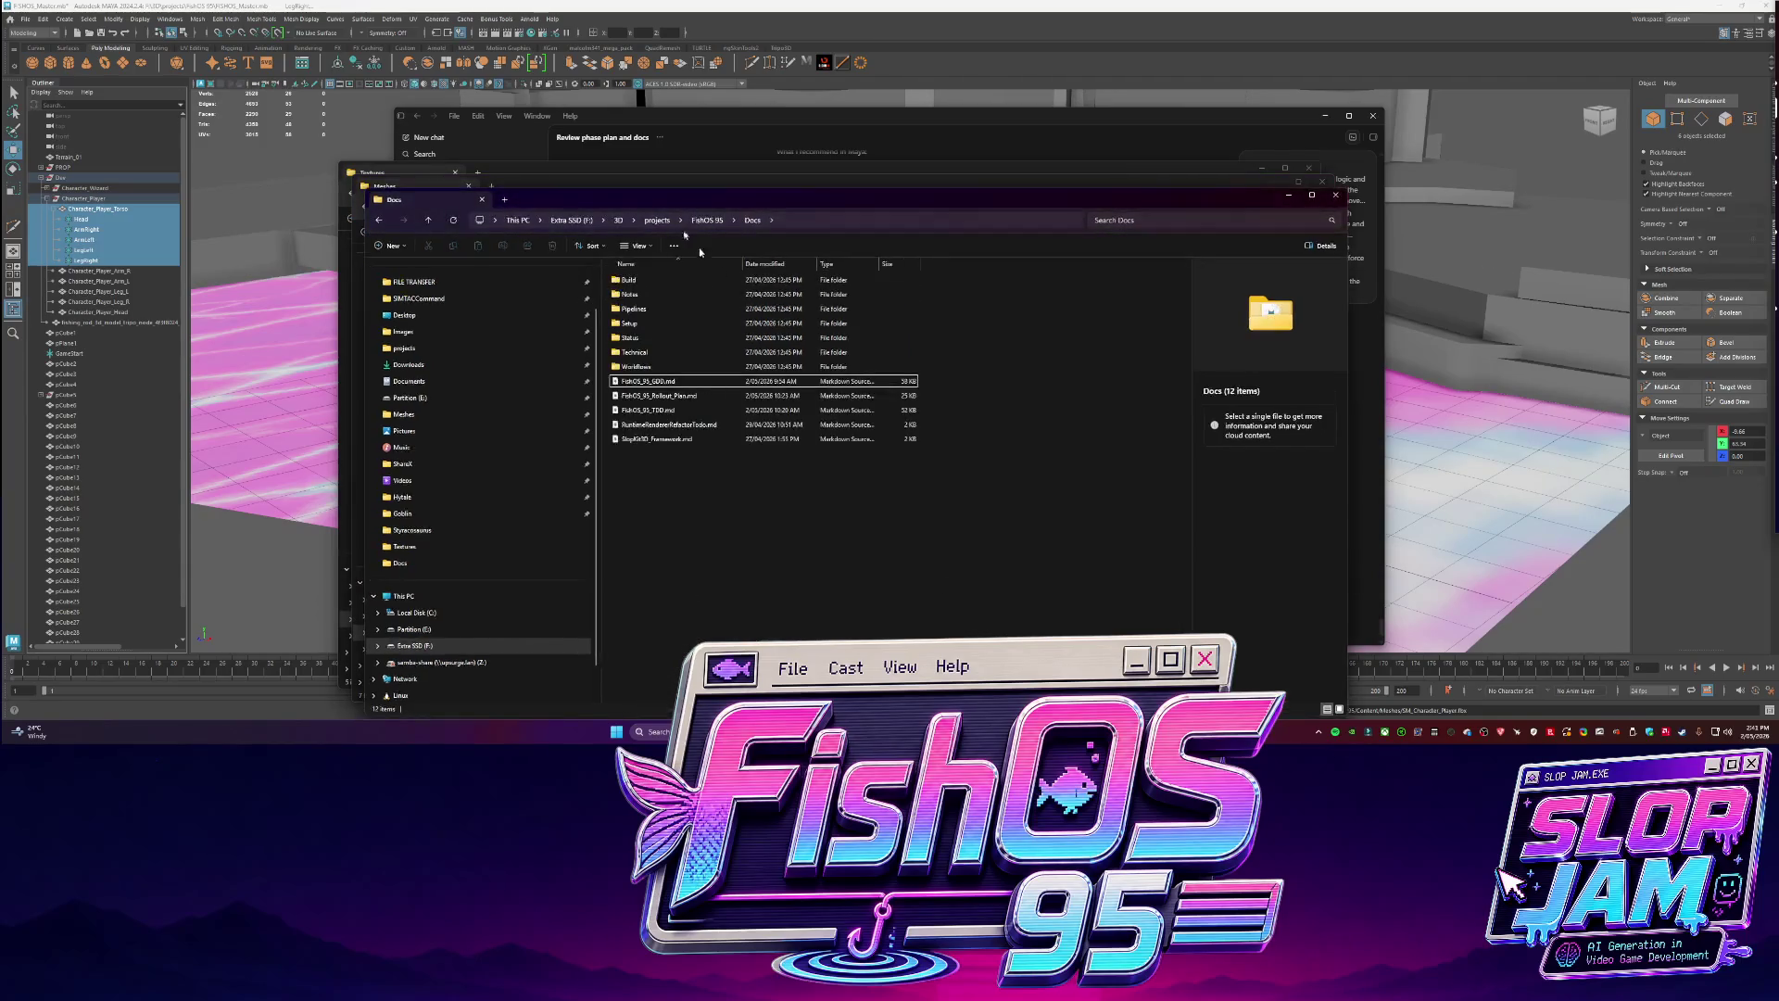
click(657, 219)
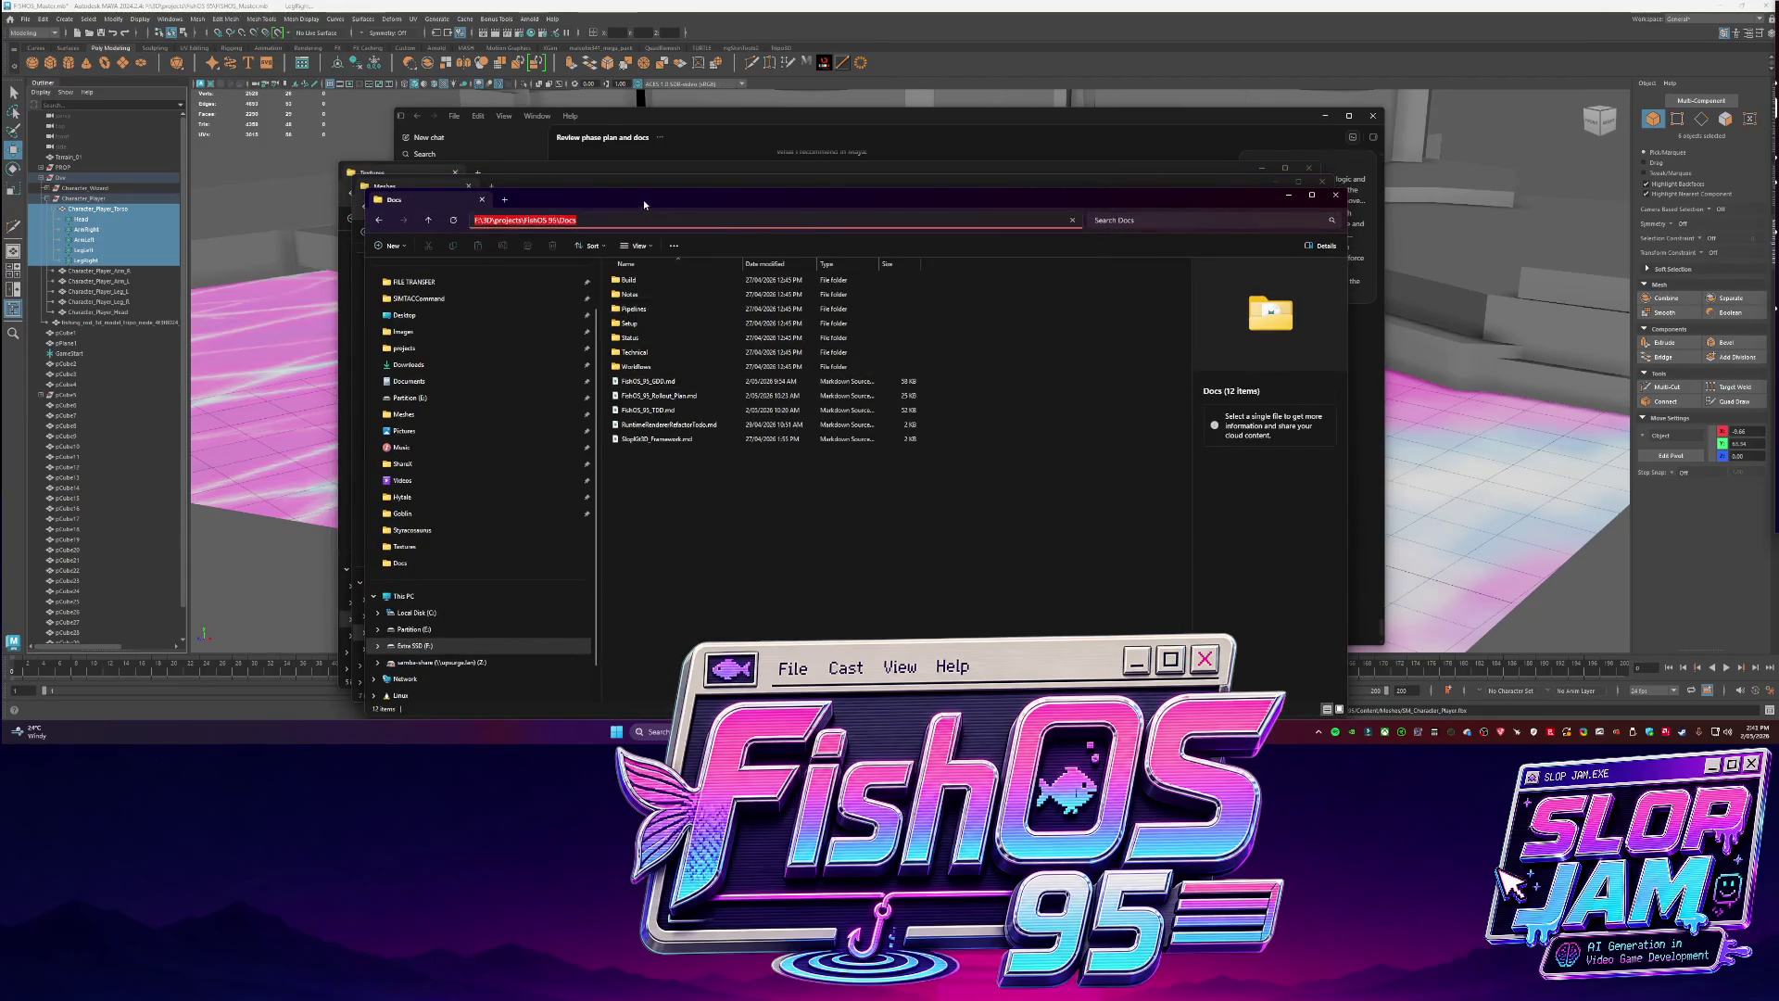
double_click(629, 353)
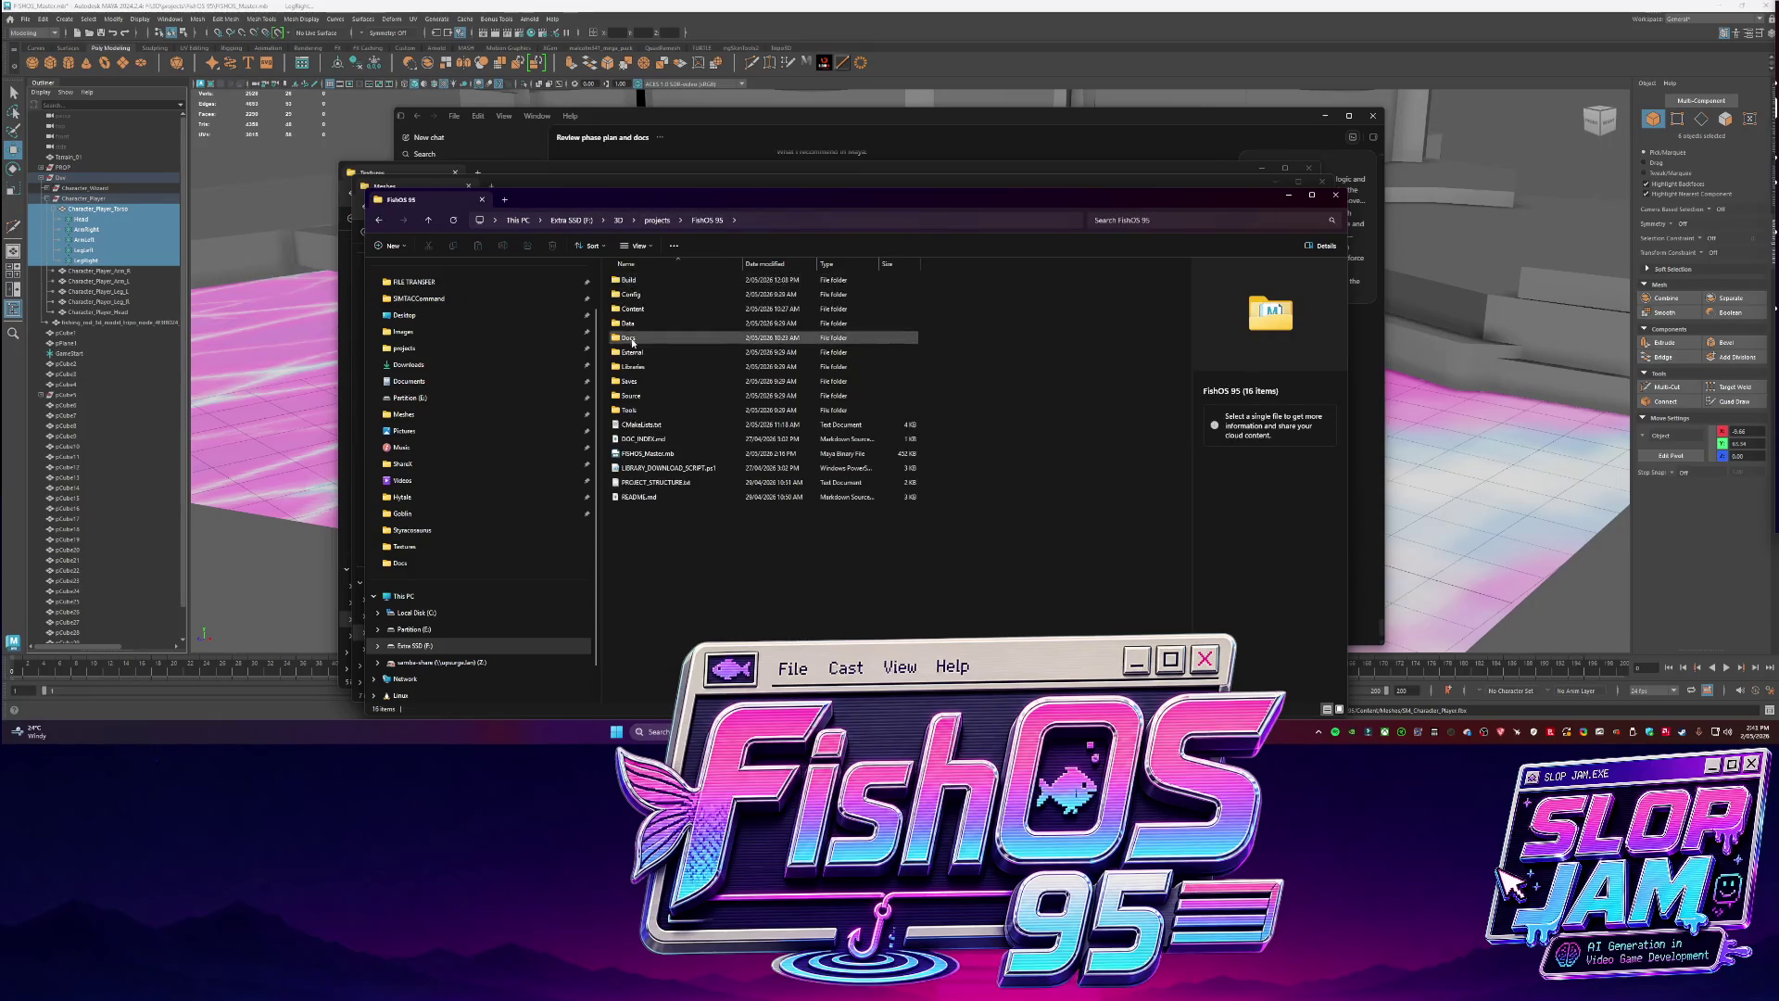
double_click(637, 281)
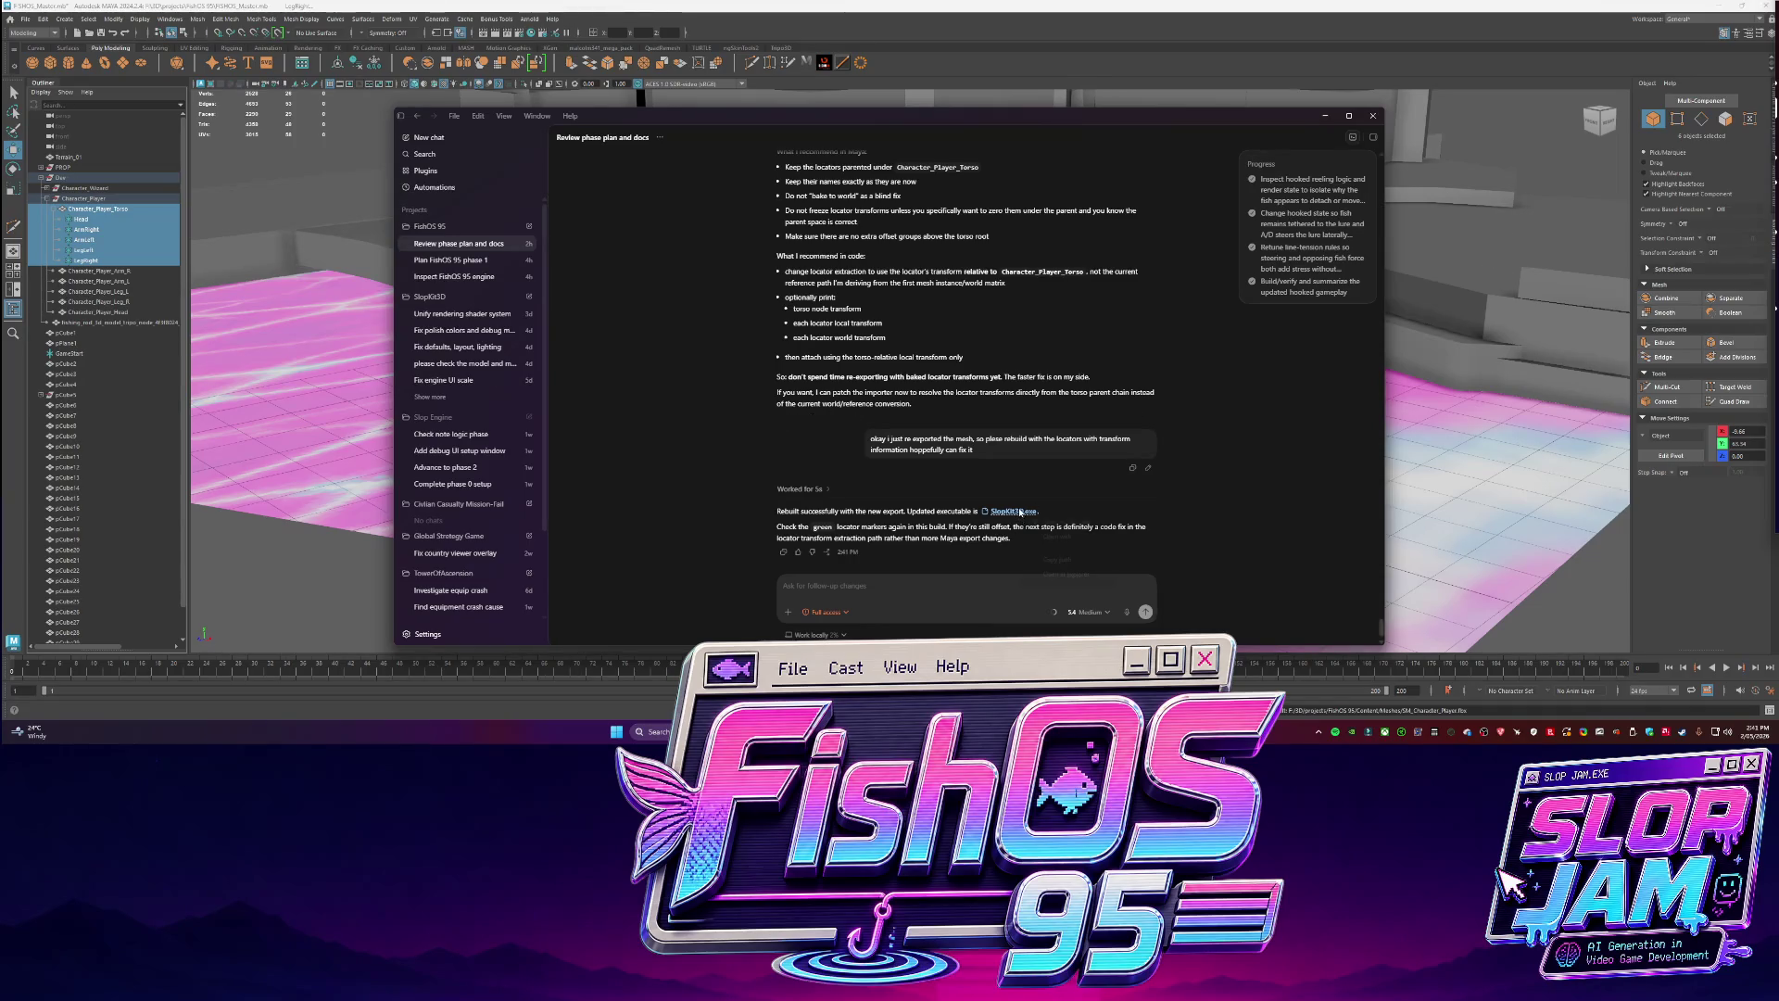
Launch the rebuilt SlopKit3D.exe, walk the character right and left along the pond, then quit.
click(749, 382)
click(654, 298)
double_click(654, 300)
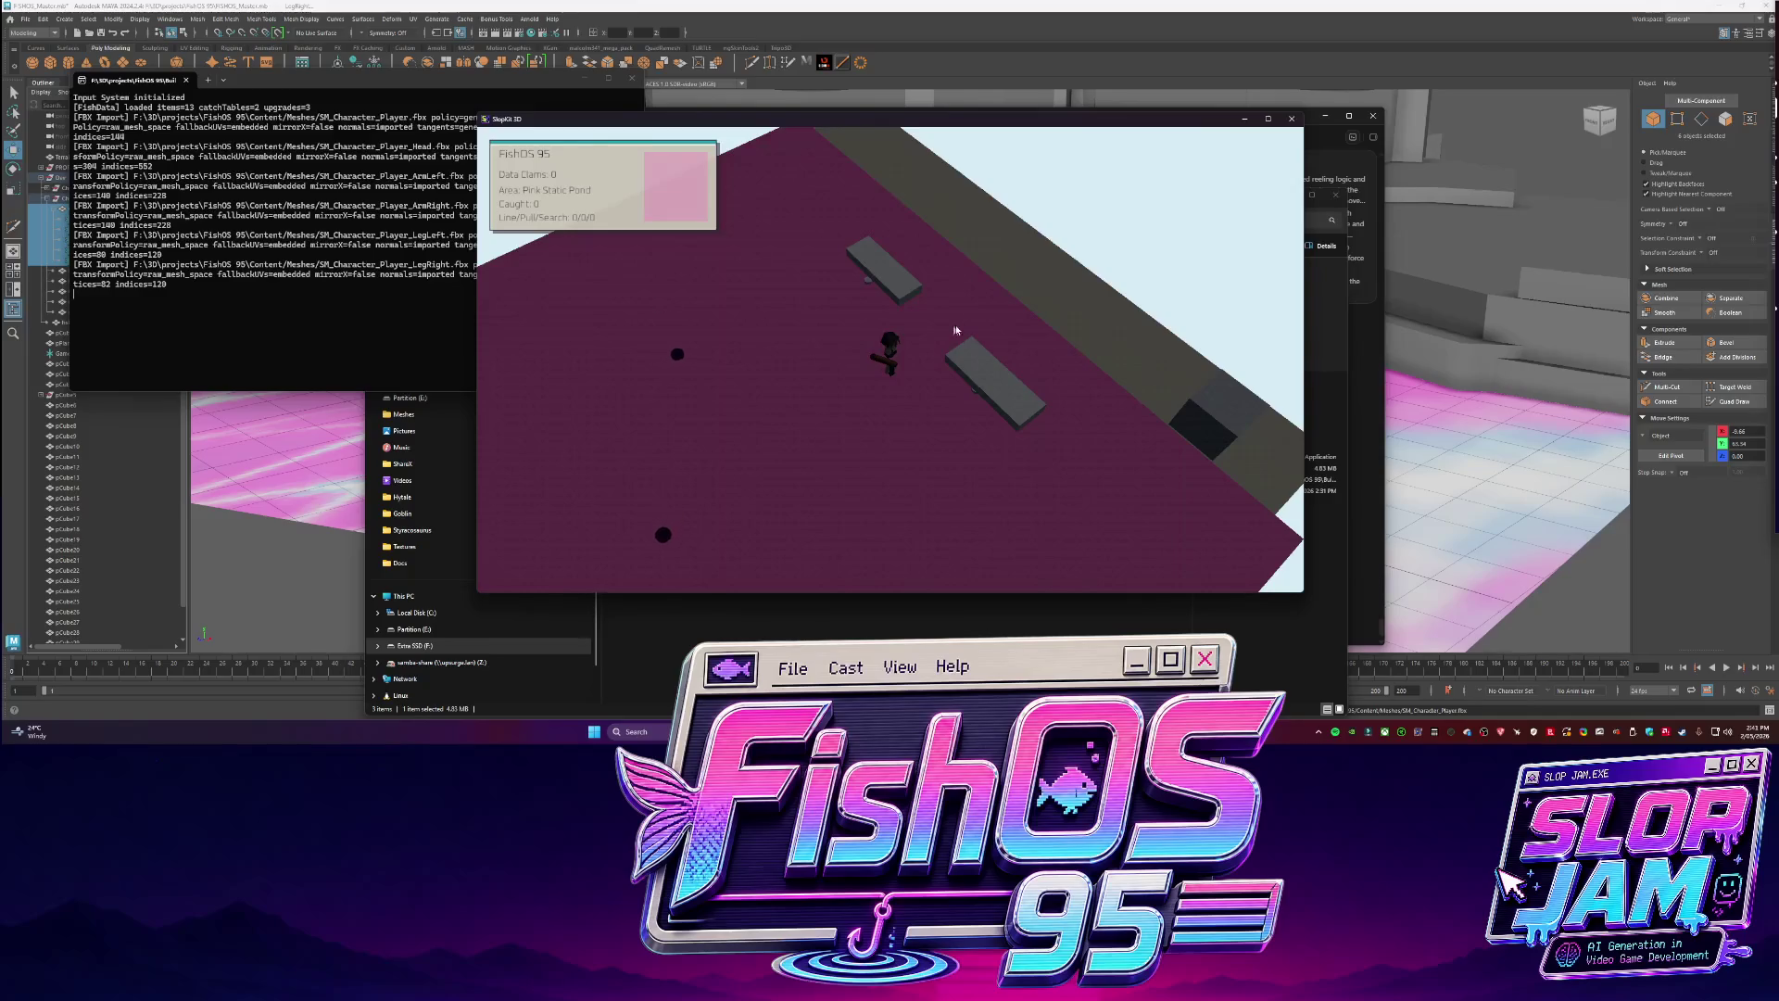
key(d)
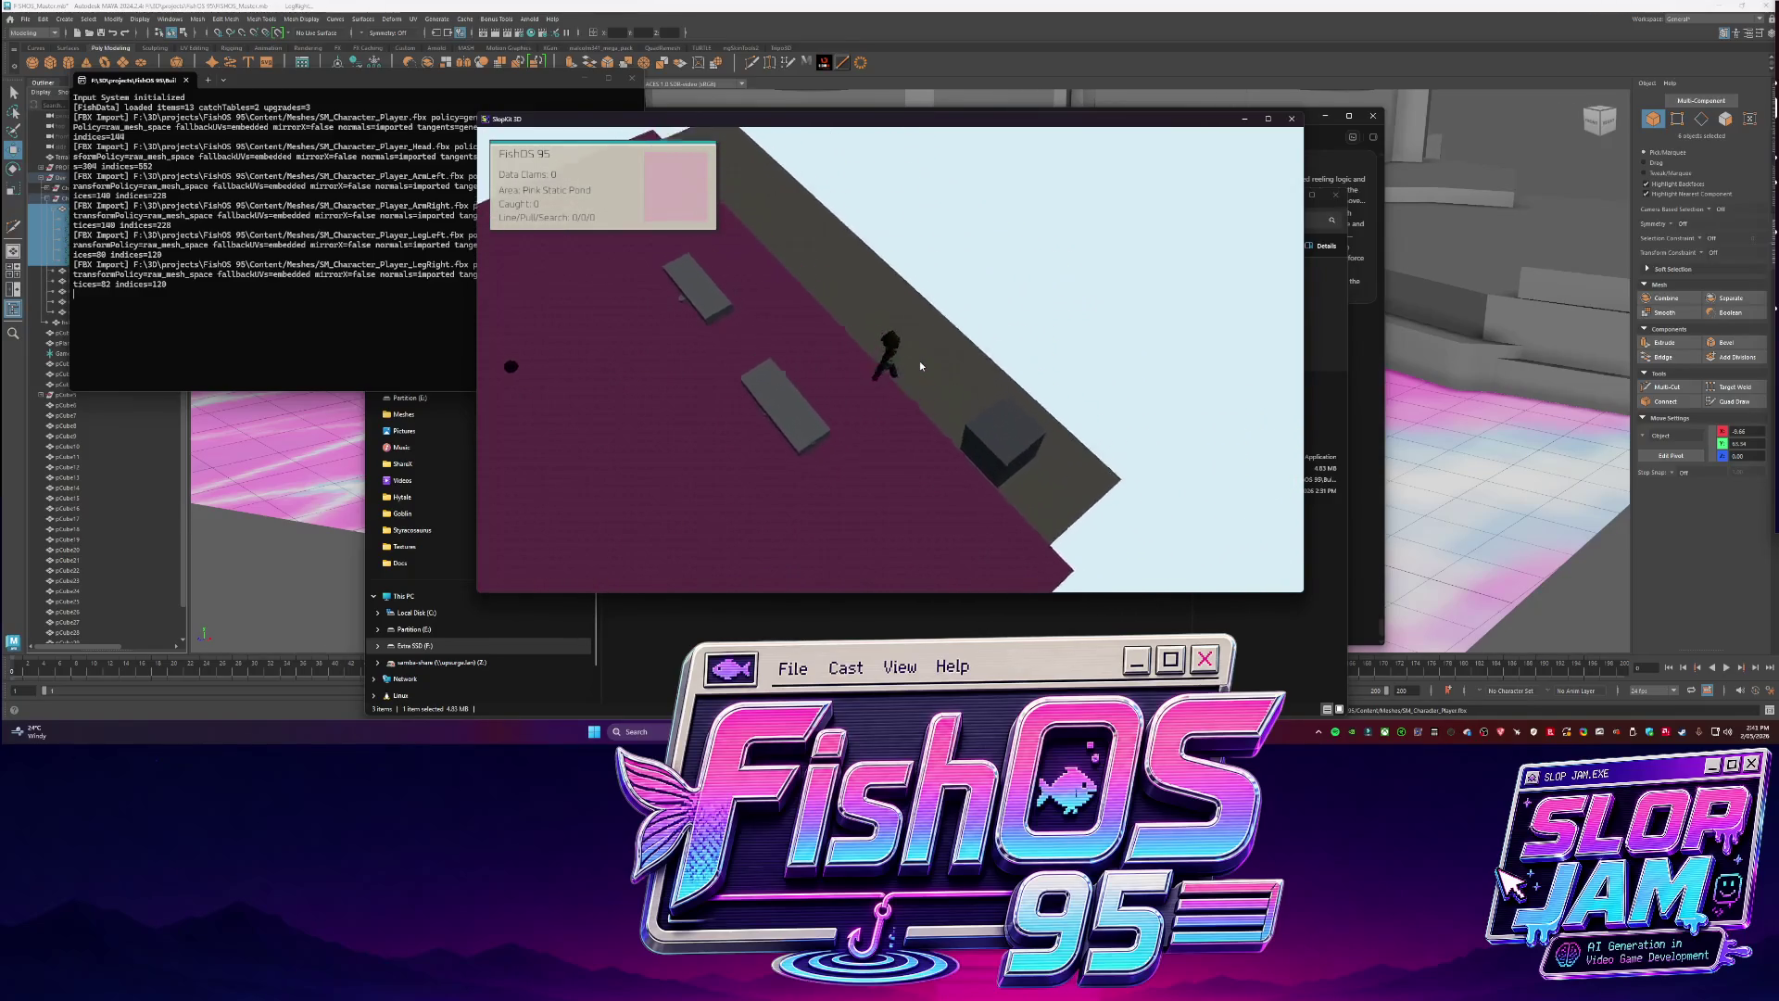
key(a)
key(Escape)
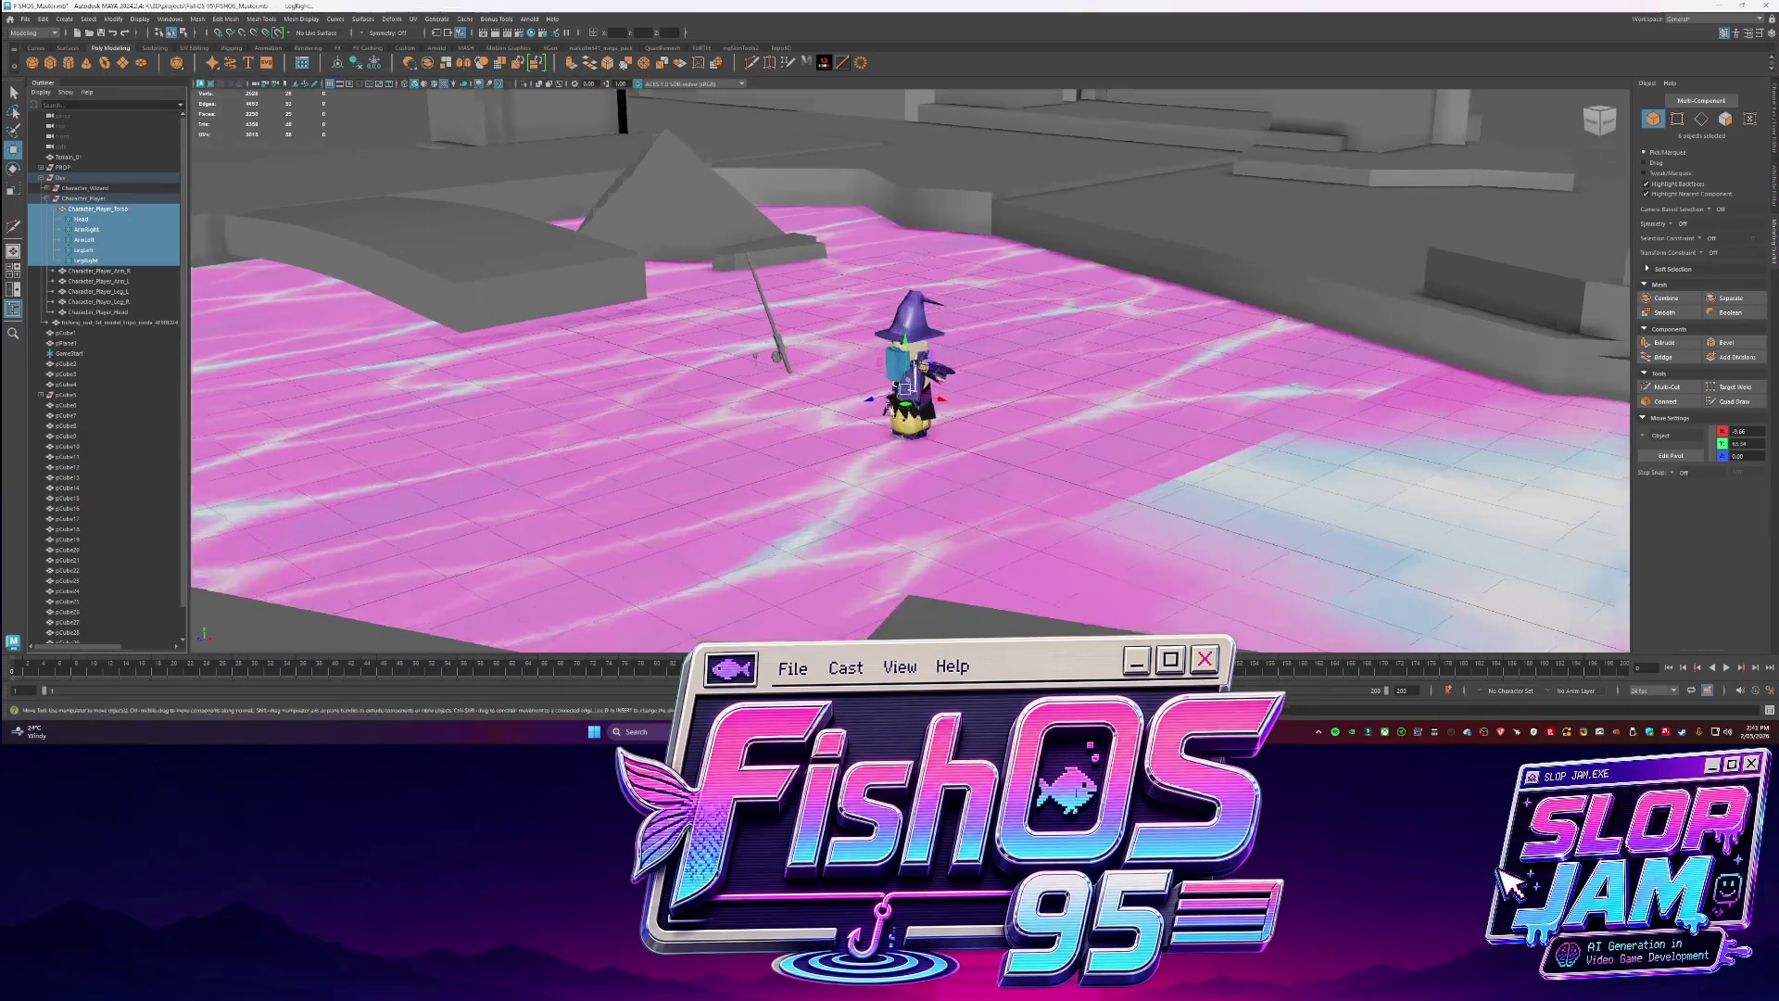
Isolate Character_Player_Torso and inspect the Head, ArmRight, LegRight and LegLeft pivots.
key(f)
click(96, 208)
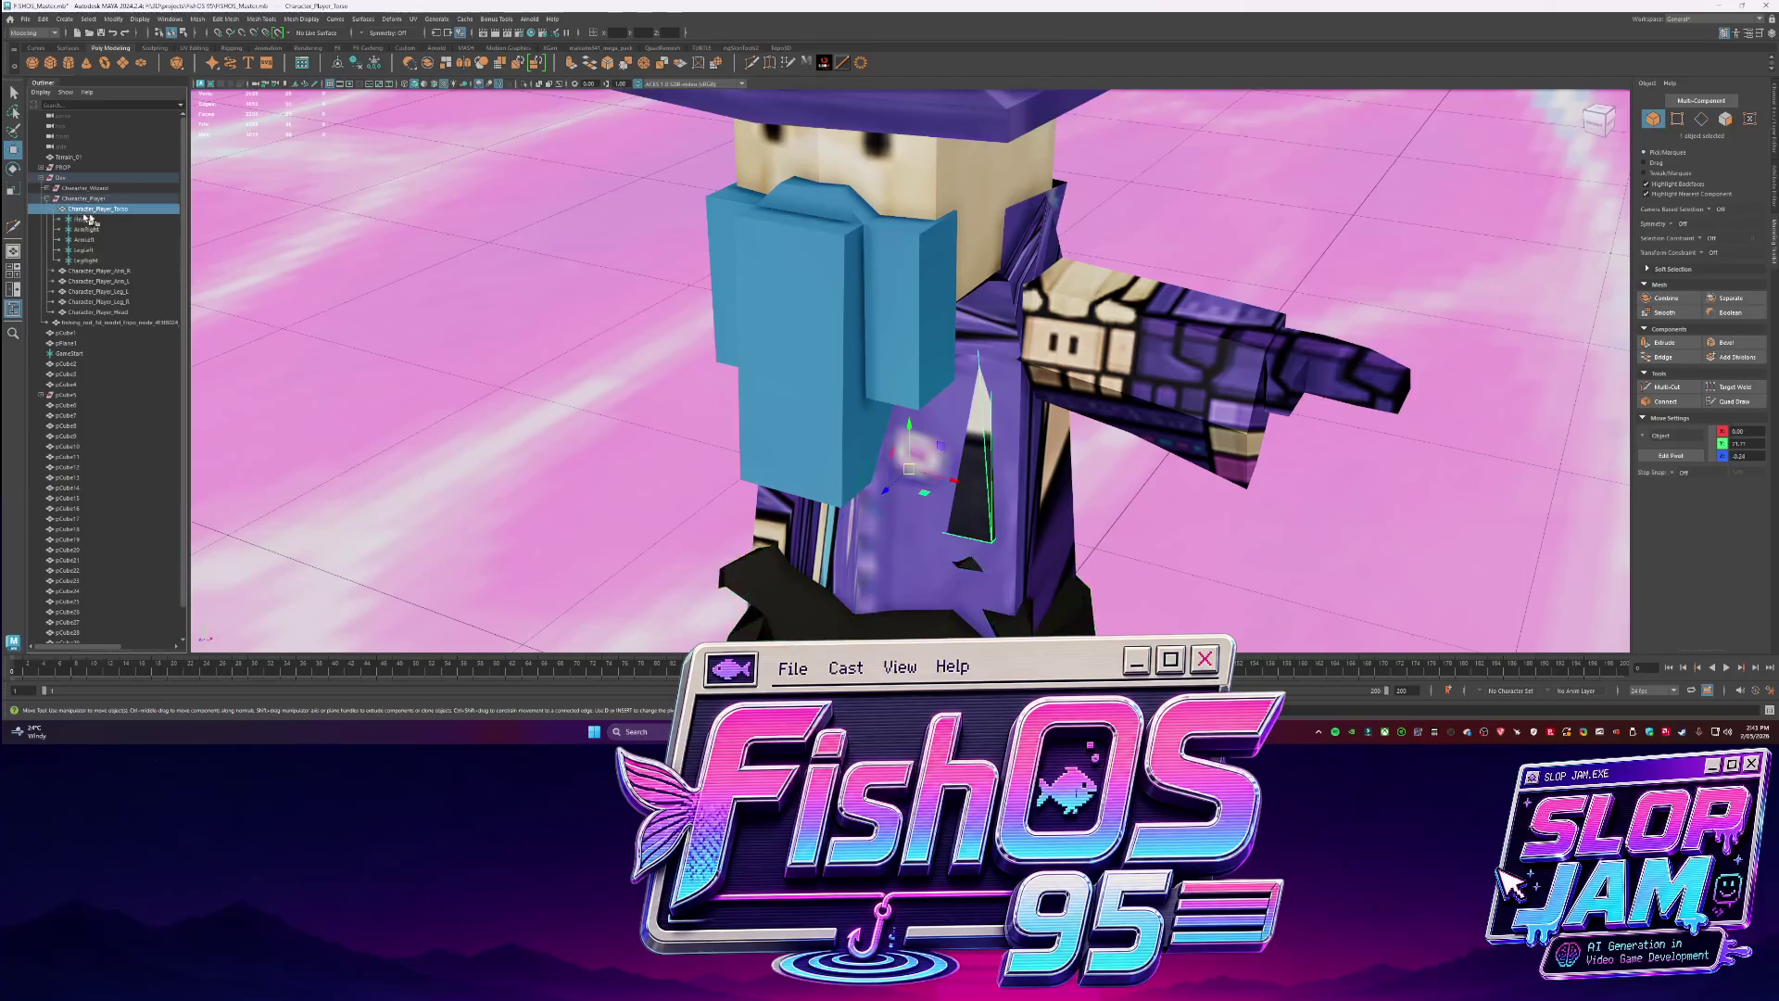
key(ctrl+1)
click(90, 219)
click(100, 270)
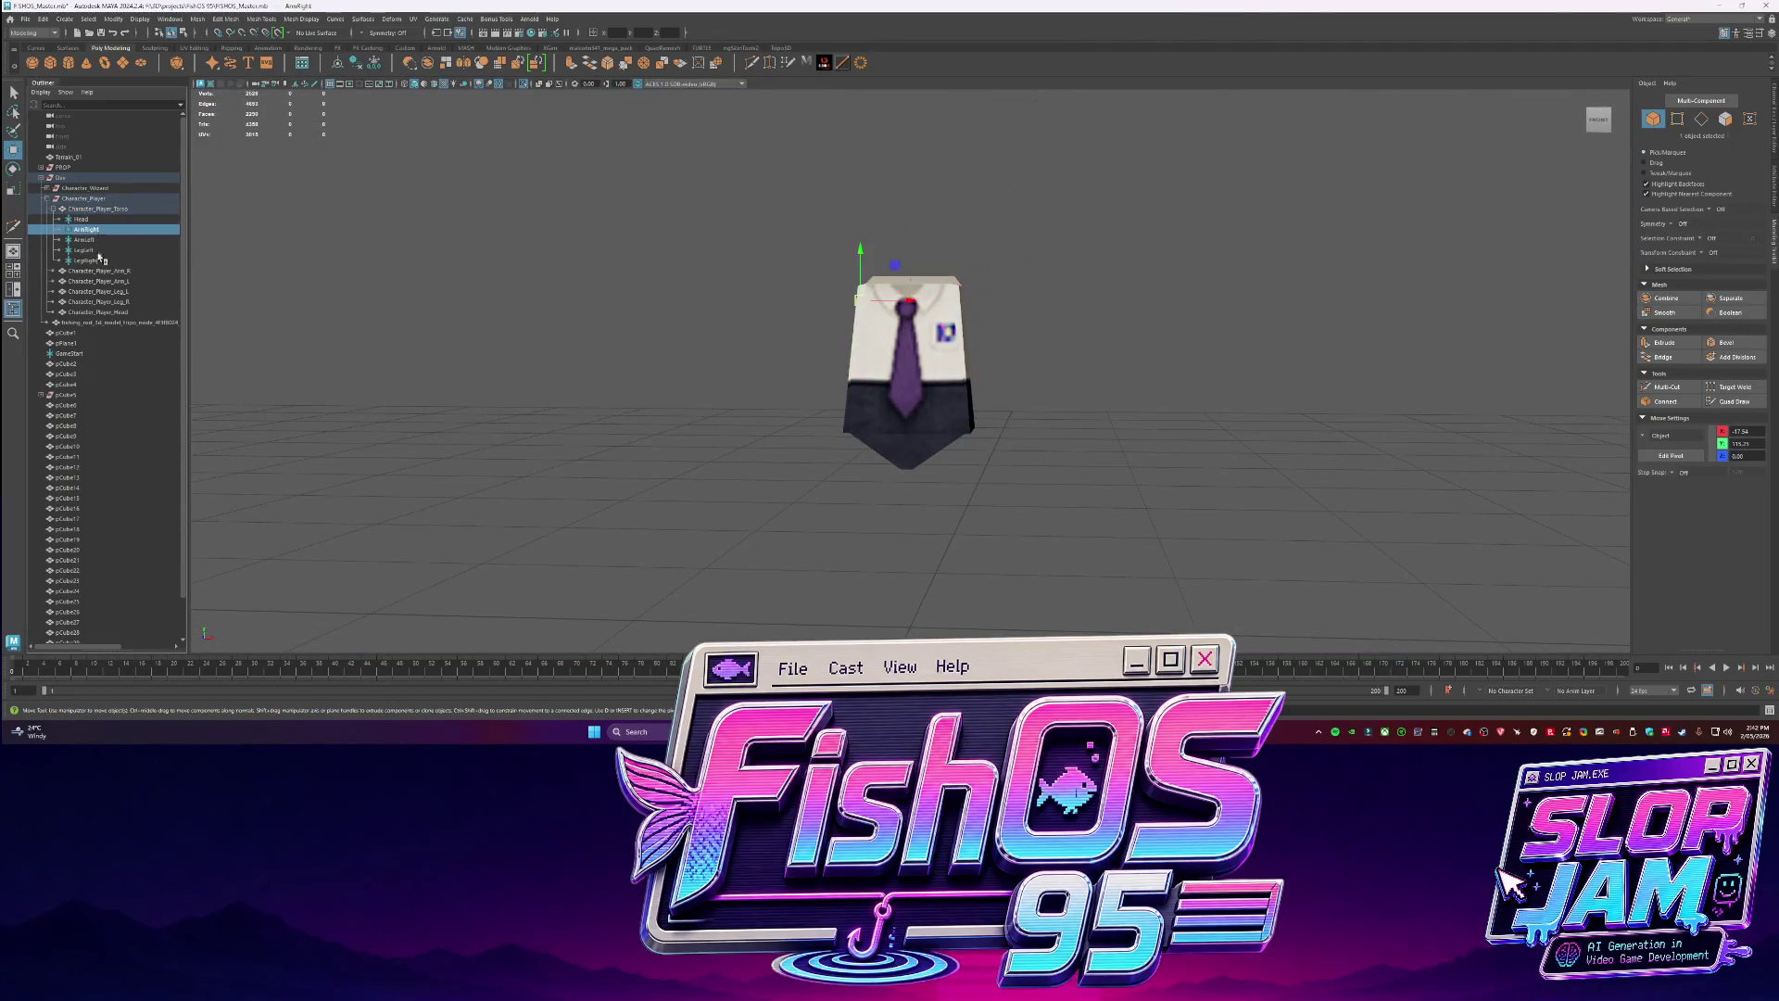
click(85, 260)
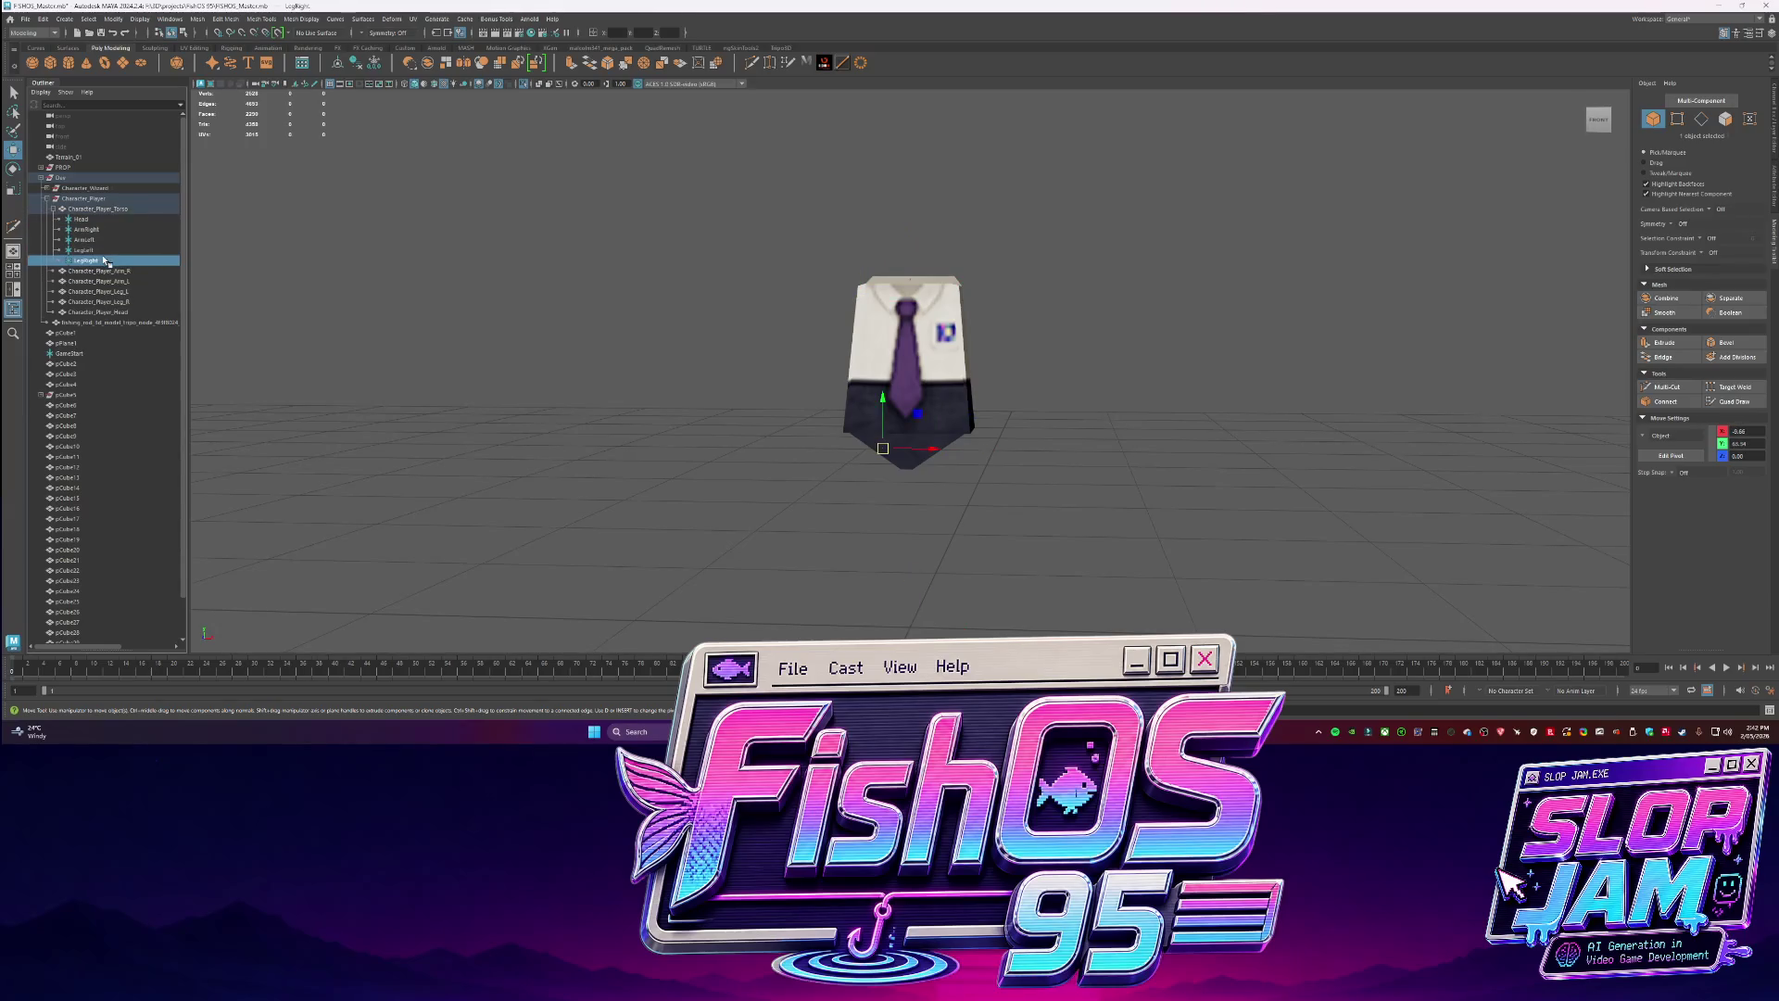
alt+drag(1159, 393, 1636, 169)
click(1774, 139)
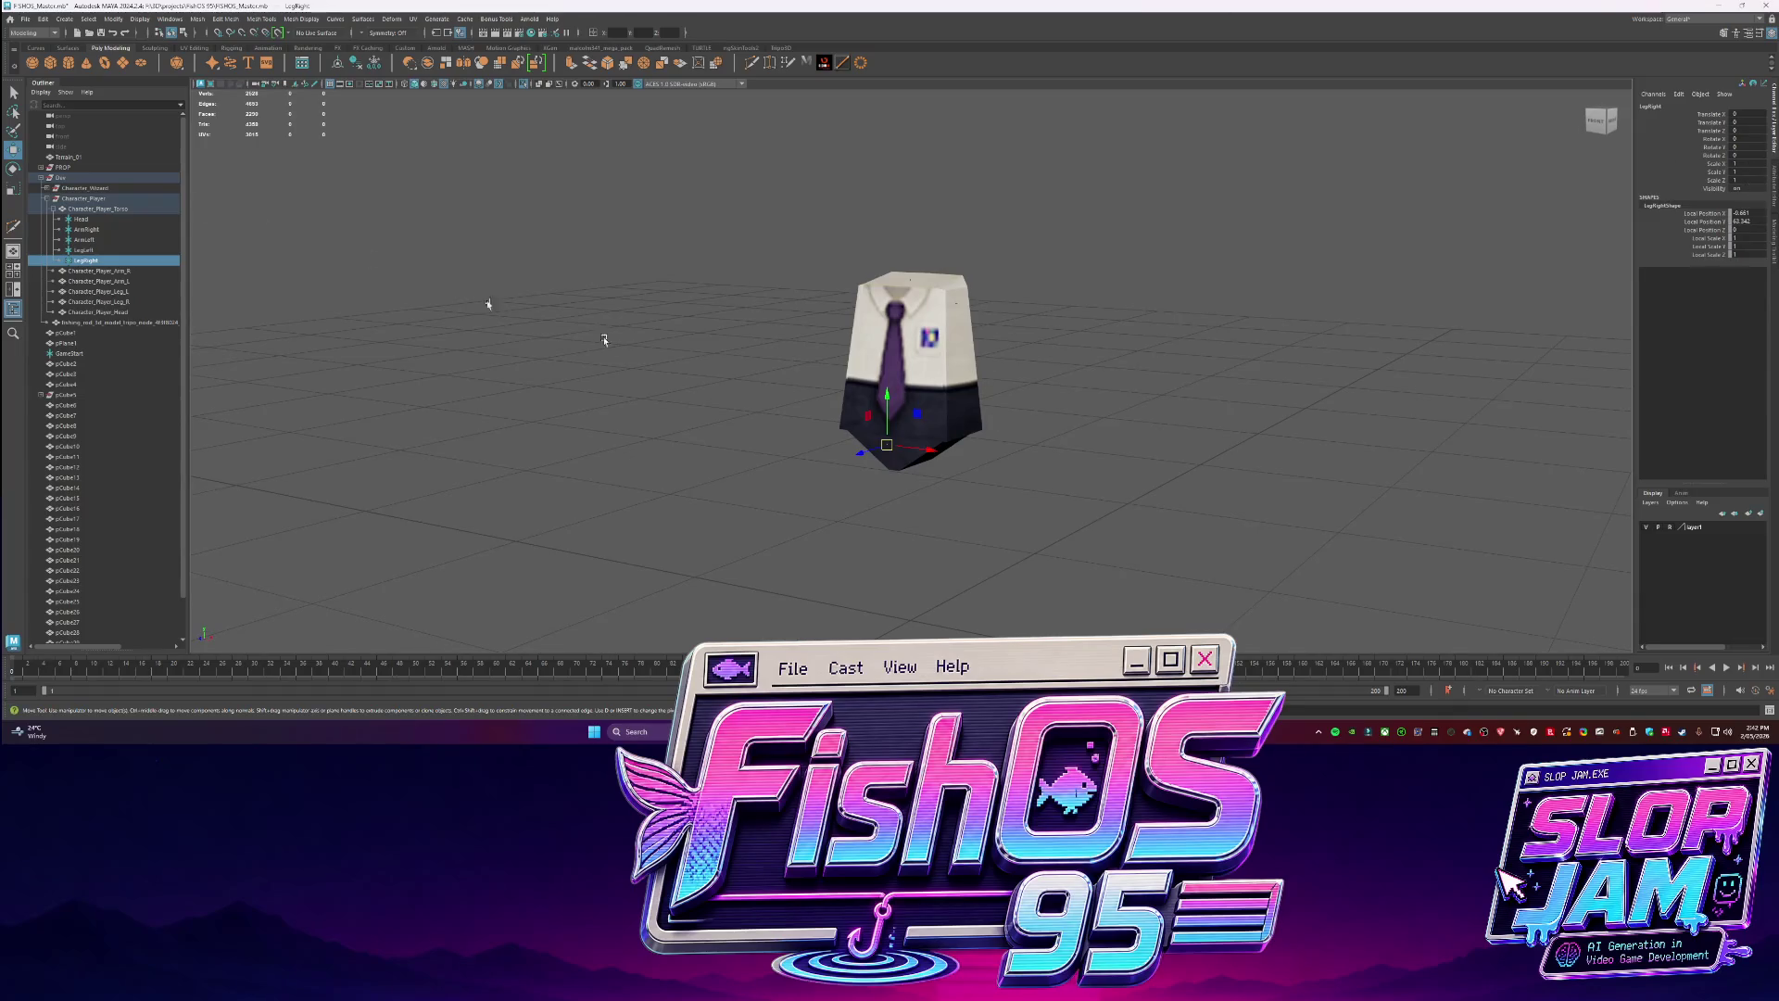
click(97, 246)
click(84, 219)
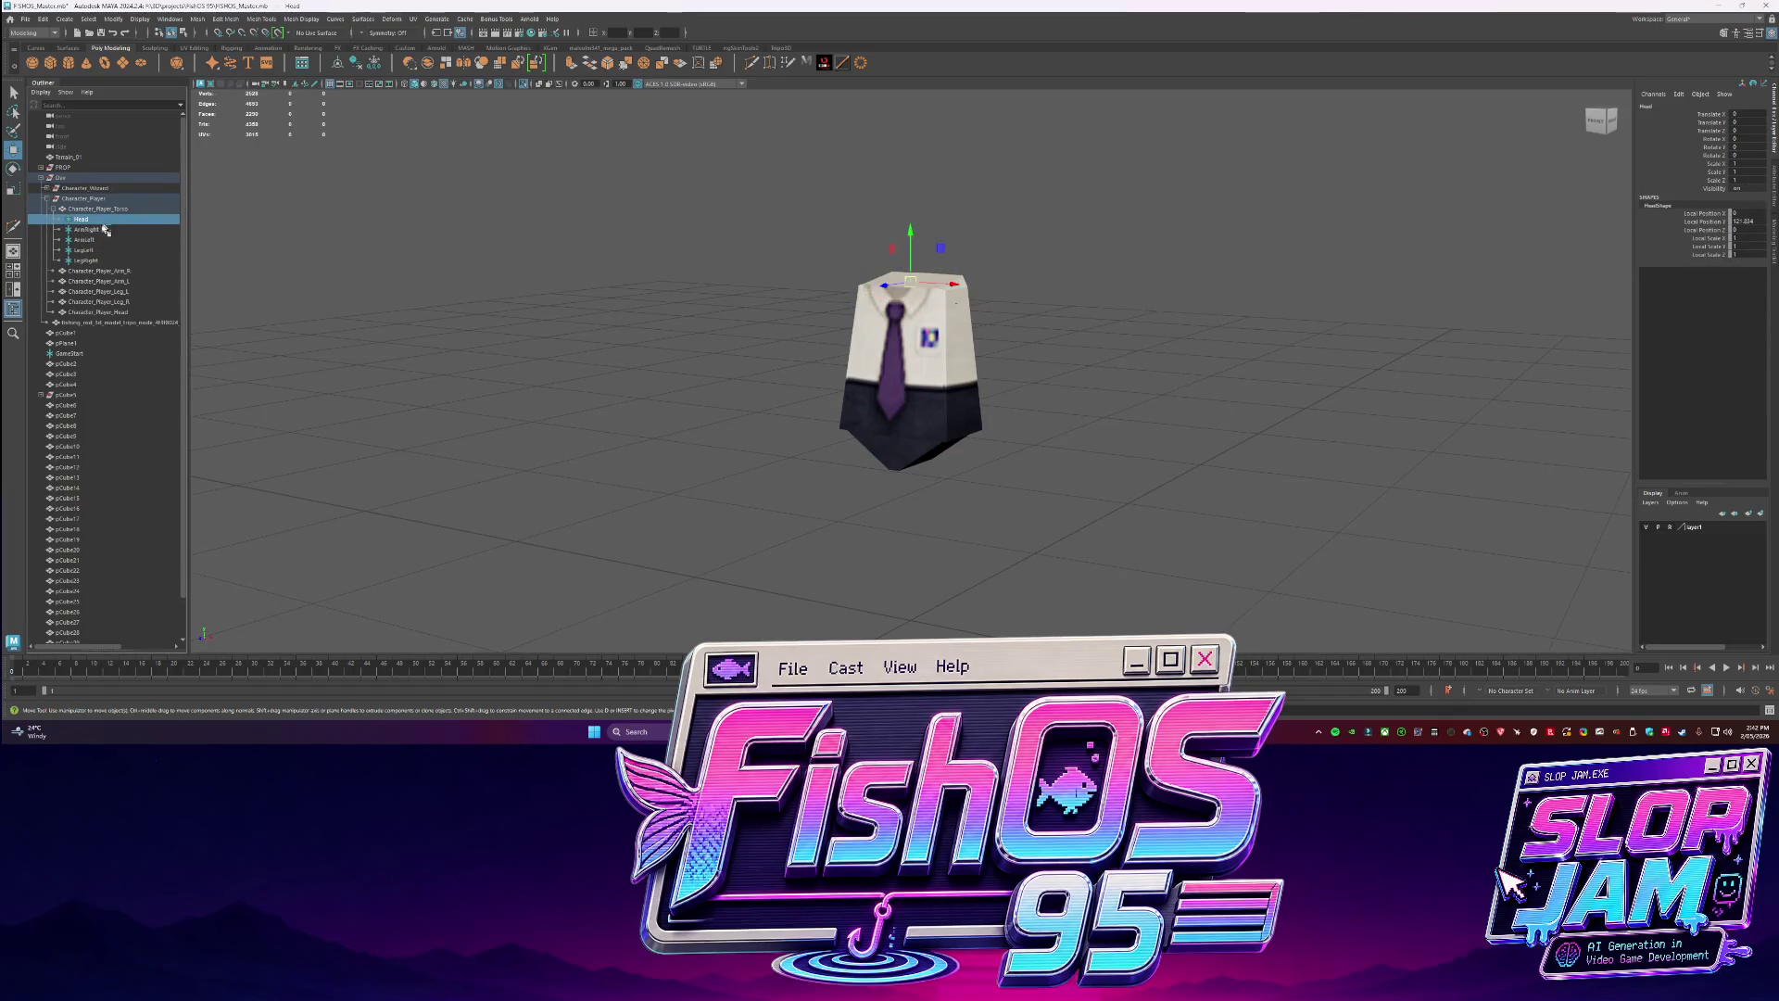
Apply a pivot command to Head, then reset the Head-through-LegRight parts' transforms to origin.
click(118, 20)
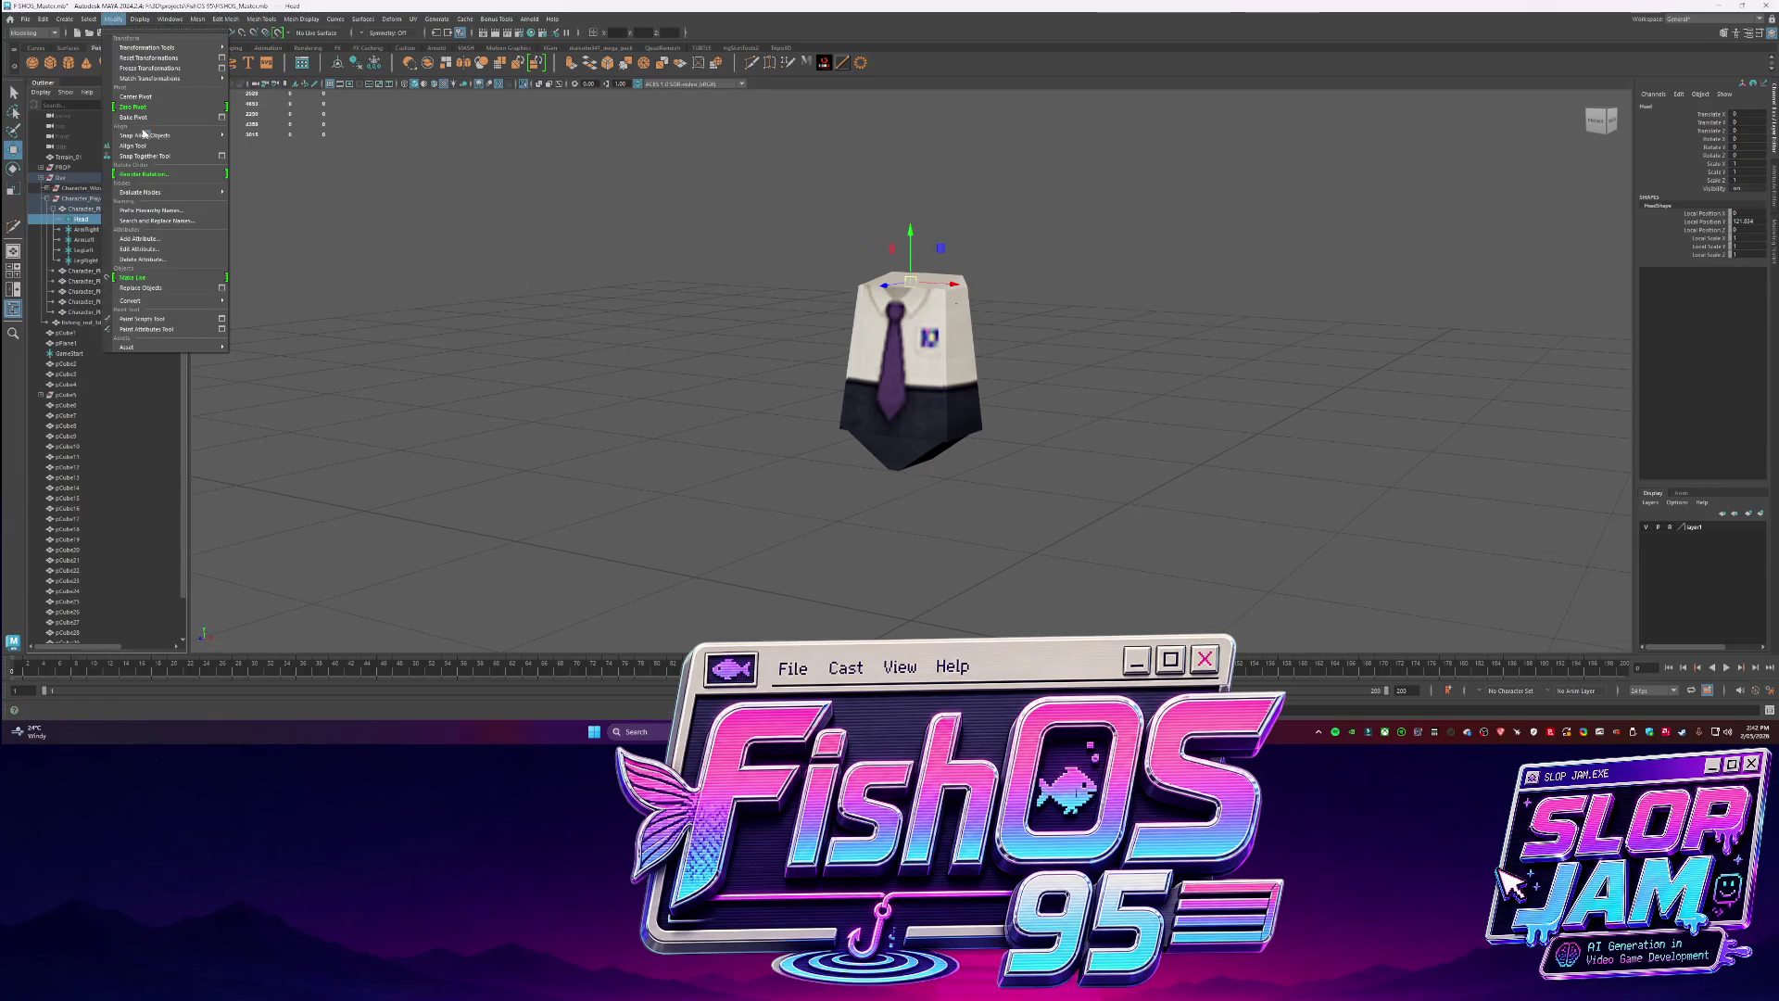
click(140, 120)
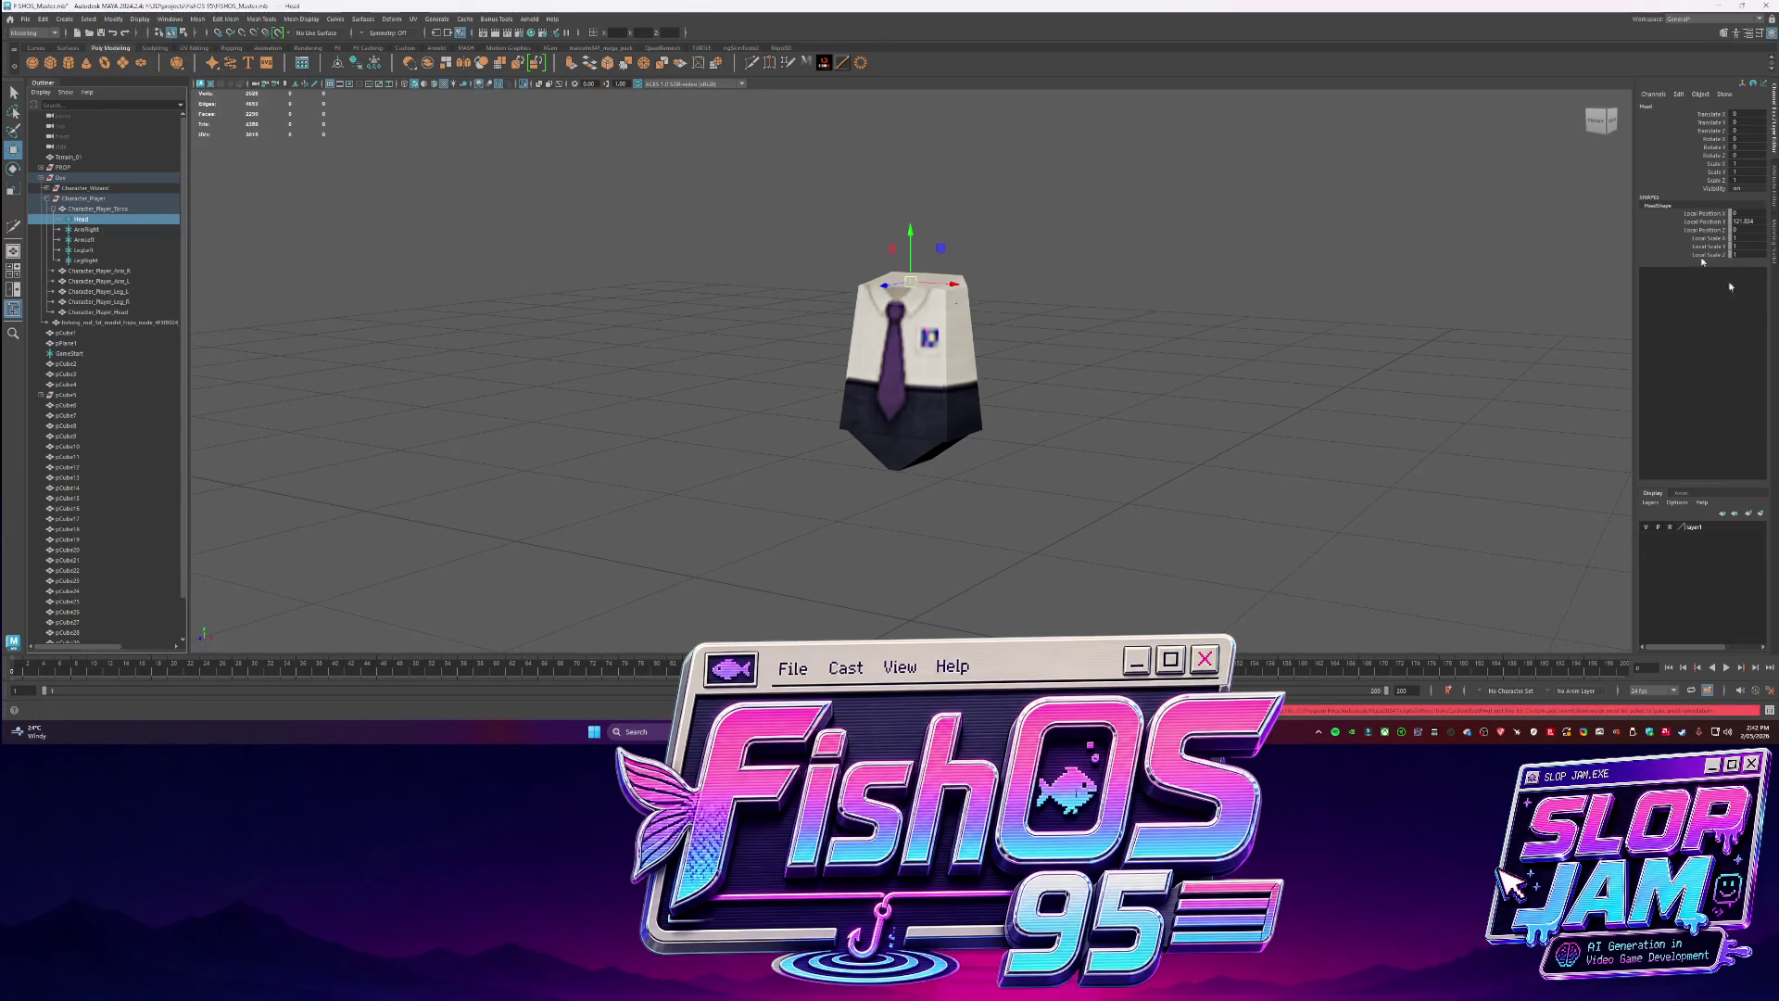
click(1774, 236)
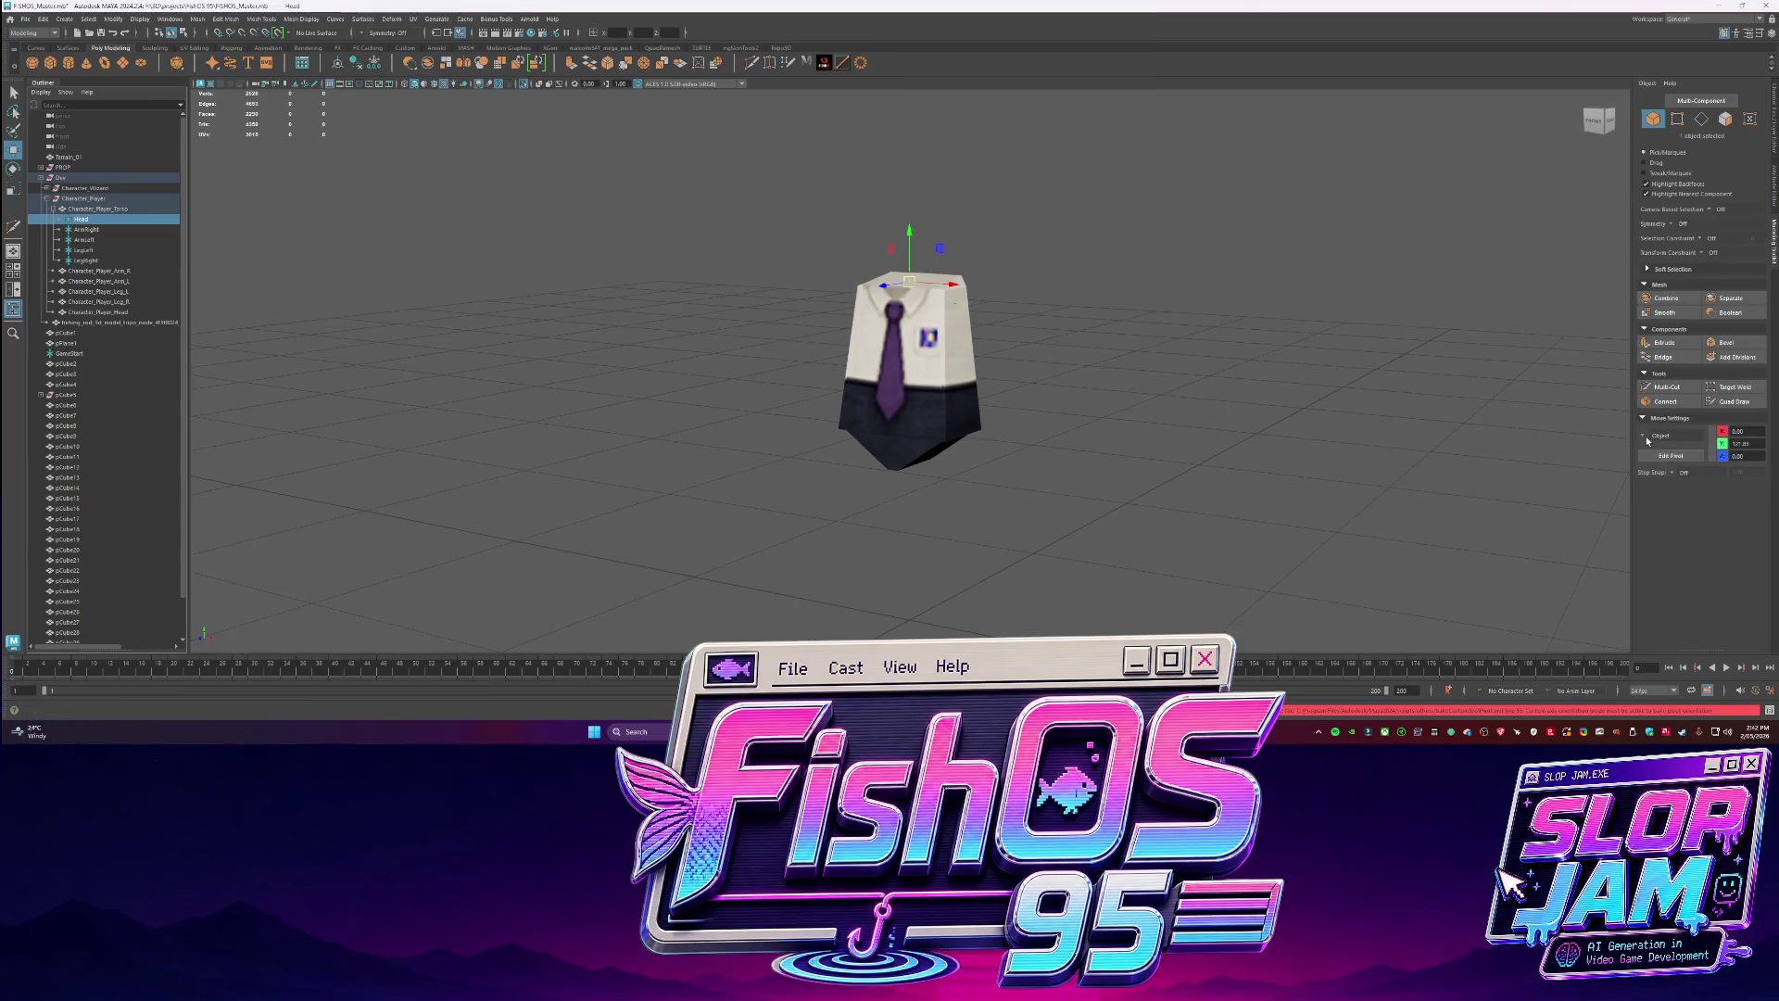
click(1663, 435)
click(1665, 472)
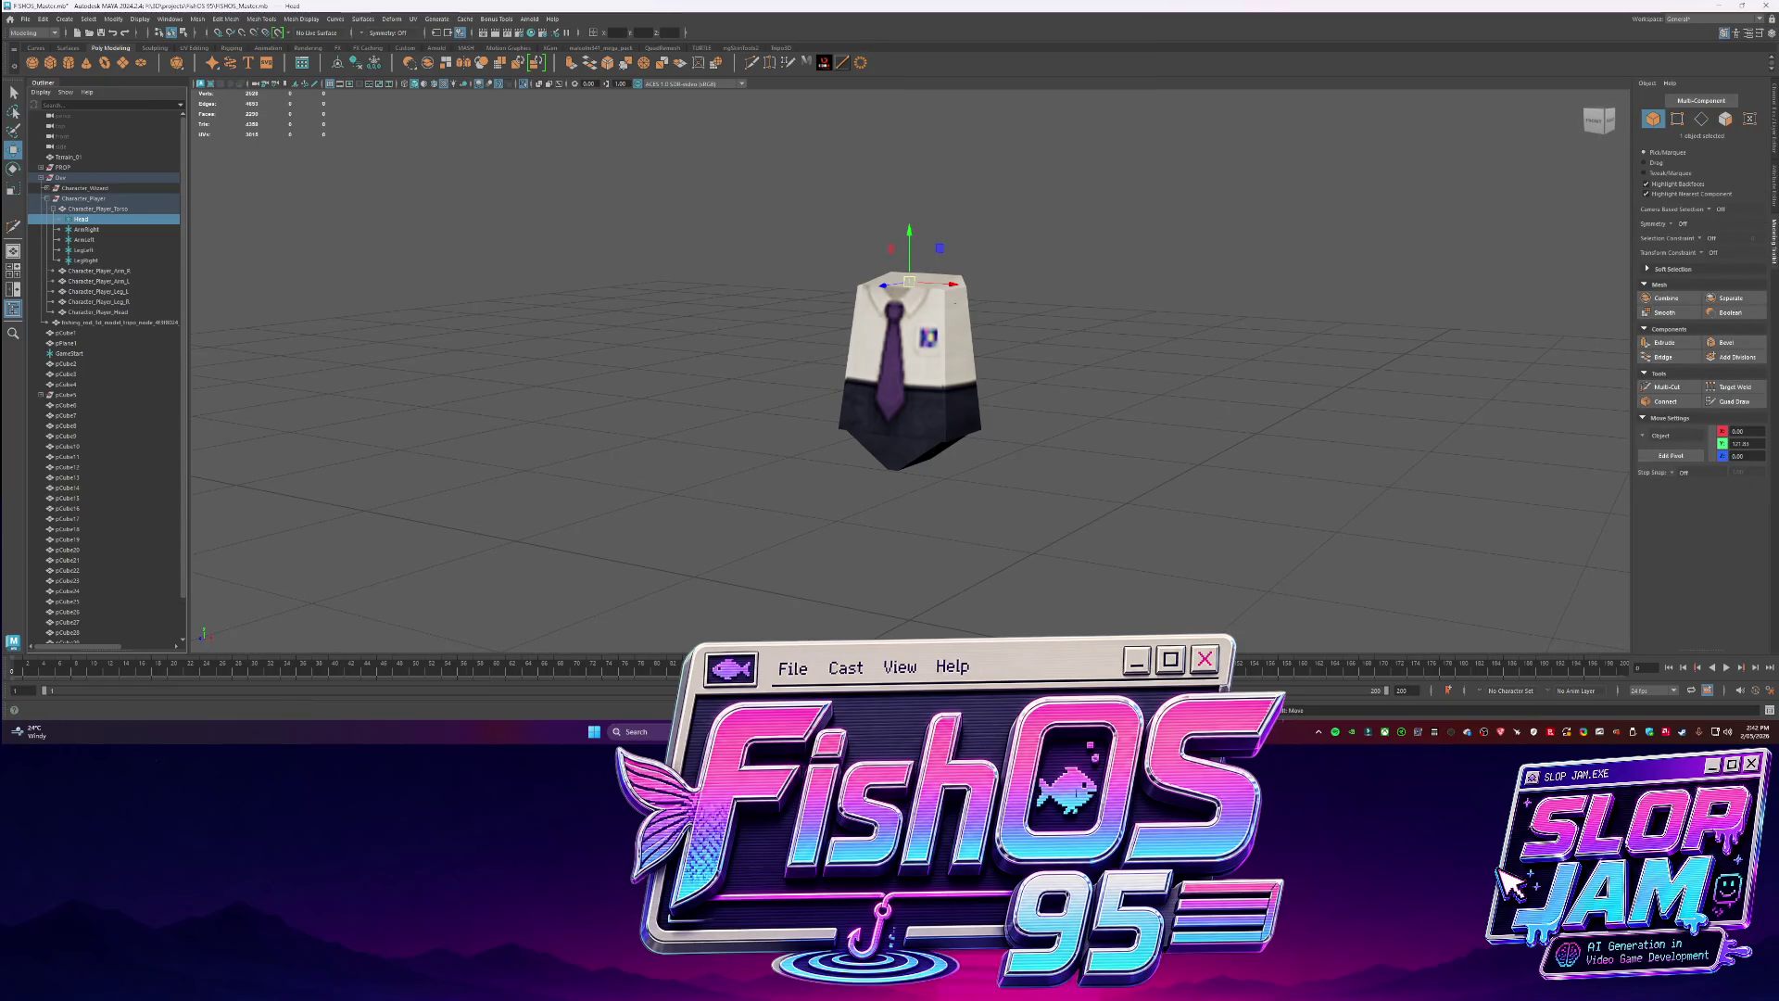
click(1772, 127)
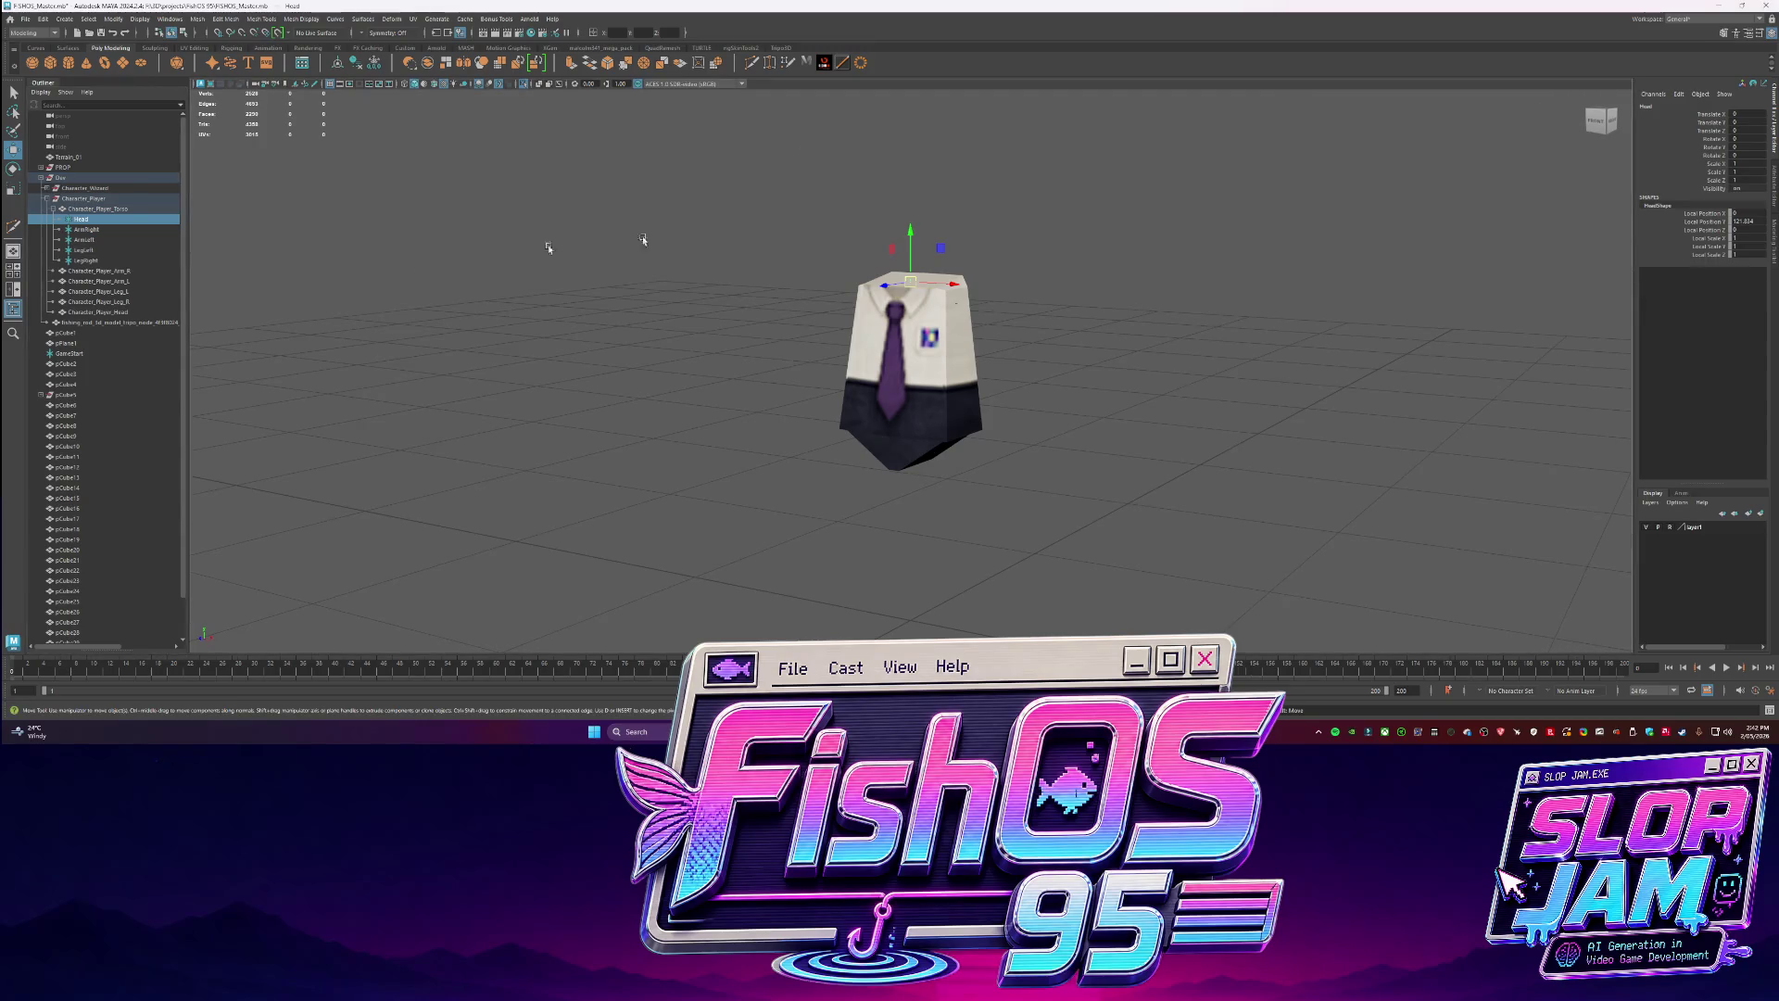
click(113, 19)
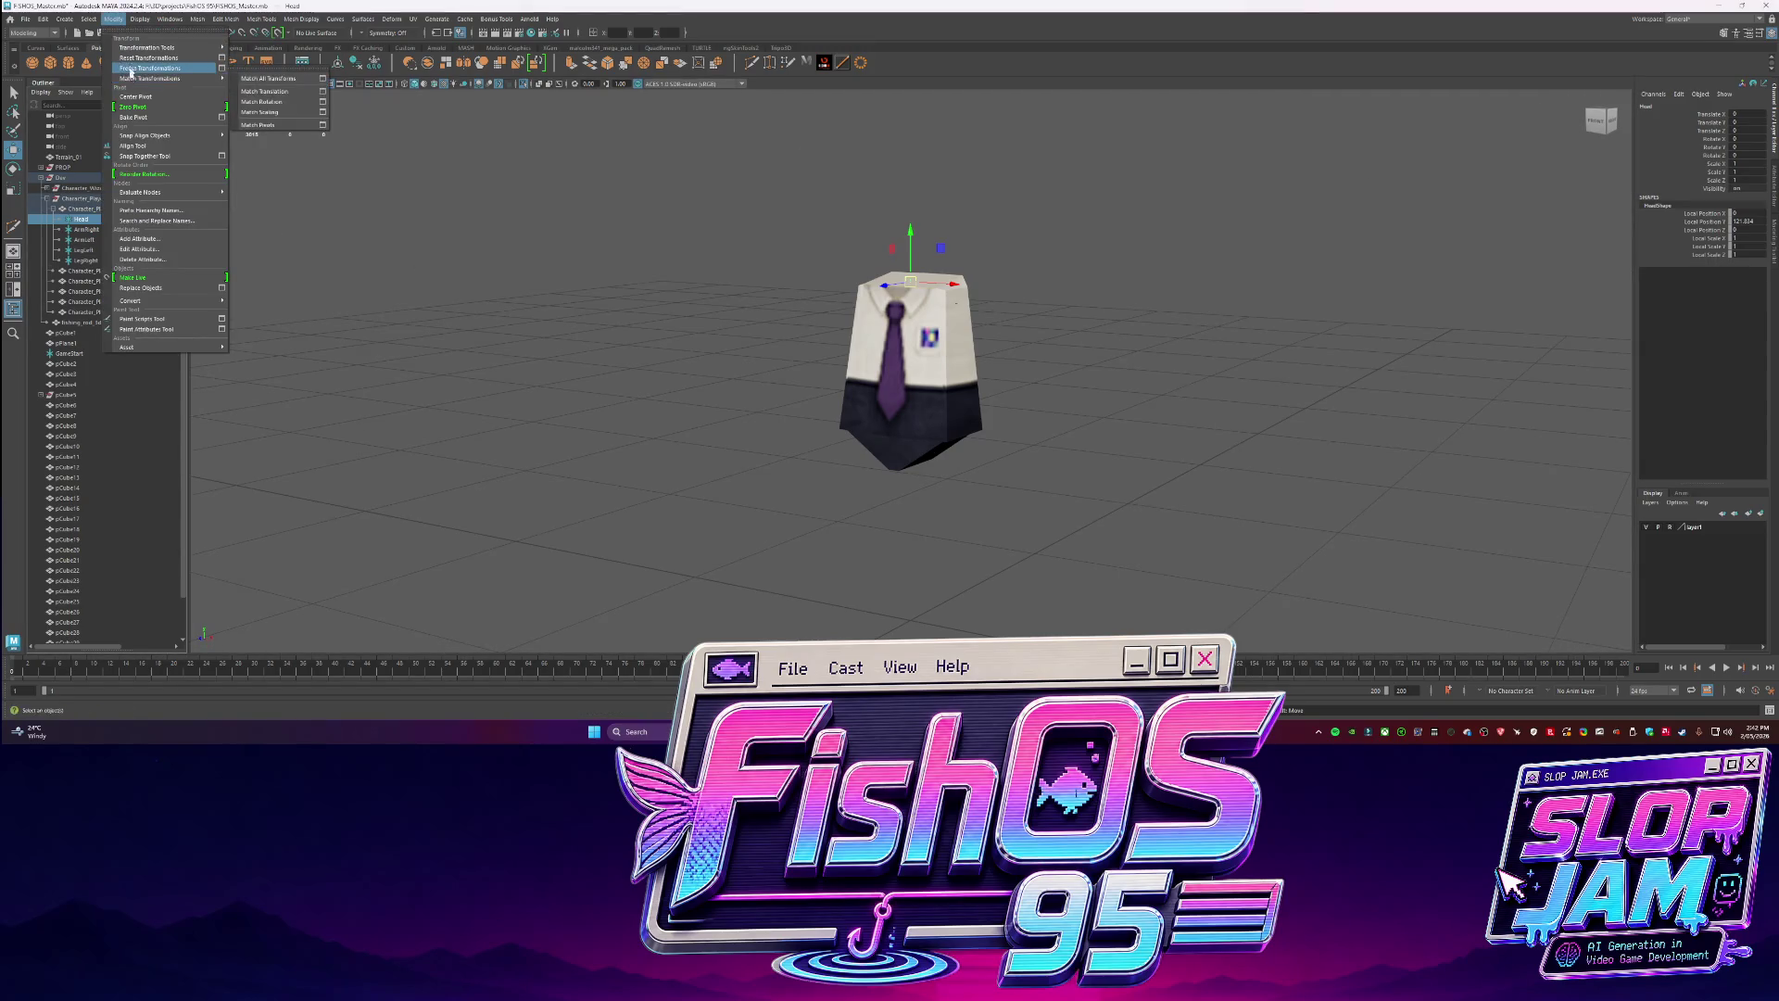
click(74, 281)
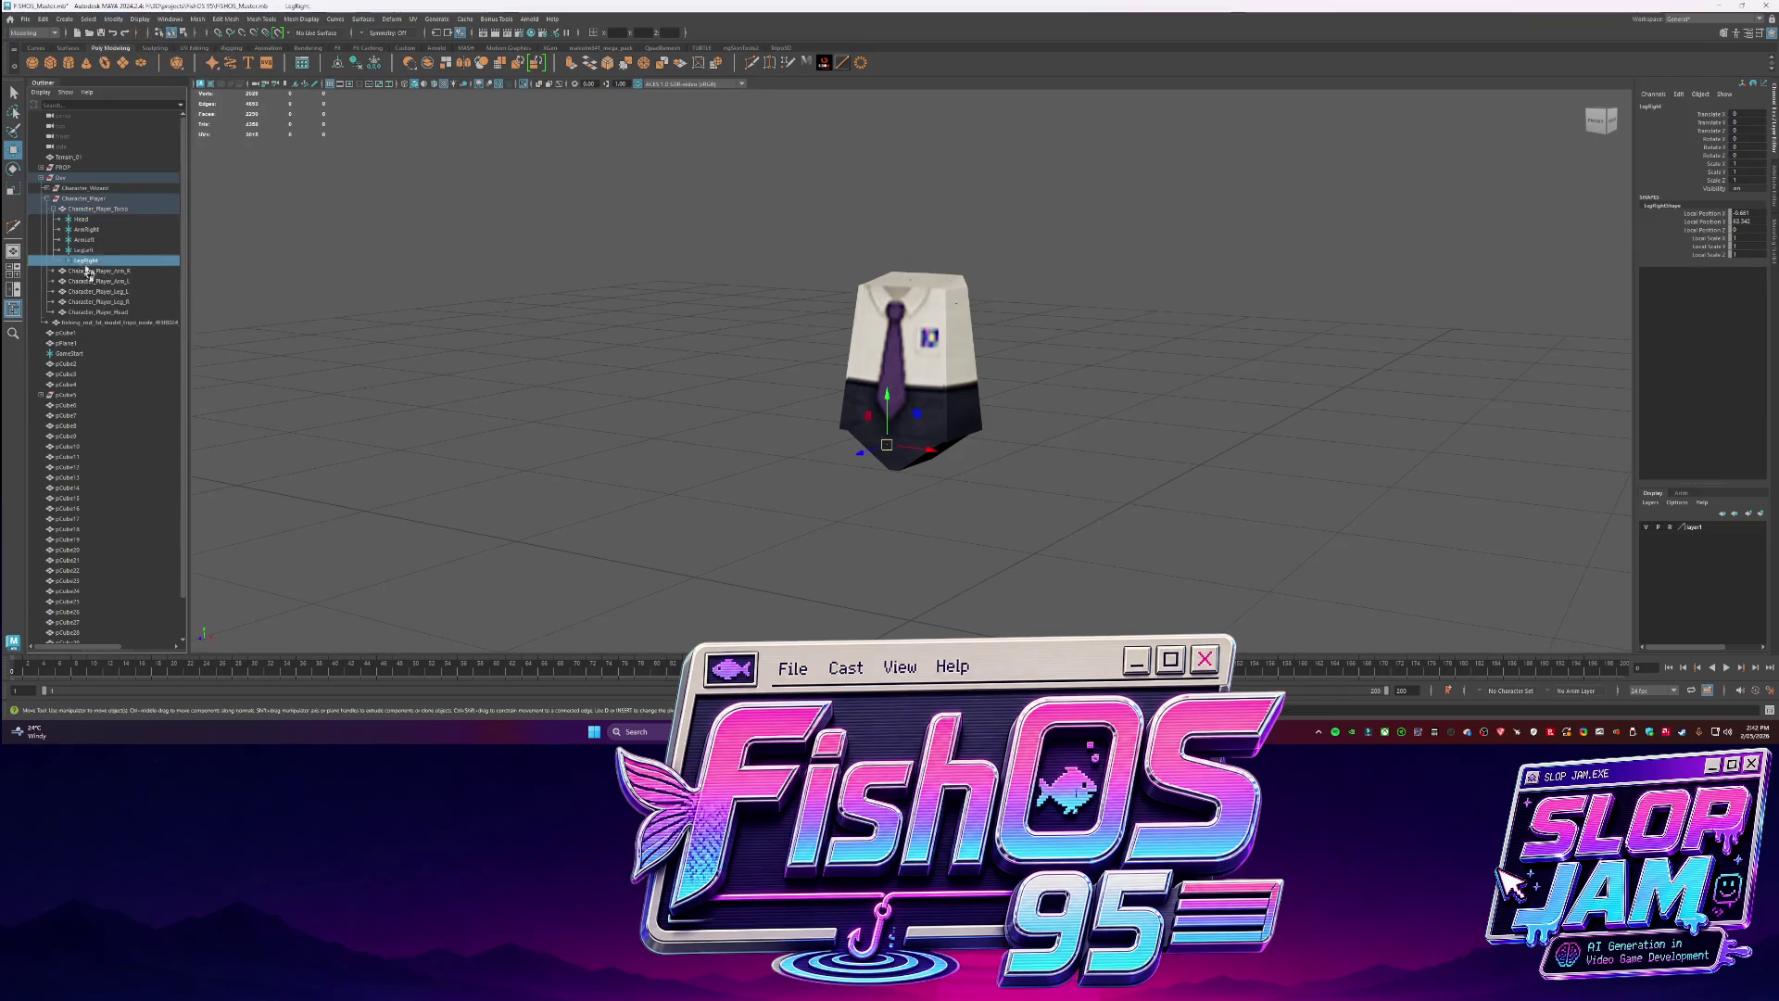
drag(81, 218, 85, 260)
click(113, 18)
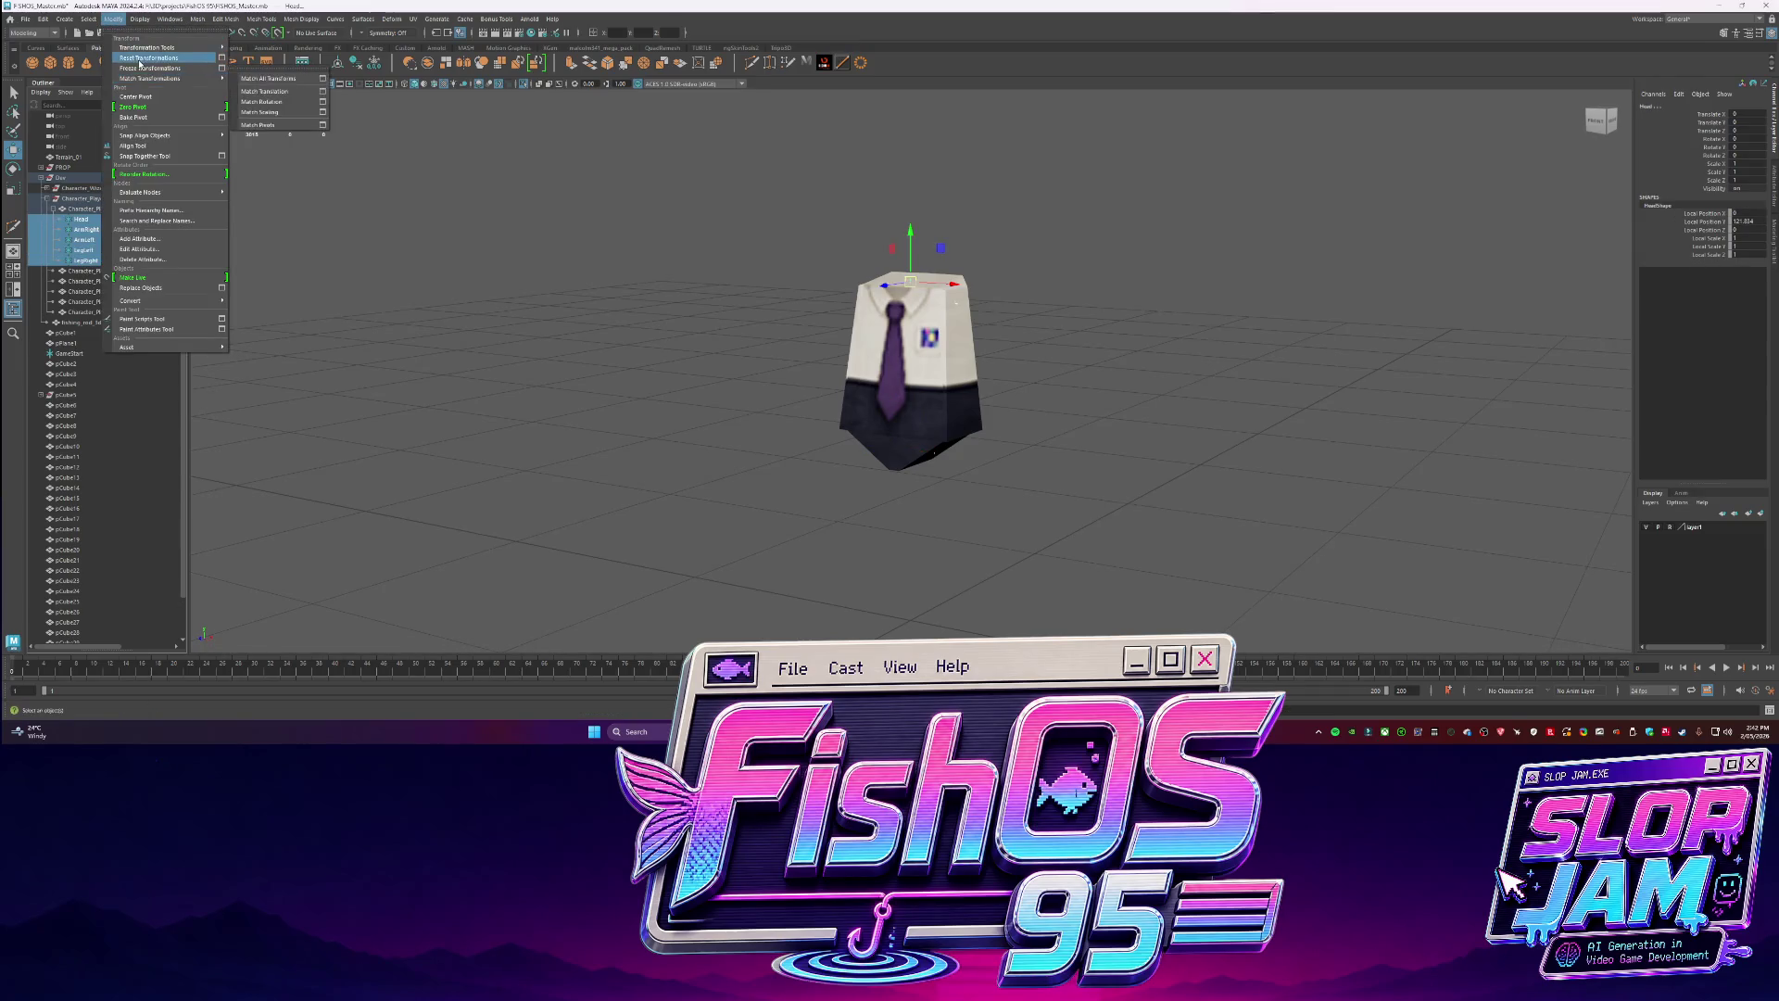
click(133, 107)
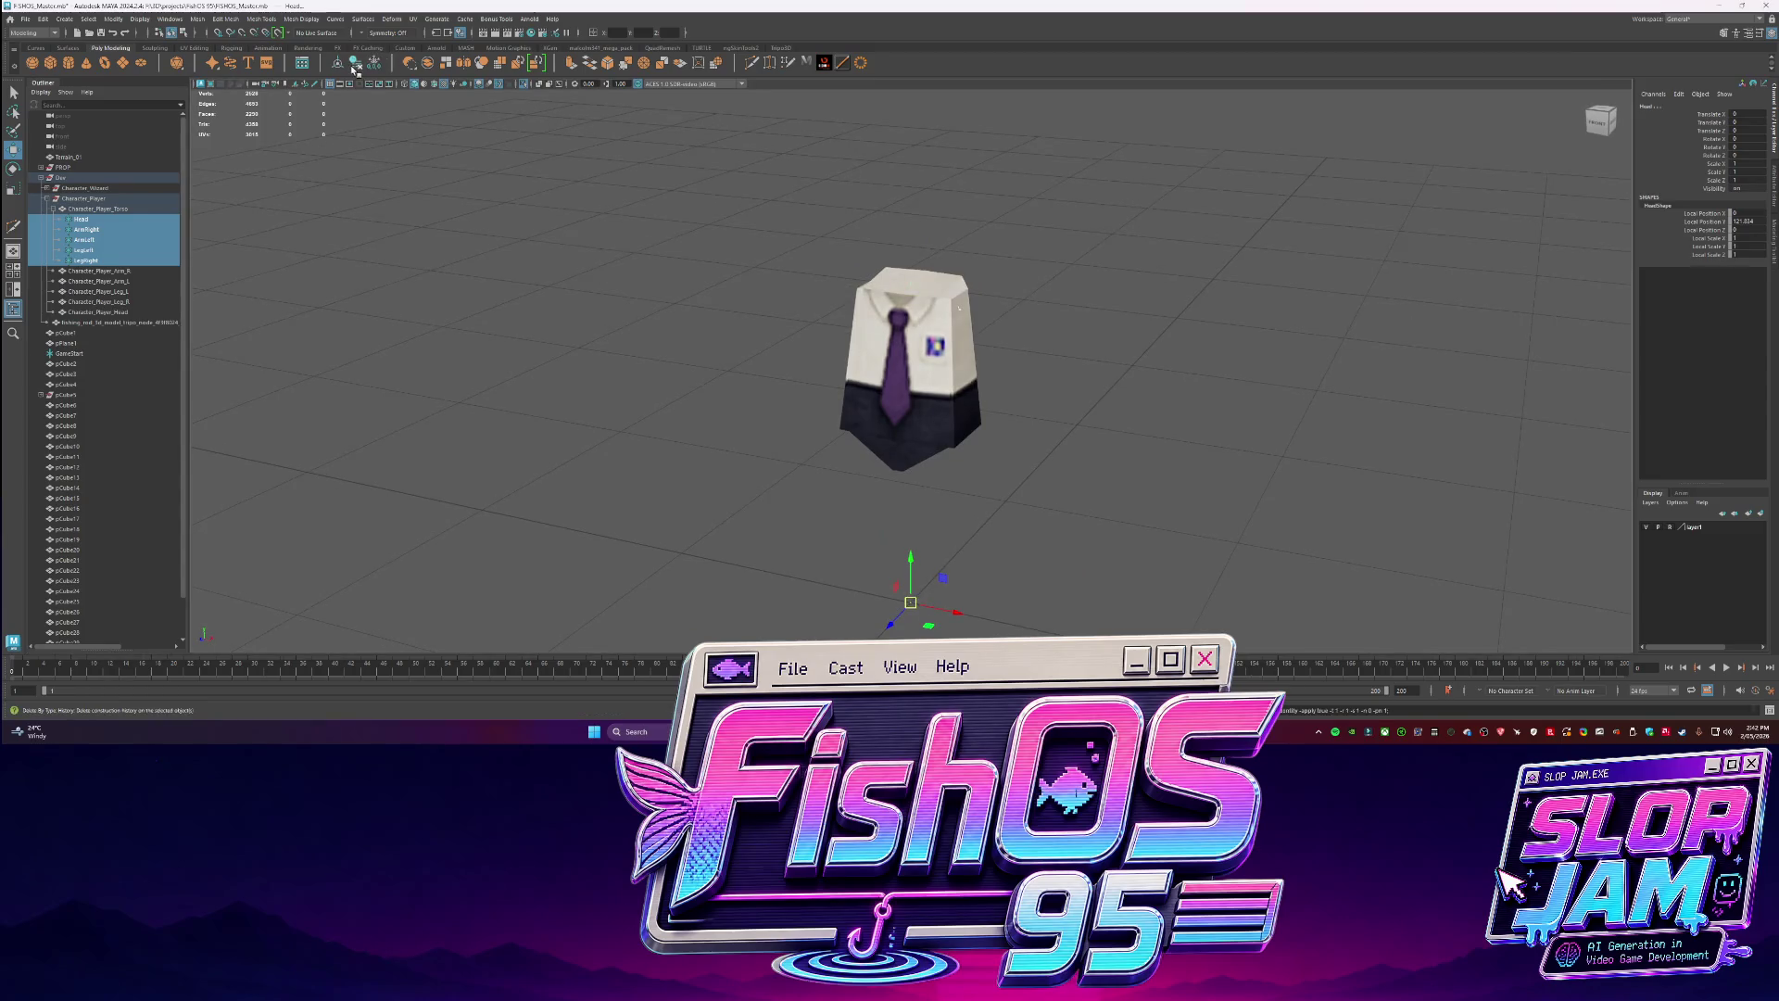
Raise the Head part back up above the top of the torso.
click(634, 483)
click(82, 218)
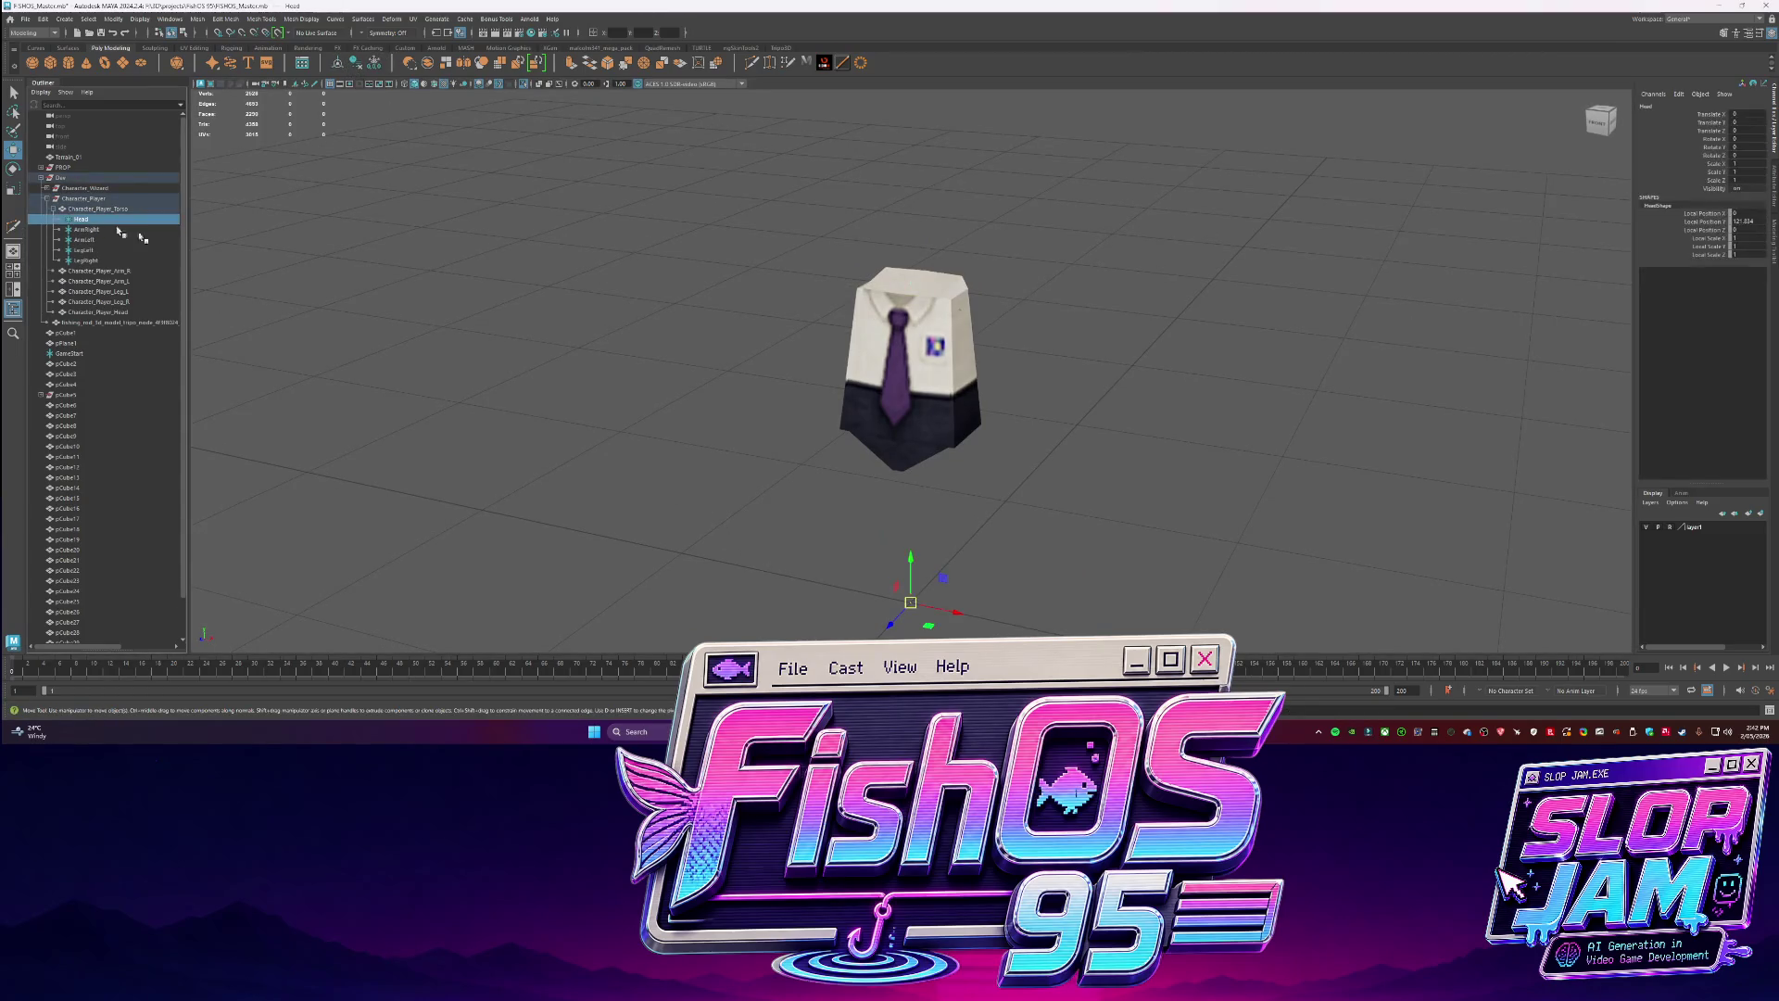
drag(913, 561, 932, 219)
alt+right_drag(932, 237, 899, 326)
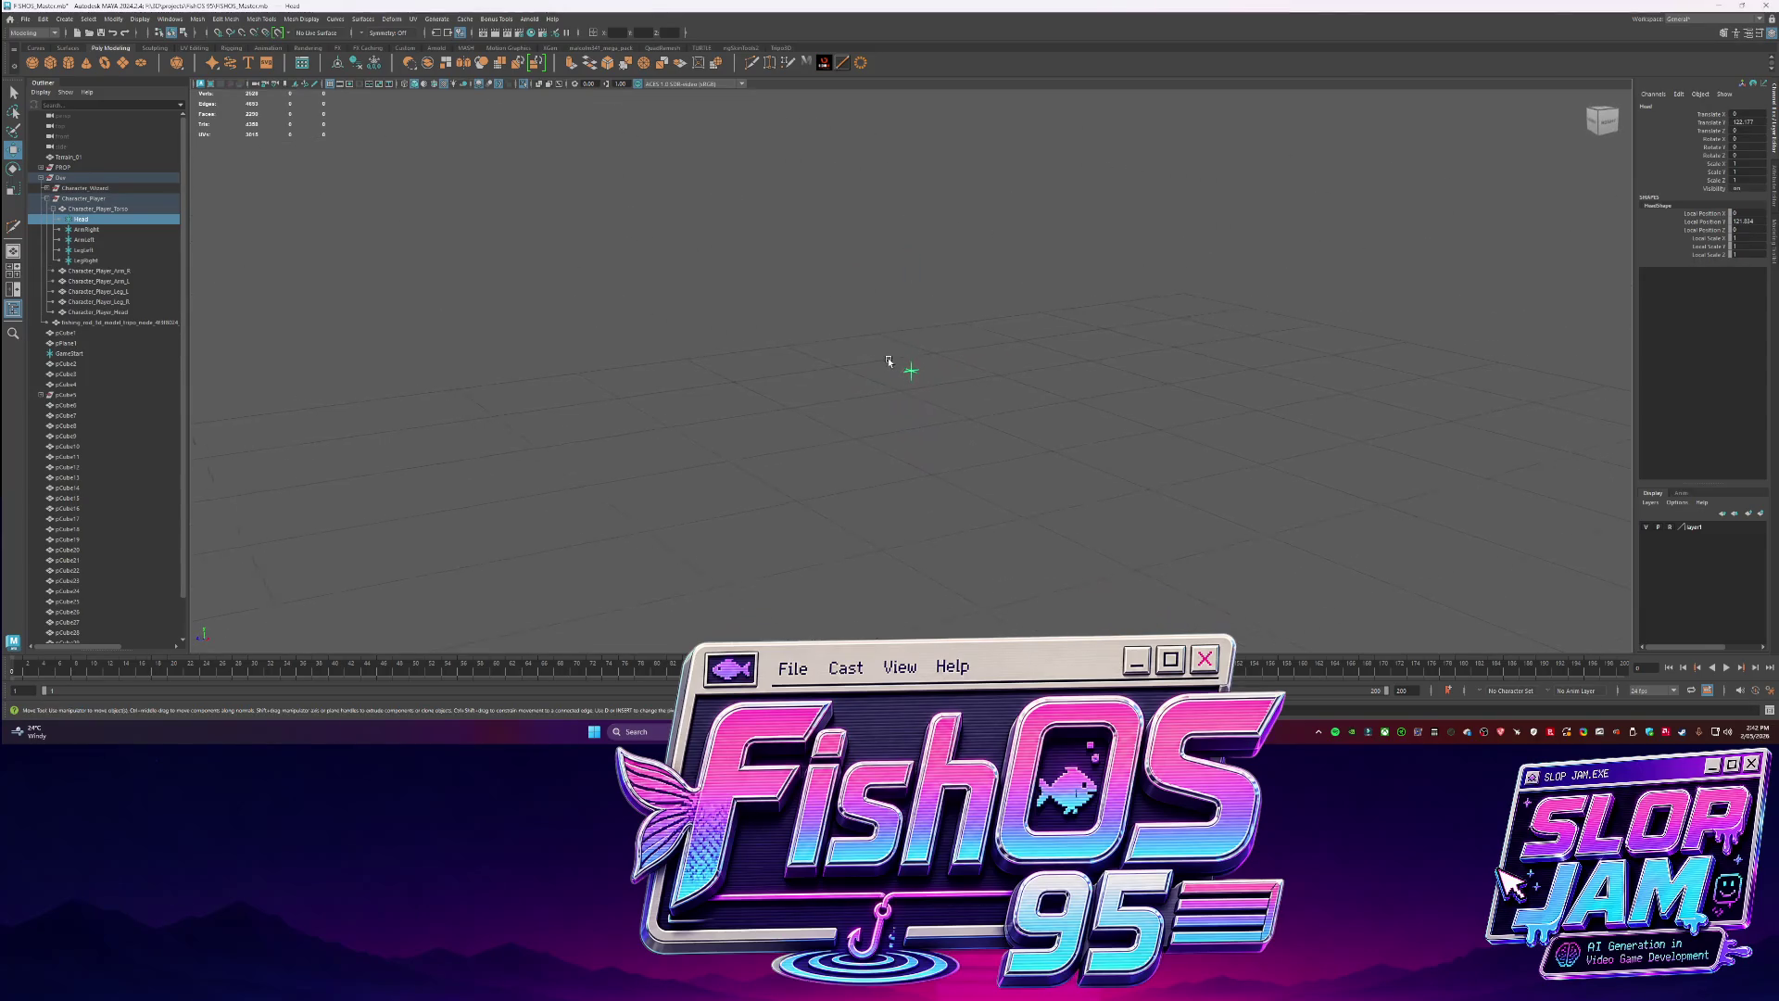
scroll(898, 384, up, 5)
shift+click(85, 260)
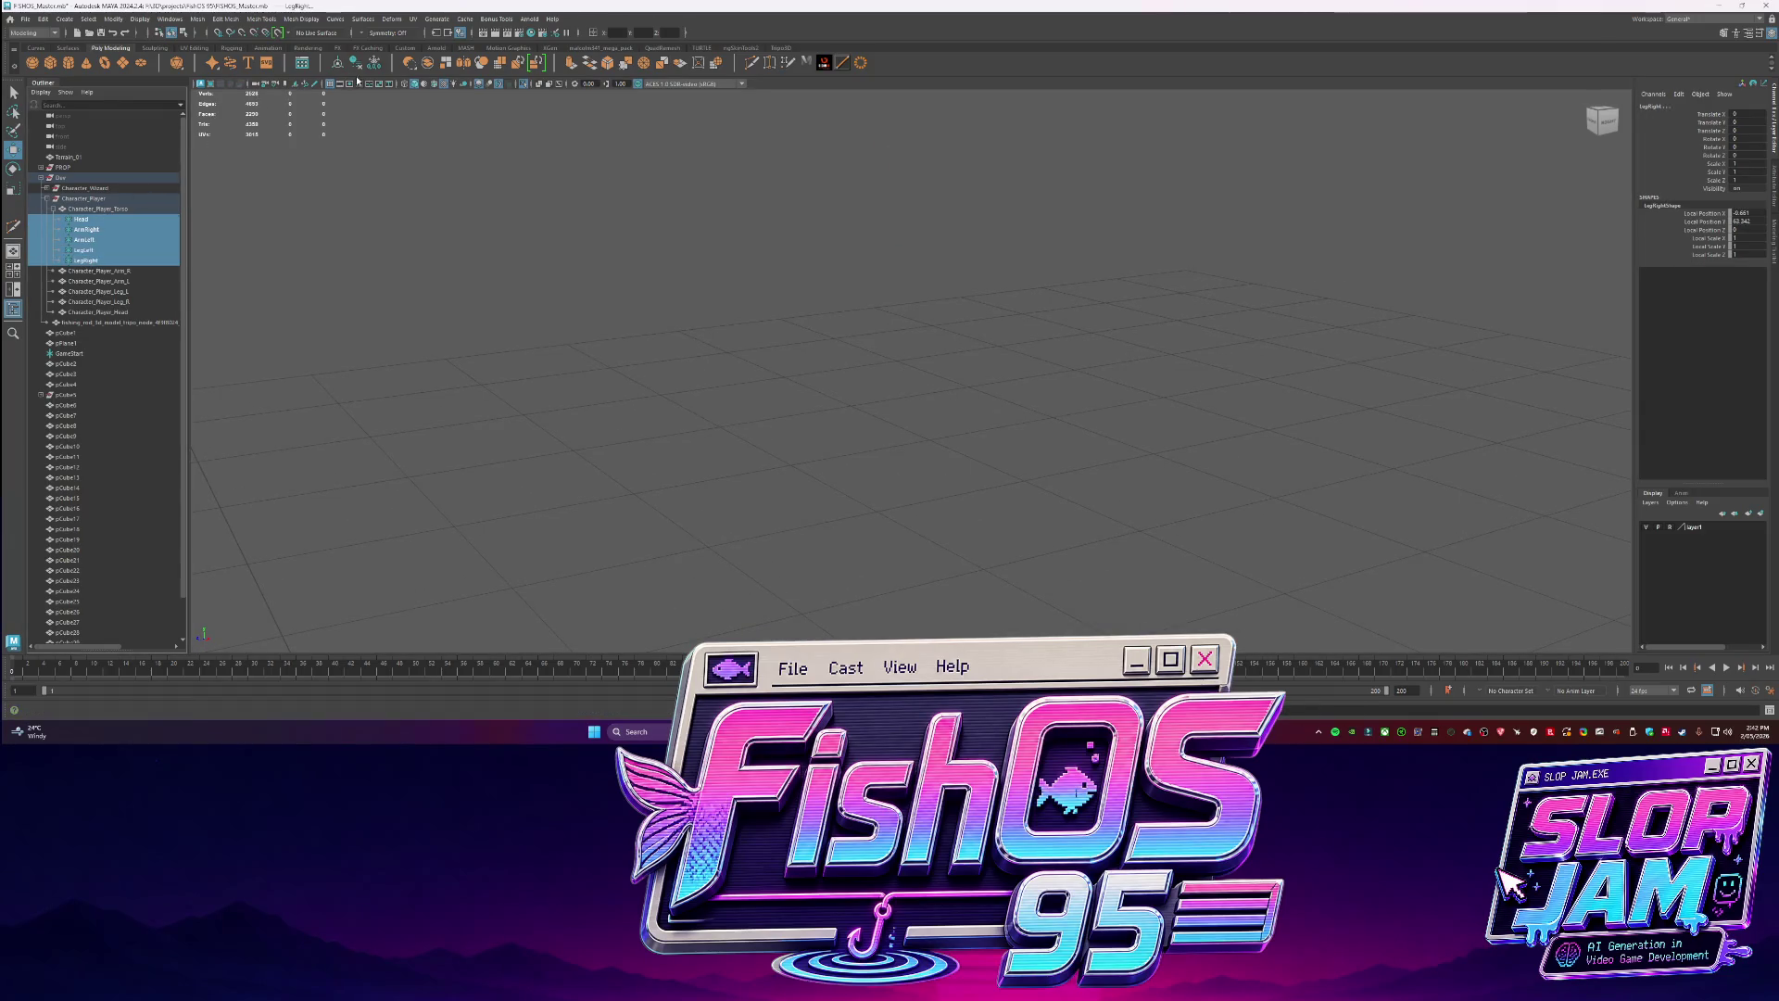
key(f)
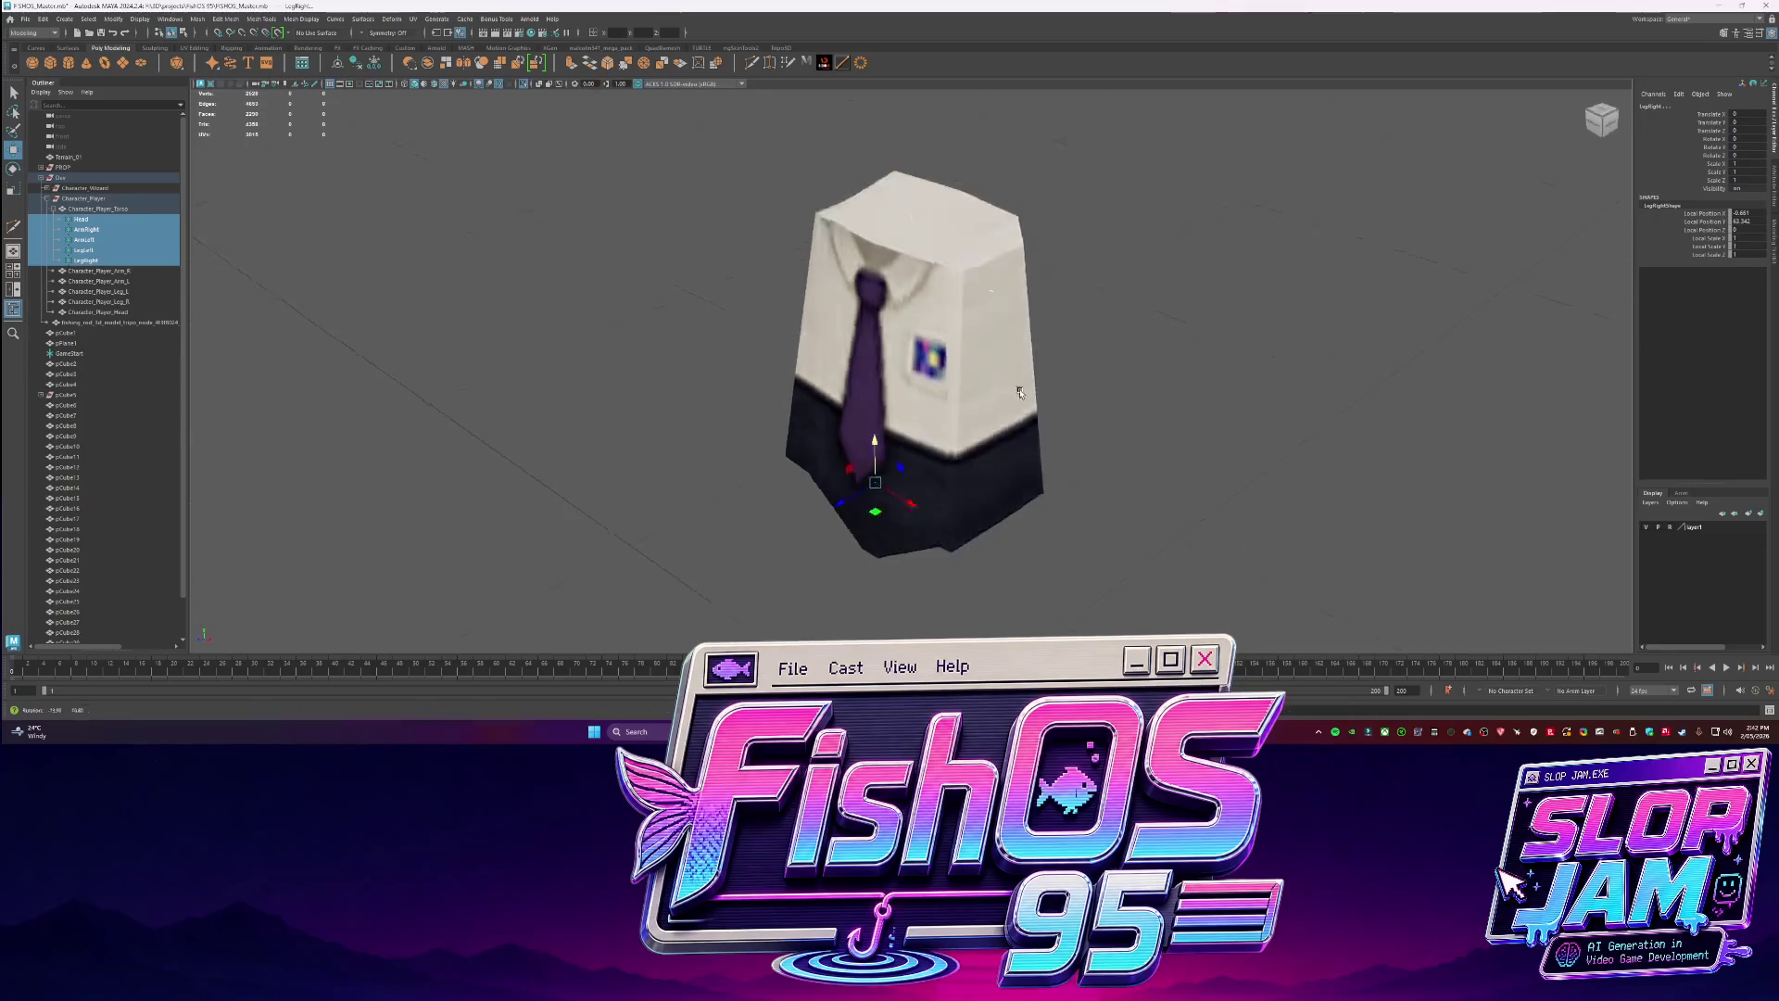
click(87, 220)
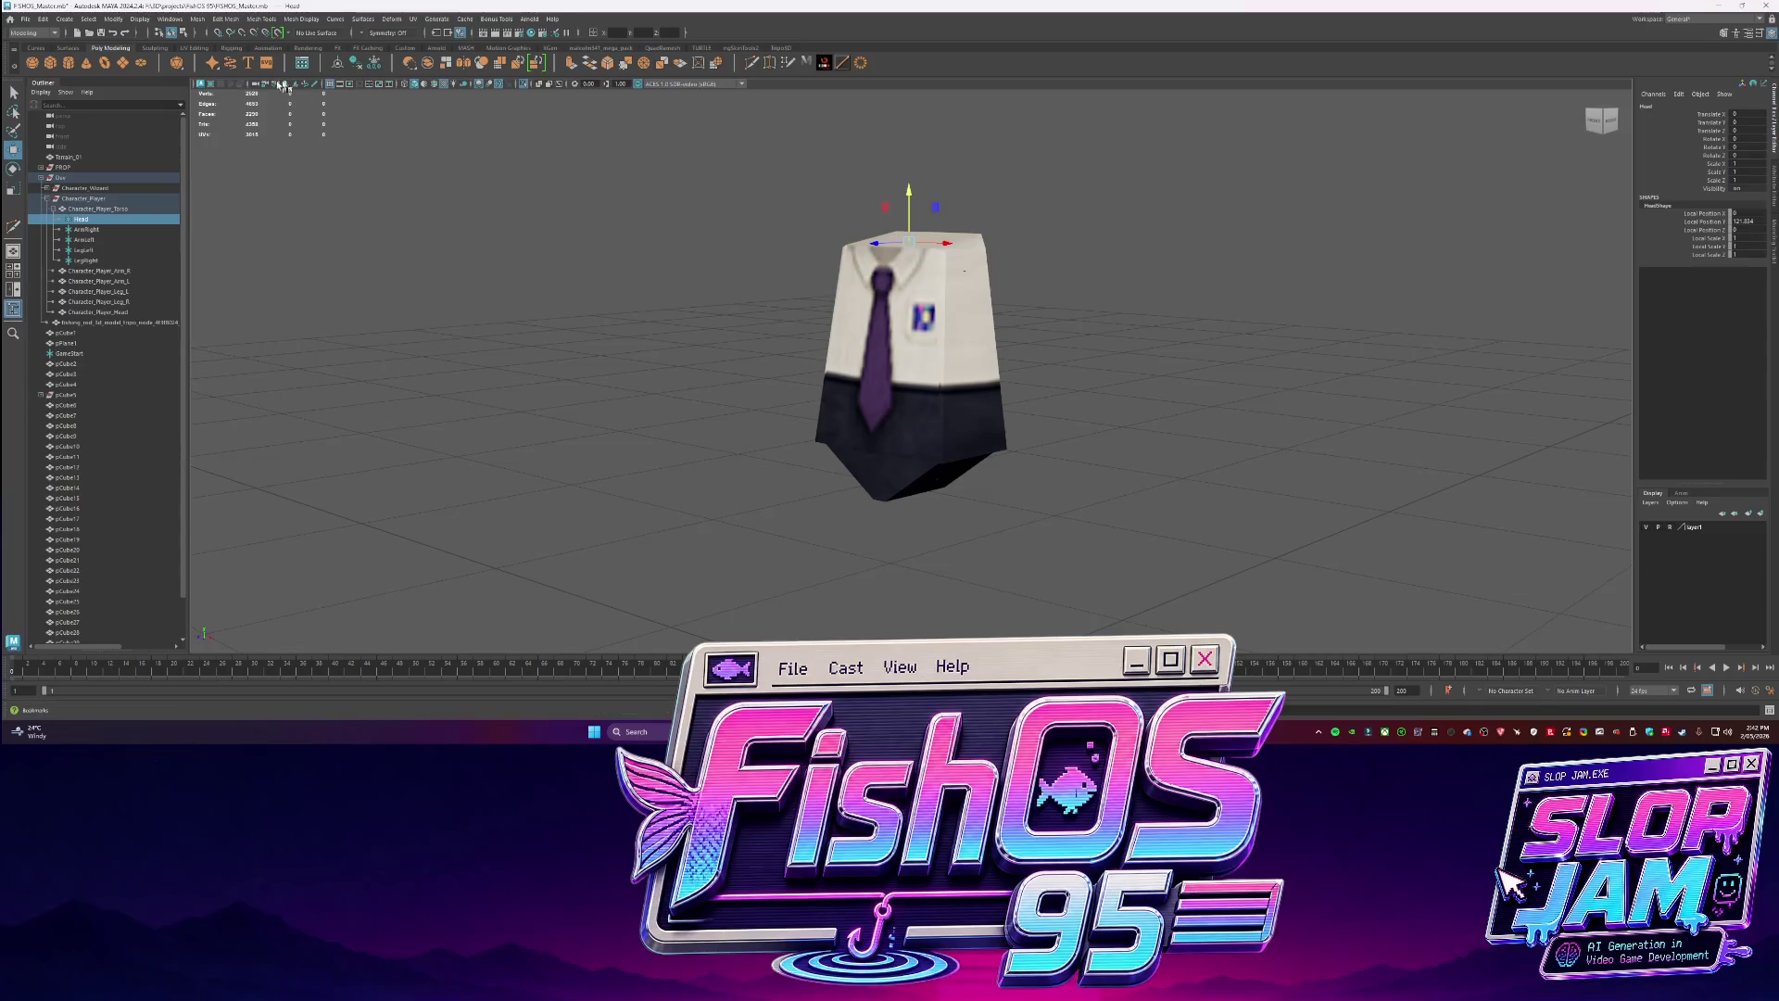
shift+click(96, 271)
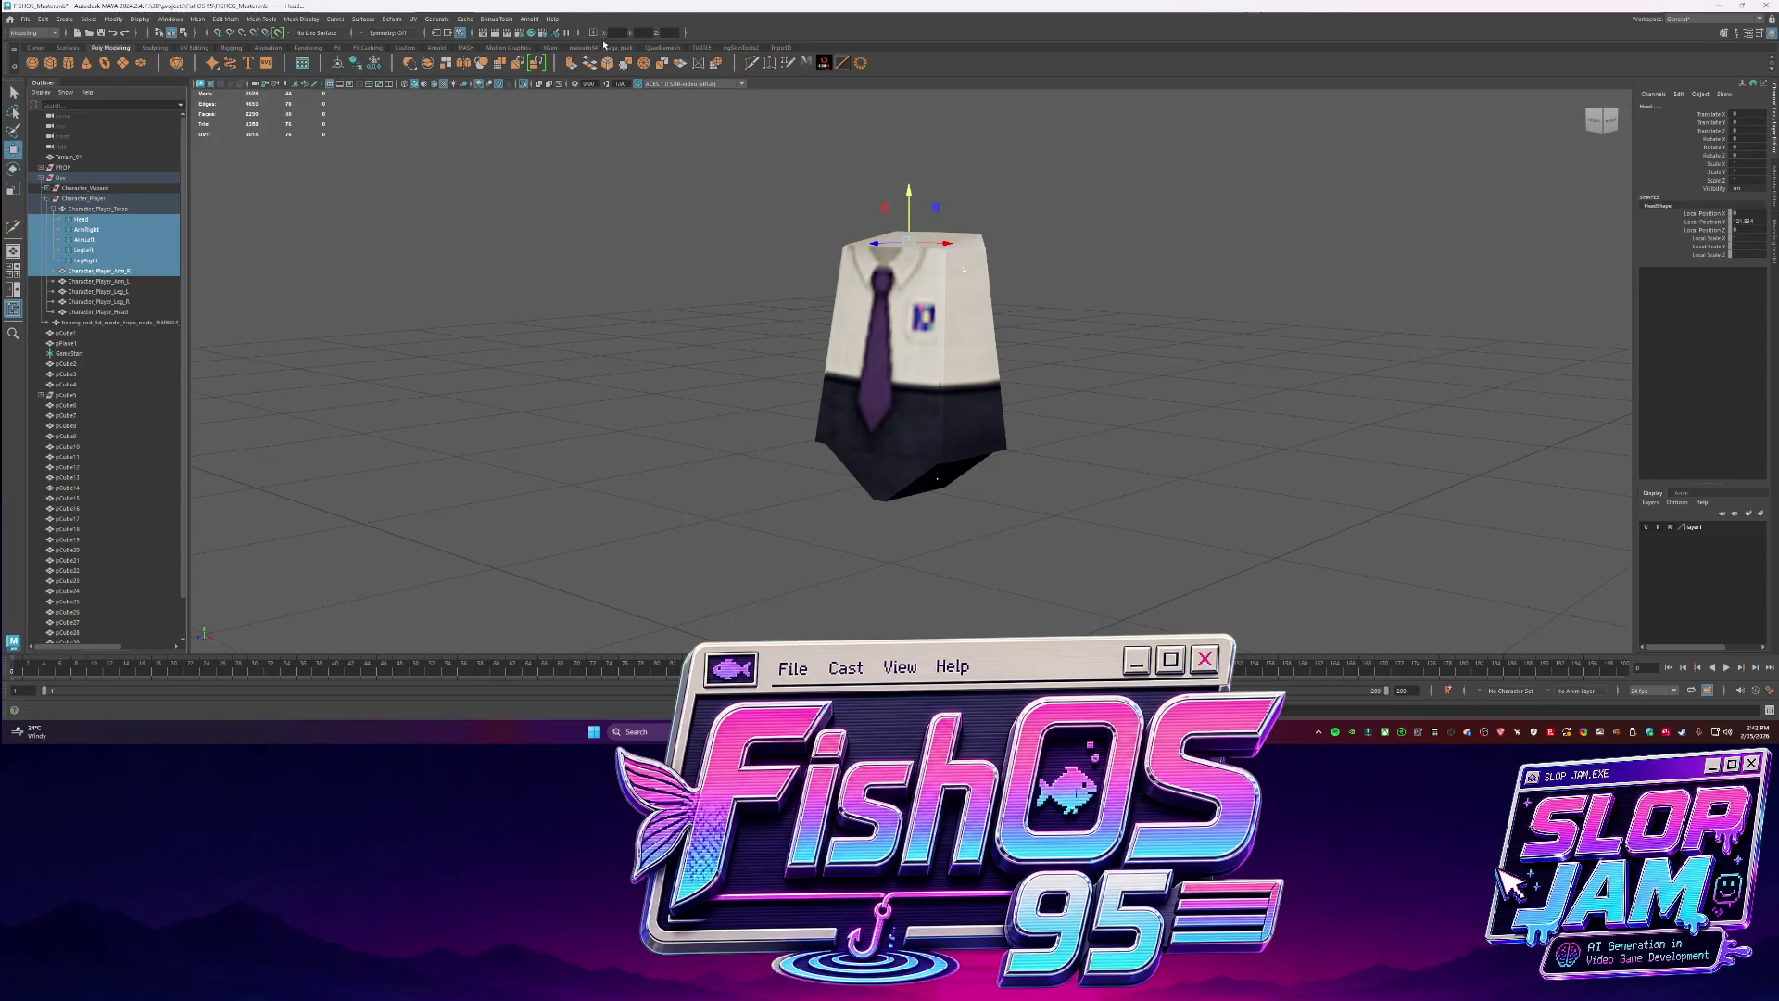
key(Return)
key(f)
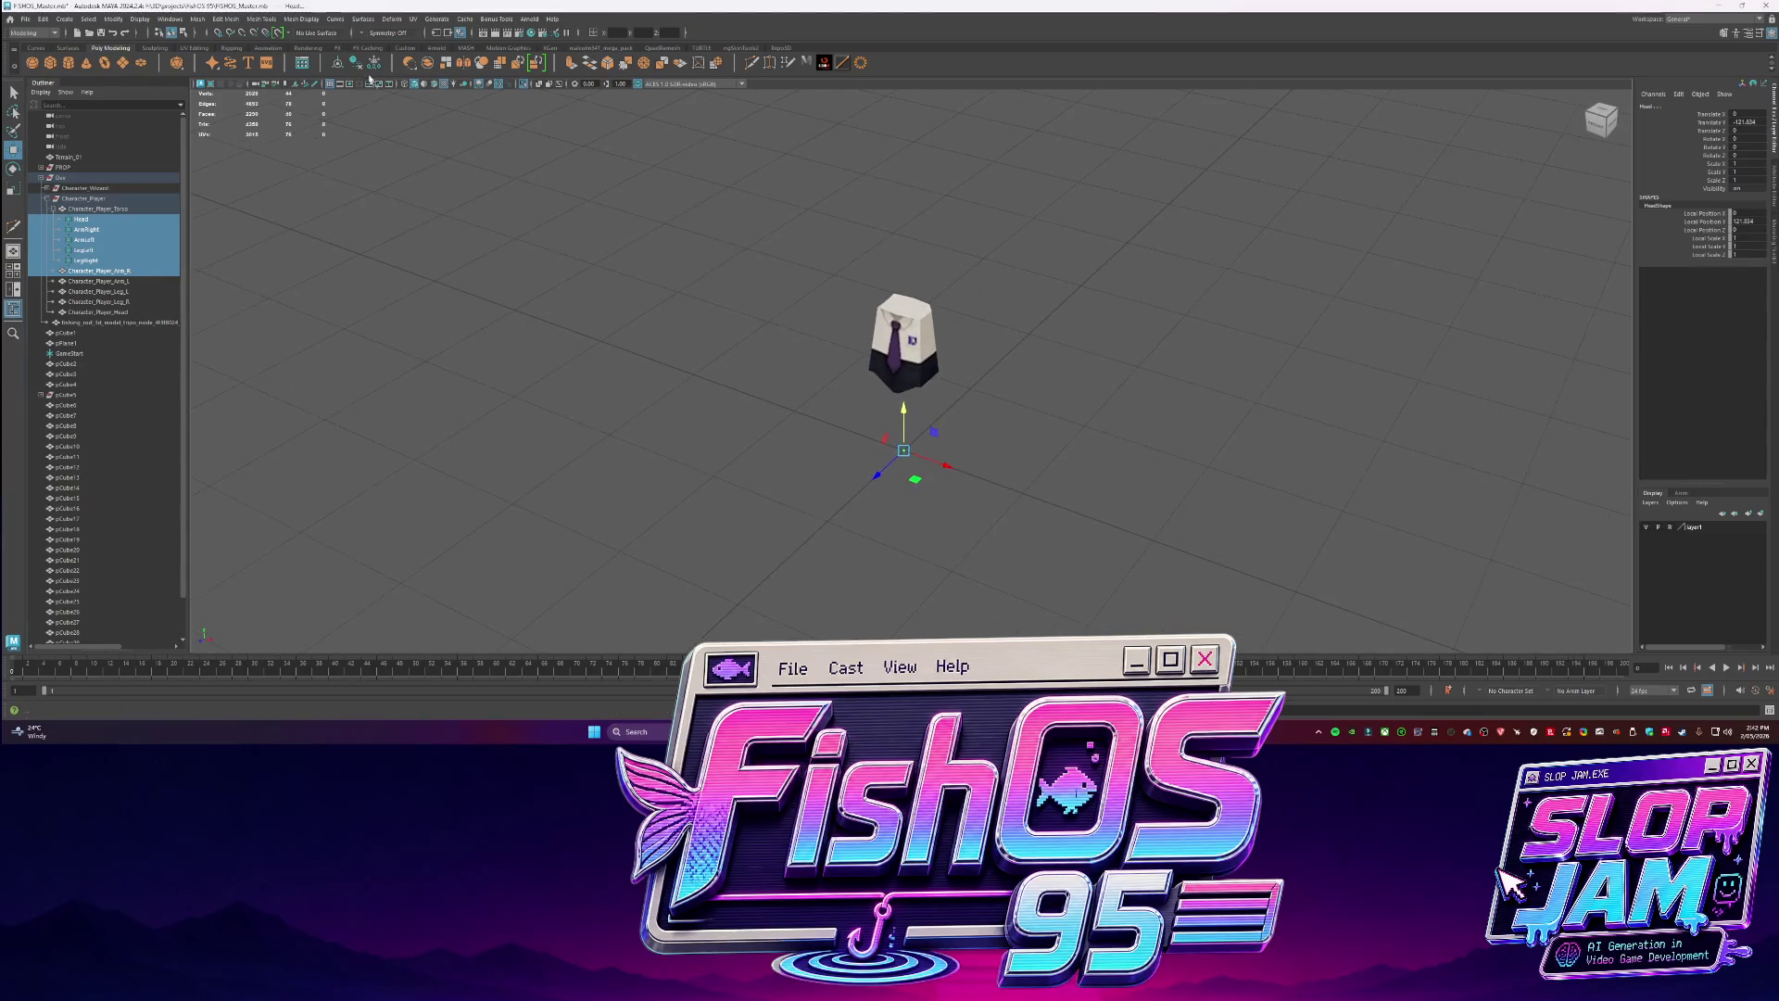
click(108, 222)
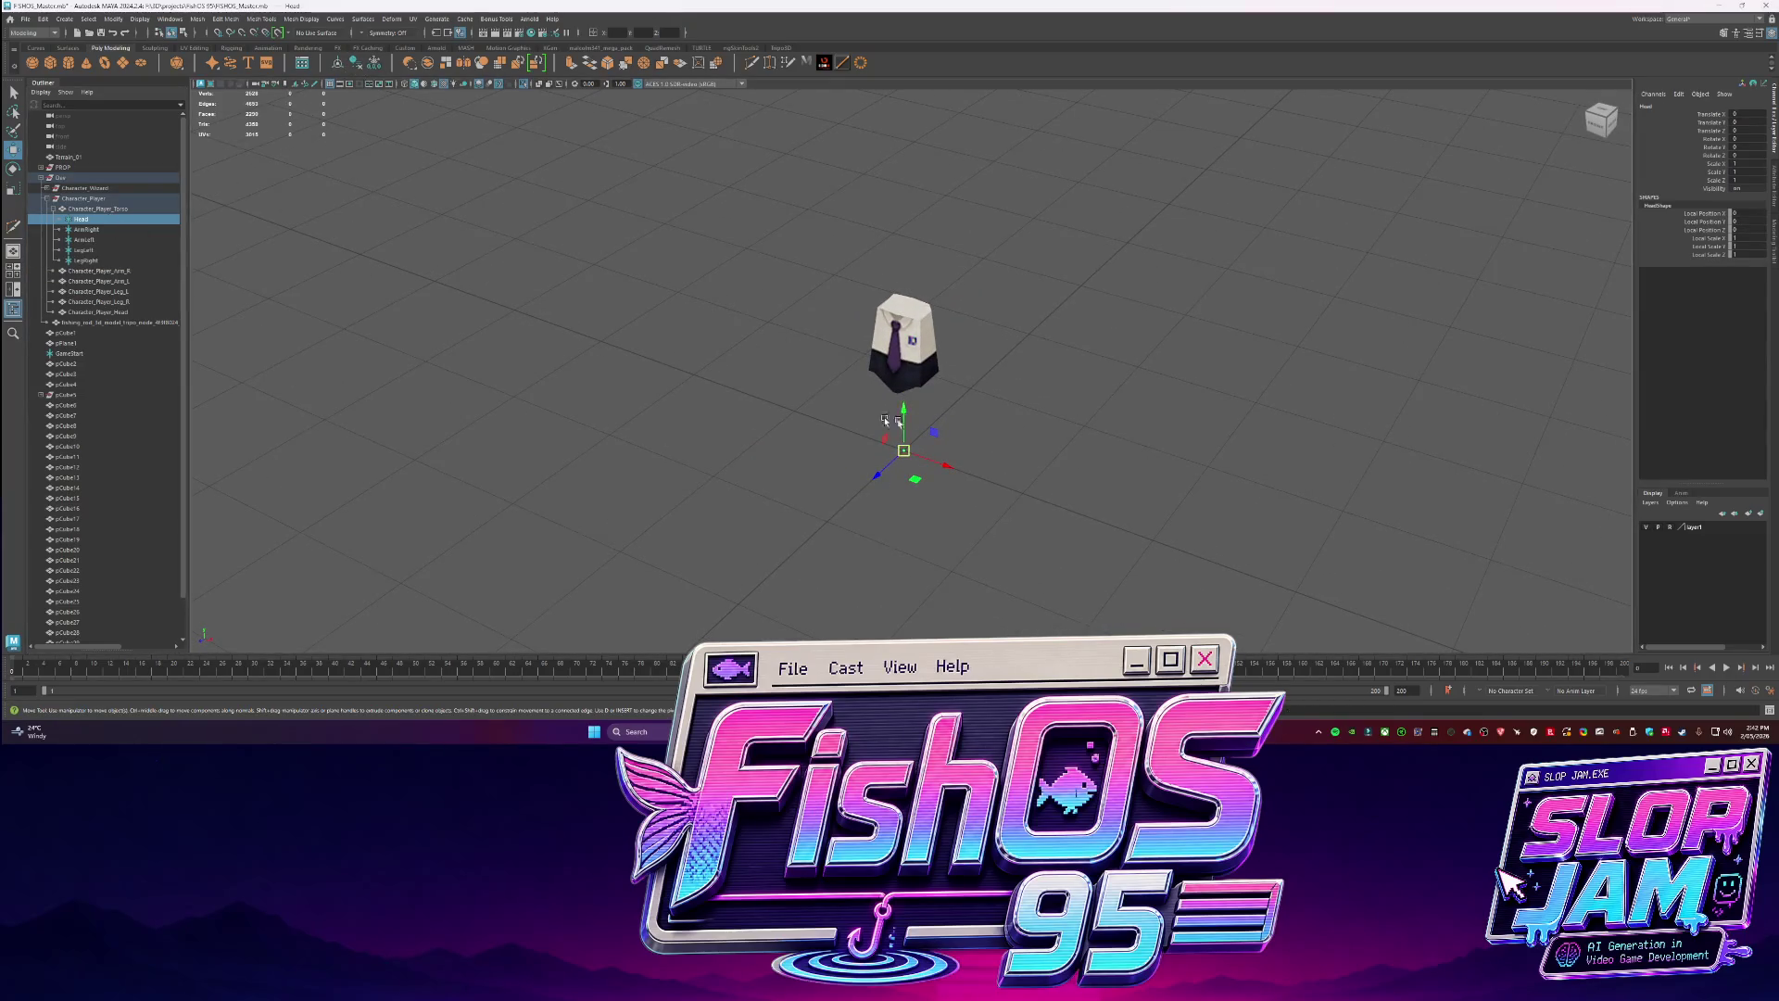
drag(903, 410, 908, 301)
Place the ArmLeft locator at the shoulder, at Translate X 10.044.
key(ctrl+z)
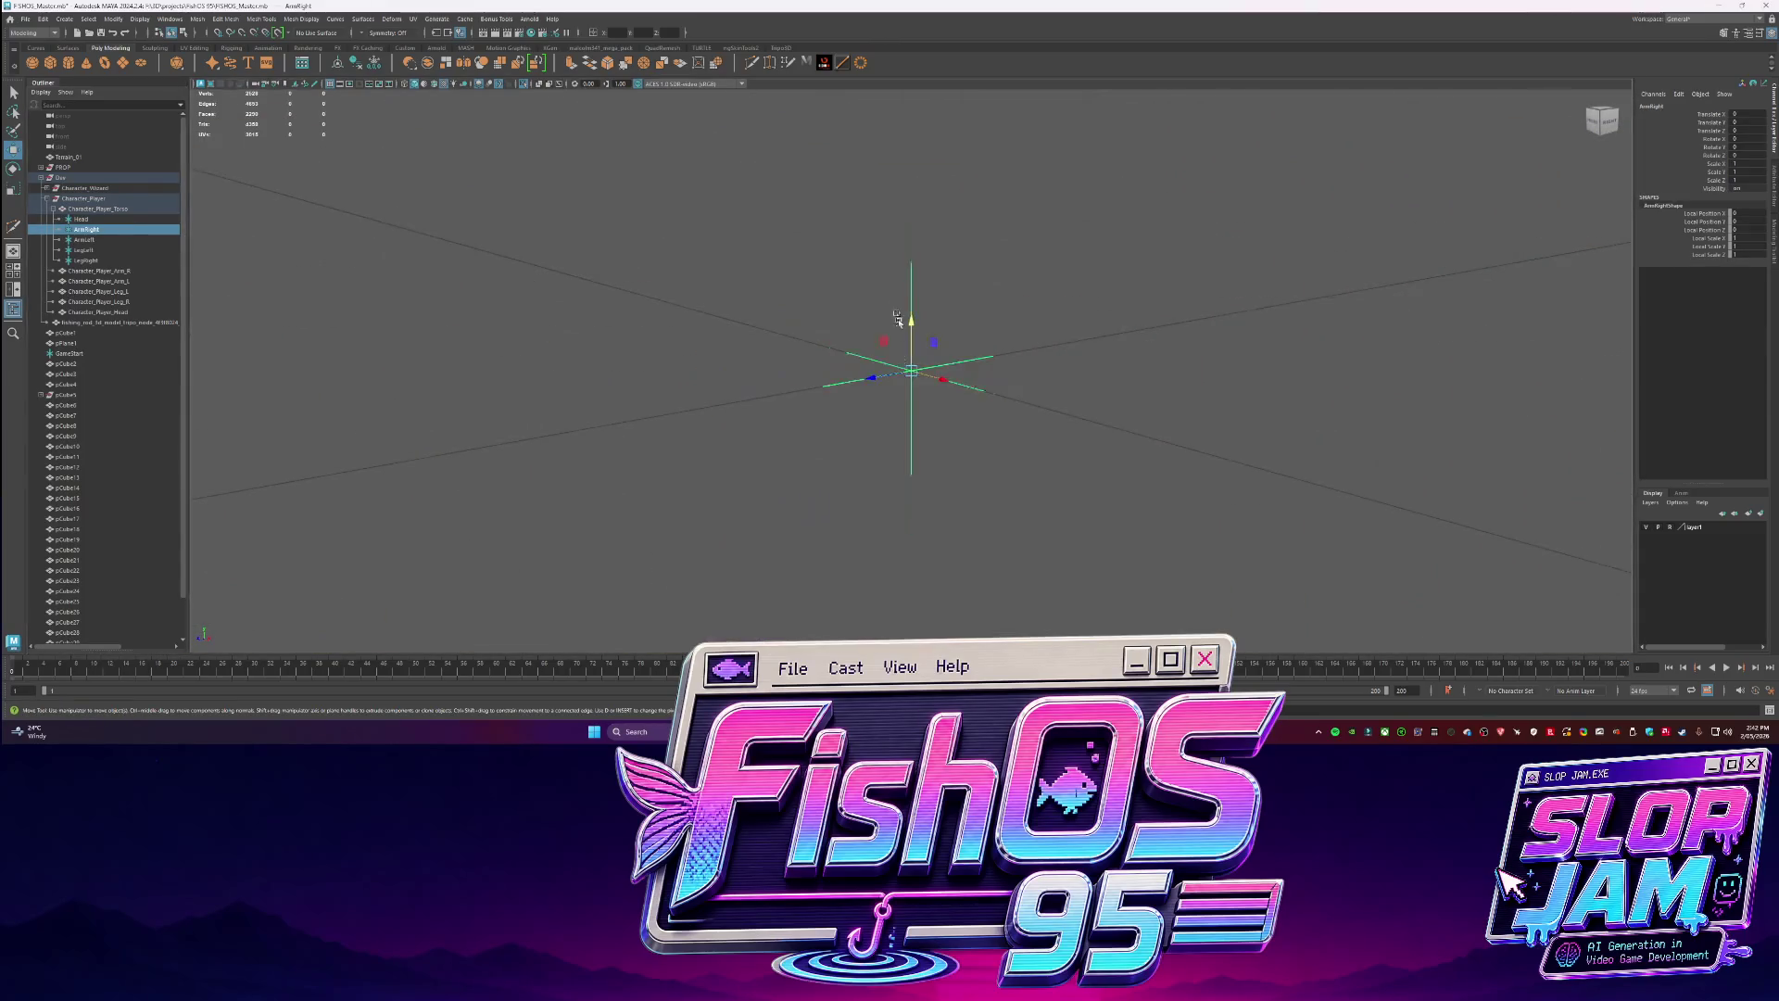
mouse_move(922, 309)
alt+right_down()
mouse_move(923, 436)
mouse_move(923, 408)
alt+right_up()
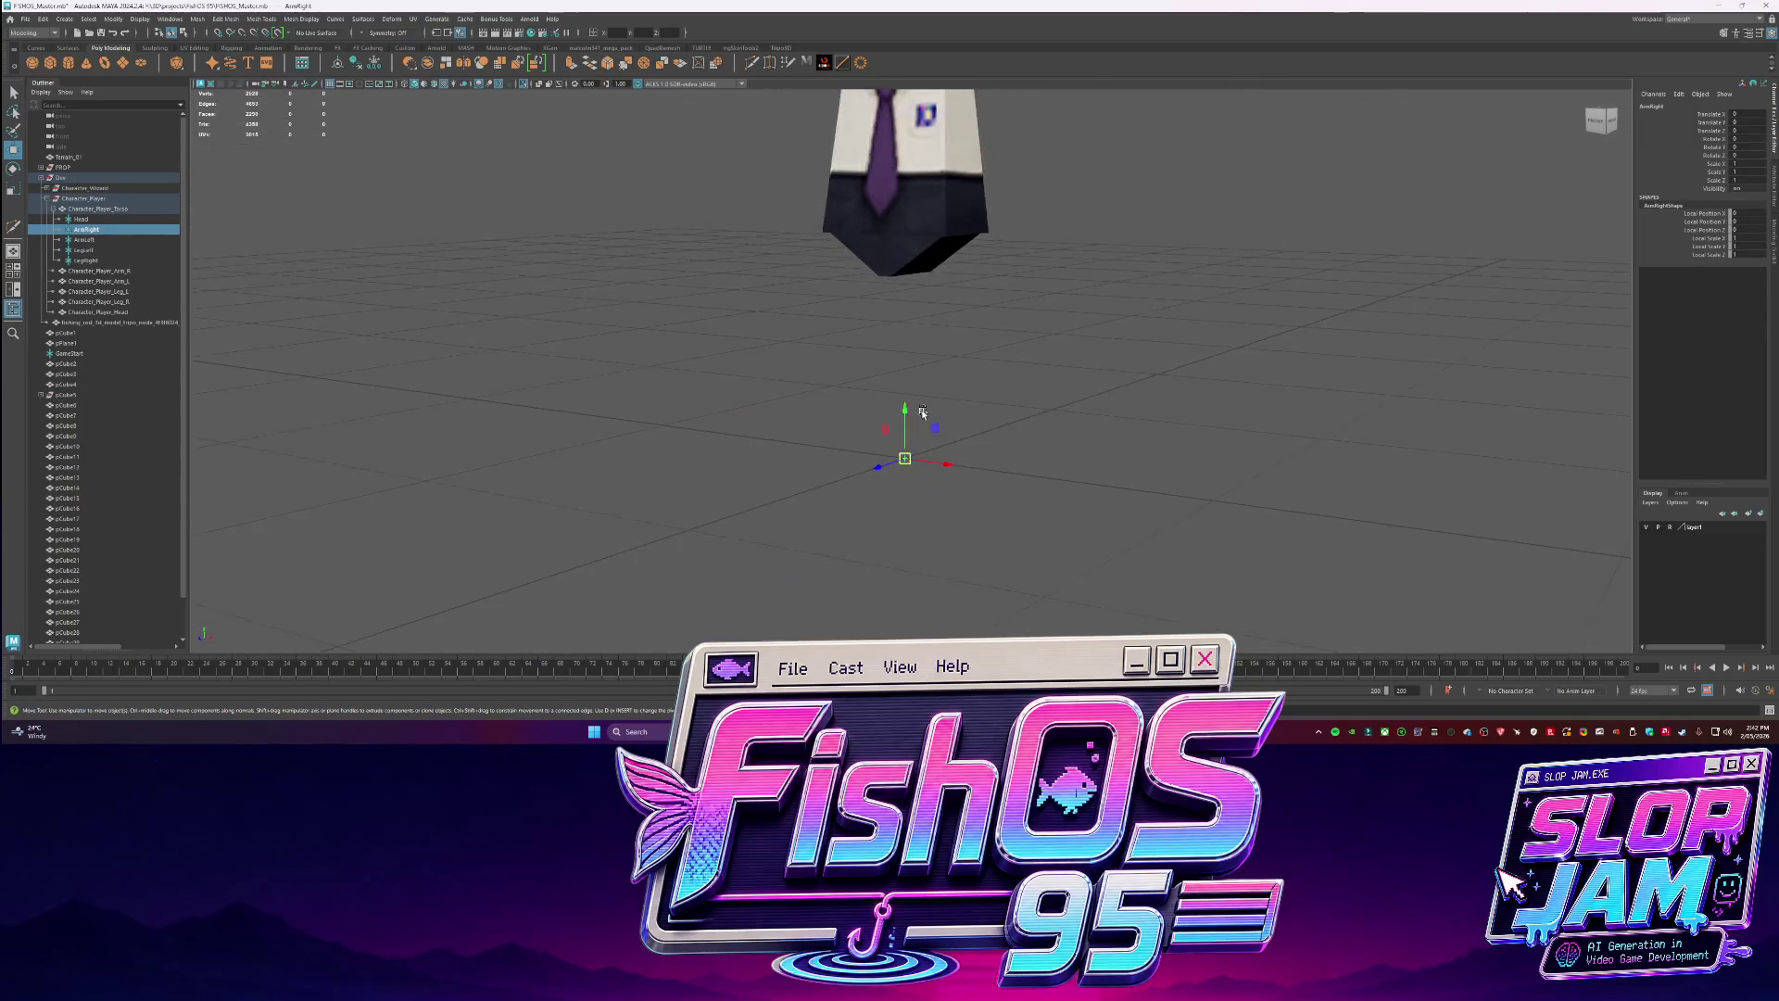
alt+drag(934, 428, 877, 491)
middle_drag(934, 181, 942, 269)
alt+drag(943, 269, 554, 306)
key(ctrl+z)
key(ctrl+z)
key(ctrl+z)
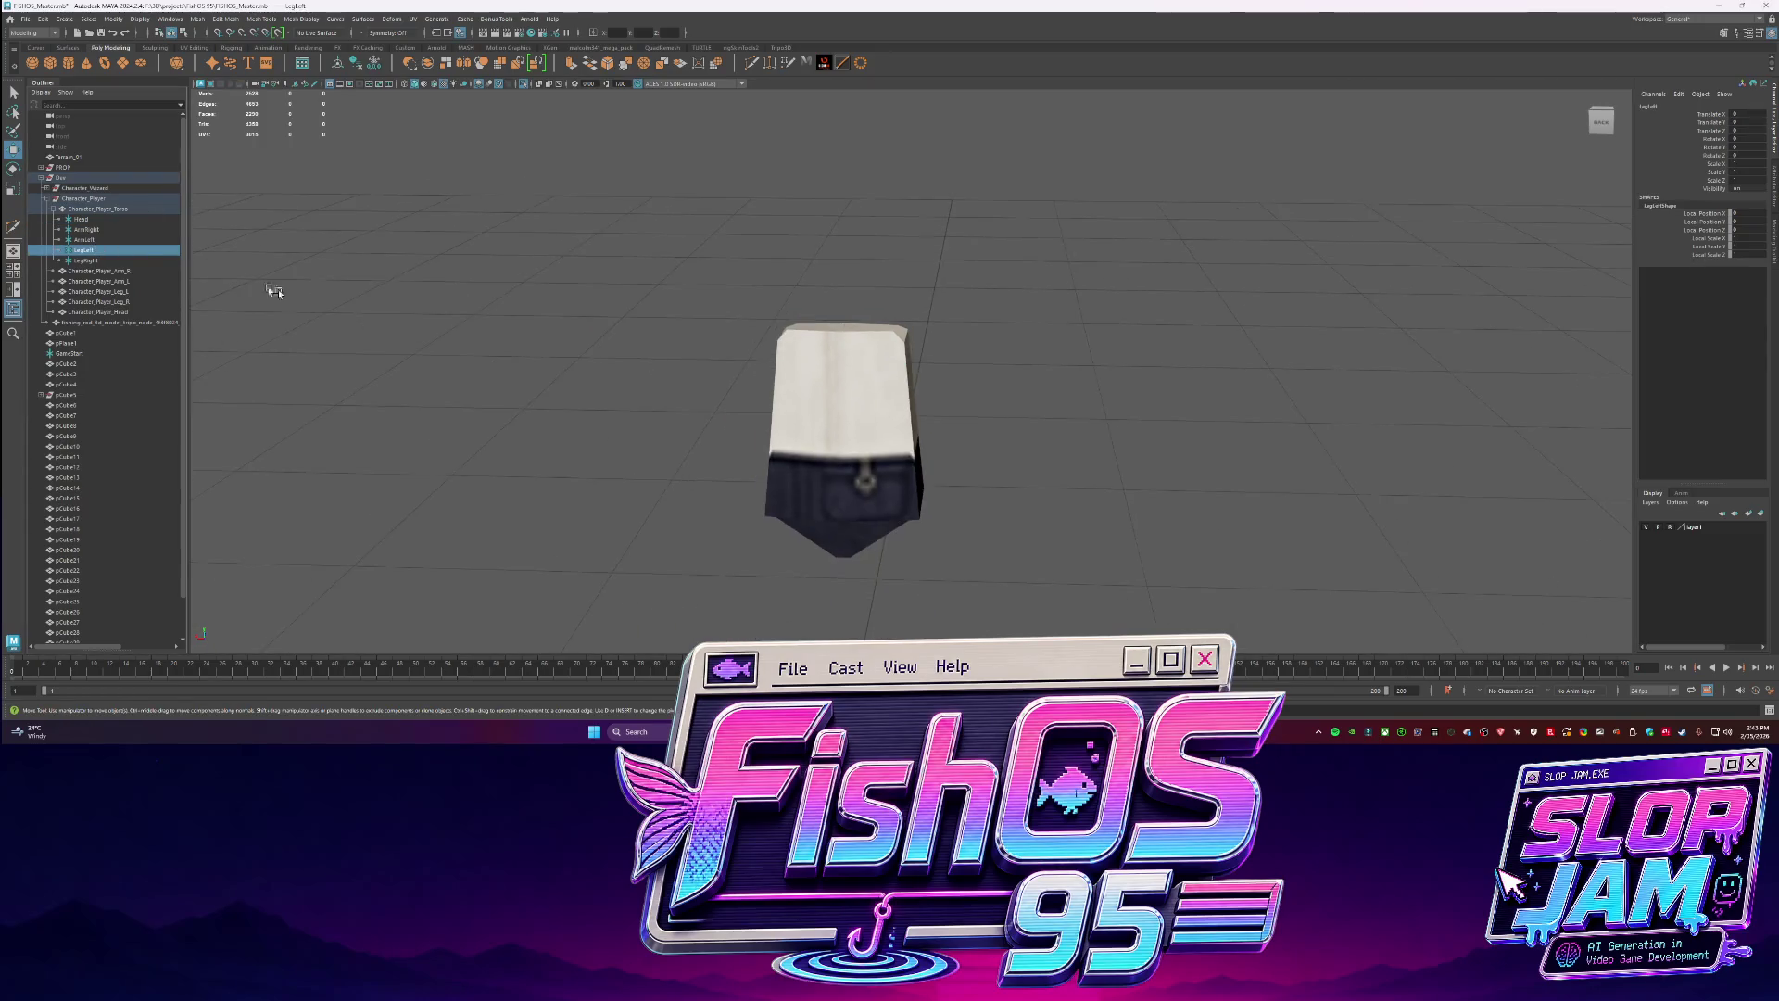
mouse_move(831, 587)
mouse_down()
mouse_move(755, 296)
mouse_move(797, 315)
mouse_up()
key(ctrl+z)
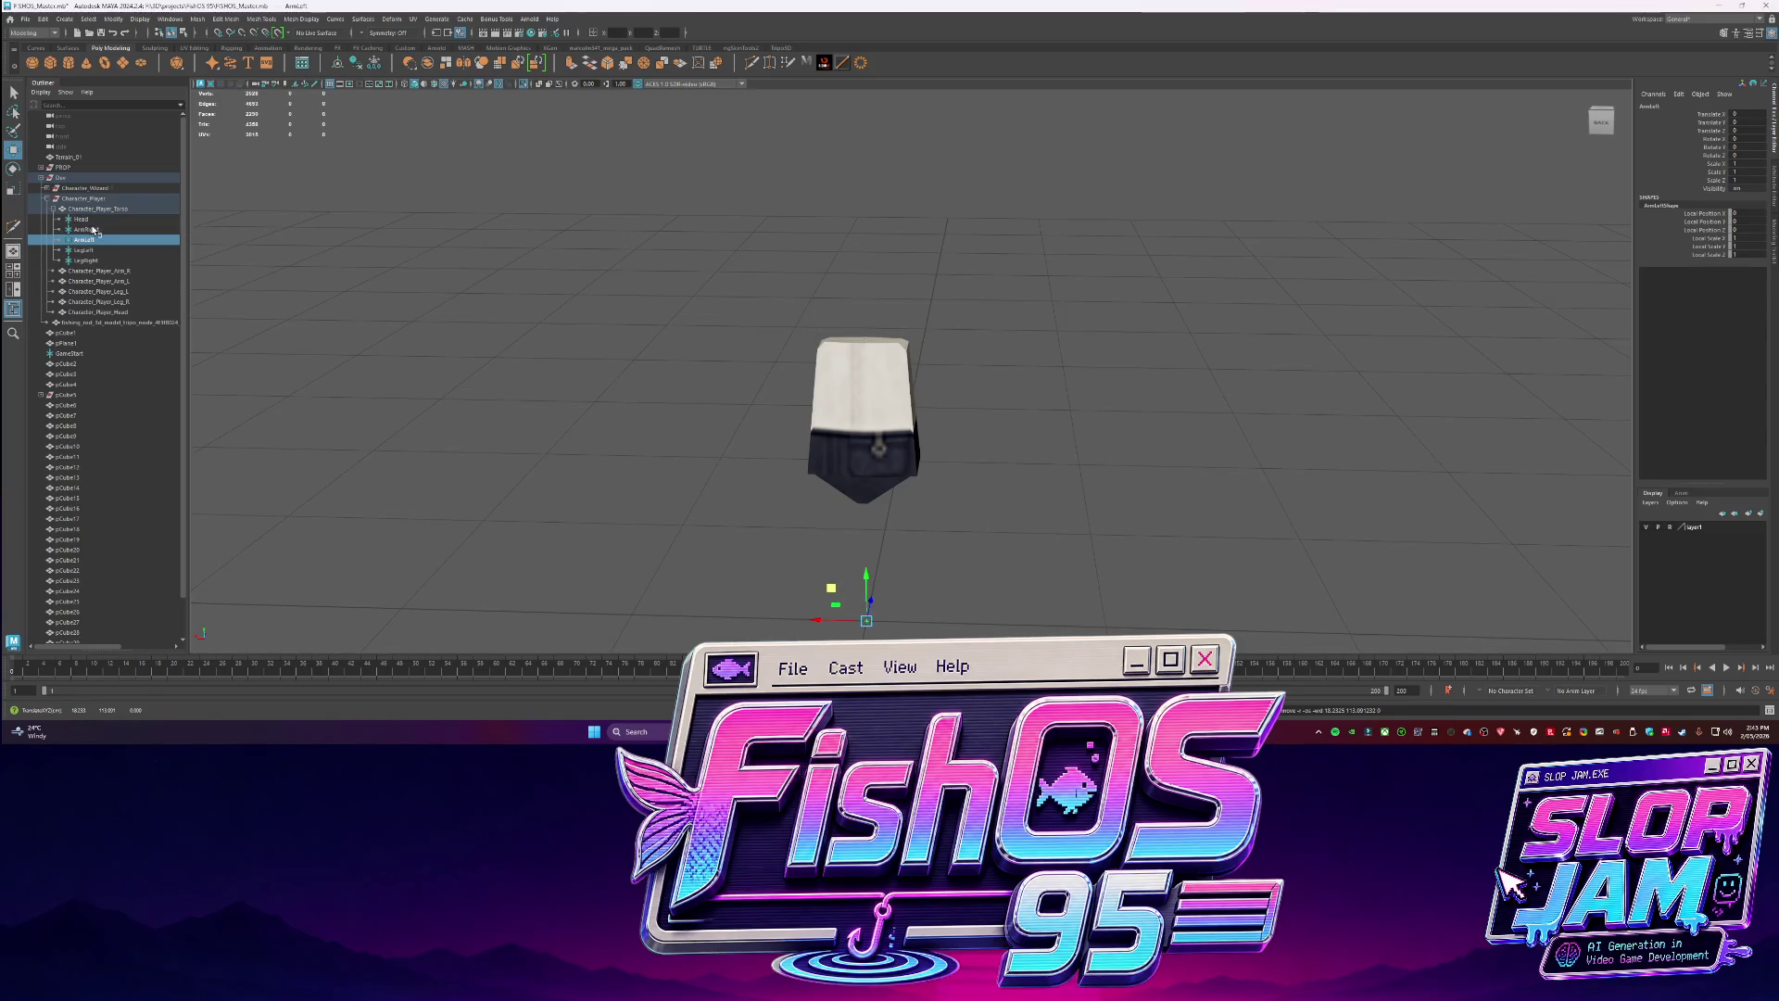
key(ctrl+z)
key(ctrl+z)
key(ctrl+z)
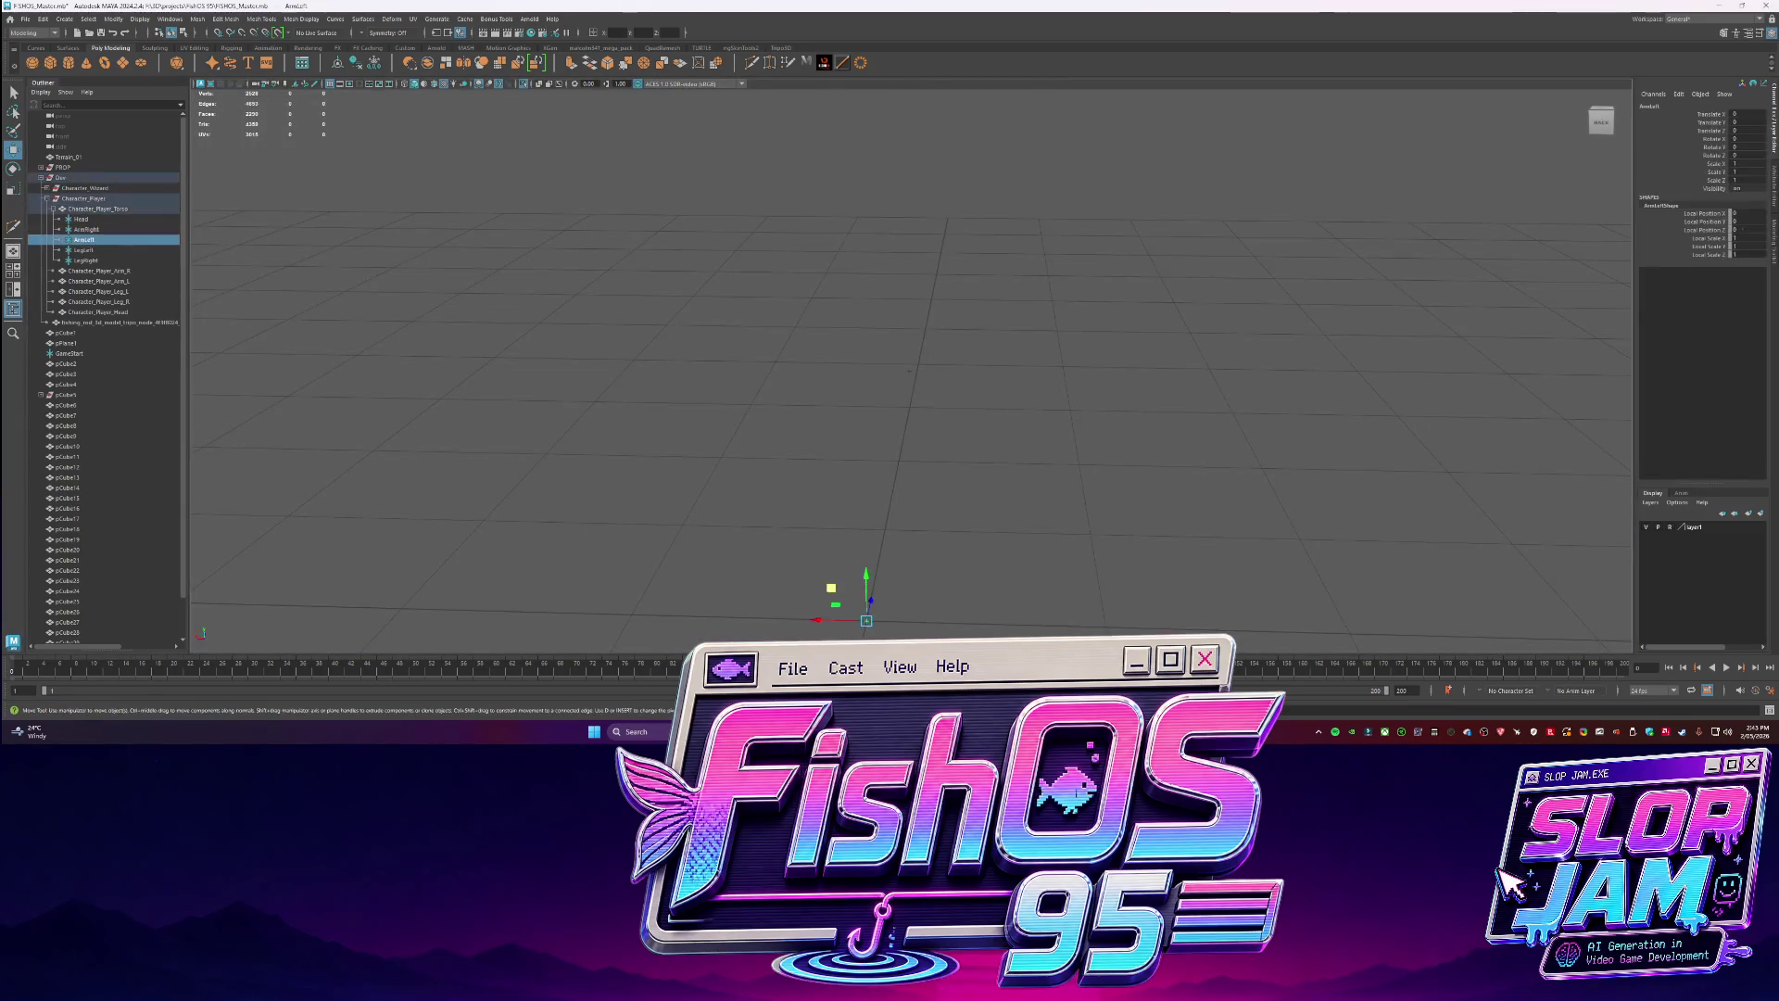
drag(866, 584, 906, 355)
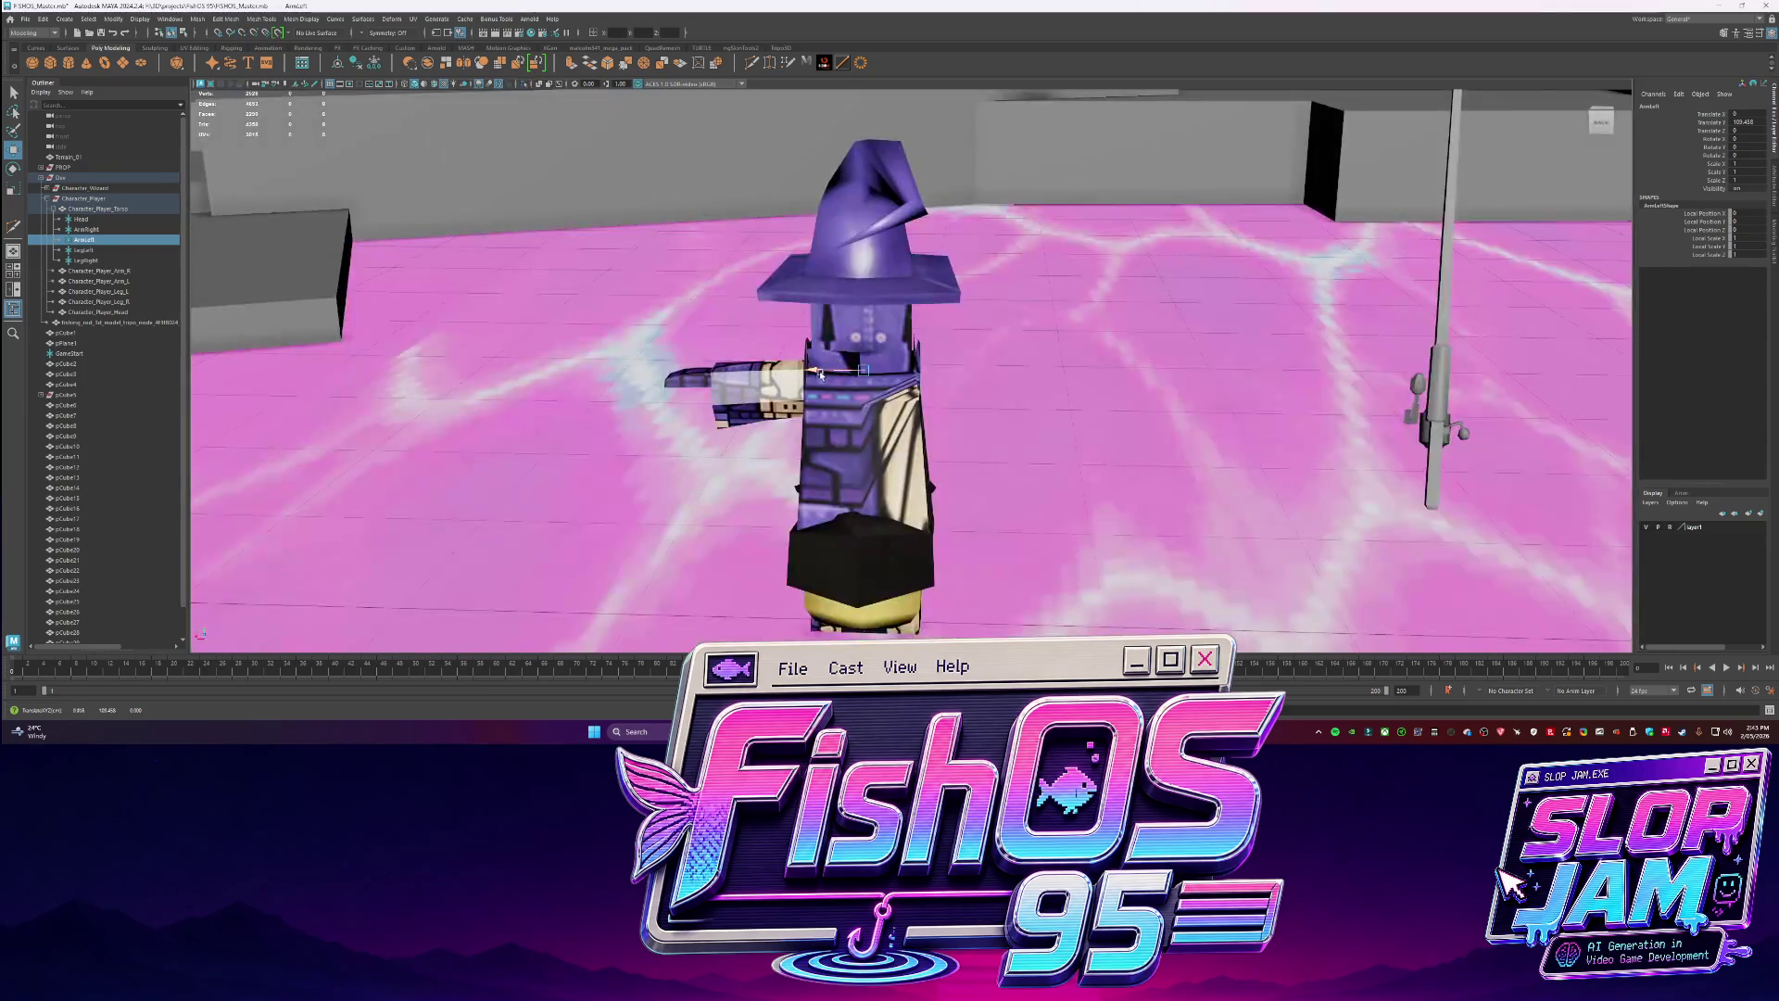
key(Up)
key(ctrl+z)
key(ctrl+z)
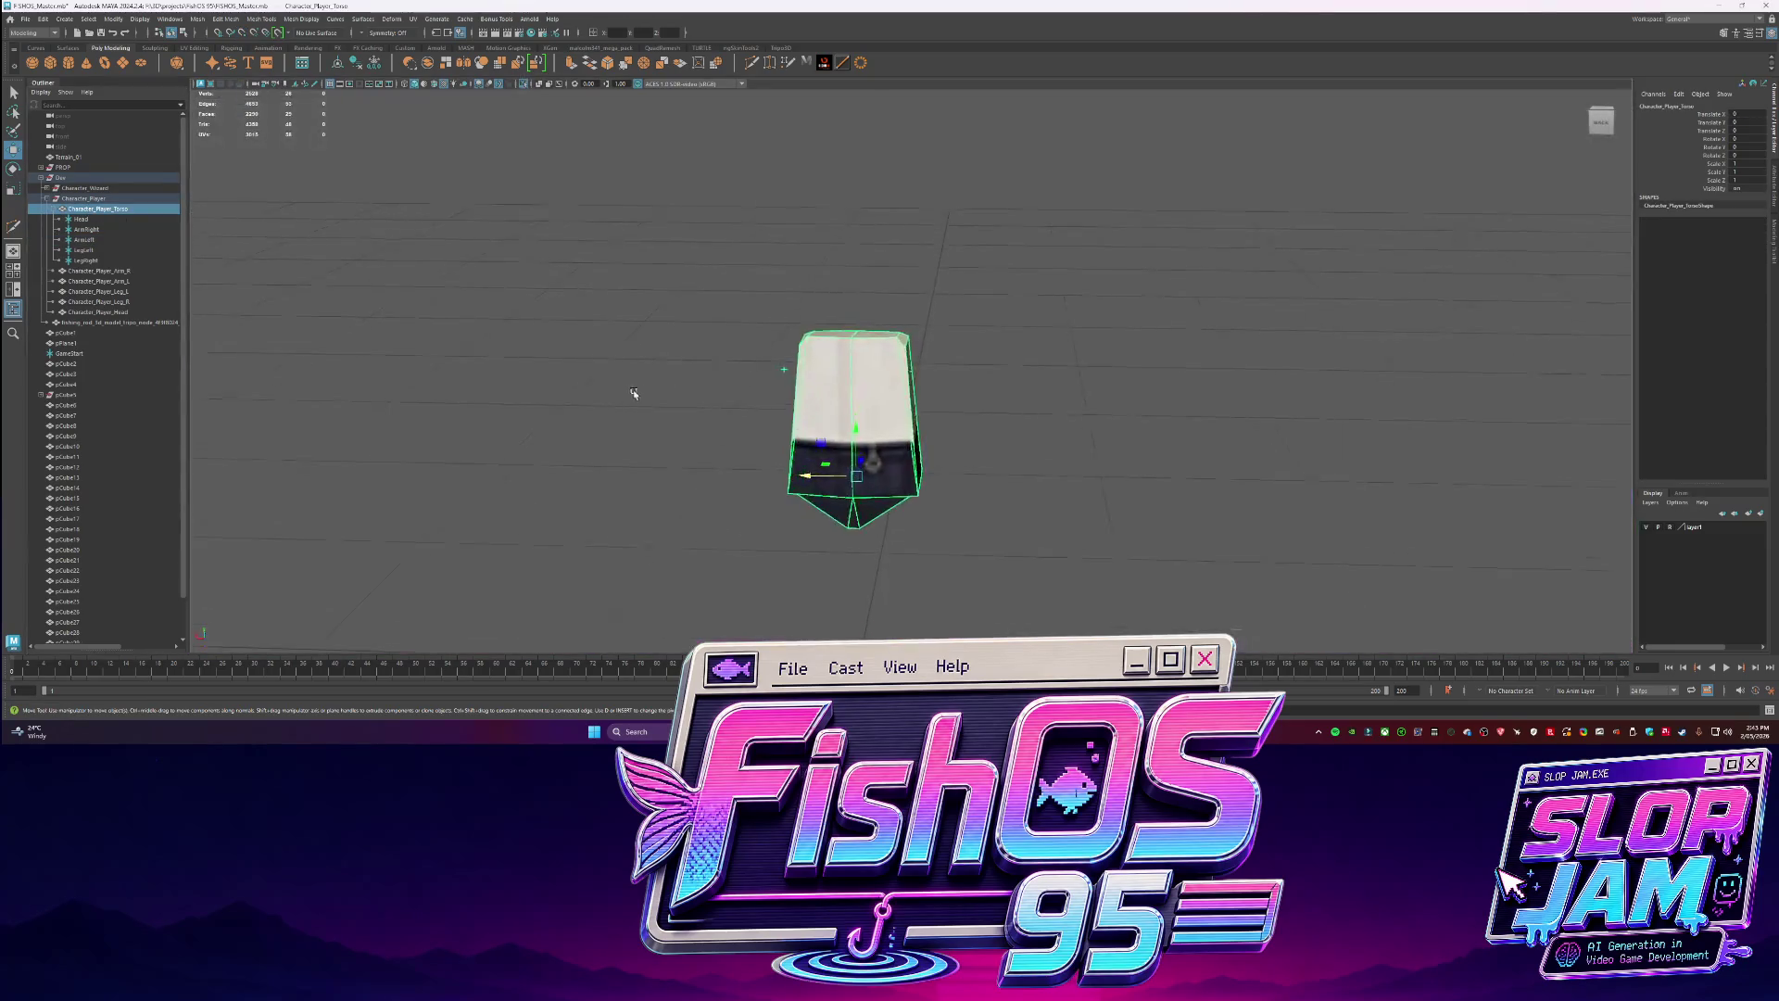
drag(760, 378, 755, 370)
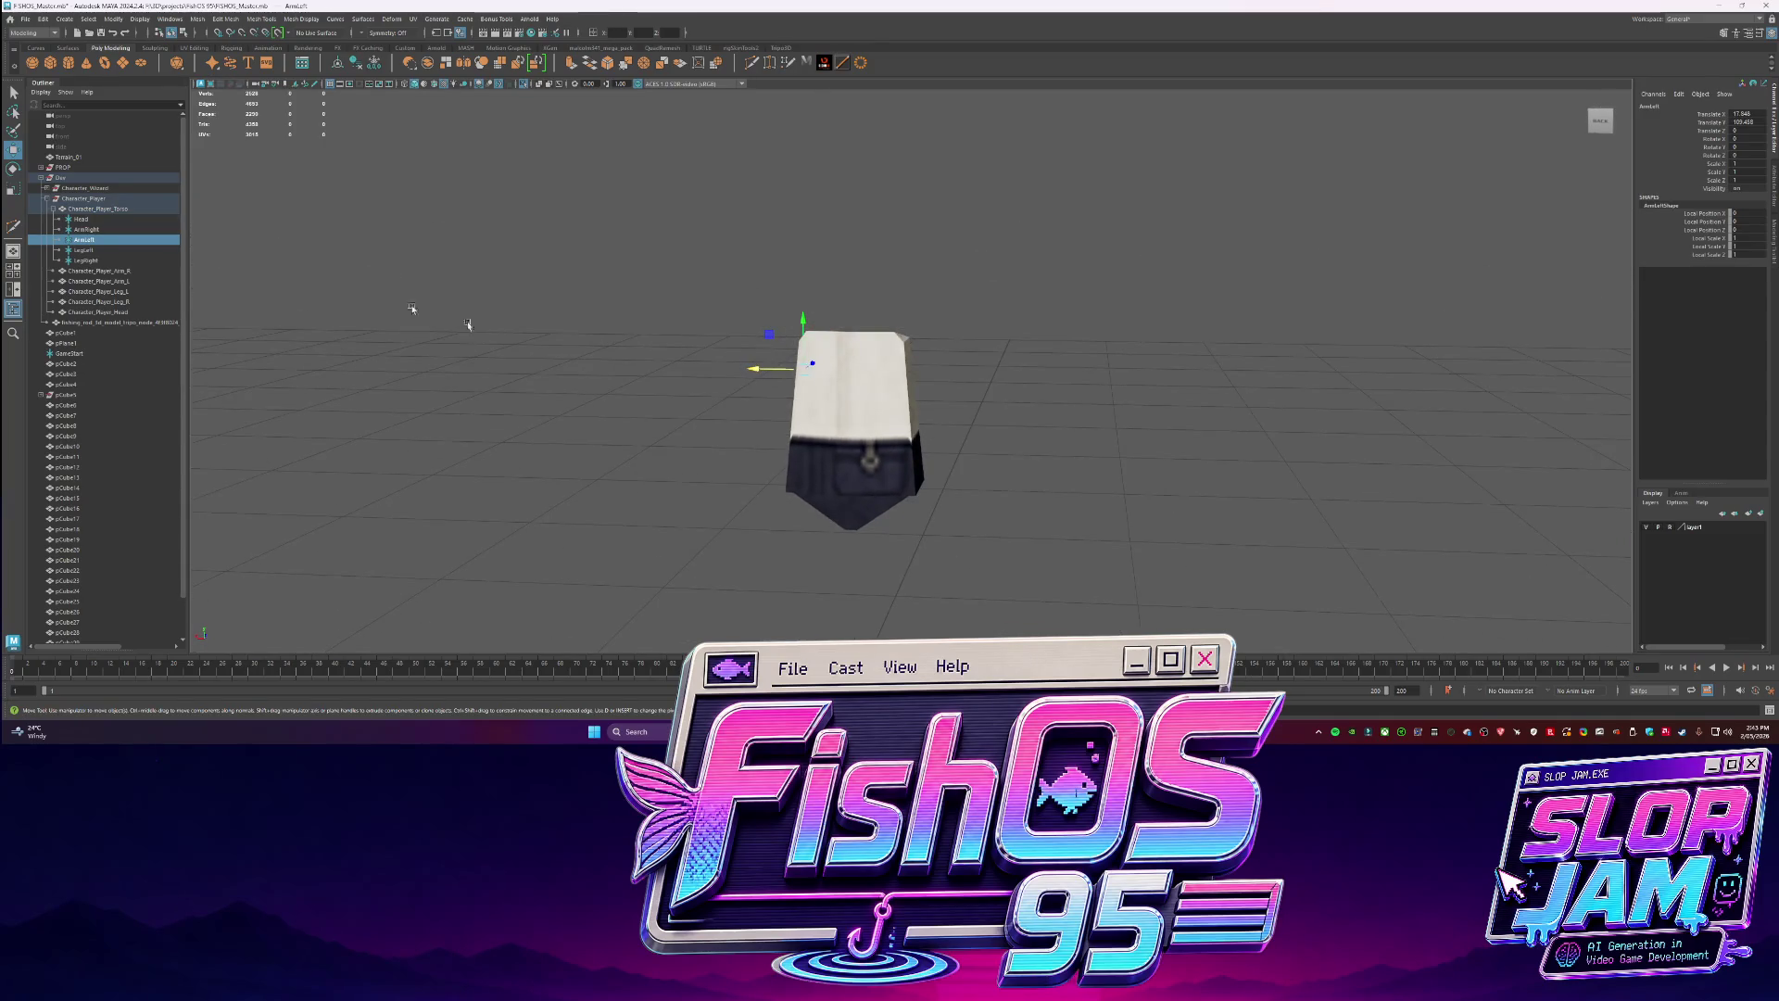
Raise the leg locators to the hip, with LegLeft at Translate X 10.406 and LegRight shifted sideways.
click(83, 250)
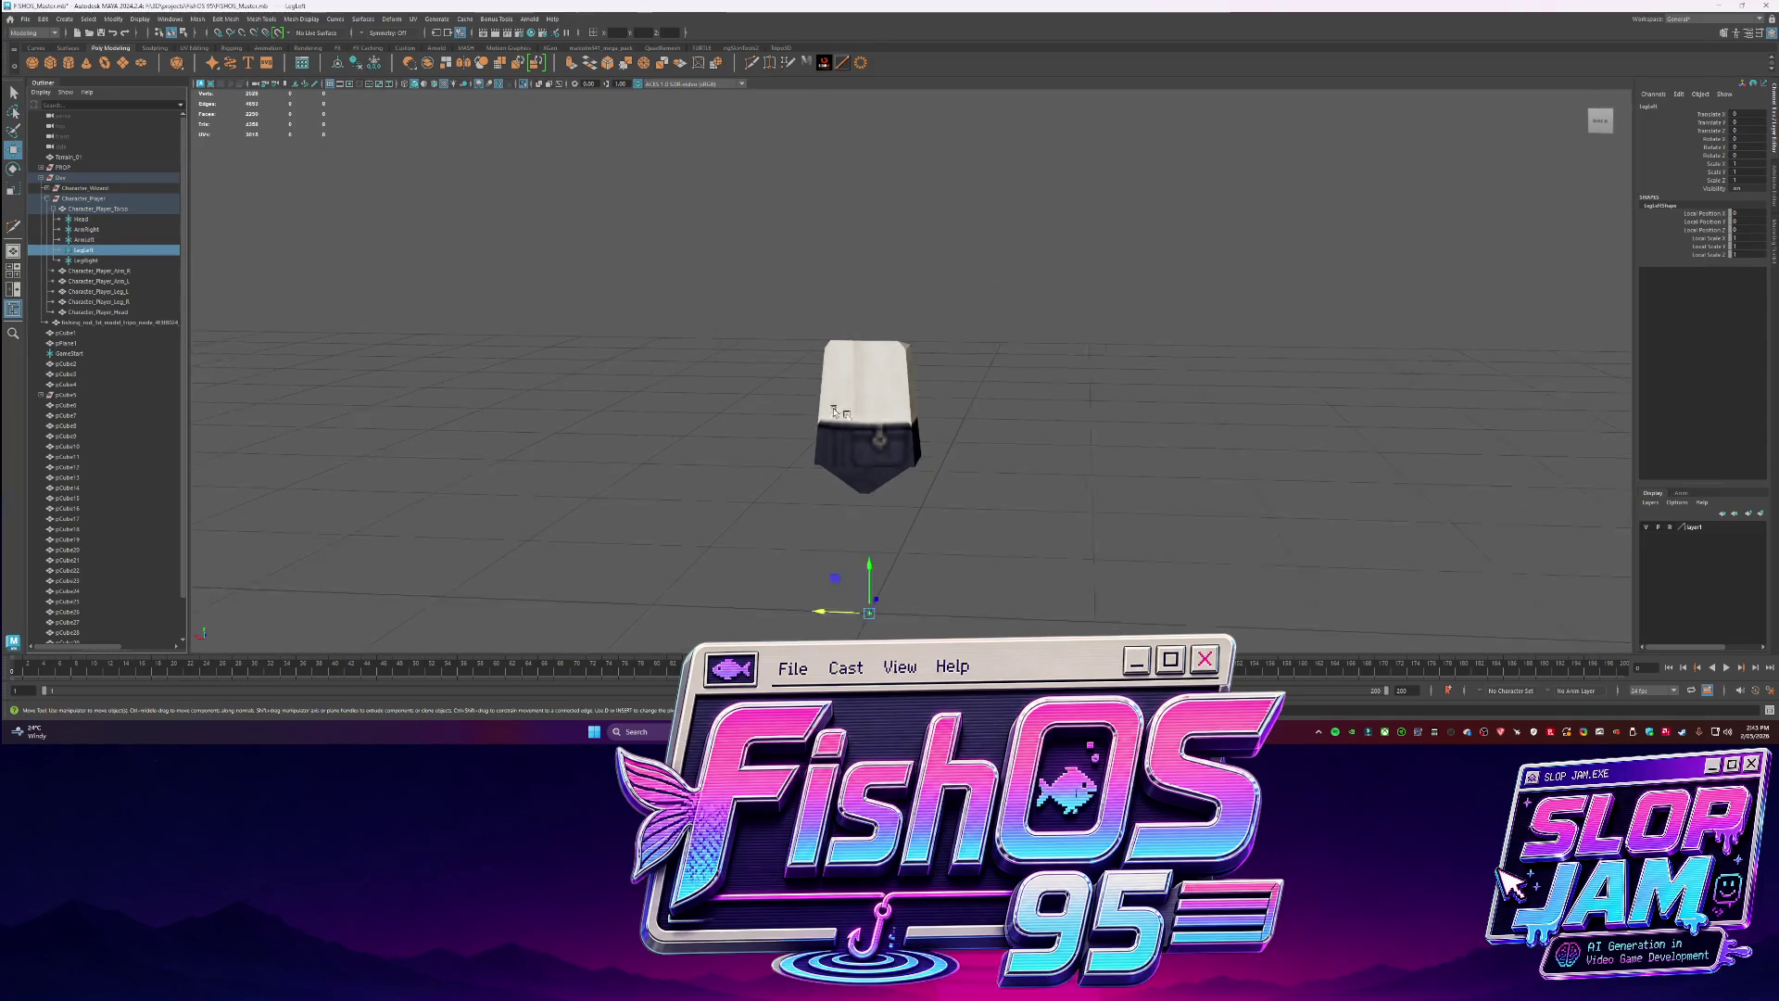
shift+click(86, 260)
mouse_move(864, 576)
mouse_down()
mouse_move(863, 468)
mouse_move(922, 451)
mouse_move(922, 352)
mouse_up()
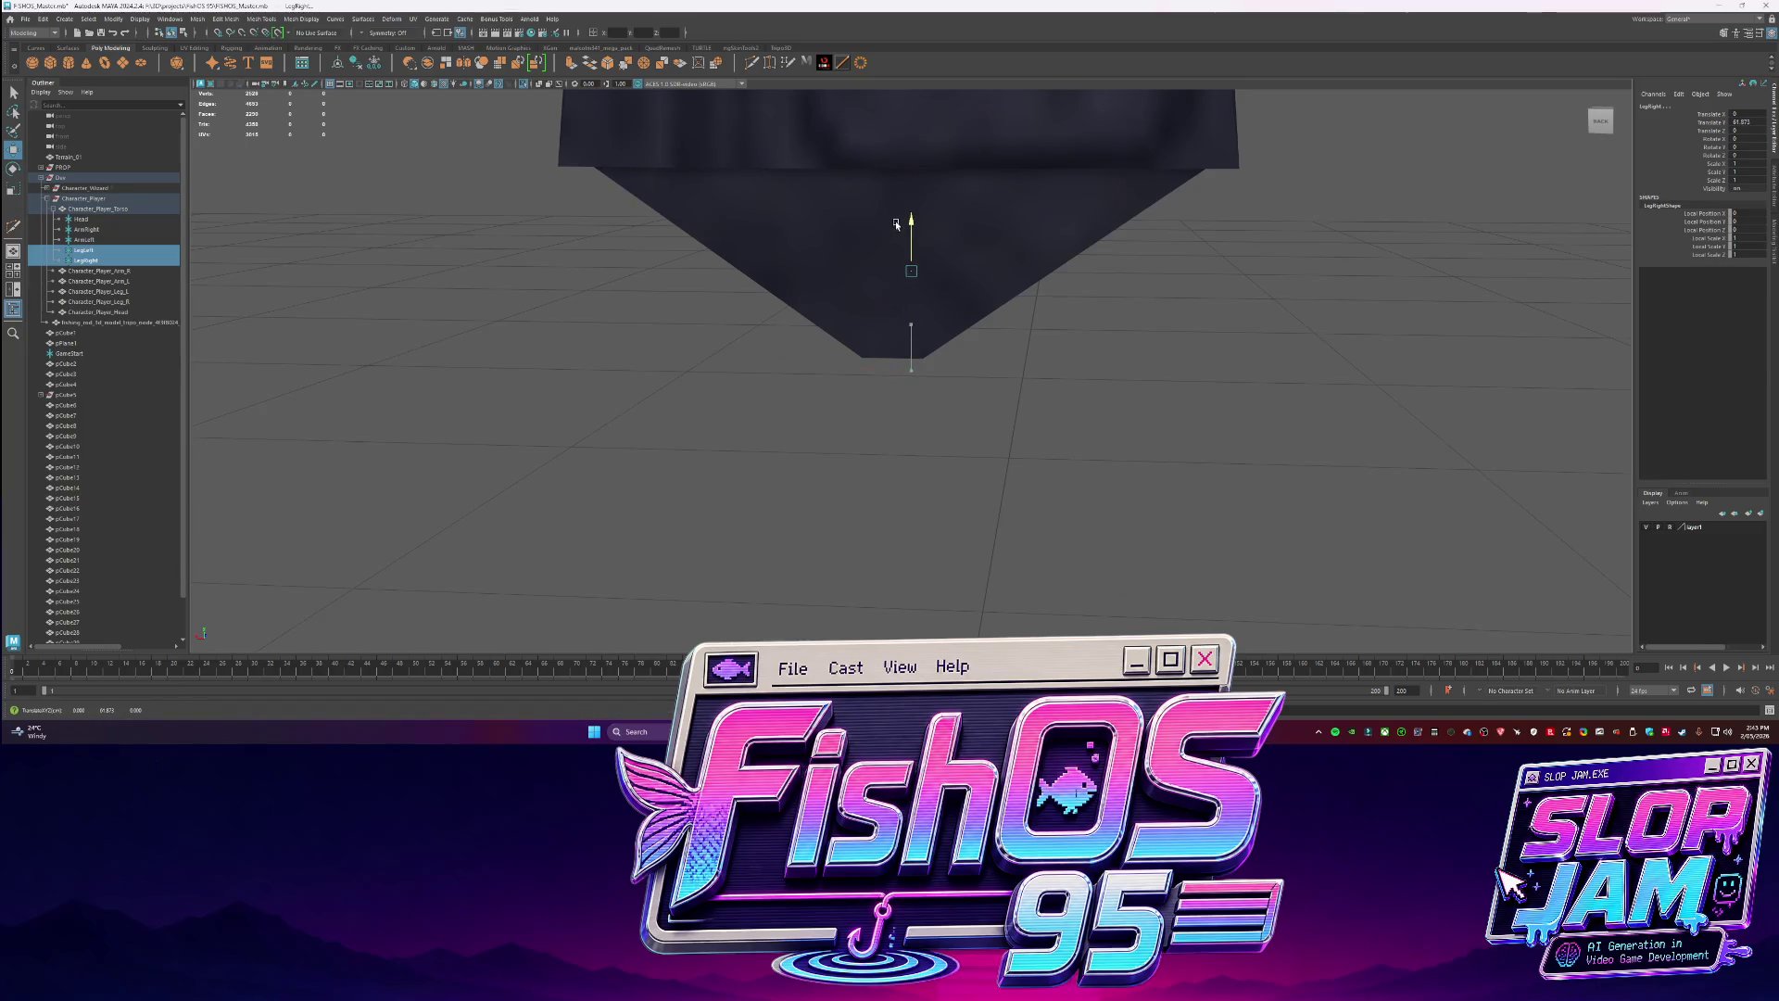
click(82, 250)
mouse_move(861, 300)
mouse_down()
mouse_move(794, 296)
mouse_move(959, 300)
mouse_move(925, 325)
mouse_move(948, 324)
mouse_up()
click(887, 299)
Check the locators from overhead, then select Character_Player_Torso for Export Selection.
click(1104, 398)
scroll(1104, 398, down, 3)
mouse_move(1103, 397)
alt+mouse_down()
mouse_move(834, 457)
mouse_move(914, 468)
alt+mouse_up()
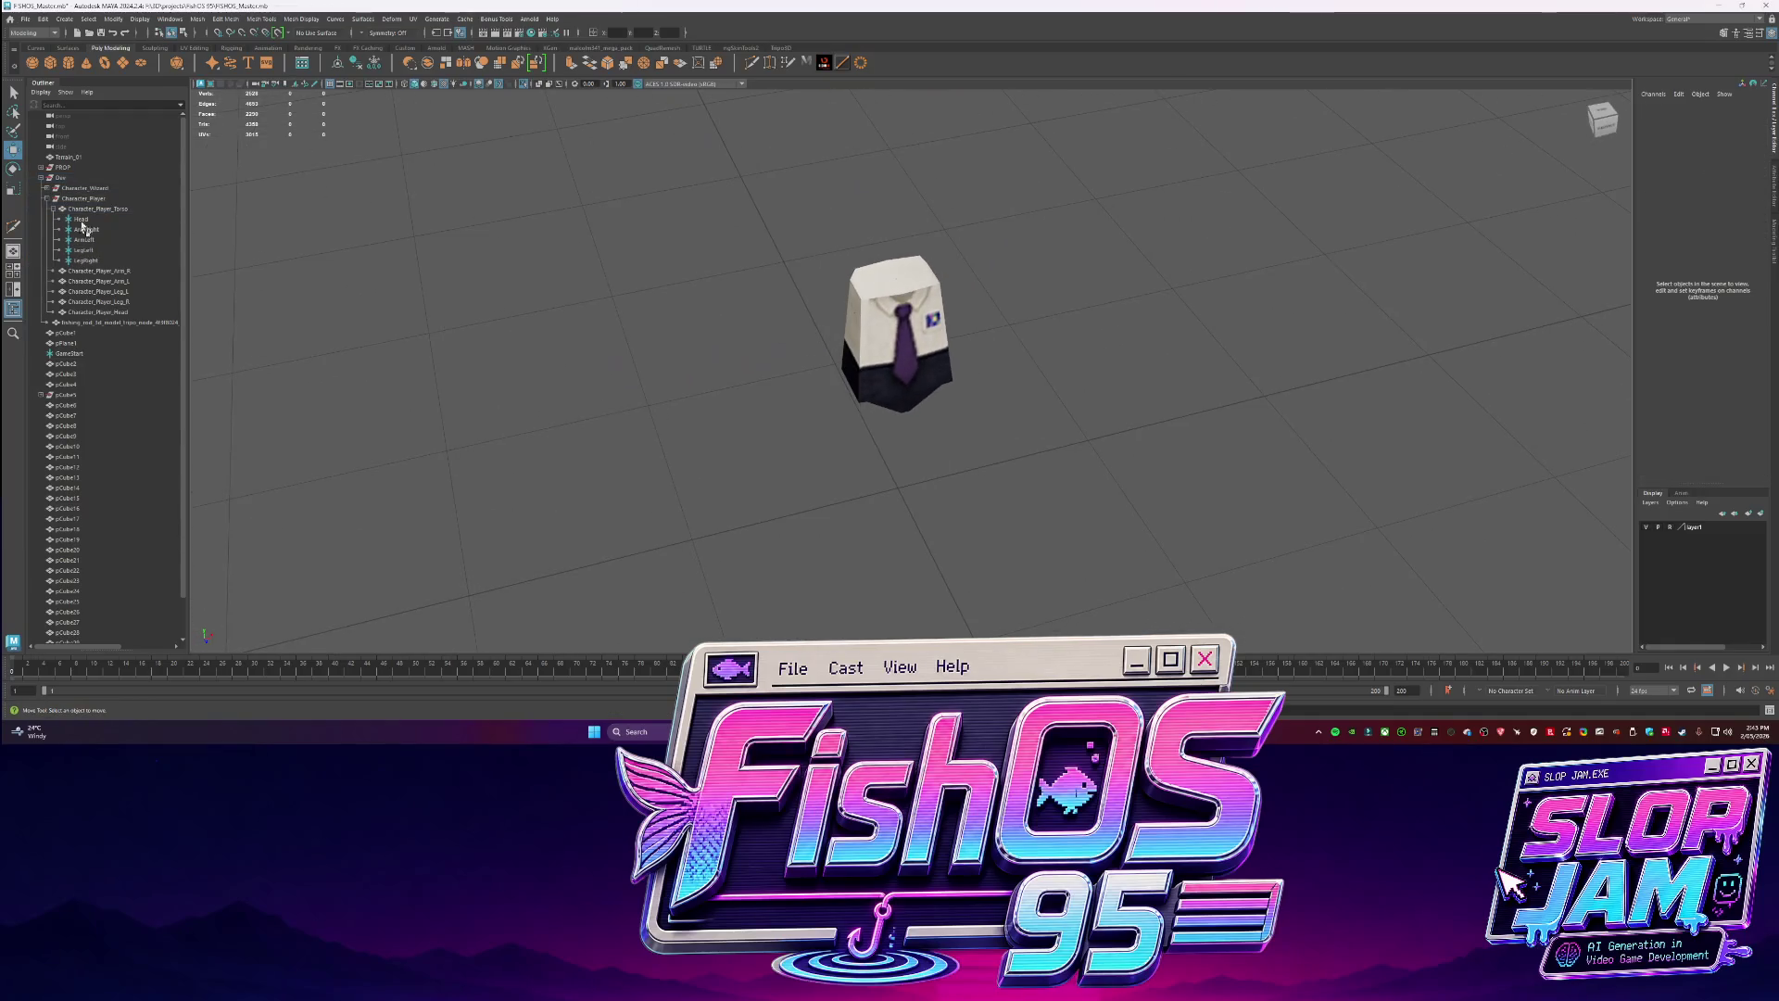
click(84, 229)
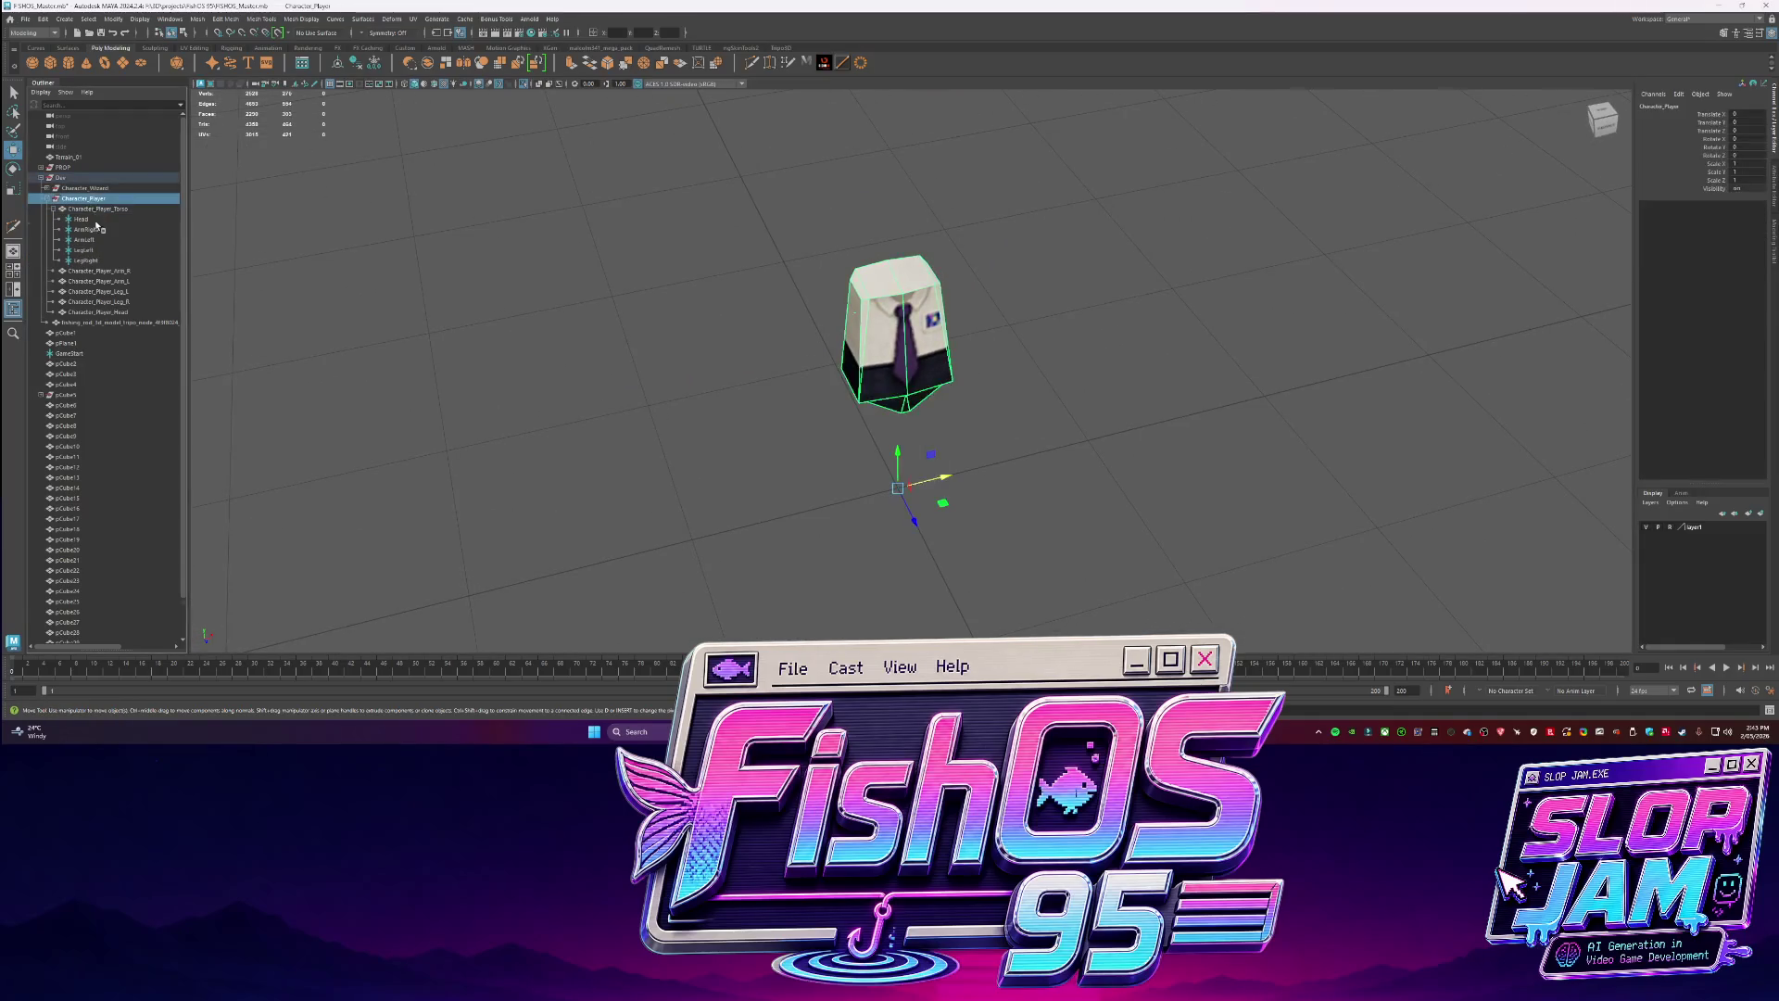
click(105, 251)
click(98, 209)
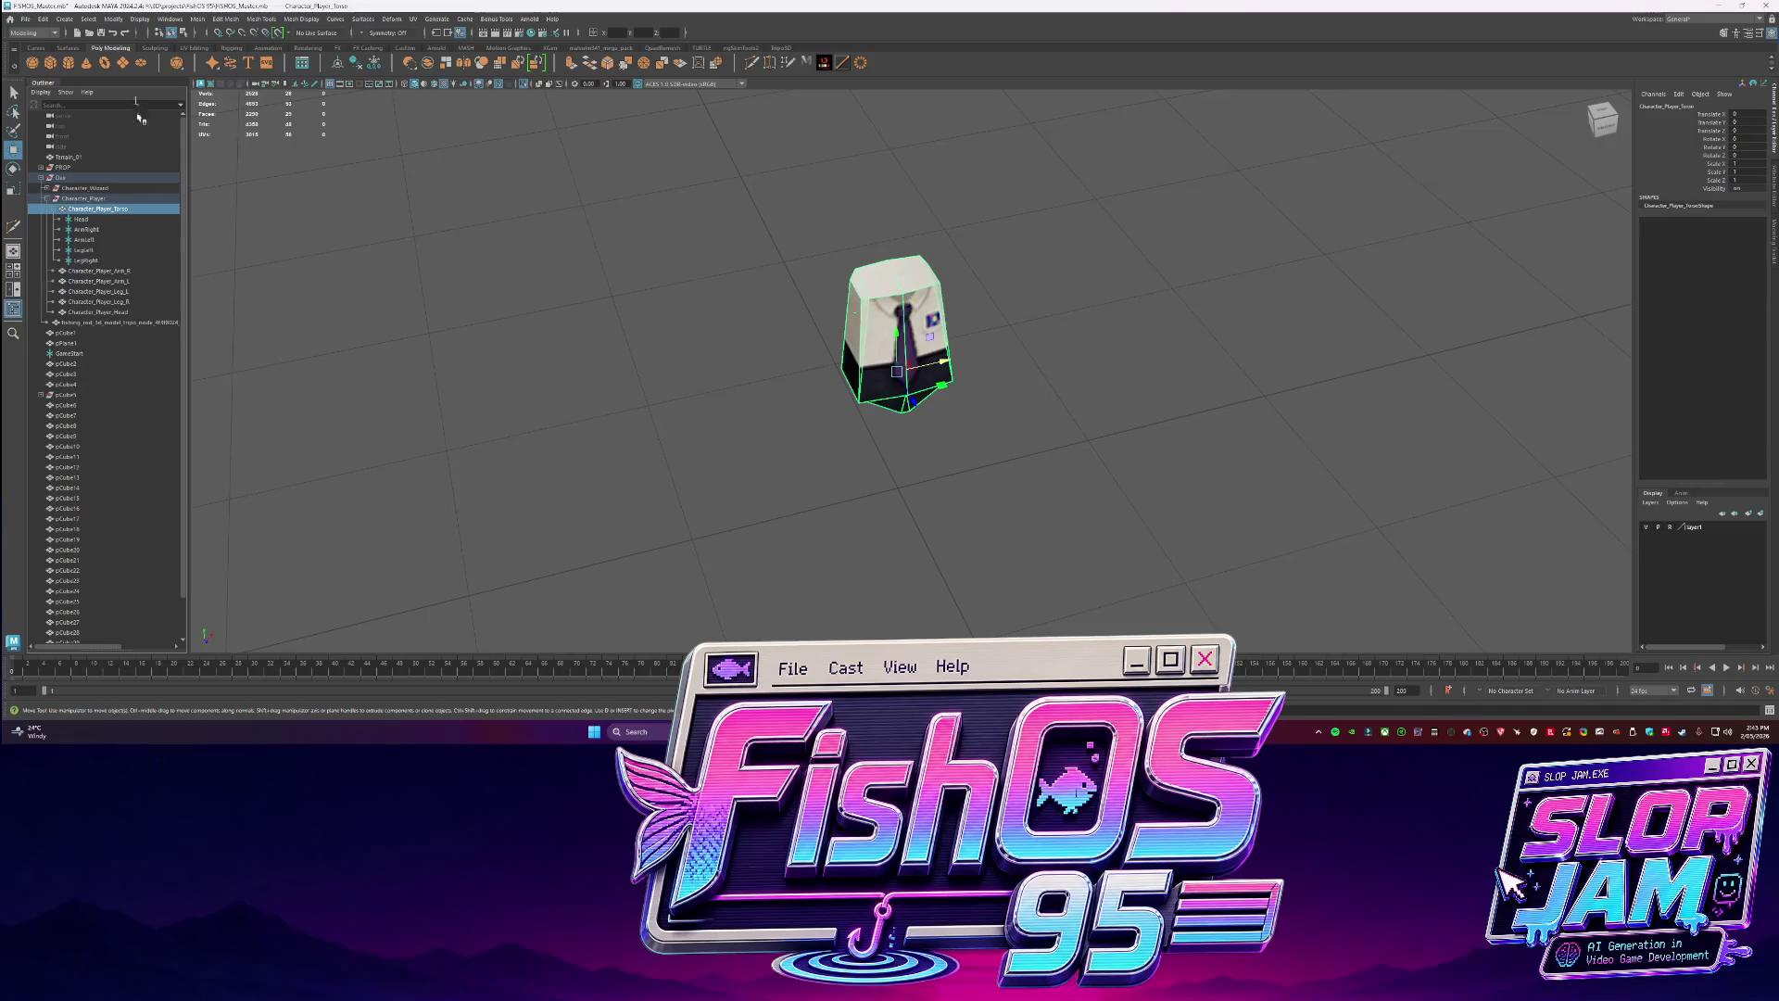
click(25, 19)
click(55, 157)
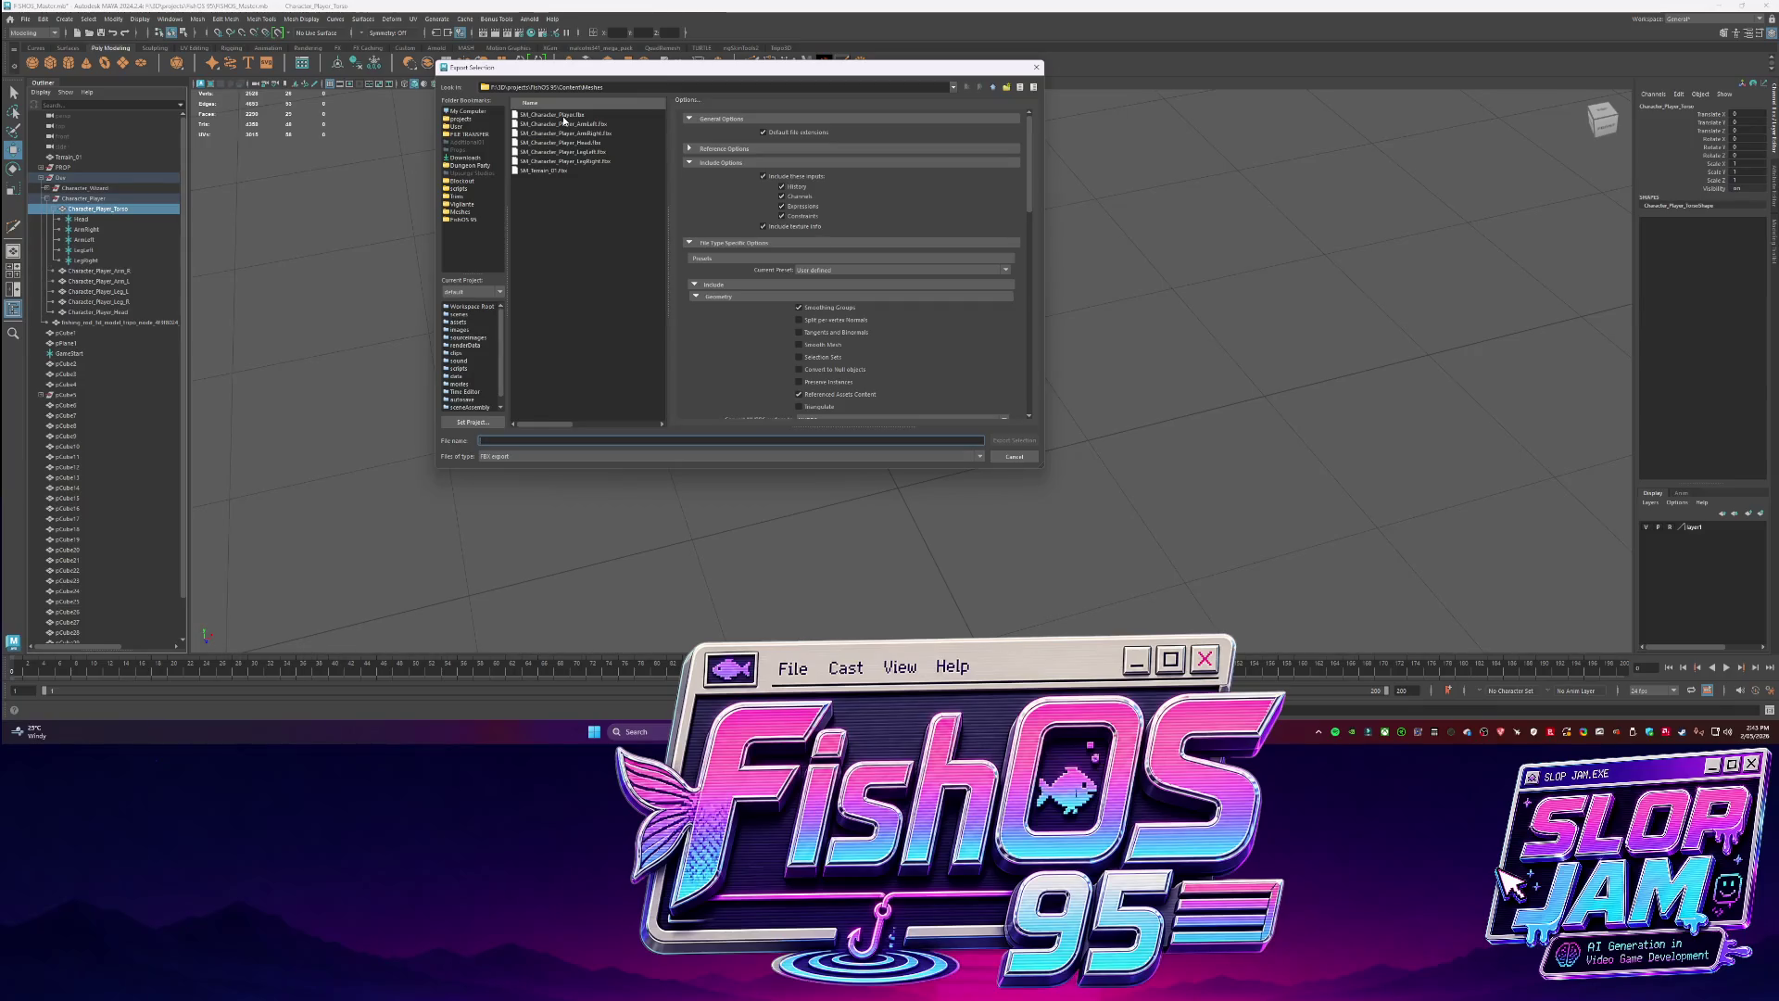
Overwrite SM_Character_Player.fbx with the torso export and begin a new Codex message.
double_click(563, 120)
key(Return)
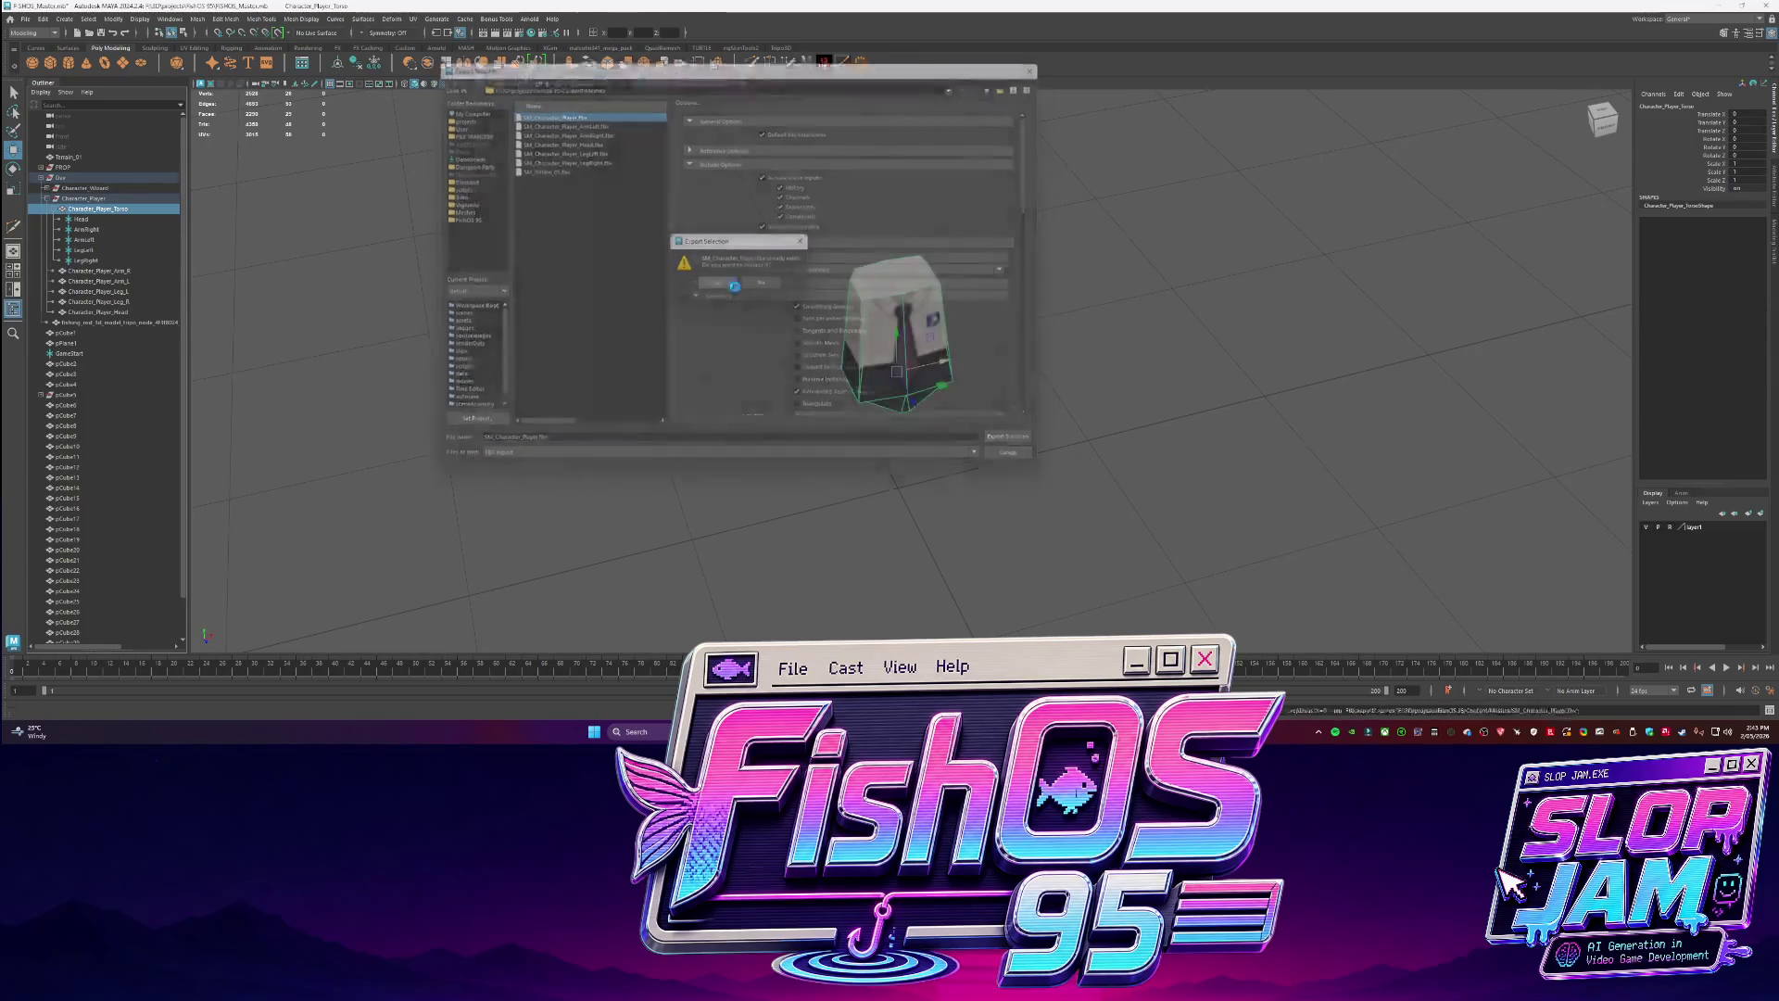
key(alt+Tab)
text(on)
text(uild now sorry)
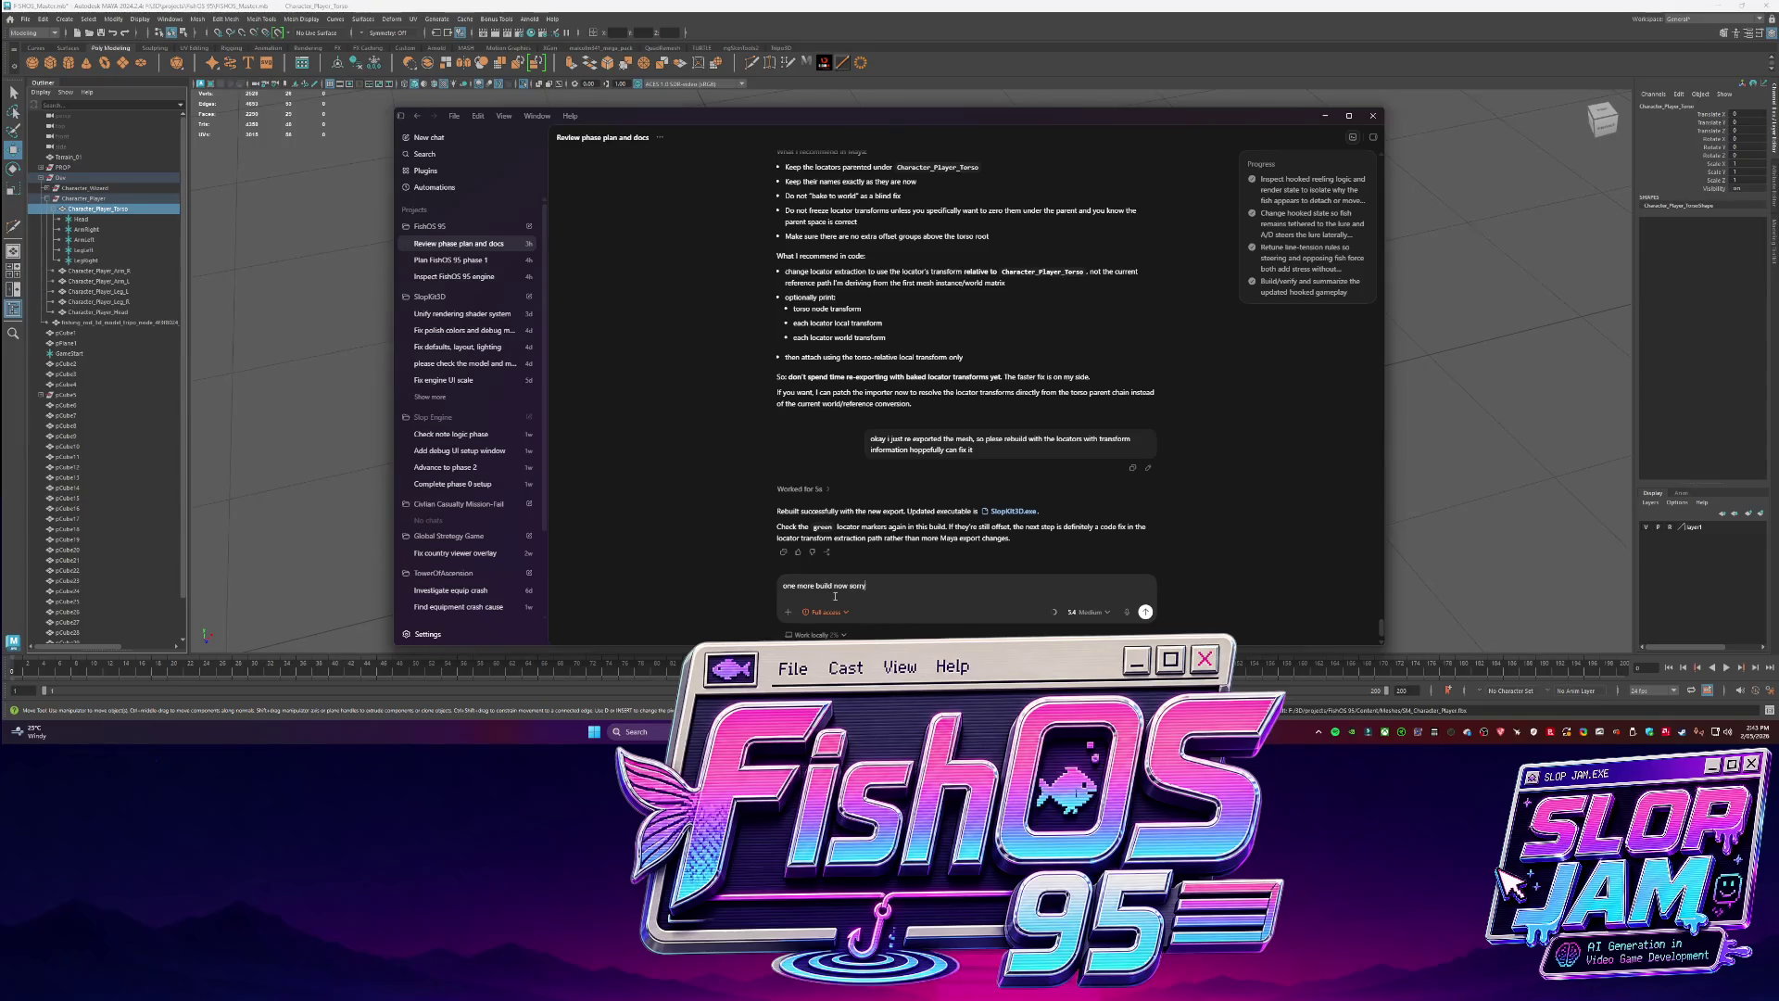
Send the rebuild request and show SlopKit3D.exe in File Explorer.
key(Return)
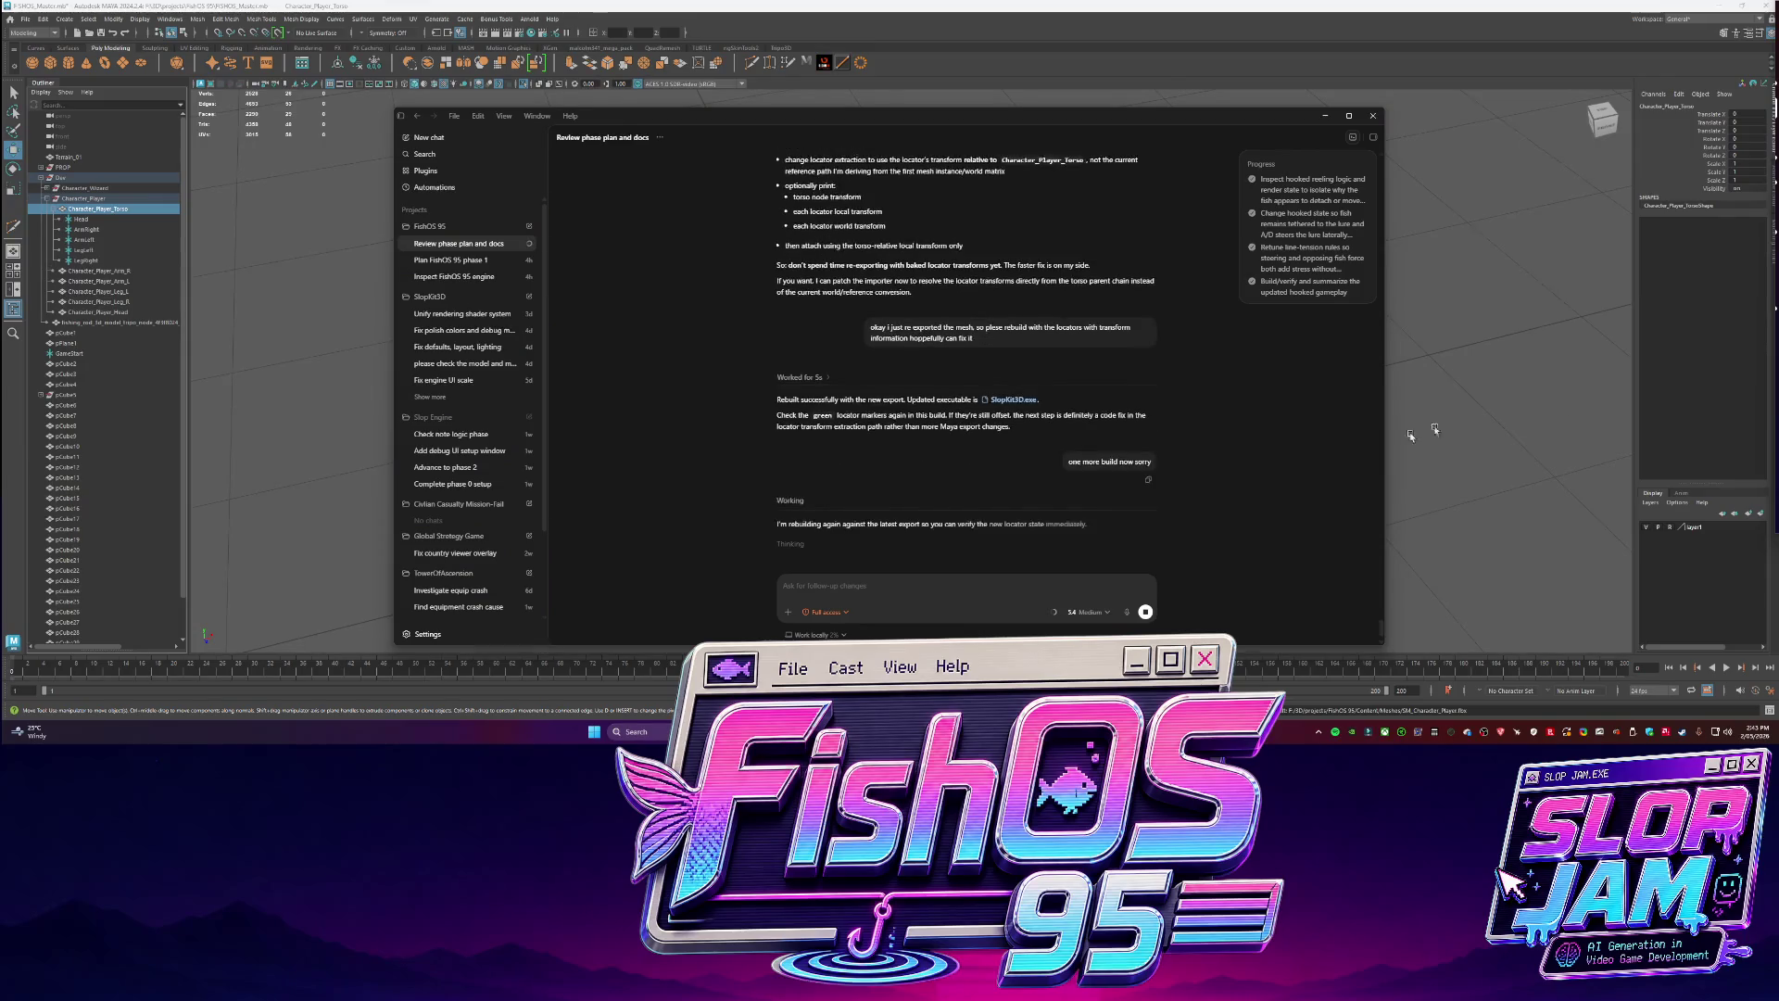
right_click(1010, 399)
click(1045, 454)
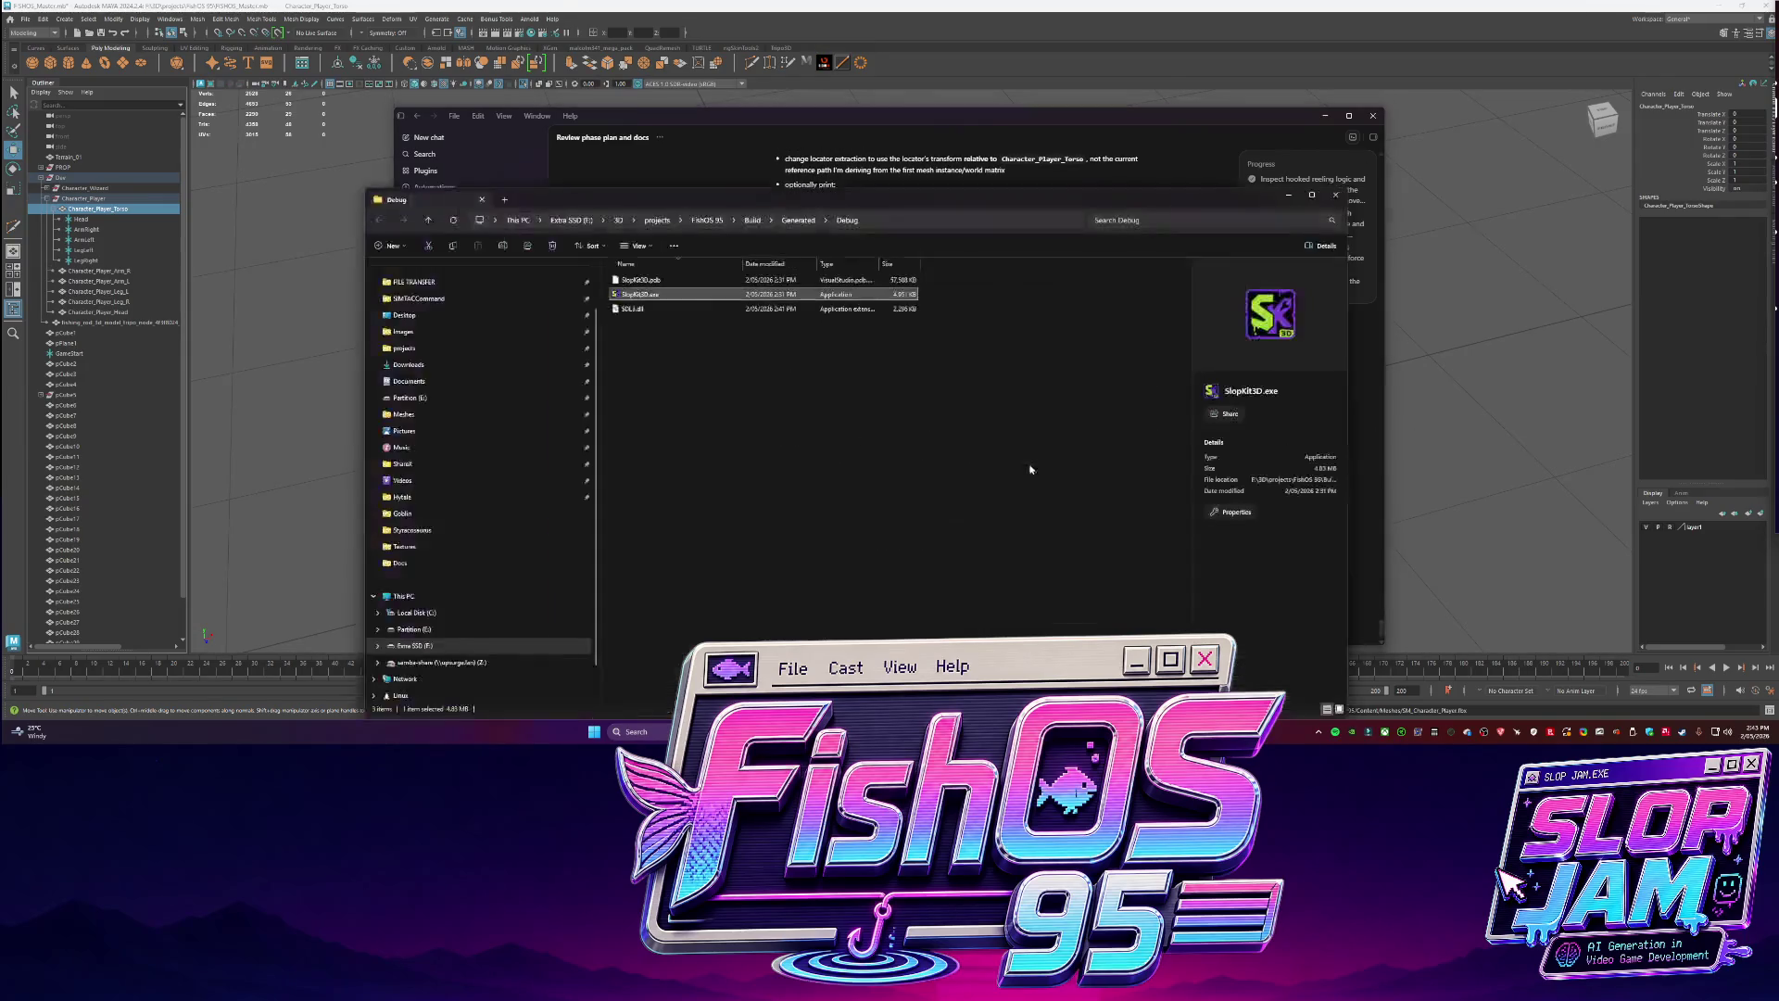
Return to the Debug build folder and centre its window on screen.
click(404, 347)
click(380, 226)
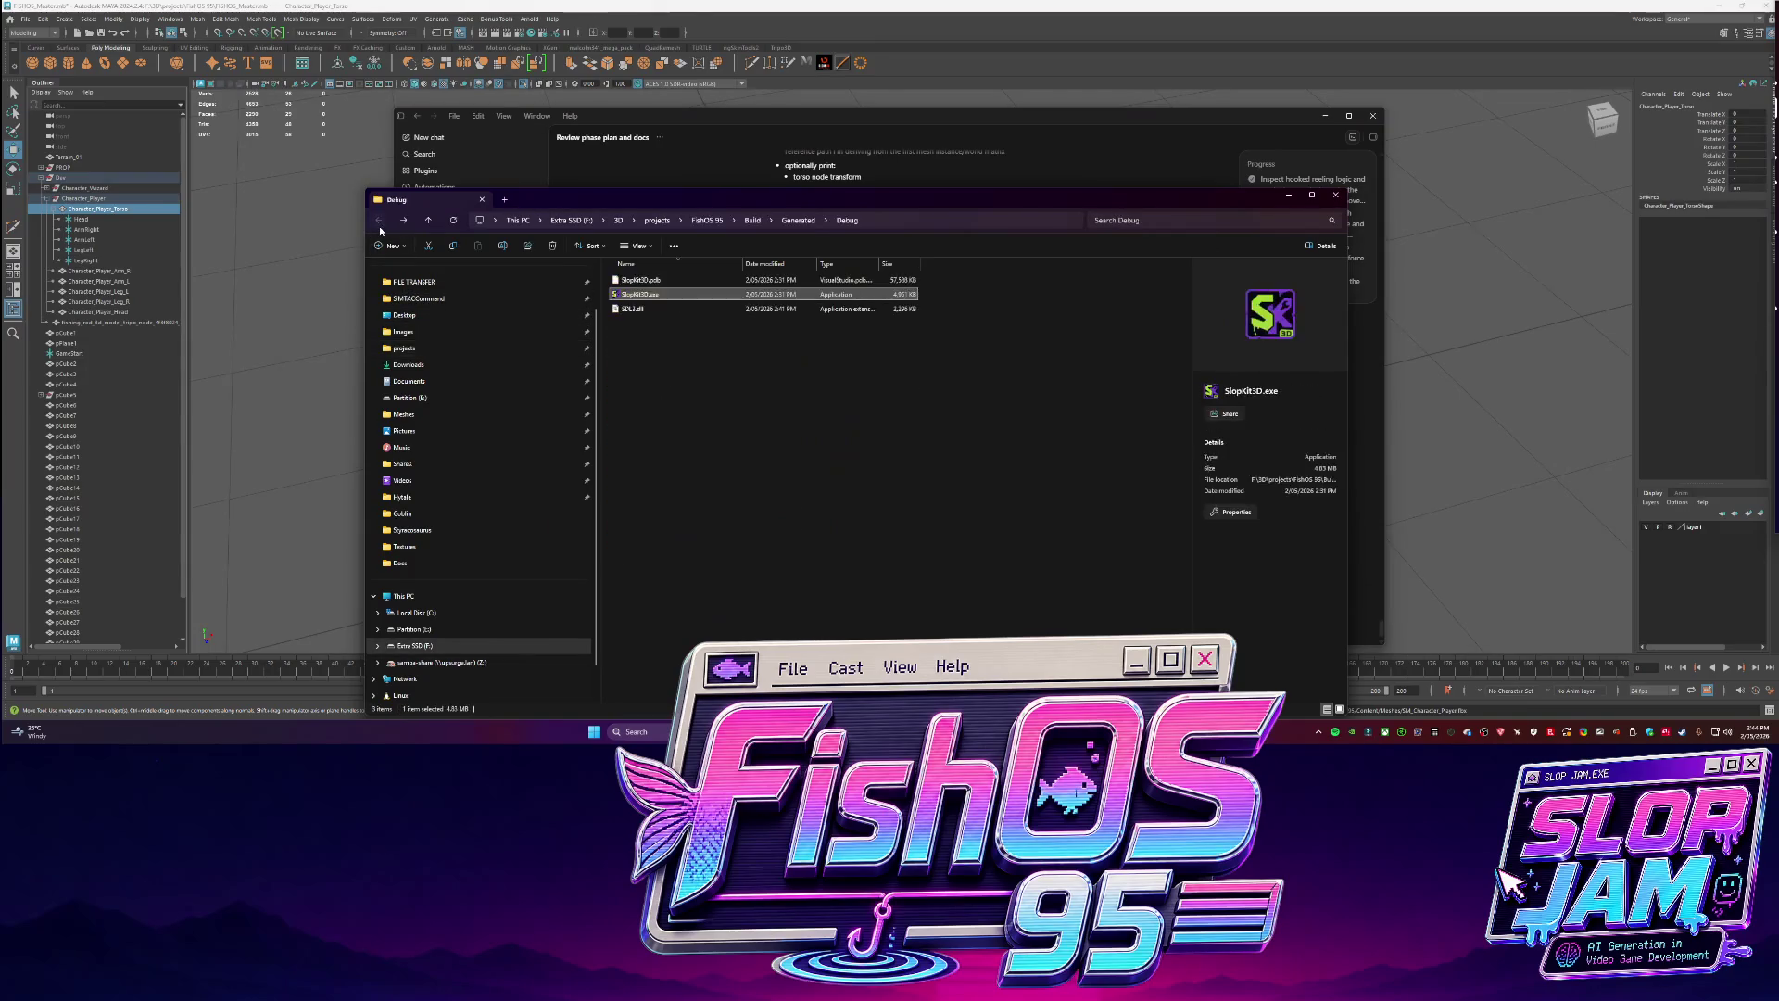
click(765, 381)
mouse_move(769, 199)
mouse_down()
mouse_move(1392, 398)
mouse_move(1399, 248)
mouse_move(1778, 381)
mouse_up()
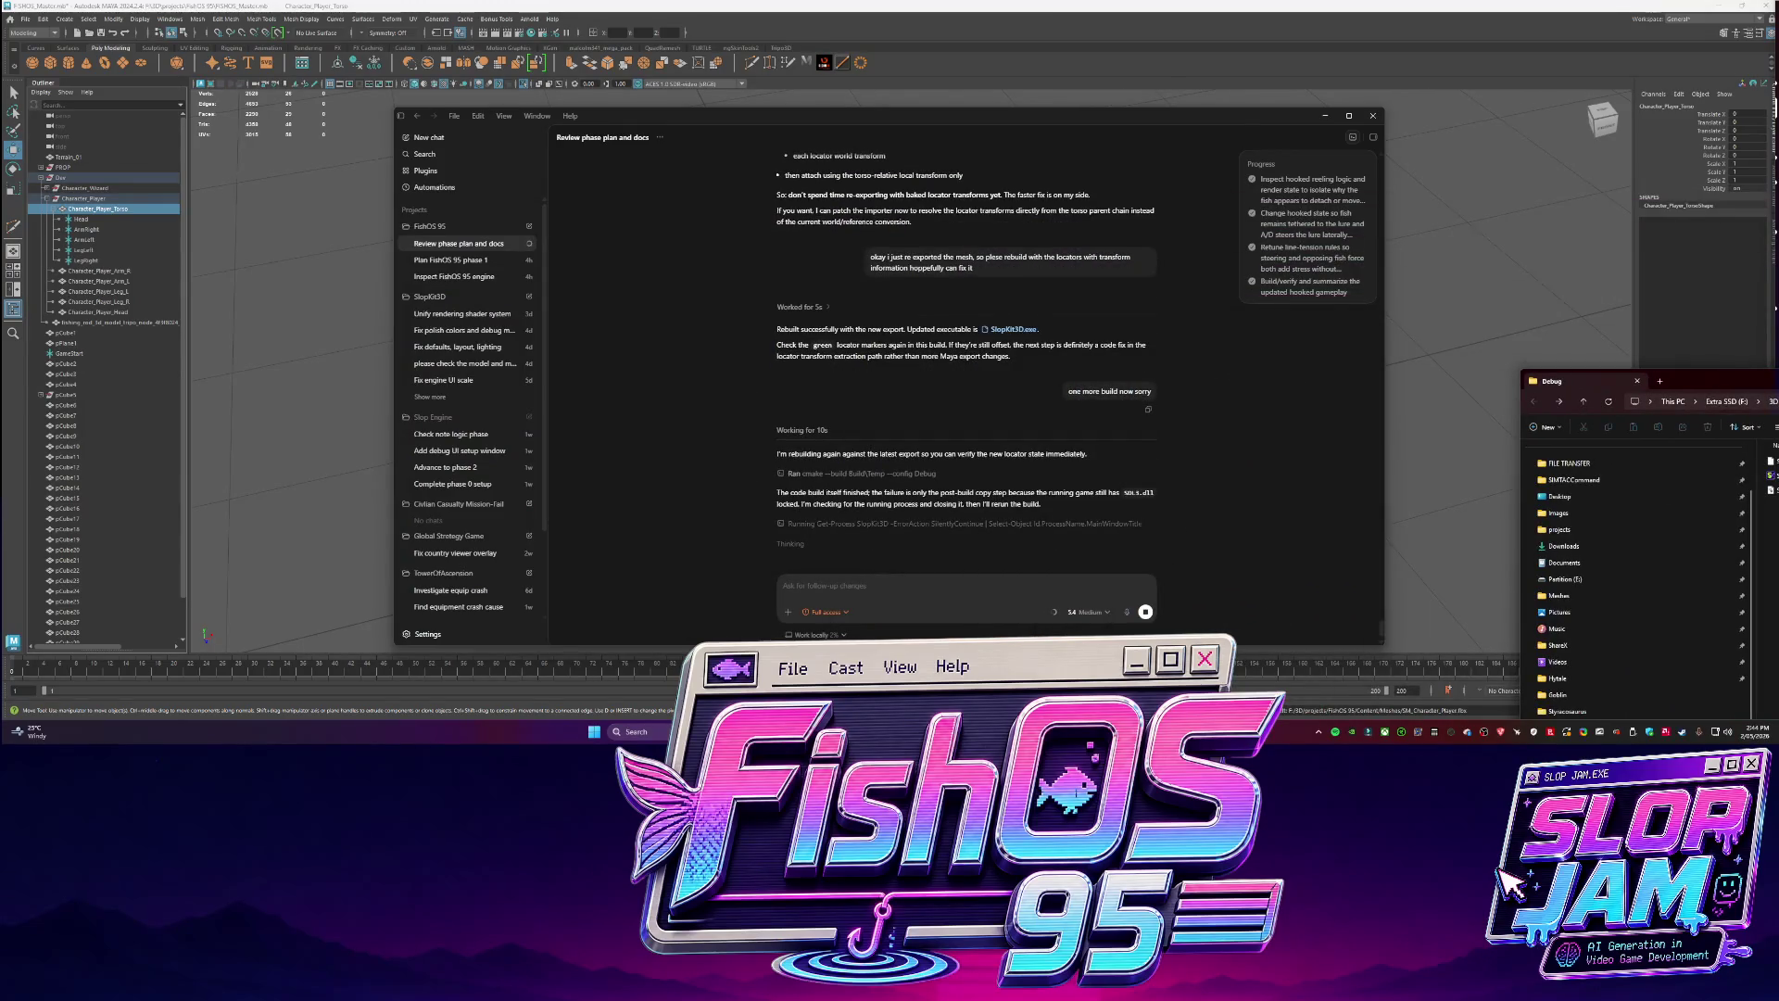
mouse_move(1778, 381)
mouse_down()
mouse_move(933, 238)
mouse_move(1547, 263)
mouse_move(1476, 262)
mouse_move(1396, 214)
mouse_move(490, 113)
mouse_move(380, 78)
mouse_up()
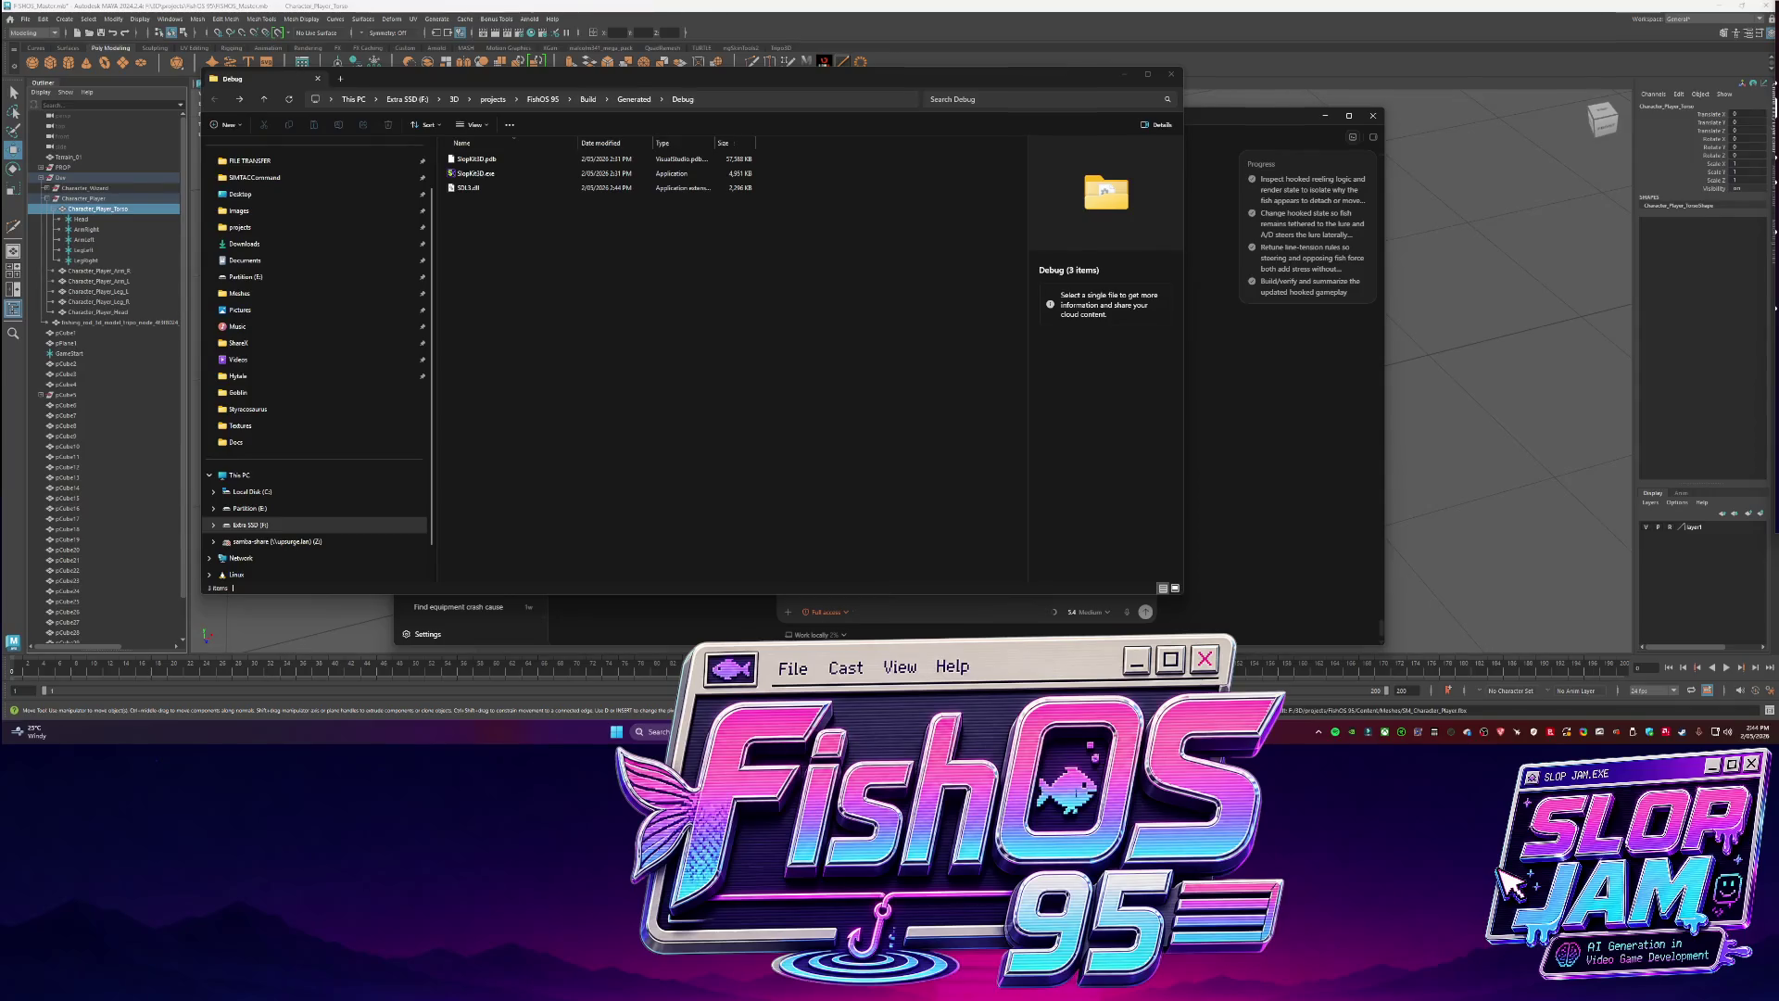
Run the rebuilt SlopKit3D.exe from the Debug folder and start a chat message about the result.
click(689, 601)
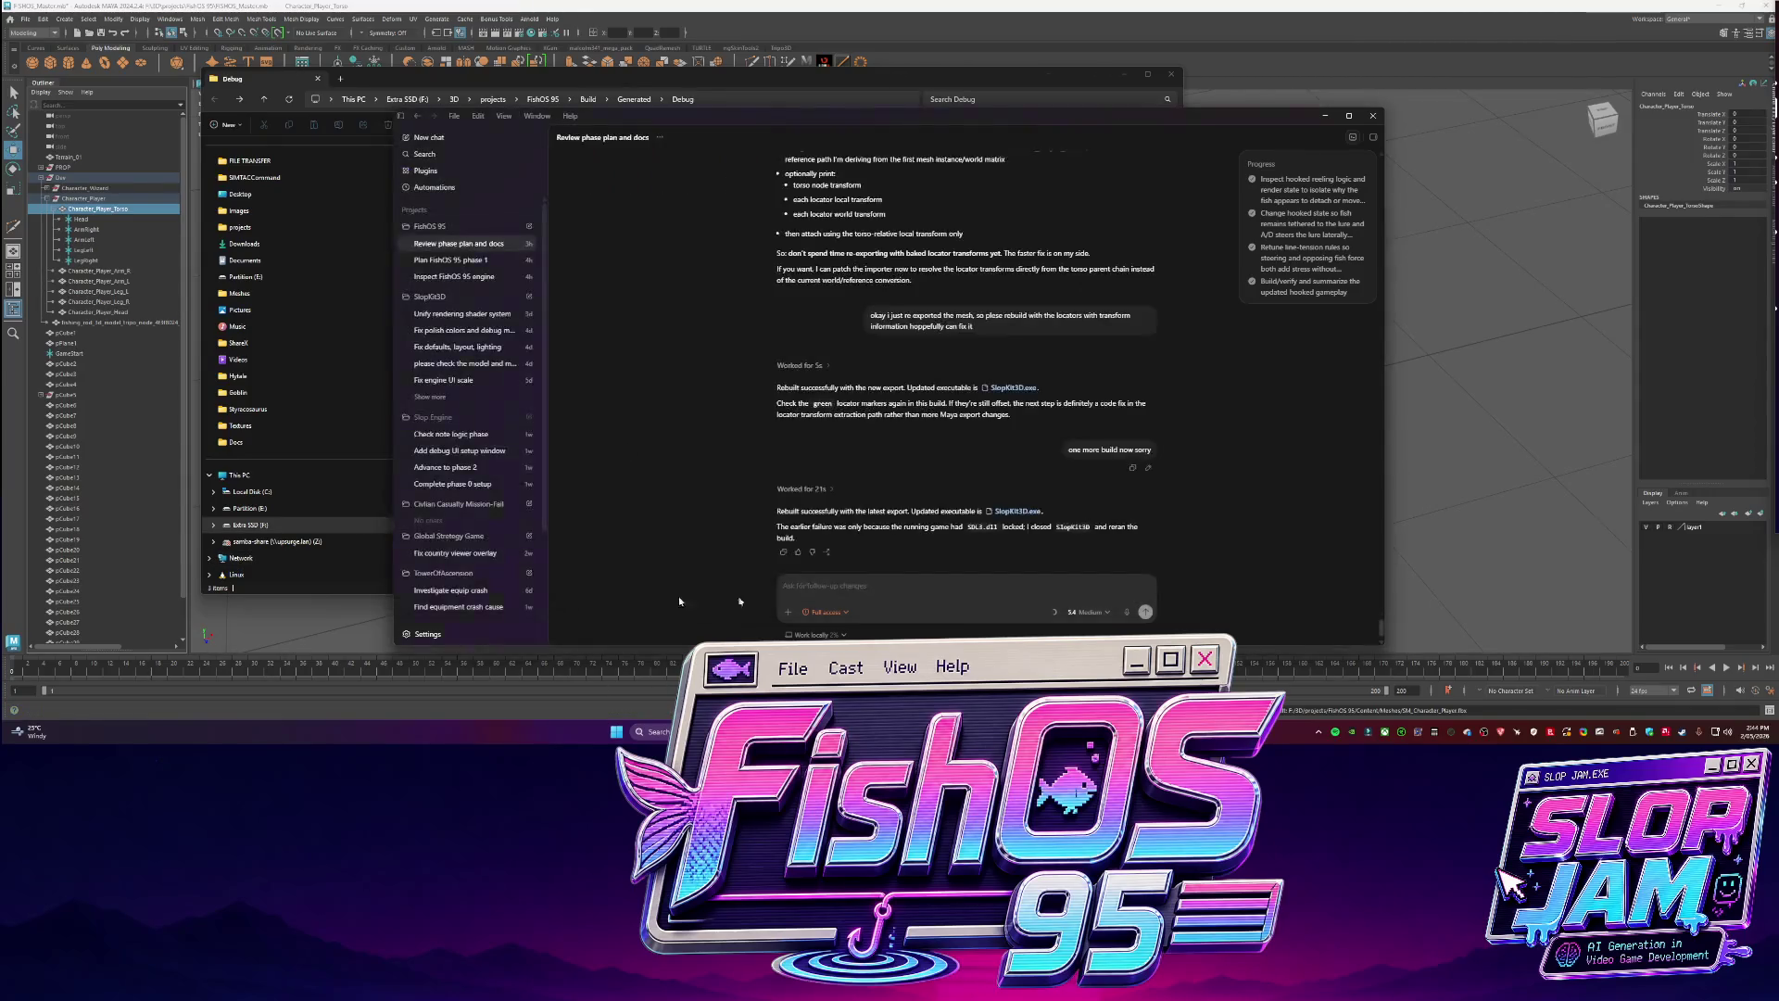
click(361, 79)
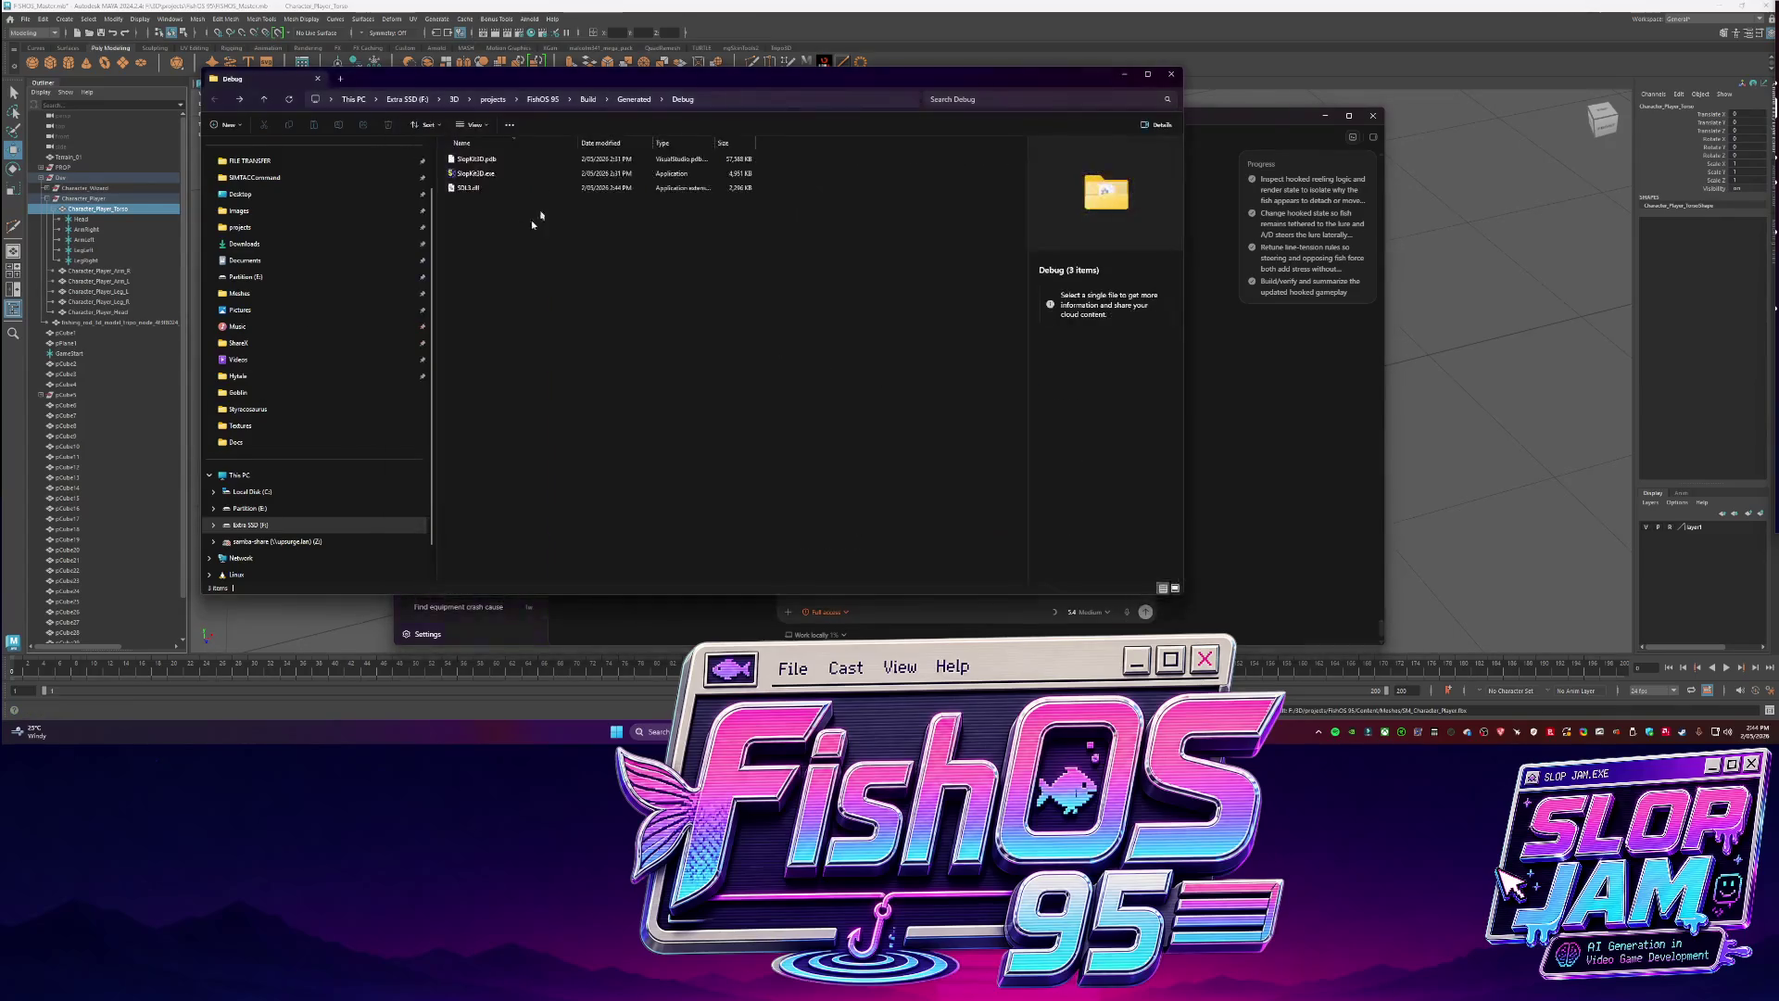
double_click(519, 174)
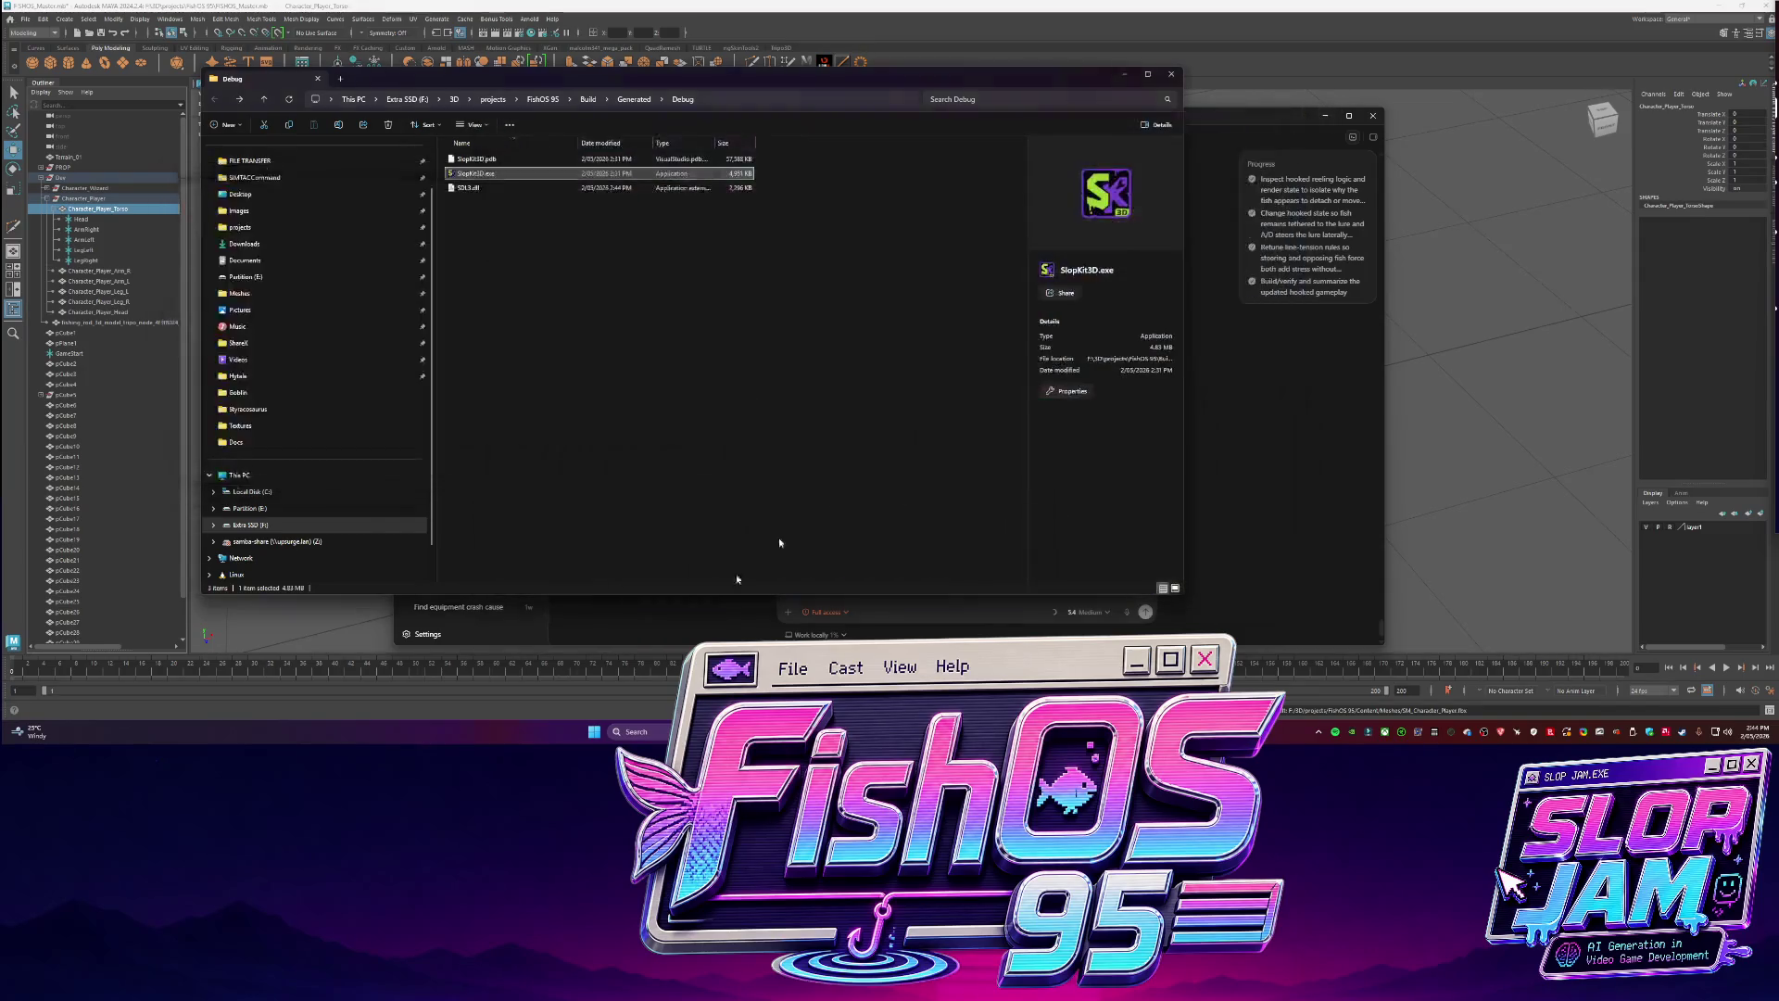
click(852, 604)
text(no)
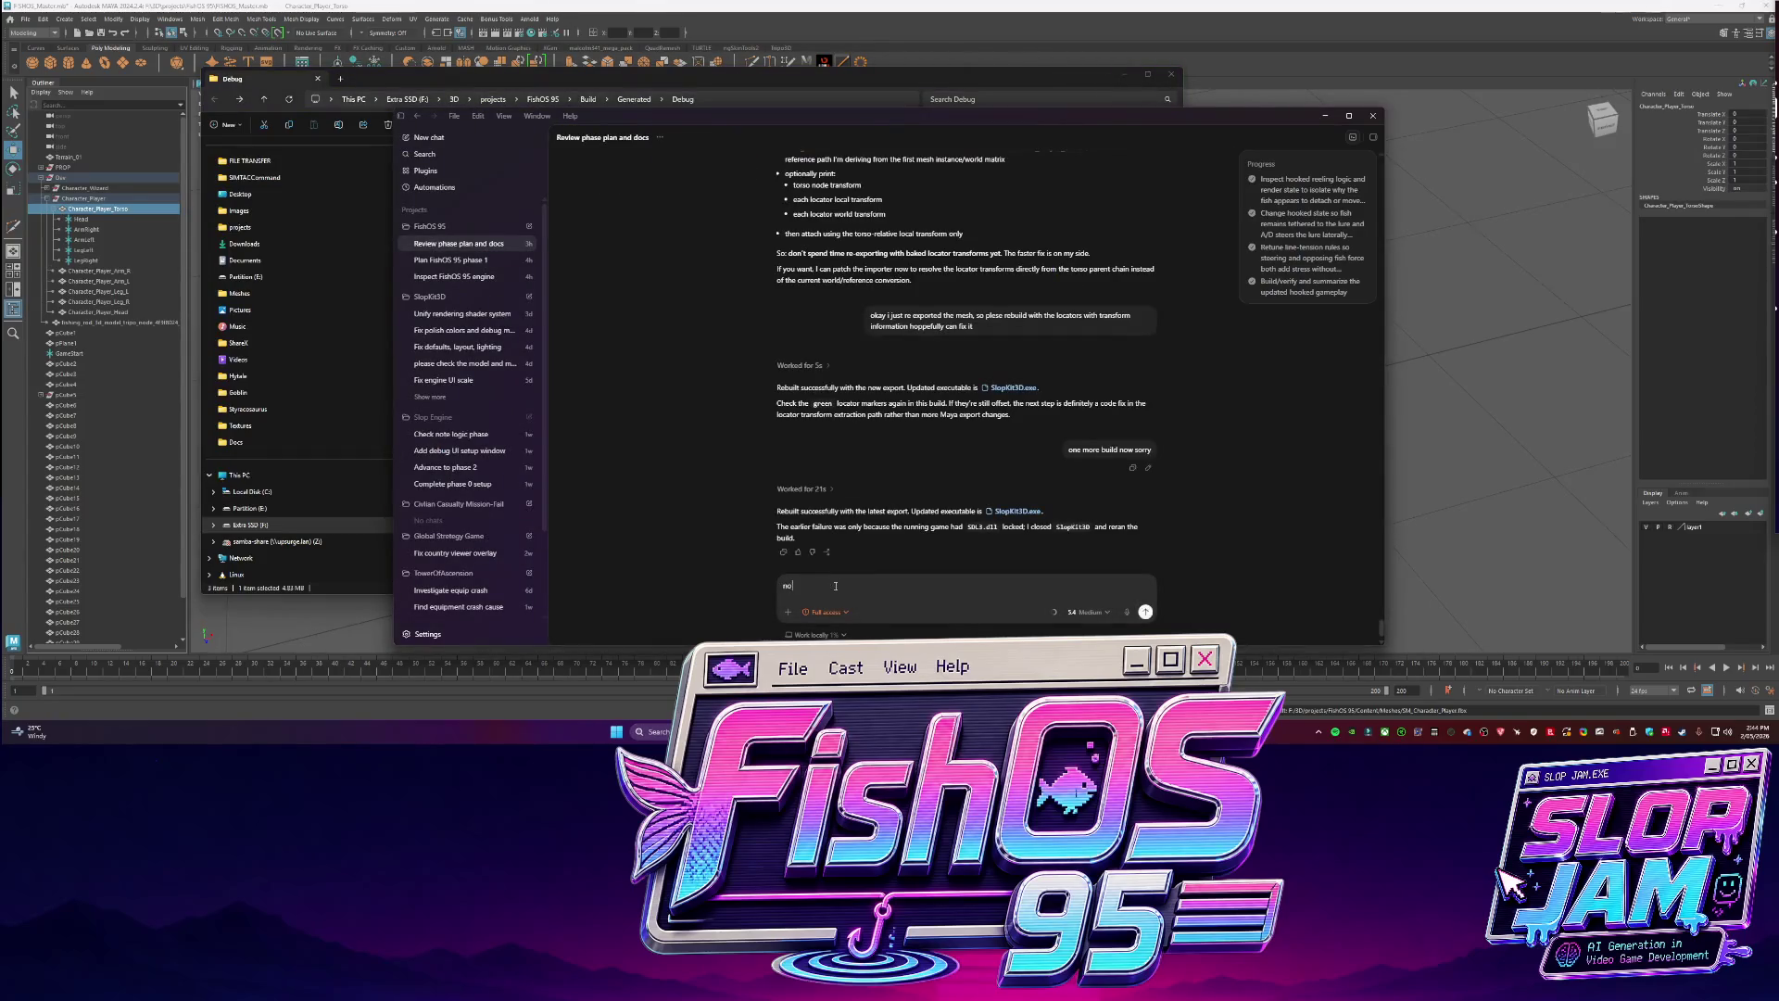
text( the fuare not being ported in ()
text(rrect fucking transform t)
text(ta so where the fuck do we)
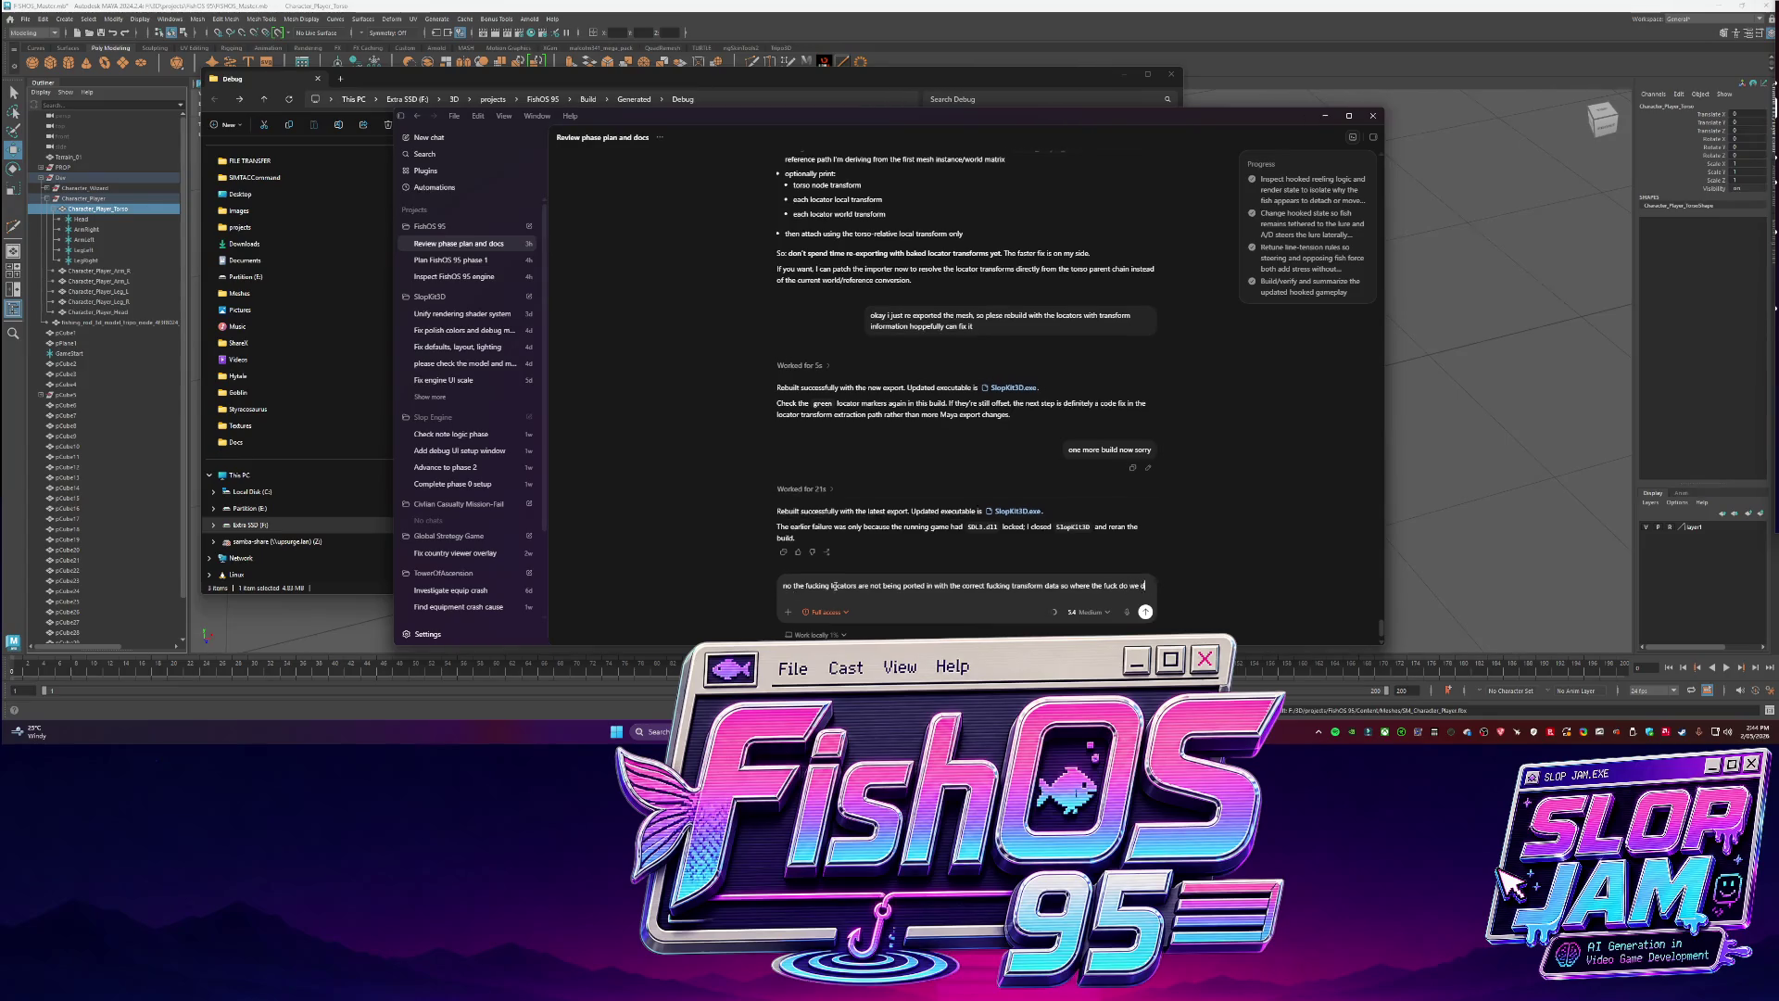
text(go )
text(er)
Send the locator-transform complaint and read Codex's three suggested fixes.
key(Return)
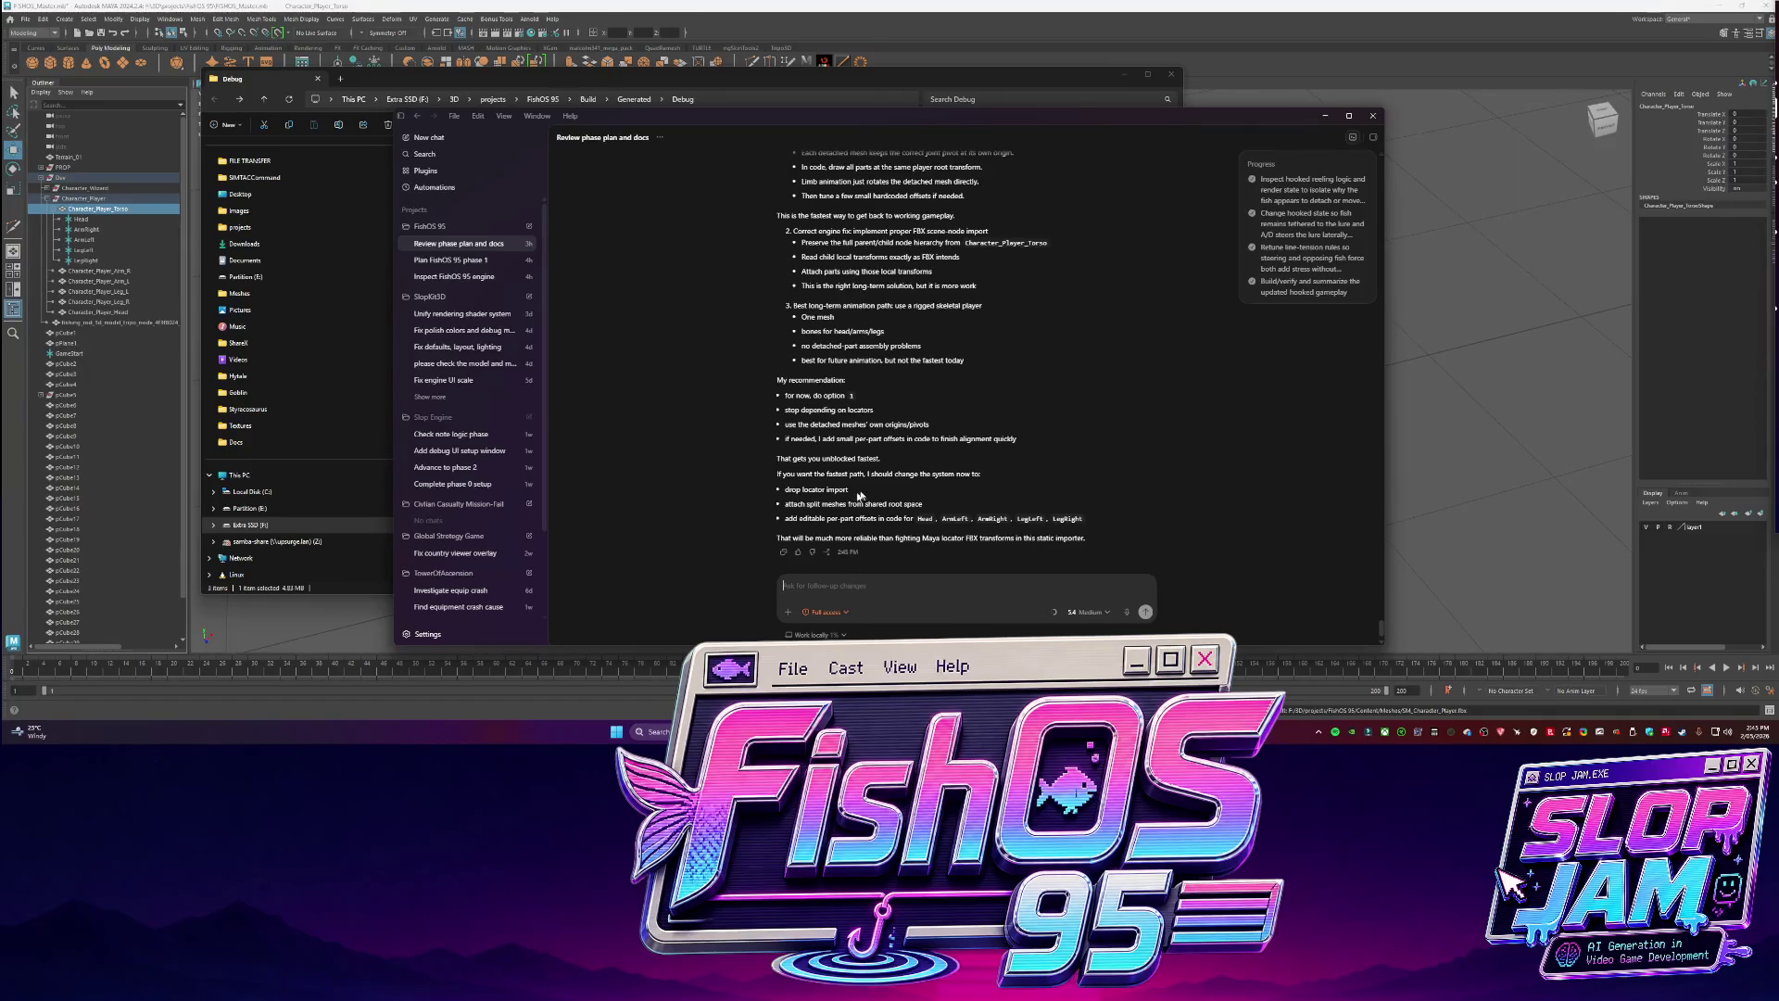
scroll(1112, 515, up, 5)
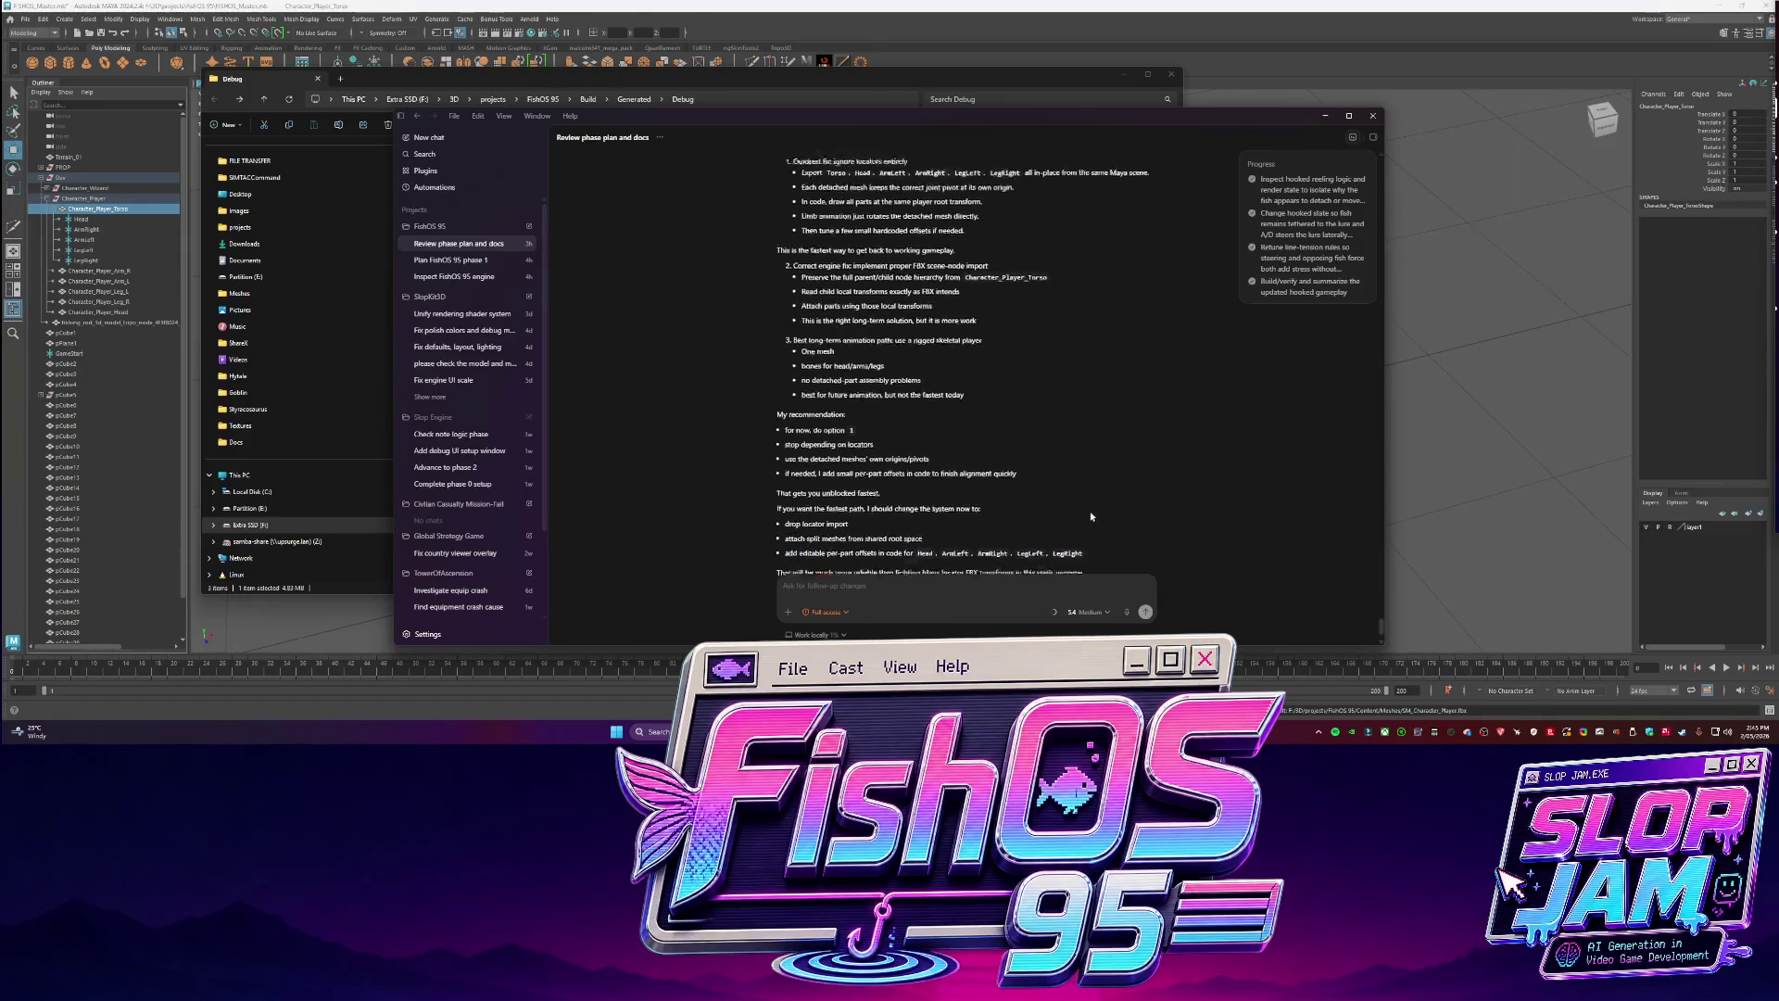
scroll(1075, 493, down, 5)
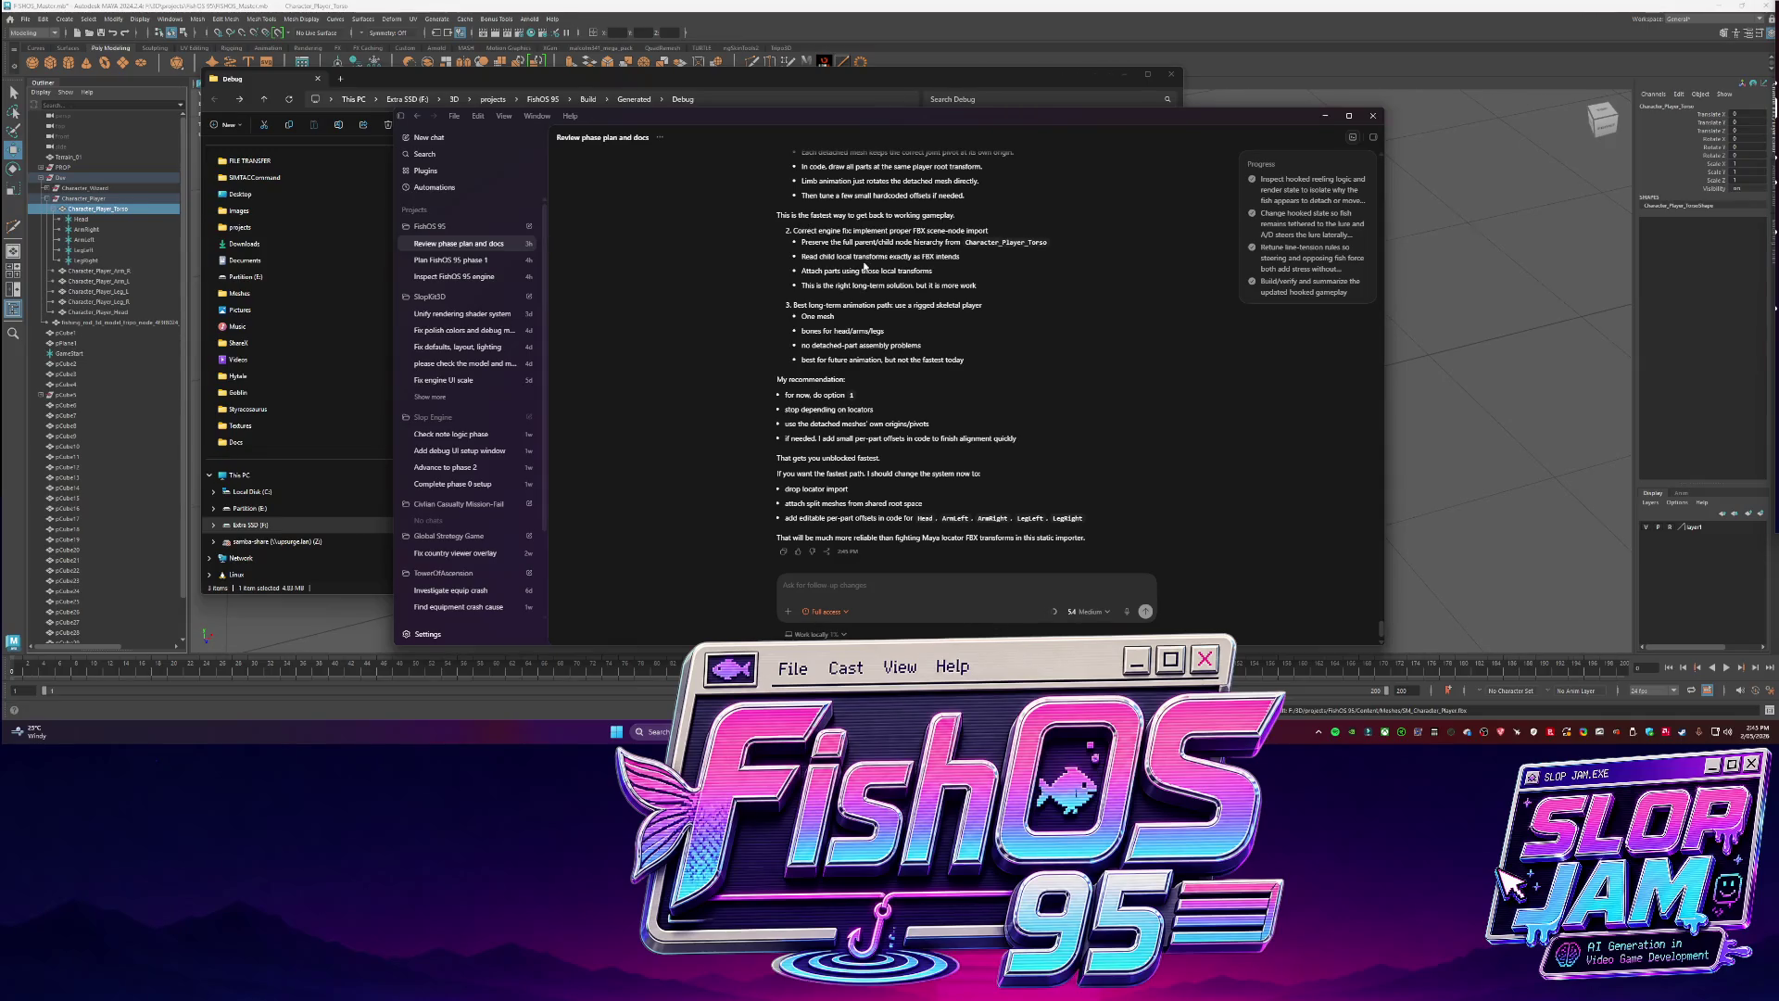
scroll(862, 267, up, 2)
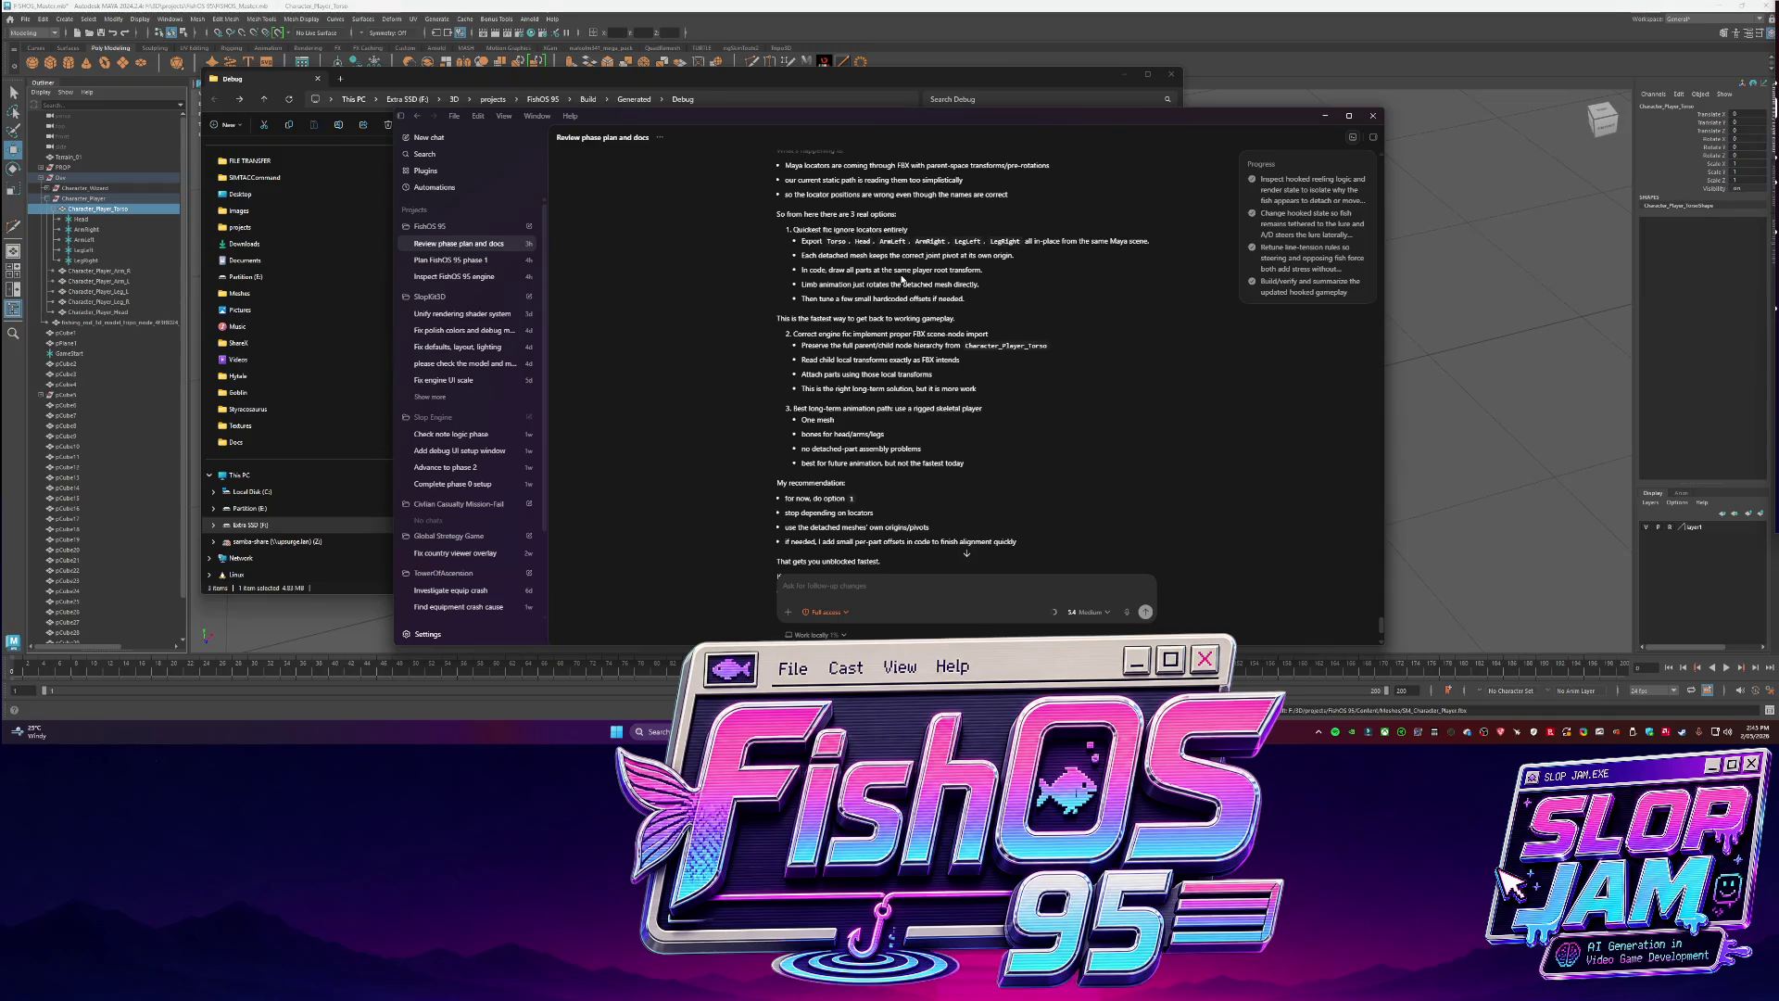
click(1327, 118)
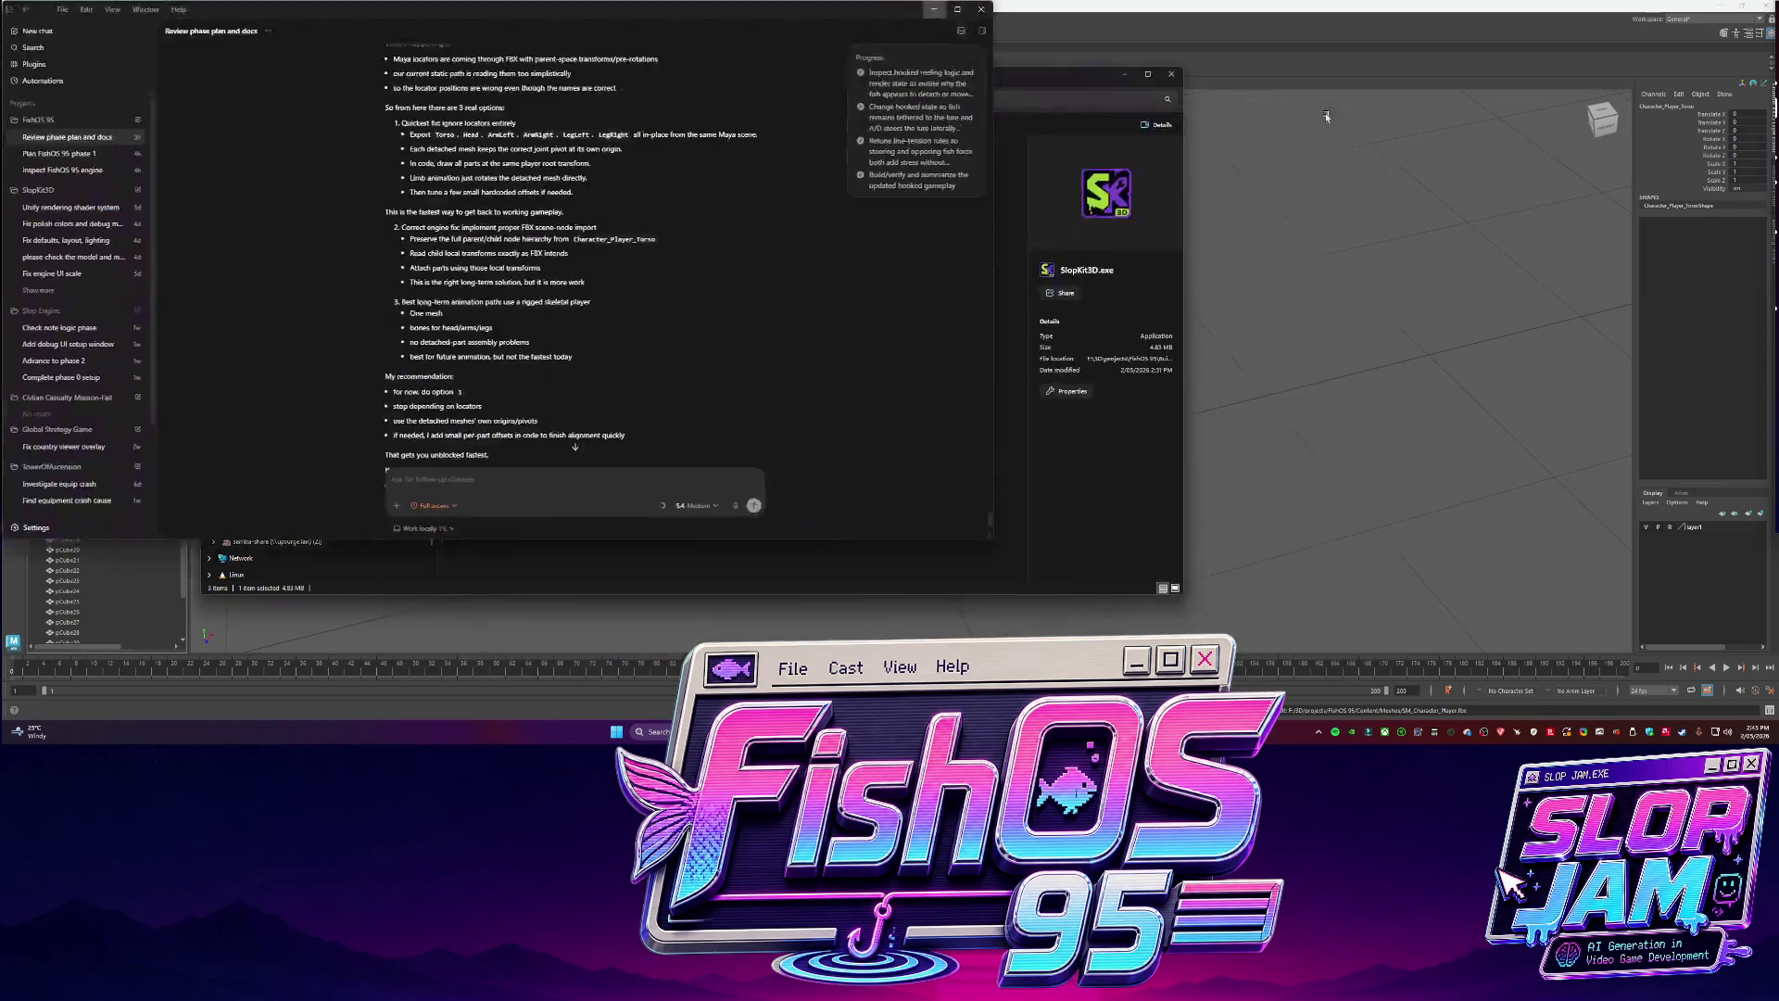
Isolate the character parts and raise Character_Player_Head onto the top of the torso.
click(1171, 75)
alt+drag(959, 389, 908, 370)
click(86, 229)
click(118, 271)
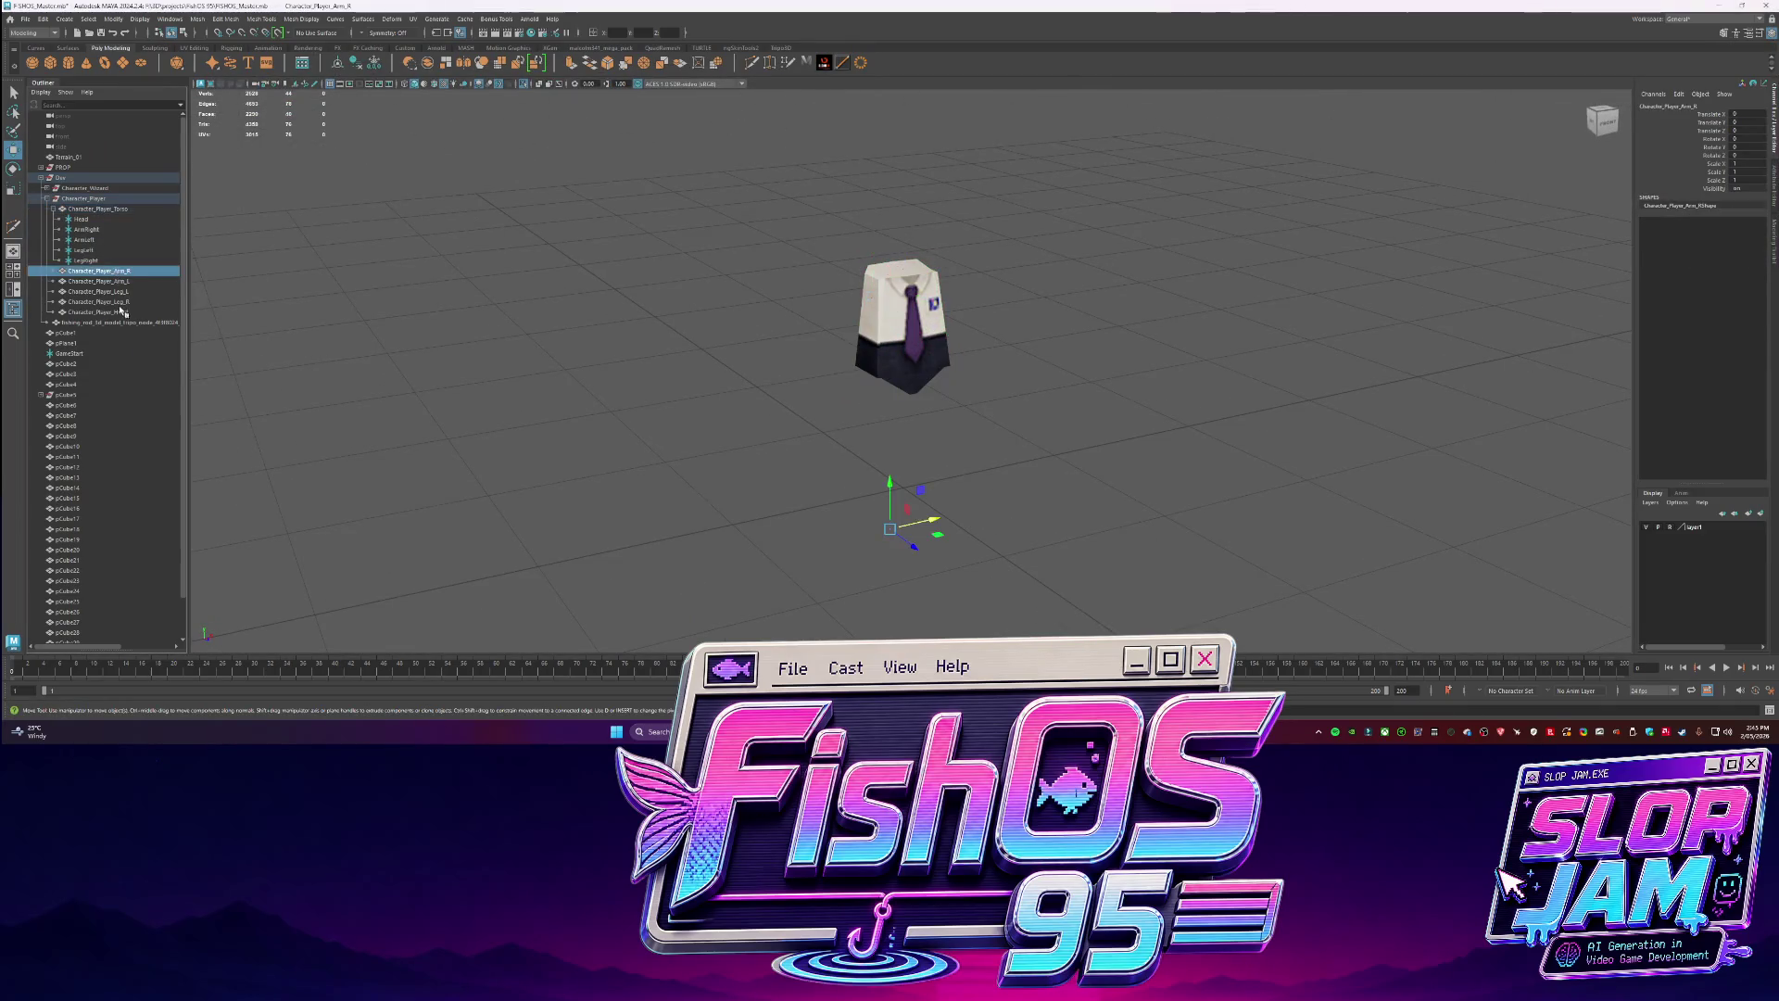
click(109, 312)
shift+click(99, 280)
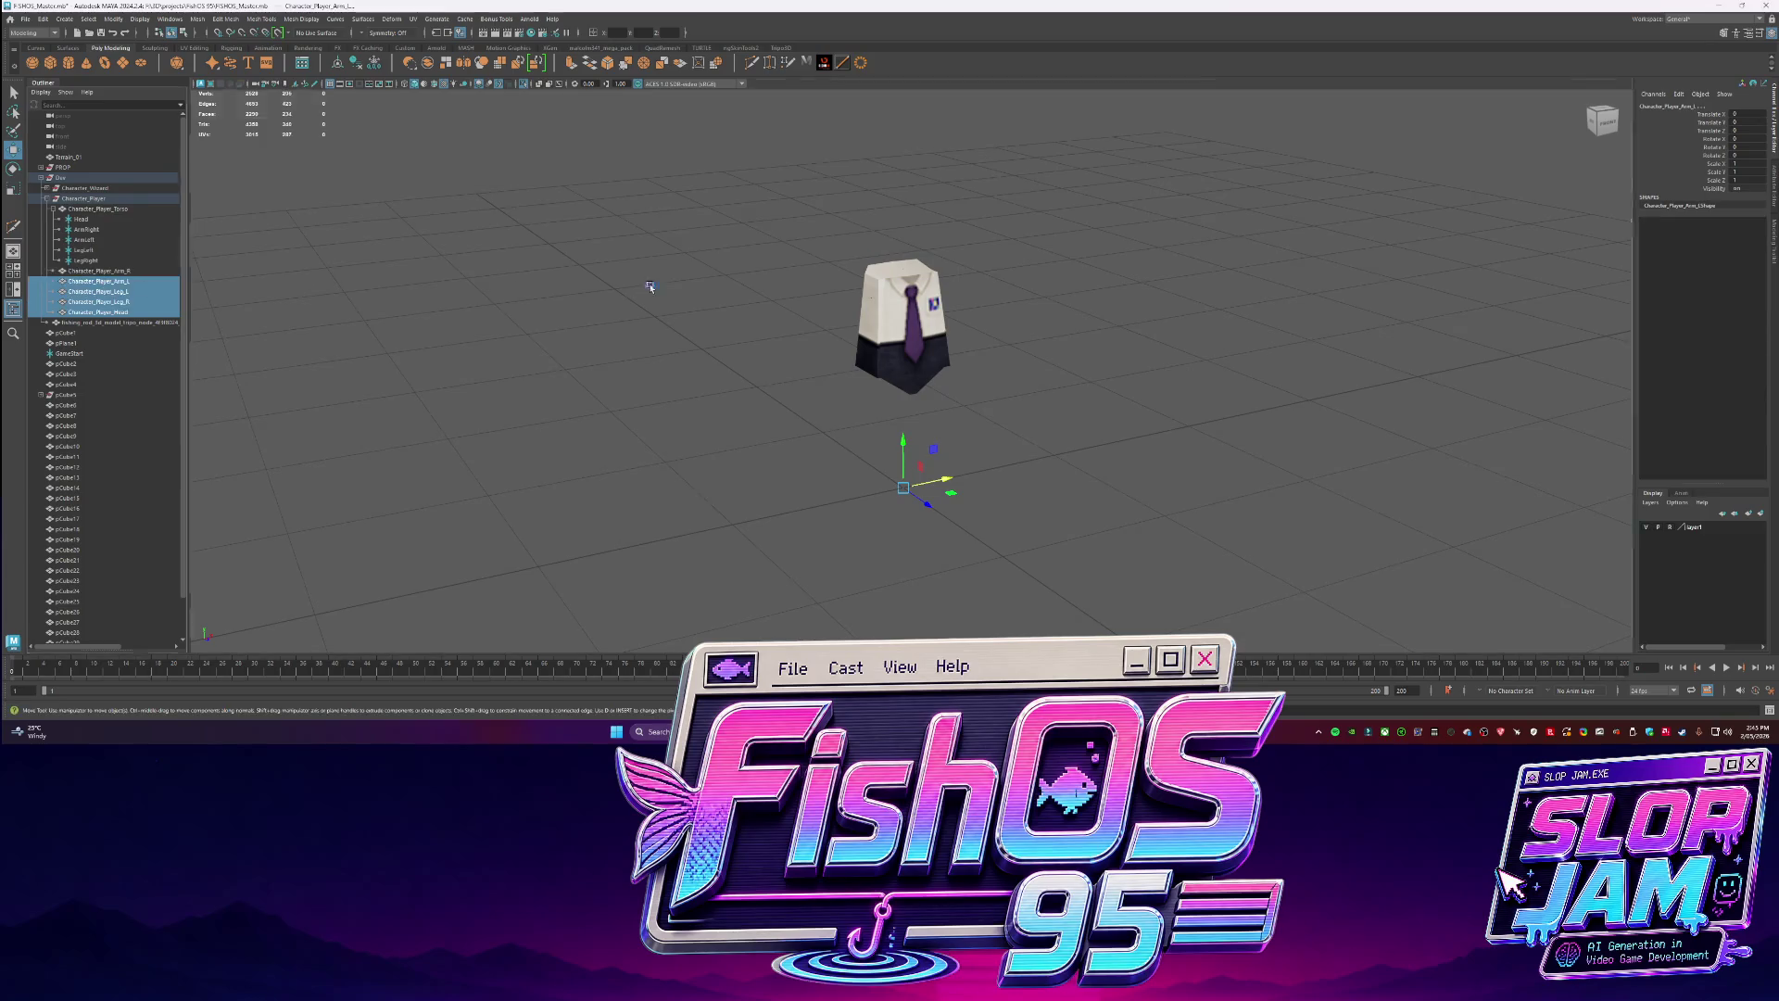
key(ctrl+1)
click(109, 312)
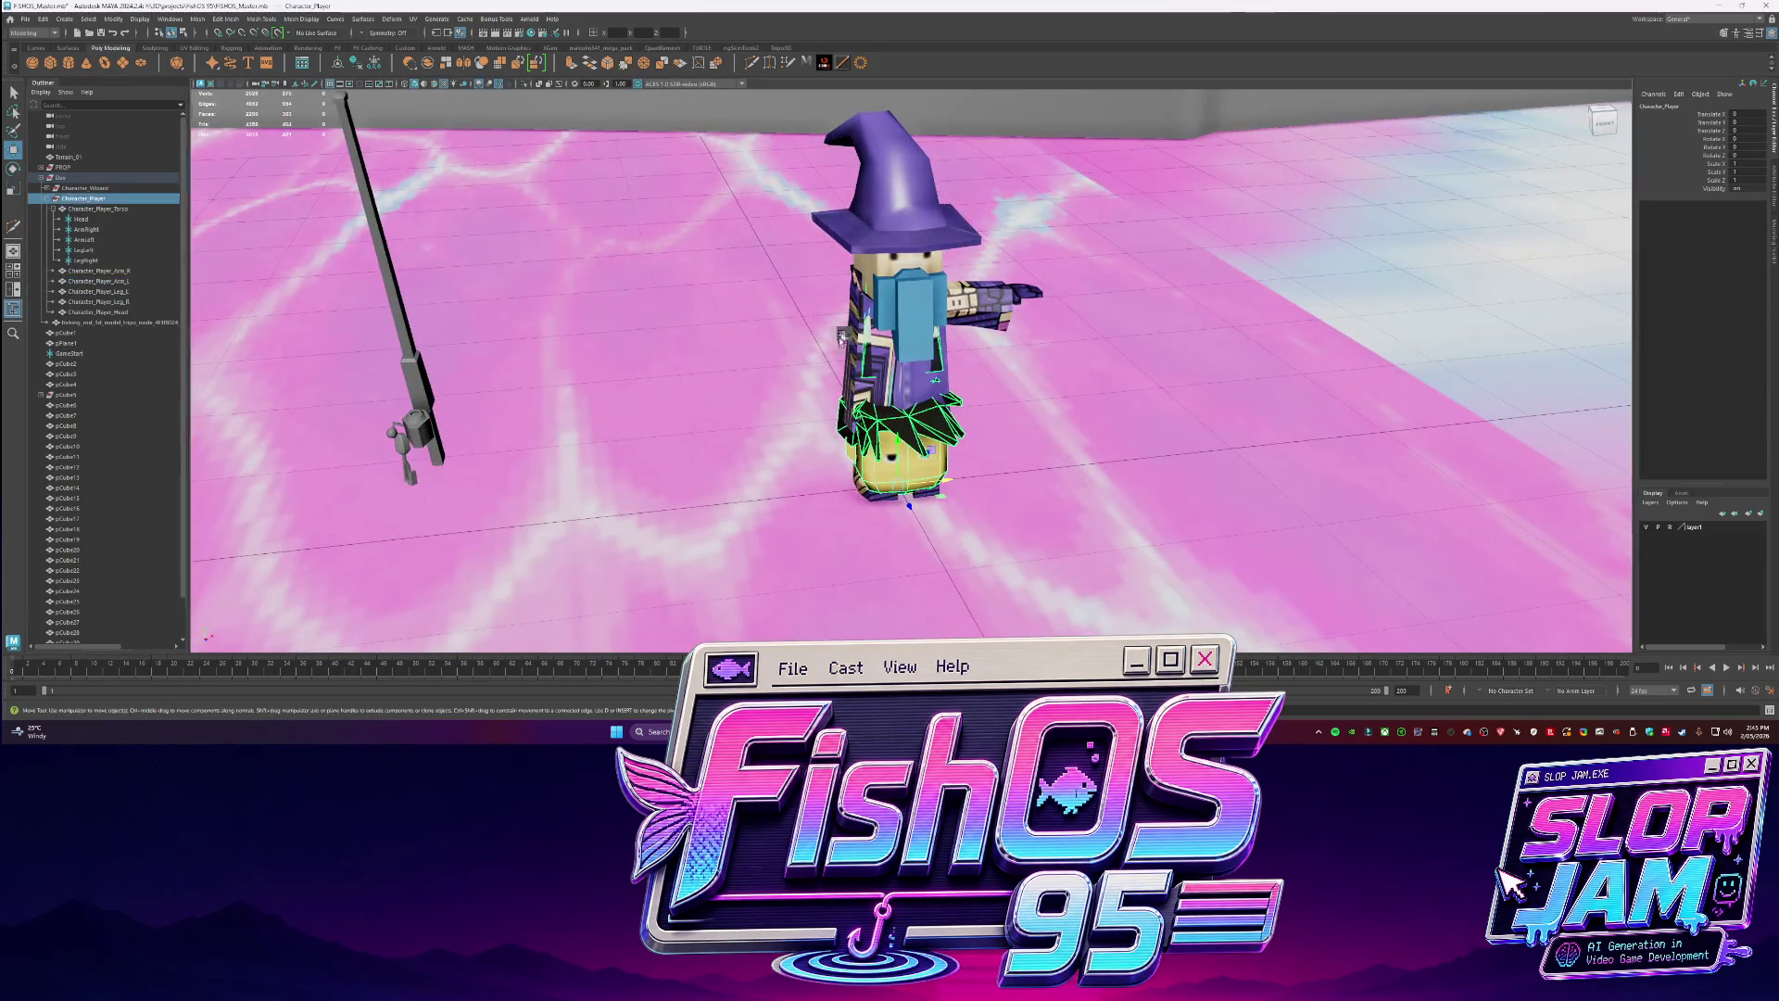
key(ctrl+1)
drag(891, 407, 884, 227)
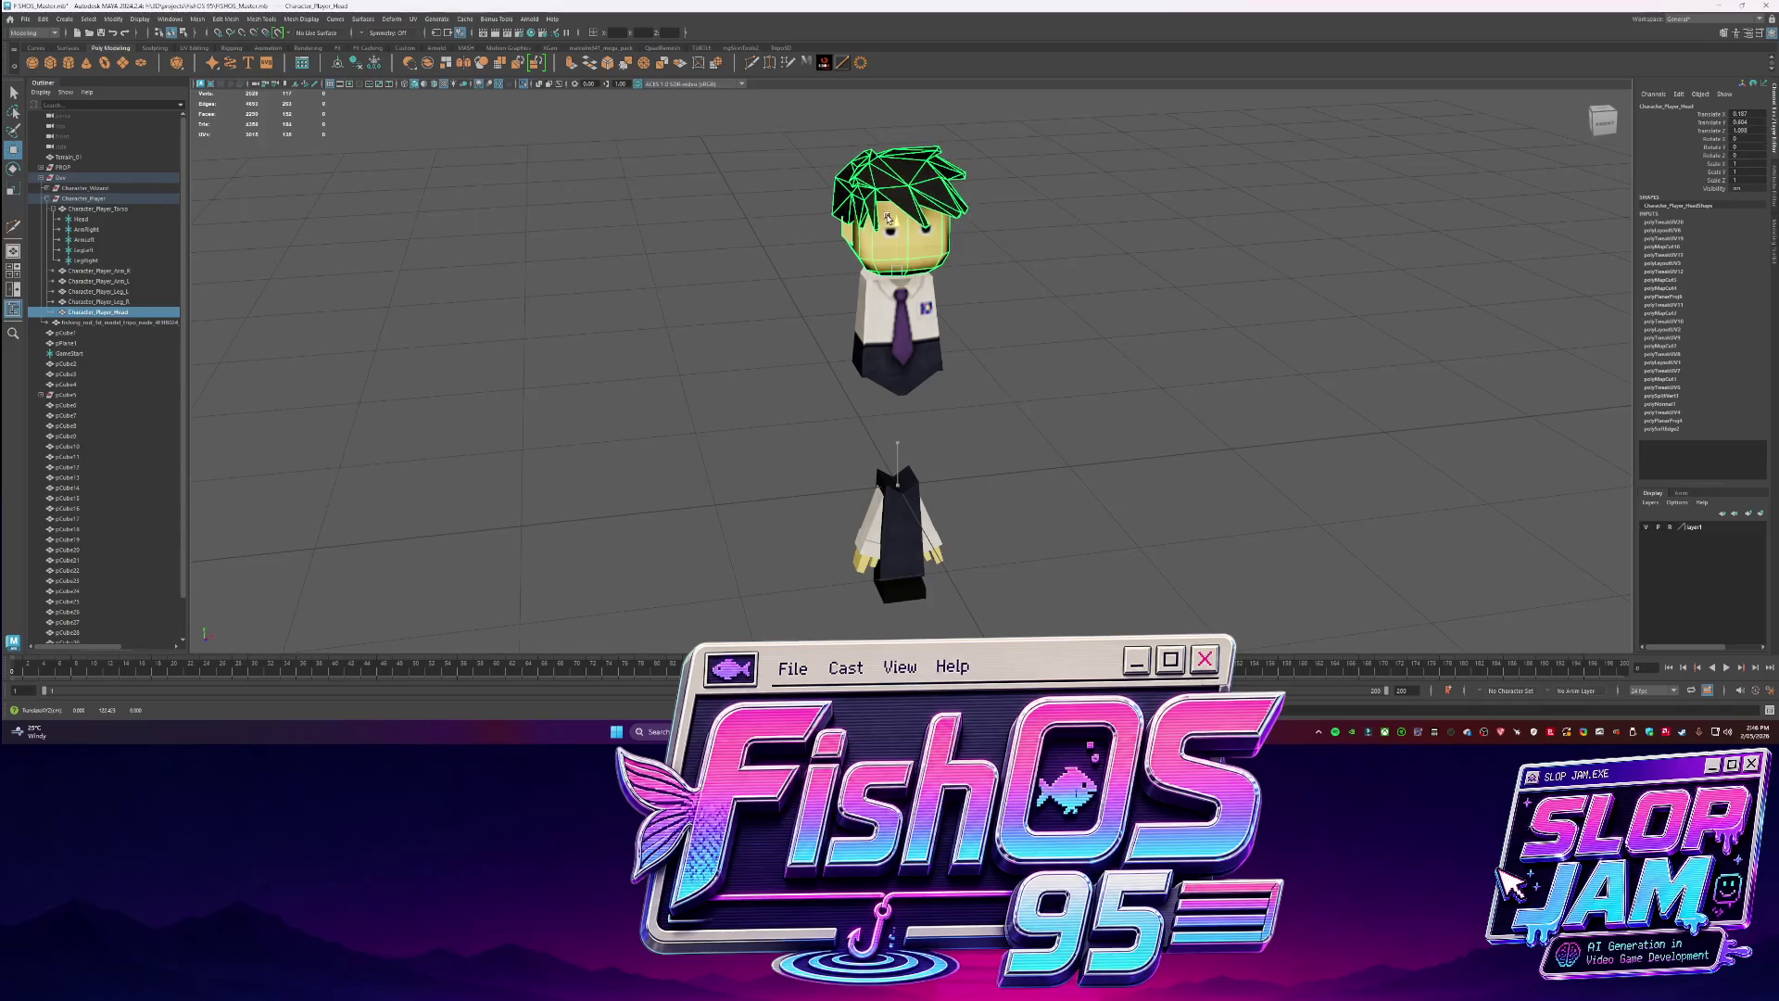
Move both arms up to the sides of the torso.
click(870, 517)
drag(913, 491, 881, 295)
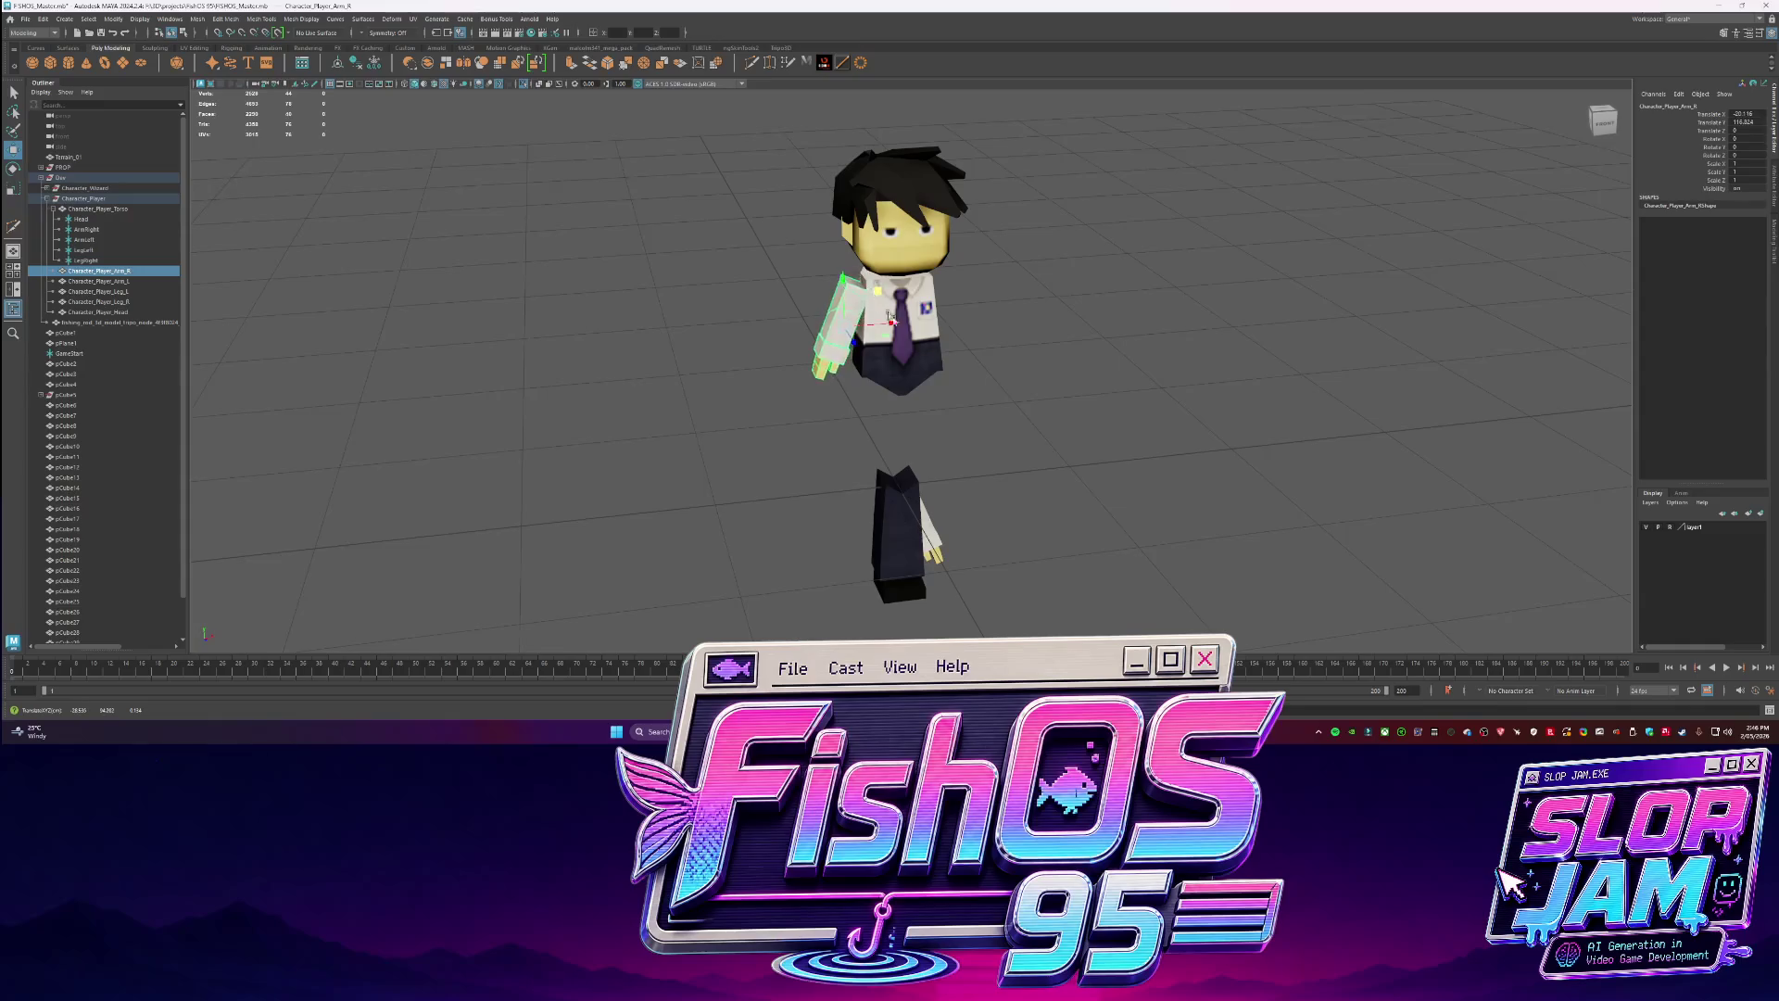
key(ctrl+z)
shift+click(935, 556)
mouse_move(904, 451)
mouse_down()
mouse_move(904, 278)
mouse_move(936, 323)
mouse_move(947, 288)
mouse_move(977, 287)
mouse_up()
click(937, 323)
alt+drag(722, 297, 804, 331)
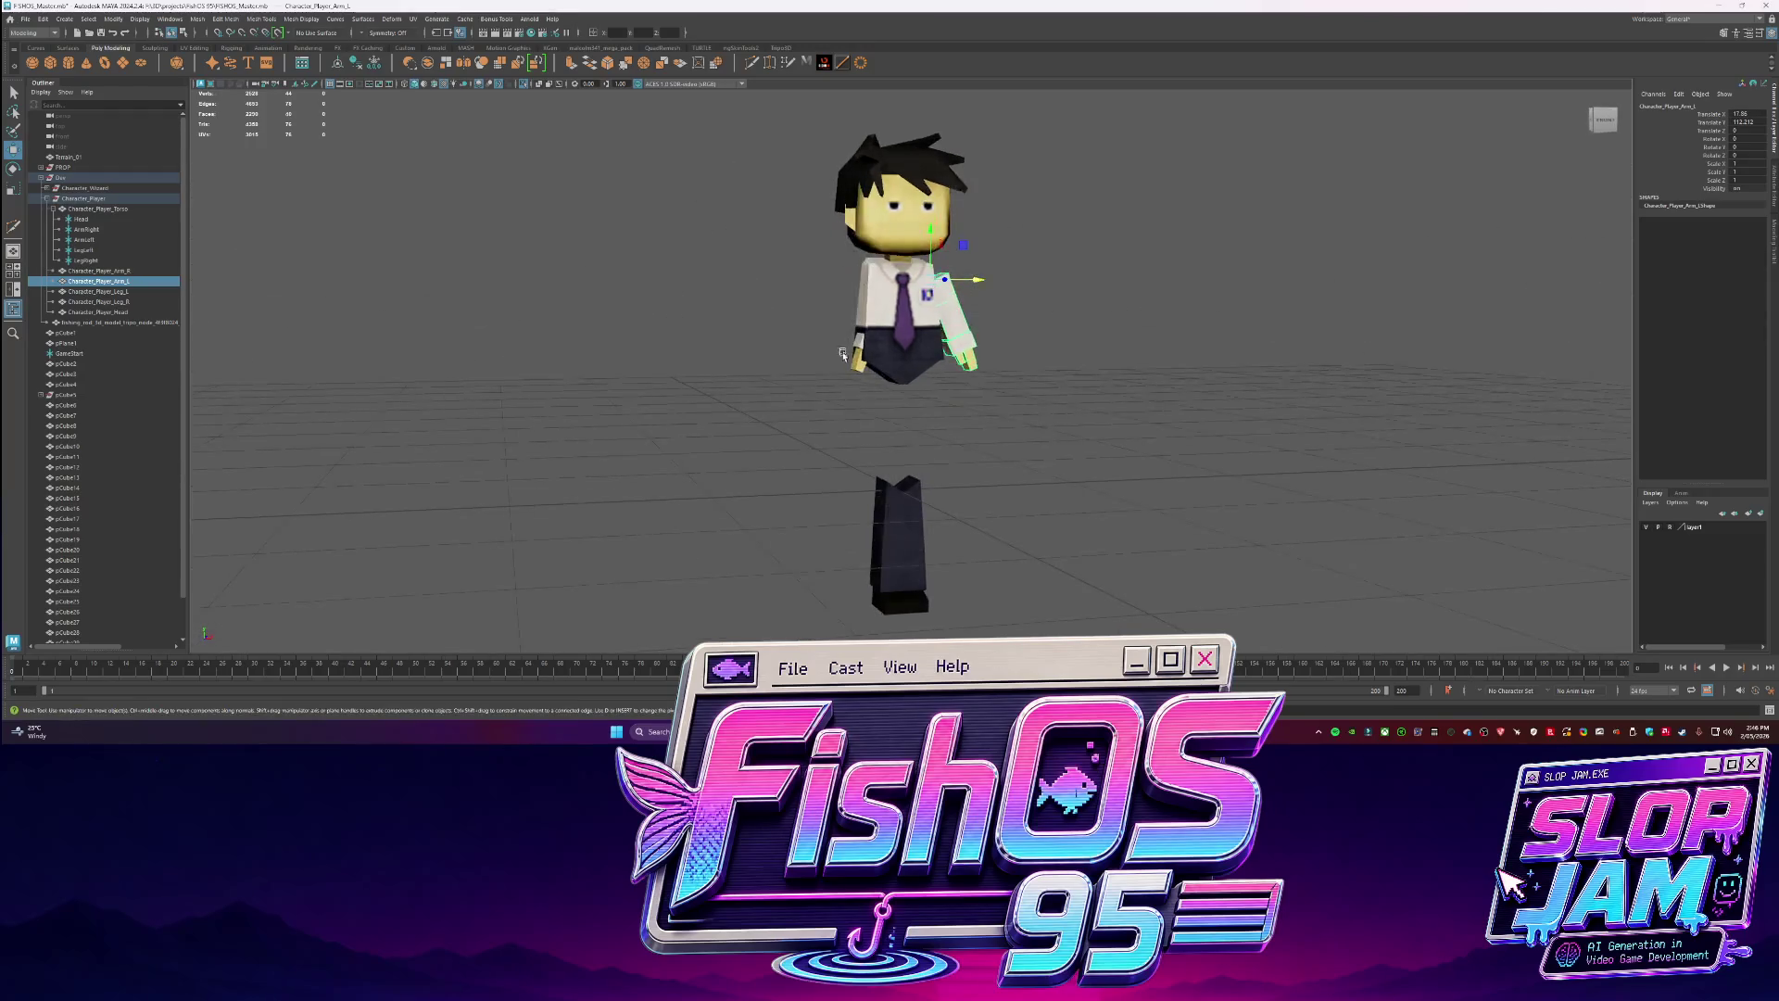
click(858, 357)
click(992, 328)
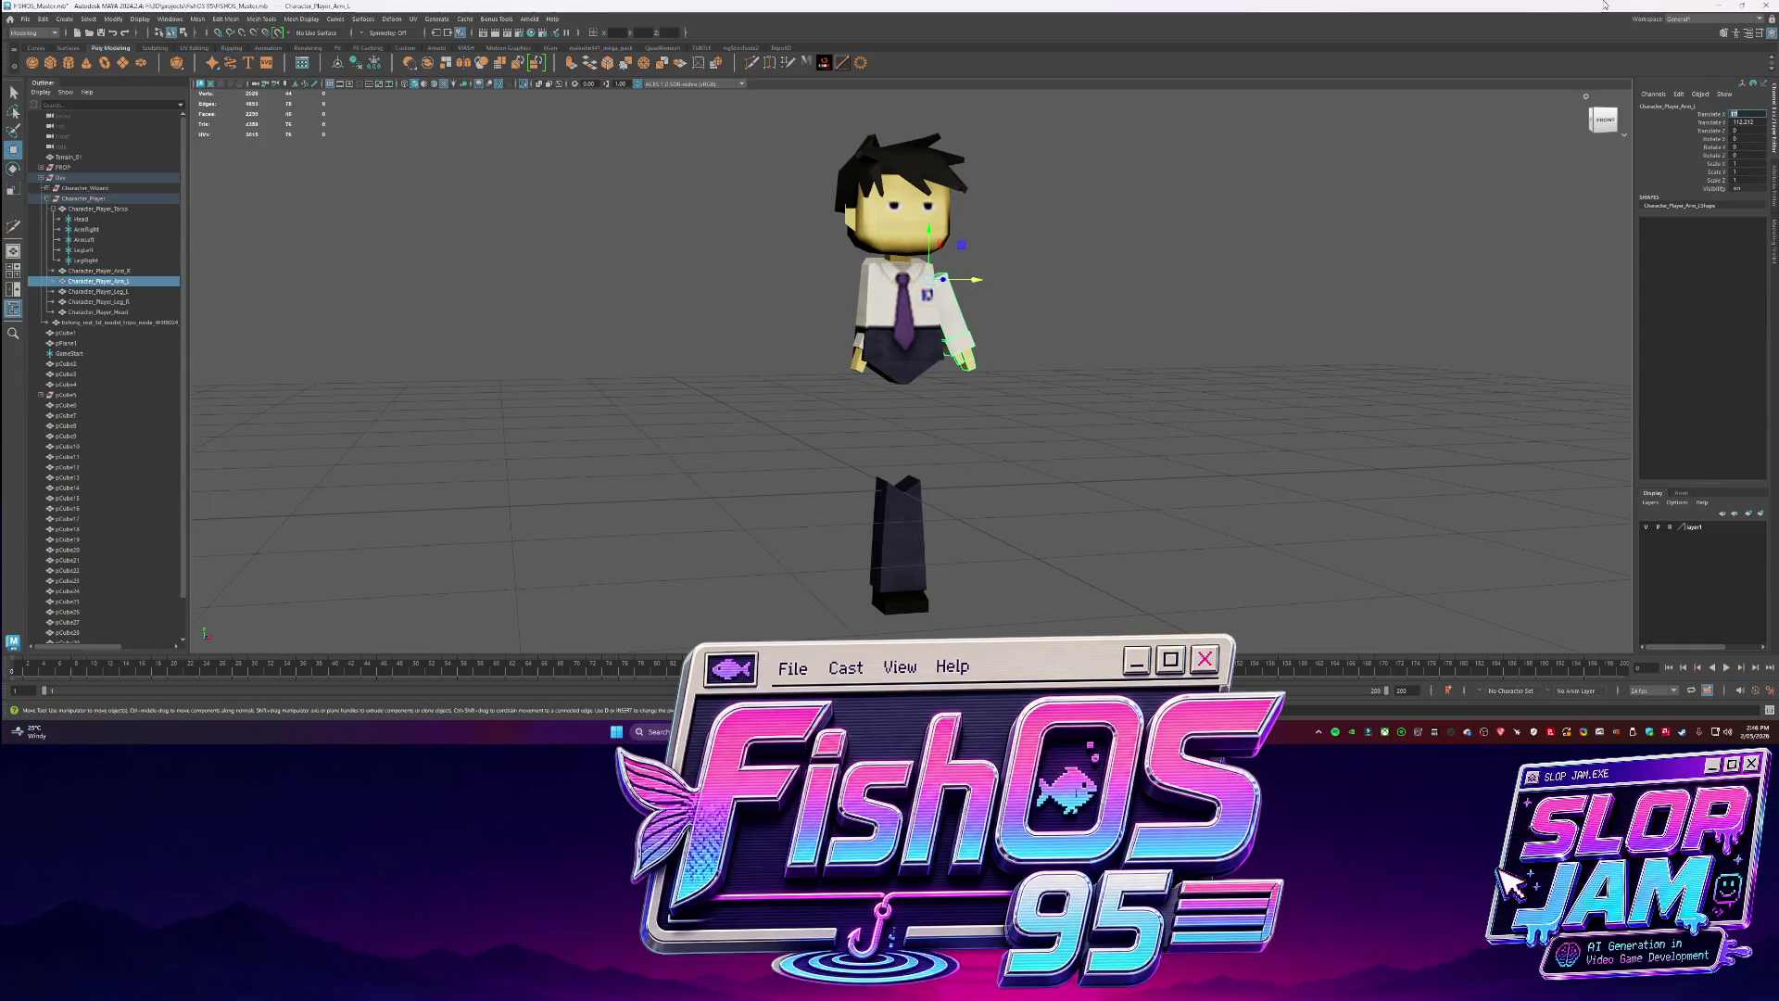
alt+drag(853, 366, 892, 369)
Set the right arm's Translate X in the Channel Box.
key(e)
click(870, 370)
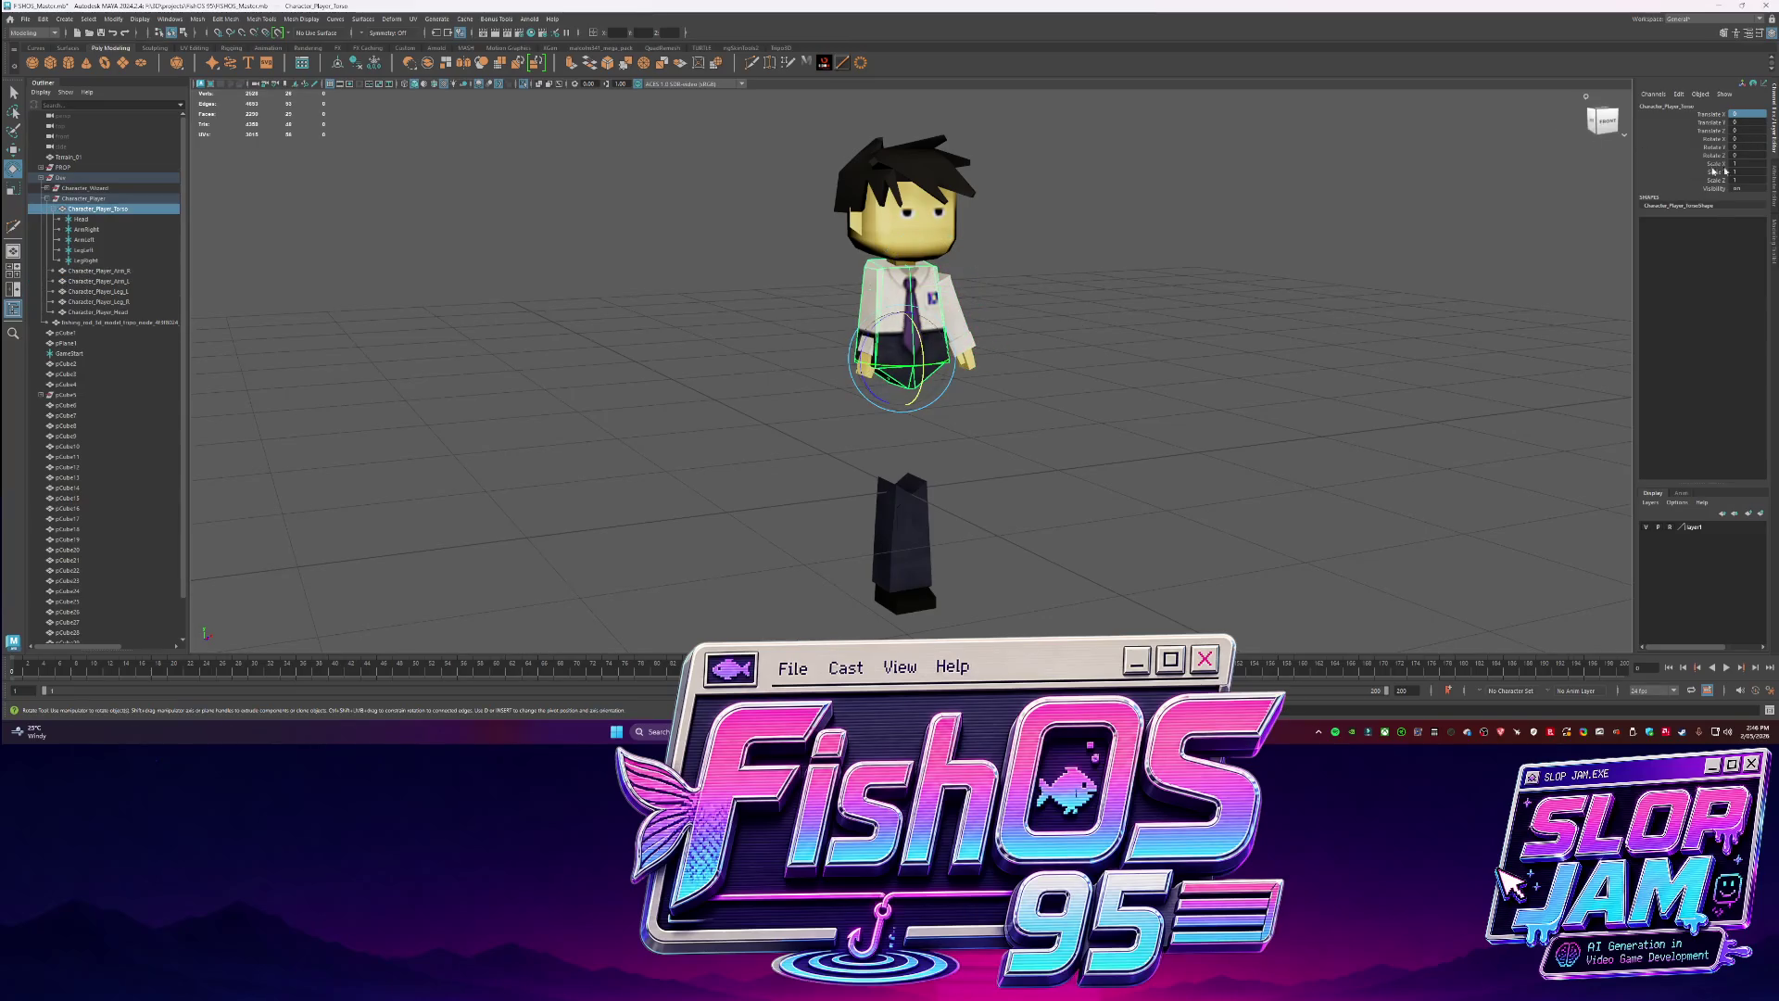
key(Right)
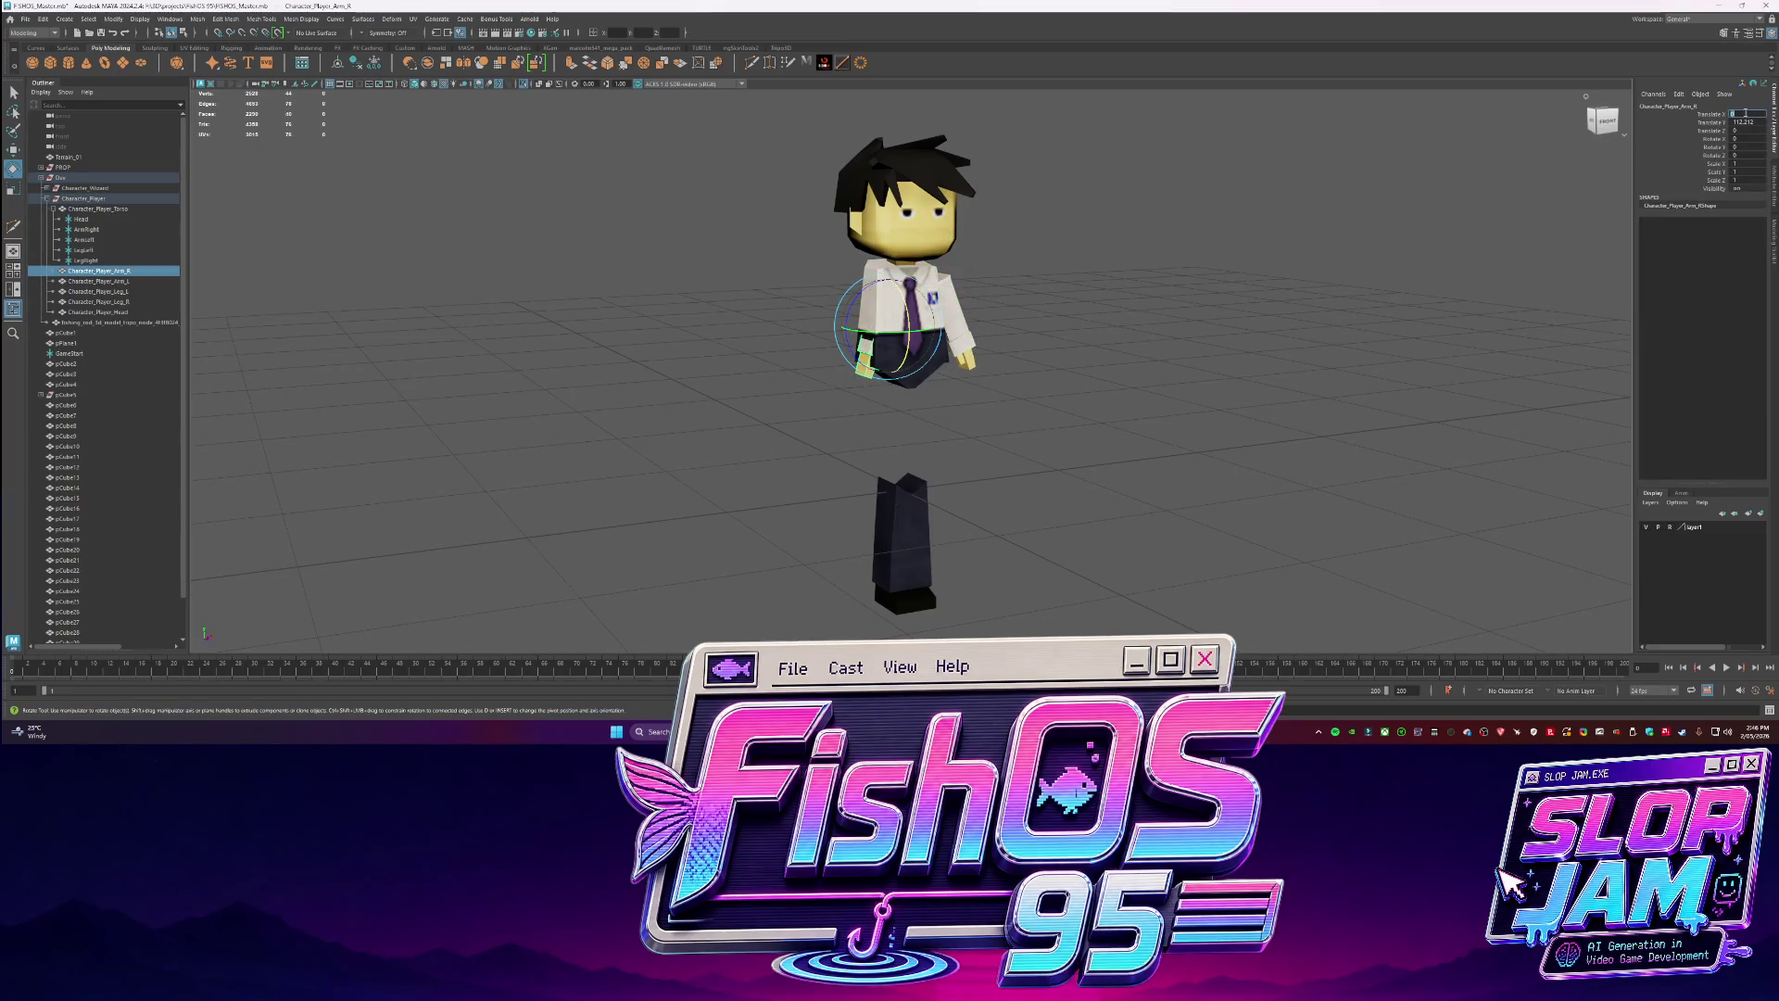
key(Return)
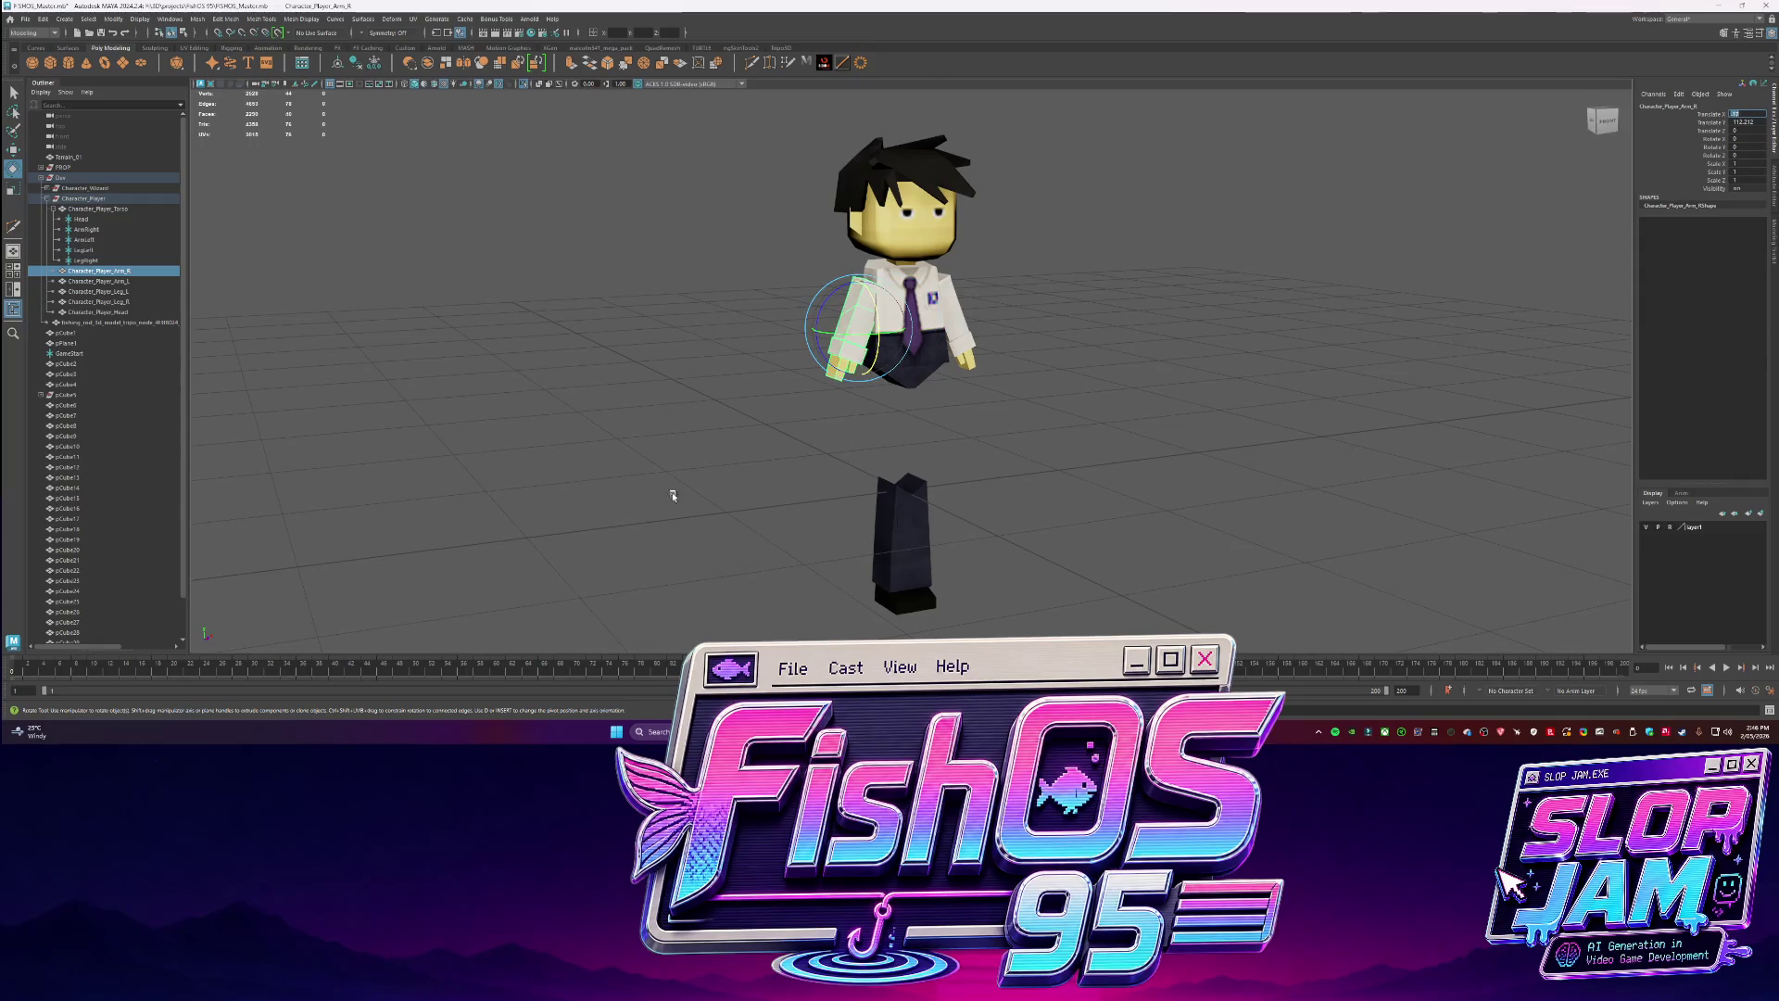
drag(834, 370, 963, 556)
Raise both legs under the torso, setting the left leg's height to 65 and adjusting its X.
key(w)
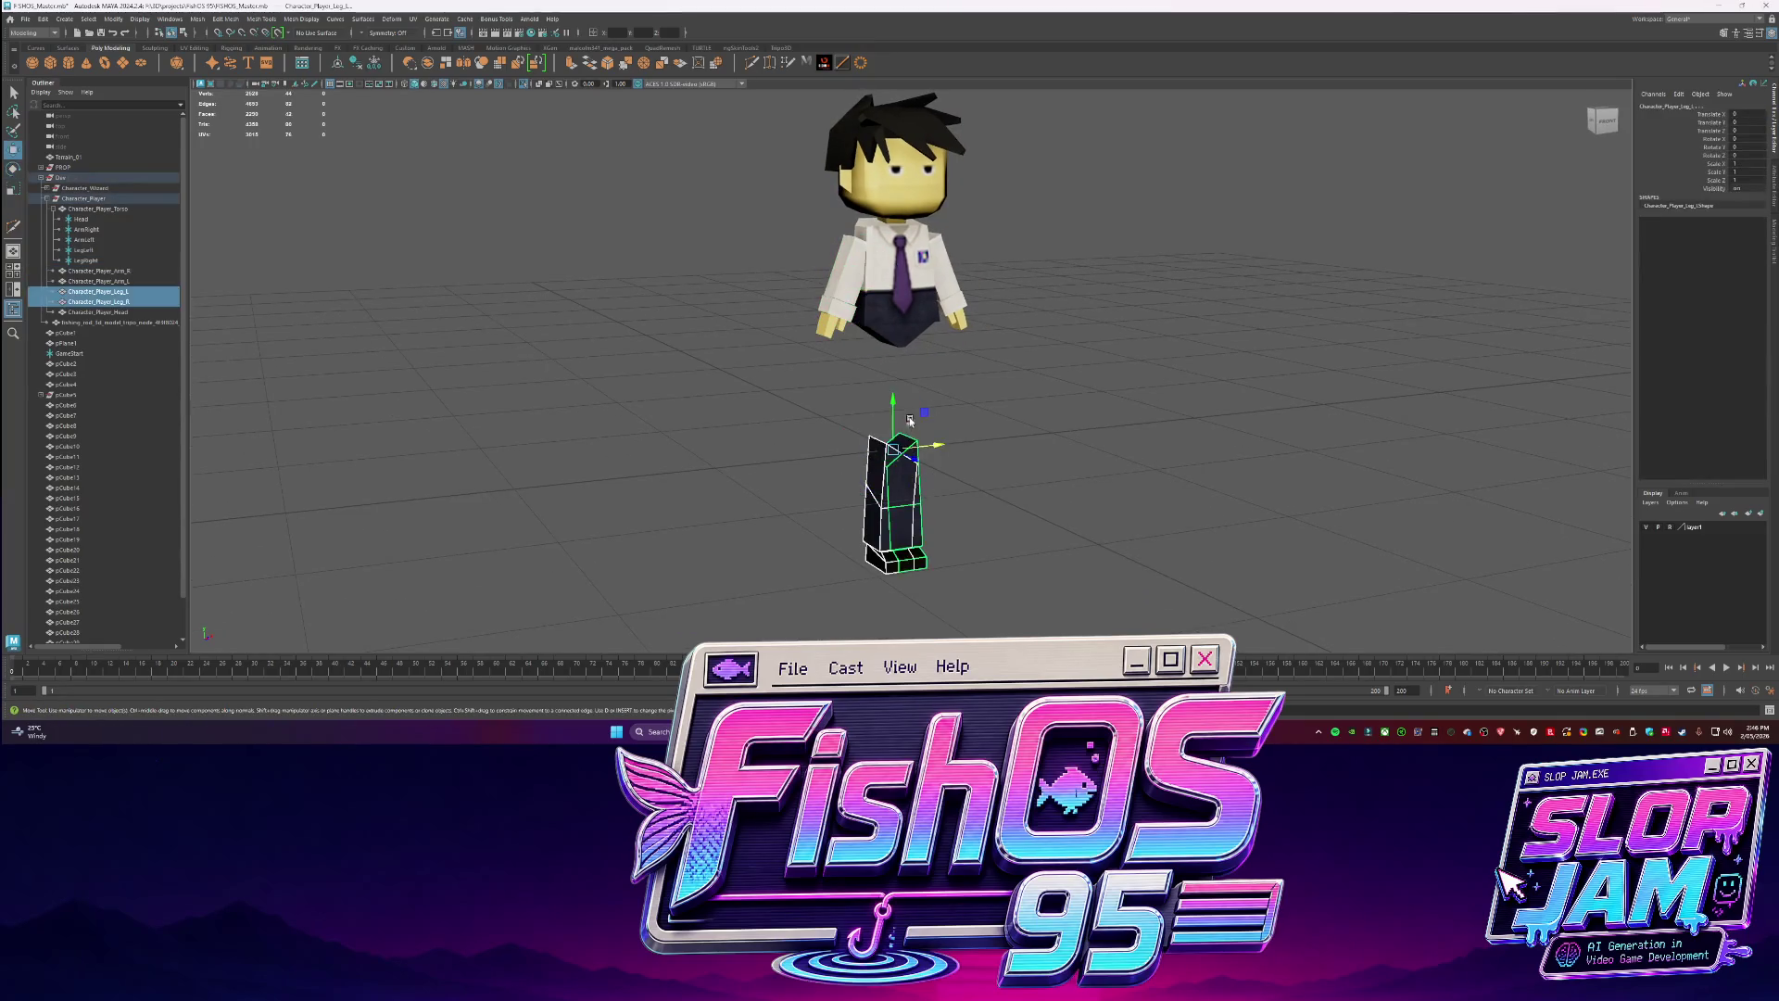
drag(912, 423, 895, 309)
key(f)
click(974, 342)
click(974, 341)
mouse_move(917, 186)
mouse_down()
mouse_move(1032, 178)
mouse_move(992, 148)
mouse_move(979, 159)
mouse_move(994, 131)
mouse_up()
click(1730, 123)
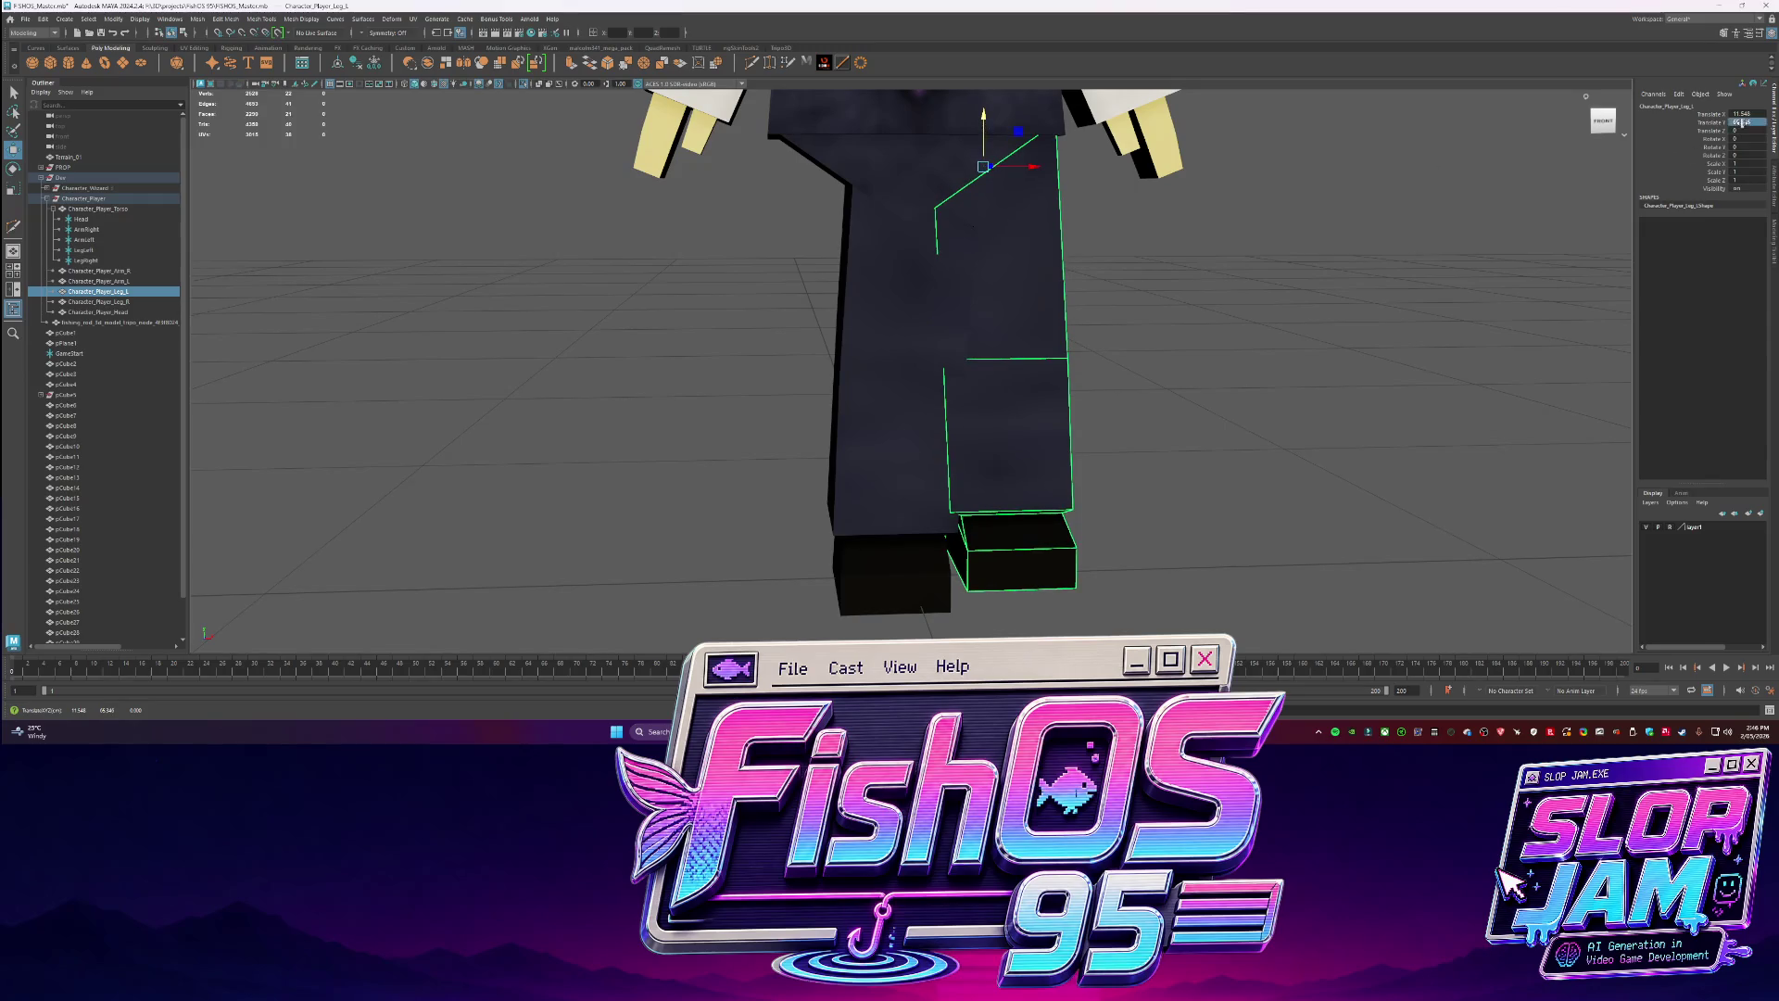
key(Return)
click(1750, 113)
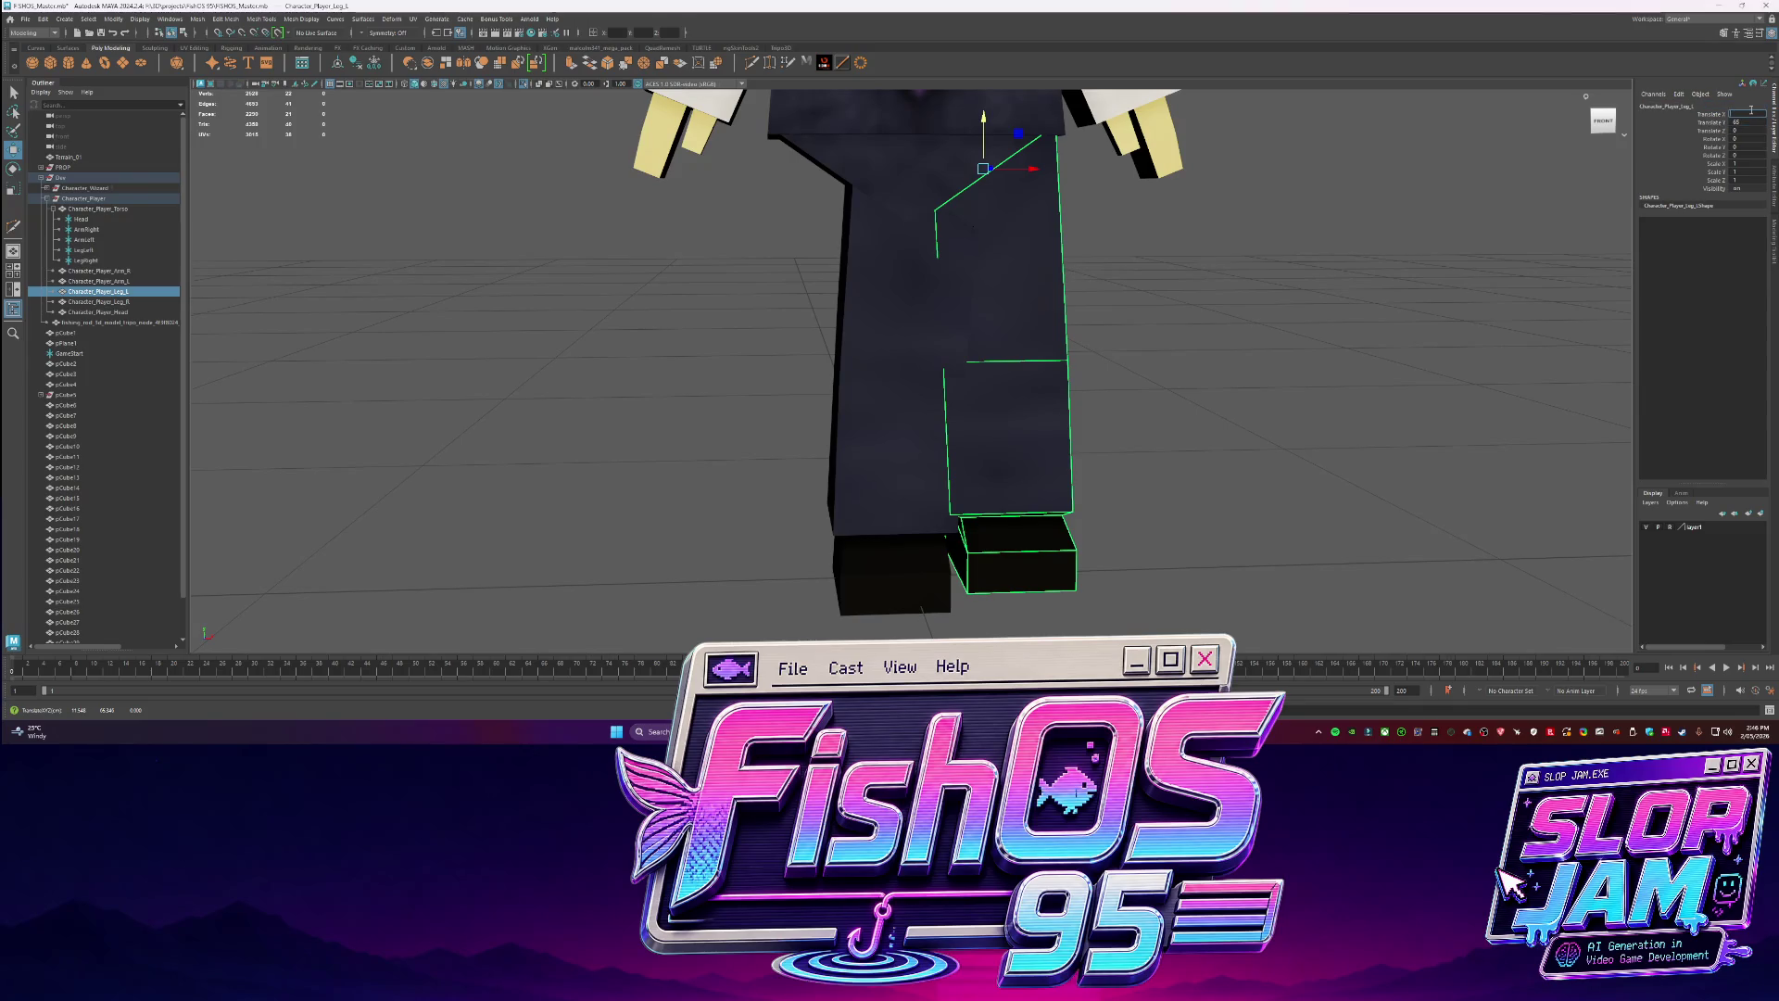
key(Return)
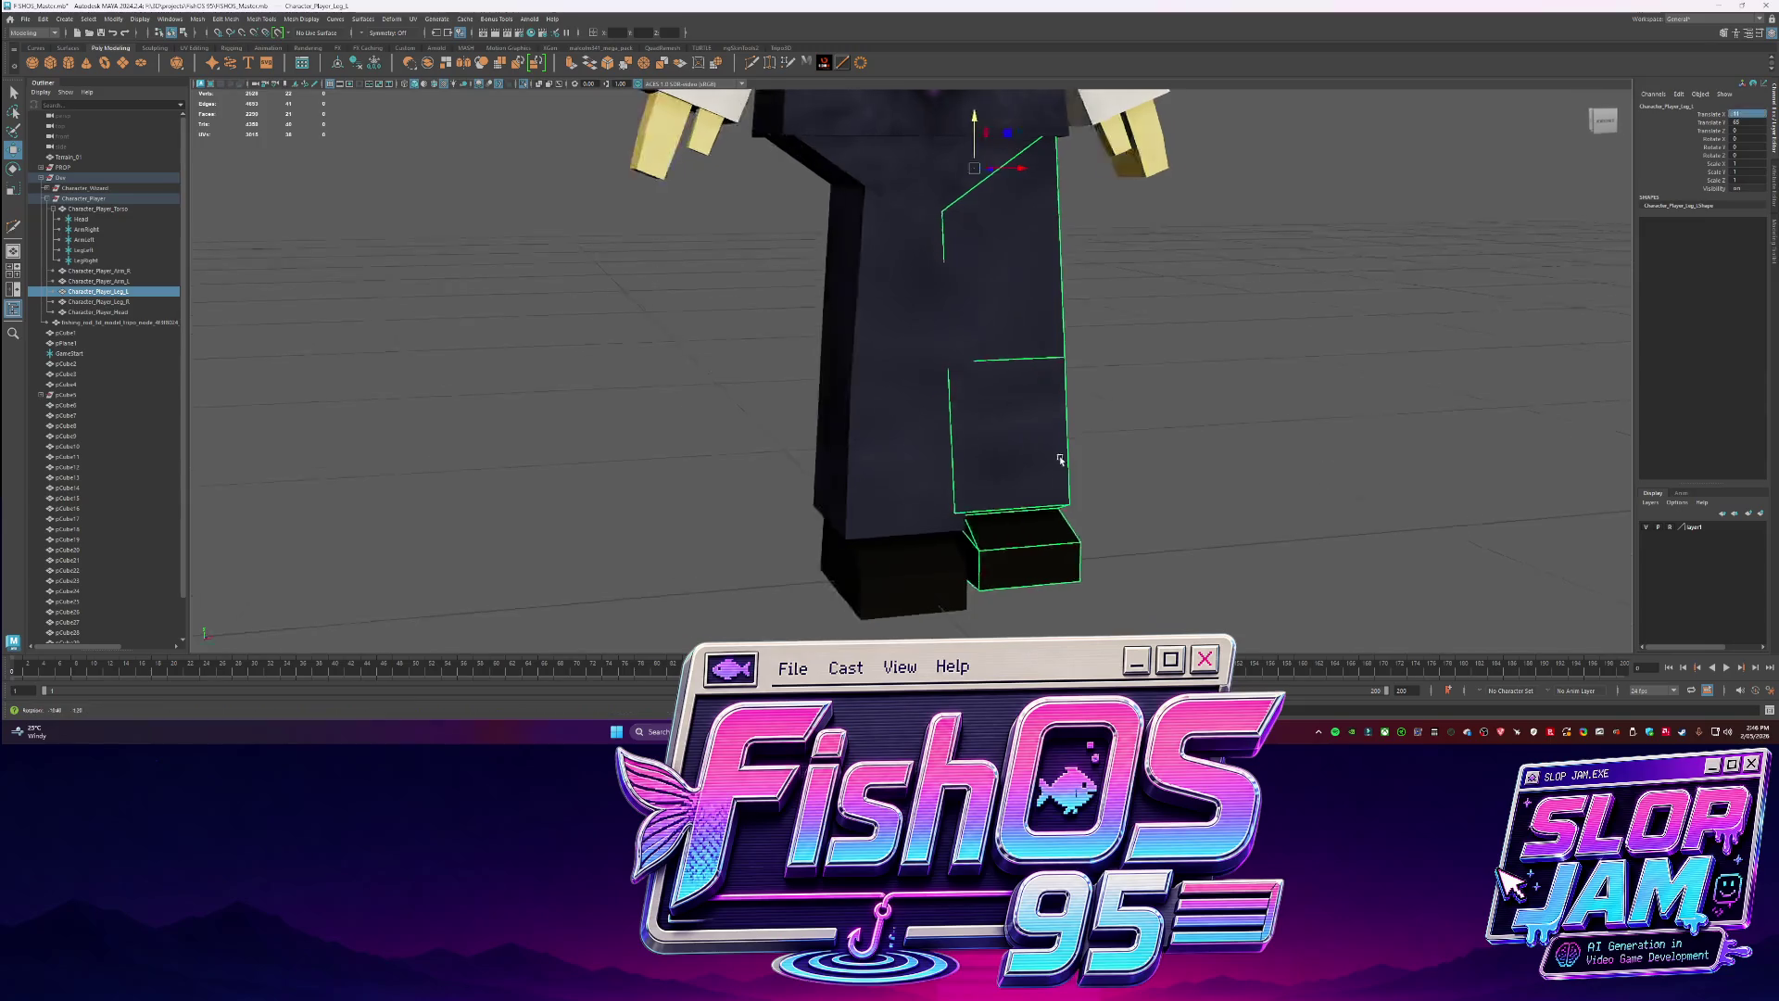
Set the right leg's height value to match beneath the torso.
click(1159, 448)
click(964, 401)
click(1740, 121)
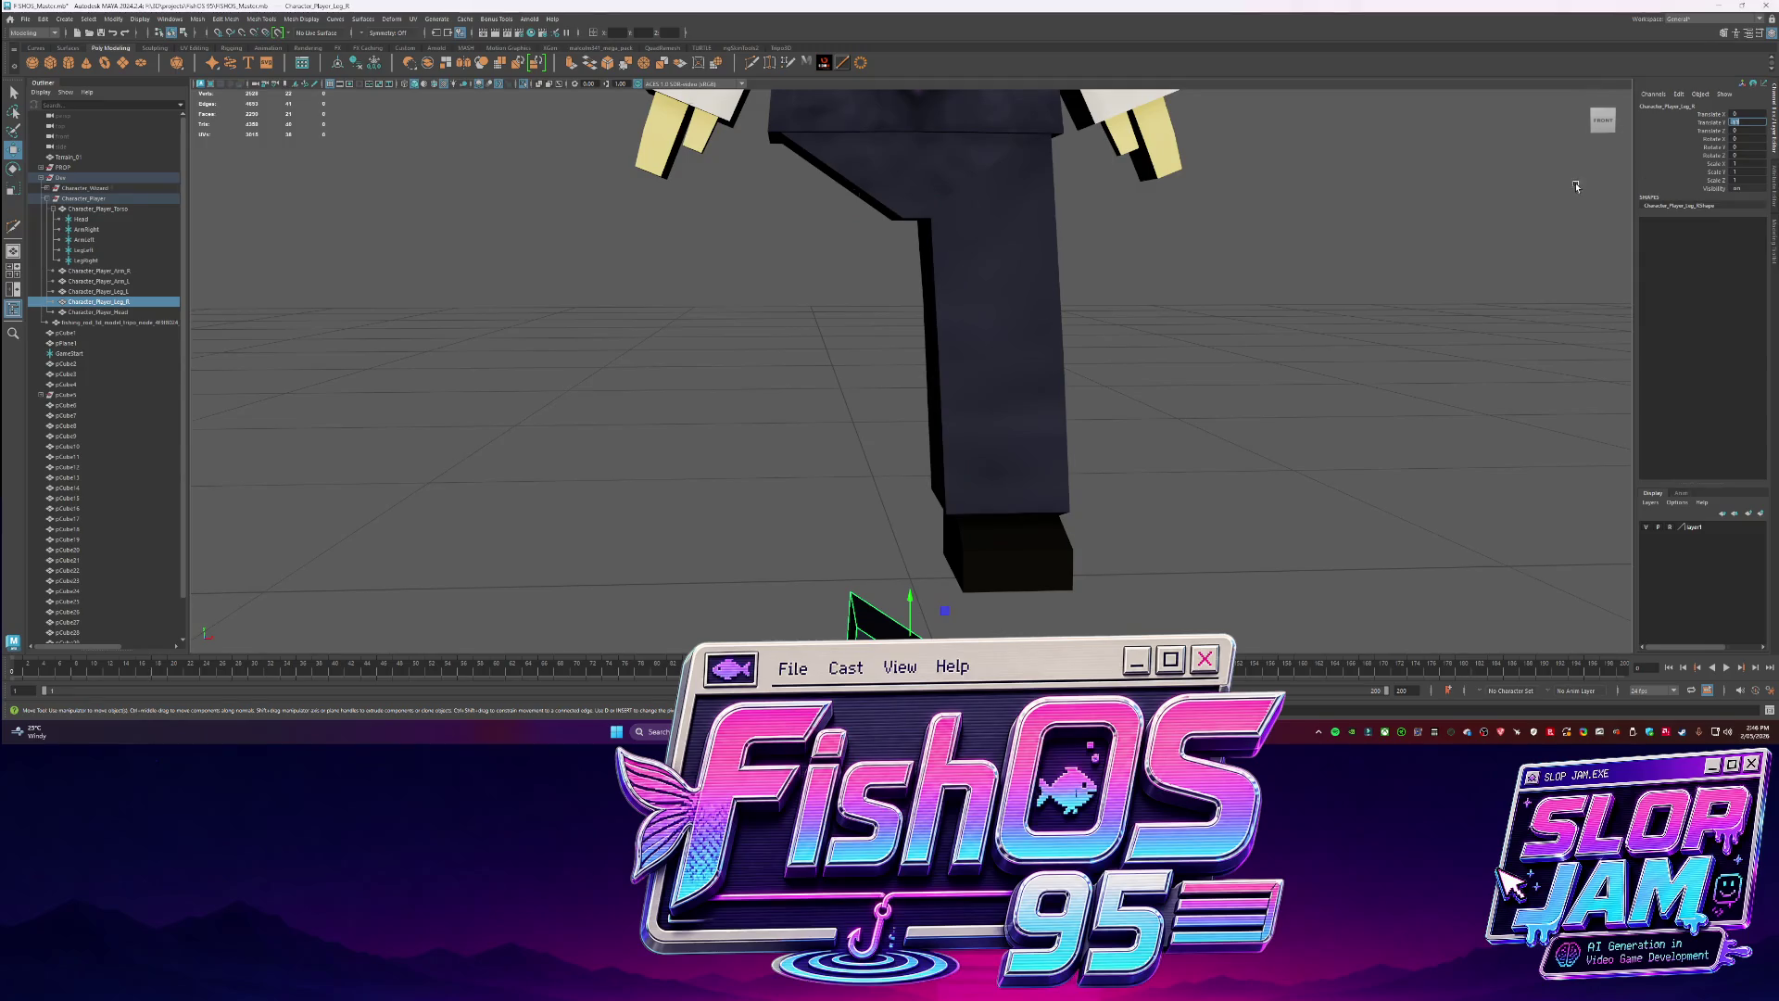
key(Return)
key(Return)
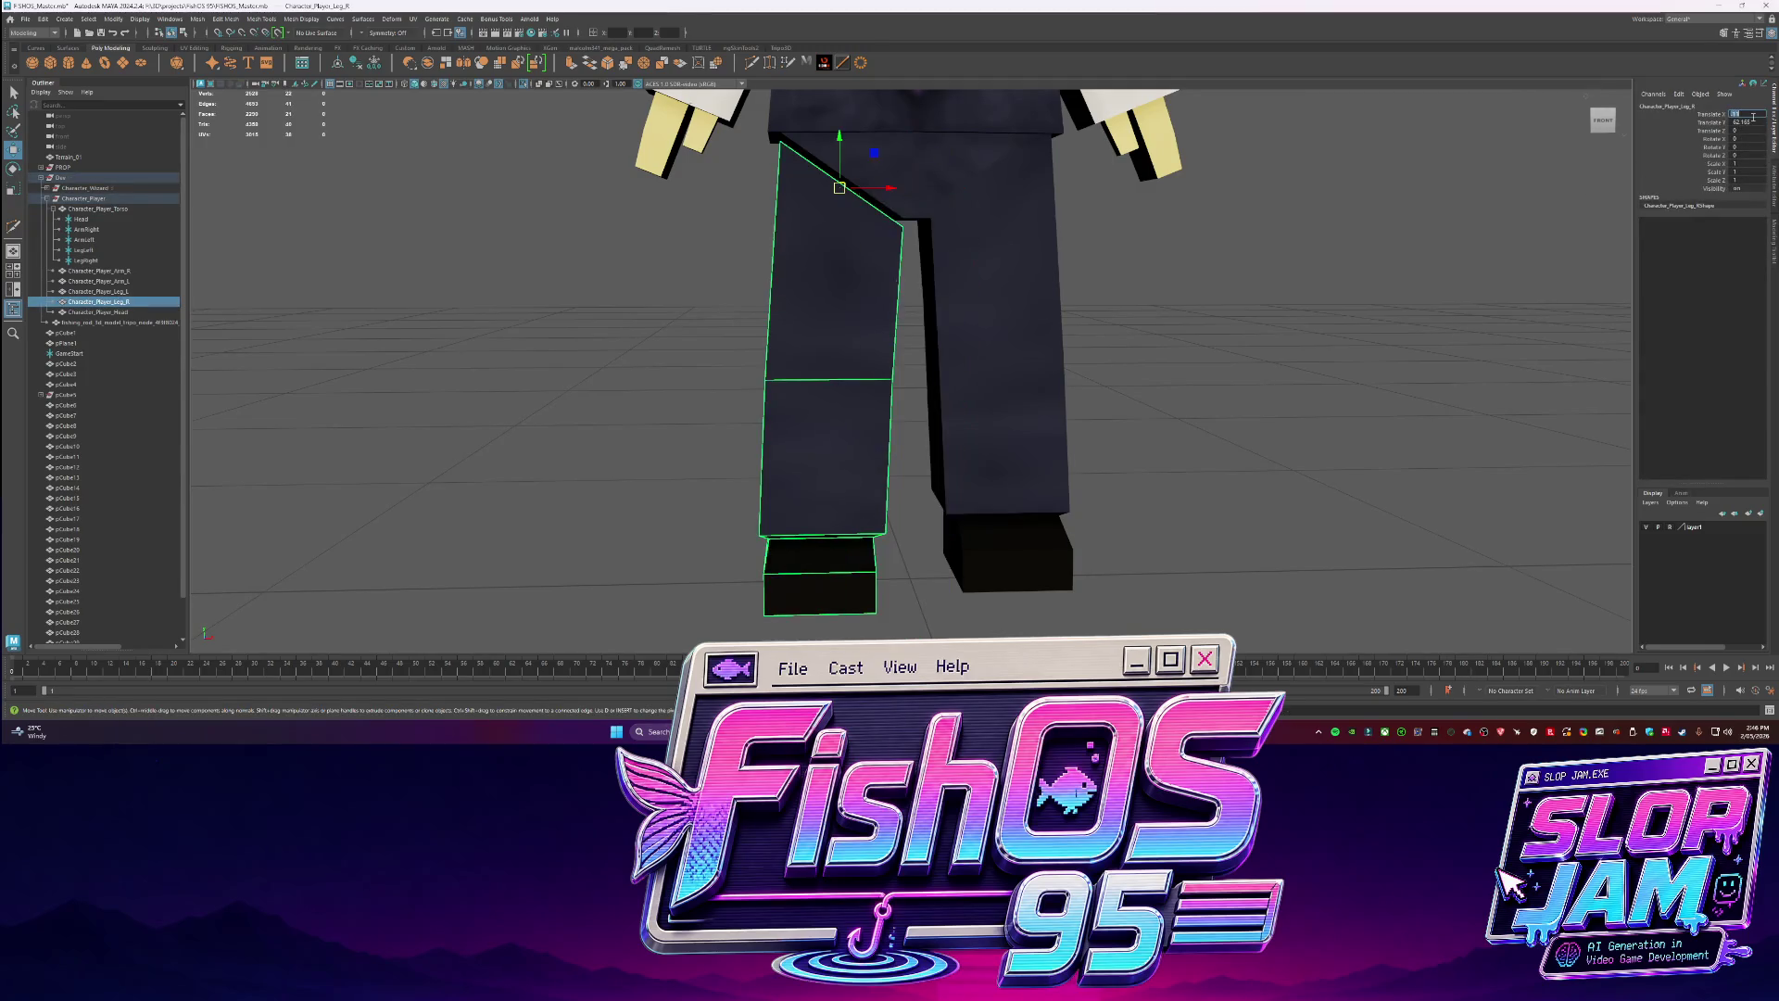
scroll(1148, 362, down, 3)
click(973, 352)
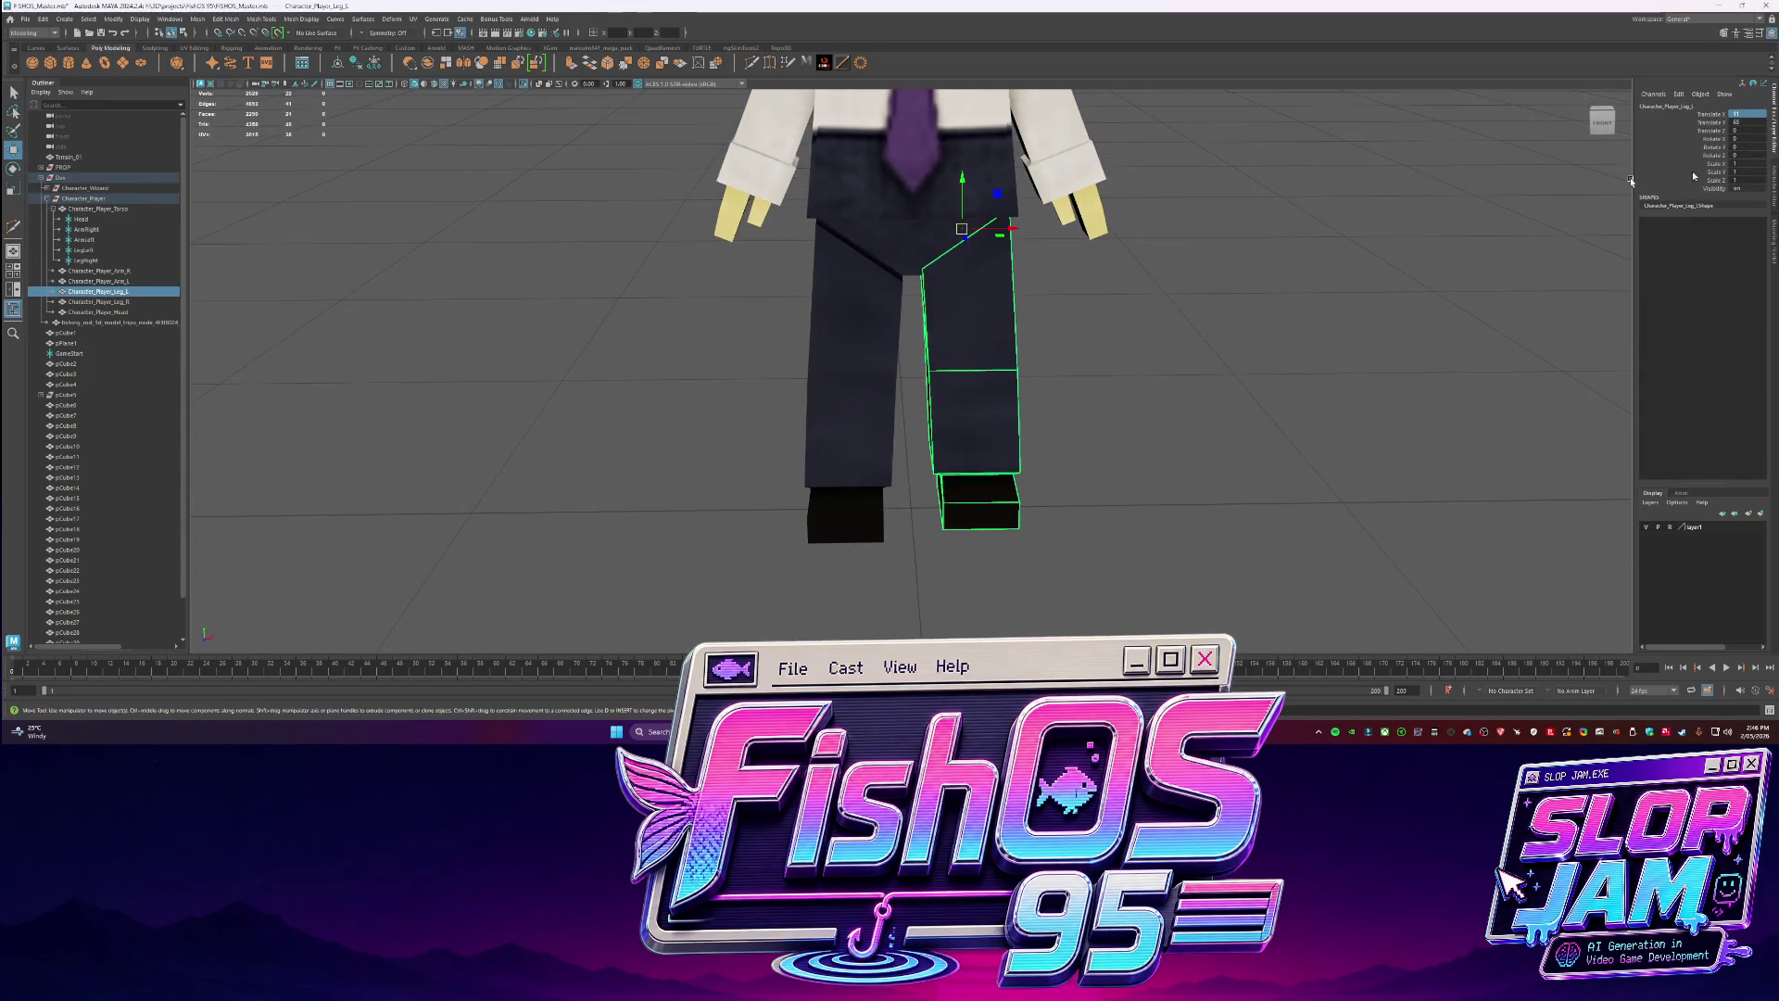
click(882, 278)
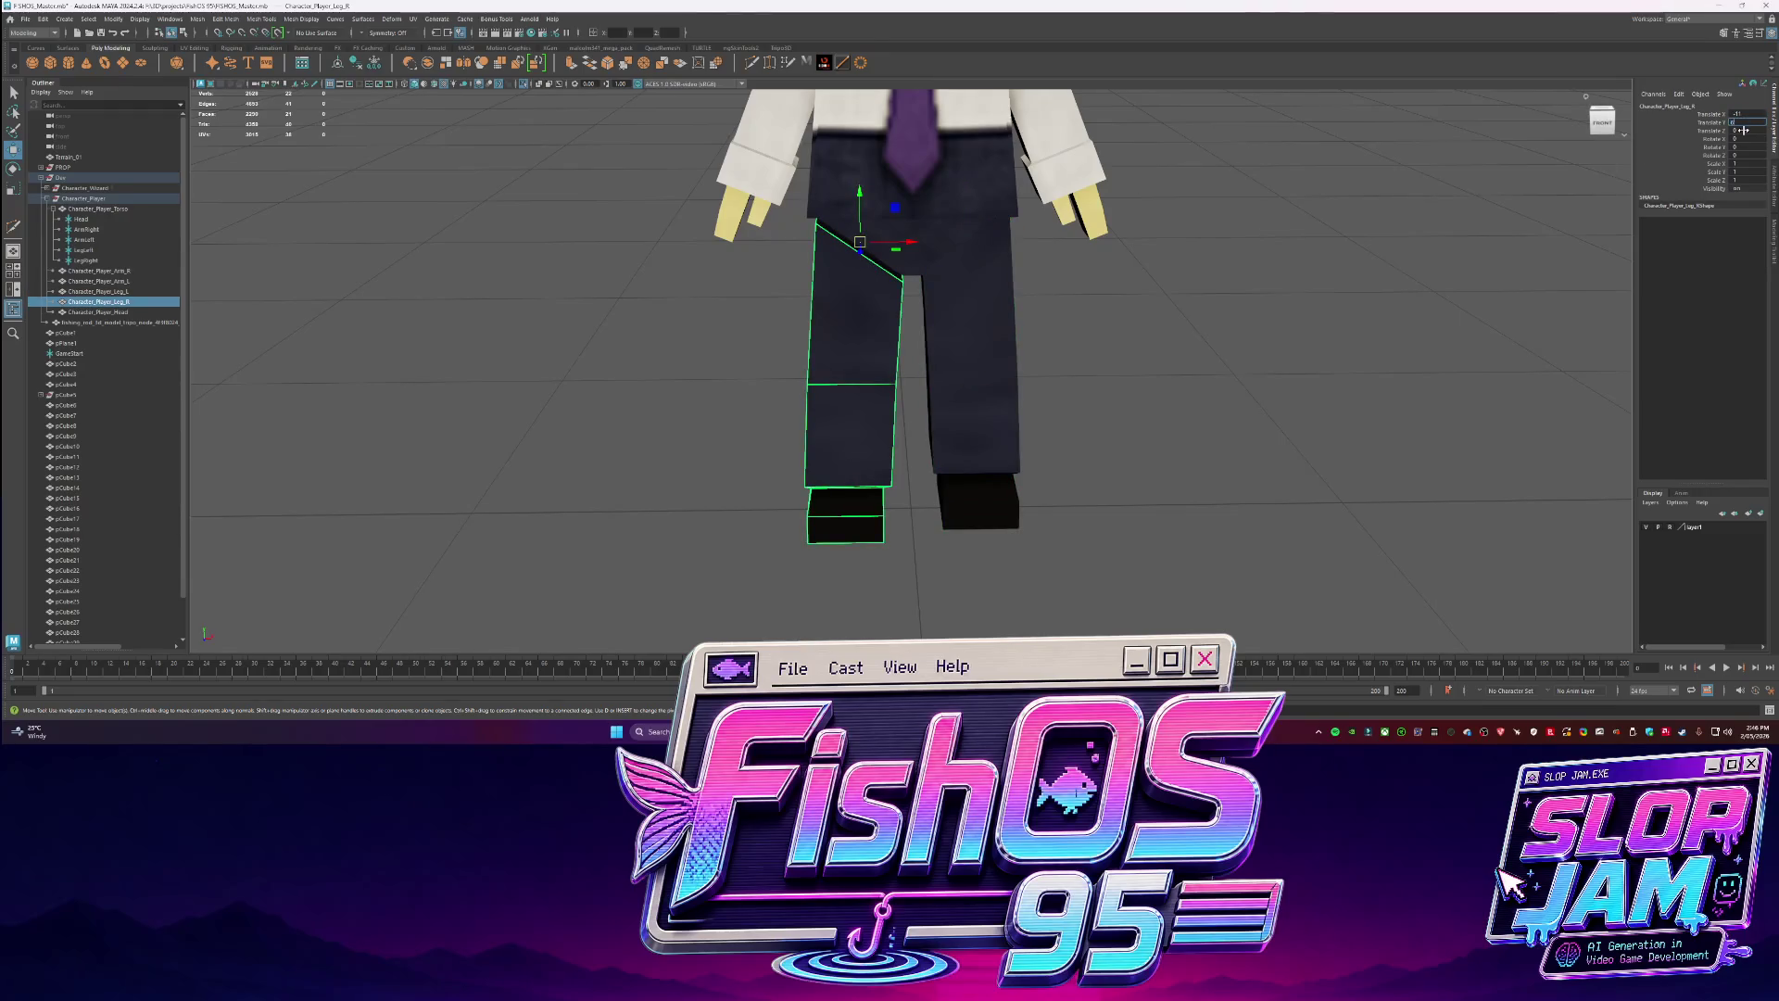
scroll(1183, 492, down, 3)
Select the right leg and choose File > Export Selection.
click(1183, 492)
alt+drag(1183, 492, 788, 366)
click(894, 370)
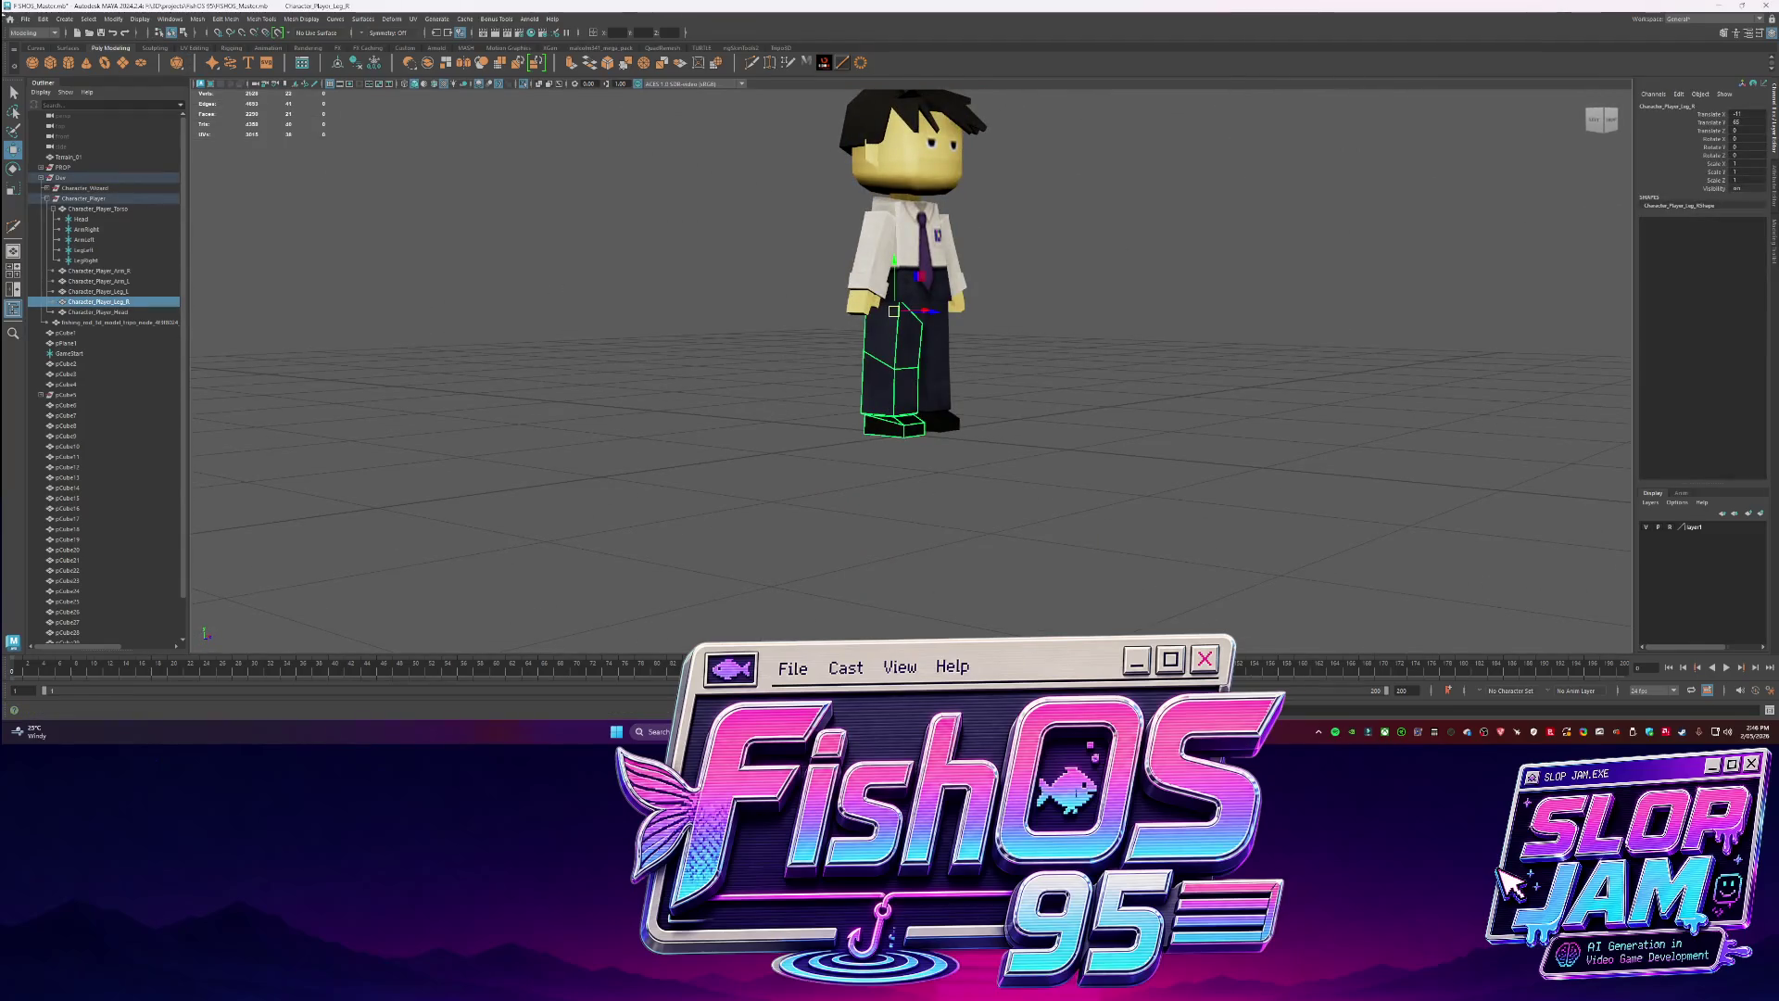
click(25, 18)
click(62, 157)
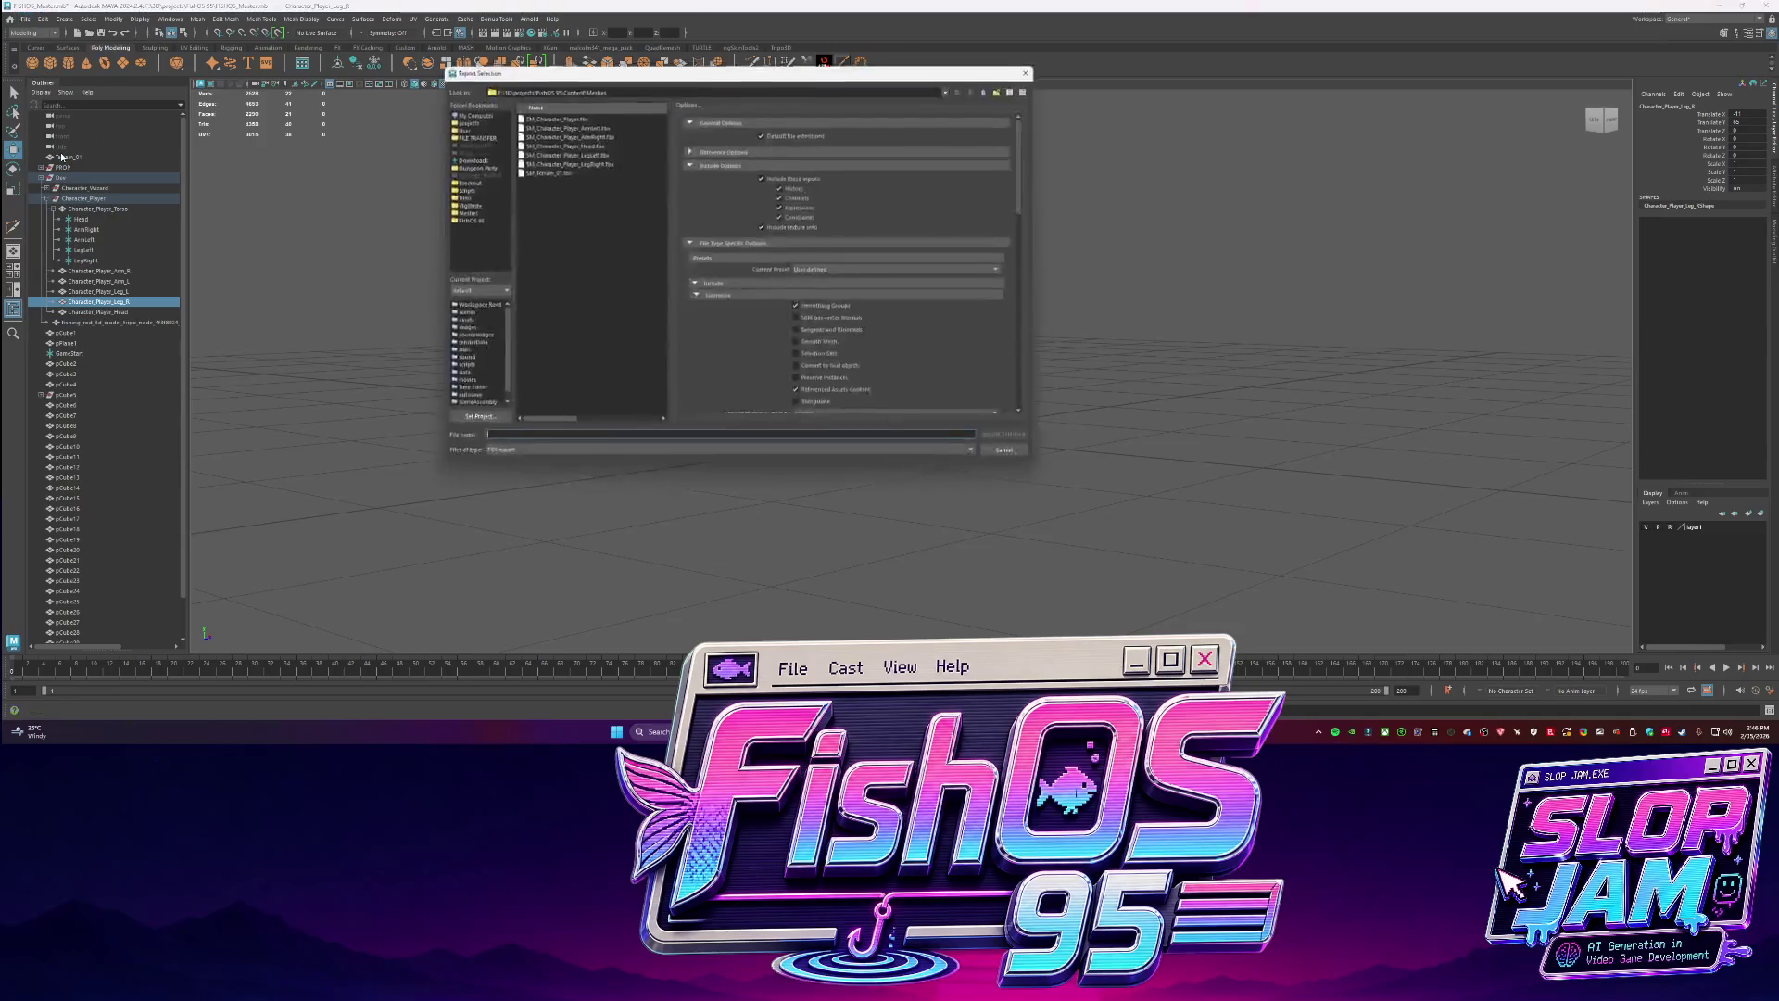
Overwrite SM_Character_Player_LegRight.fbx and the left leg FBX with the repositioned legs.
double_click(599, 163)
click(714, 284)
click(97, 291)
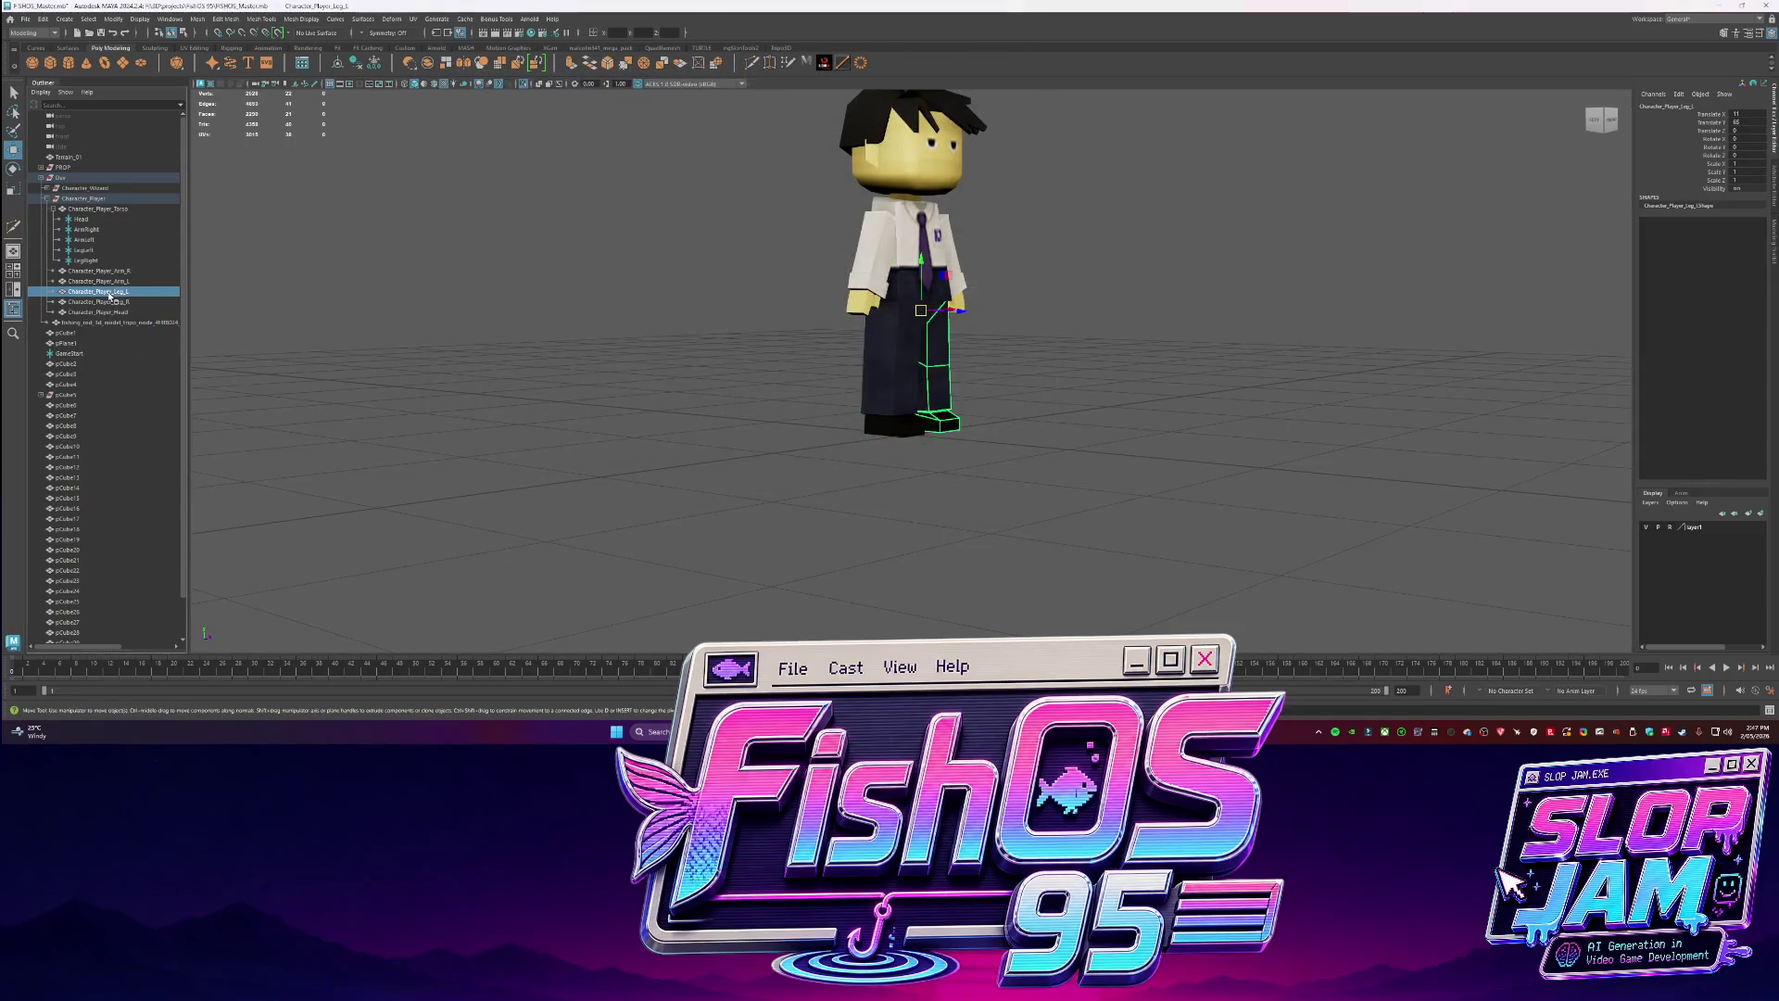
key(g)
double_click(601, 153)
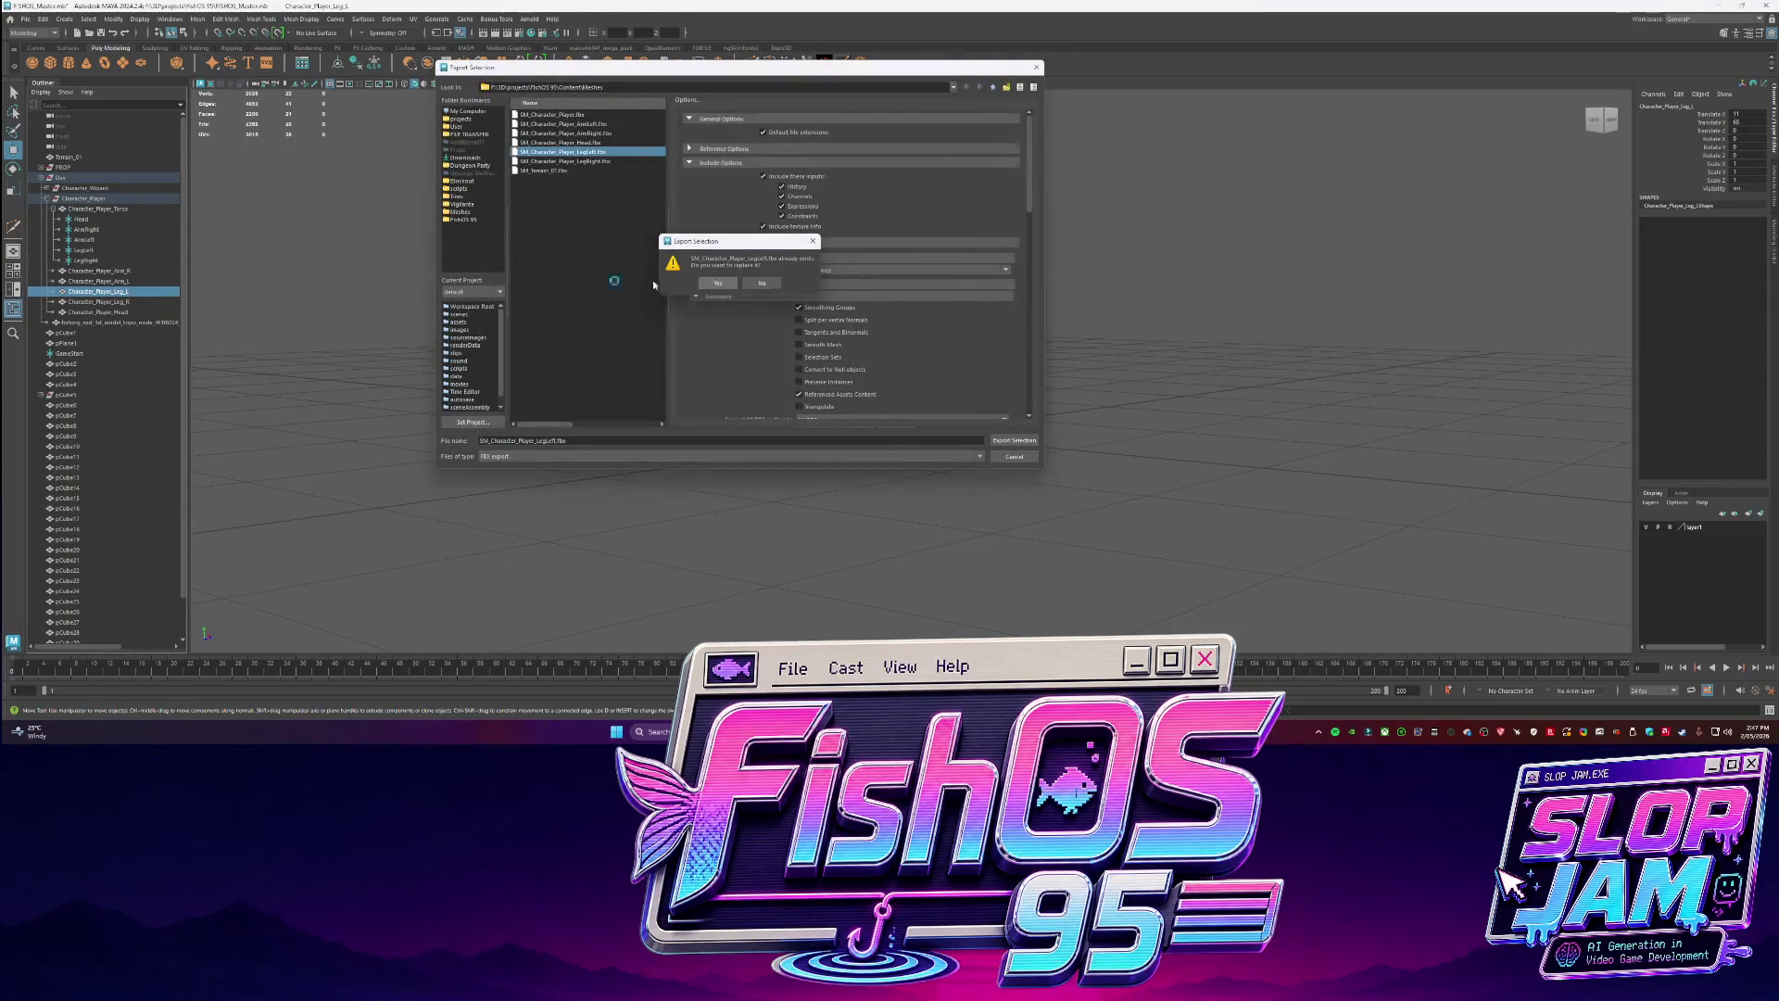
click(714, 285)
Export the left arm and right arm over their existing arm FBX files.
key(Left)
key(g)
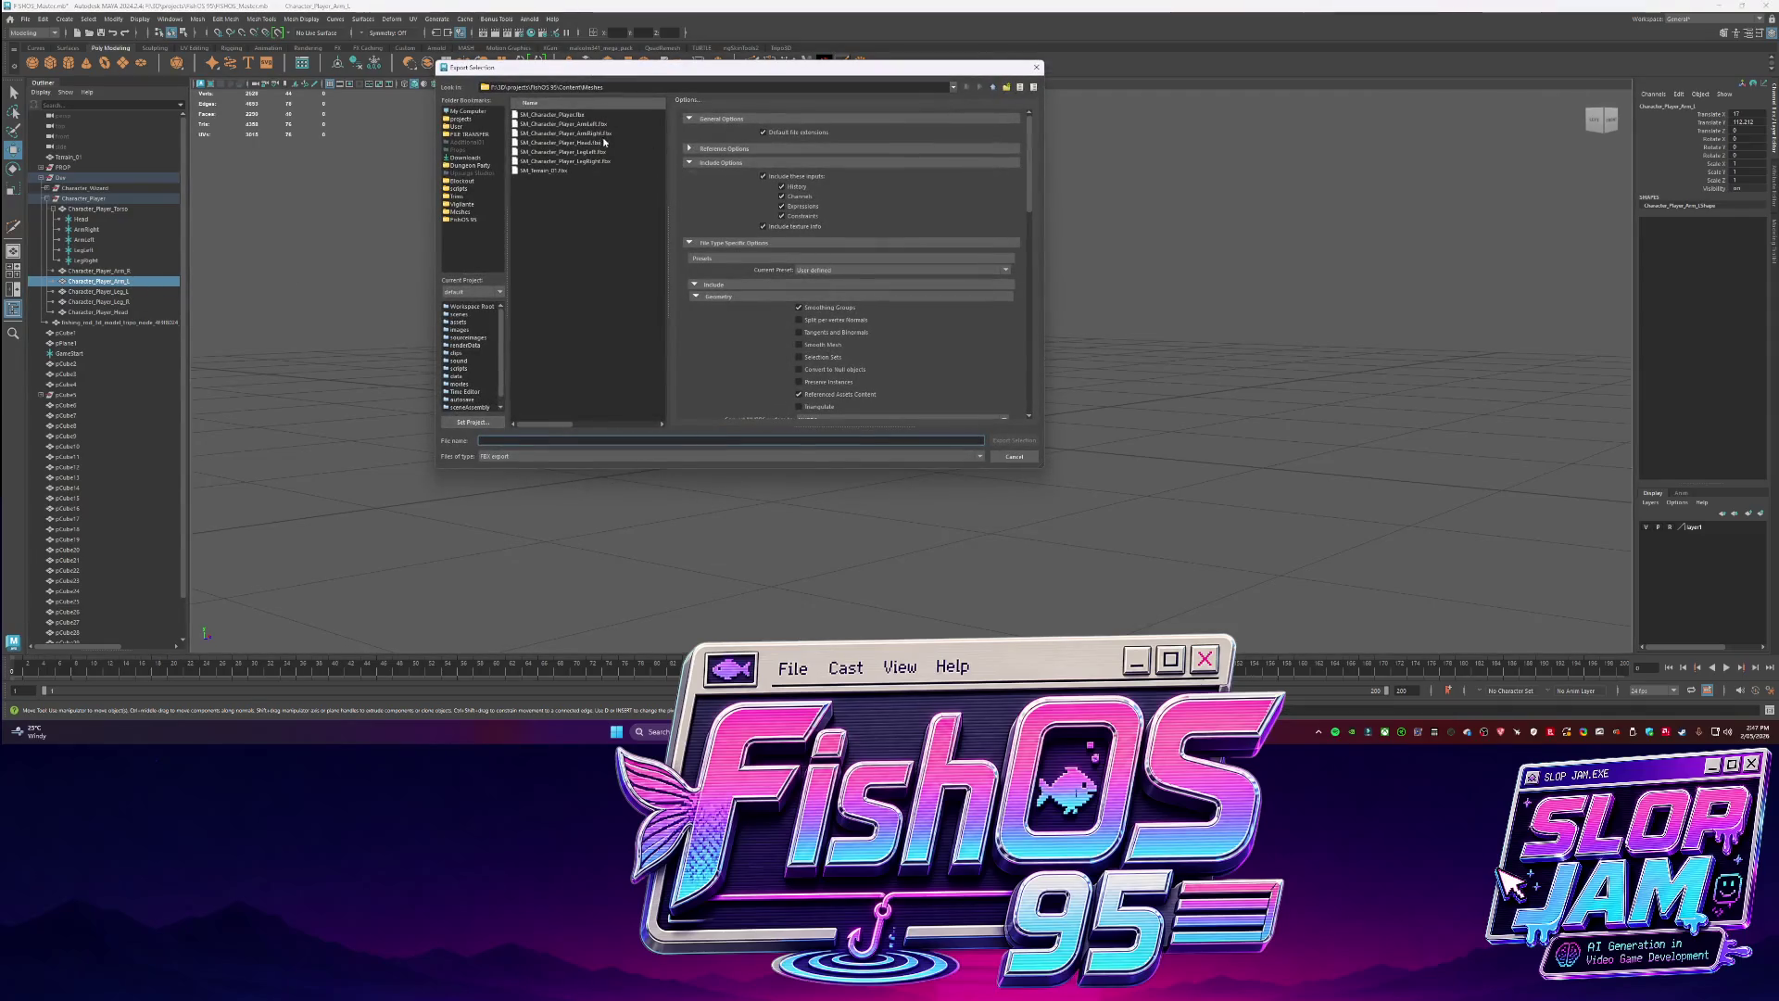
double_click(610, 124)
click(714, 284)
key(Left)
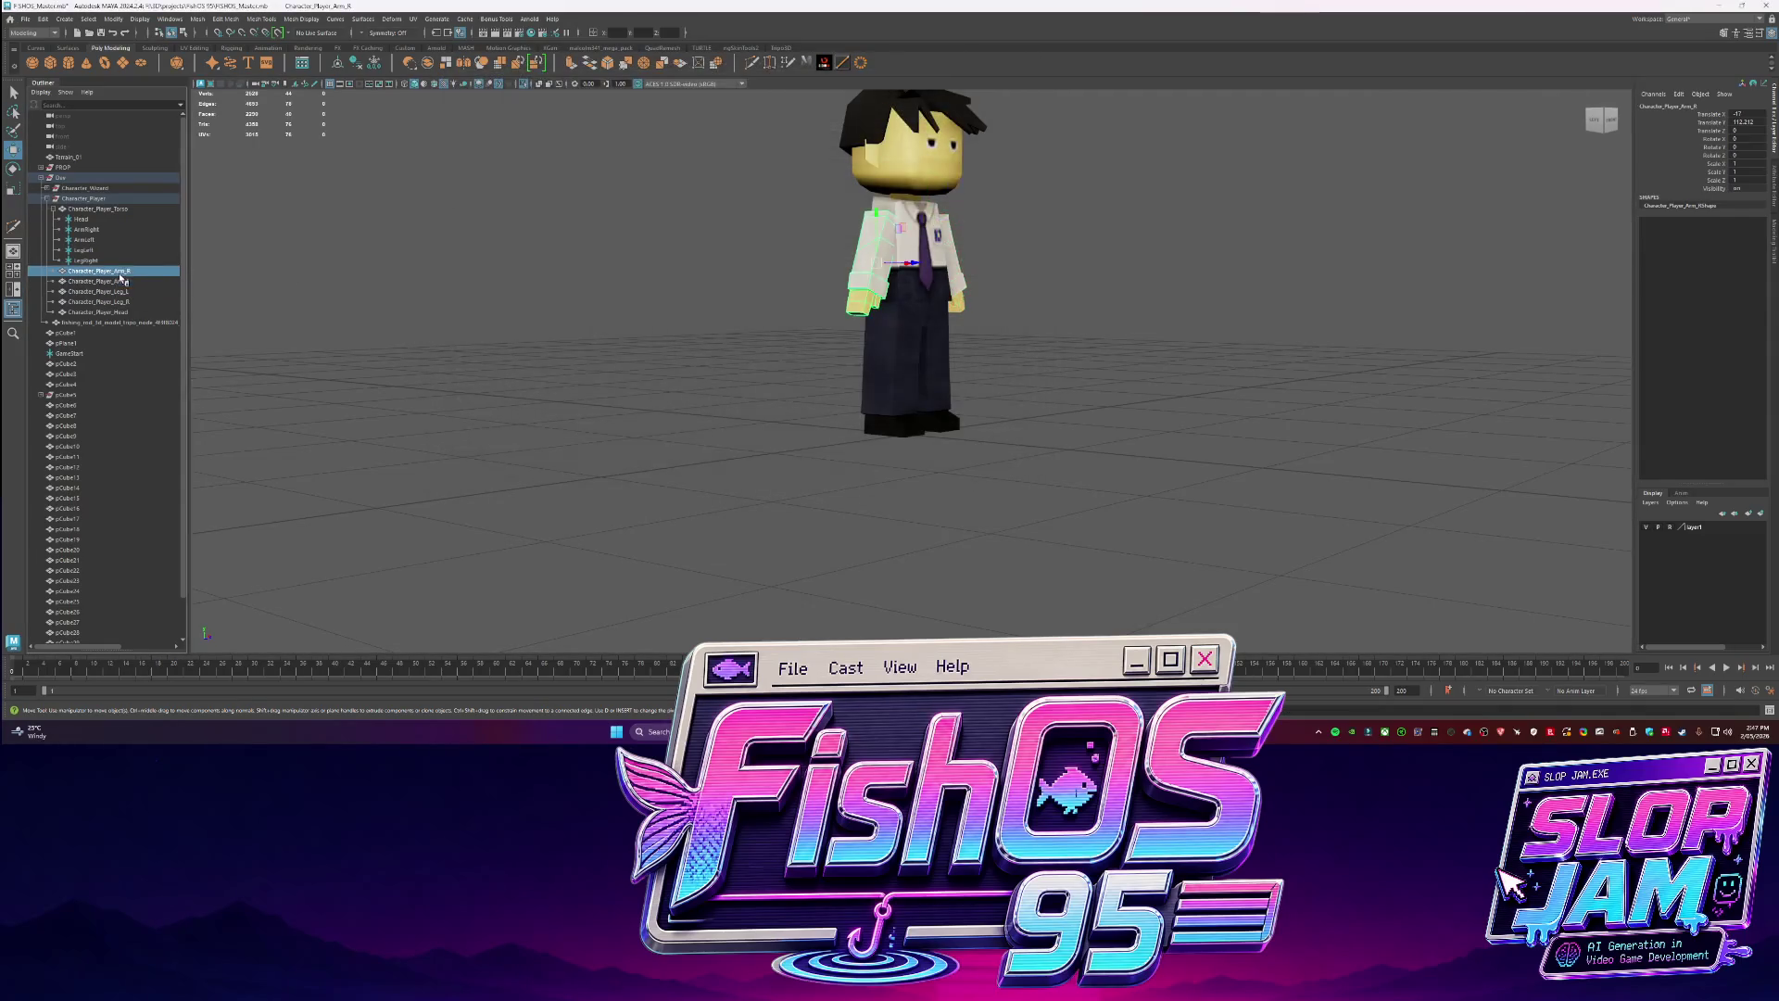
key(g)
double_click(561, 133)
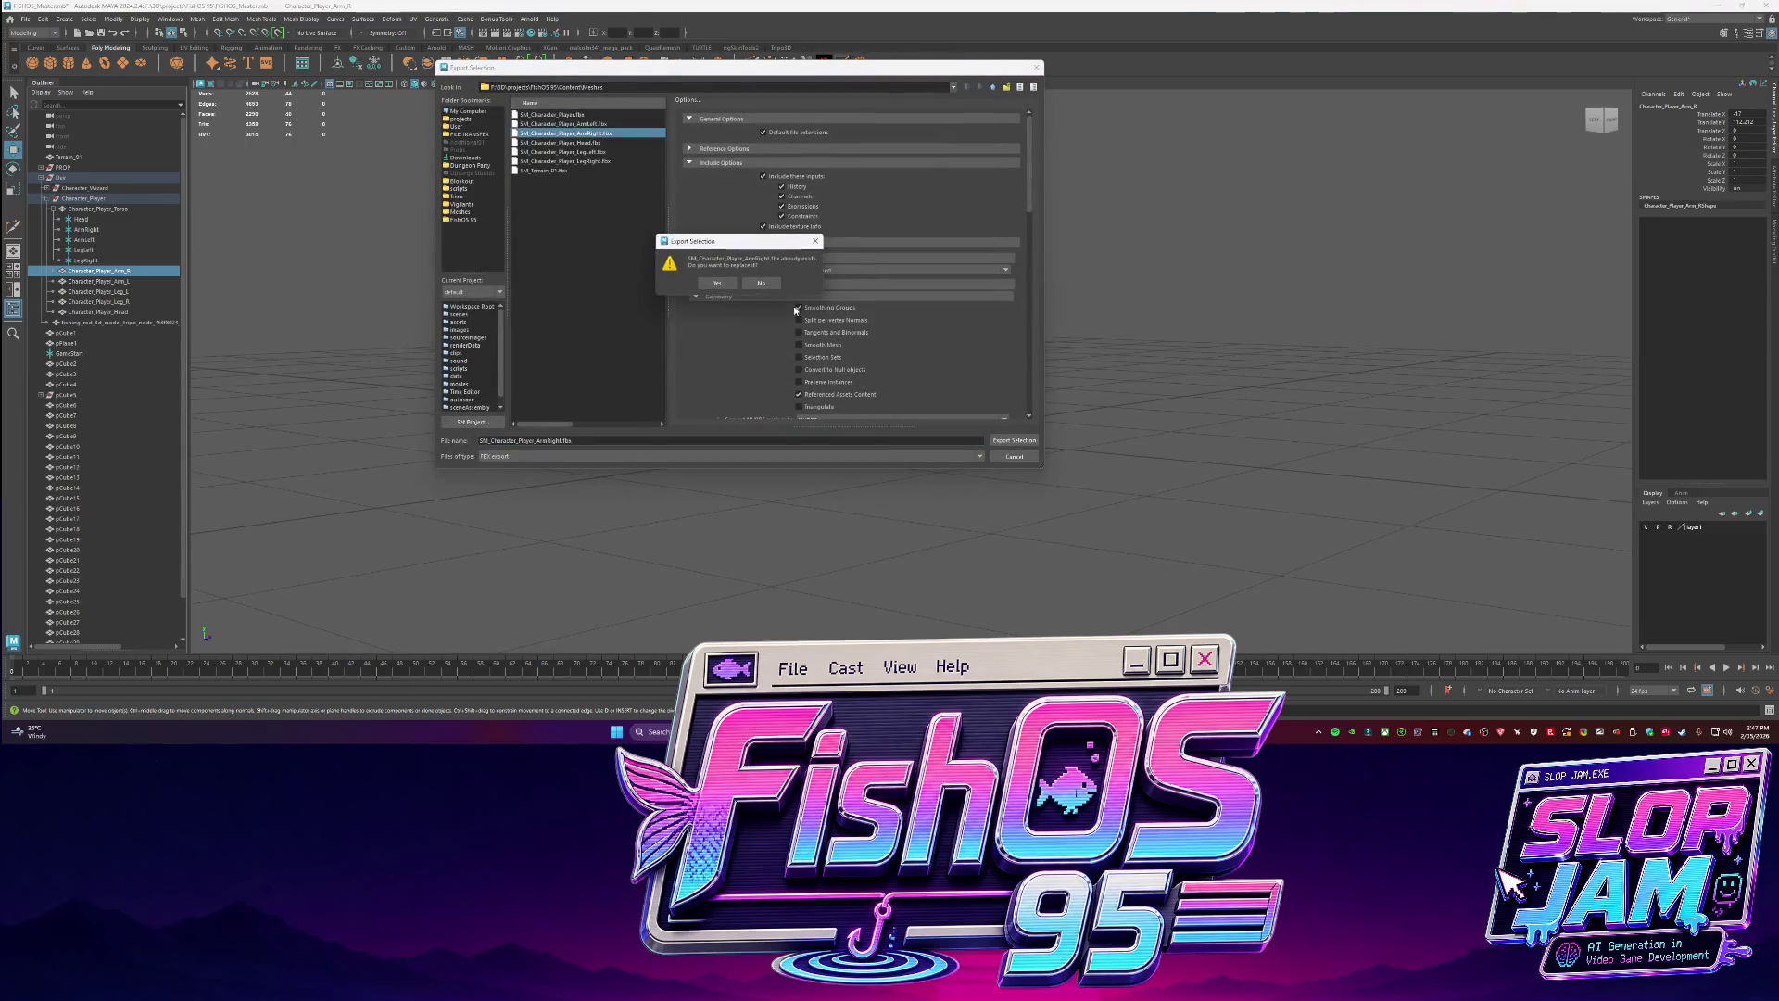
click(716, 283)
Try rotating the right arm forward, undo it, and orbit to face the character.
key(e)
drag(913, 278, 911, 252)
key(ctrl+z)
alt+drag(1279, 270, 937, 379)
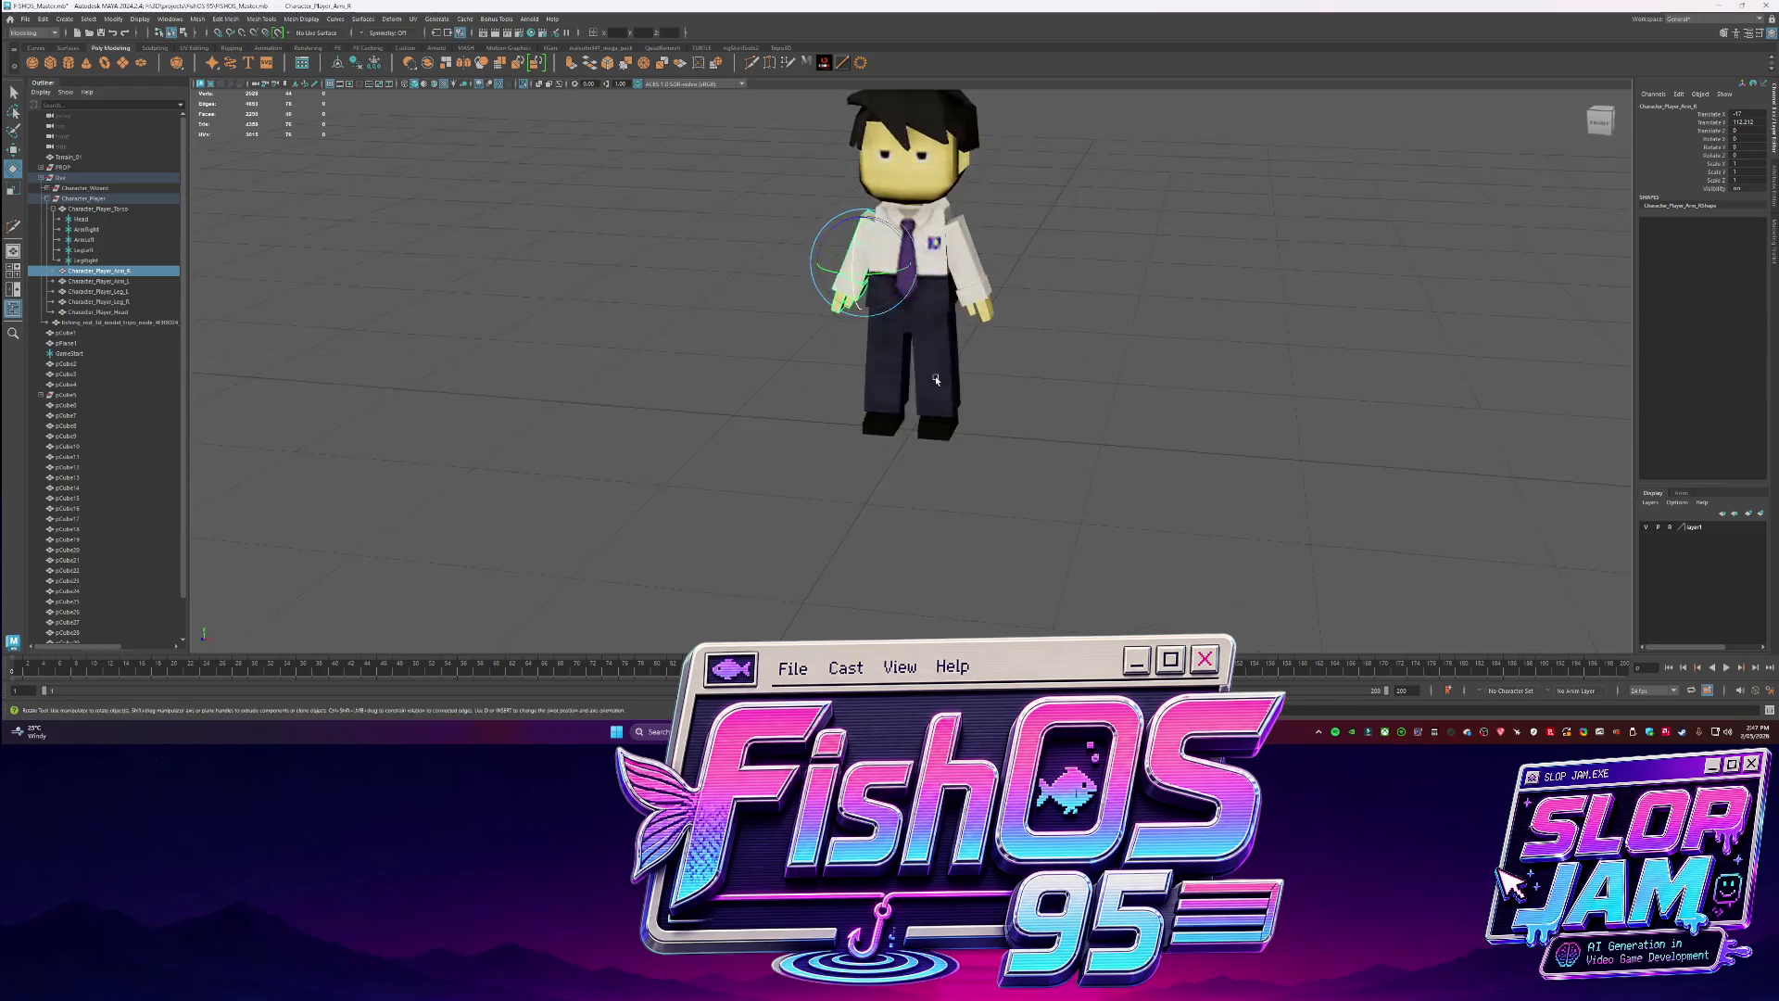
Select the right arm and set the Move Settings axis orientation to Custom.
click(937, 379)
key(w)
click(966, 272)
click(851, 283)
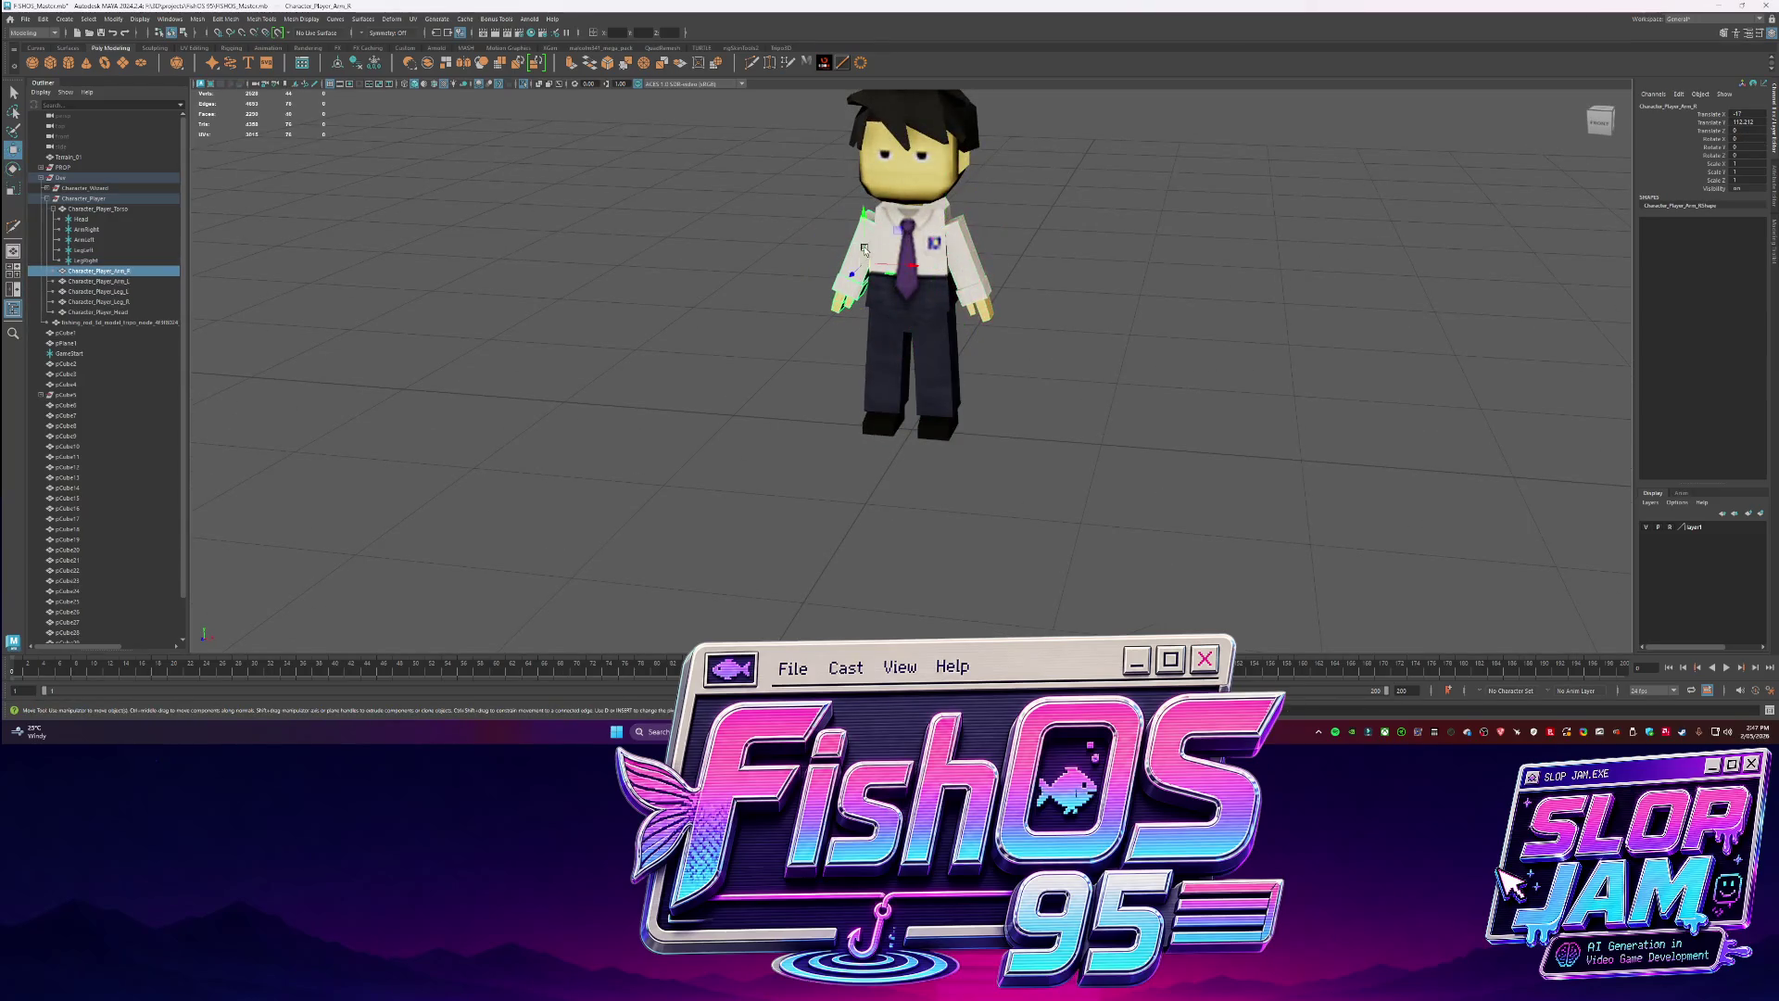
click(1767, 251)
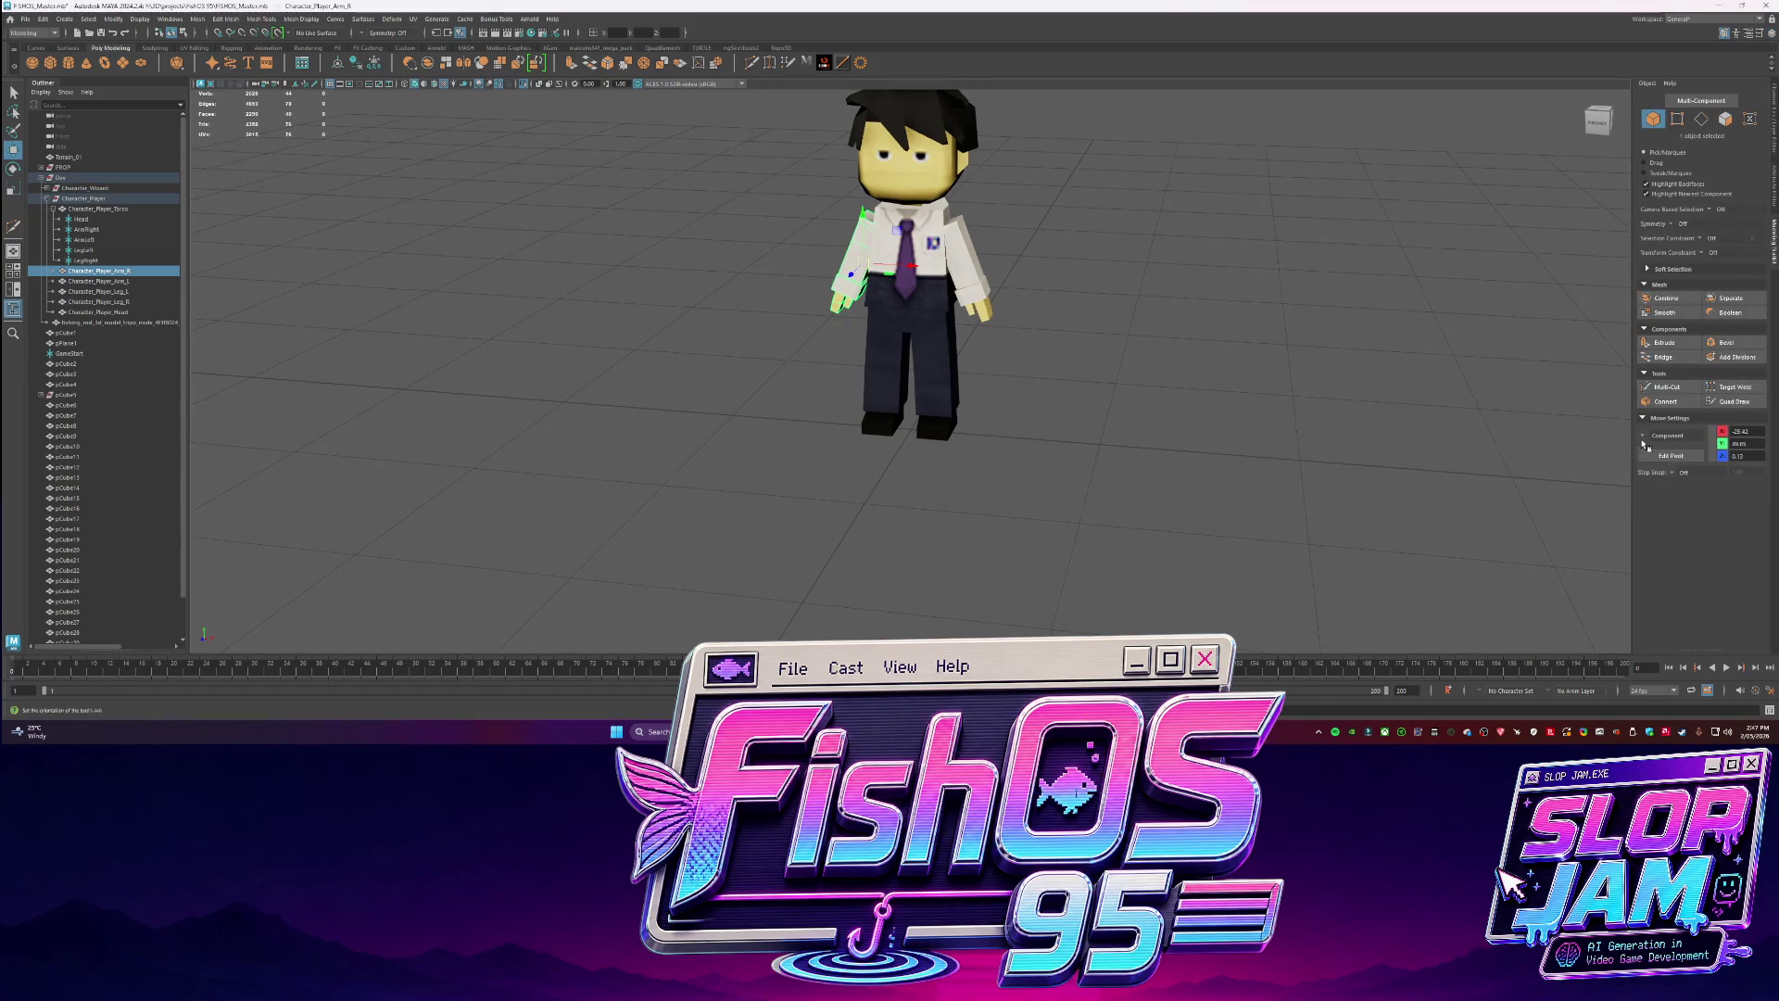
click(1682, 434)
click(1665, 509)
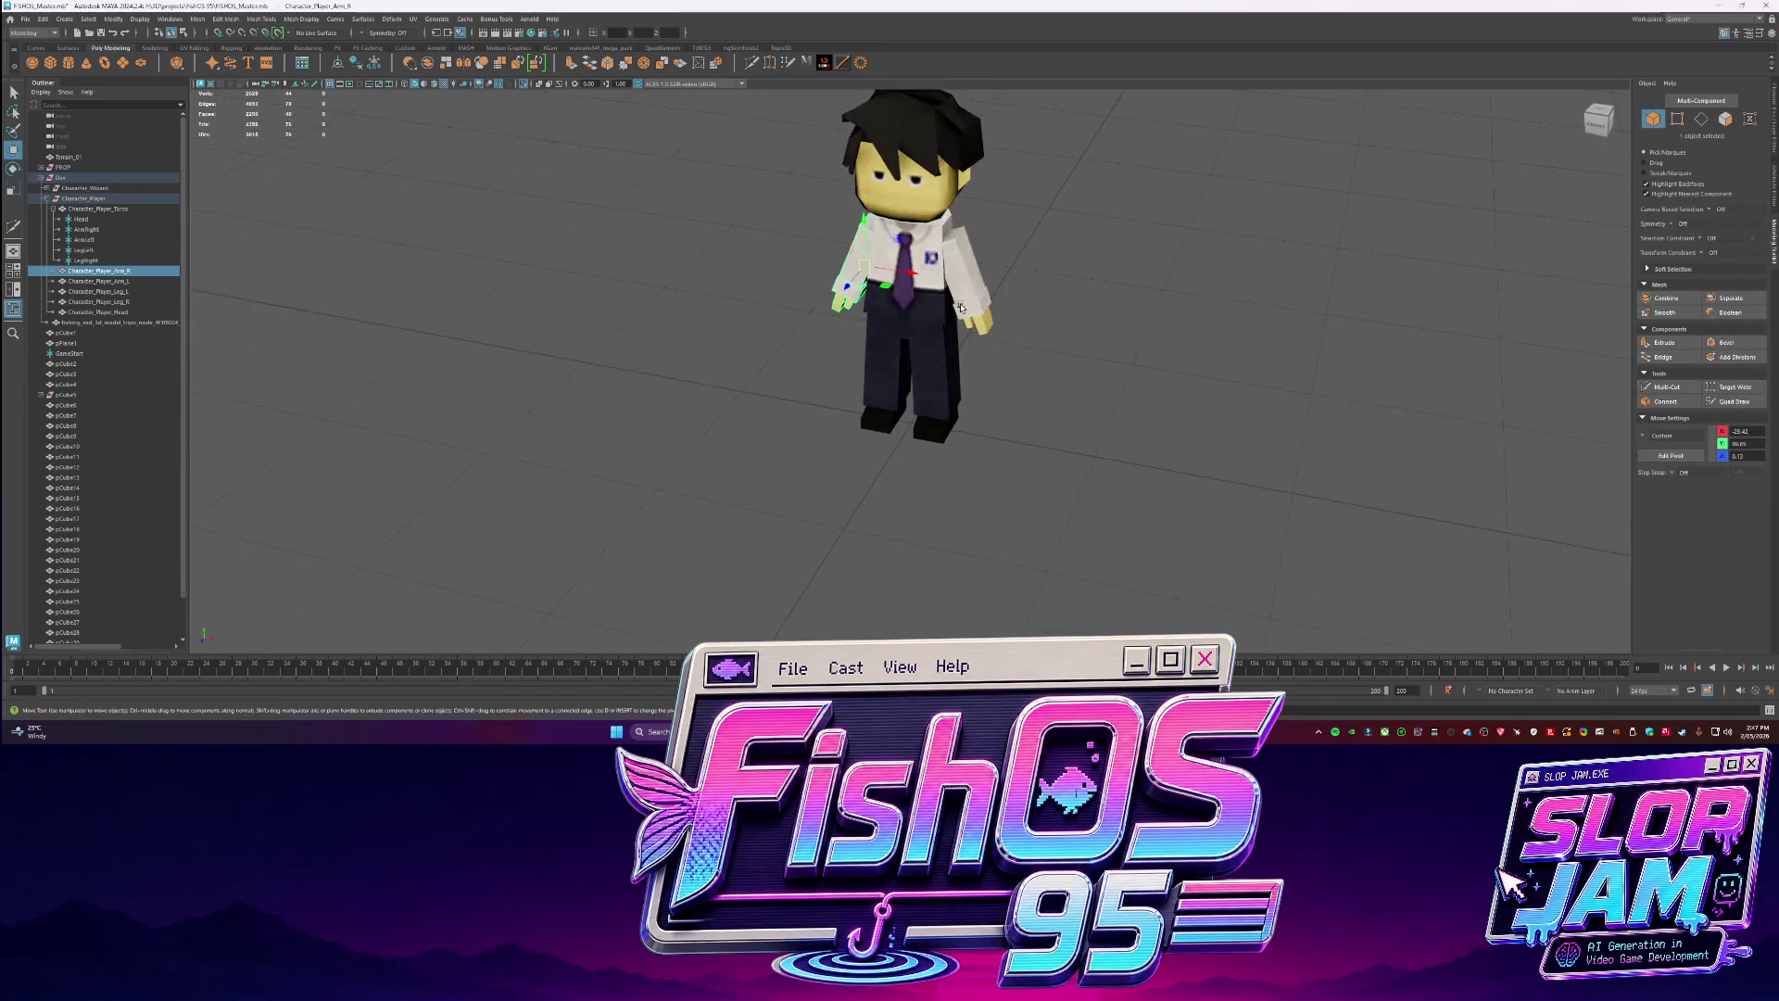
Isolate the right arm to edit its pivot, then isolate the whole character from torso to head.
key(ctrl+1)
key(d)
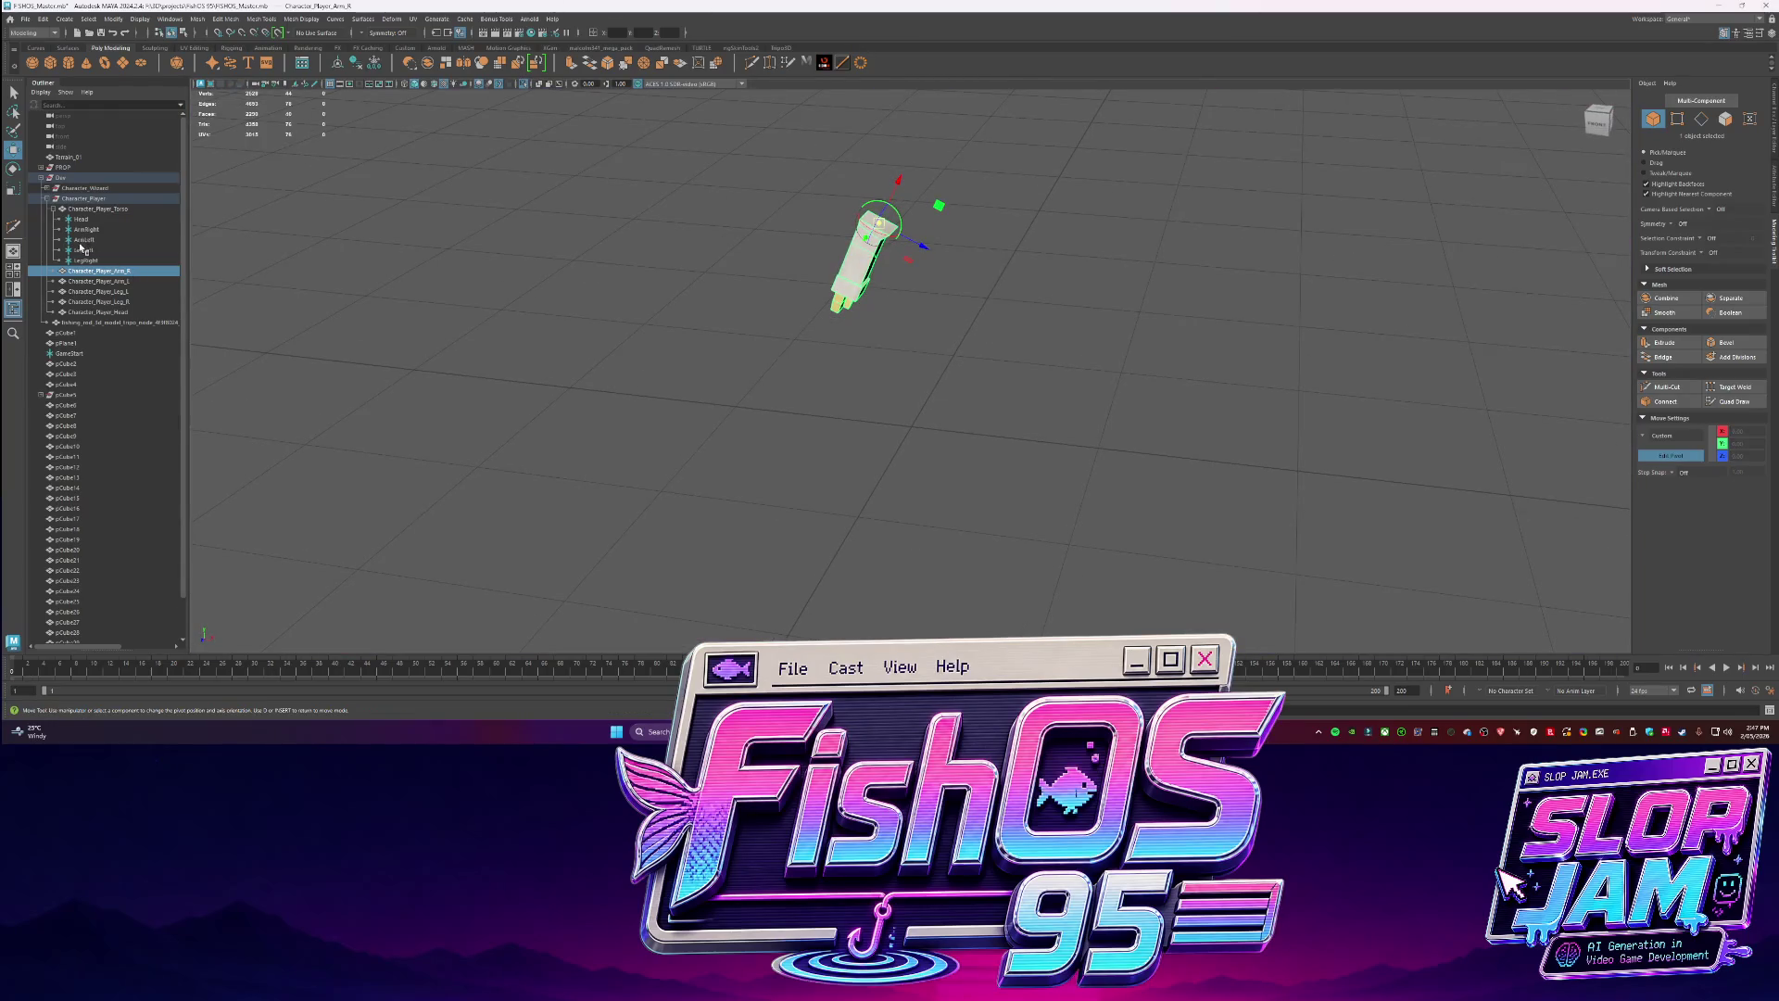
click(96, 312)
shift+click(96, 208)
key(ctrl+1)
key(ctrl+1)
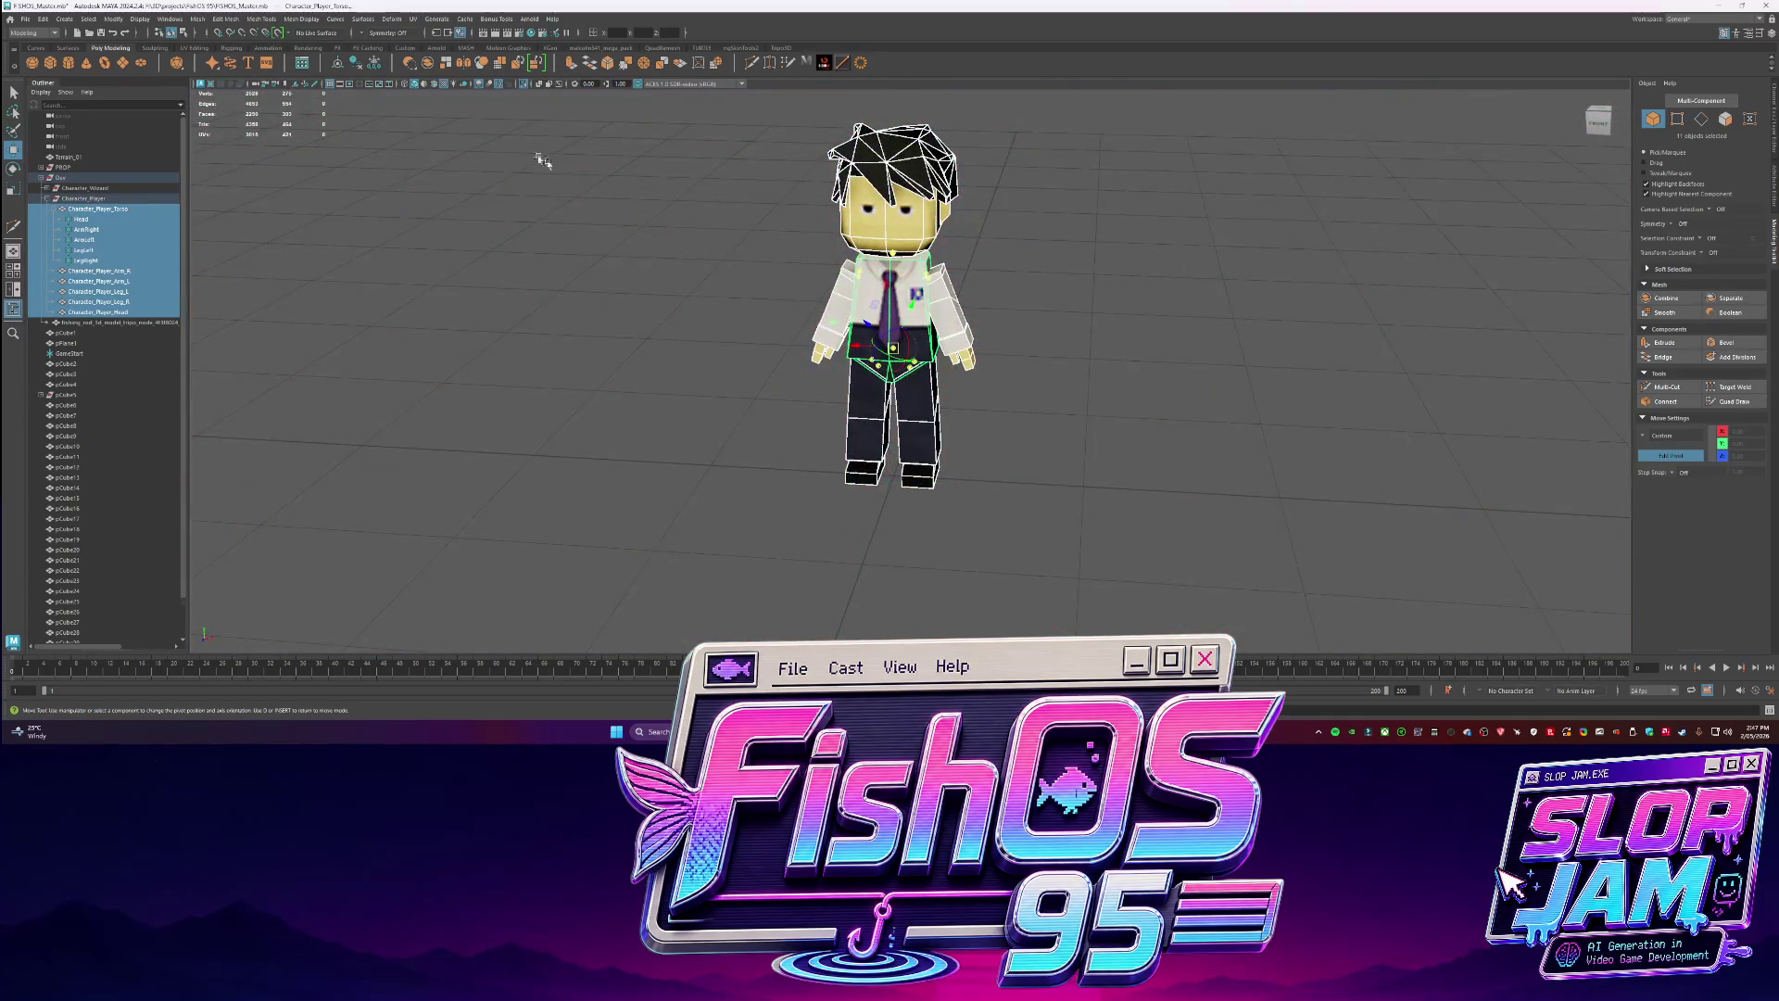
Set a custom move orientation on the right arm and the left arm.
click(824, 315)
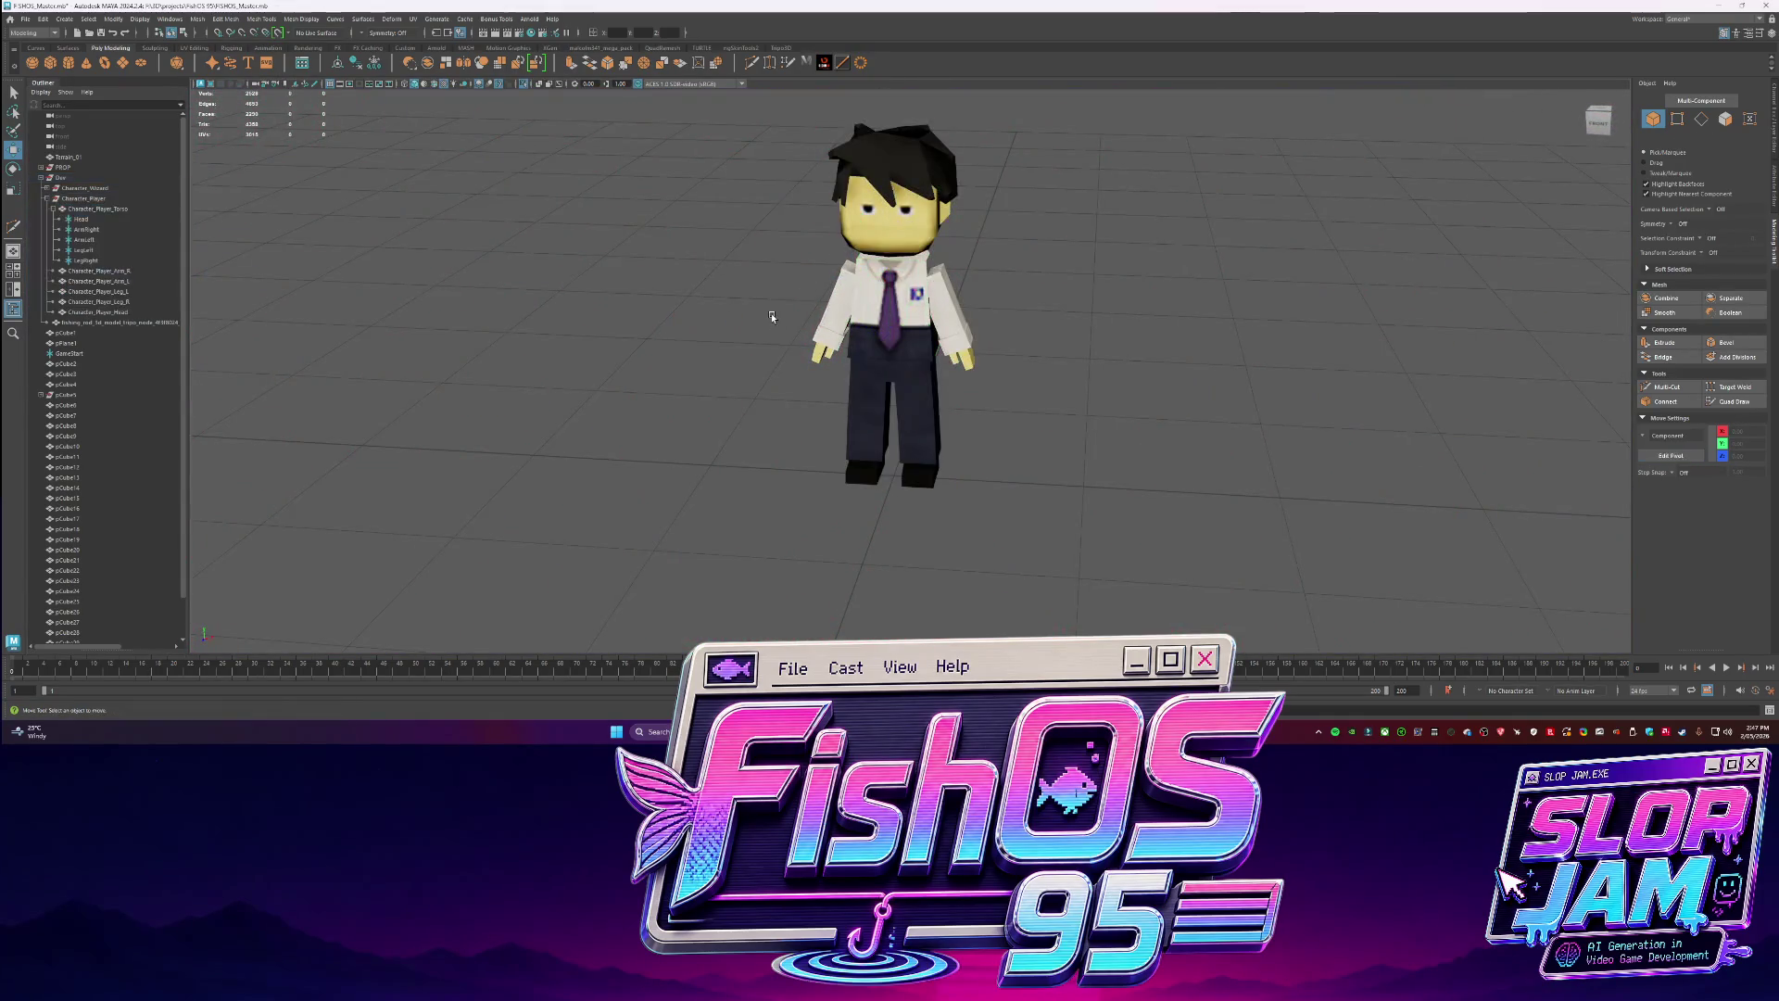
click(142, 20)
click(157, 119)
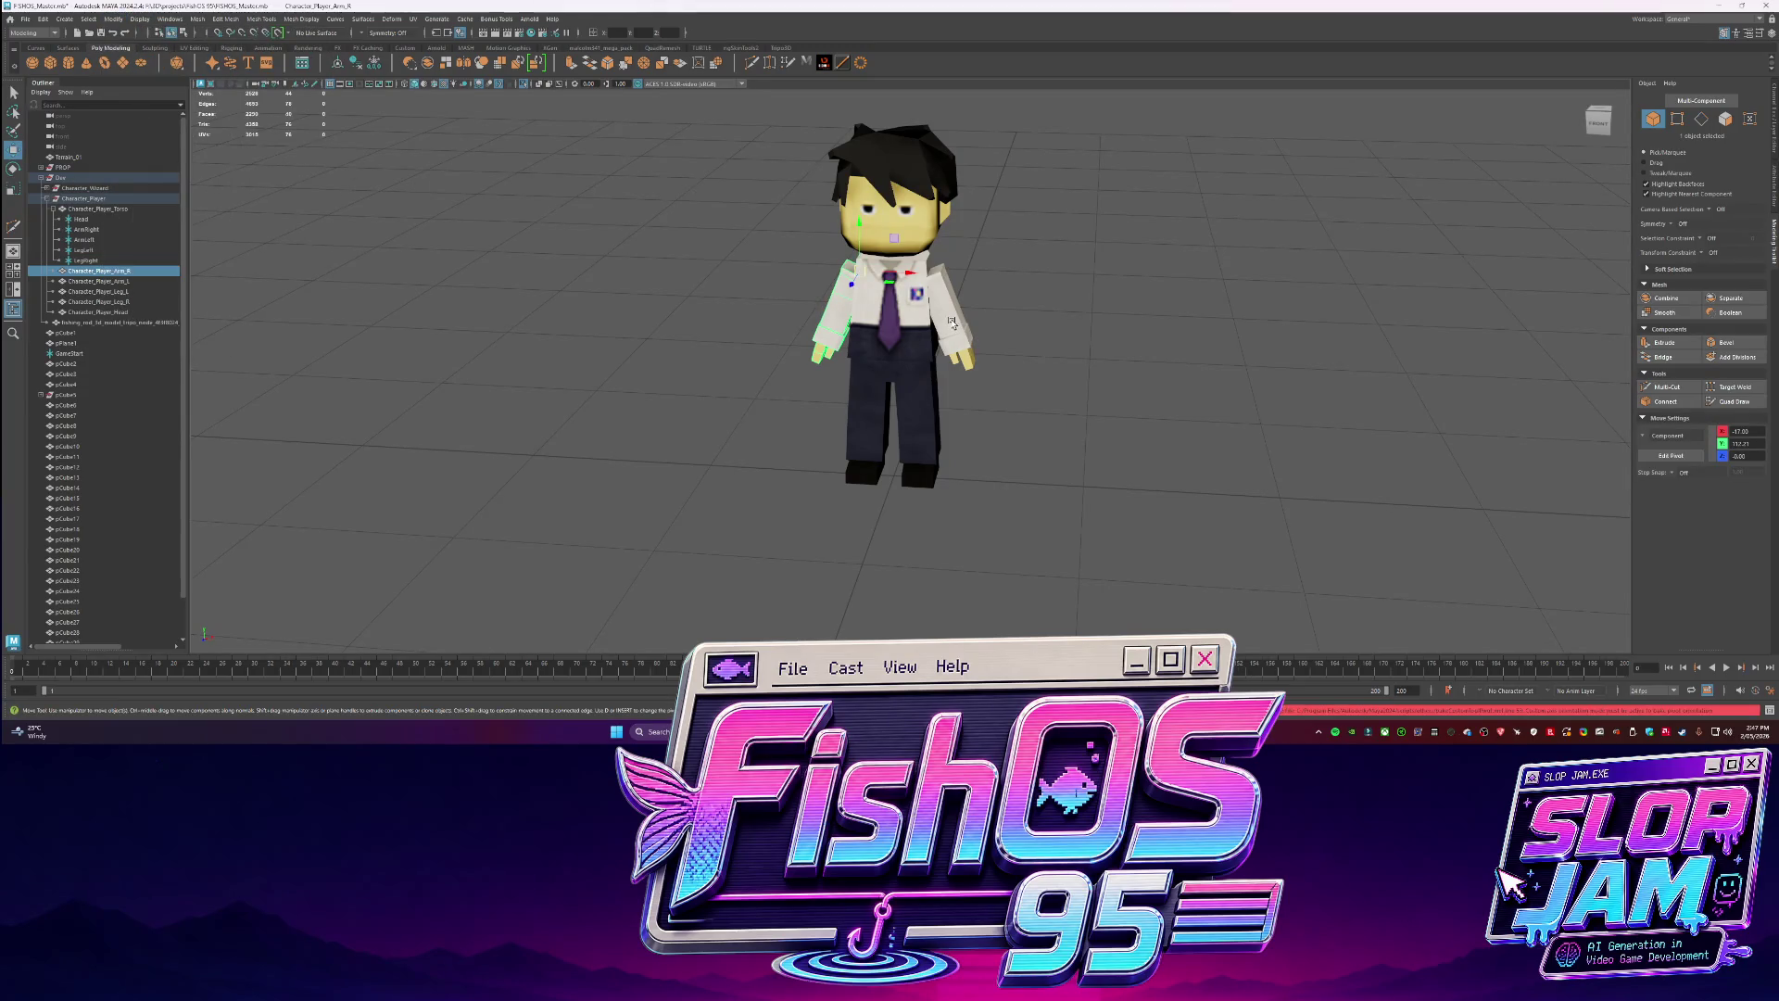
click(1667, 436)
click(1667, 501)
click(943, 314)
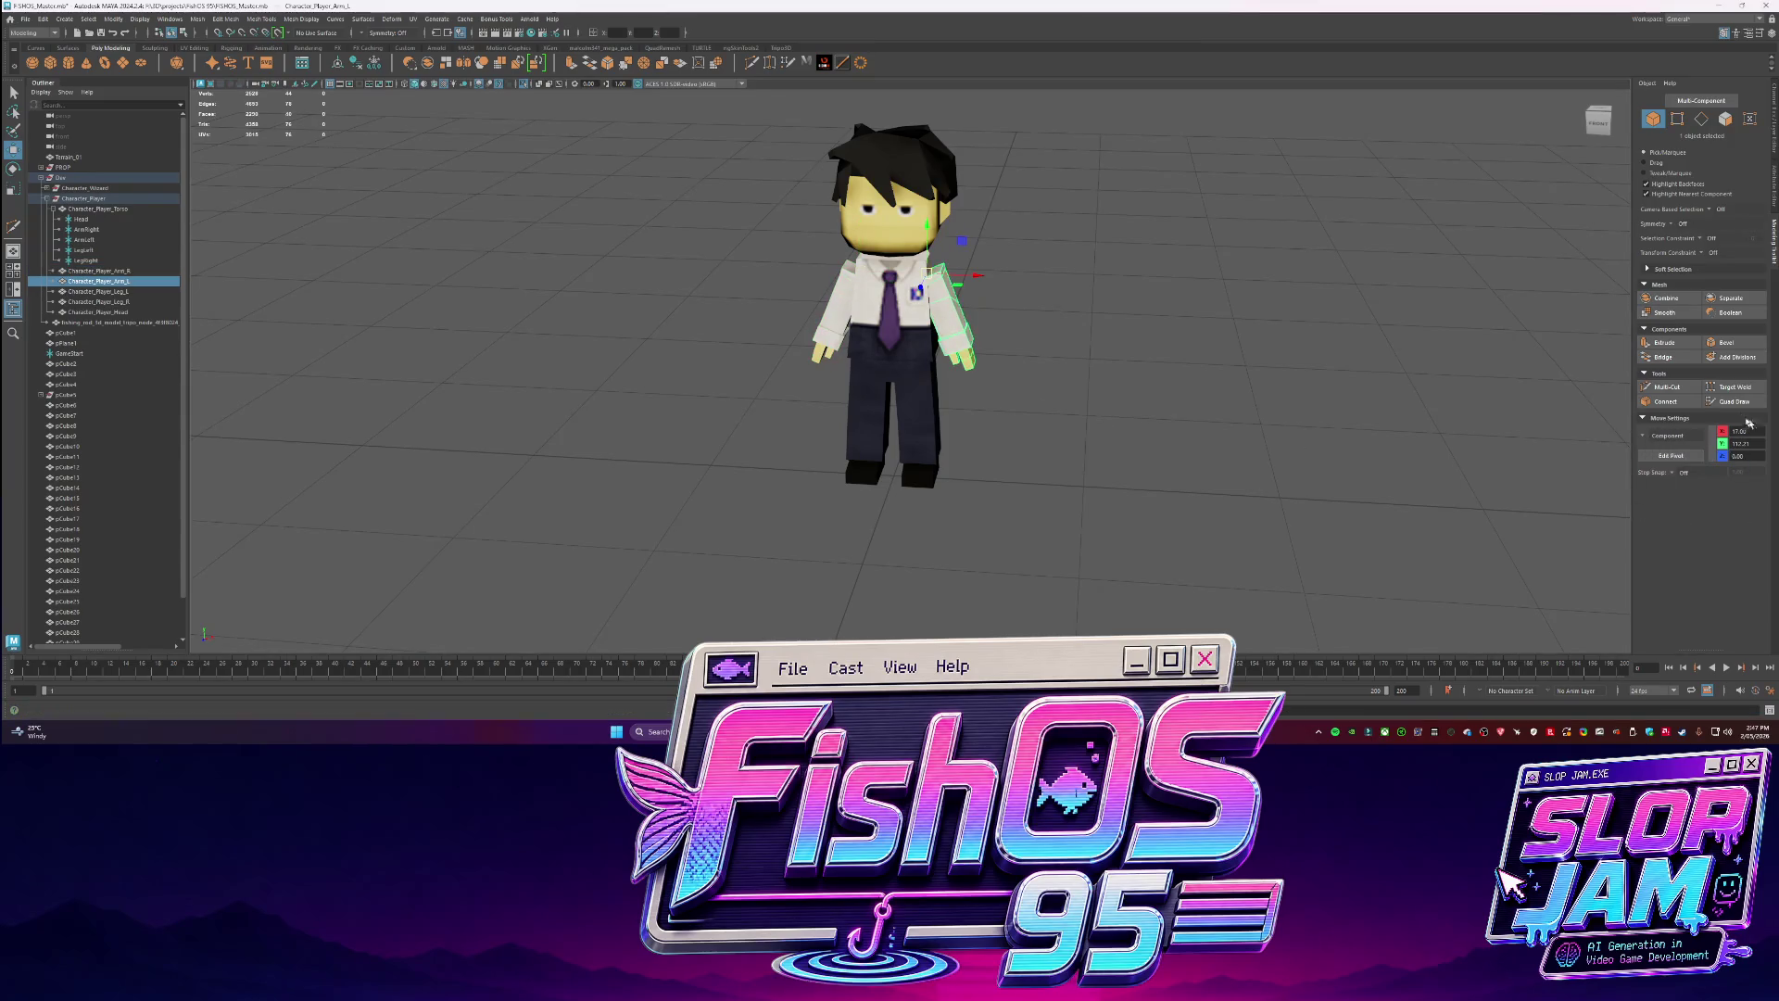
click(1668, 436)
click(1668, 518)
Keep the custom move orientation on both legs and check the right leg's channel values.
click(903, 433)
click(1668, 435)
click(1673, 514)
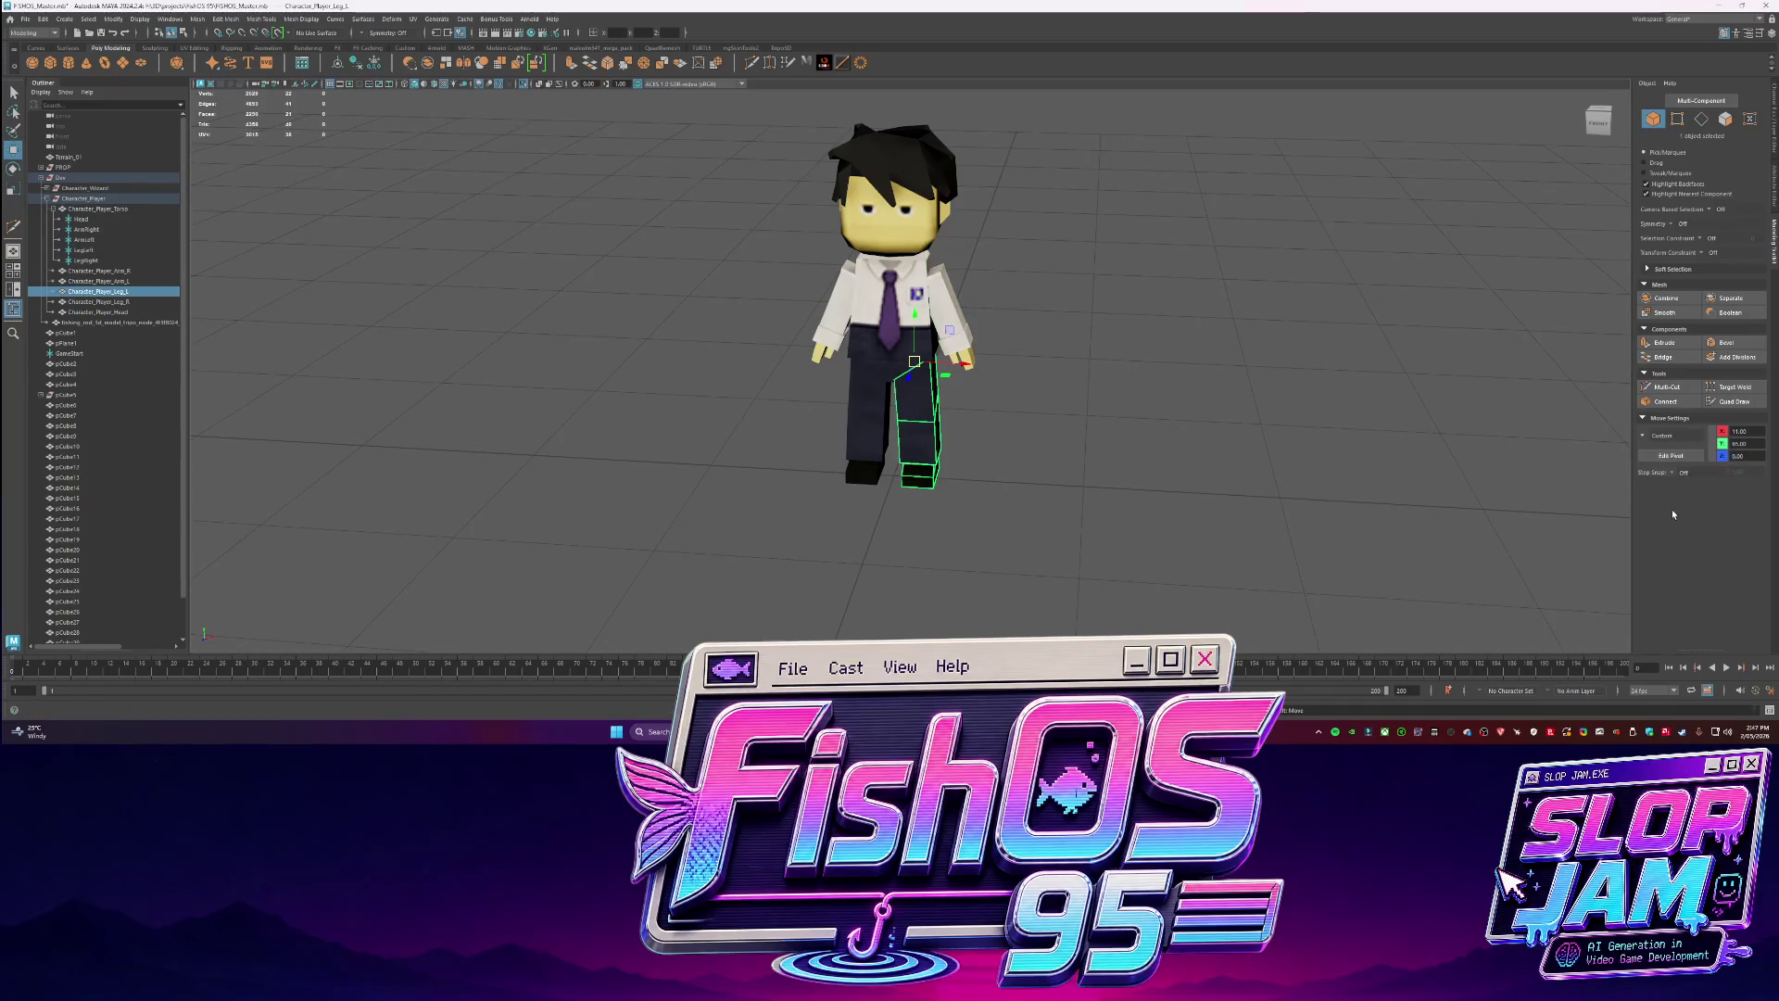
click(866, 417)
click(1644, 432)
click(1668, 495)
click(1776, 146)
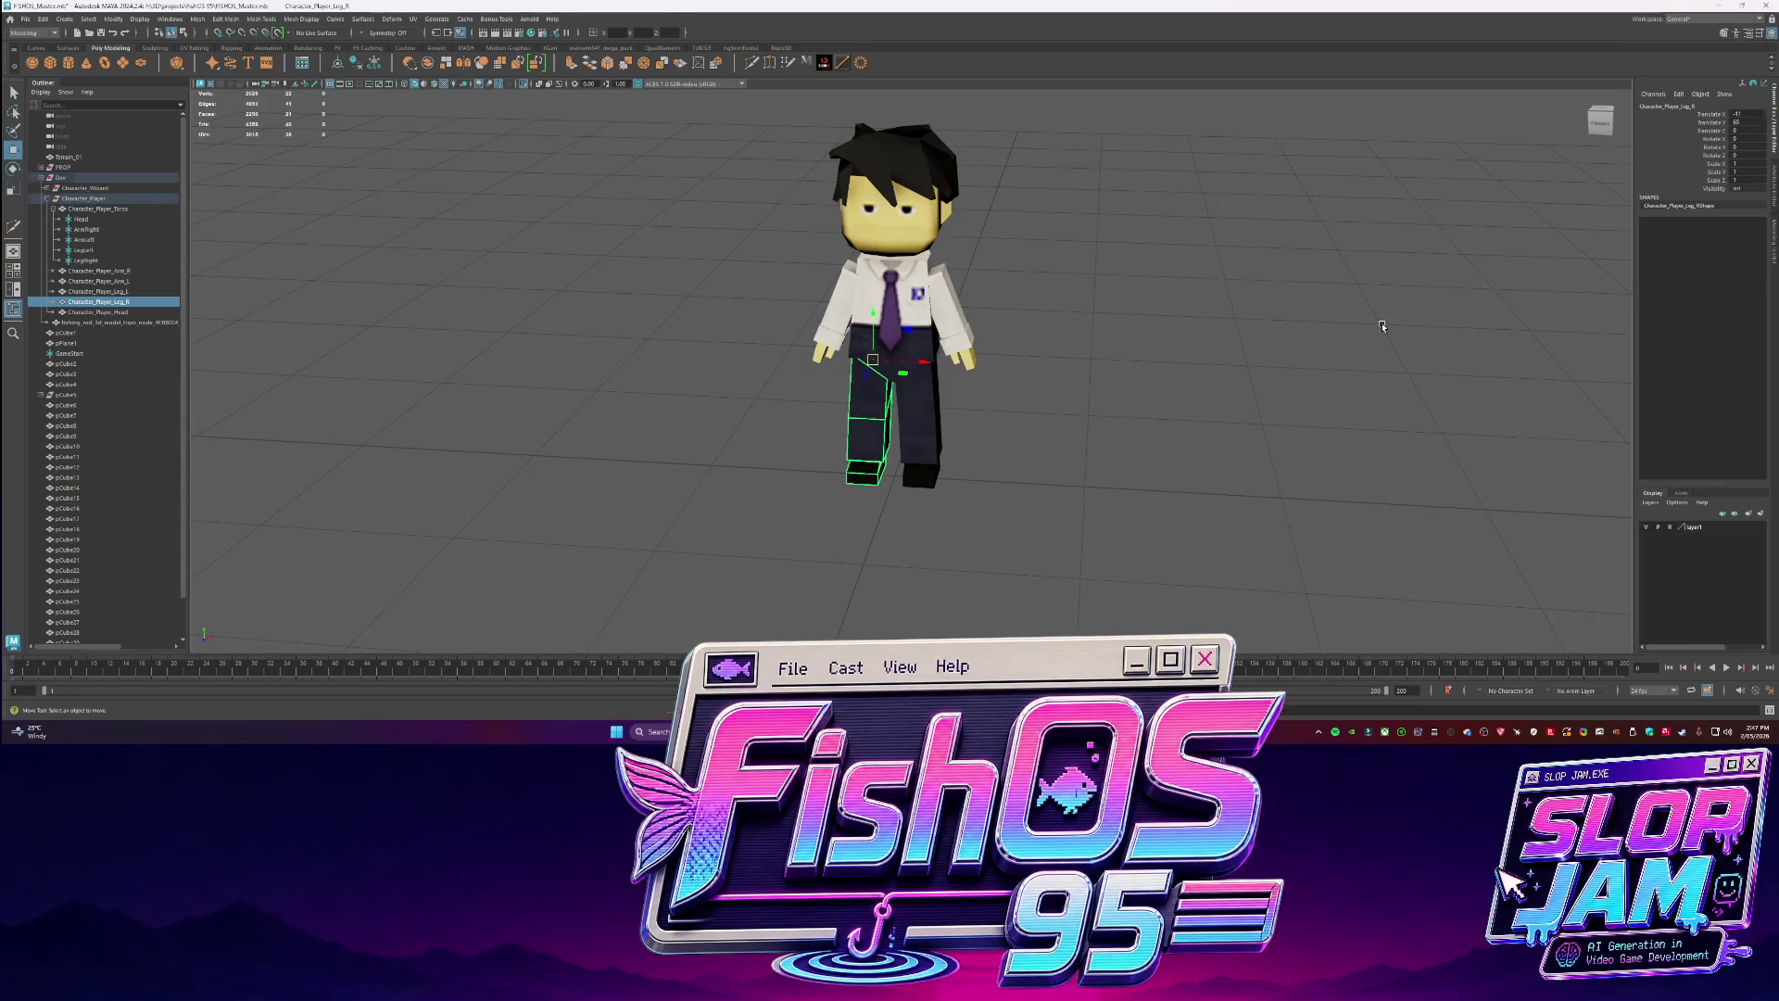
Marquee-select the whole character, then pick the right arm in the Outliner for export.
click(1112, 519)
drag(1112, 509, 650, 141)
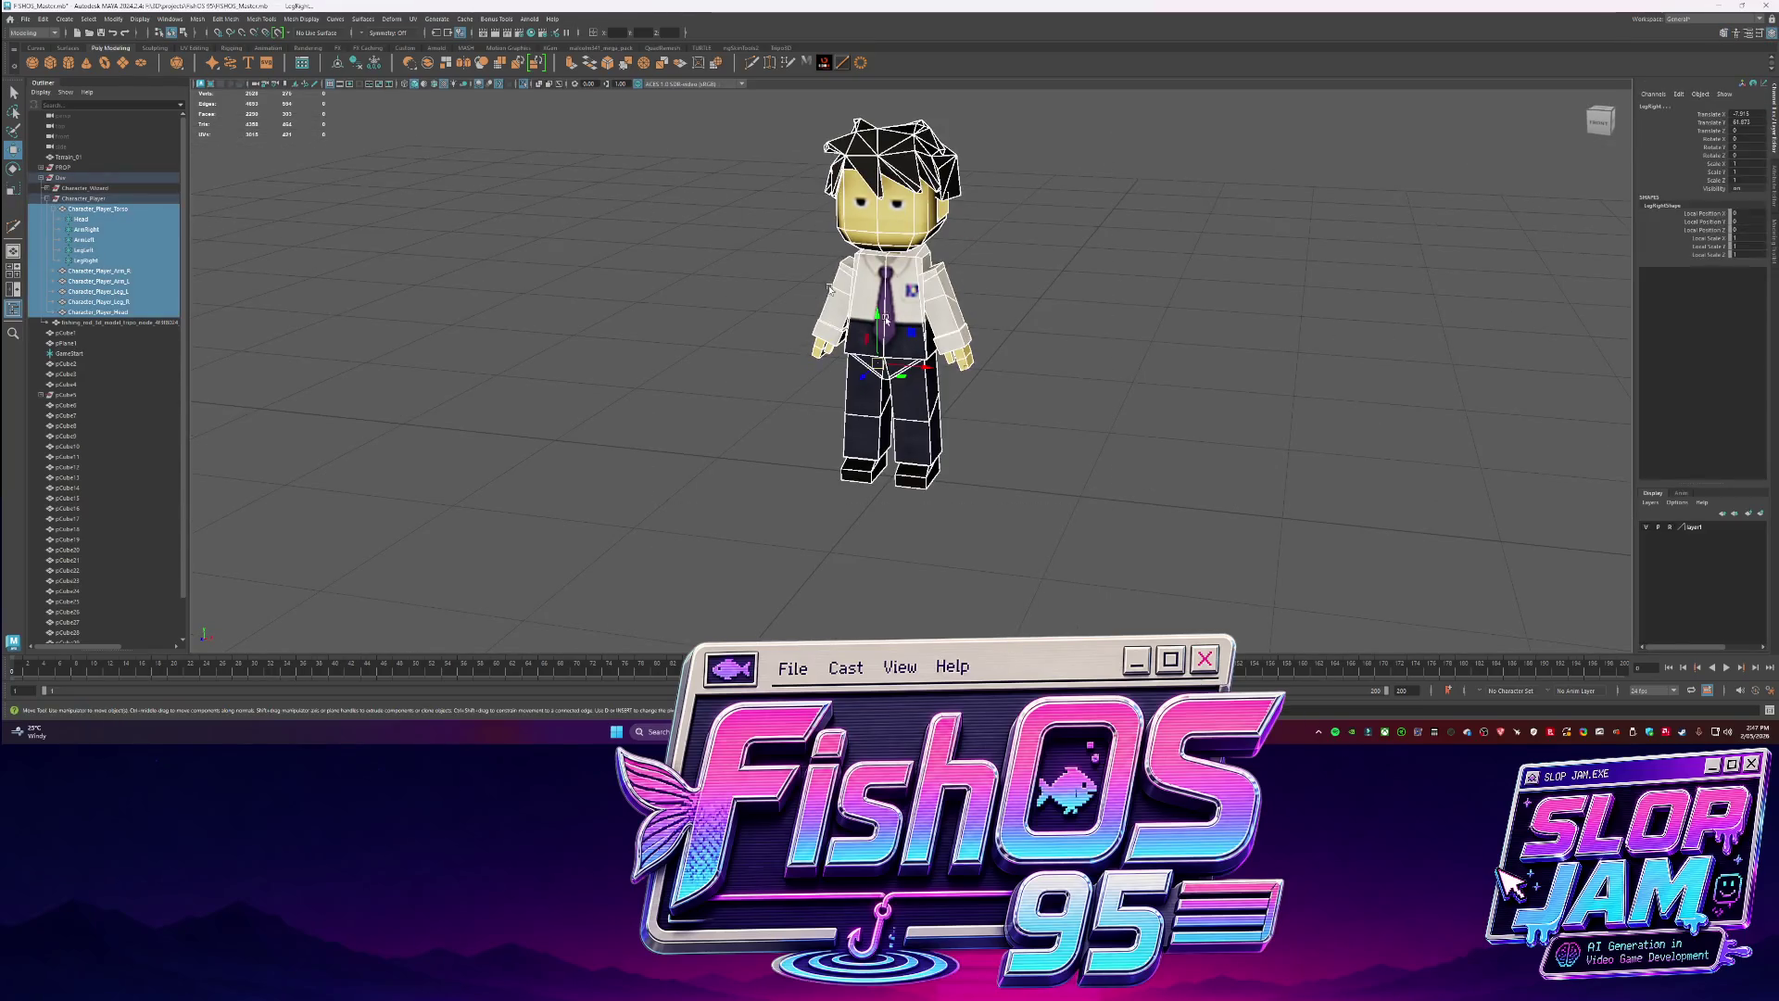
click(99, 271)
click(26, 18)
Export the selected right arm over SM_Character_Player_ArmRight.fbx.
mouse_move(77, 191)
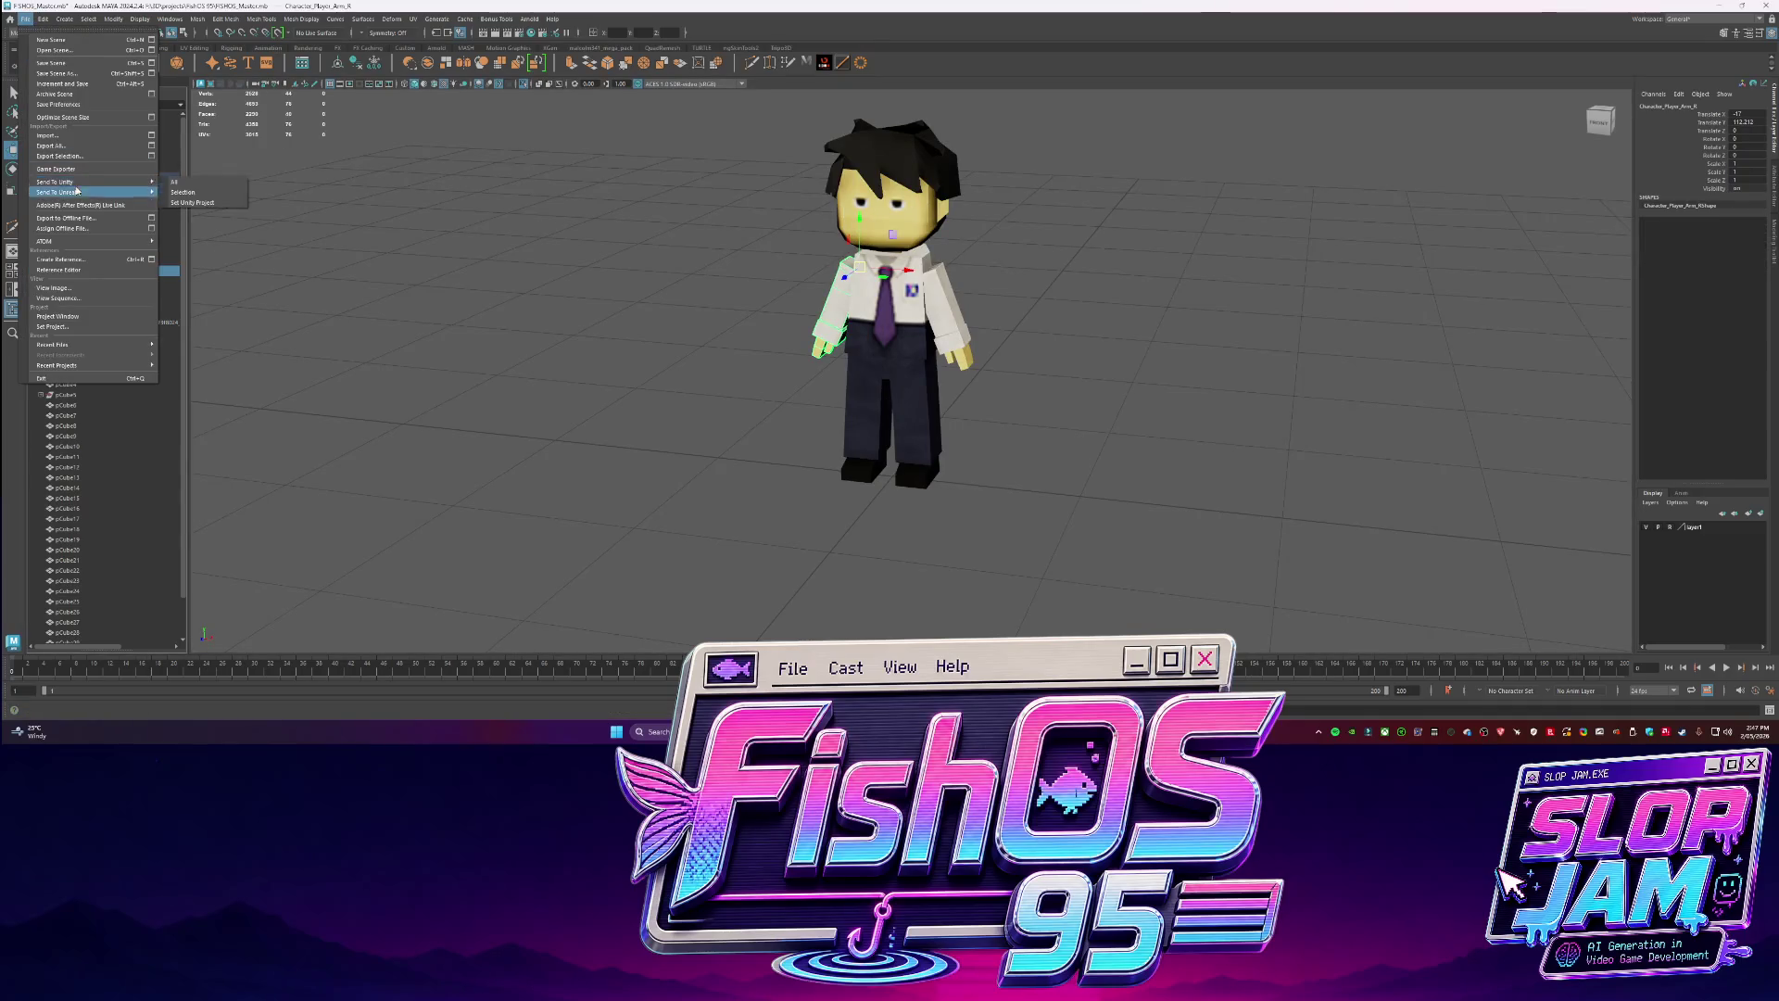
click(61, 155)
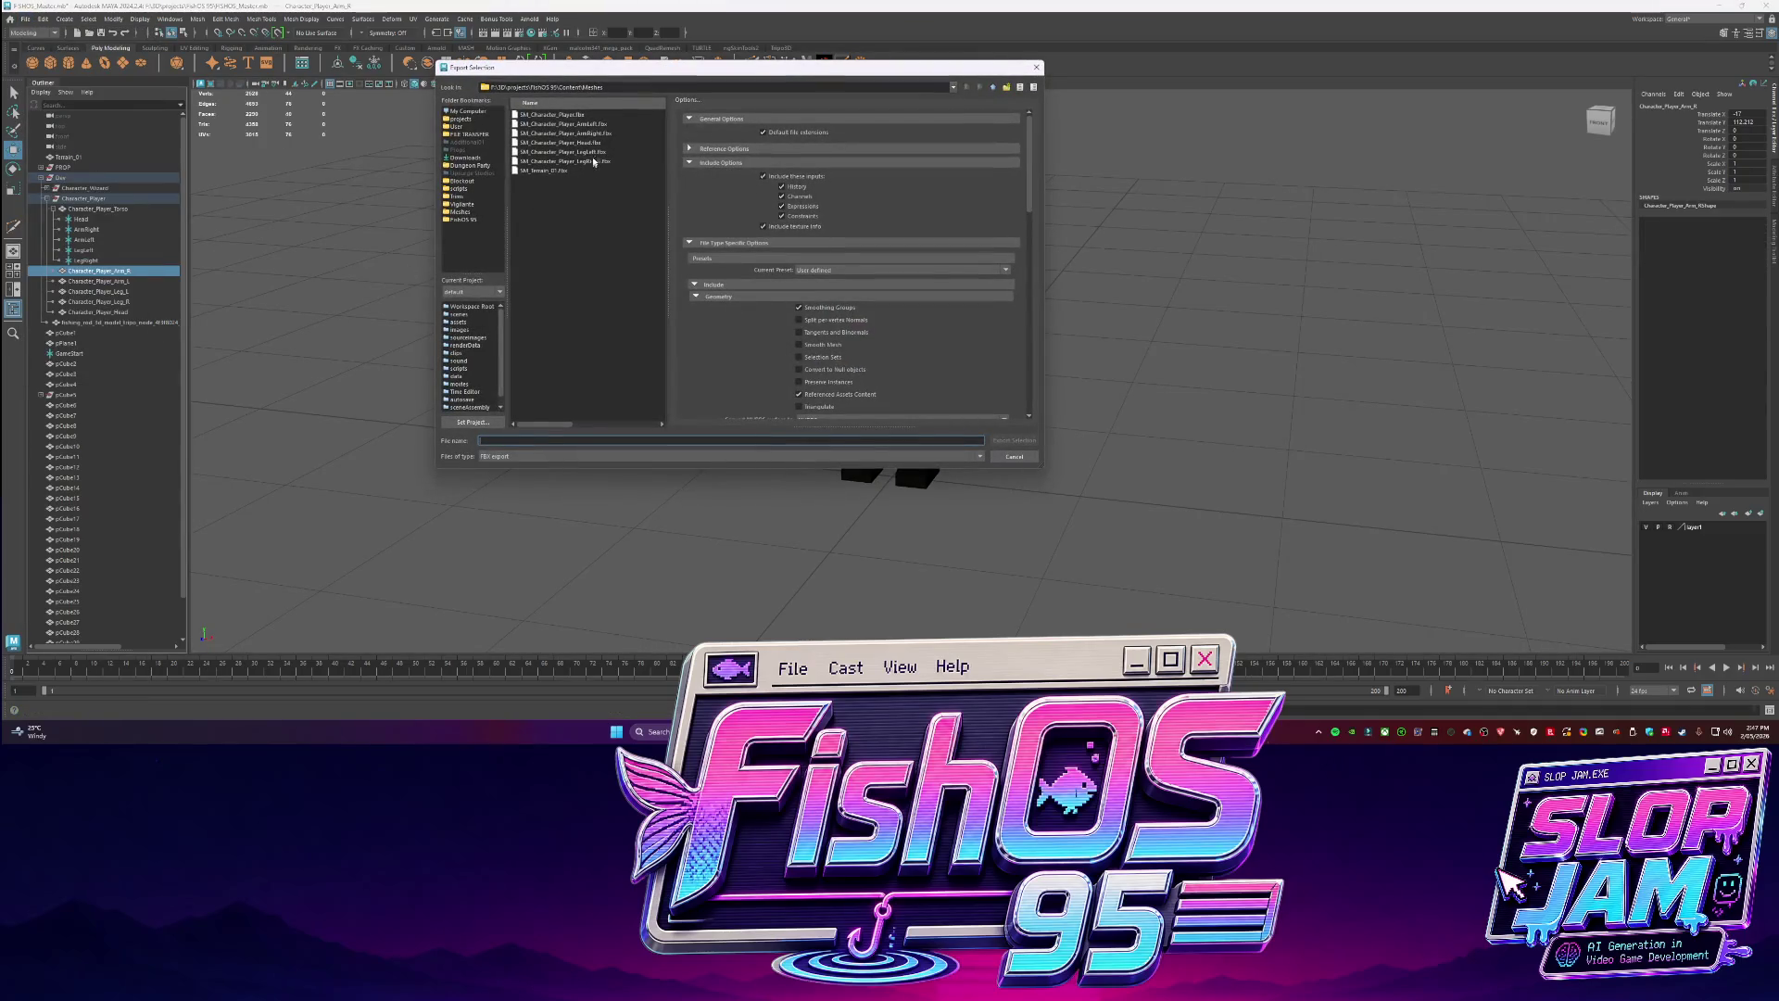
double_click(592, 136)
click(723, 289)
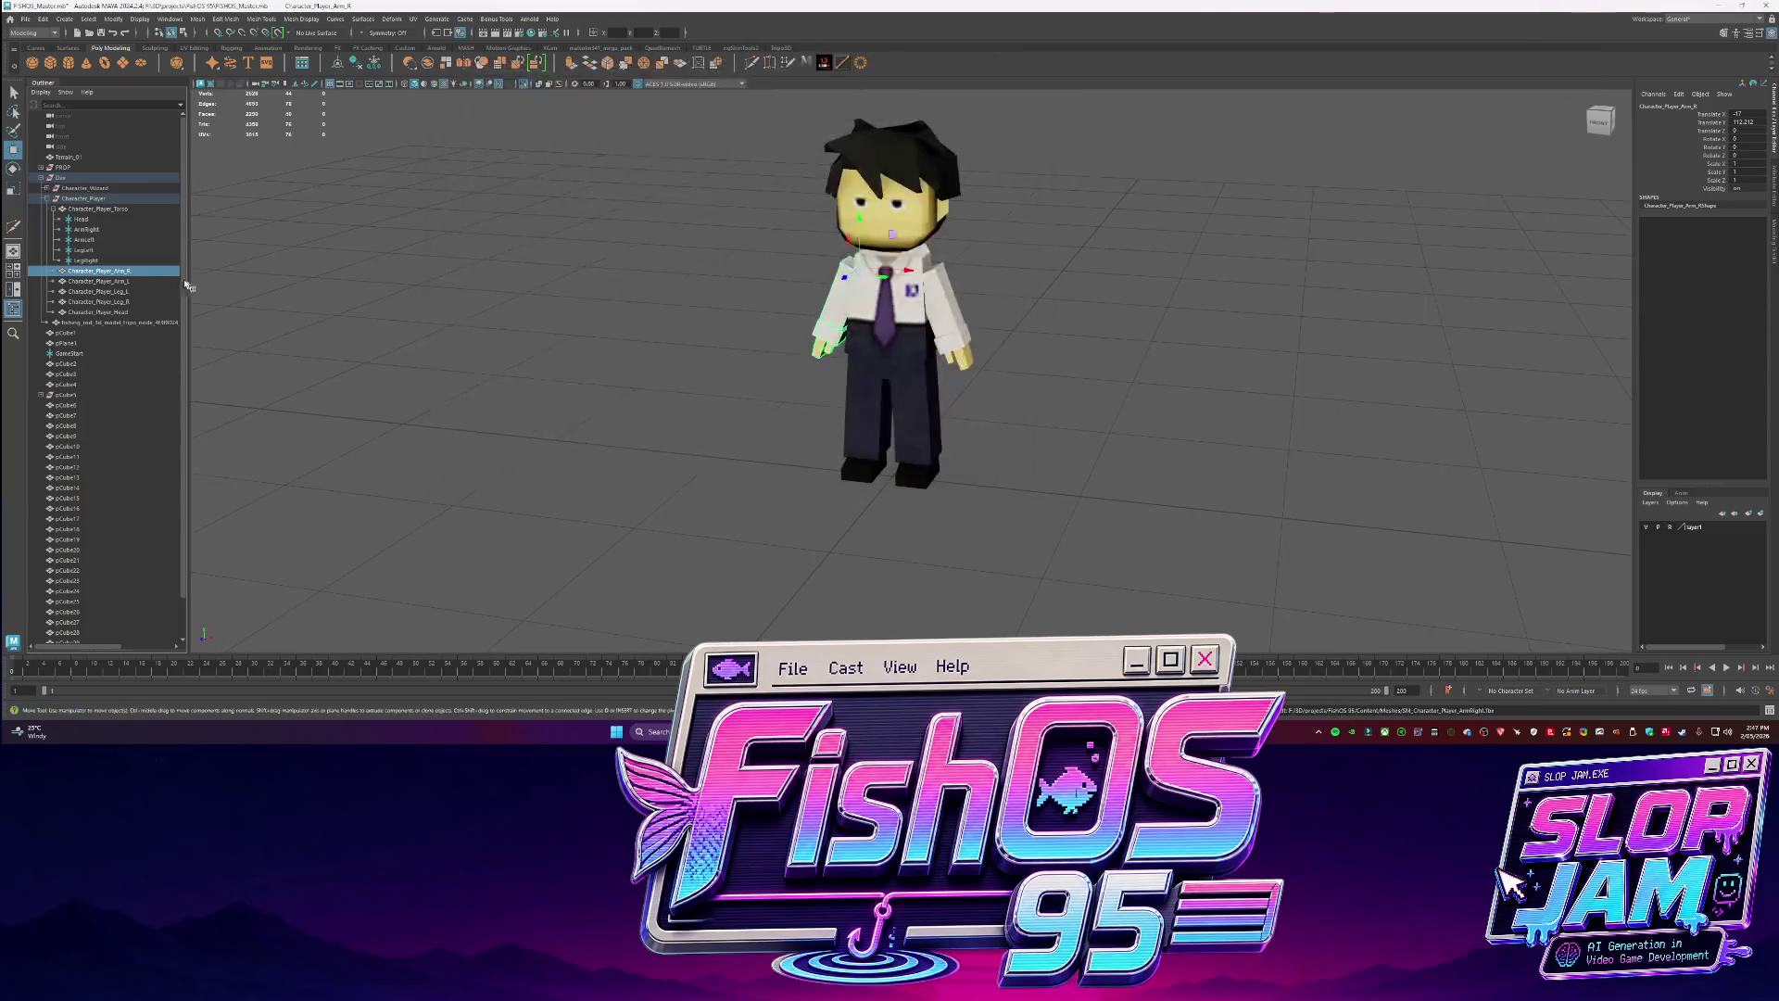
Export the left arm over SM_Character_Player_ArmLeft.fbx.
click(145, 281)
key(g)
double_click(603, 160)
click(761, 285)
click(586, 125)
double_click(586, 125)
click(723, 284)
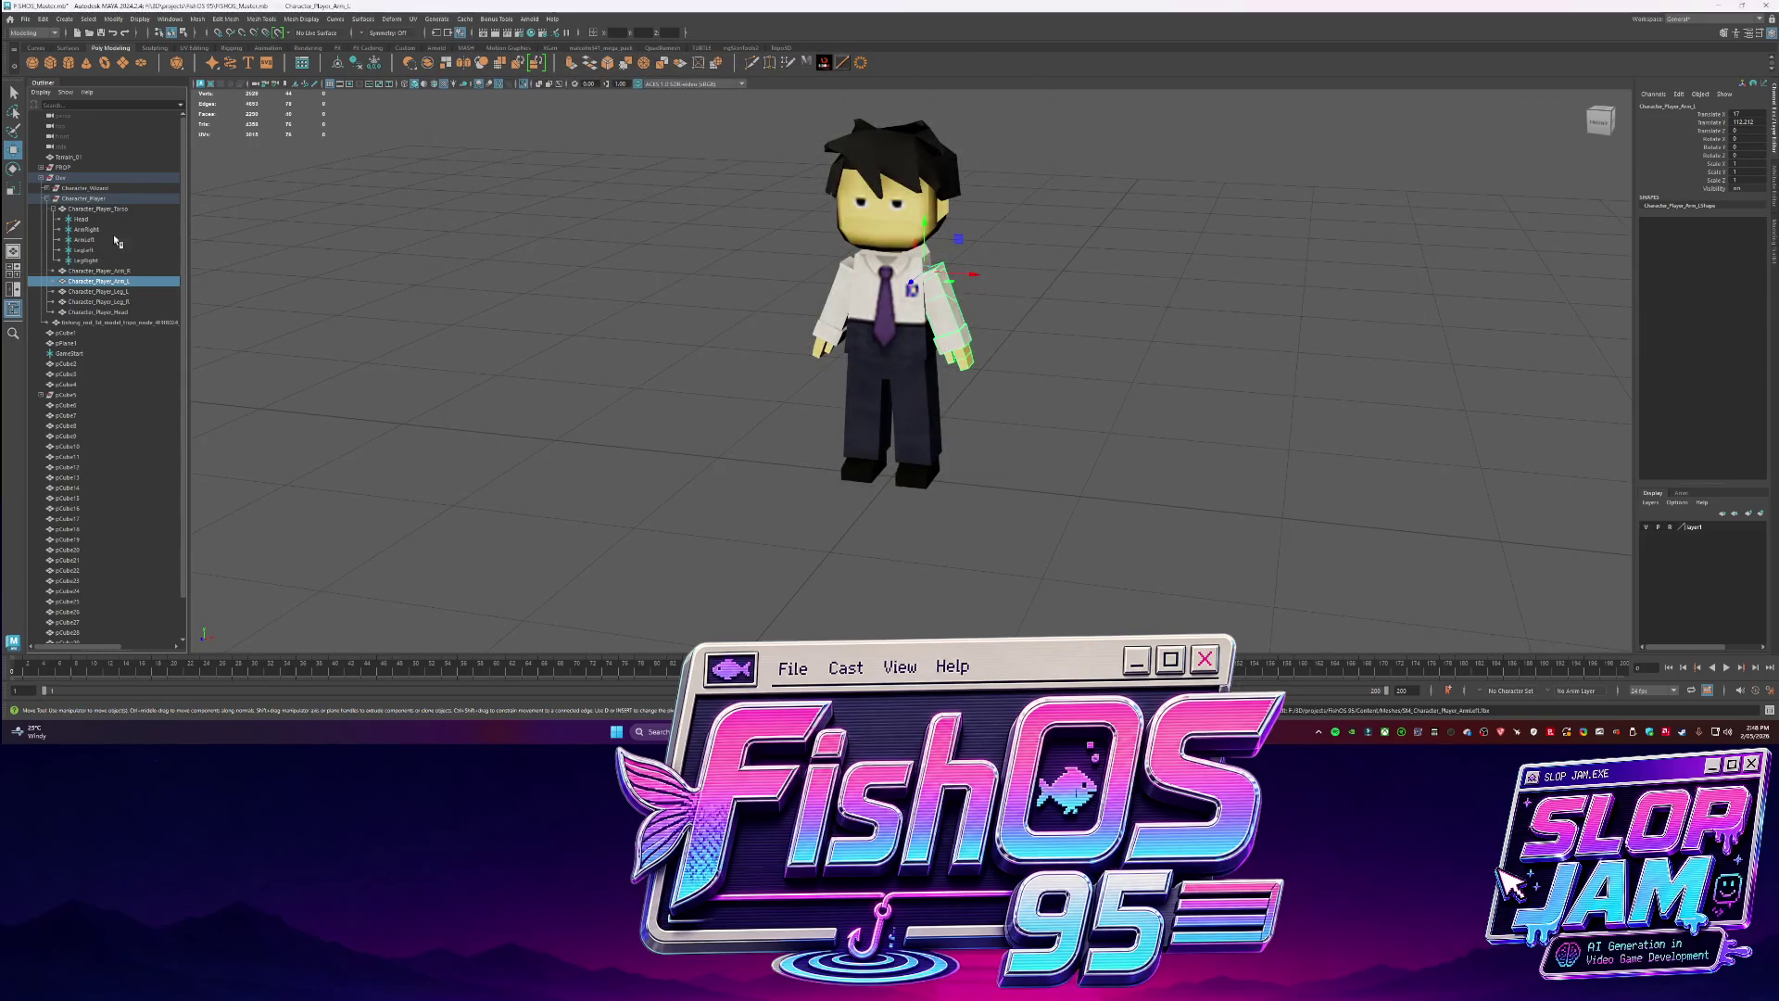
Export the left and right legs over the LegLeft and LegRight FBX files.
click(122, 291)
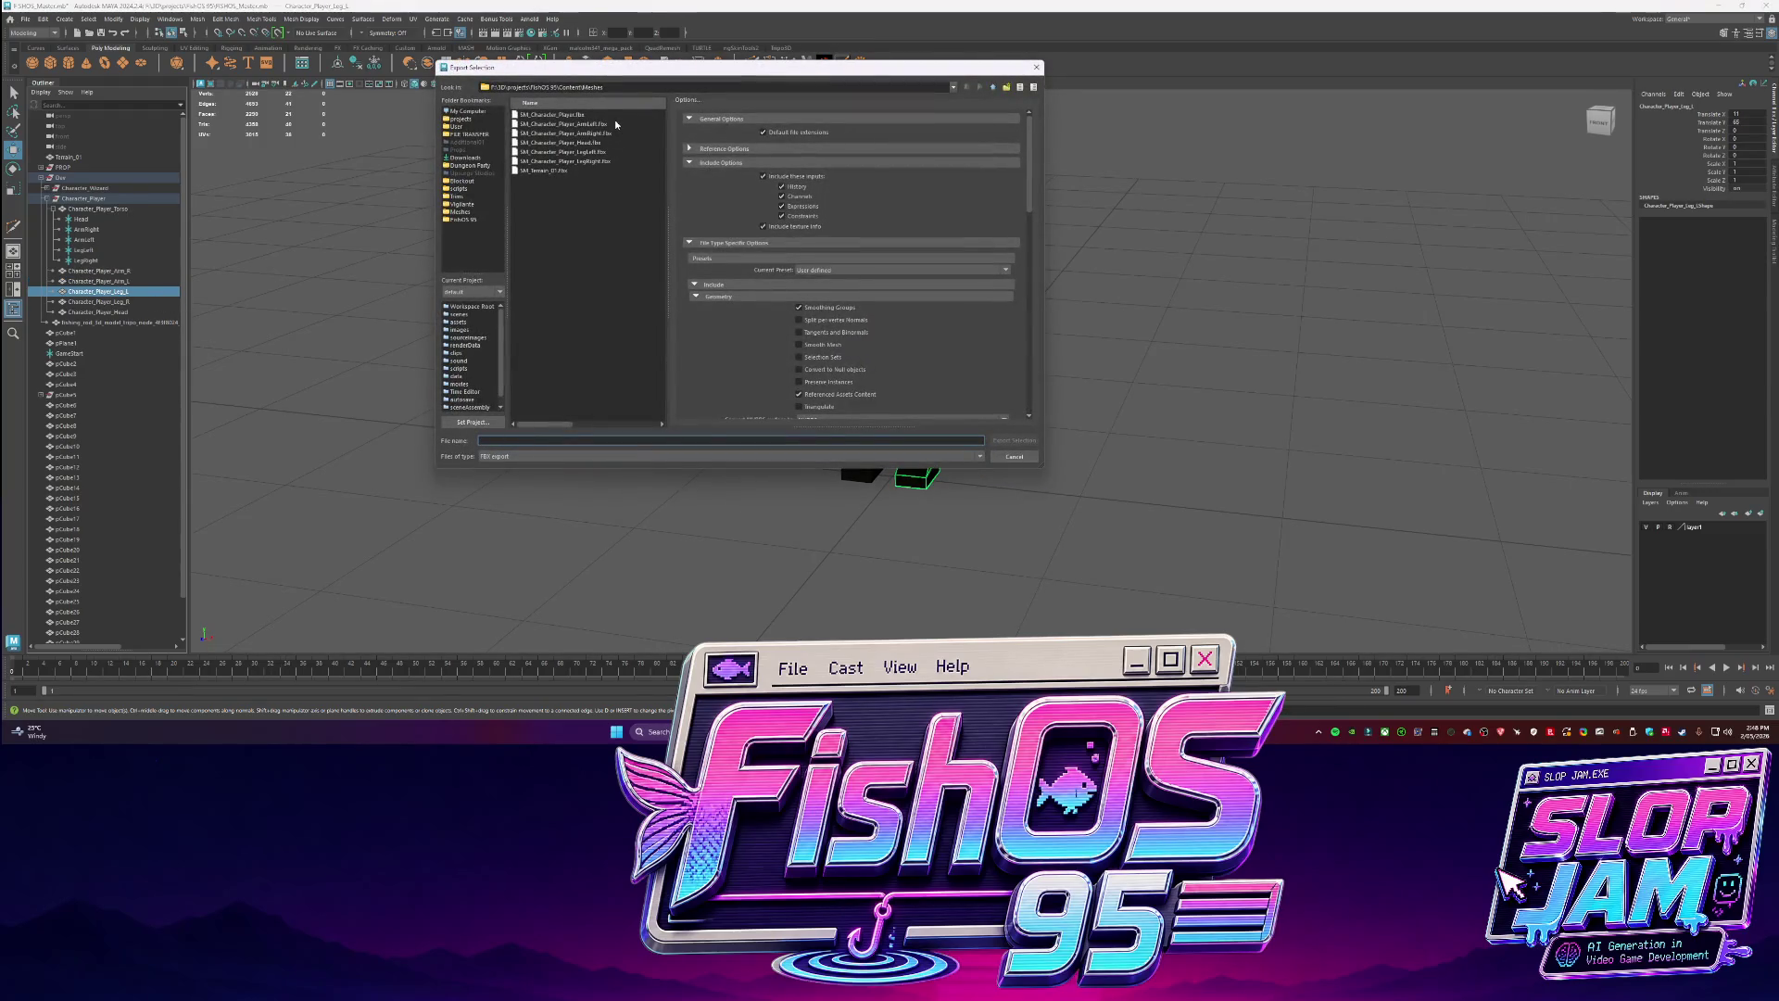
double_click(609, 151)
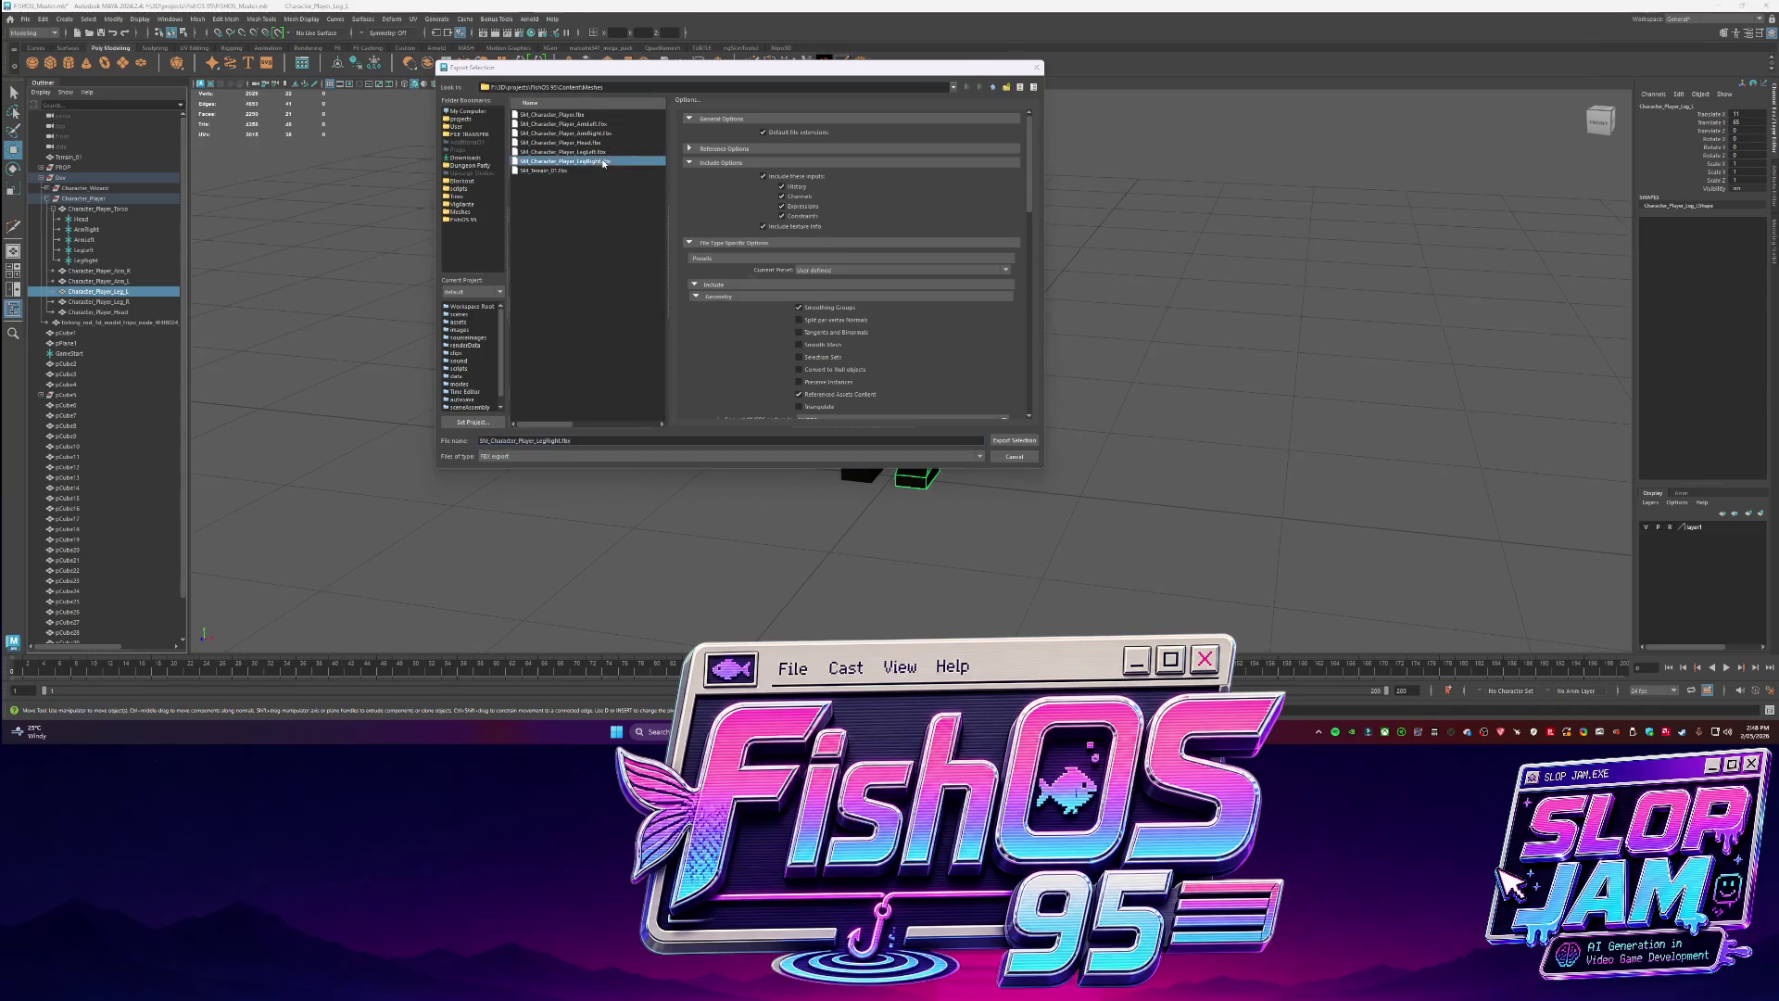
click(717, 284)
click(109, 302)
key(g)
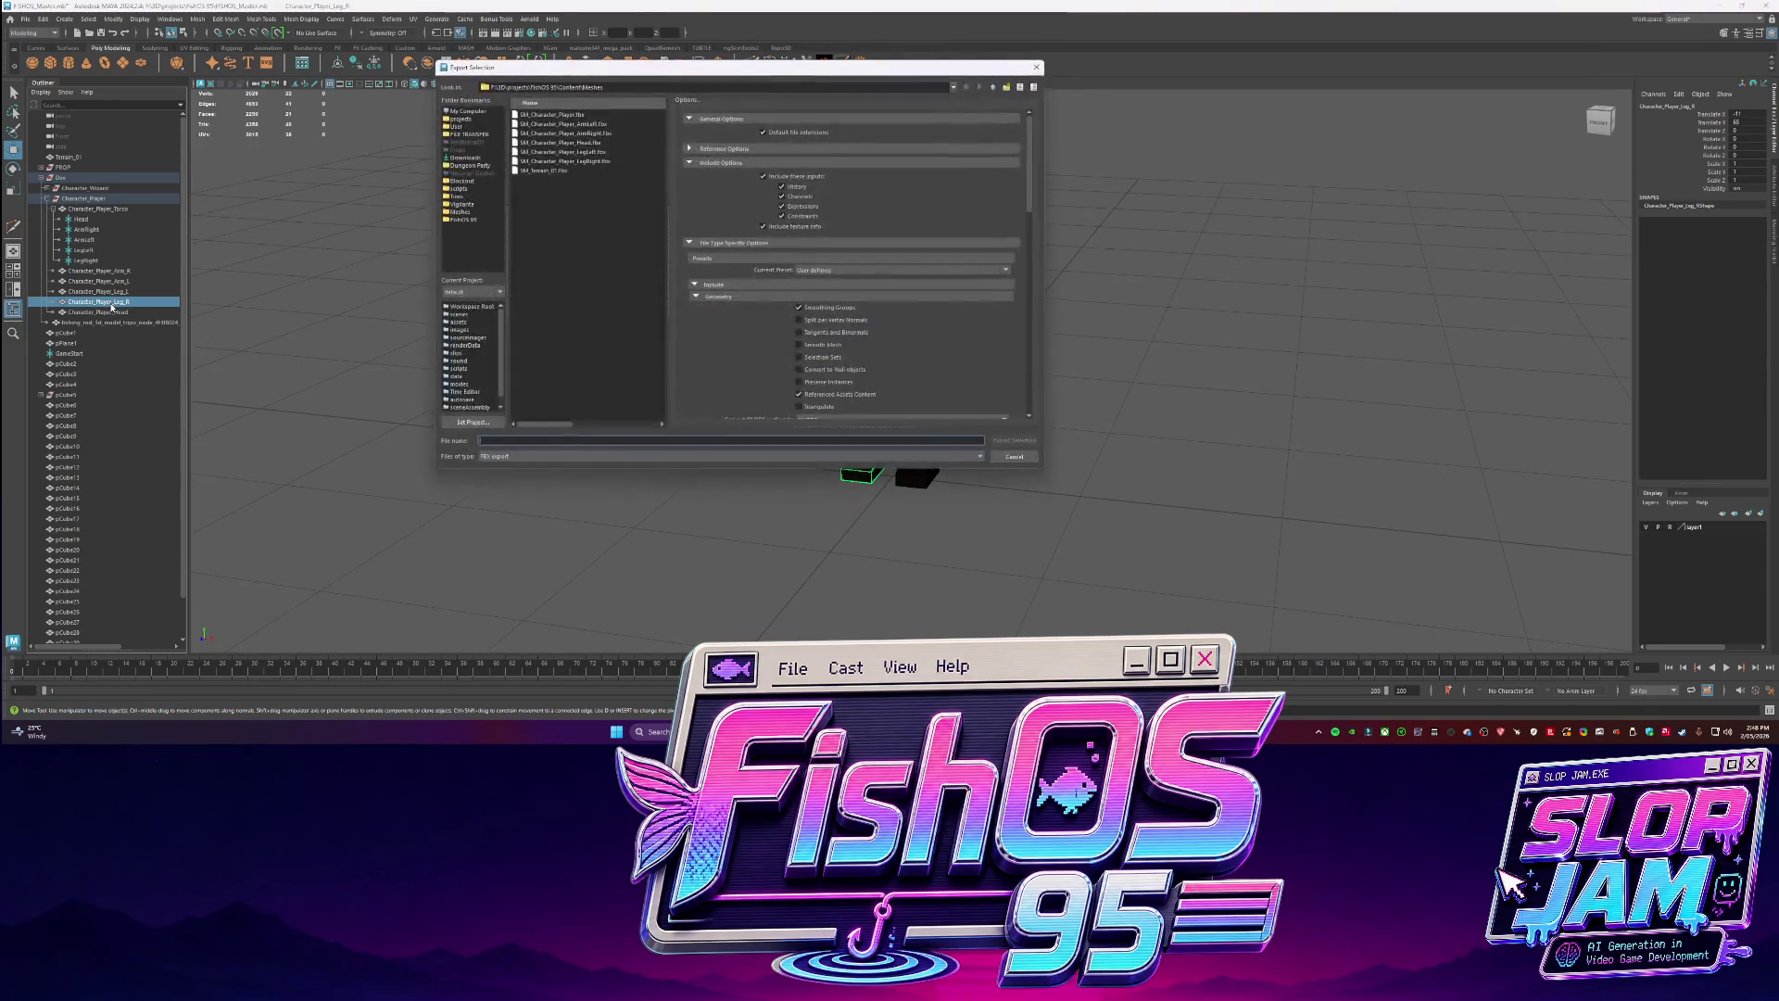
double_click(565, 161)
click(713, 283)
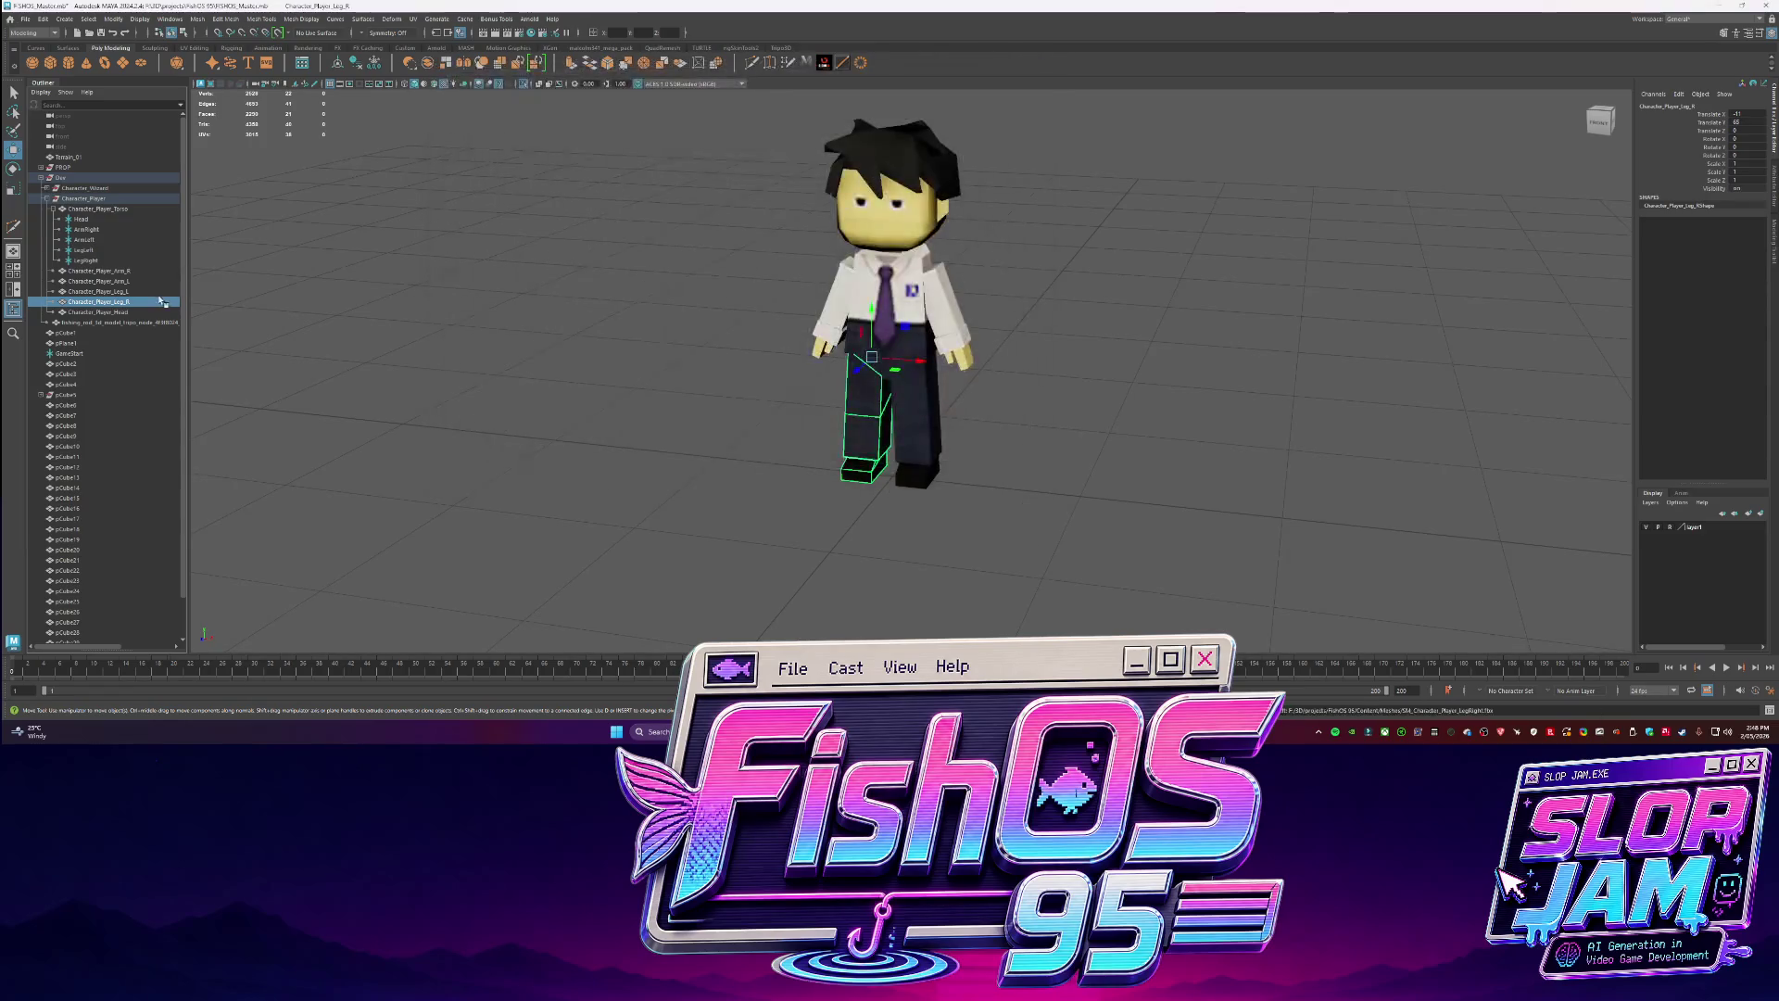
Re-export the left leg over the LegLeft FBX file once more.
click(98, 291)
key(g)
click(577, 152)
double_click(577, 152)
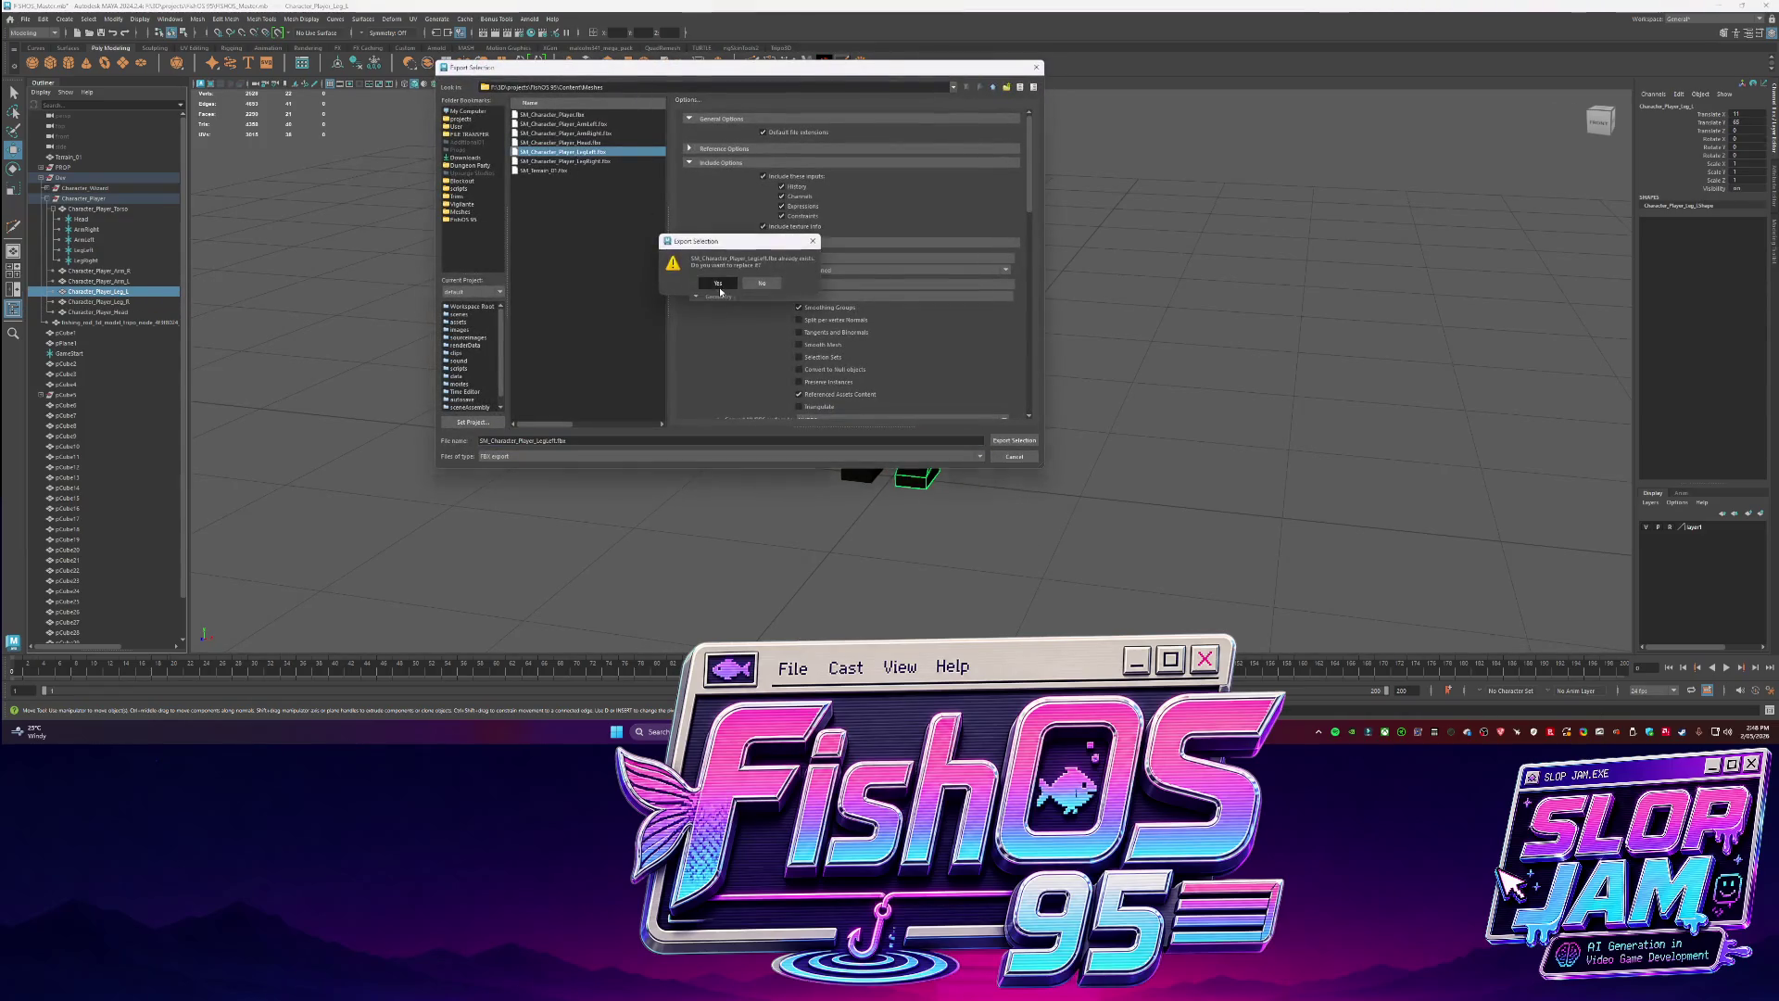
click(715, 284)
Bake the head's pivot and set the move orientation back to Object.
click(97, 313)
key(g)
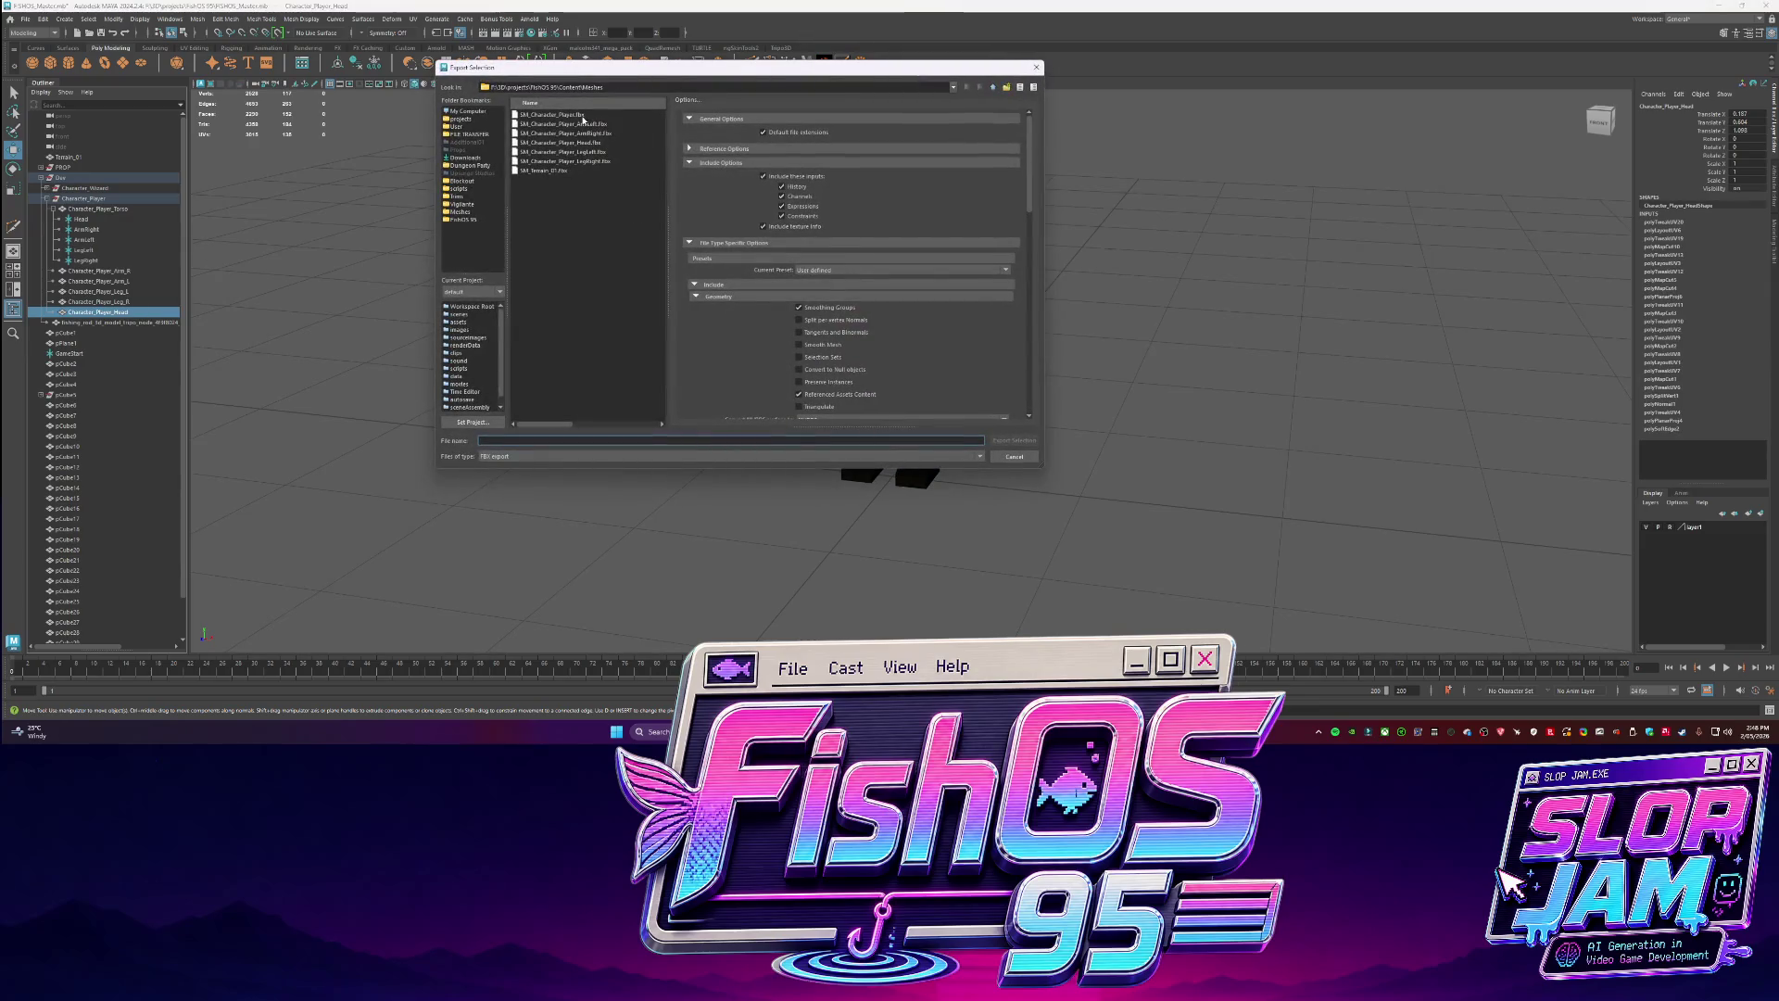
key(Escape)
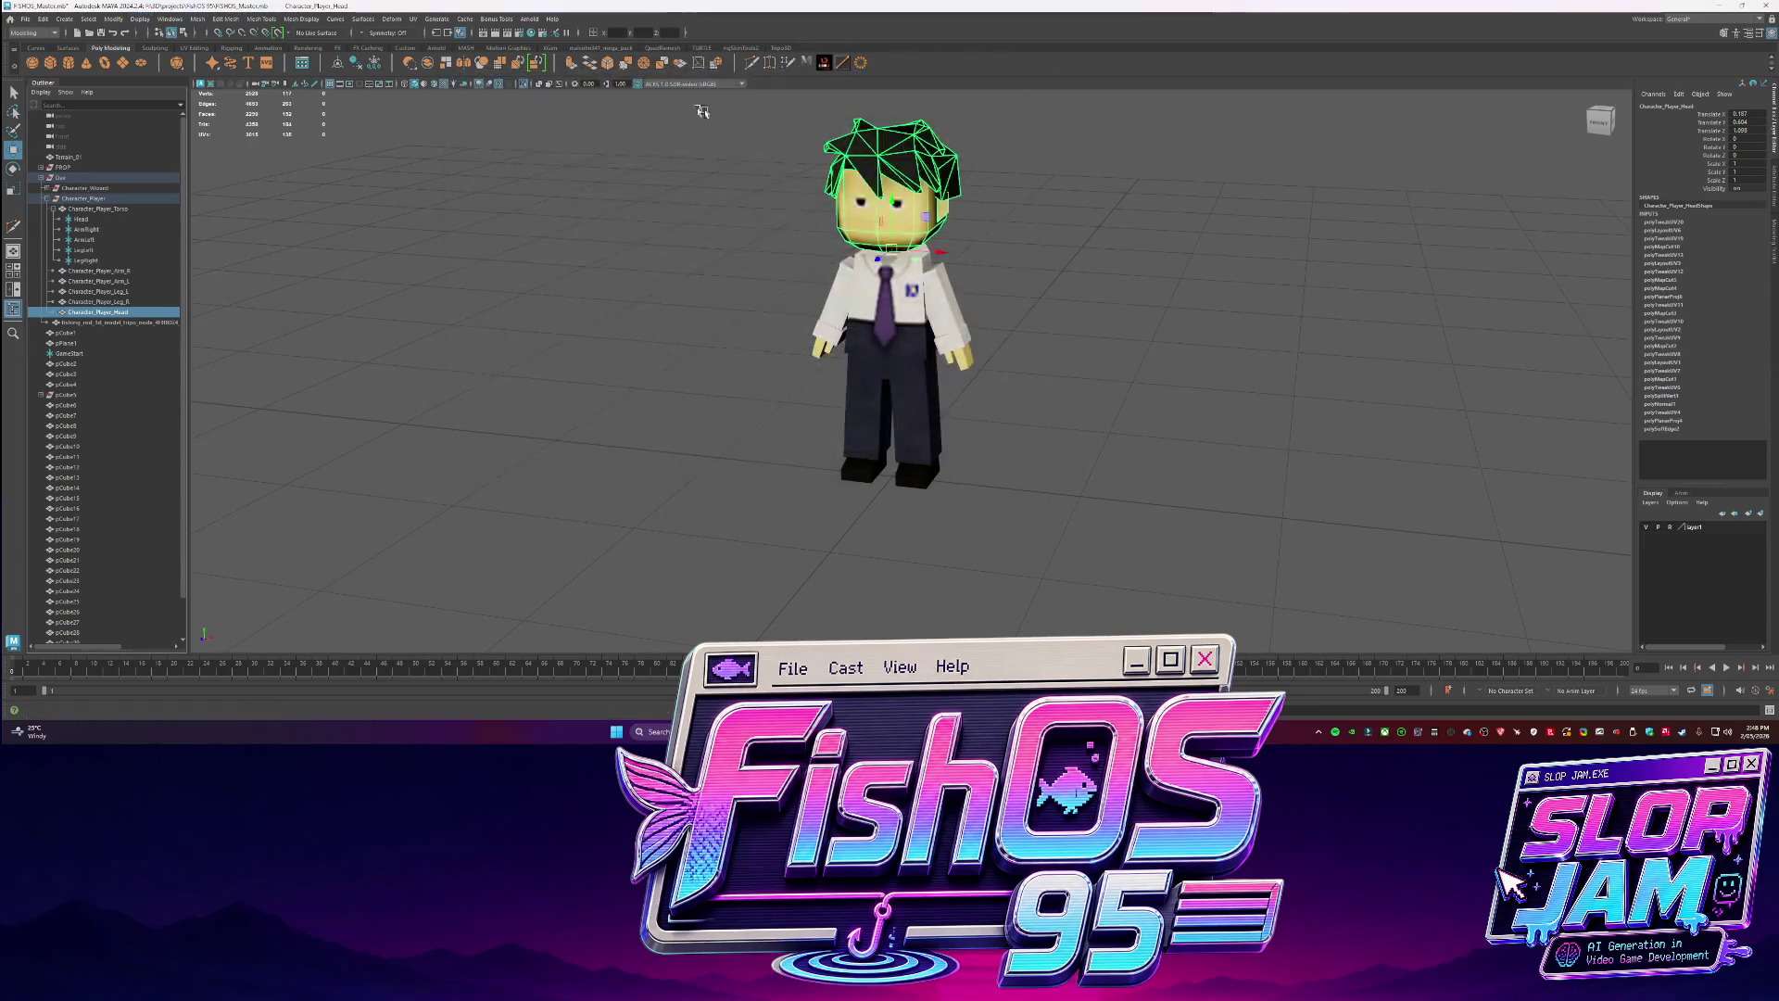
click(113, 19)
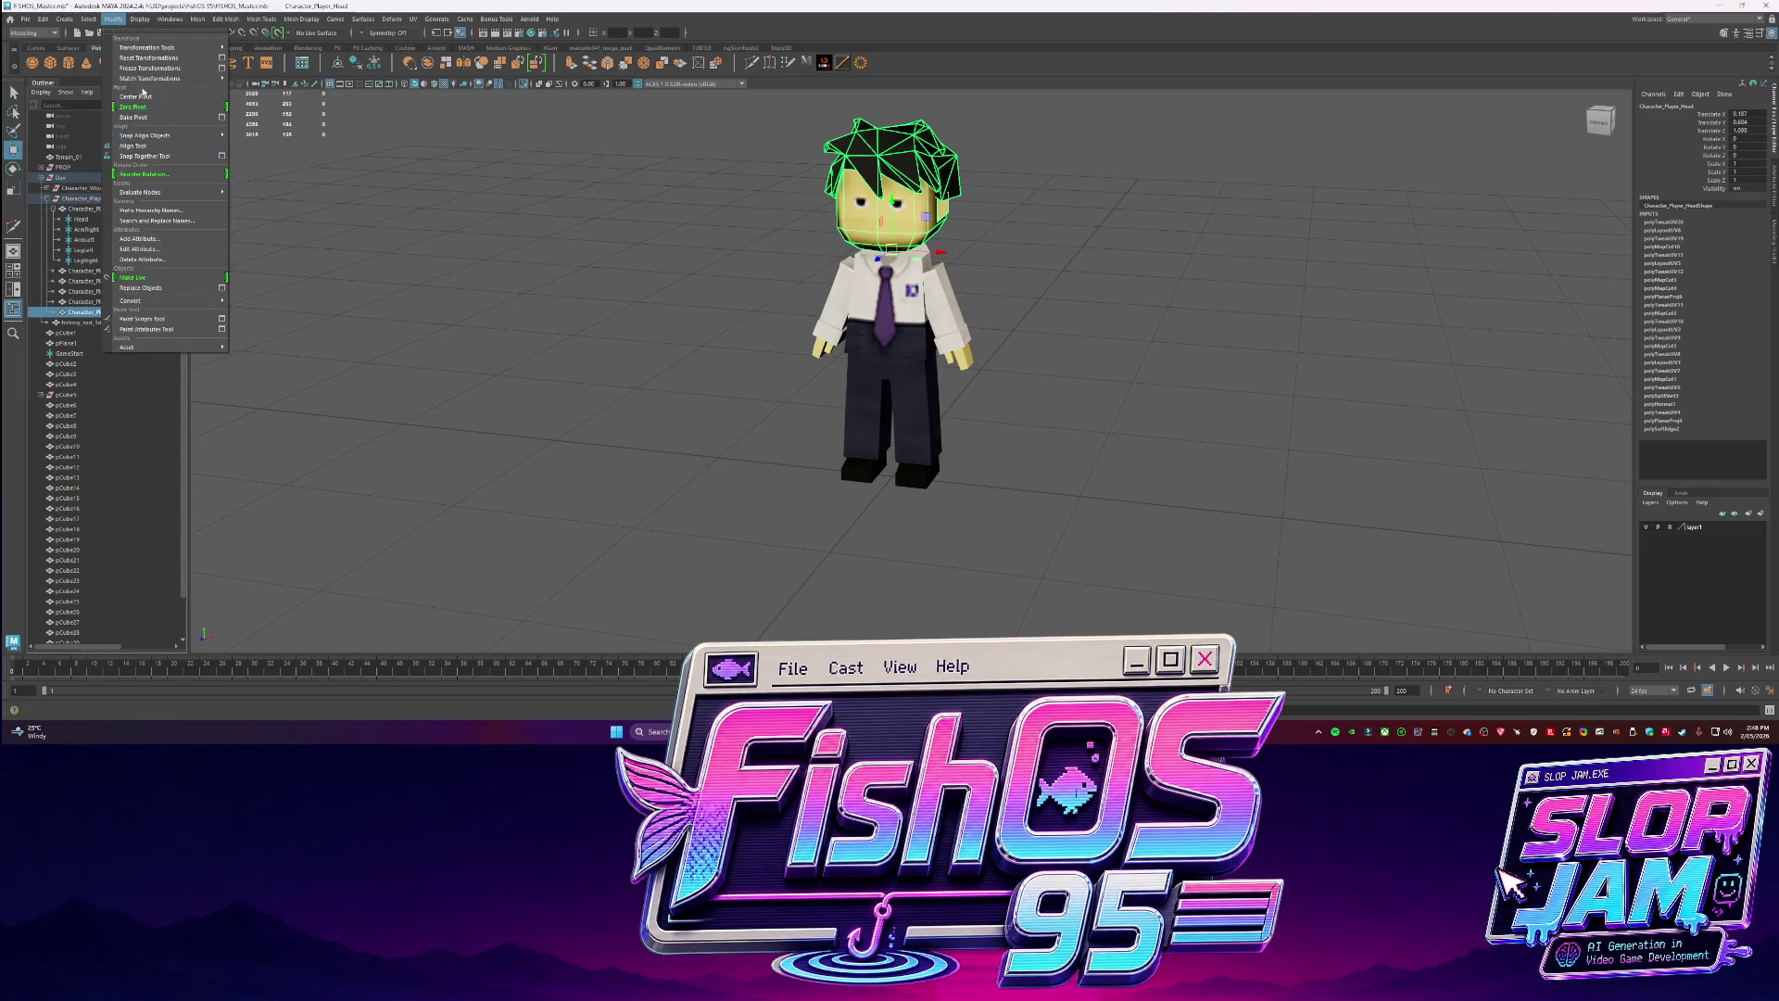
click(147, 121)
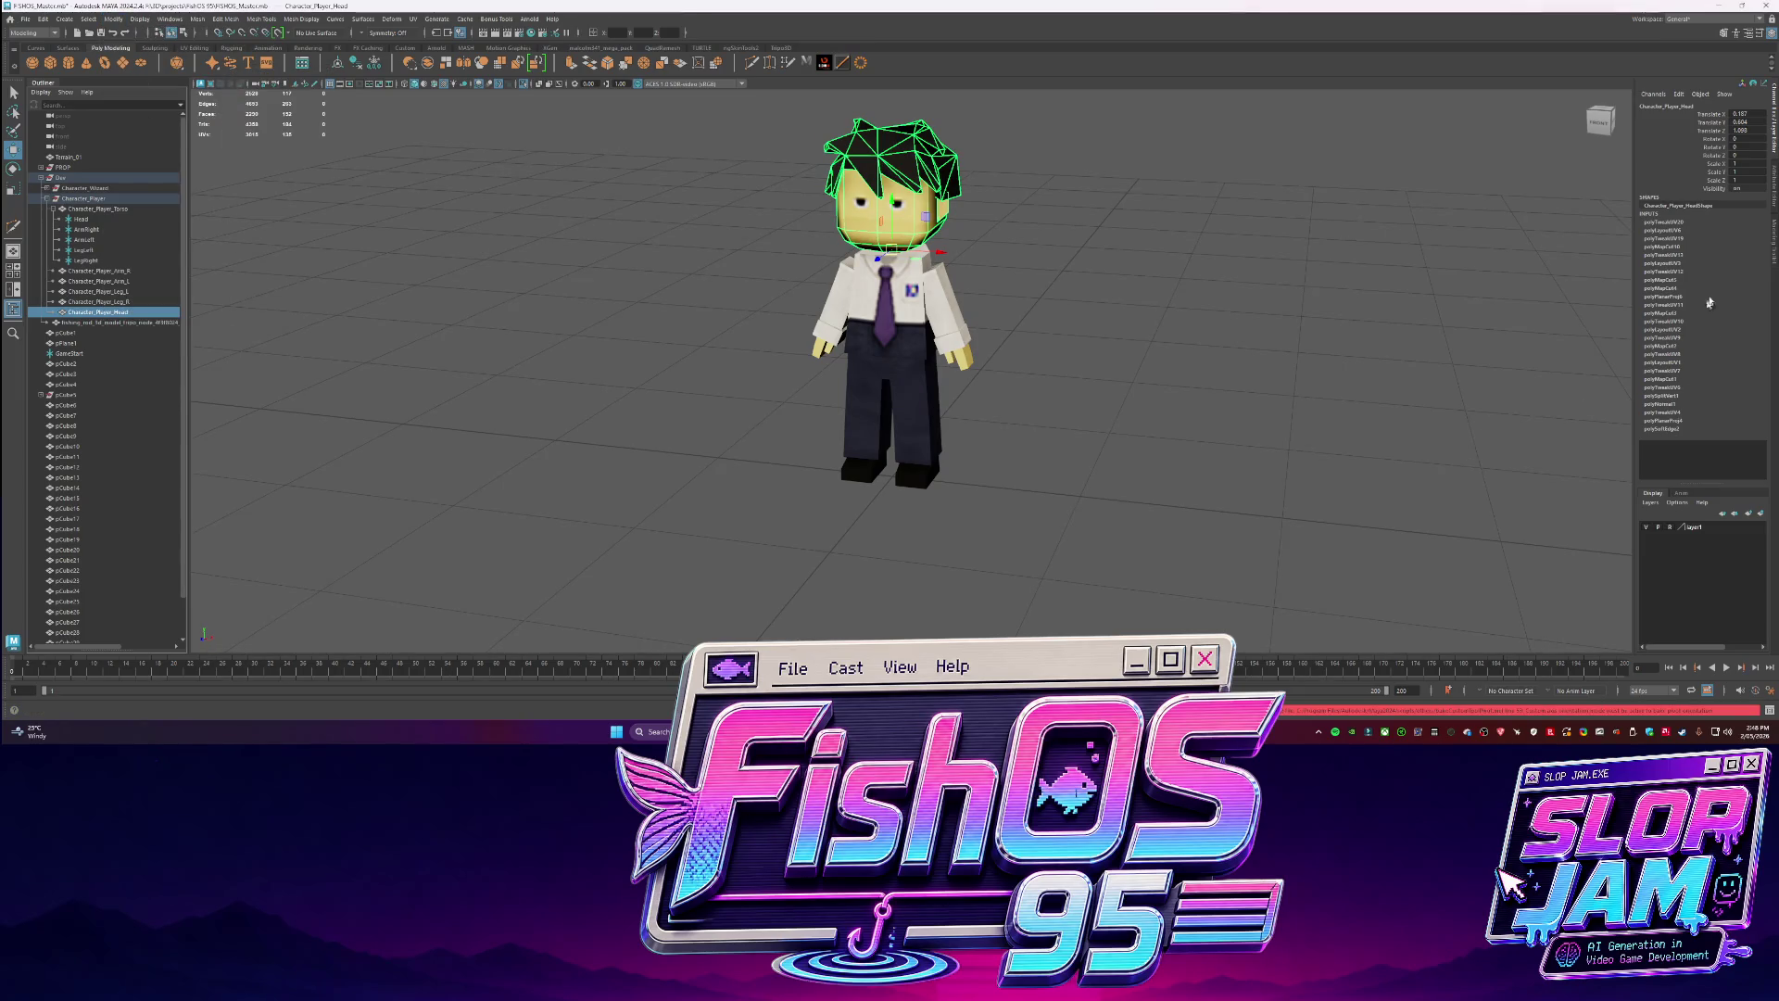
click(1767, 263)
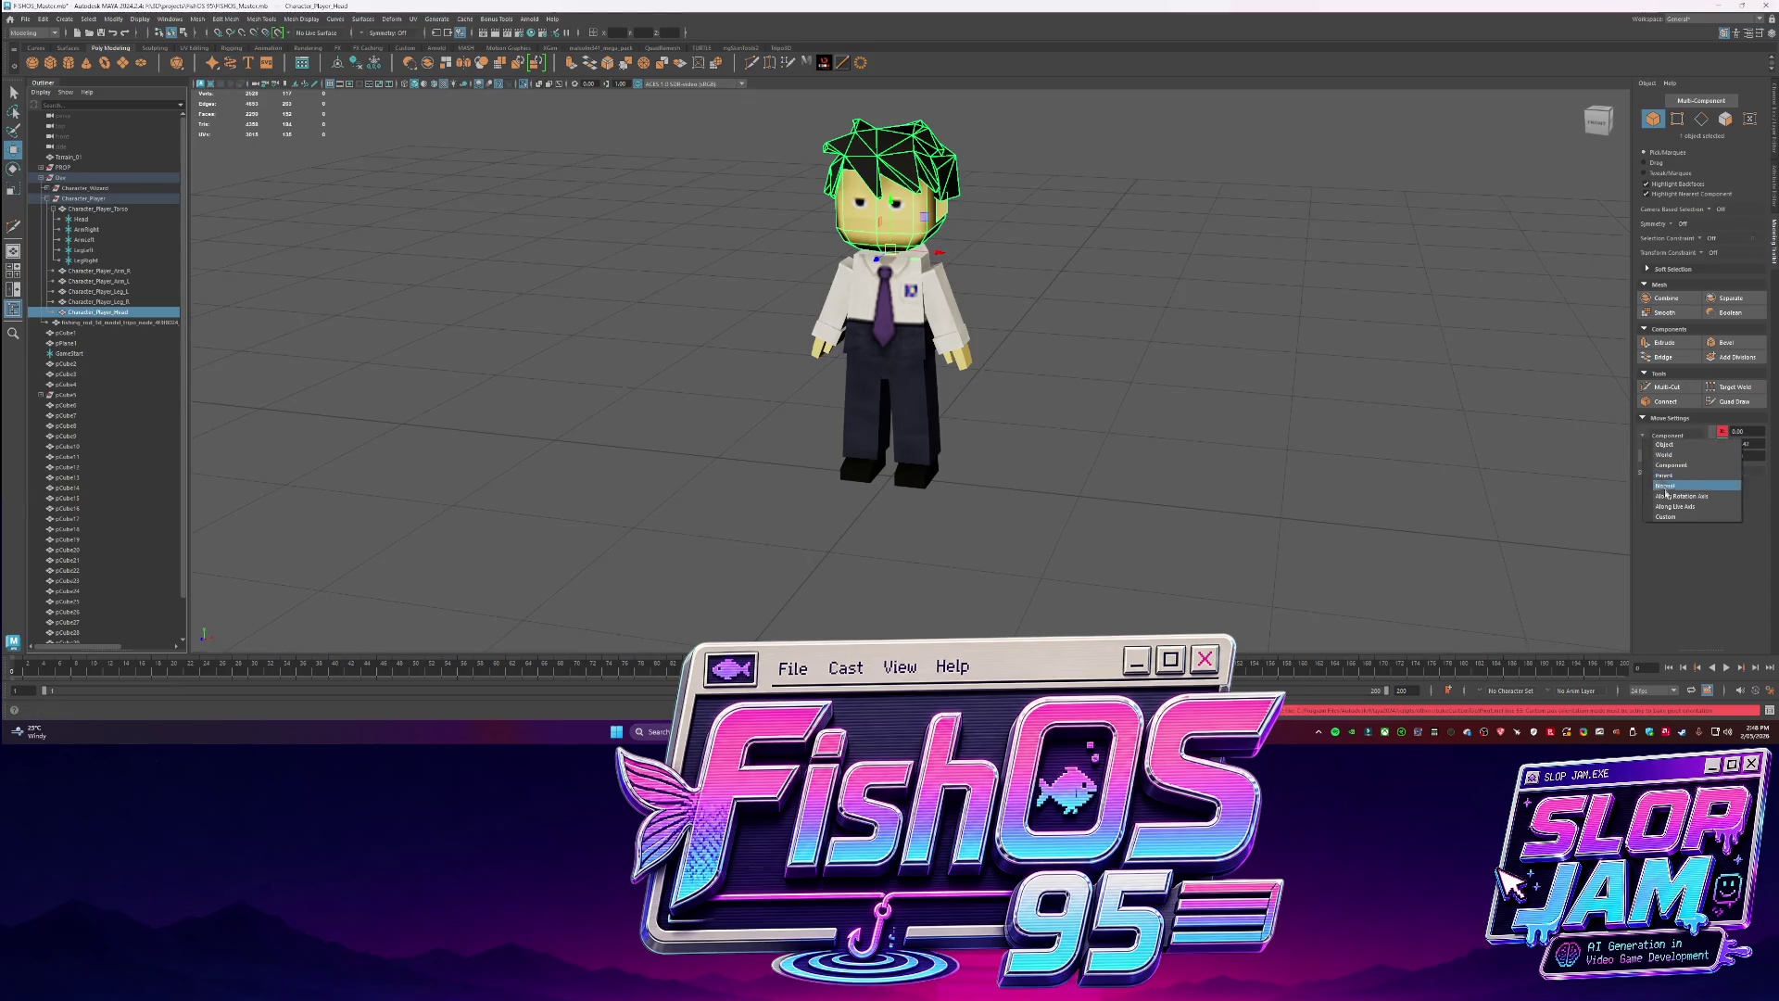
click(165, 33)
click(167, 107)
Export the selected head over SM_Character_Player_Head.fbx.
click(25, 19)
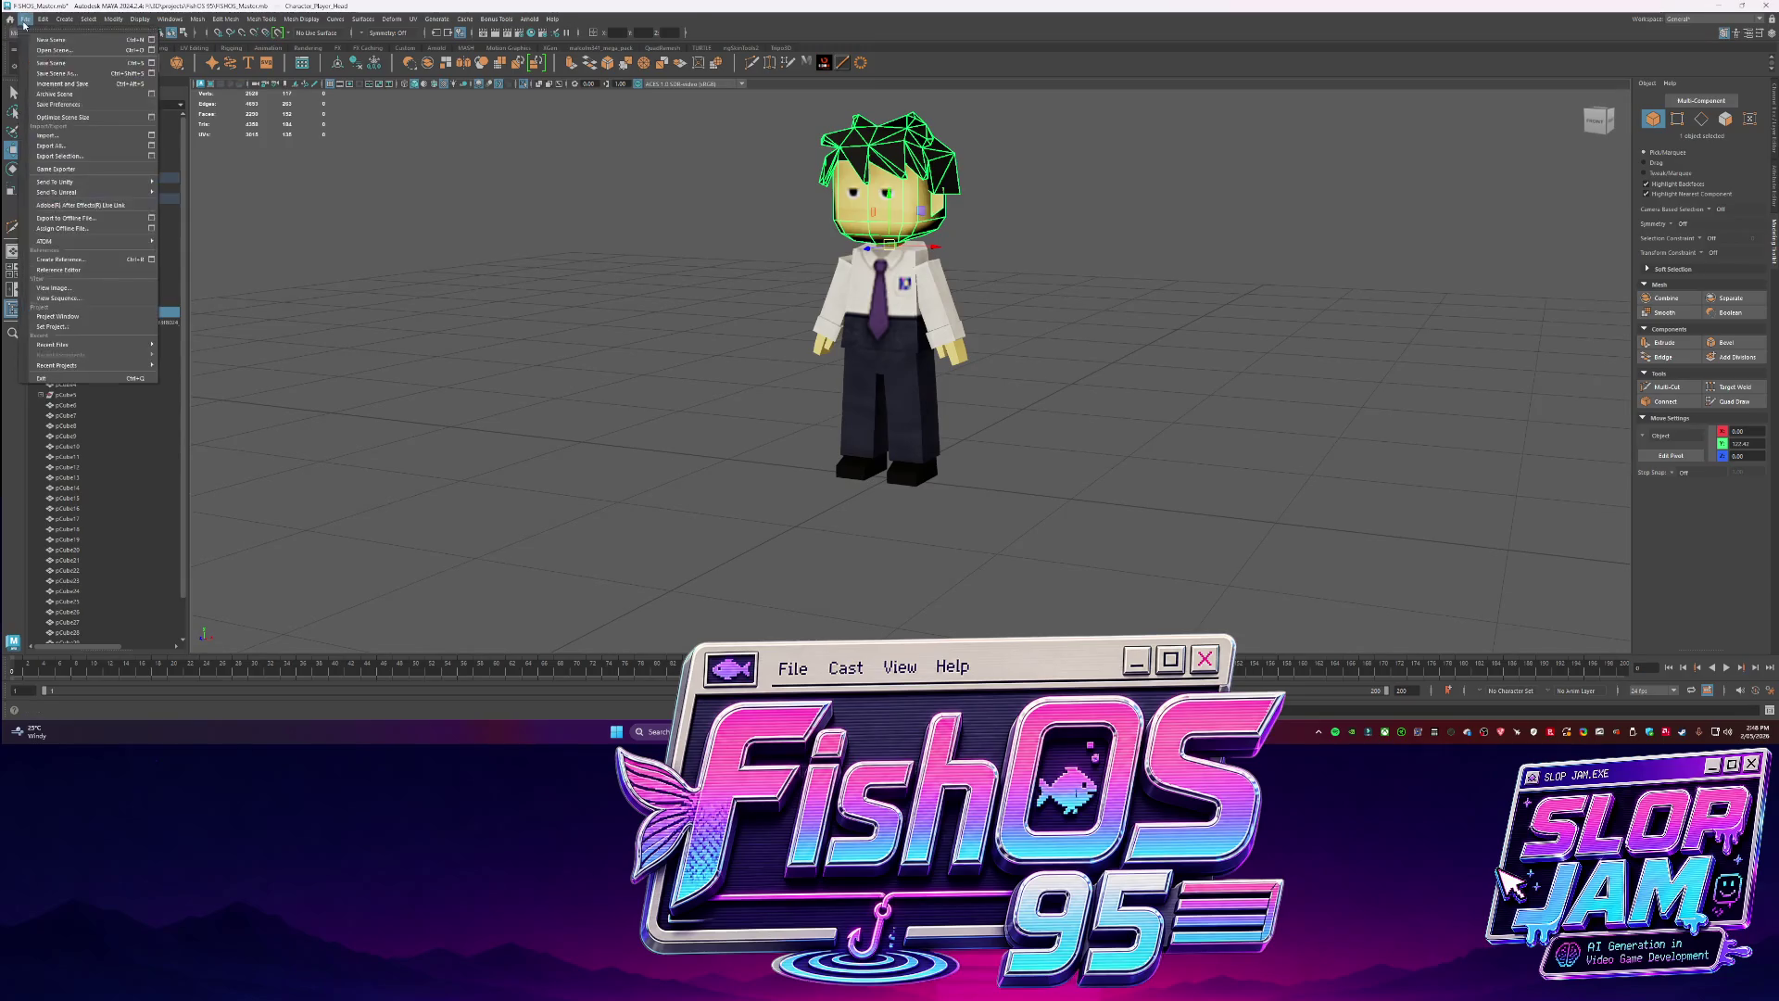
click(83, 153)
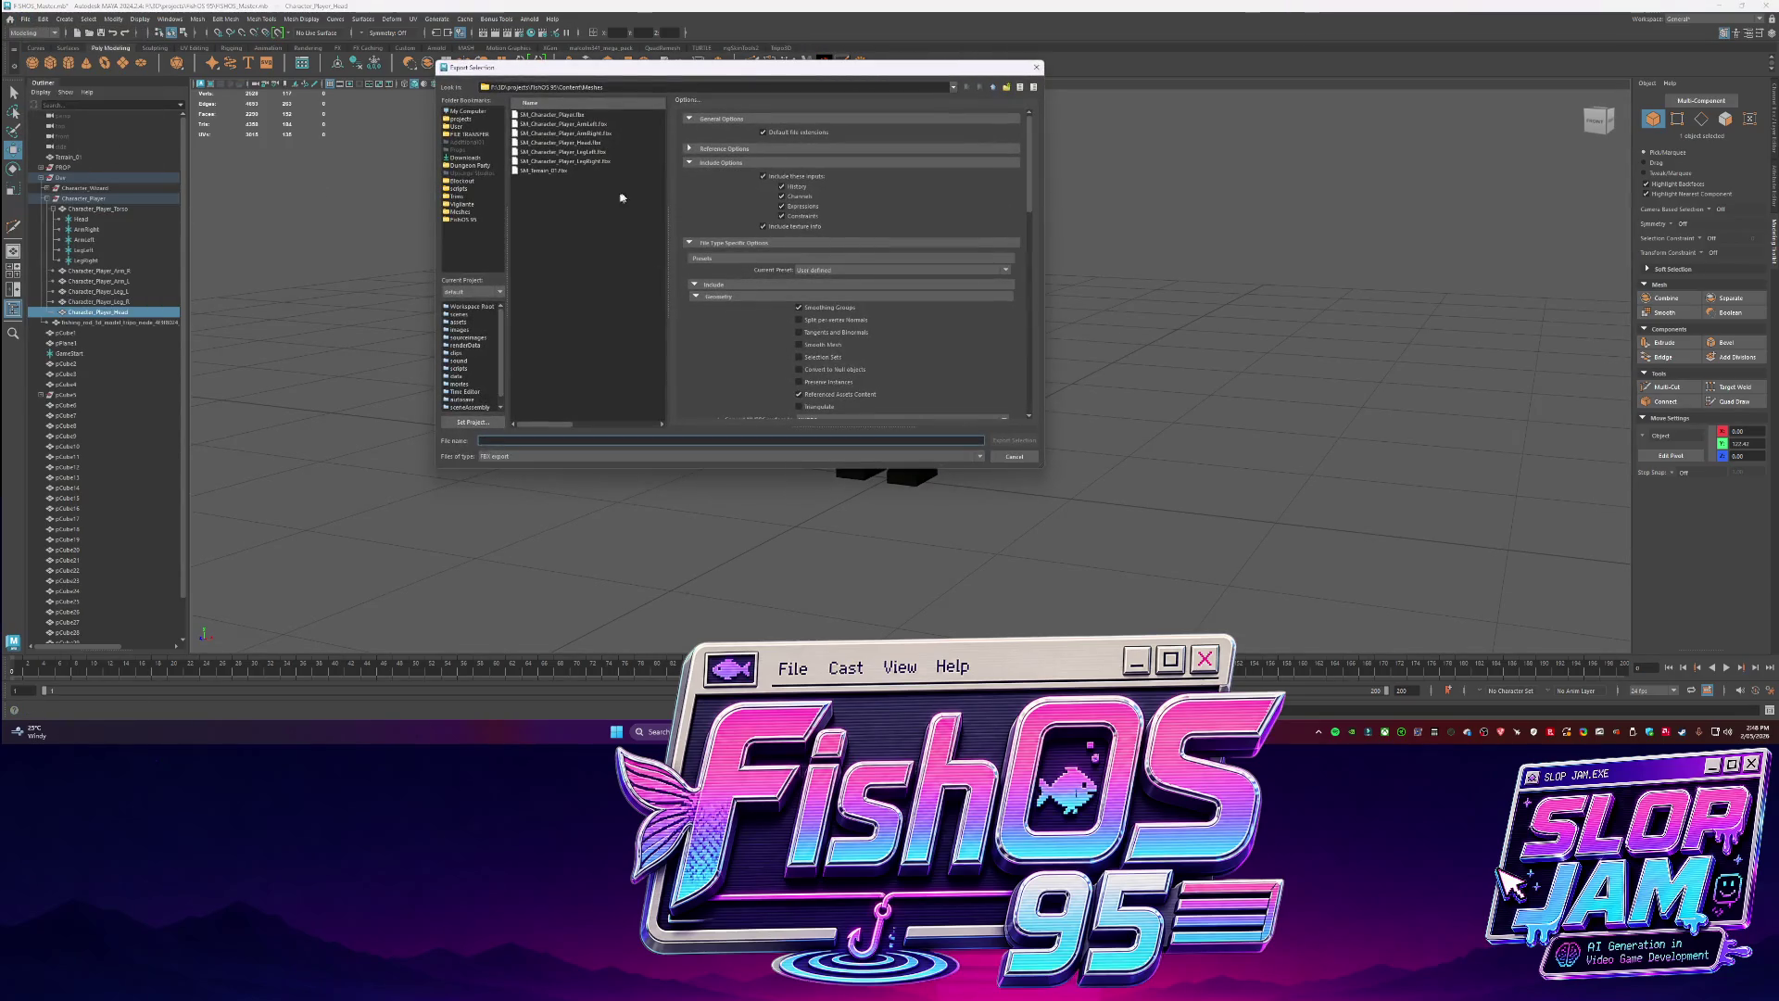
double_click(573, 143)
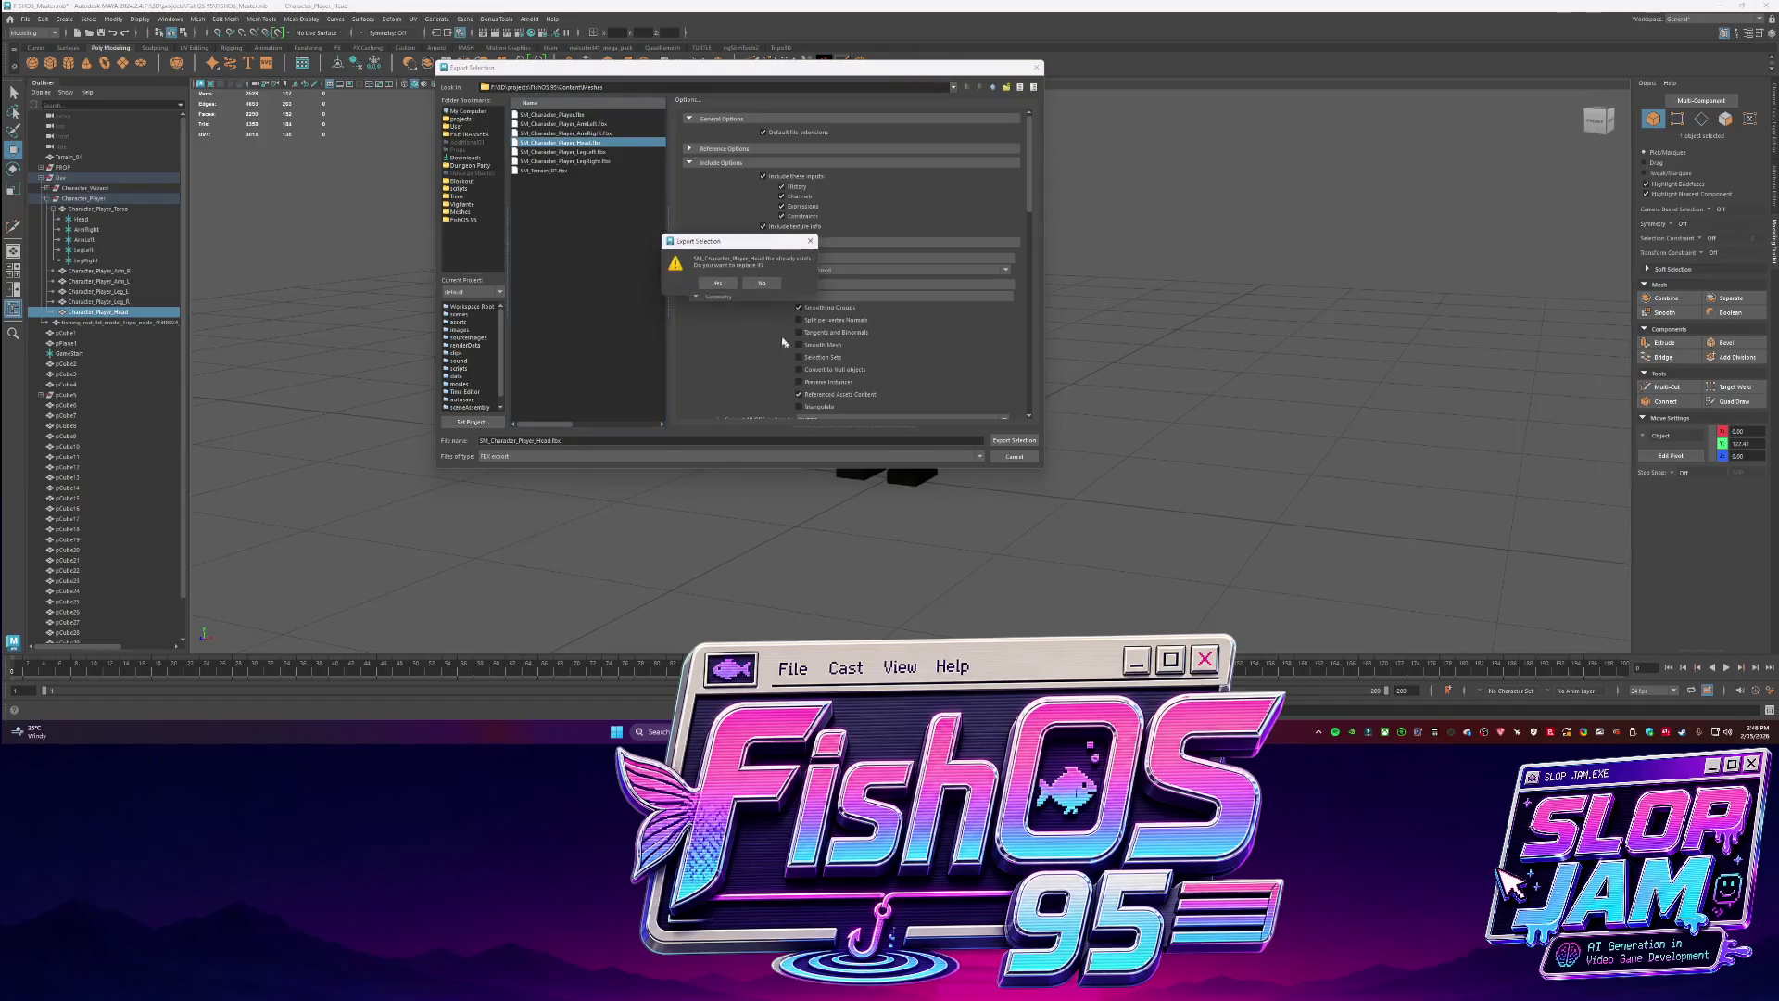
click(719, 283)
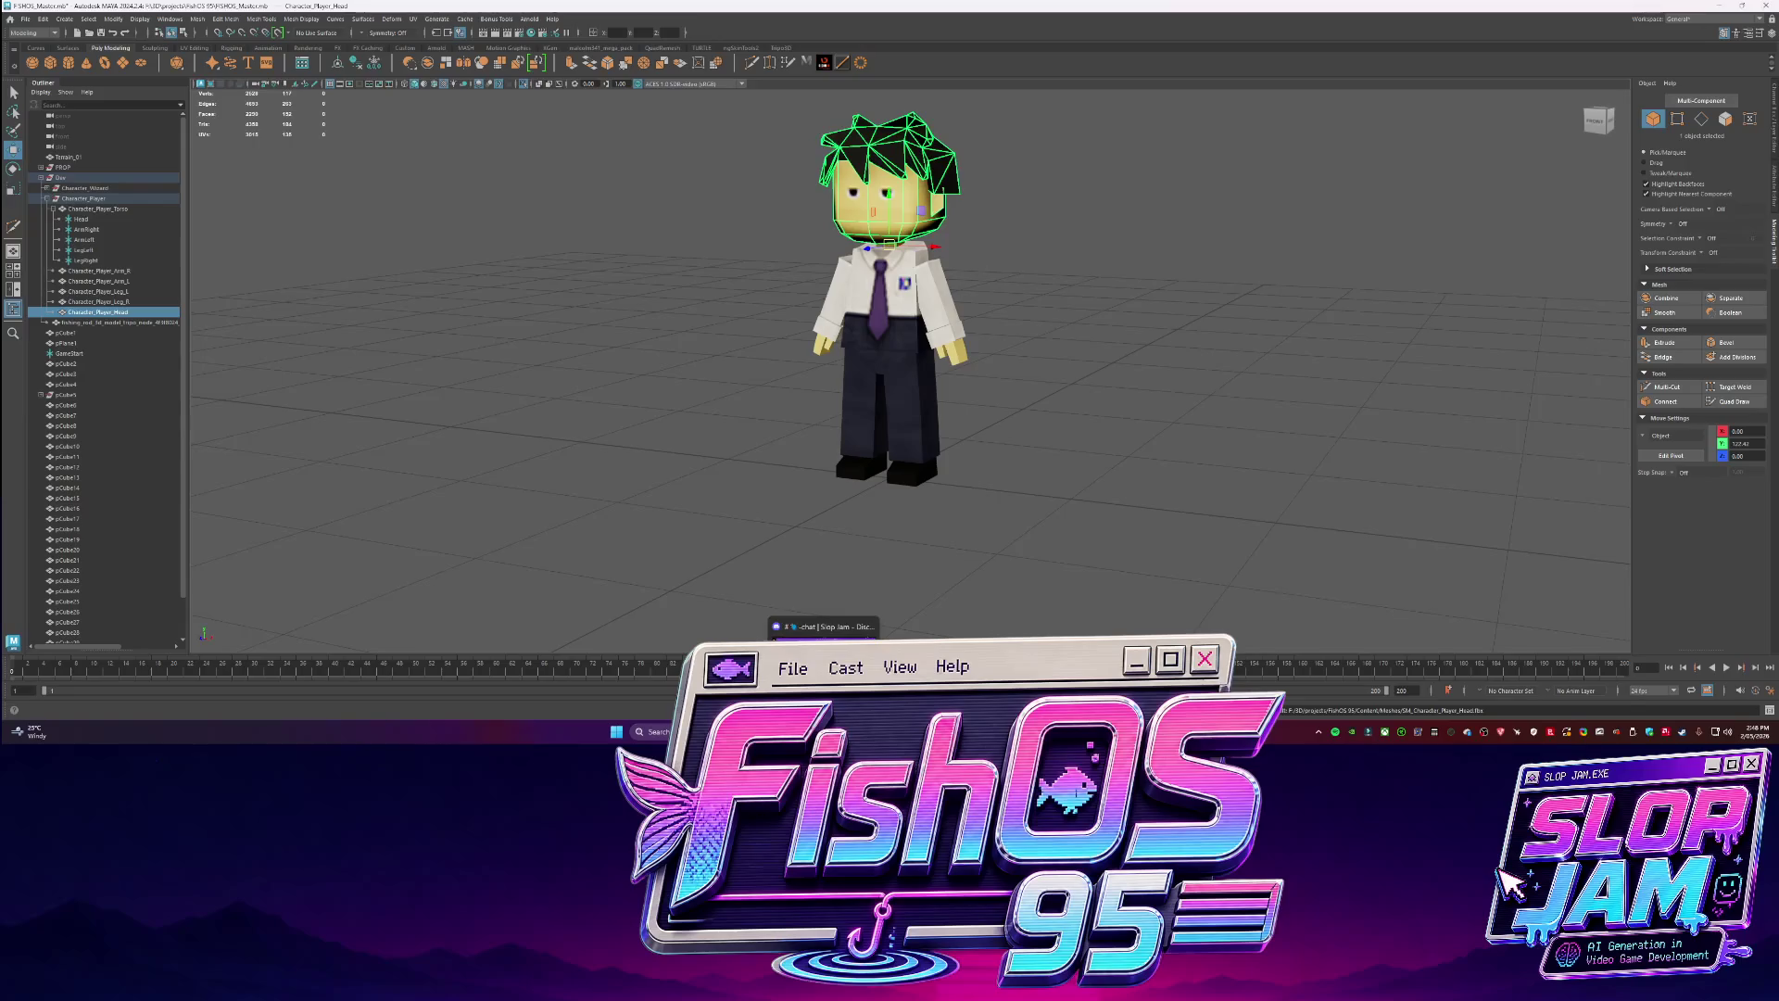
Ask Codex to rebuild now that each part is exported in place with custom pivots.
key(alt+Tab)
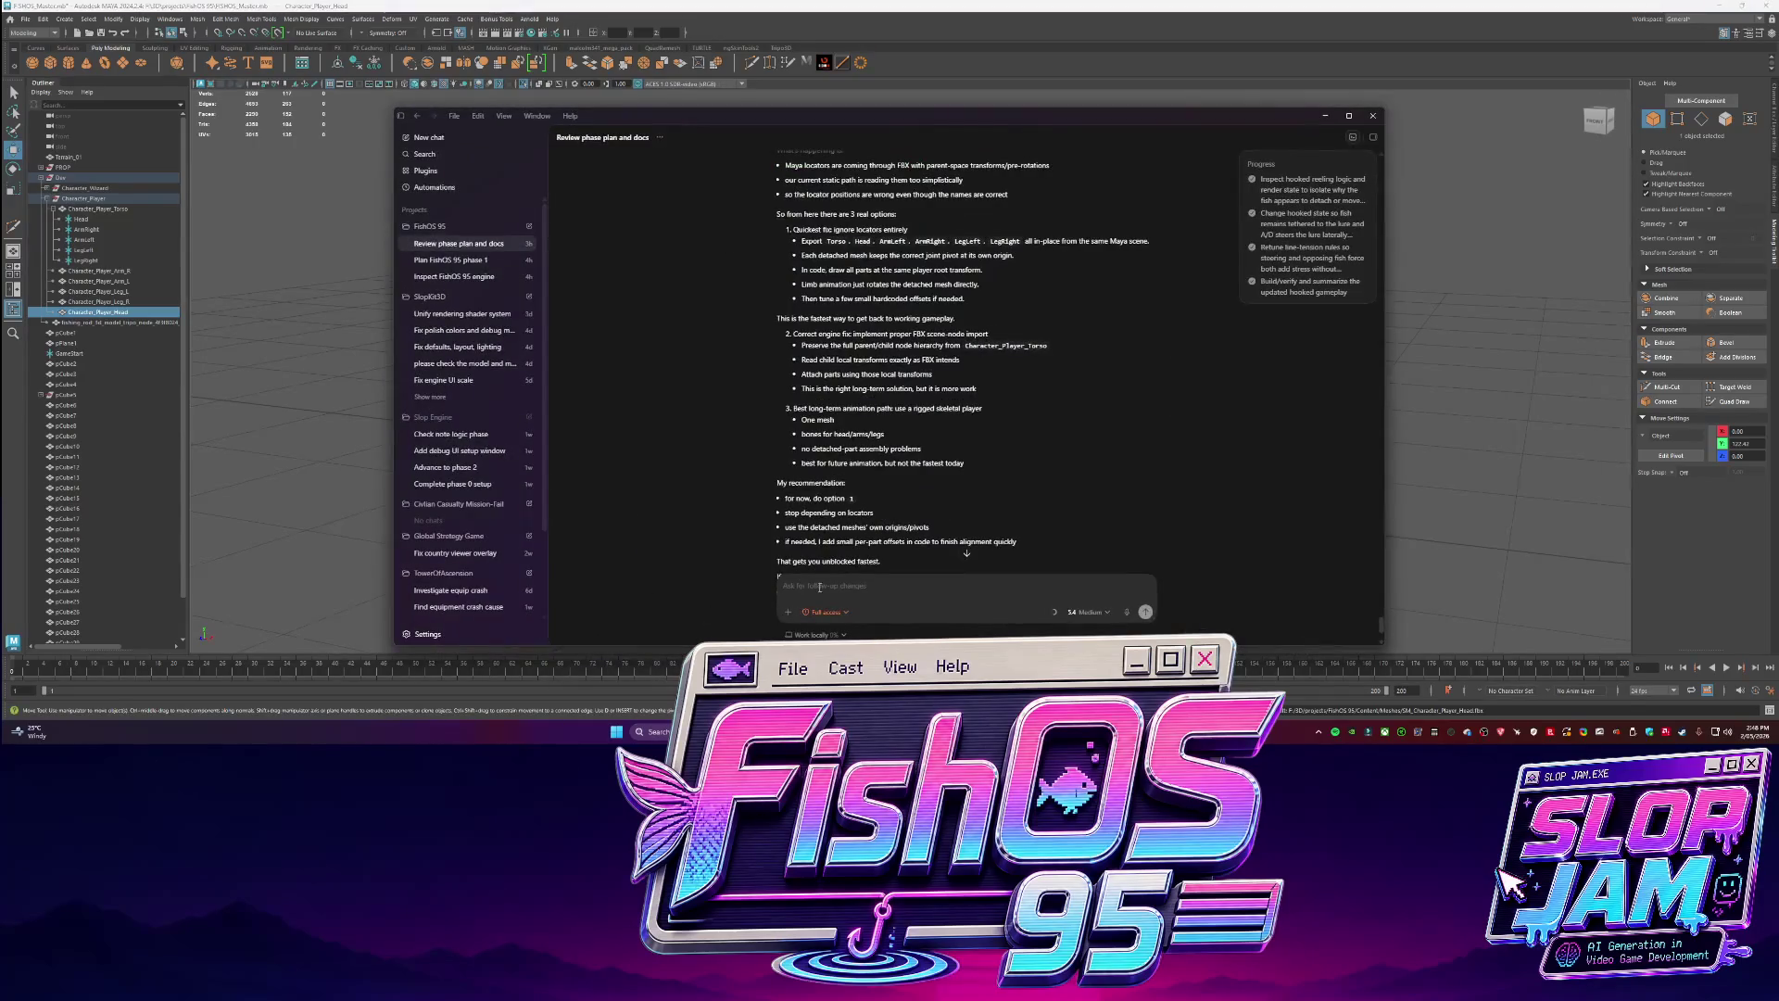
text(xport)
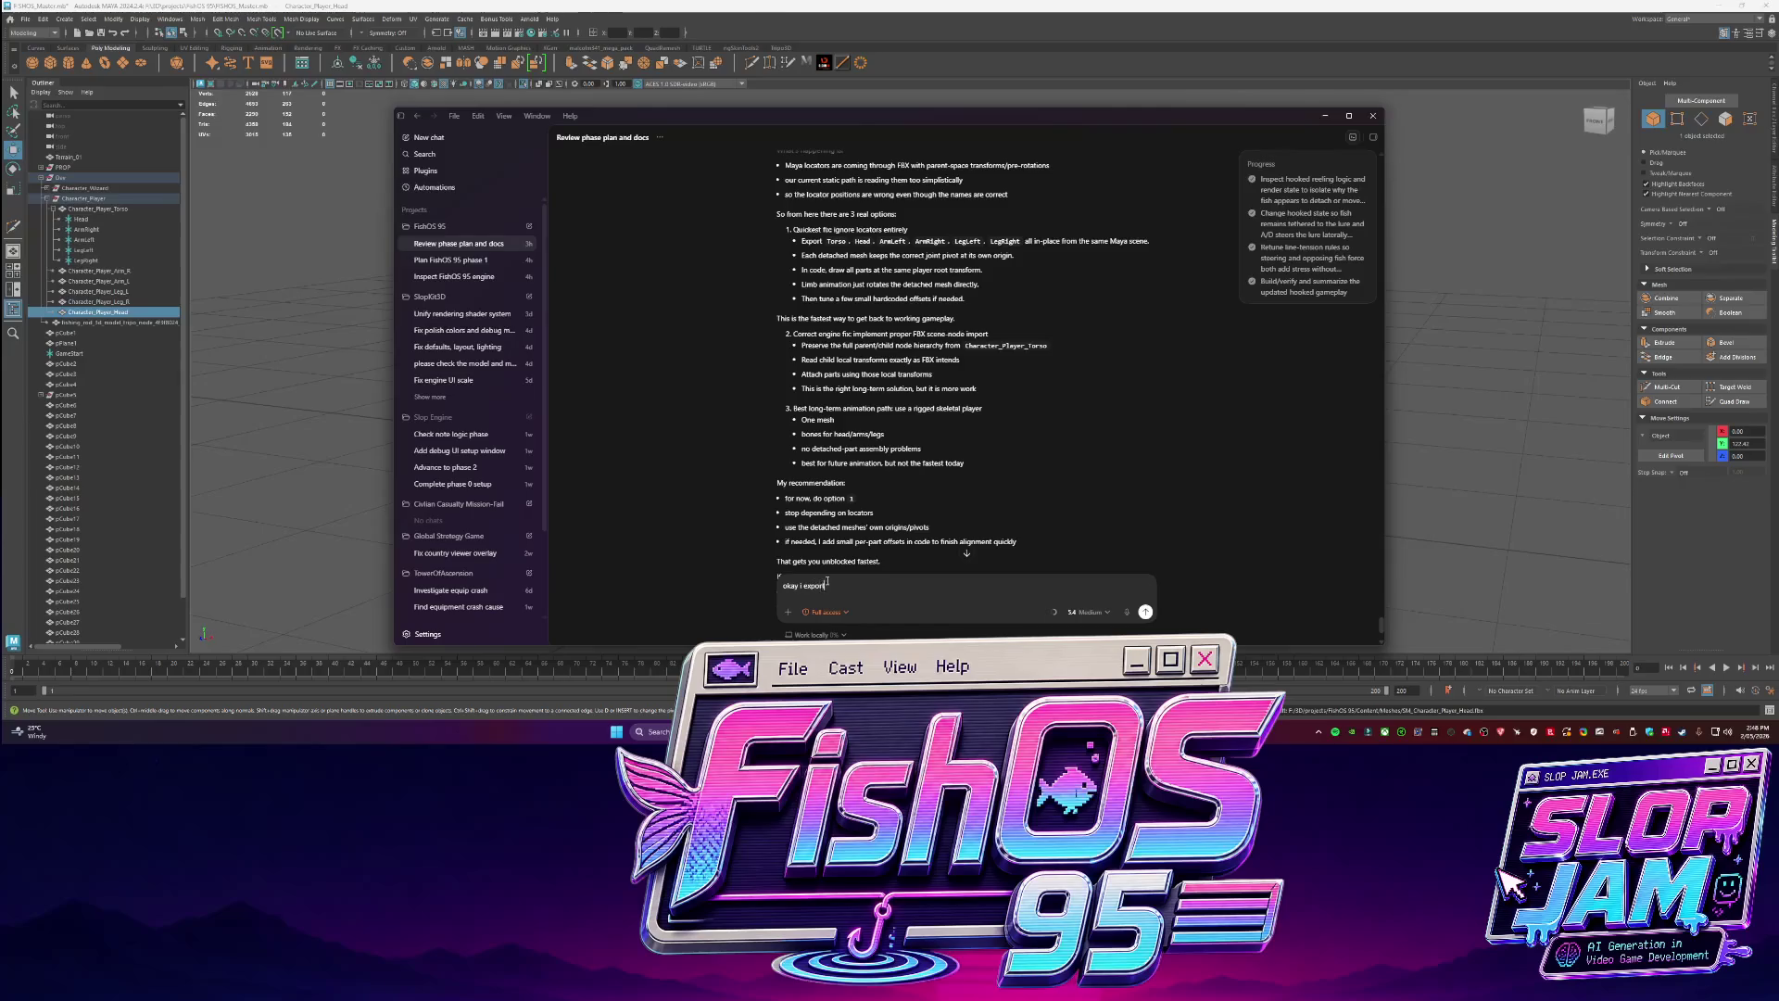
text(ed ea their)
text(tion)
text(time for me)
key(Return)
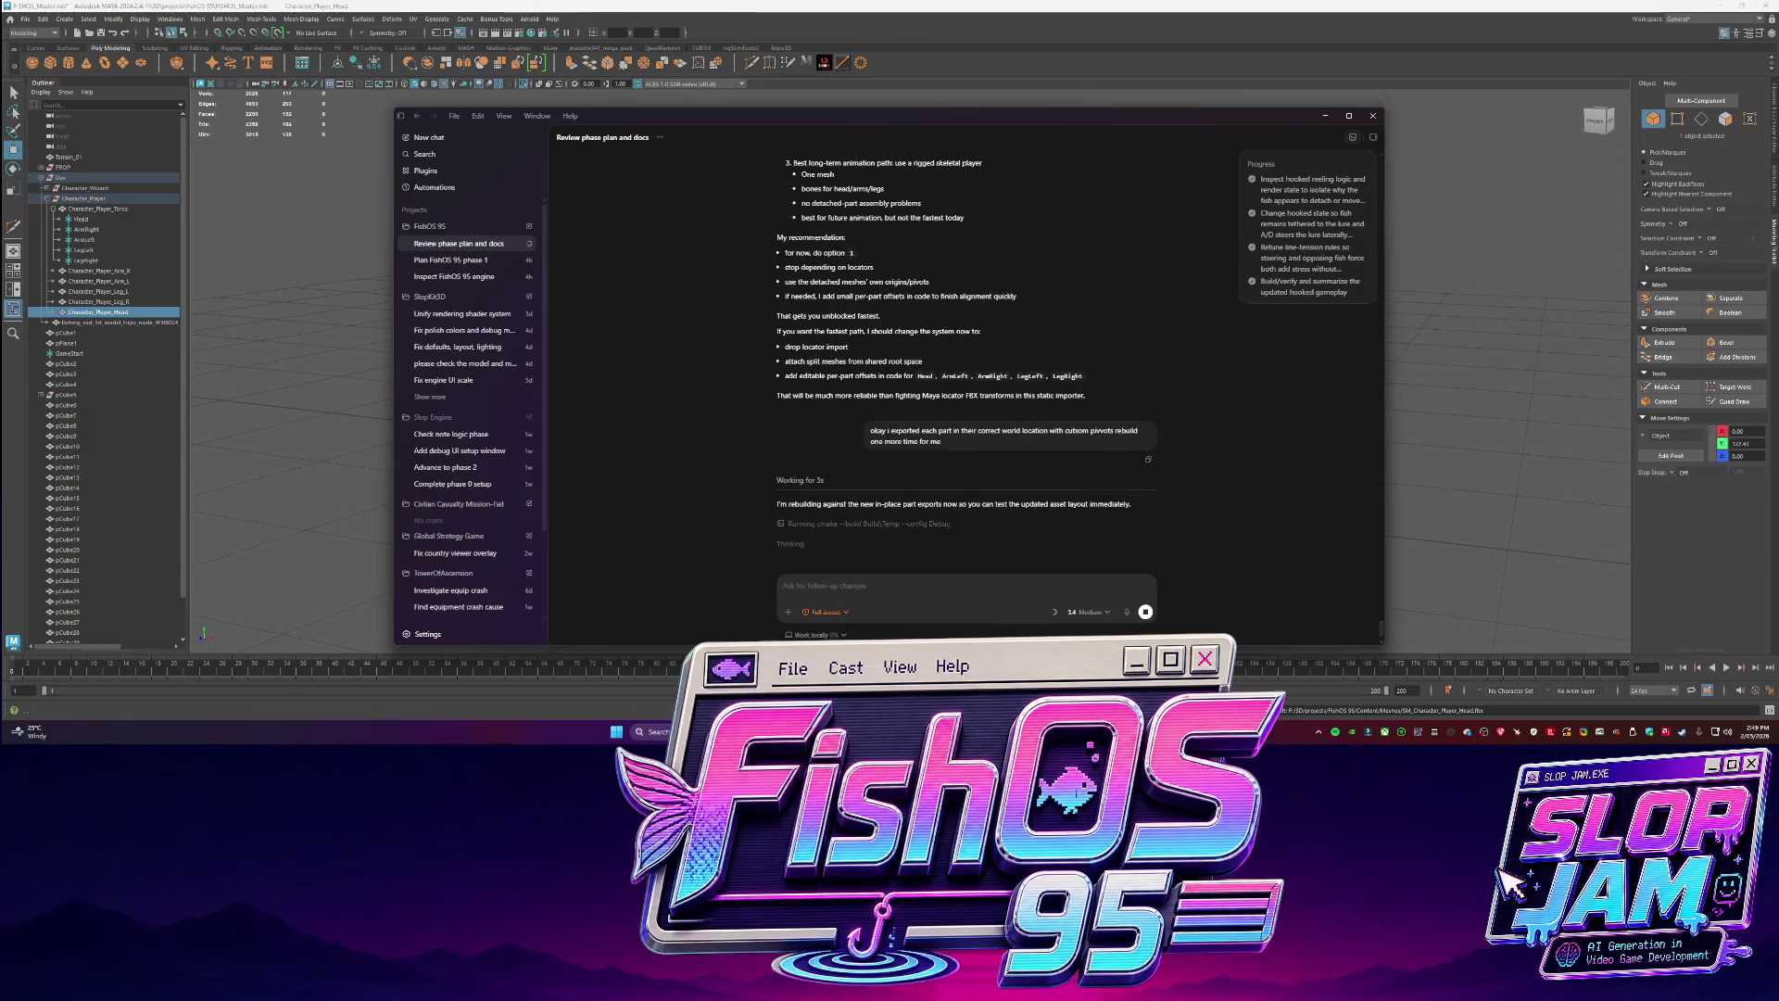
click(1341, 605)
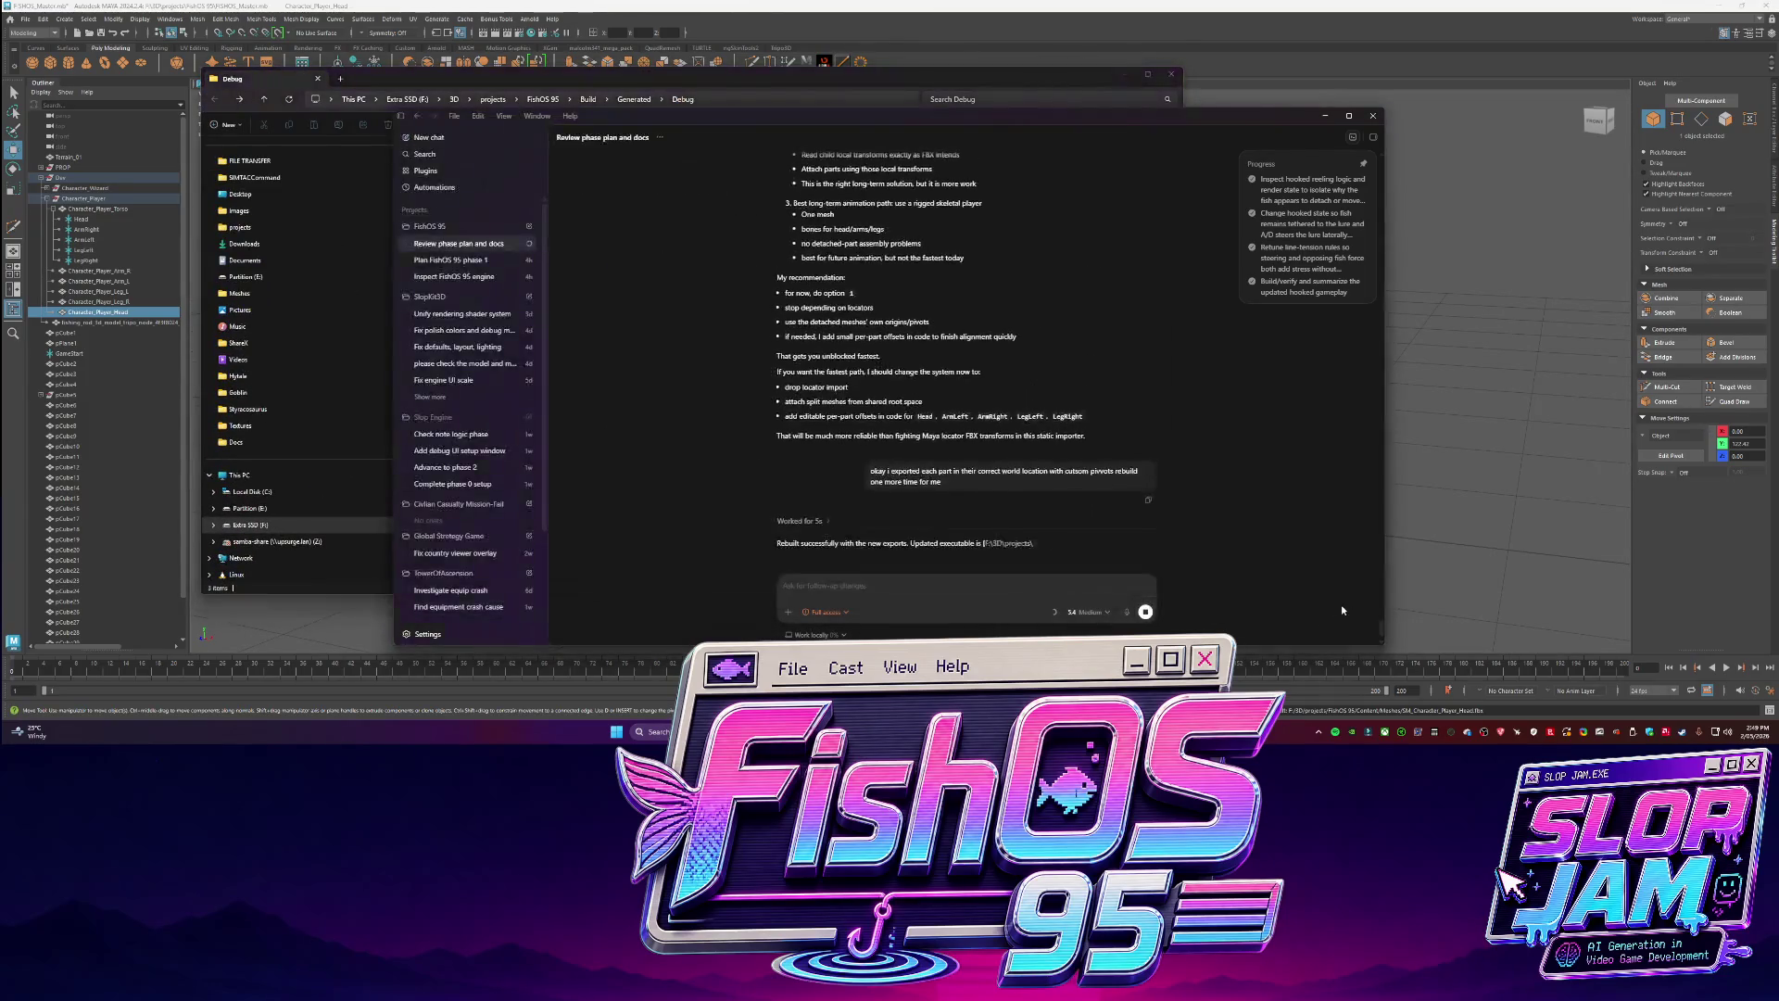
click(1016, 516)
double_click(494, 175)
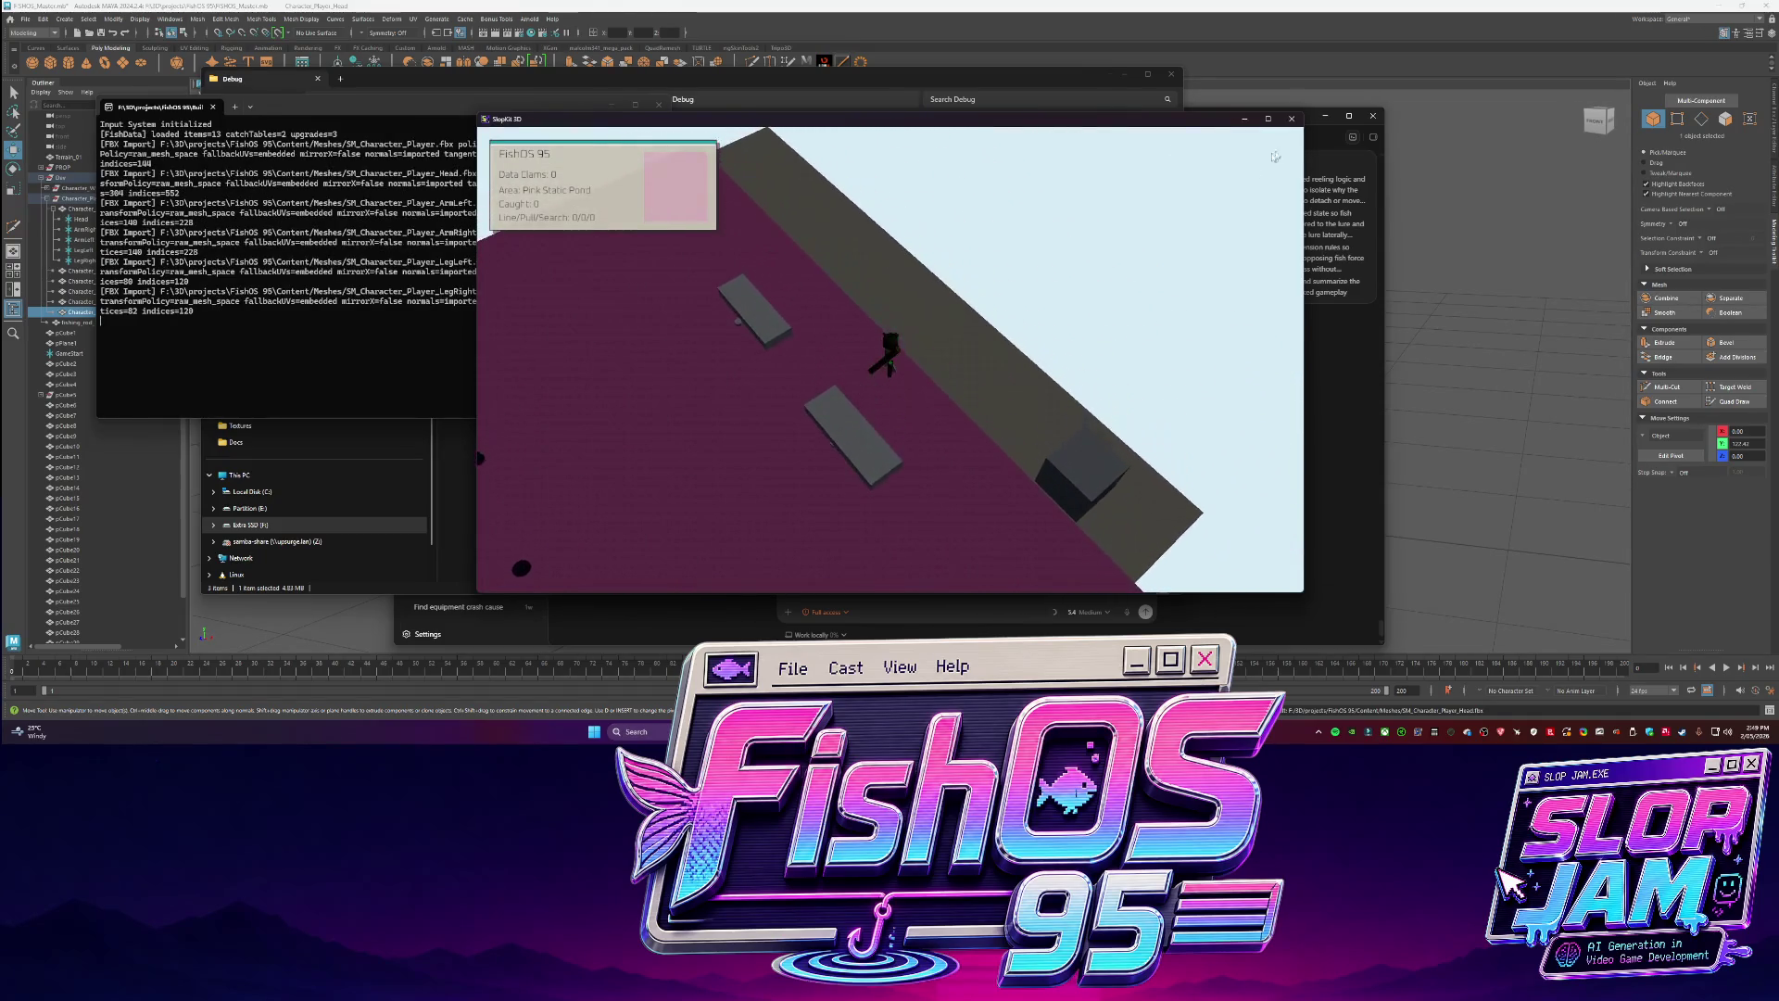
click(1291, 119)
click(832, 600)
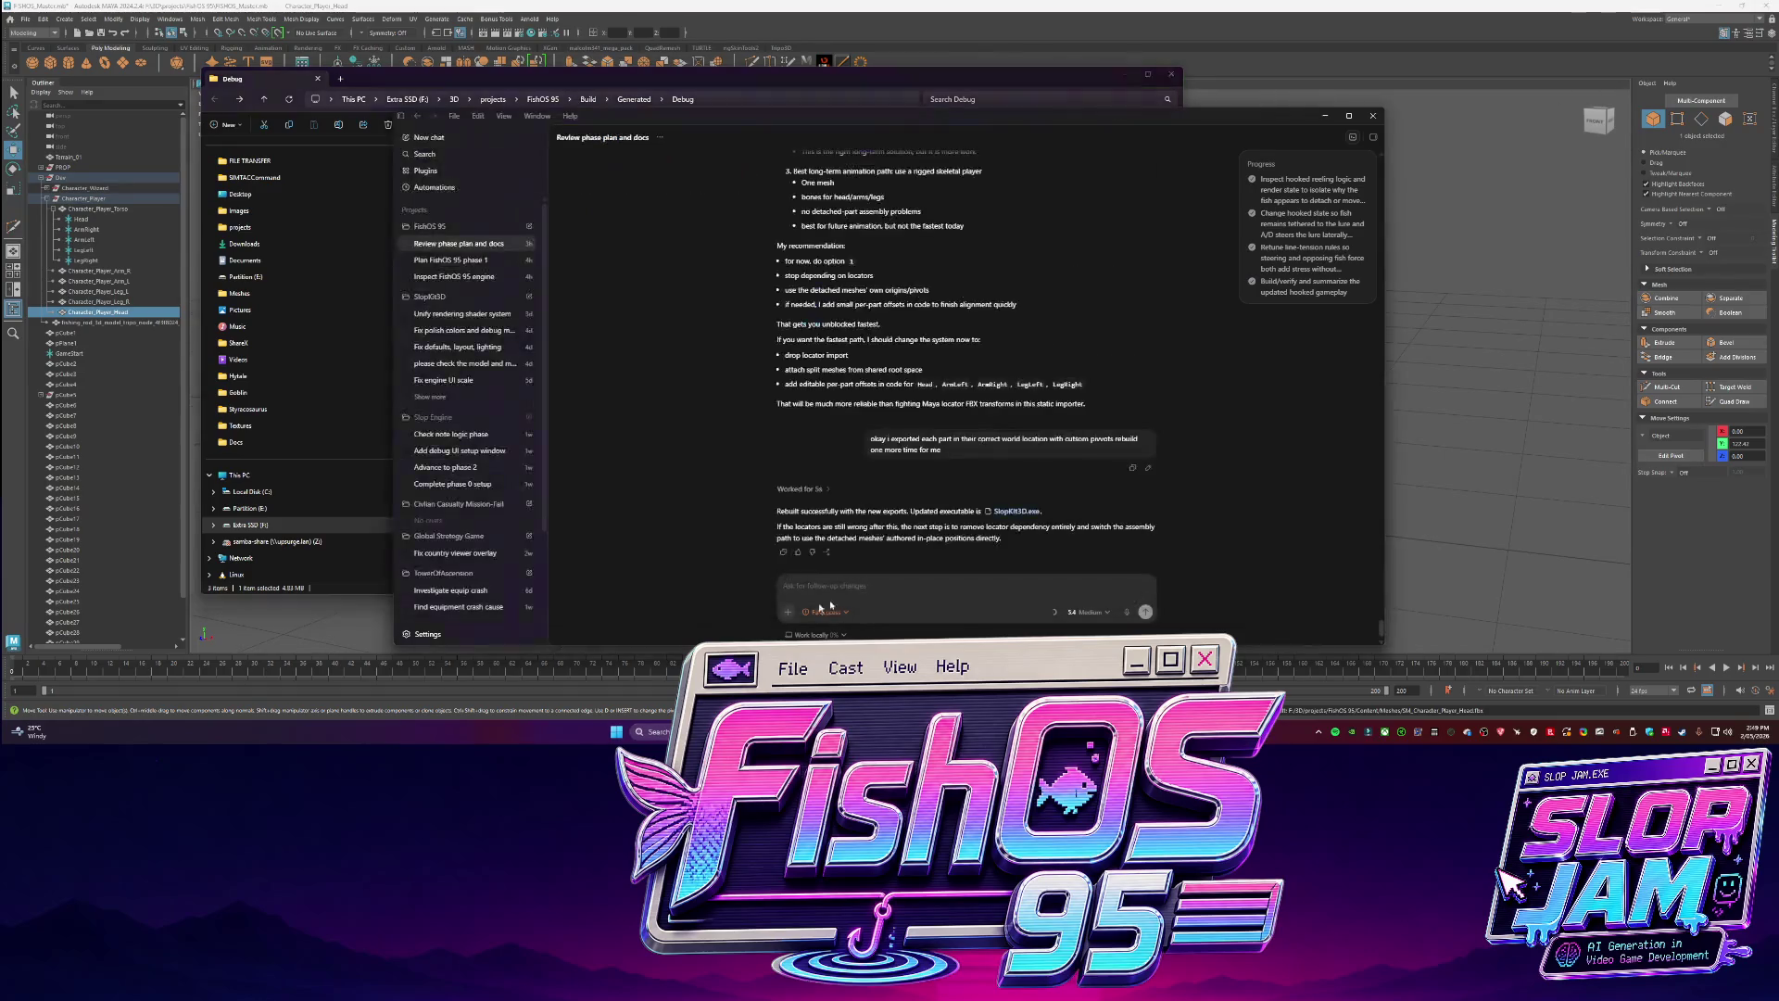
text(they are st)
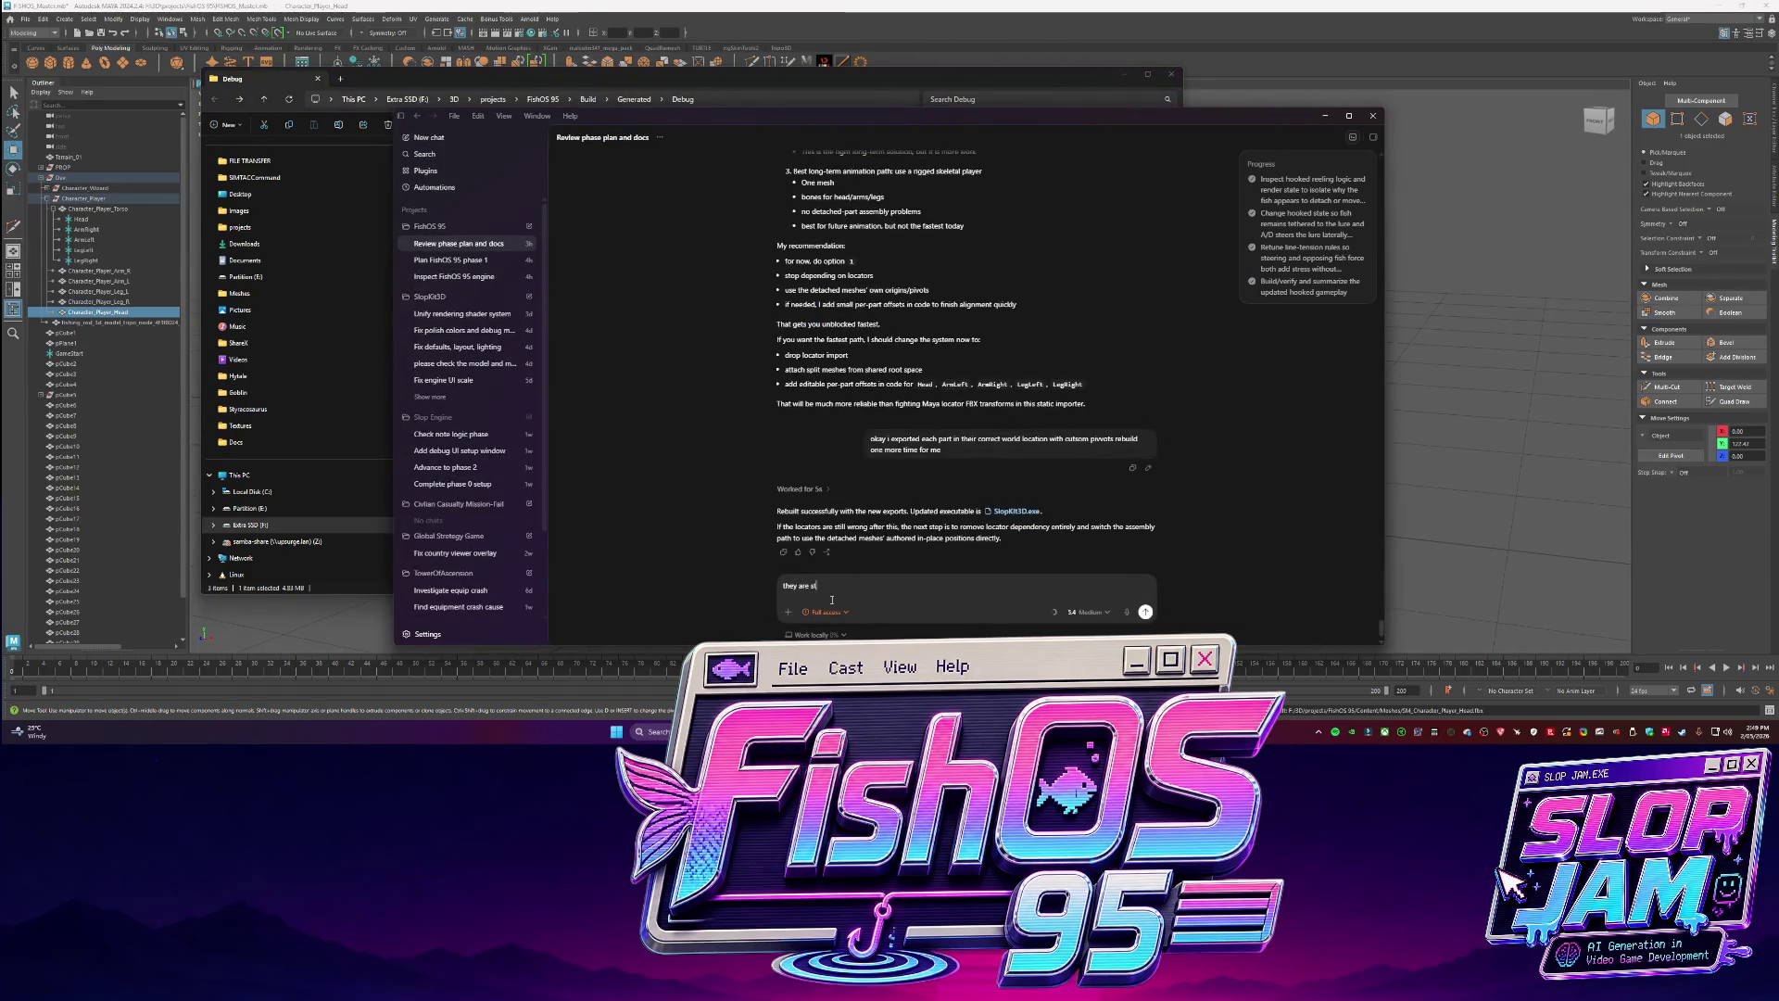
text(ill nbe)
text(ing placed on the fucking pivots)
text(oc)
text(ta)
text(ha)
text(t )
text(nt in t)
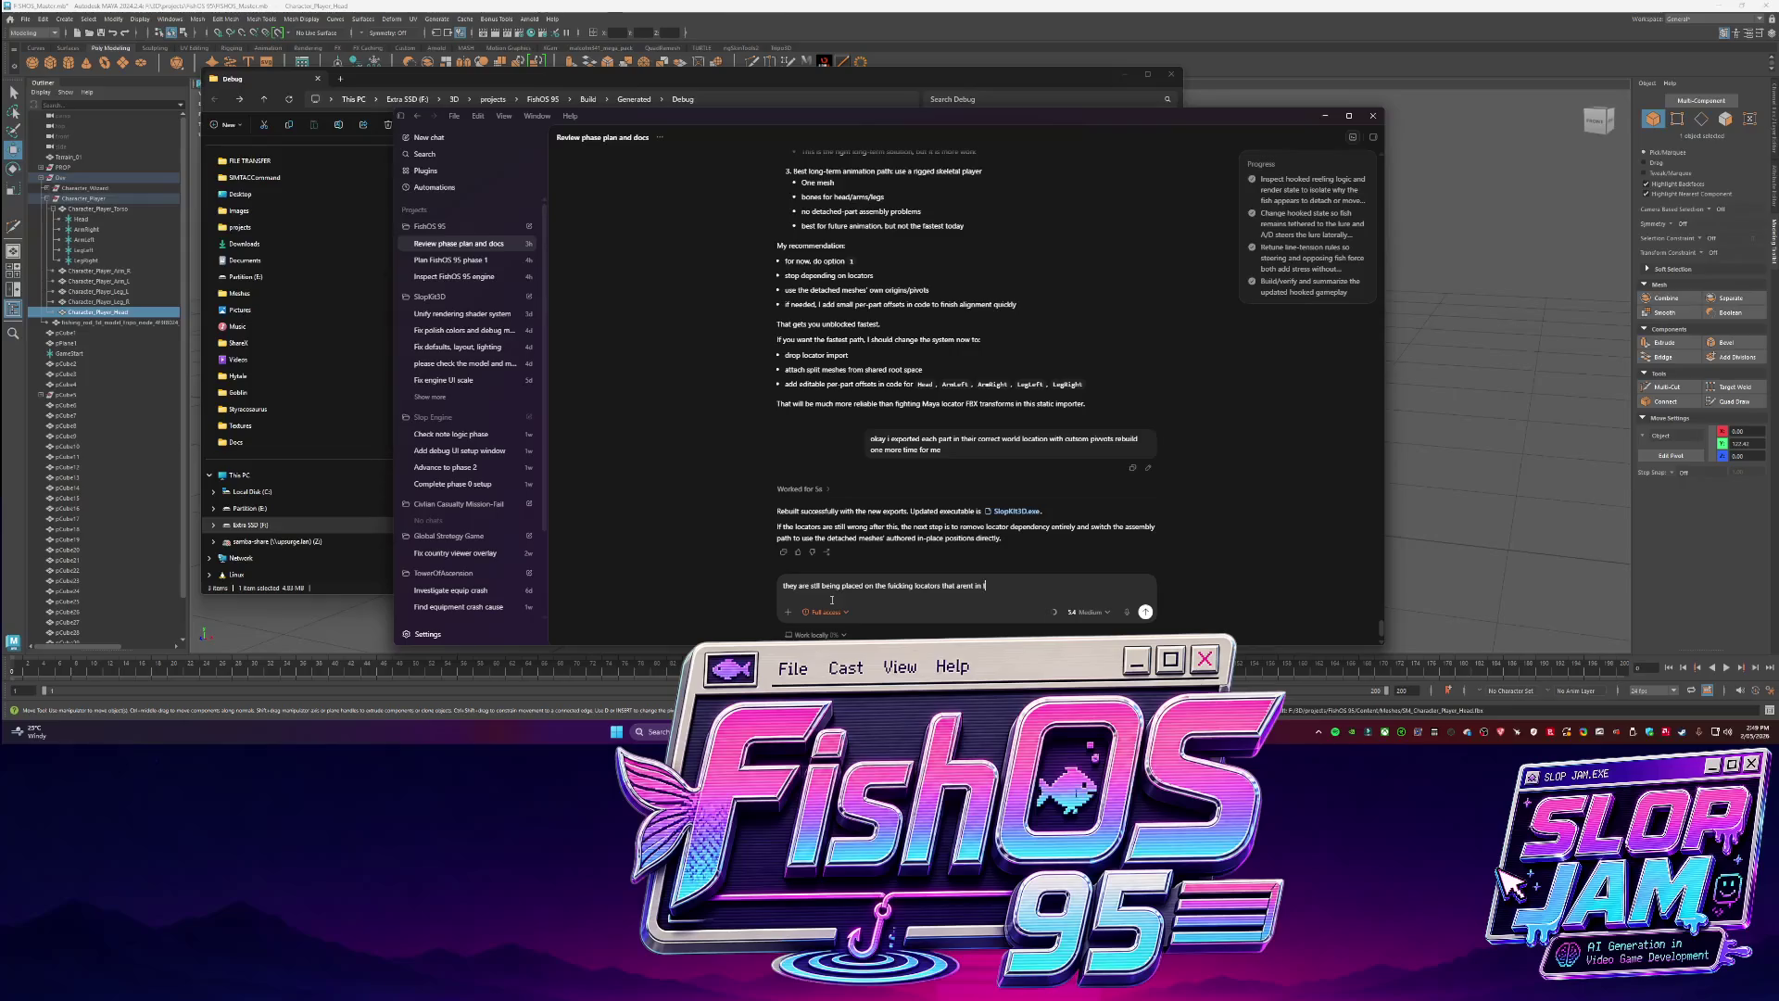
text(he correct location. hand)
text(g on here is )
text(locator)
text( movement data)
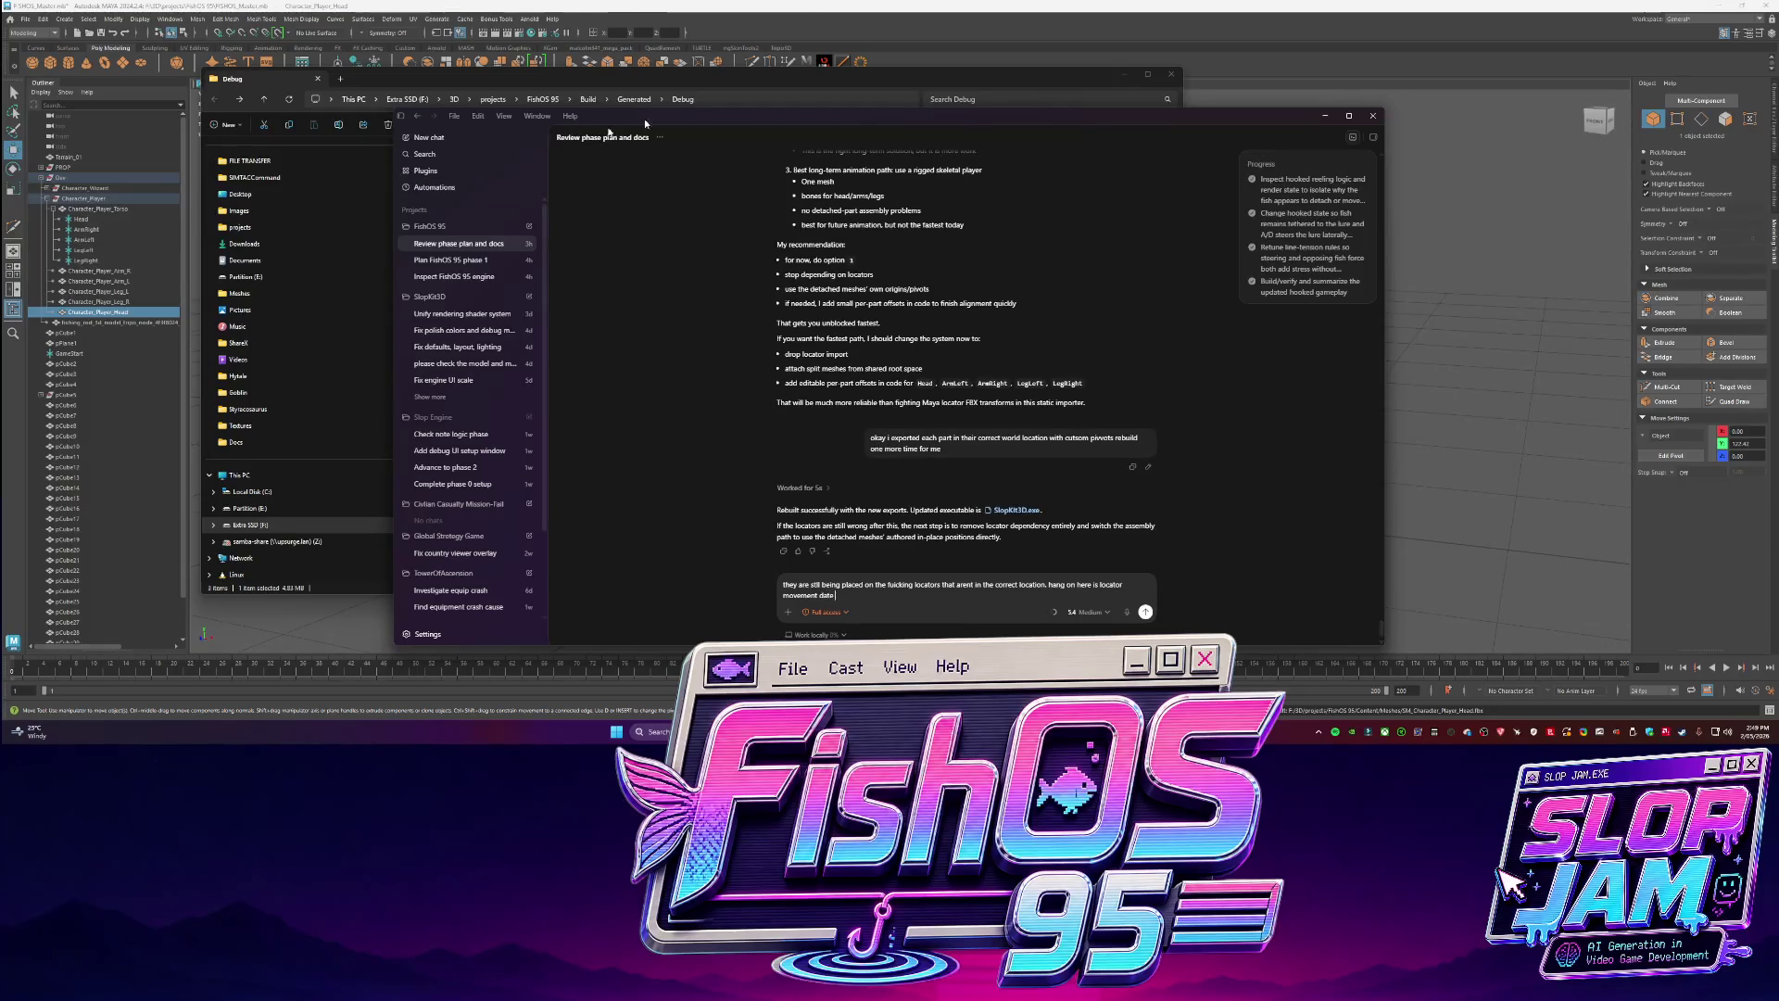
Minimize the Codex chat window to leave the Debug folder showing.
key(super+Down)
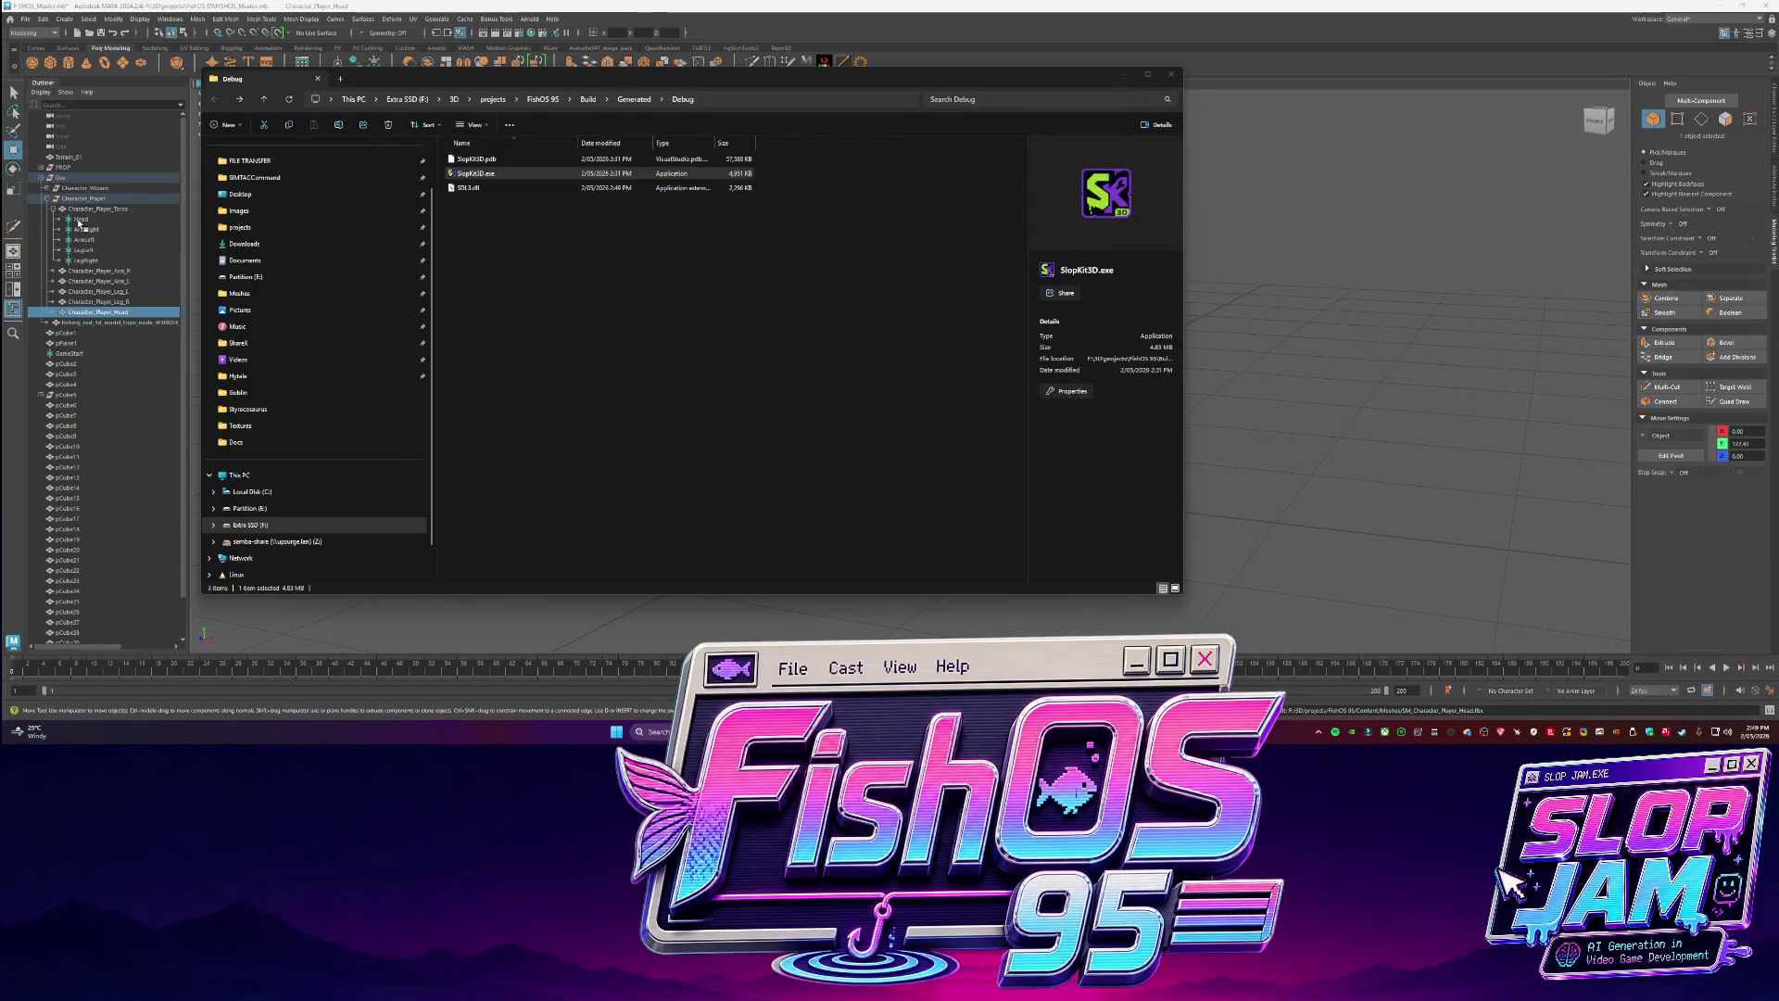
Read the Channel Box transforms of the Head, ArmRight, ArmLeft, LegLeft and LegRight locators.
key(super+Down)
click(1772, 121)
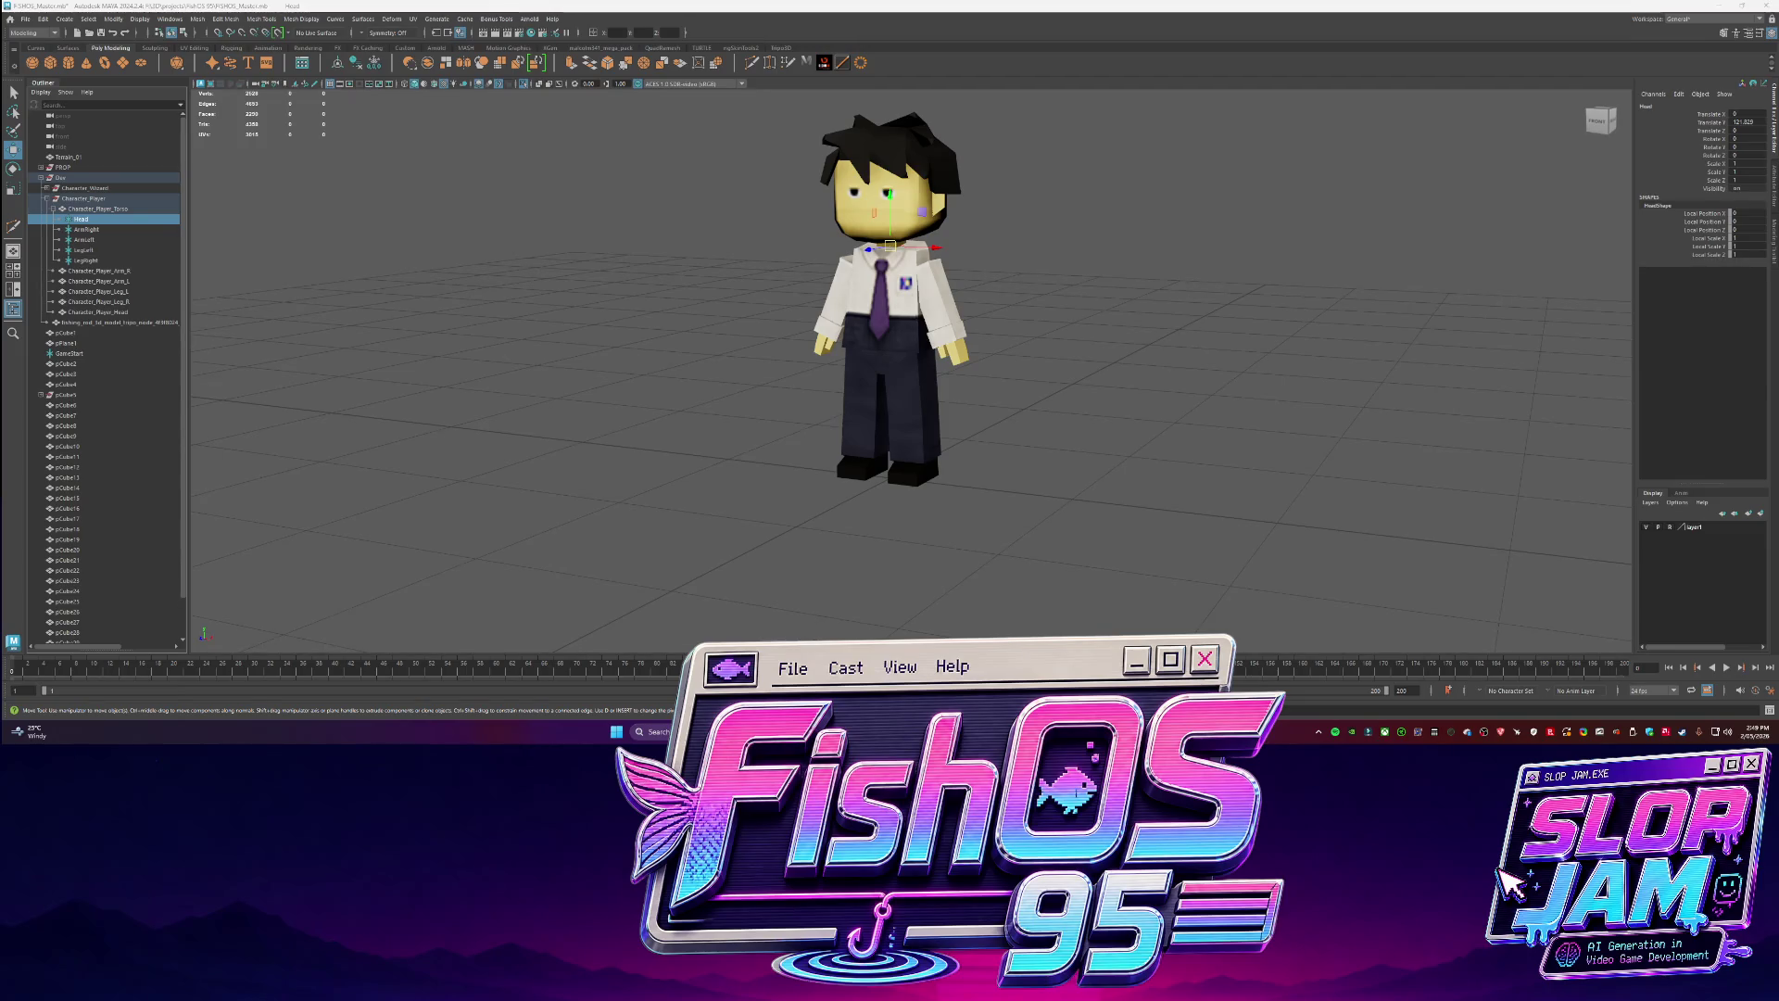
click(86, 229)
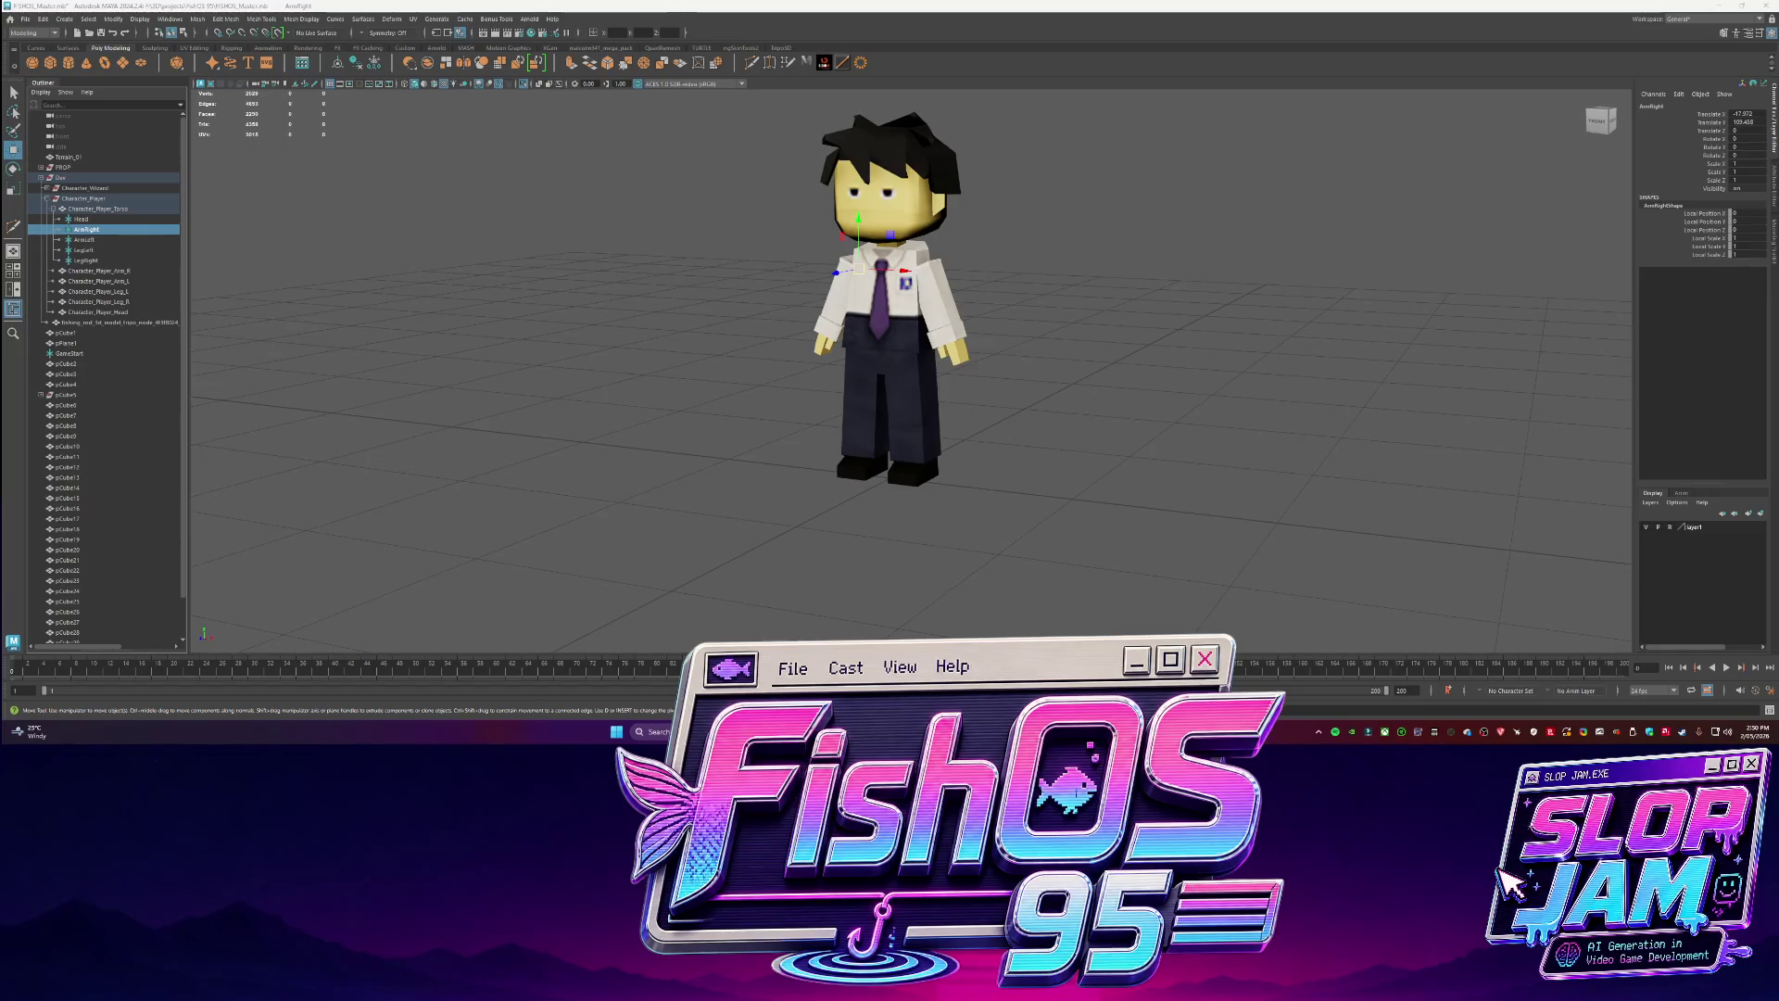
click(101, 240)
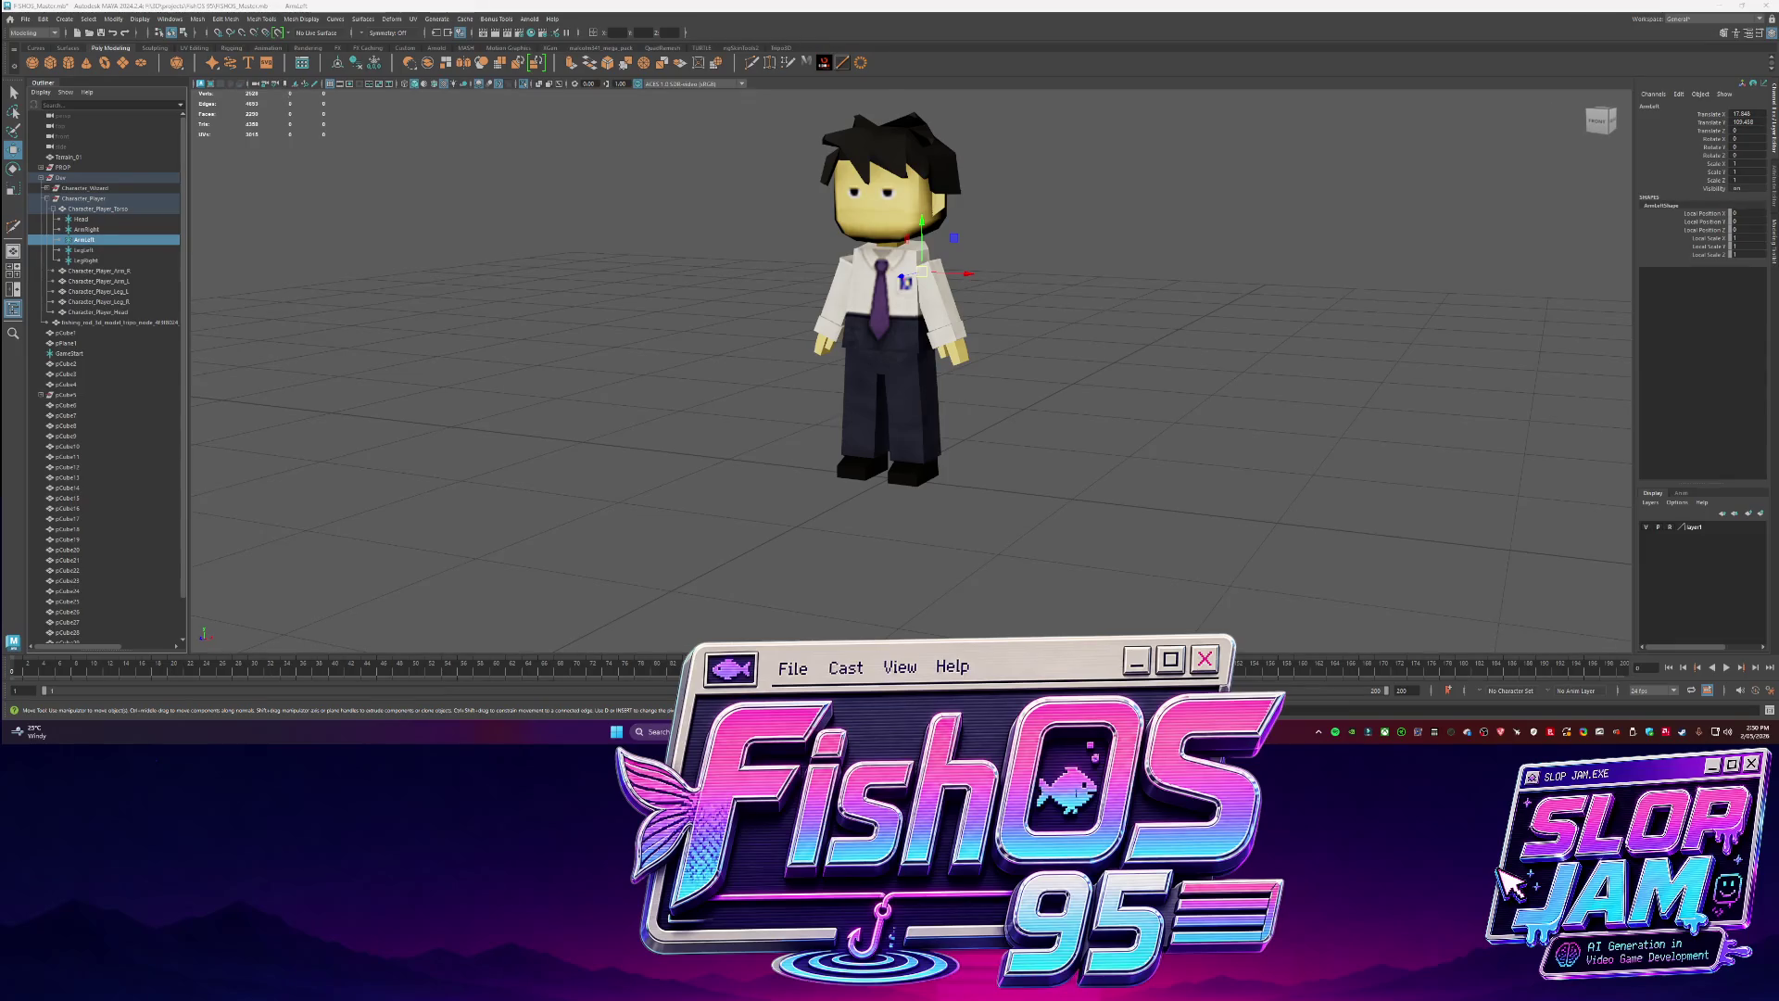
click(85, 249)
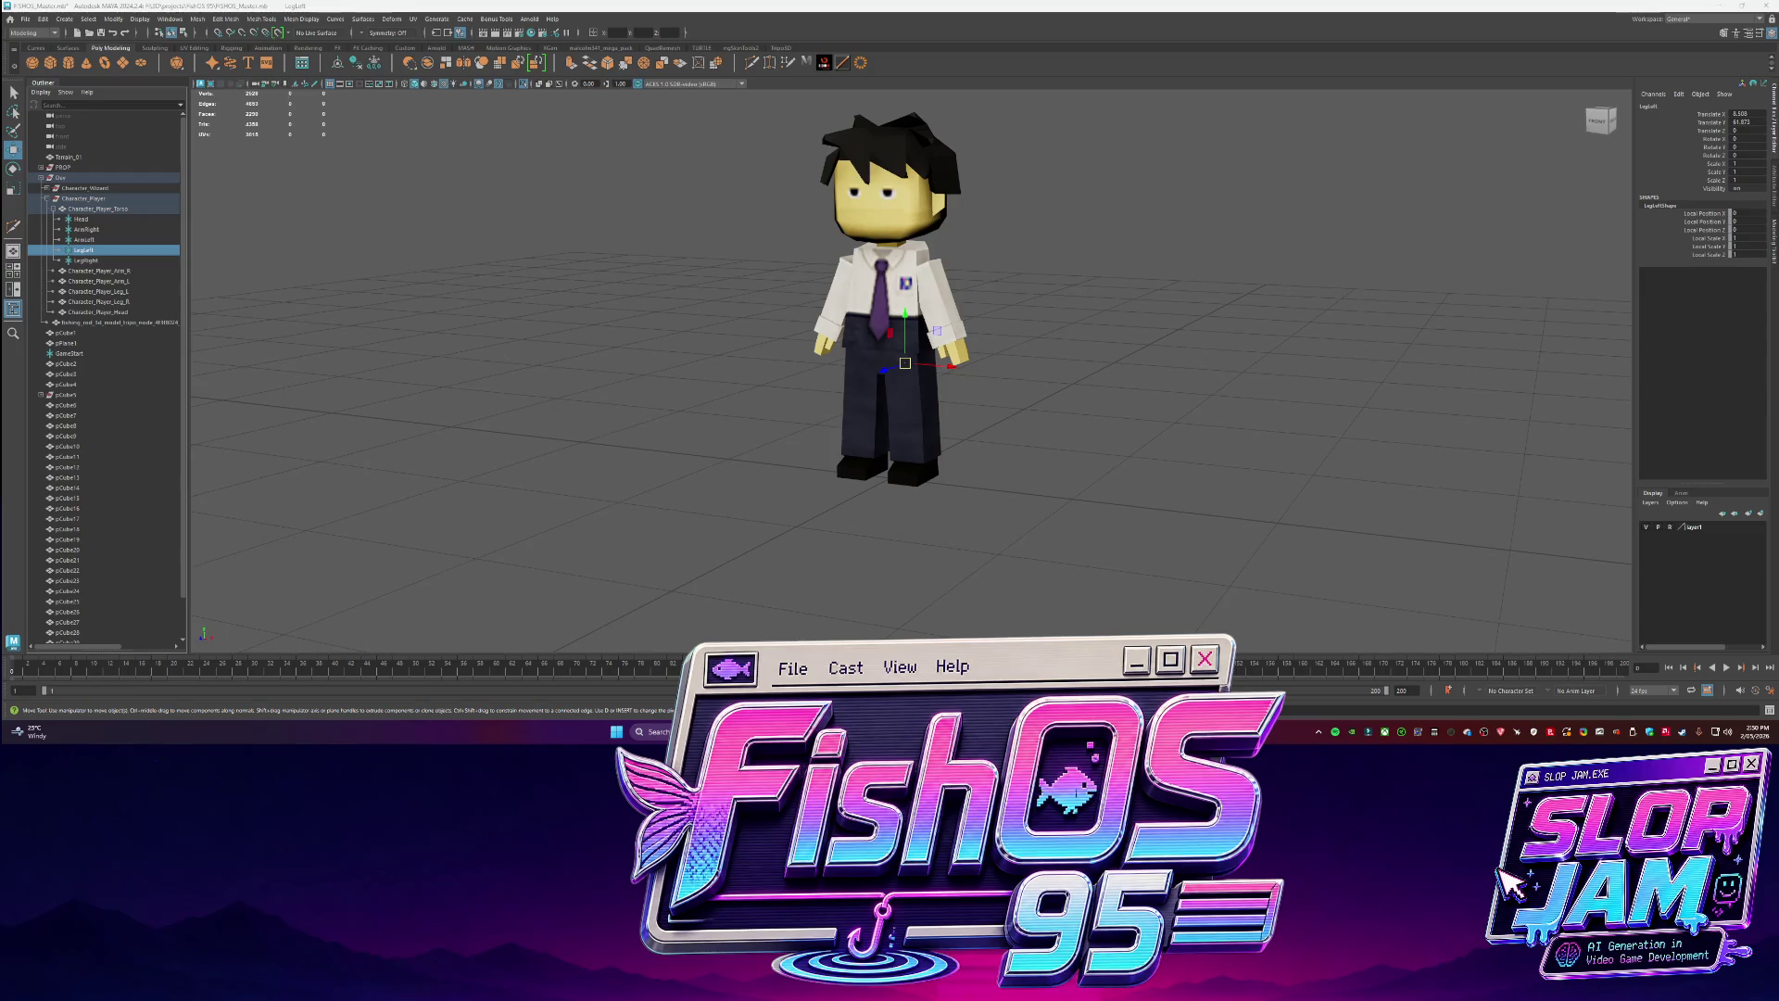
click(112, 263)
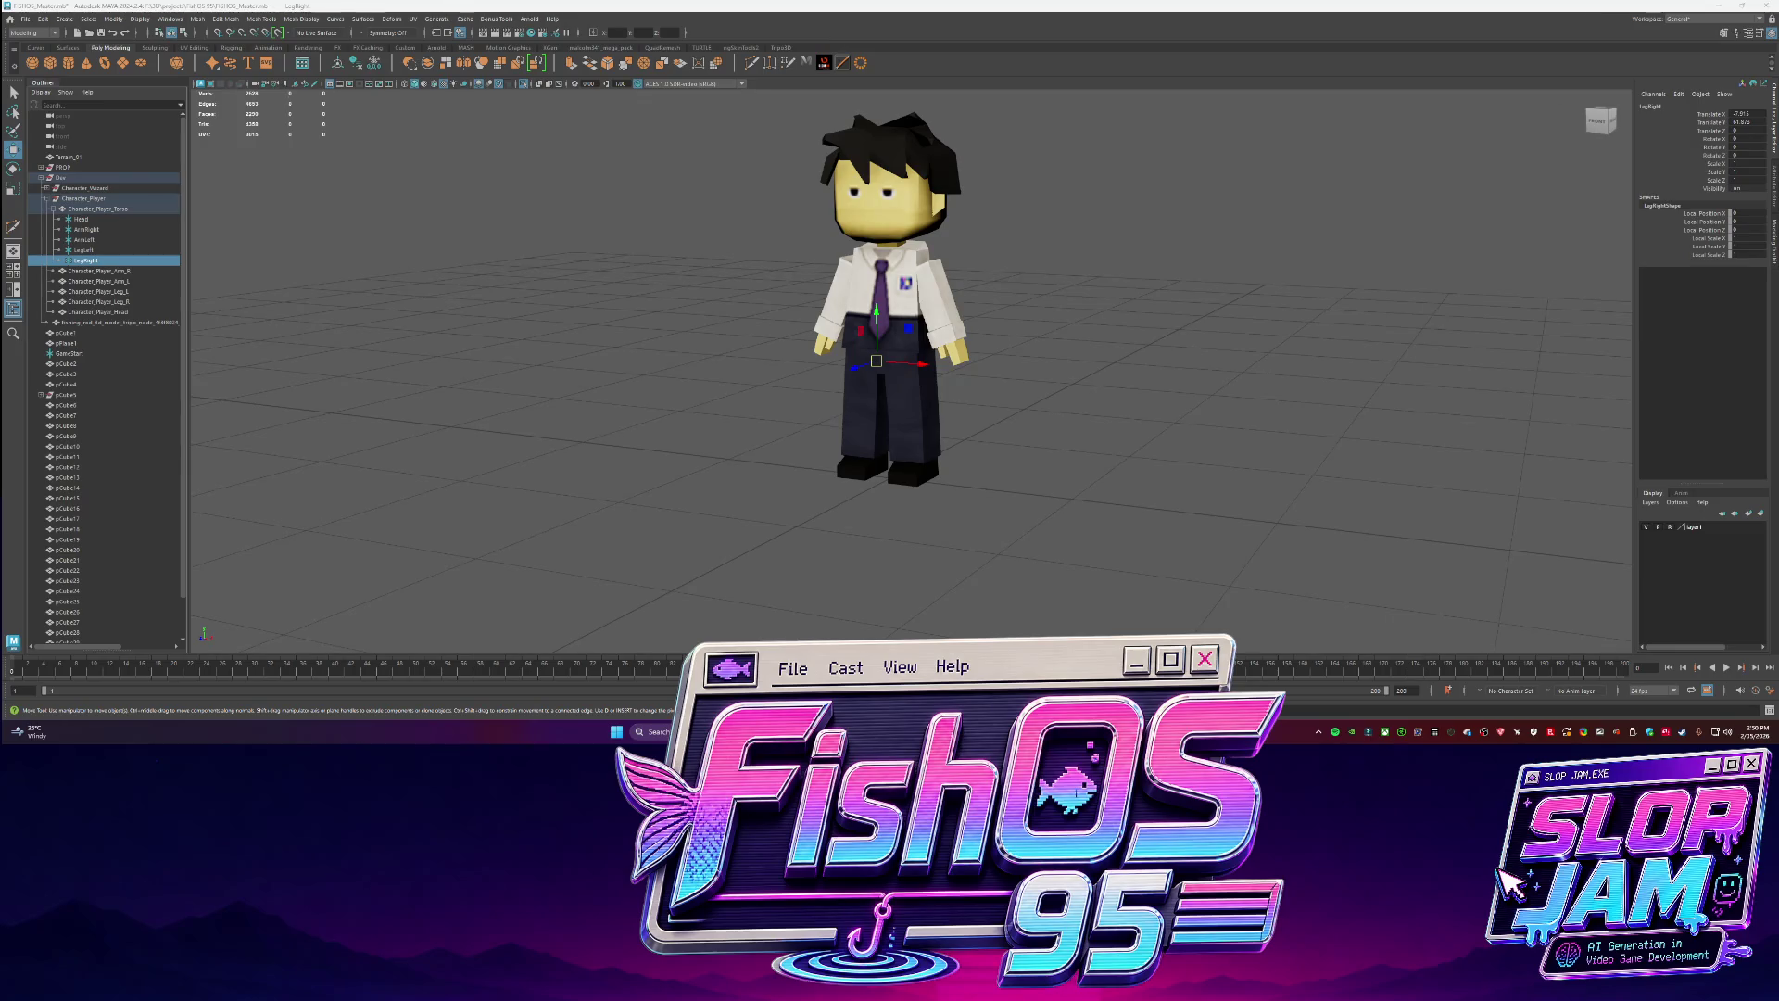
click(97, 260)
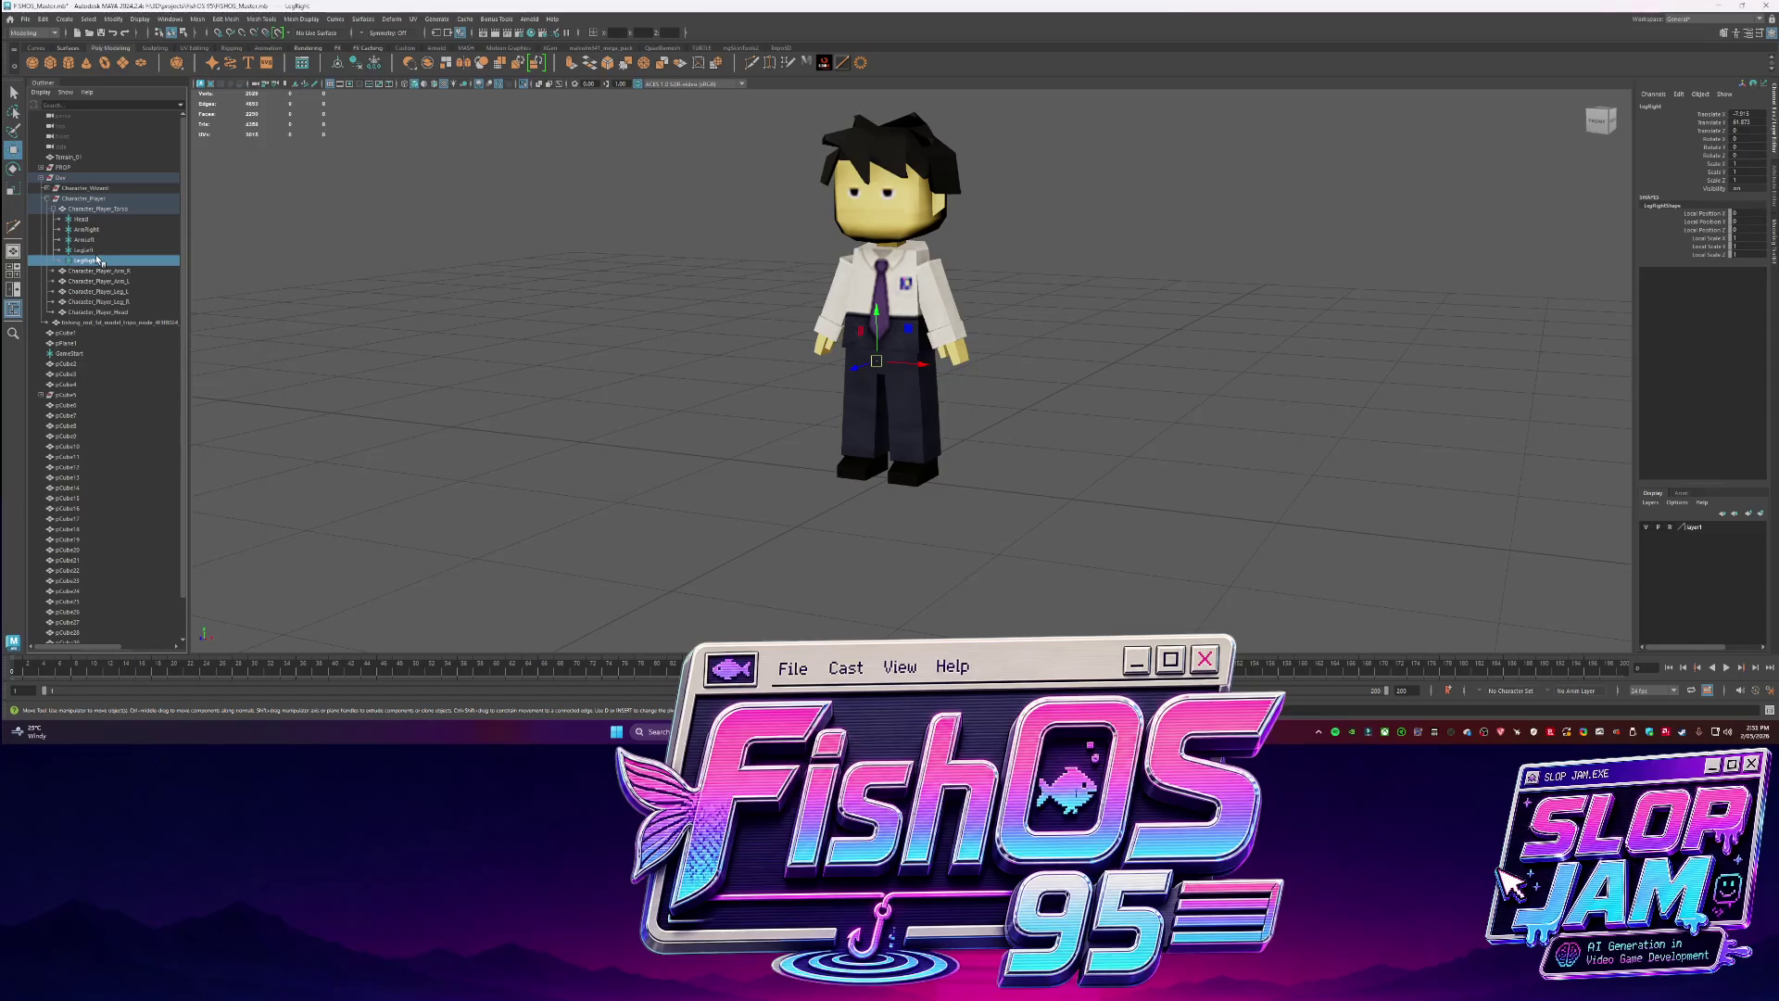
key(f)
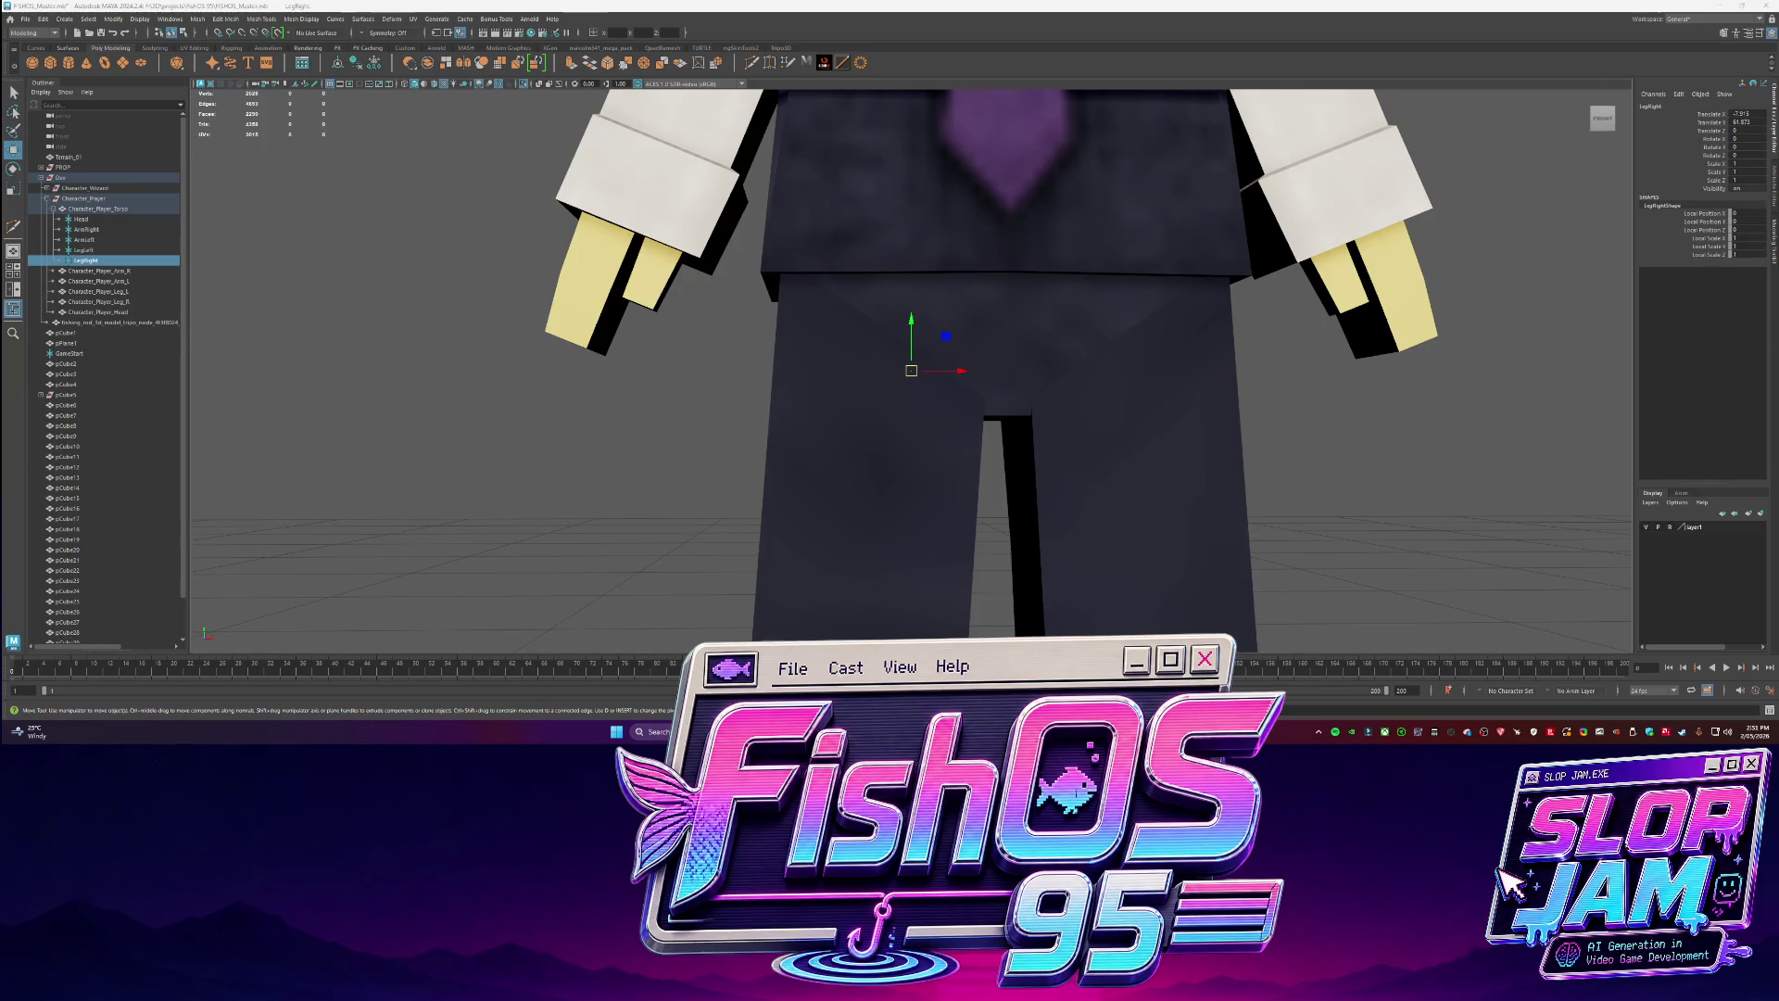
Switch from Maya to the Chrome browser window.
key(alt+Tab)
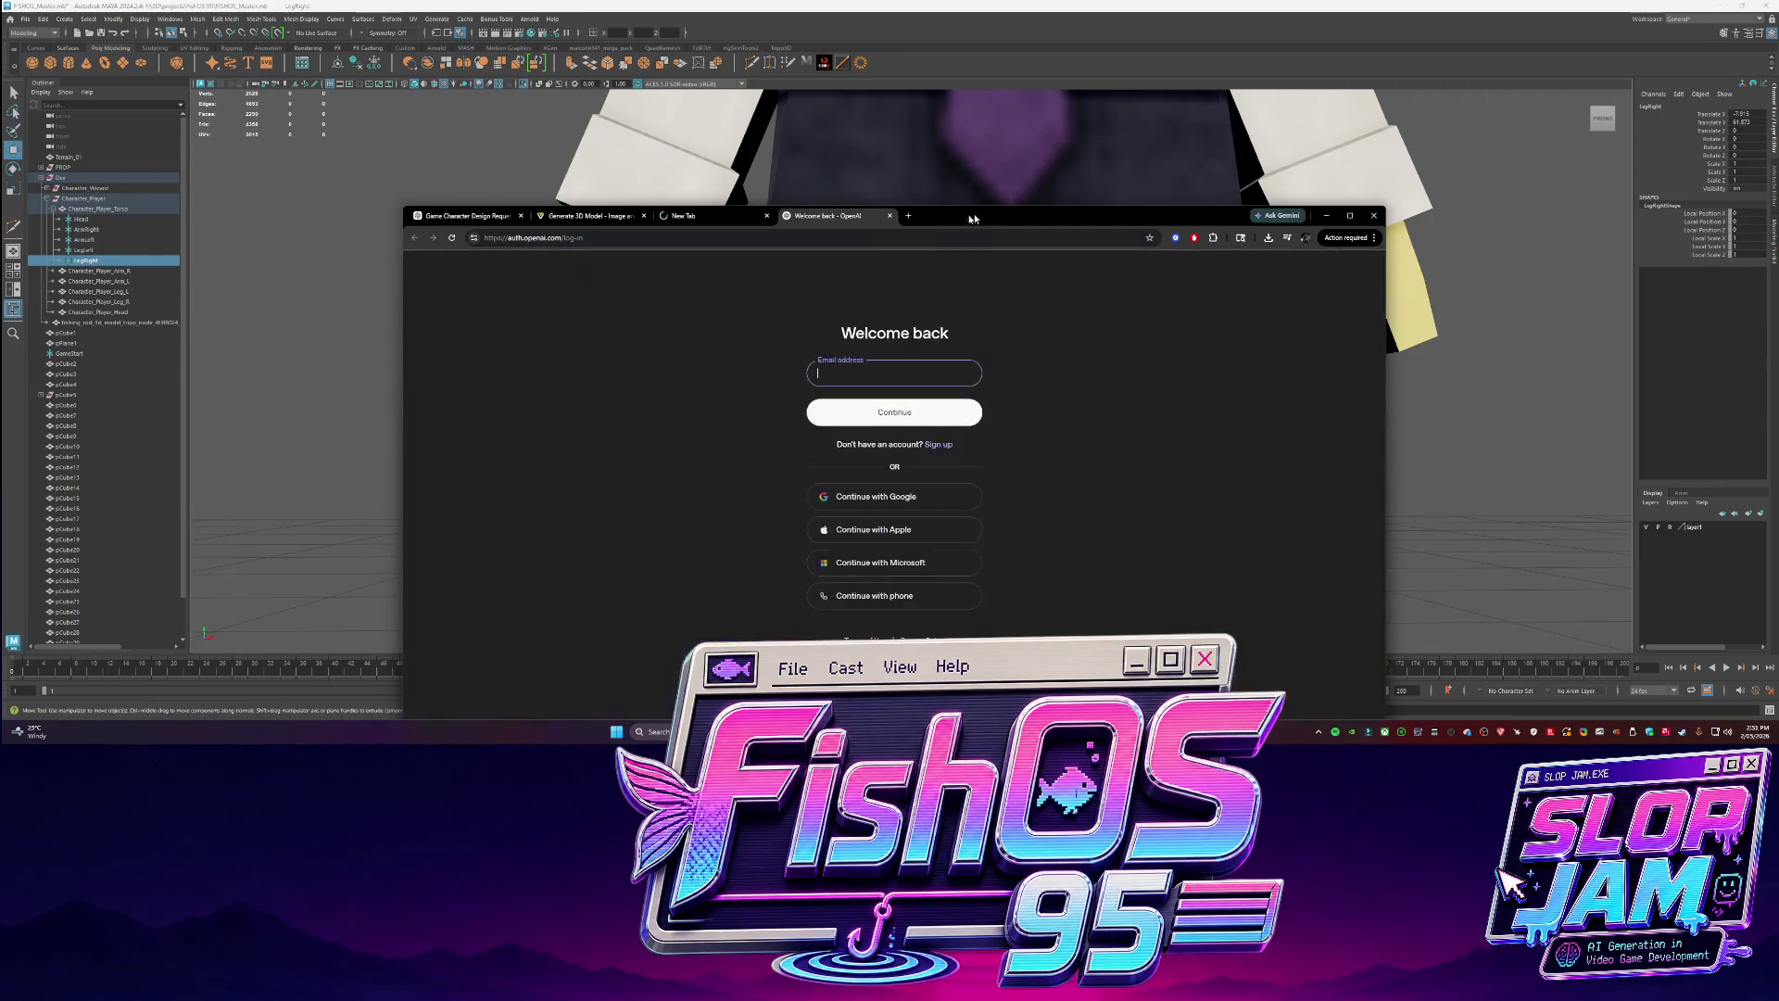
Sign in to OpenAI with Continue with Google using the chosen account, then return to Maya.
click(890, 496)
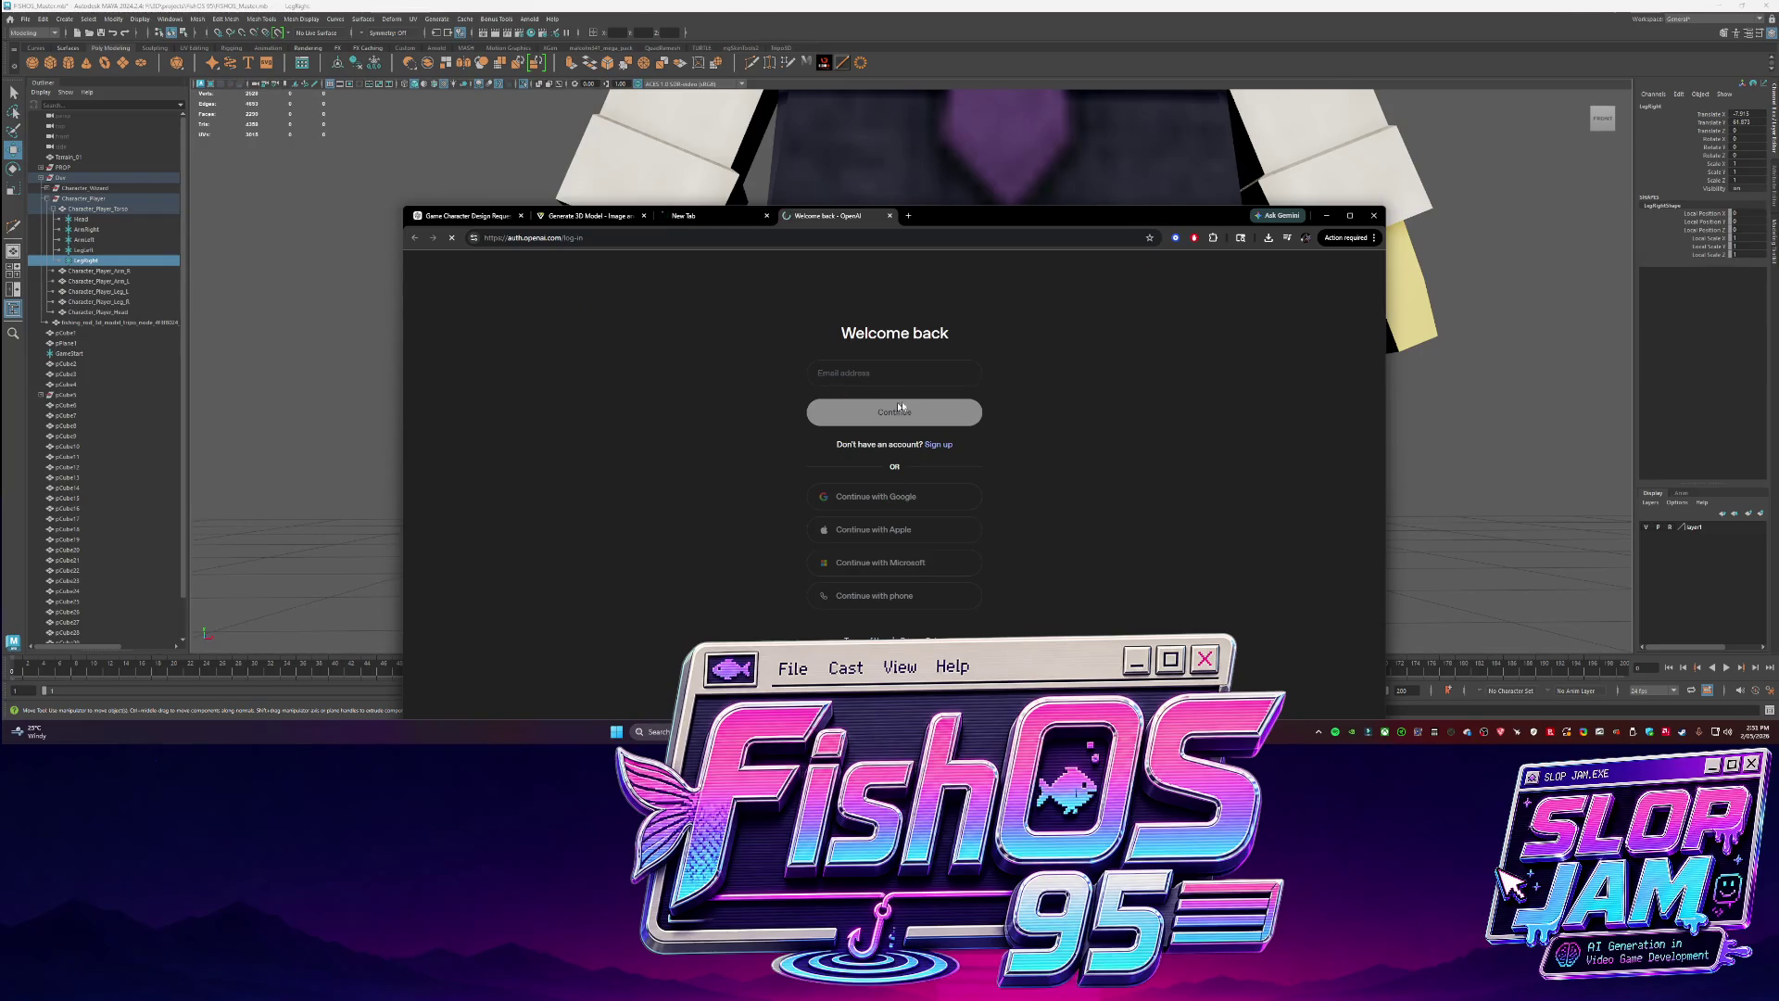
click(969, 565)
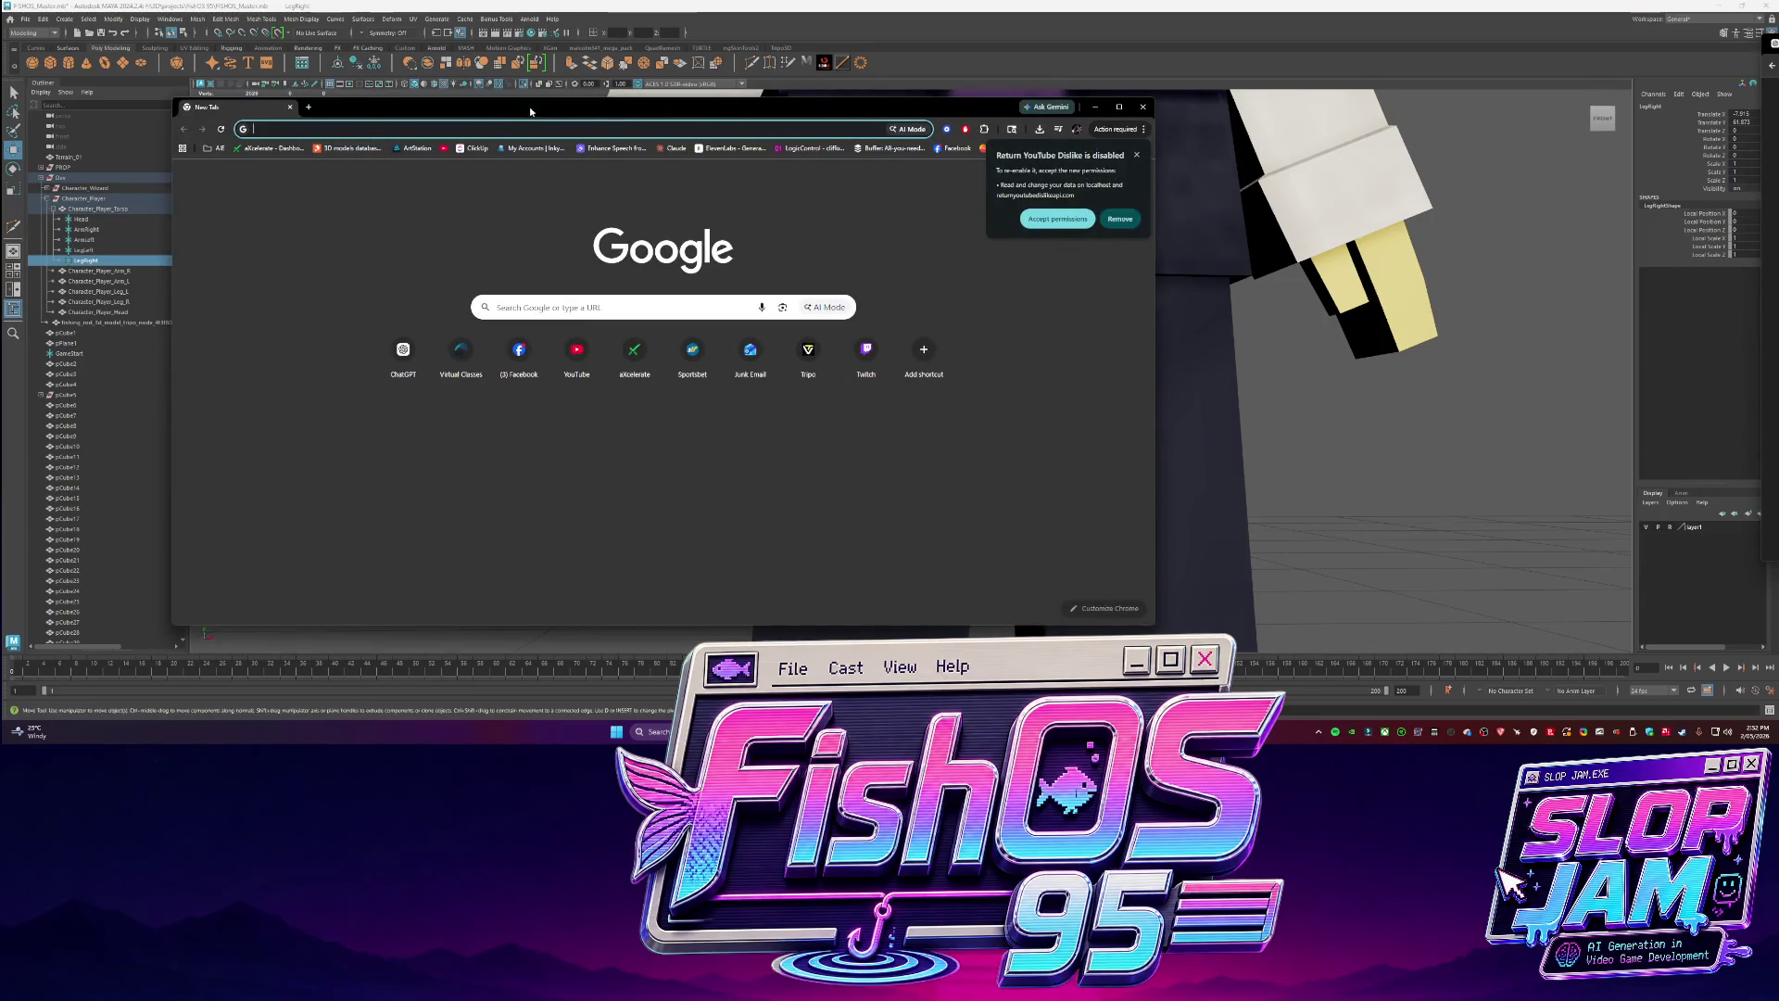
key(alt+Tab)
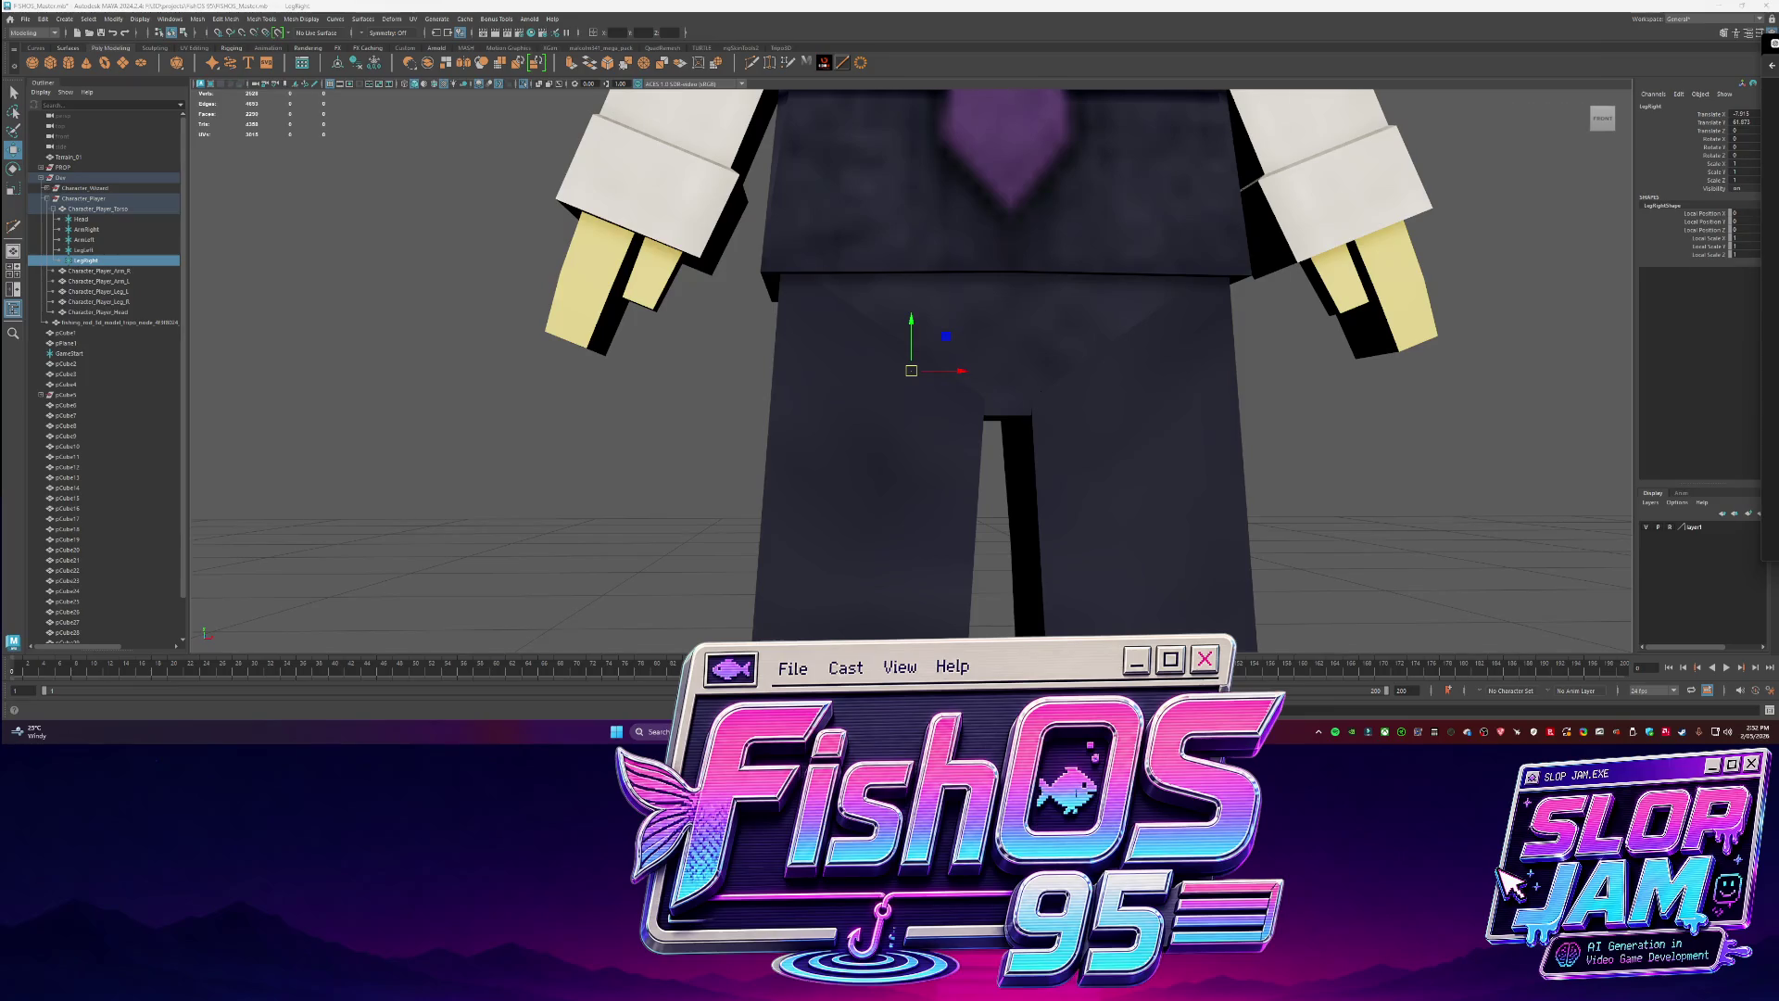
Zoom out to the full character with nothing selected, then play the second Throne 1 track in Suno.
key(w)
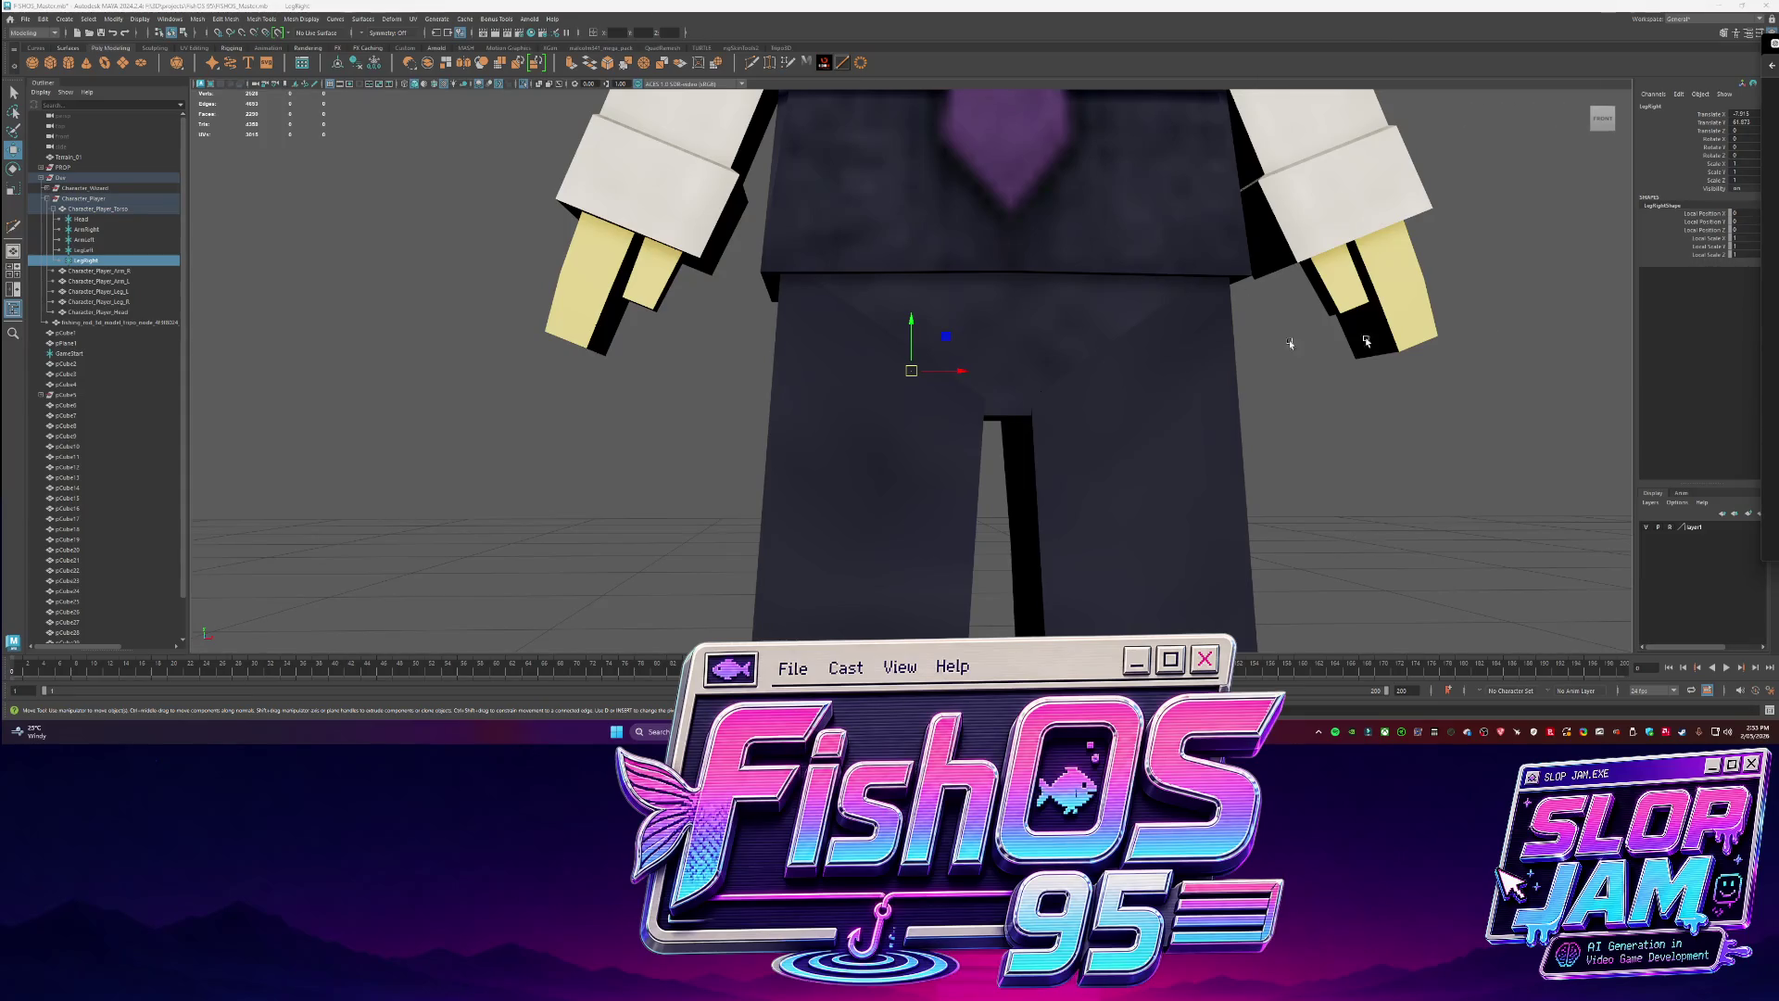
scroll(813, 408, down, 3)
scroll(785, 408, down, 1)
scroll(756, 413, down, 4)
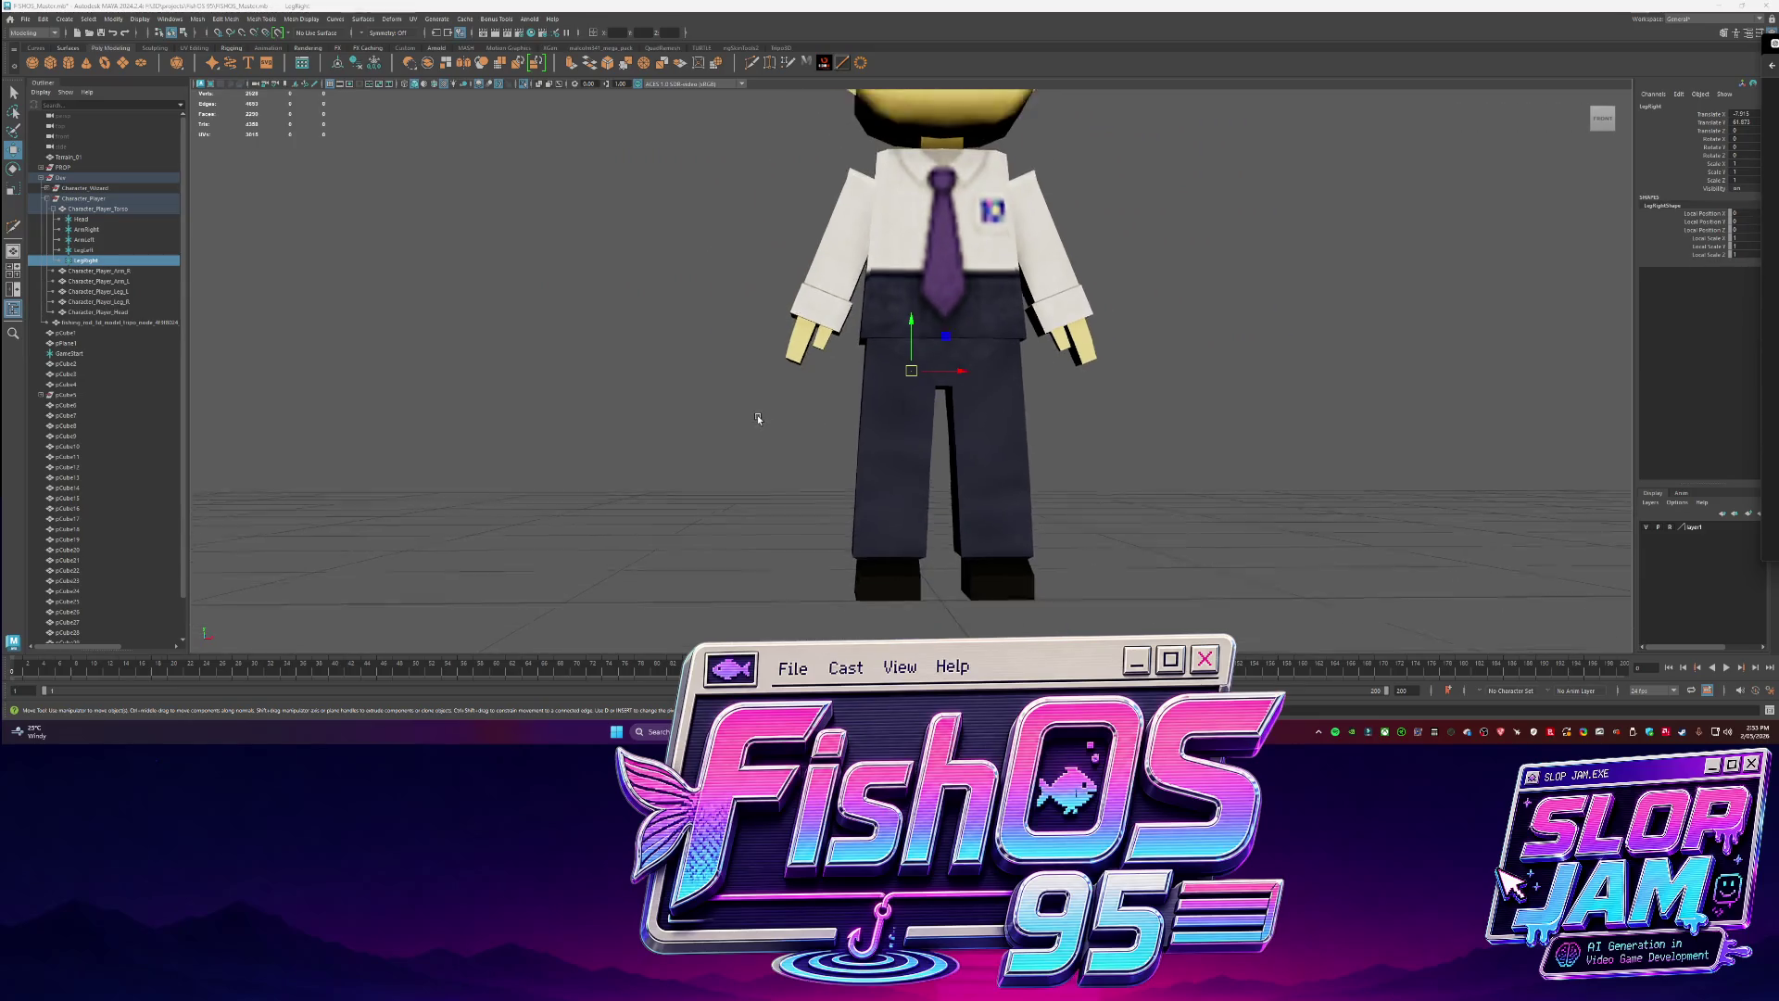
scroll(1100, 370, down, 1)
click(1114, 358)
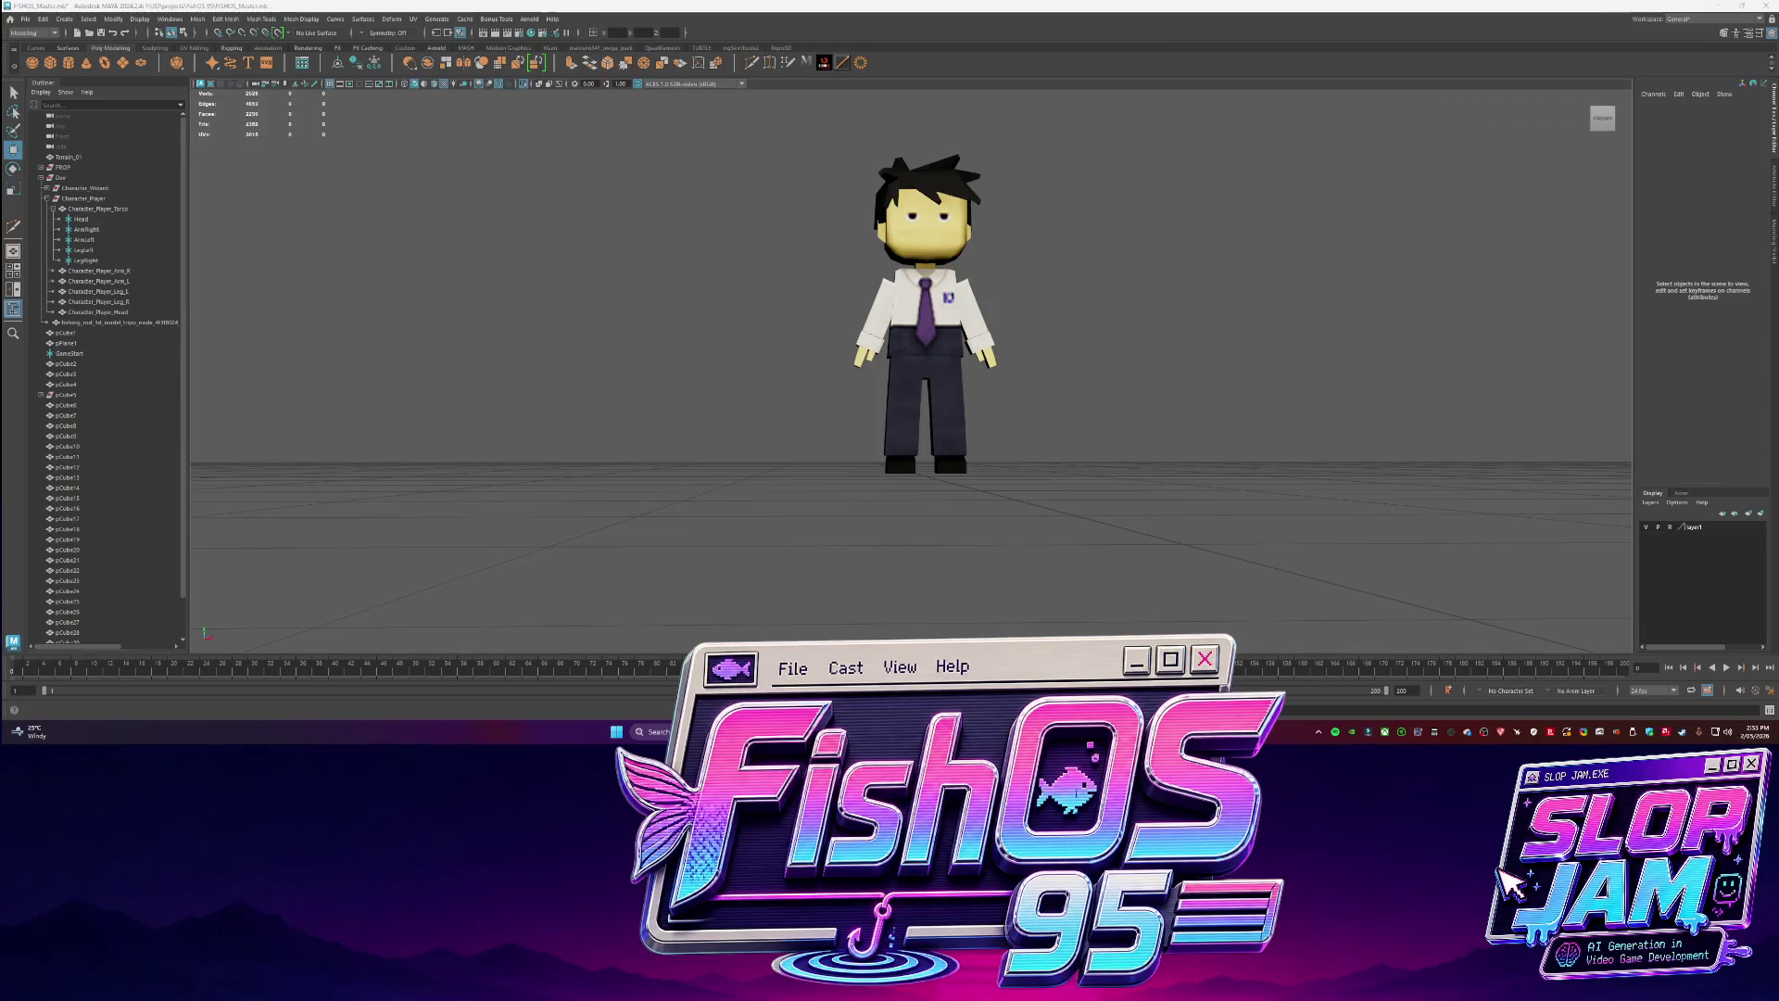
key(alt+Tab)
click(436, 310)
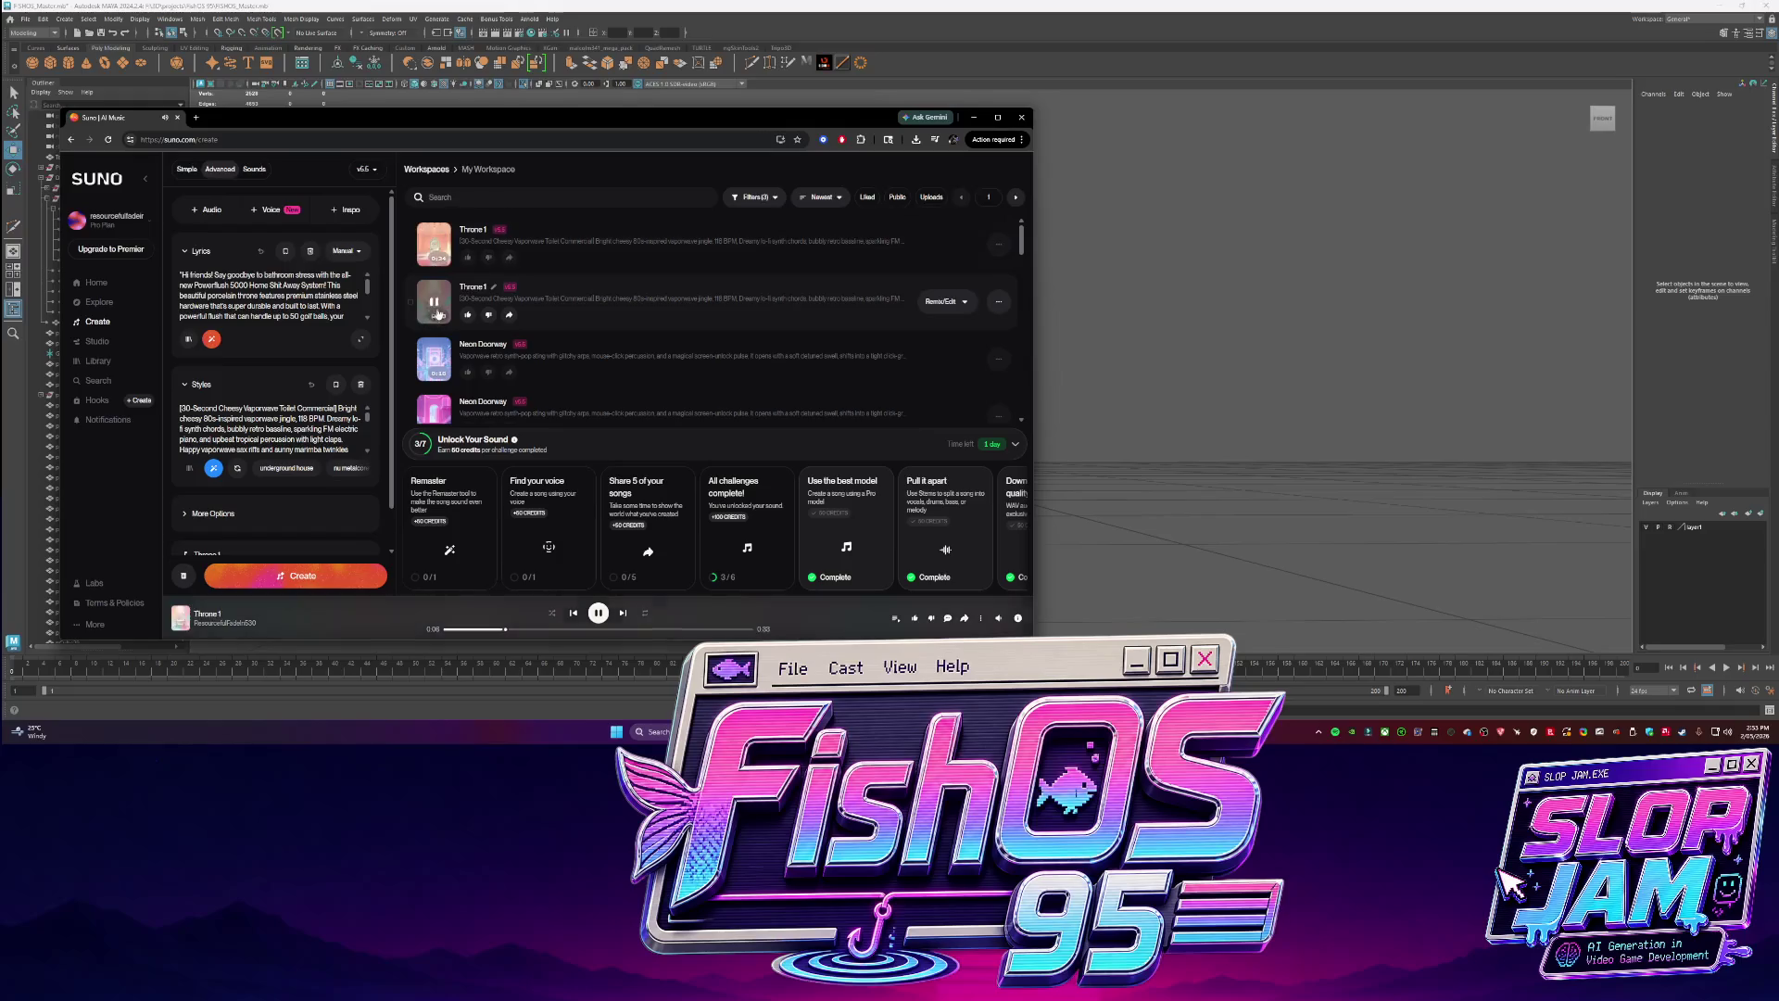
Load Neon Doorway in Suno's player and bring Maya back to the front.
click(598, 613)
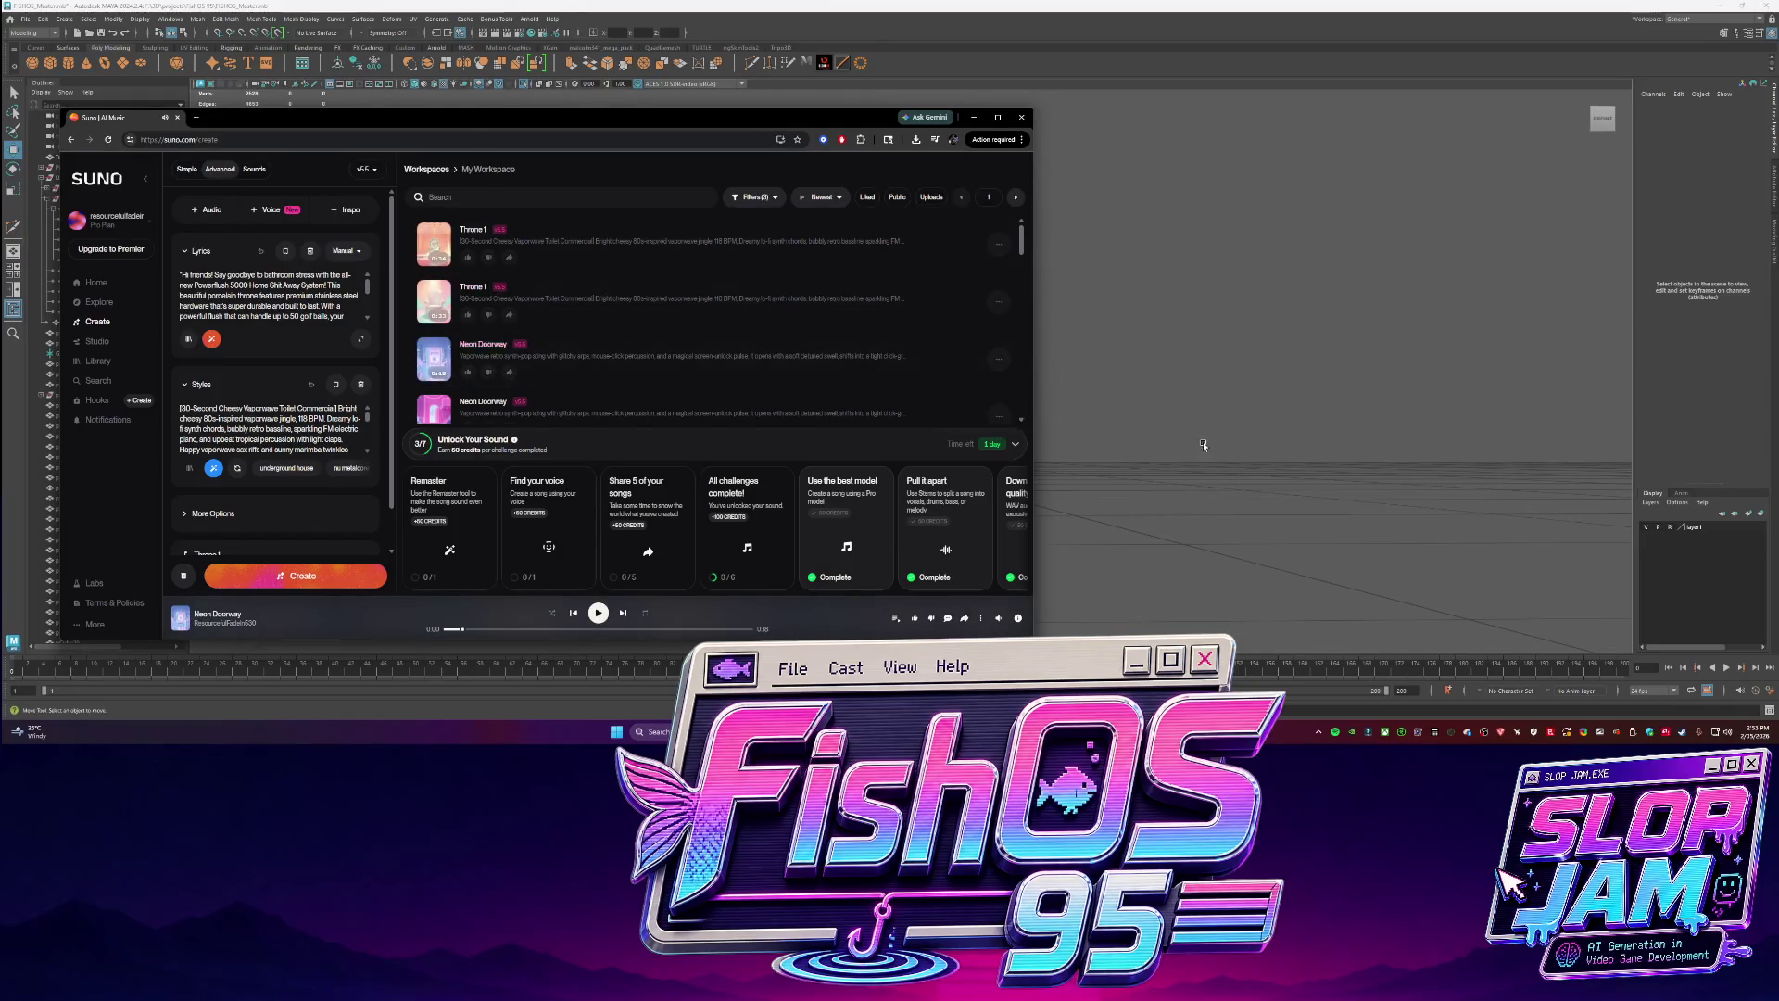
click(1199, 445)
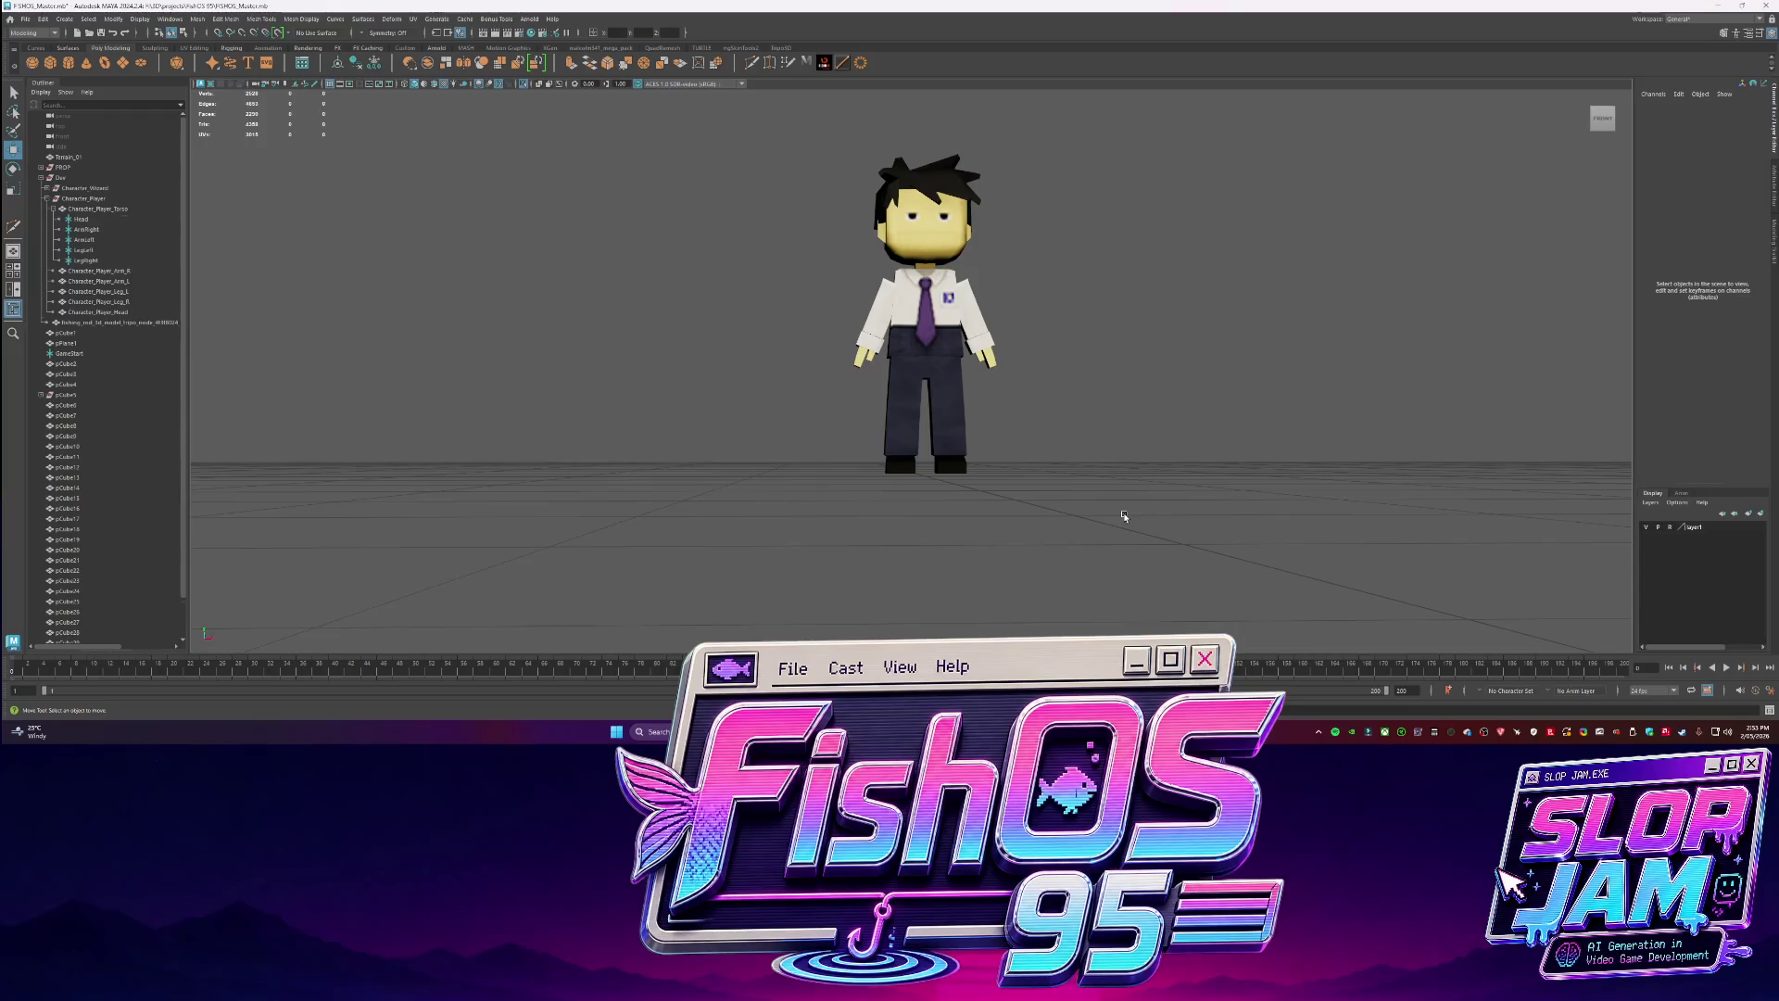
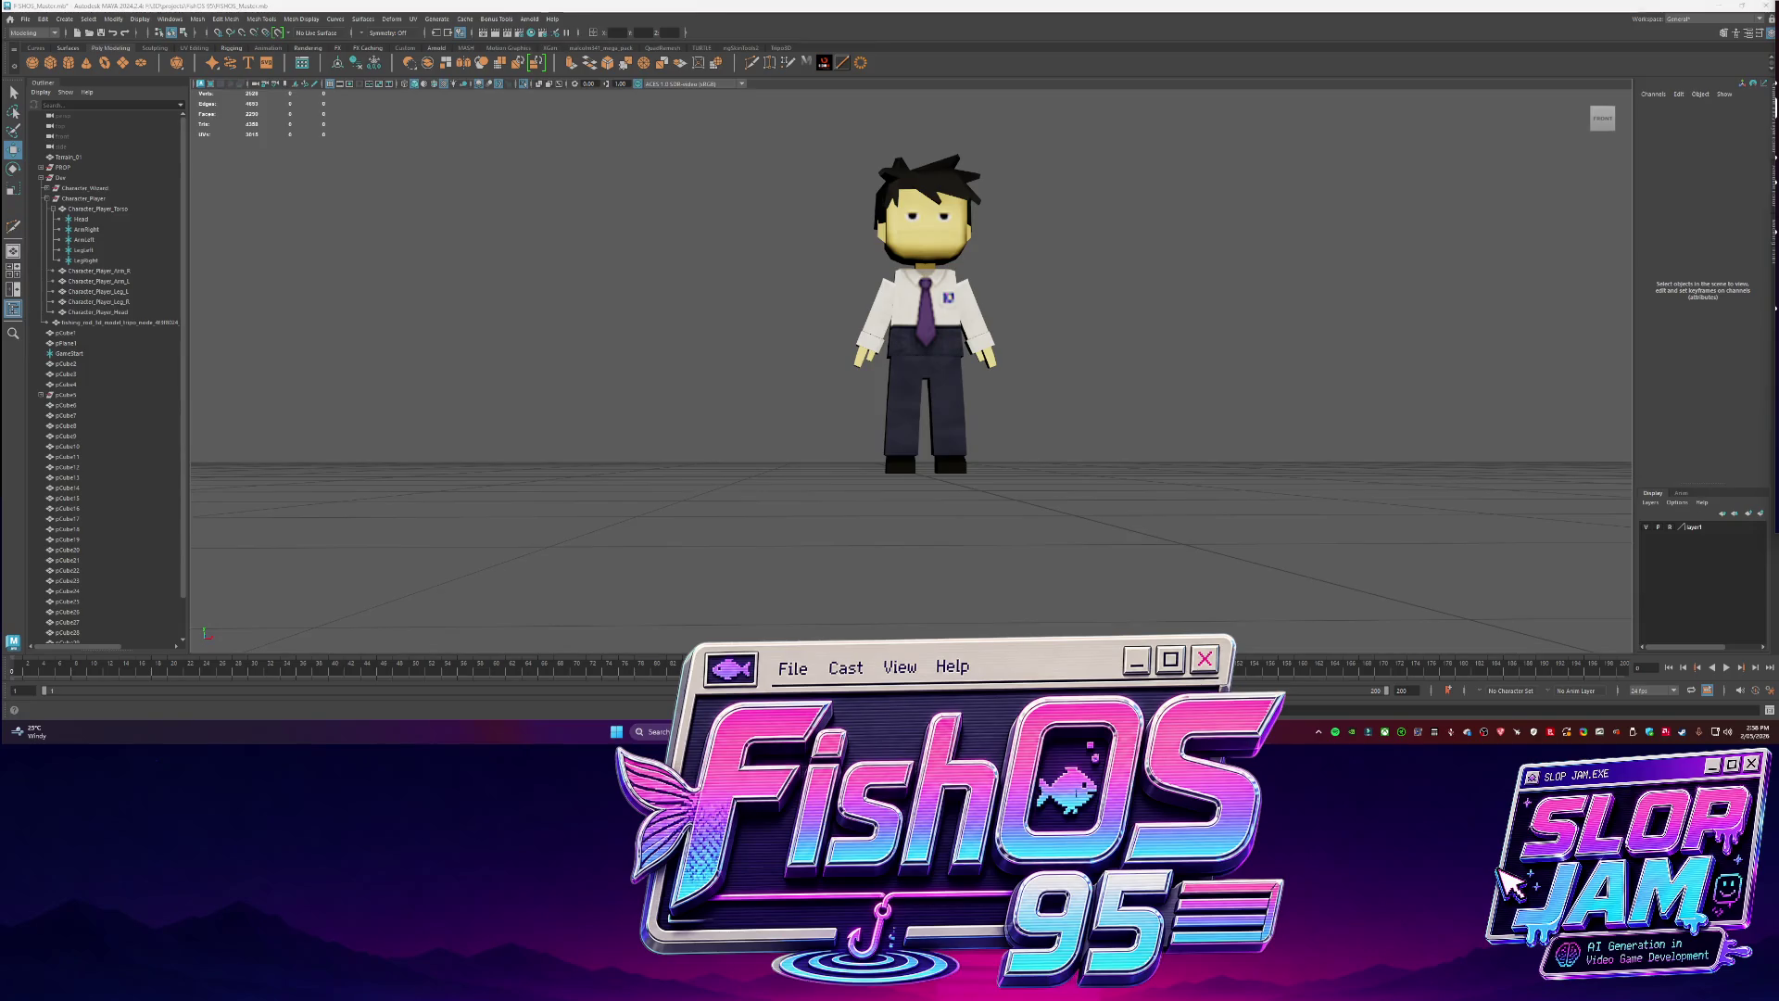
Minimize Maya and the music browser, then run SlopKit3D.exe from the Debug folder full-screen.
scroll(1022, 506, down, 5)
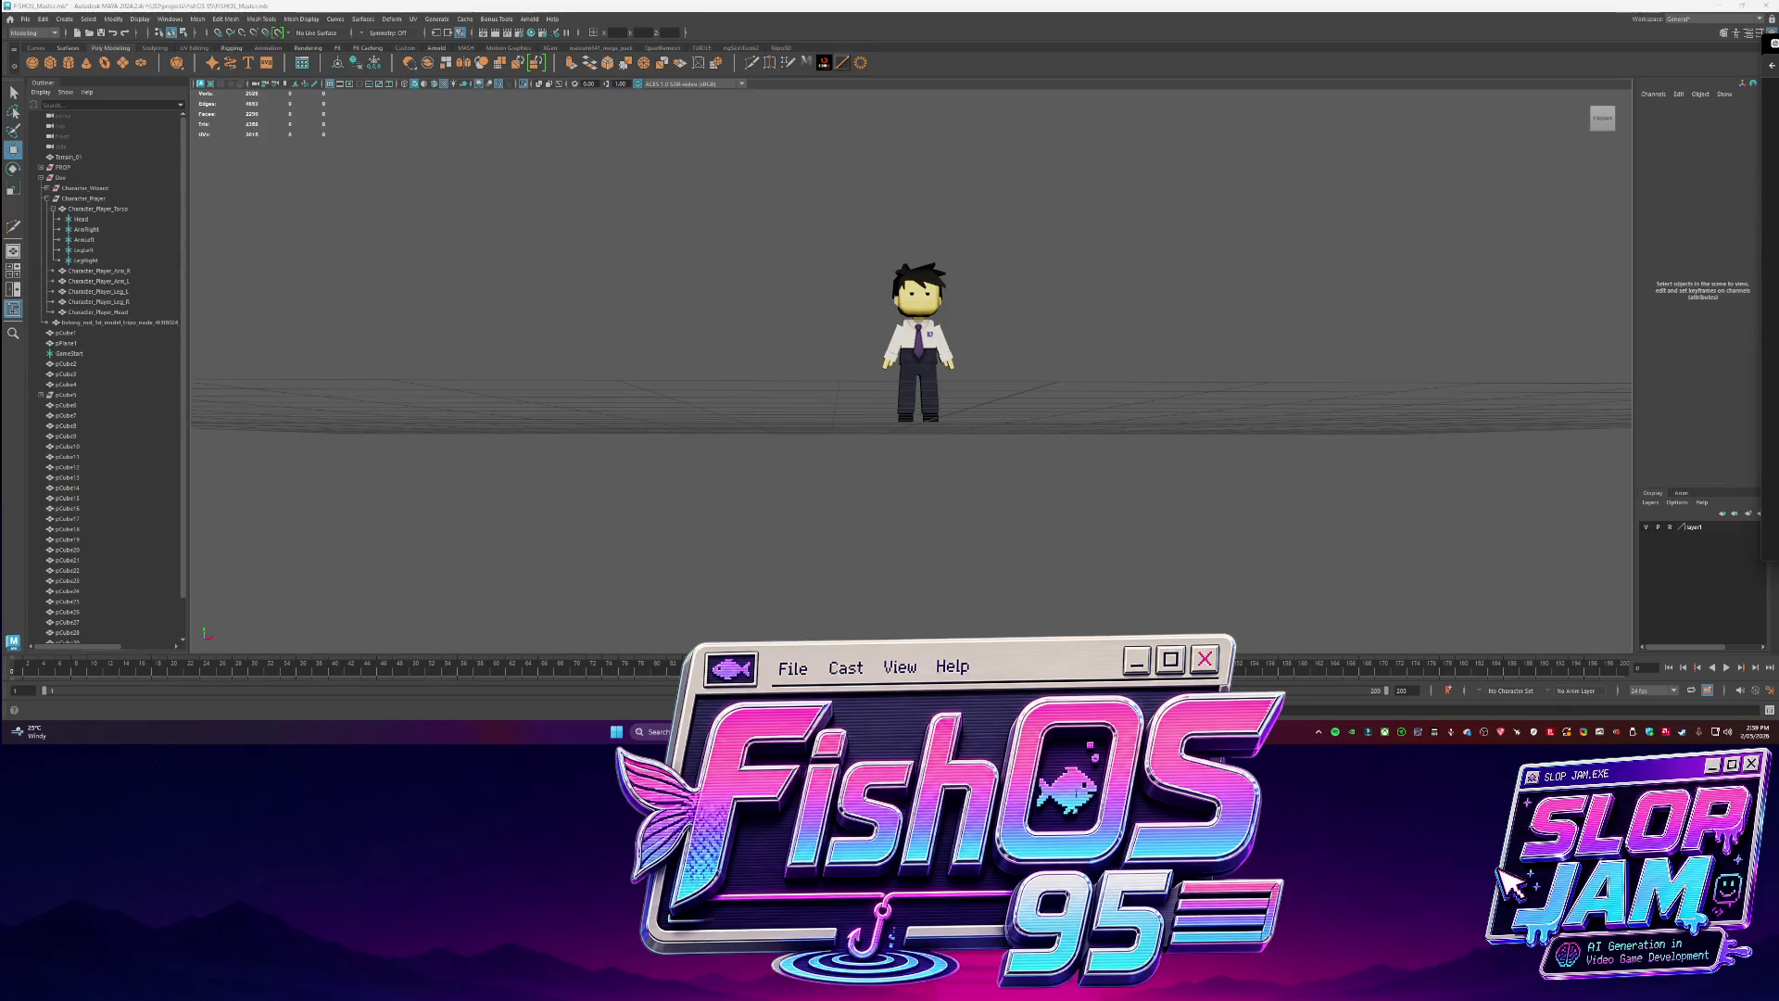
key(w)
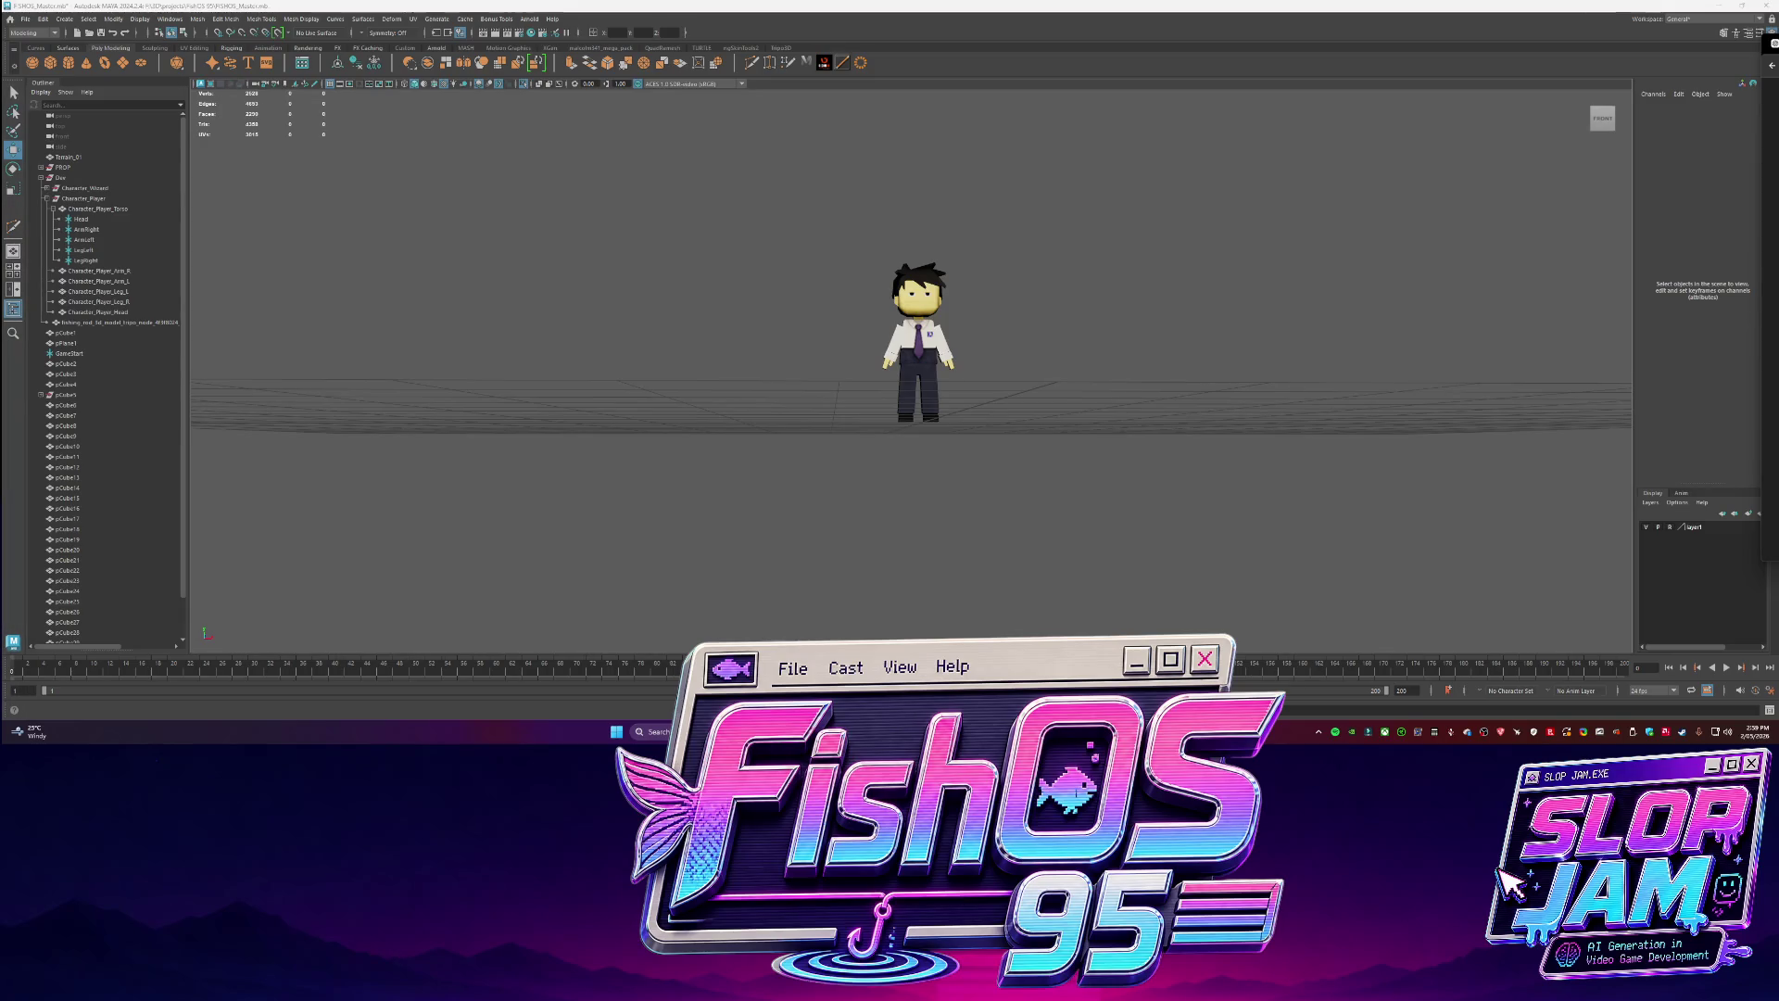
click(1721, 6)
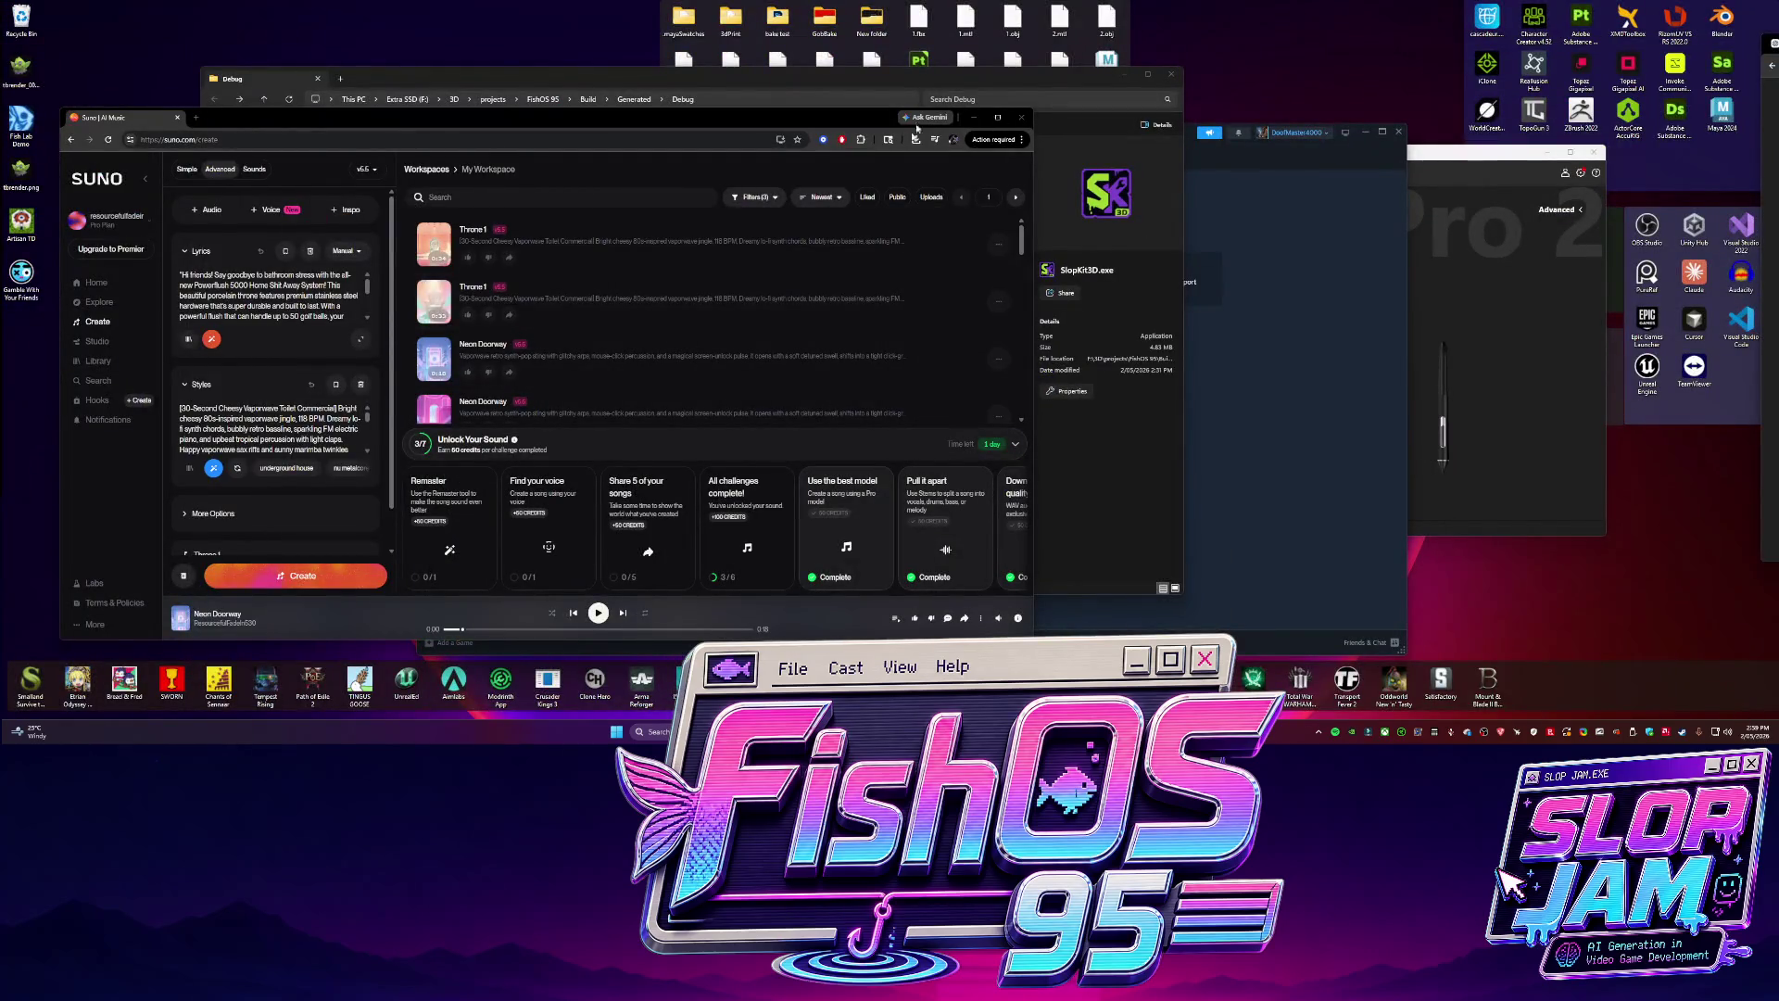
click(974, 117)
double_click(500, 176)
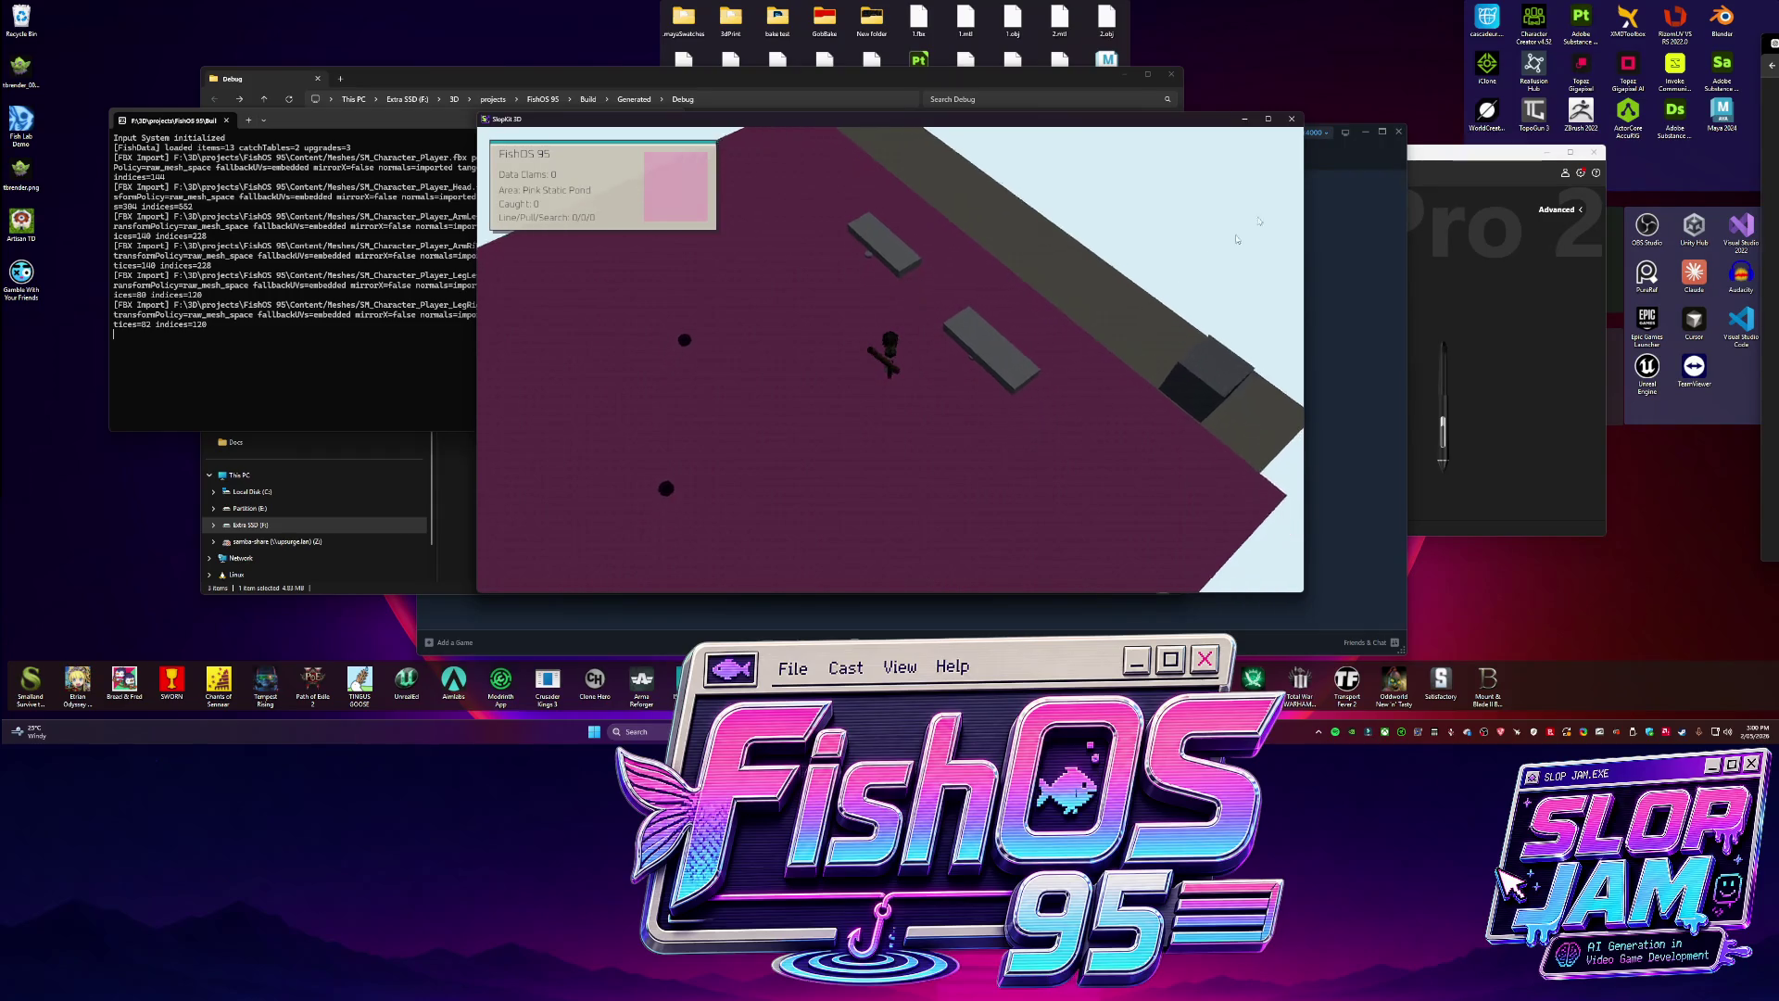
click(1267, 119)
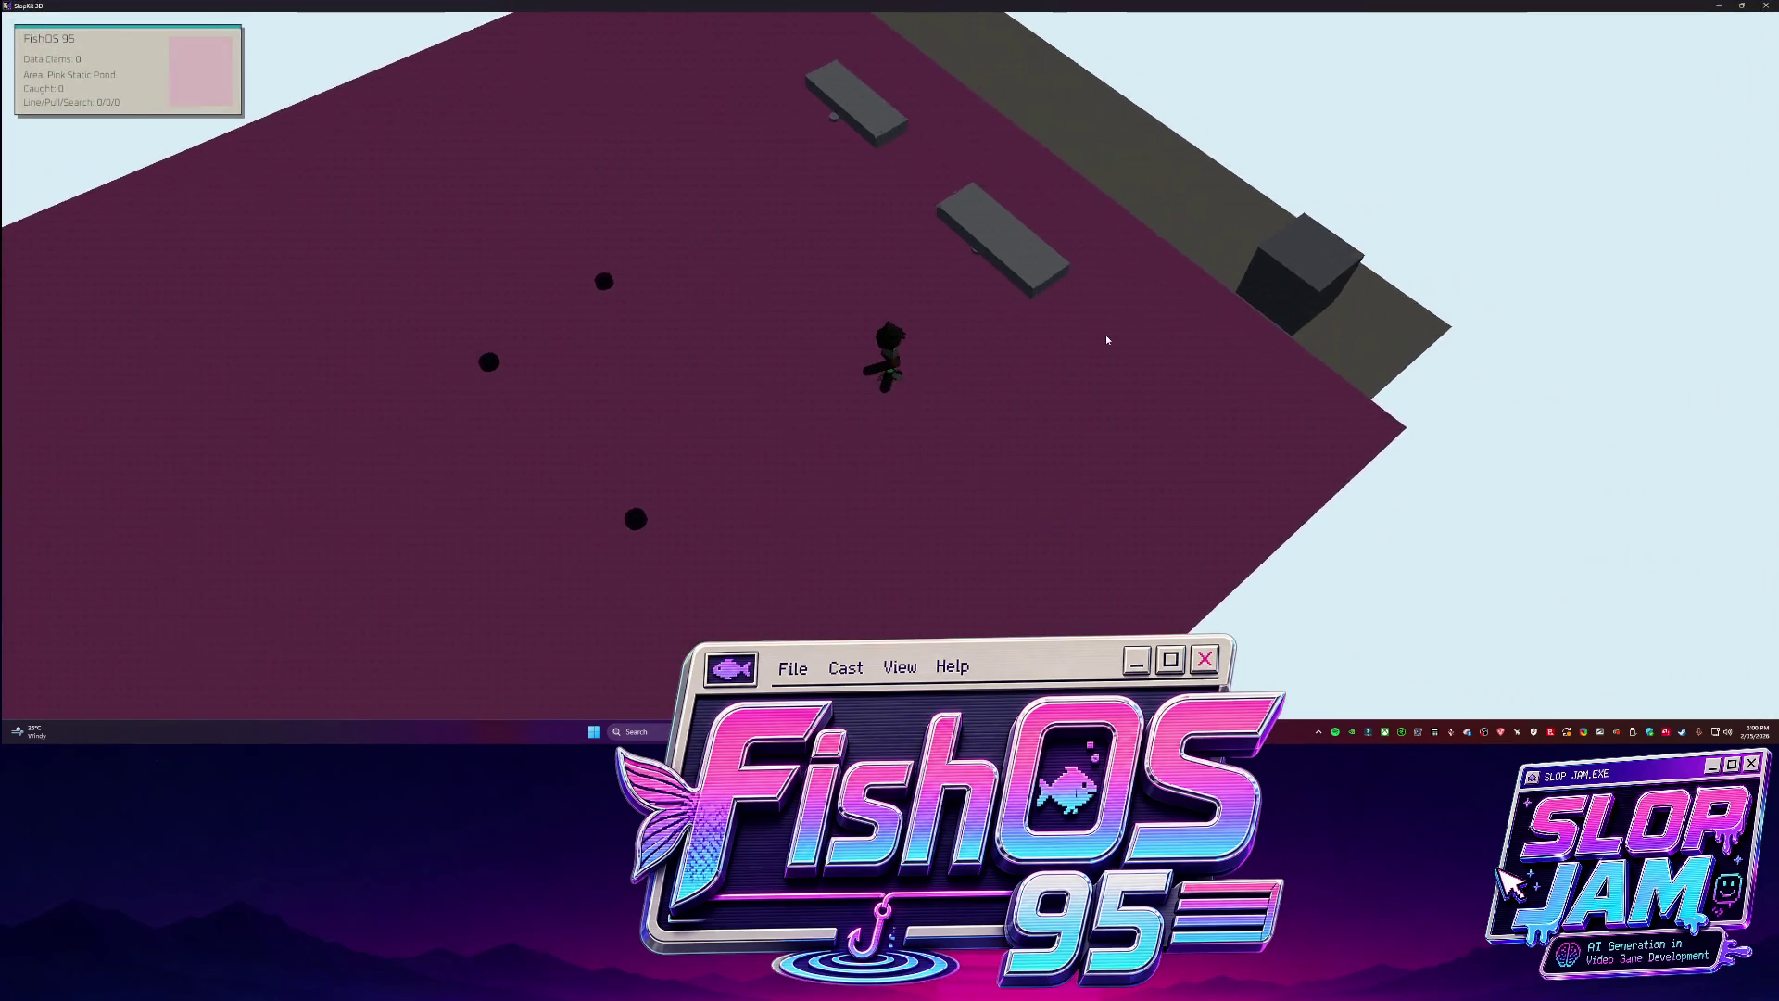
Walk the character to the shop cube and browse the Search Power and Sell All Catches upgrades.
key(d)
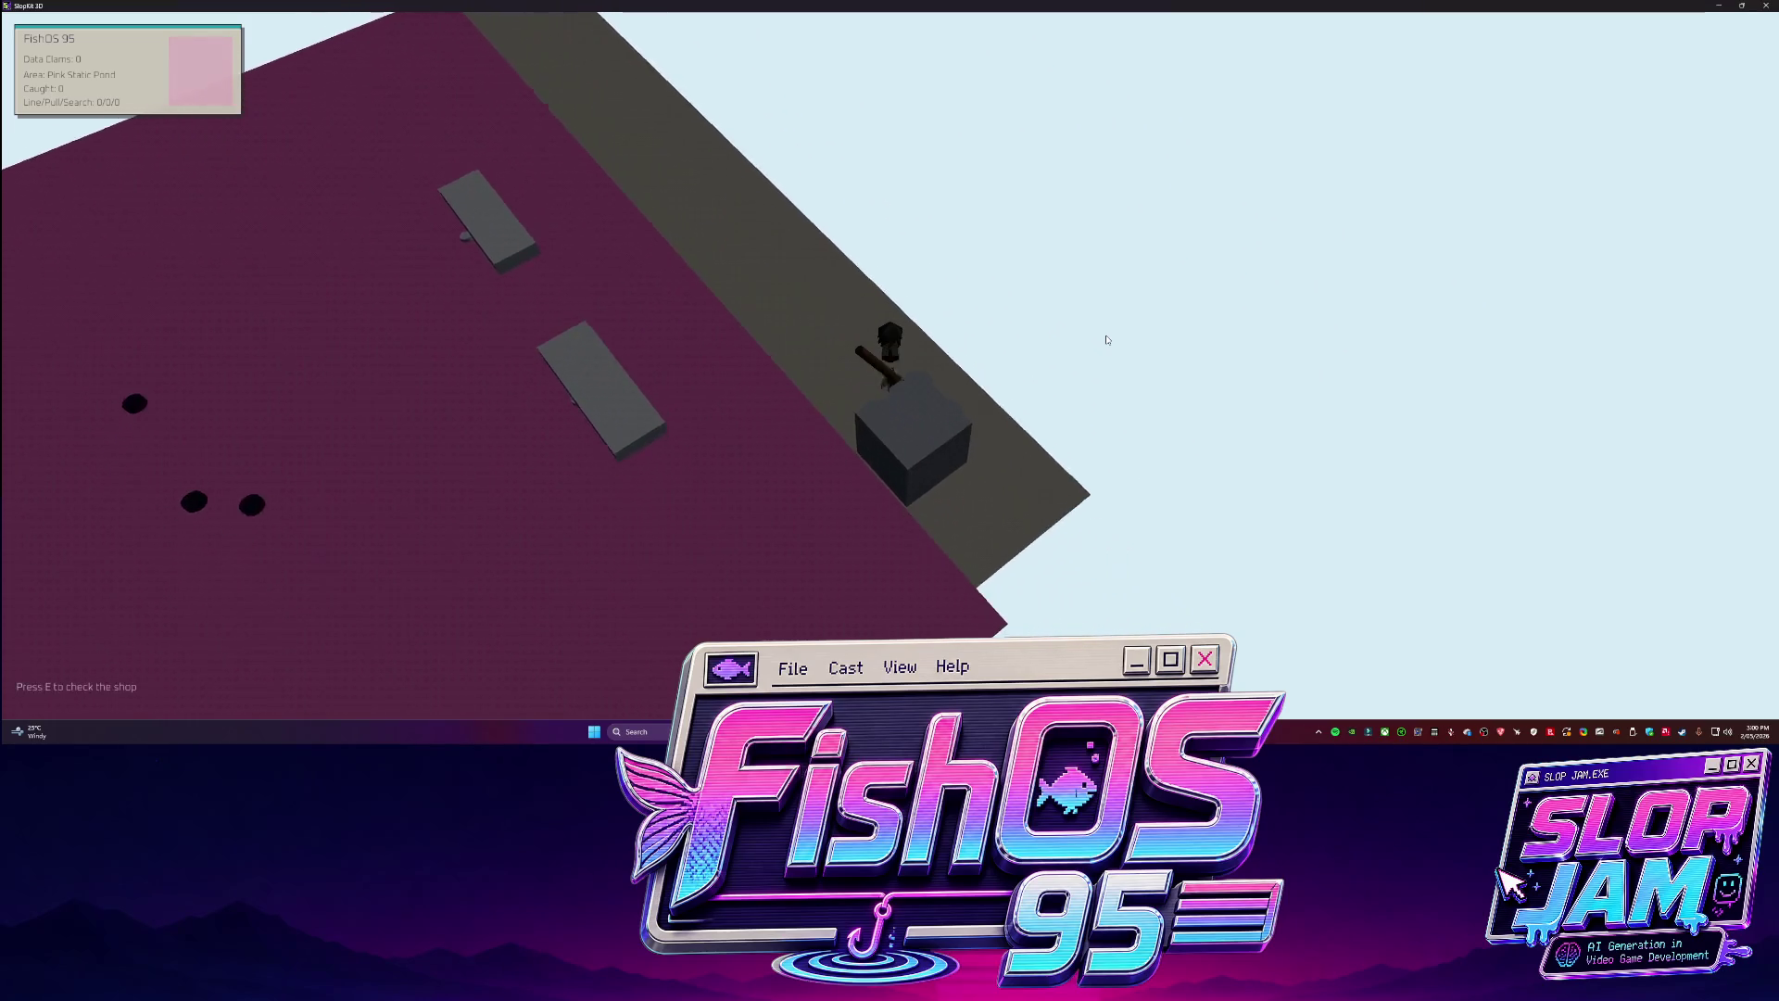
key(e)
key(Up)
key(Up)
key(Up)
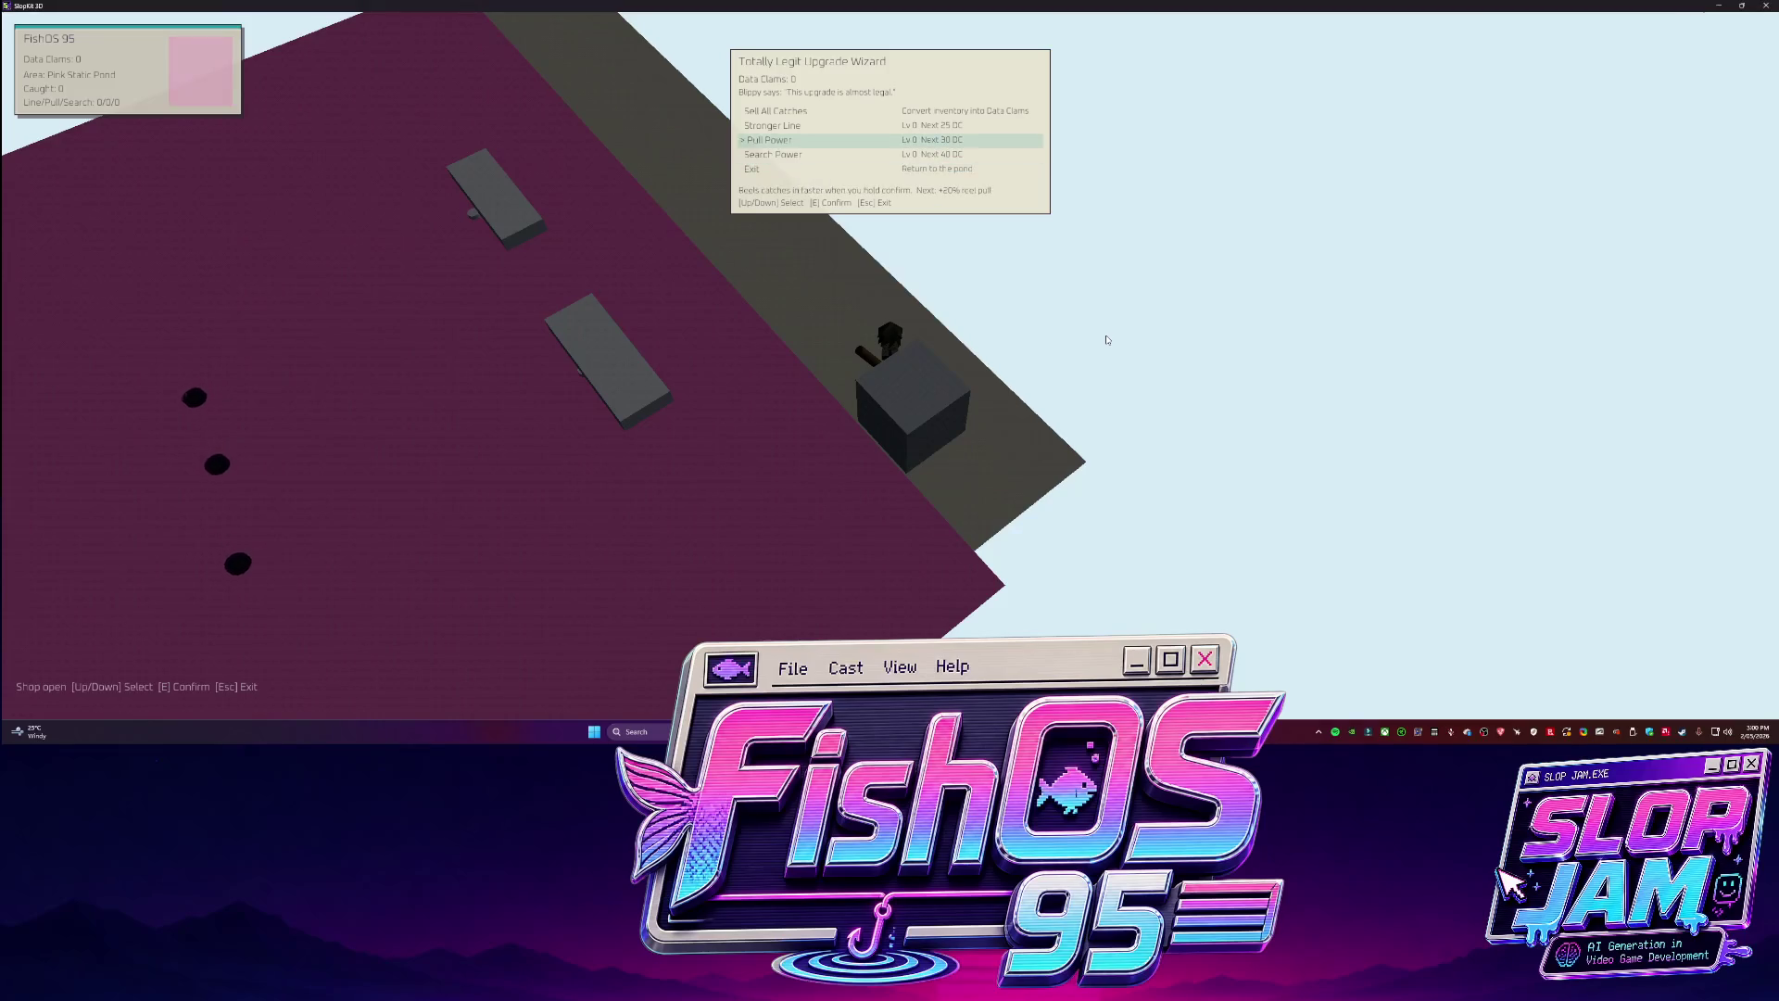
key(Up)
key(Up)
key(Up)
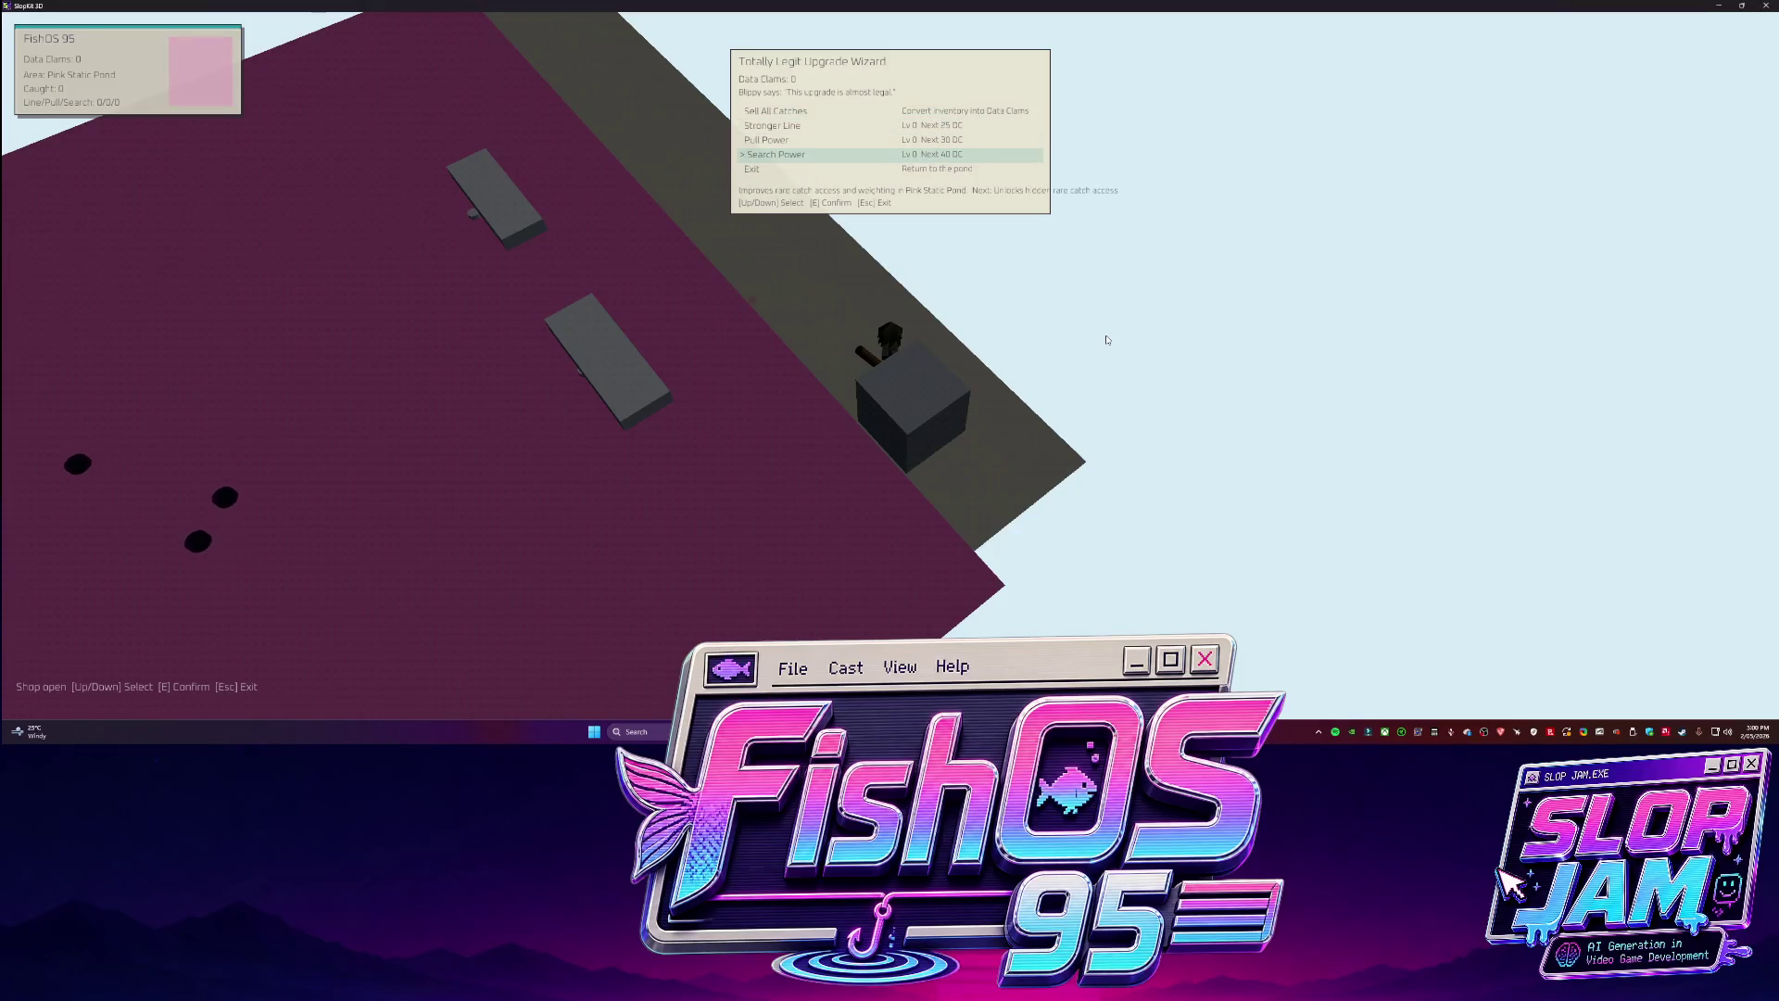
key(Down)
key(Down)
key(Up)
key(Down)
key(Up)
key(e)
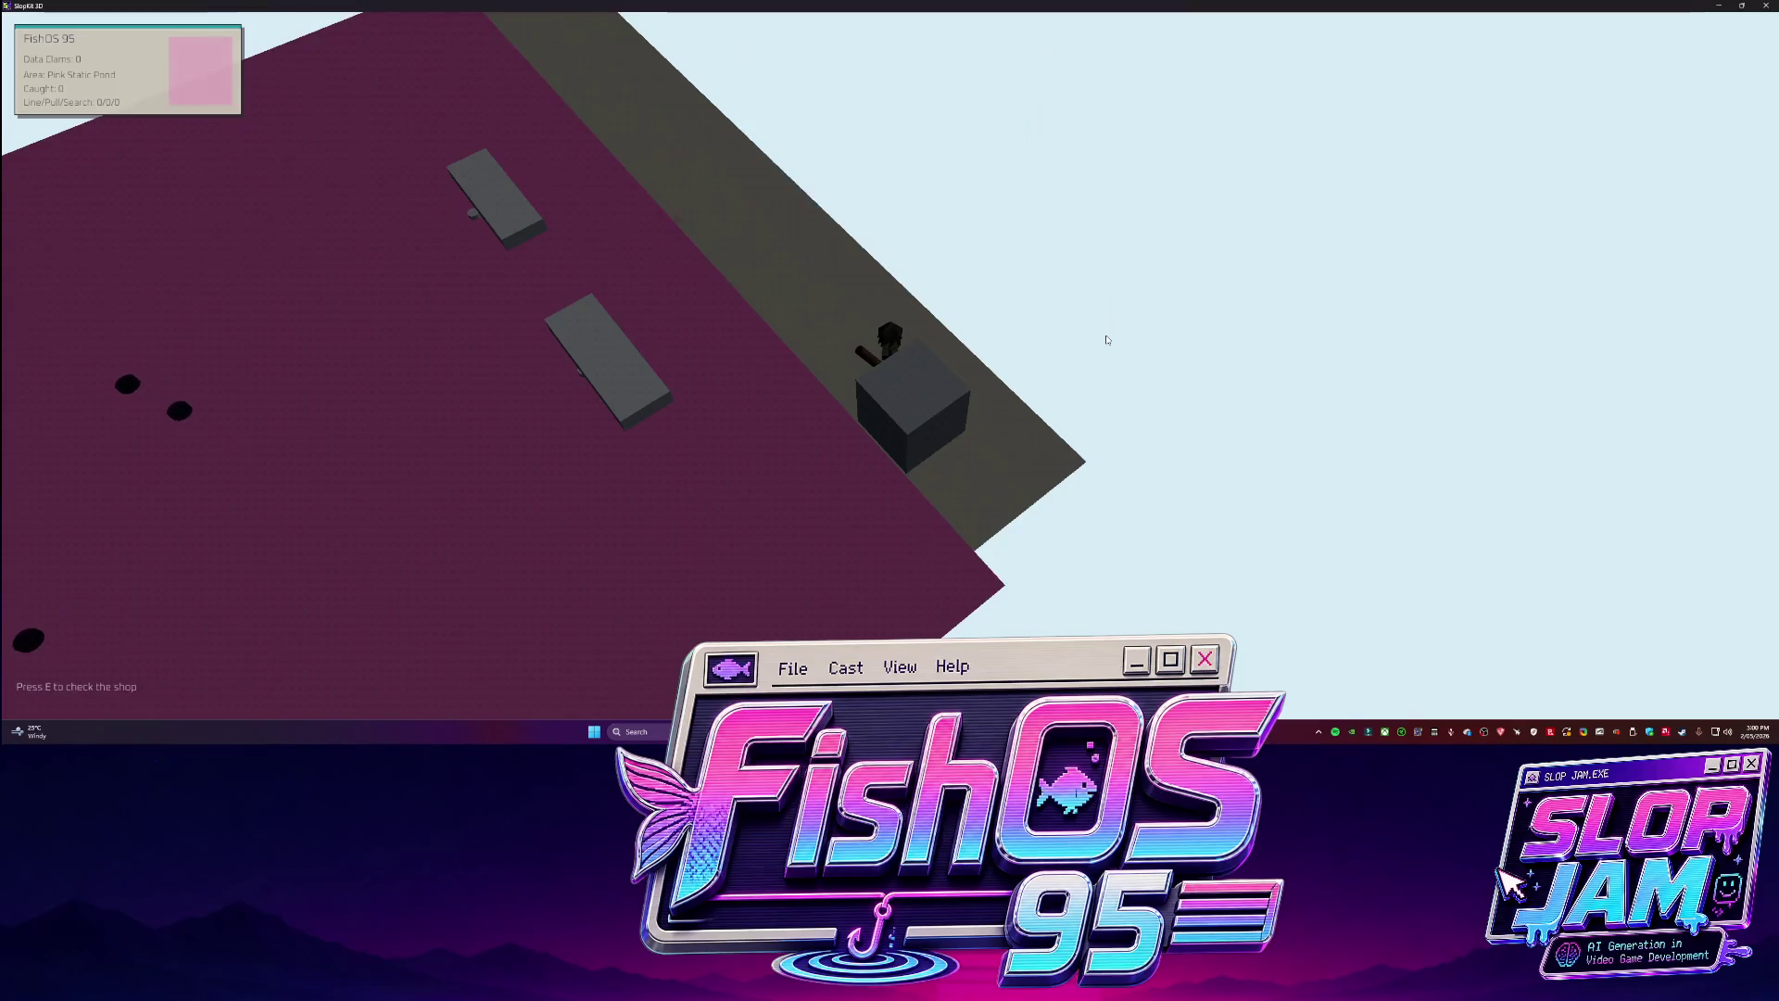
key(w)
key(w)
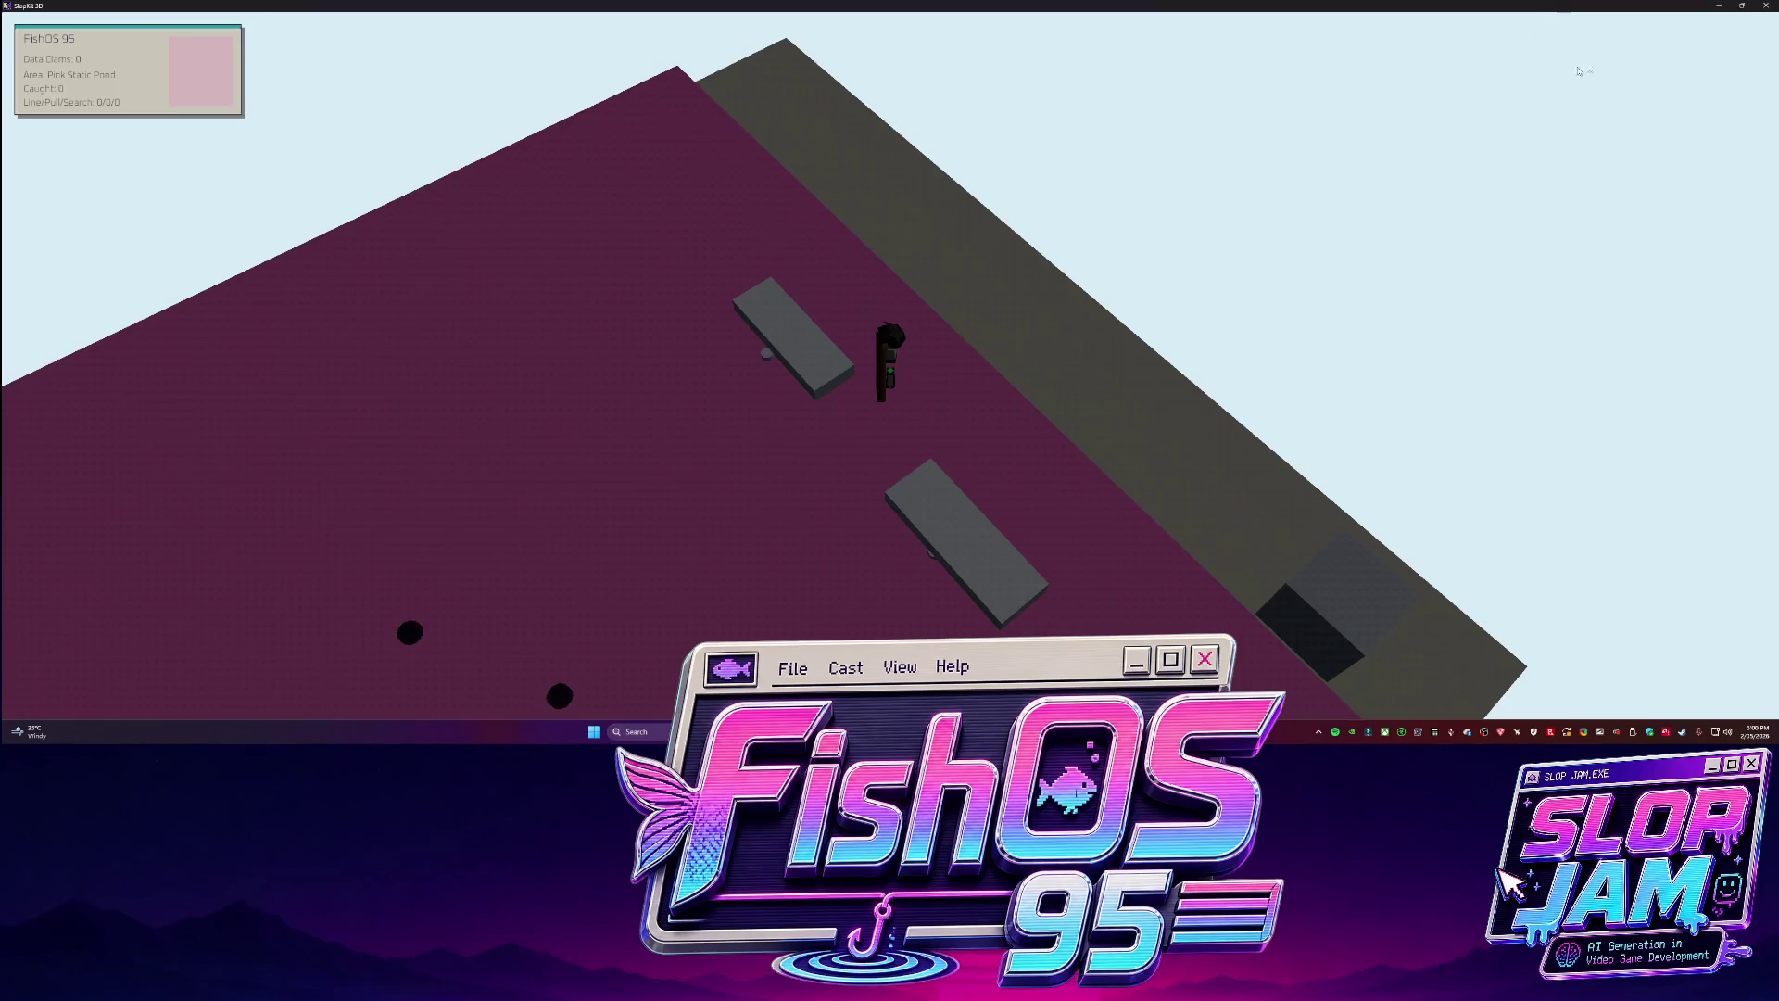
Close the game test window, open the FishOS 95 Docs folder and select FishOS_95_TDD.md.
click(1763, 5)
click(549, 276)
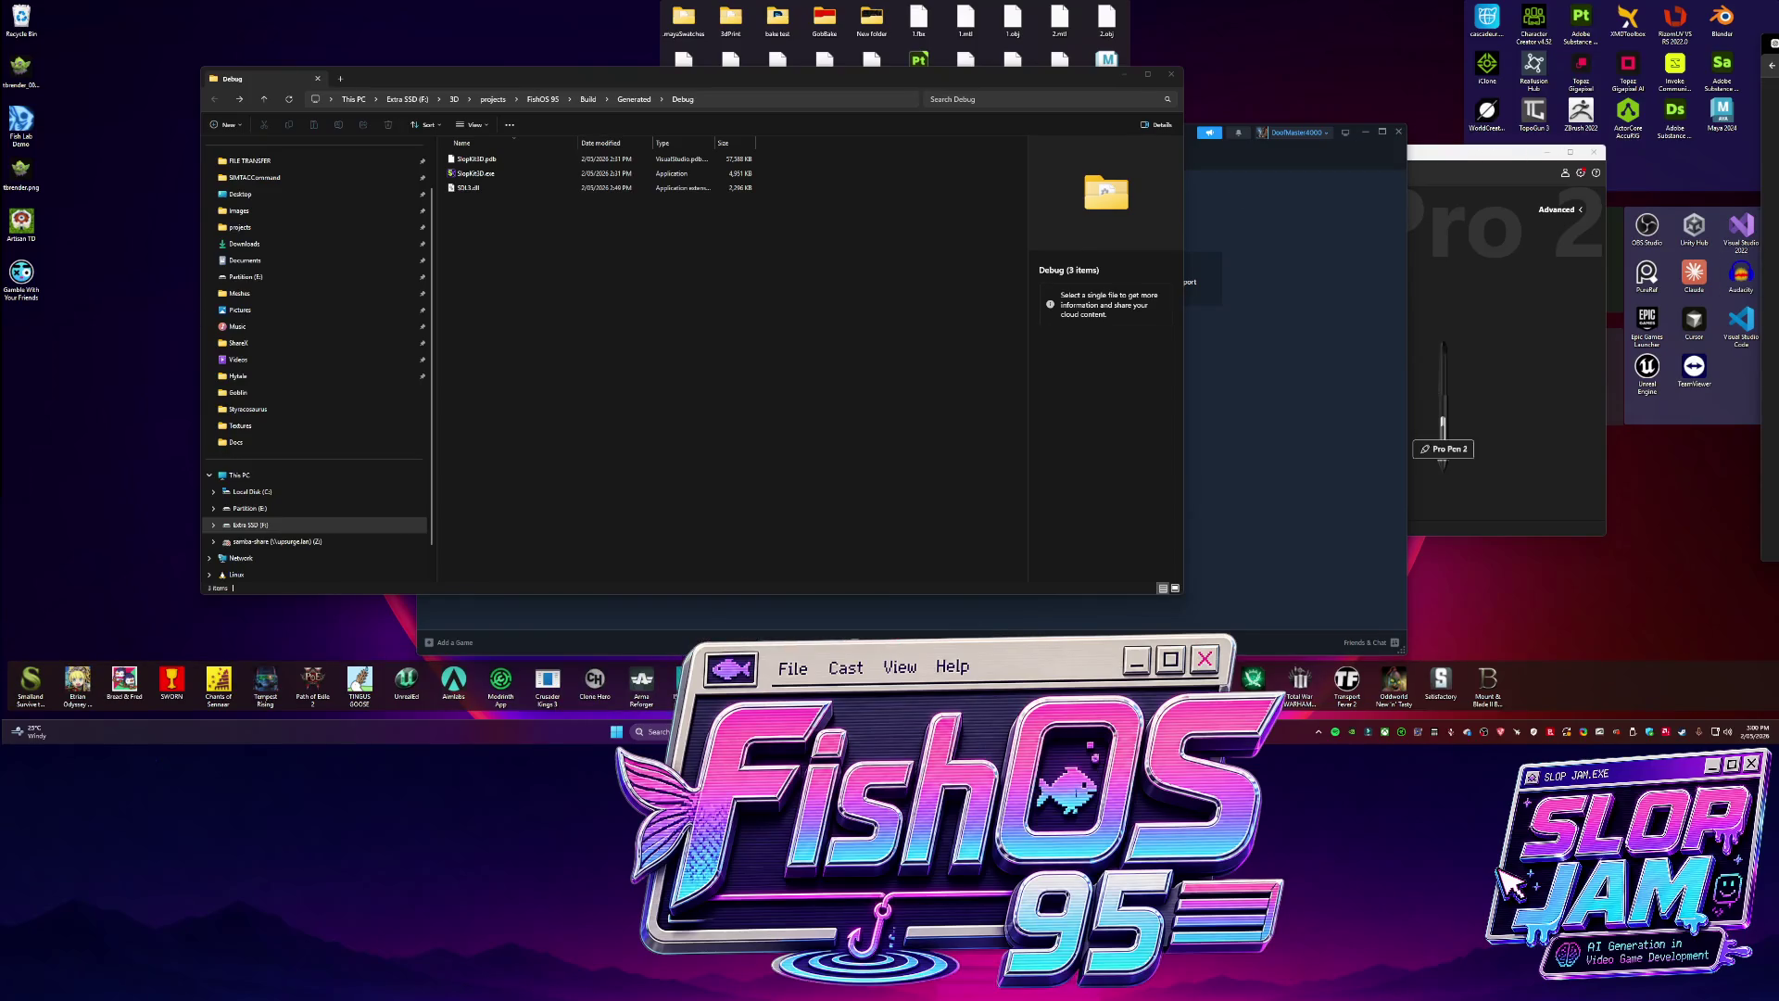
click(811, 341)
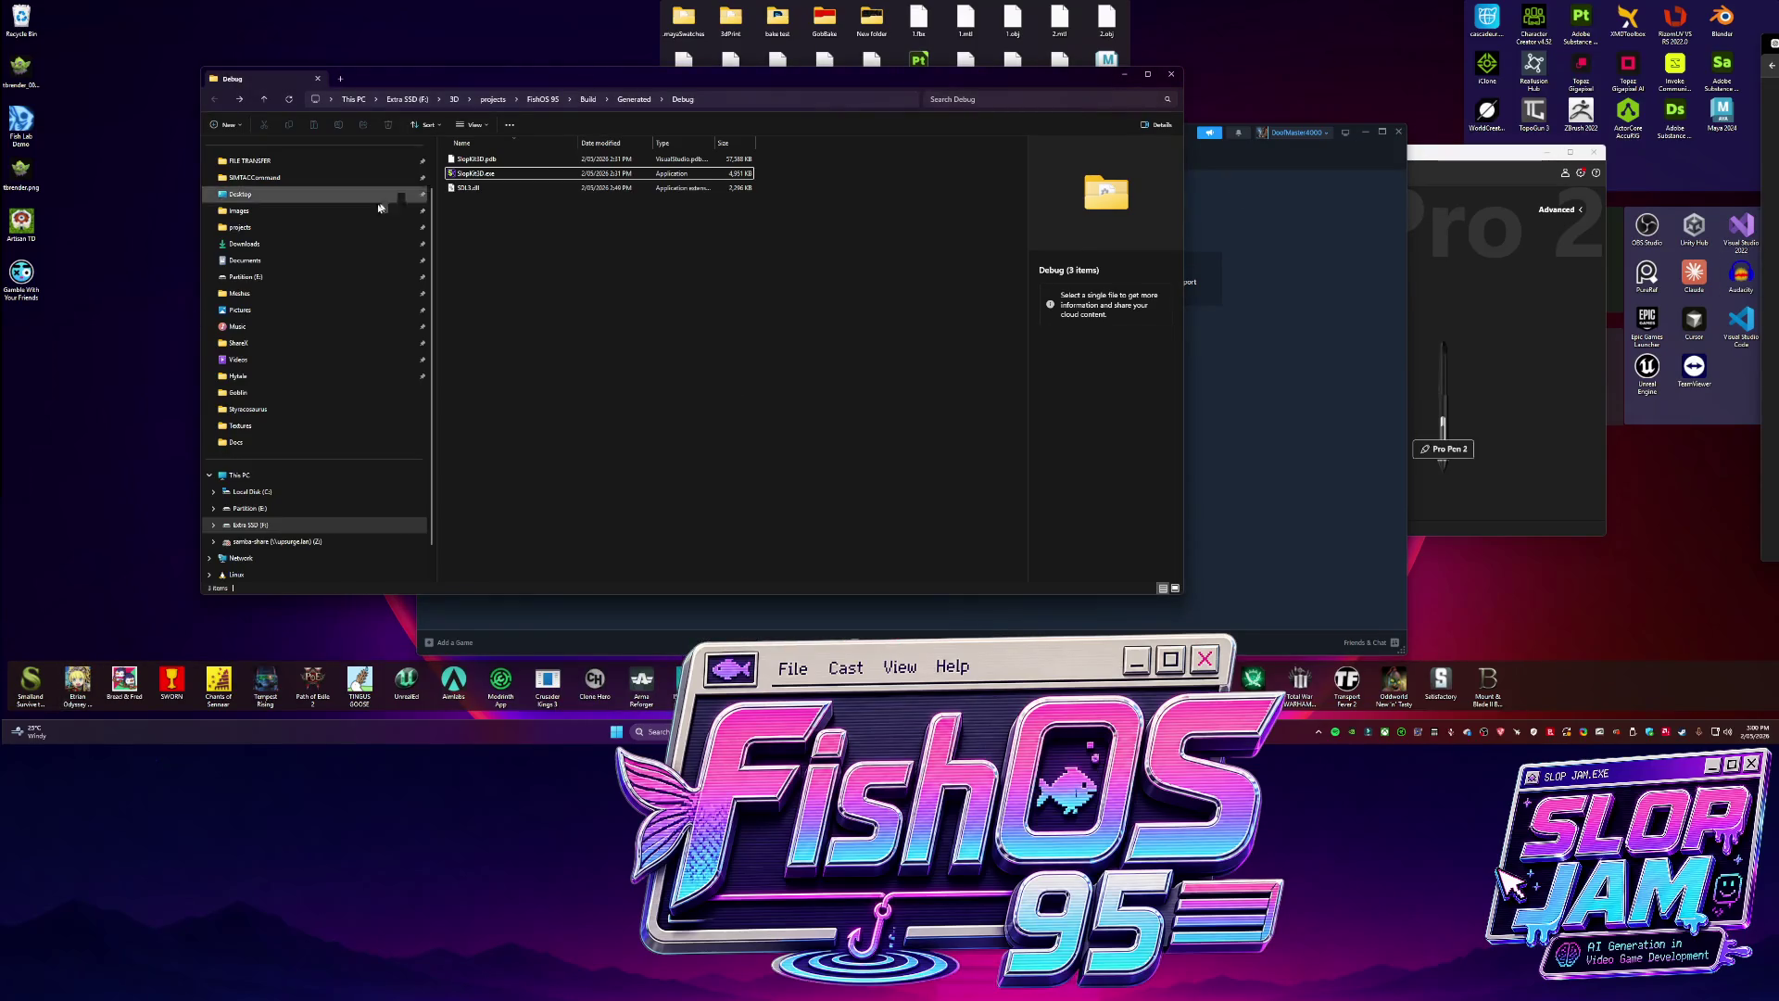
click(543, 99)
double_click(472, 217)
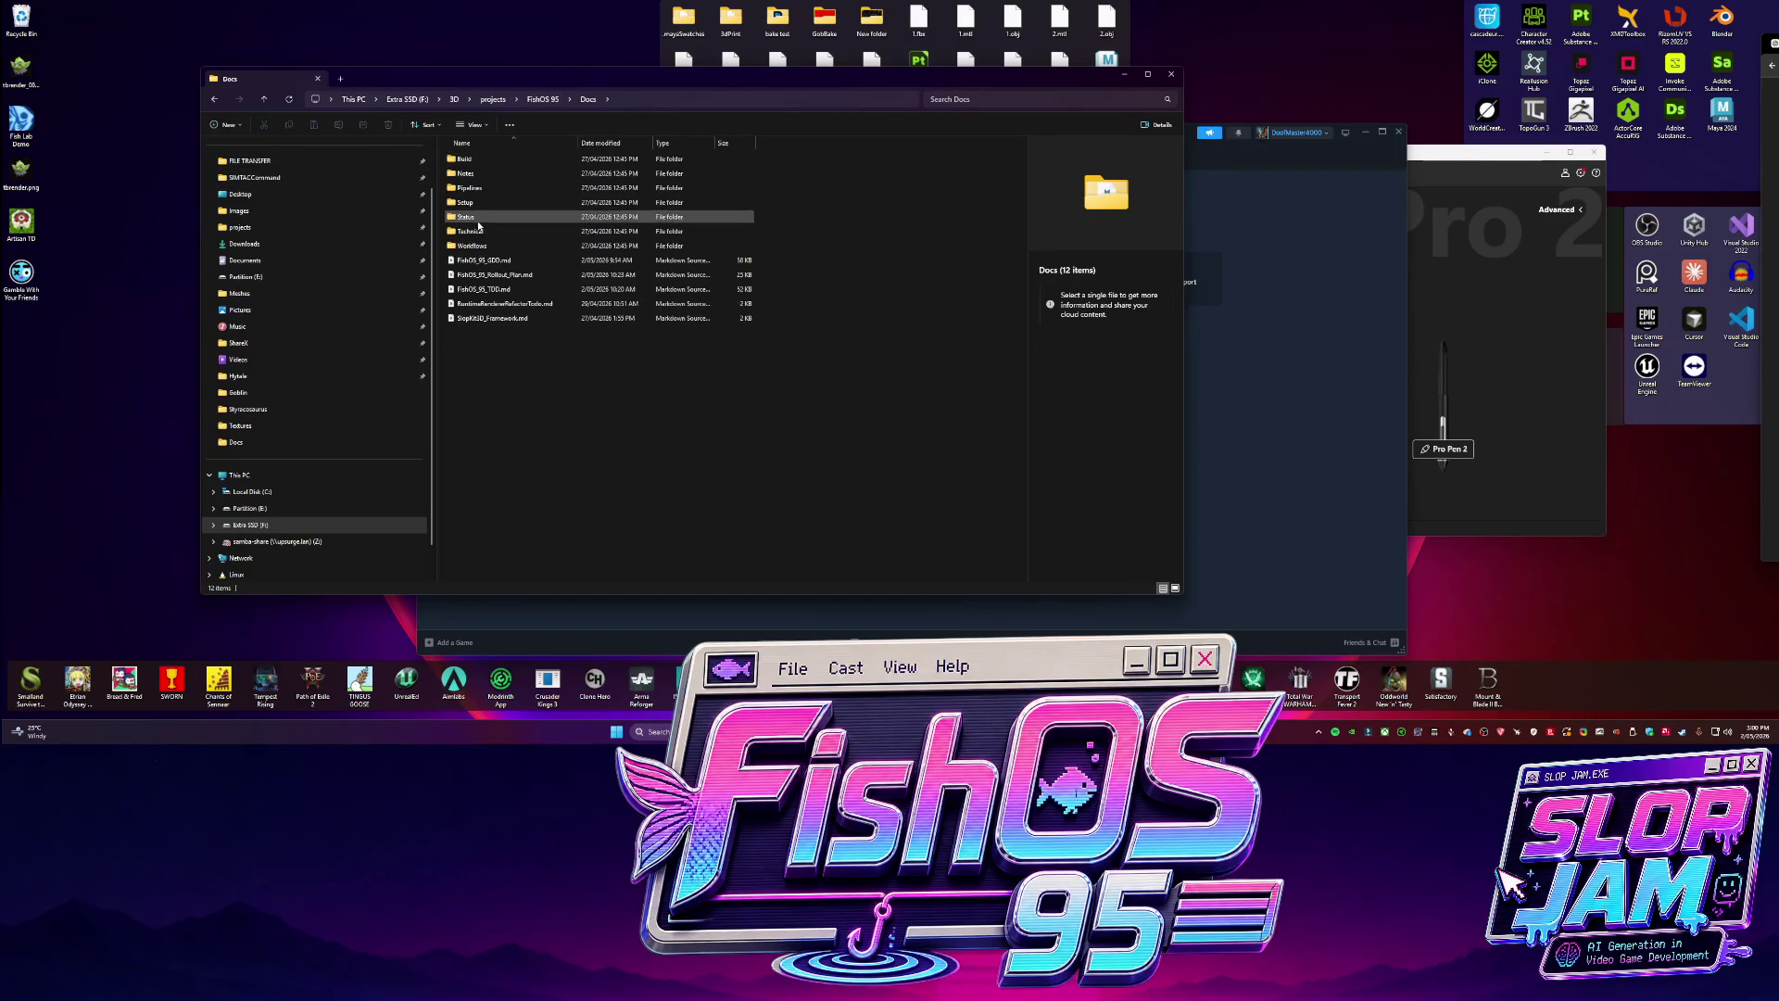
click(486, 288)
Add the GDD and Rollout_Plan .md files to the TDD selection, then clear the selection.
shift+click(487, 262)
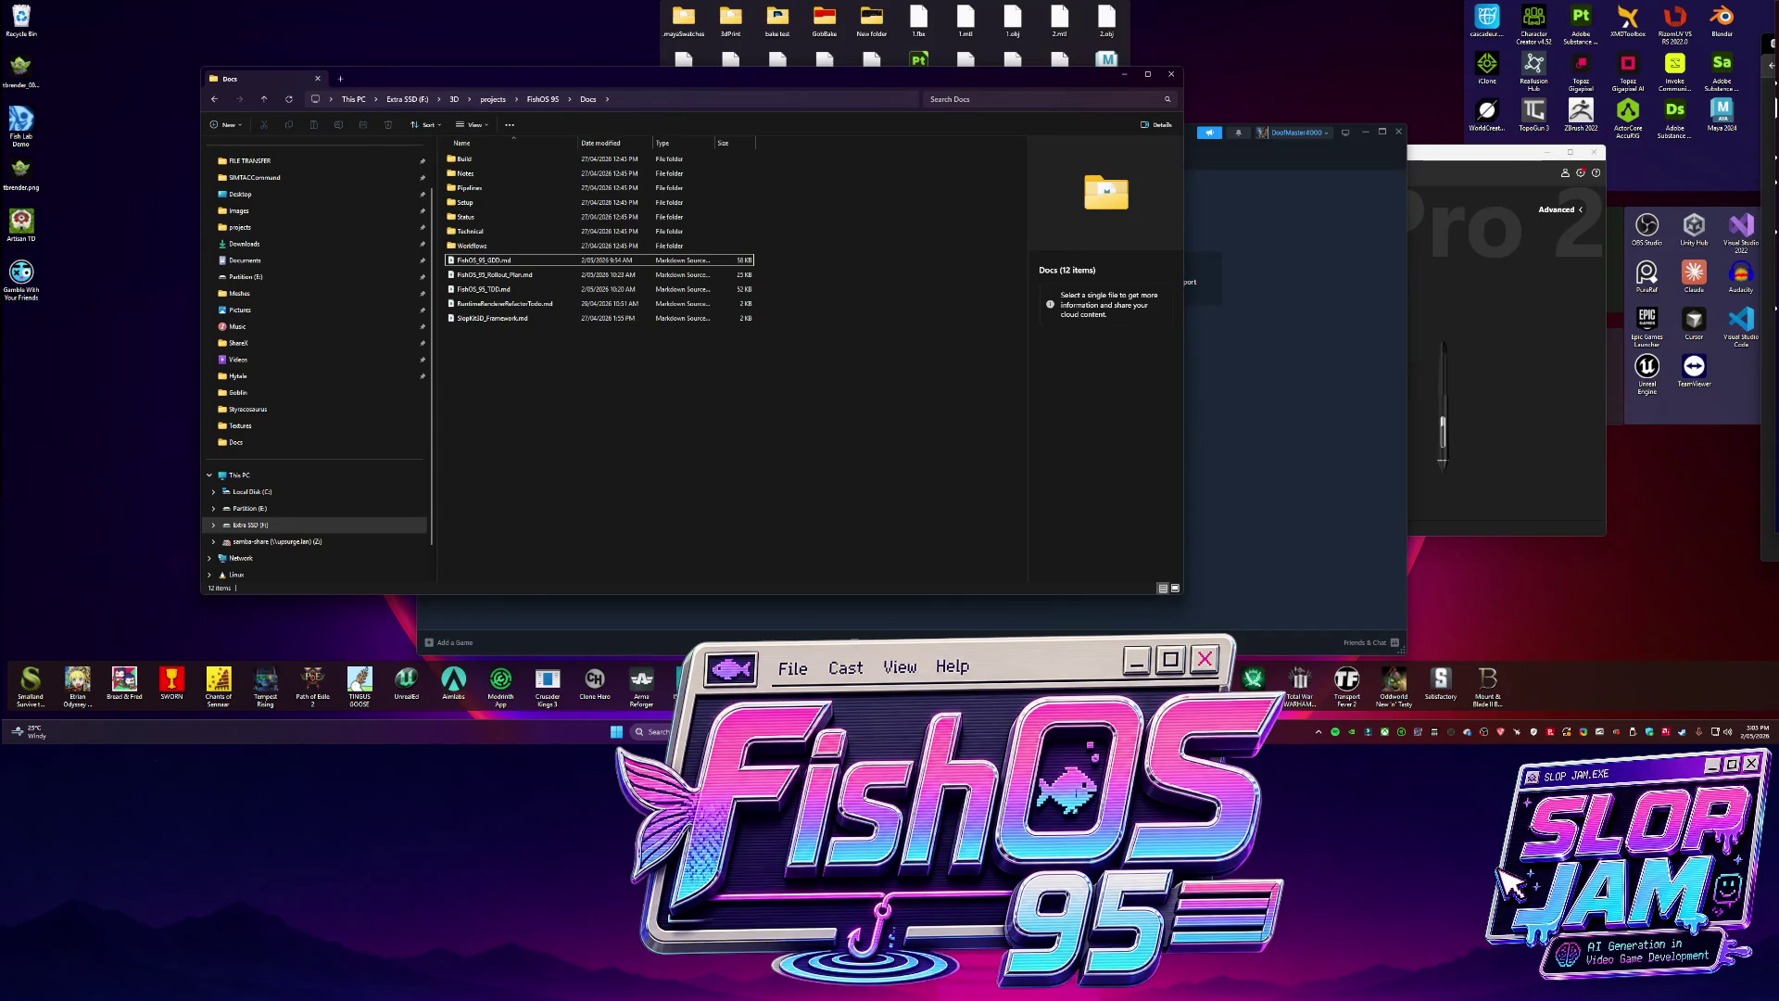
click(640, 465)
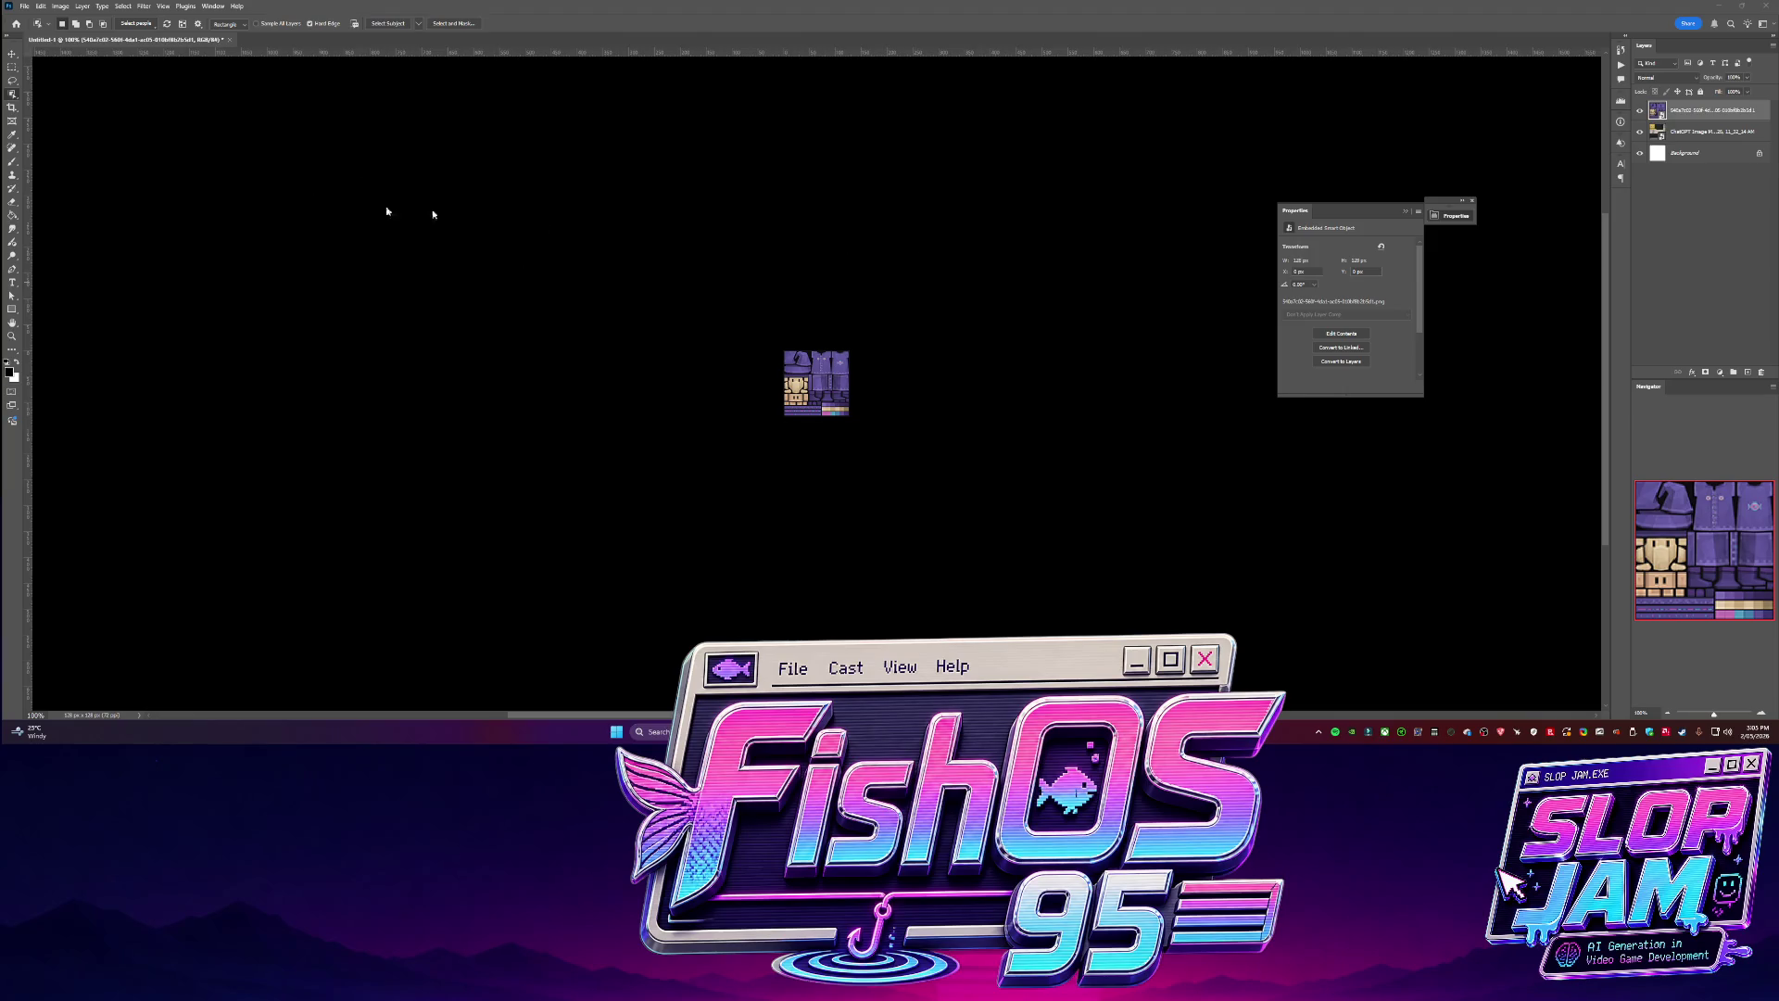
click(1719, 6)
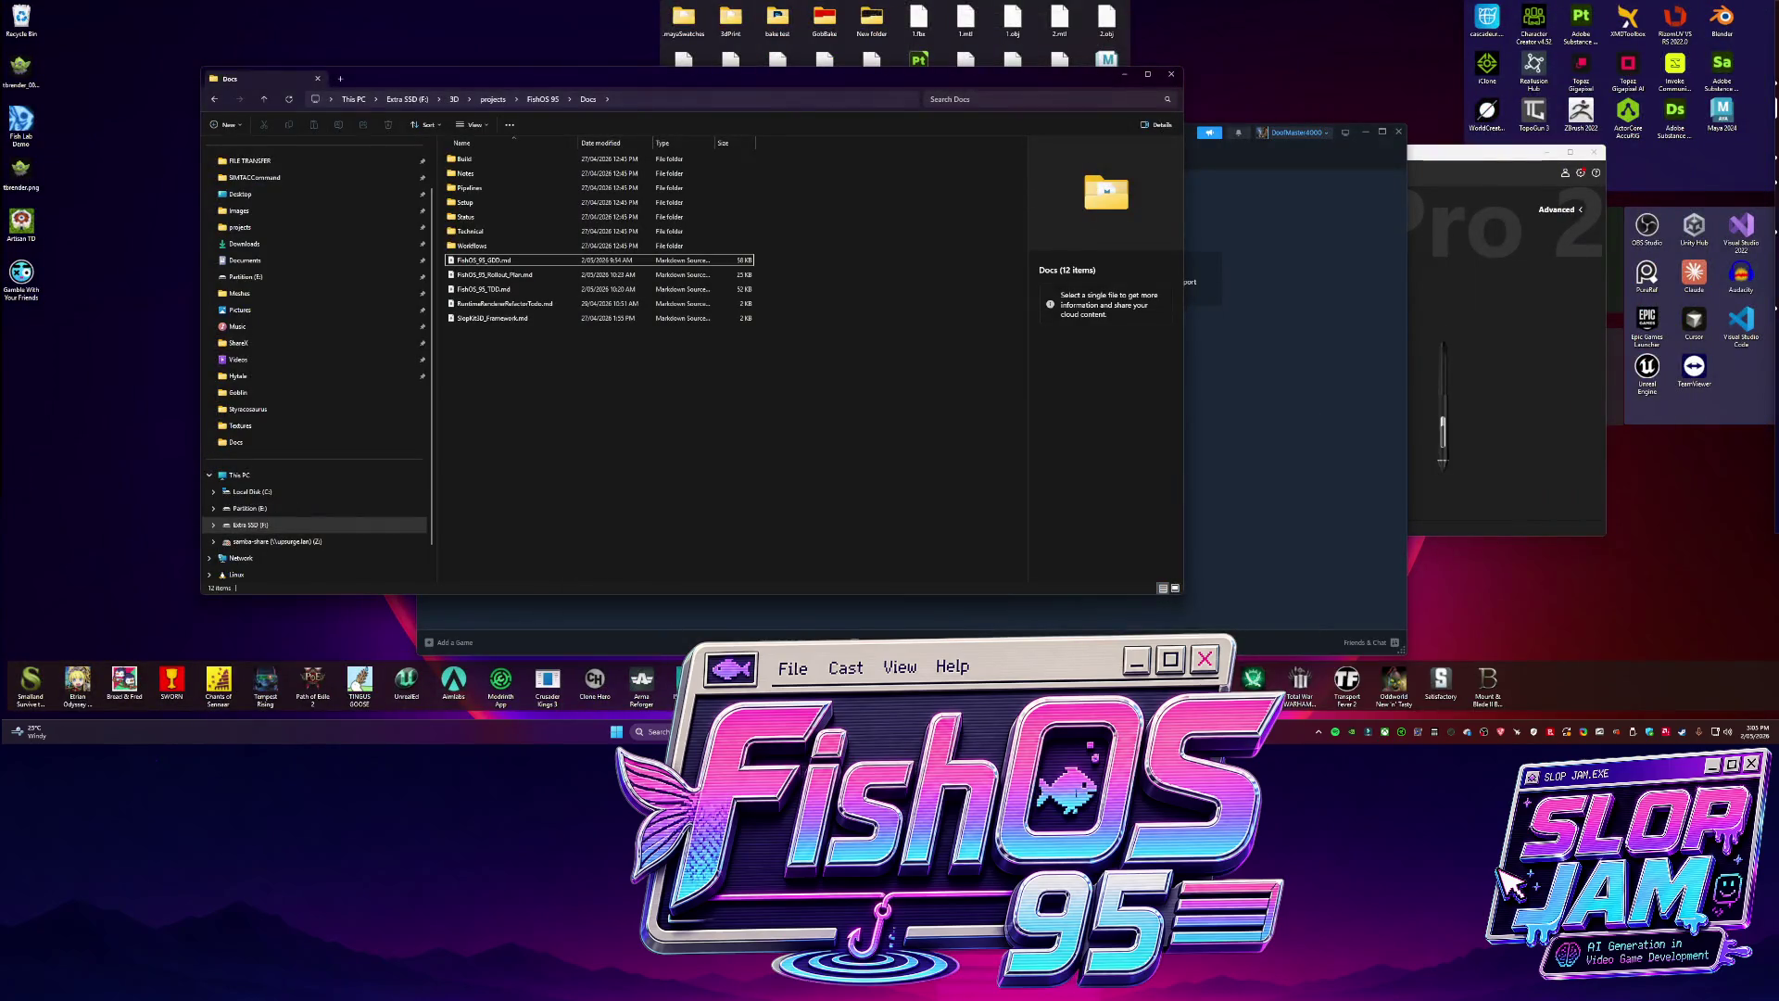
mouse_move(667, 731)
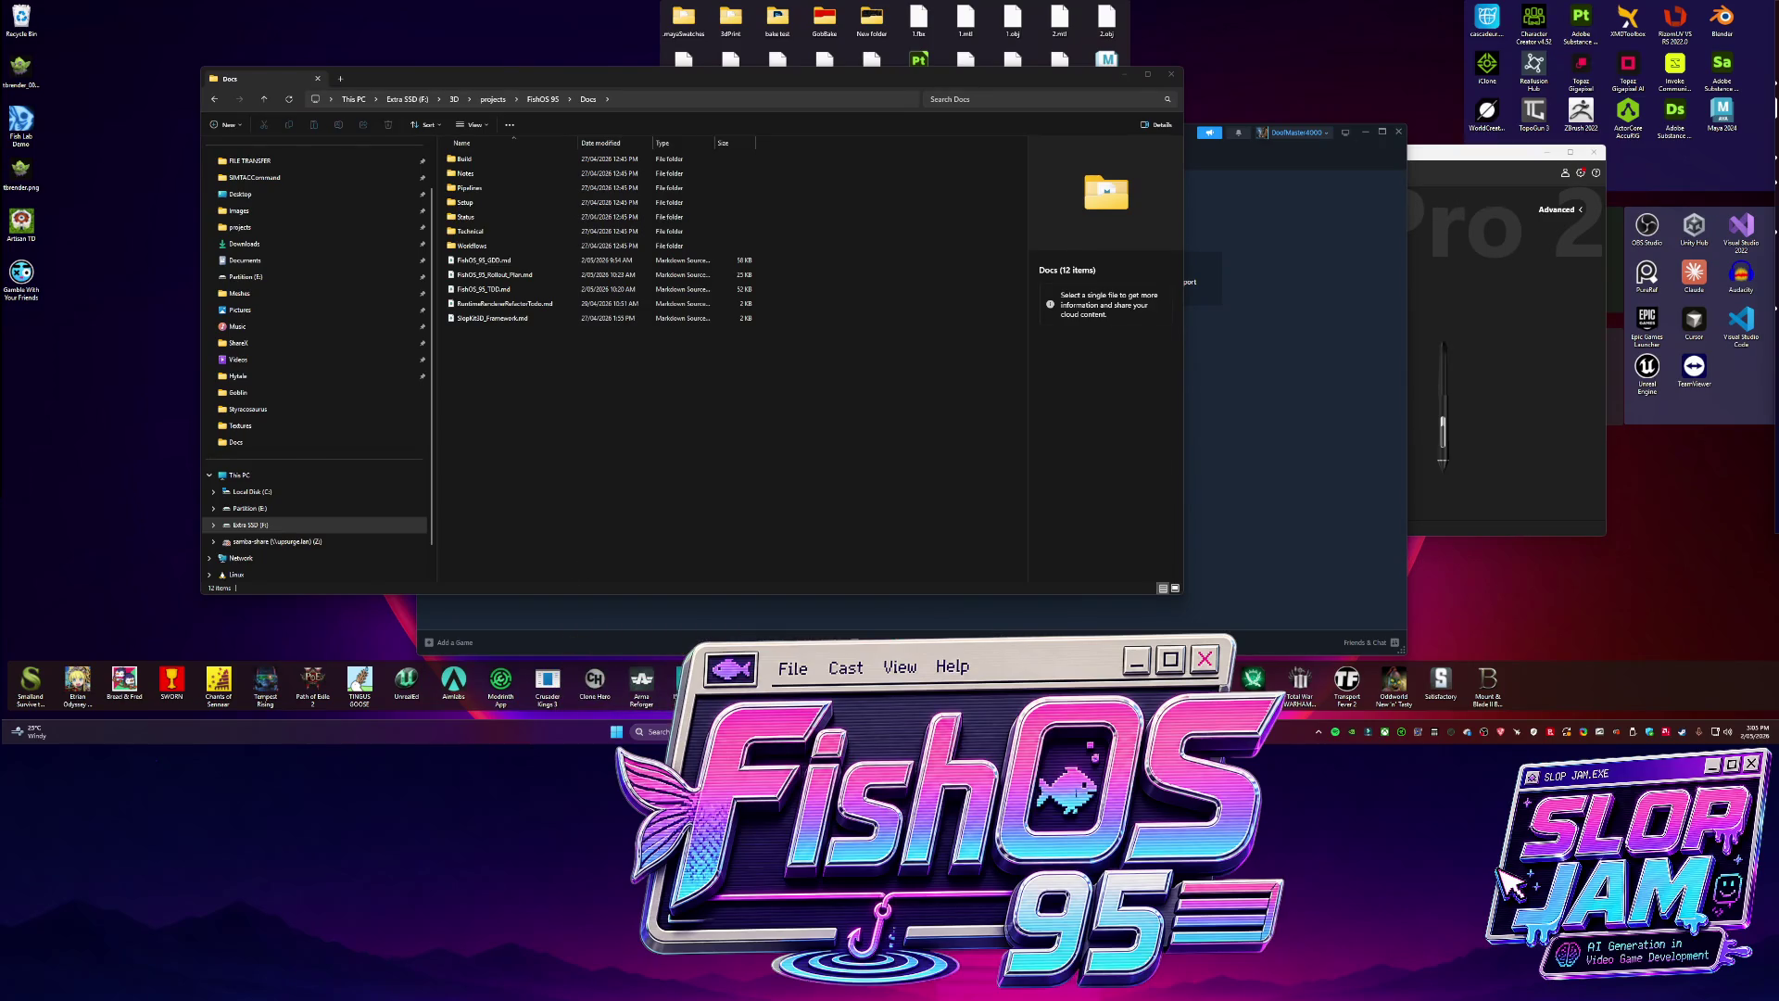
click(667, 731)
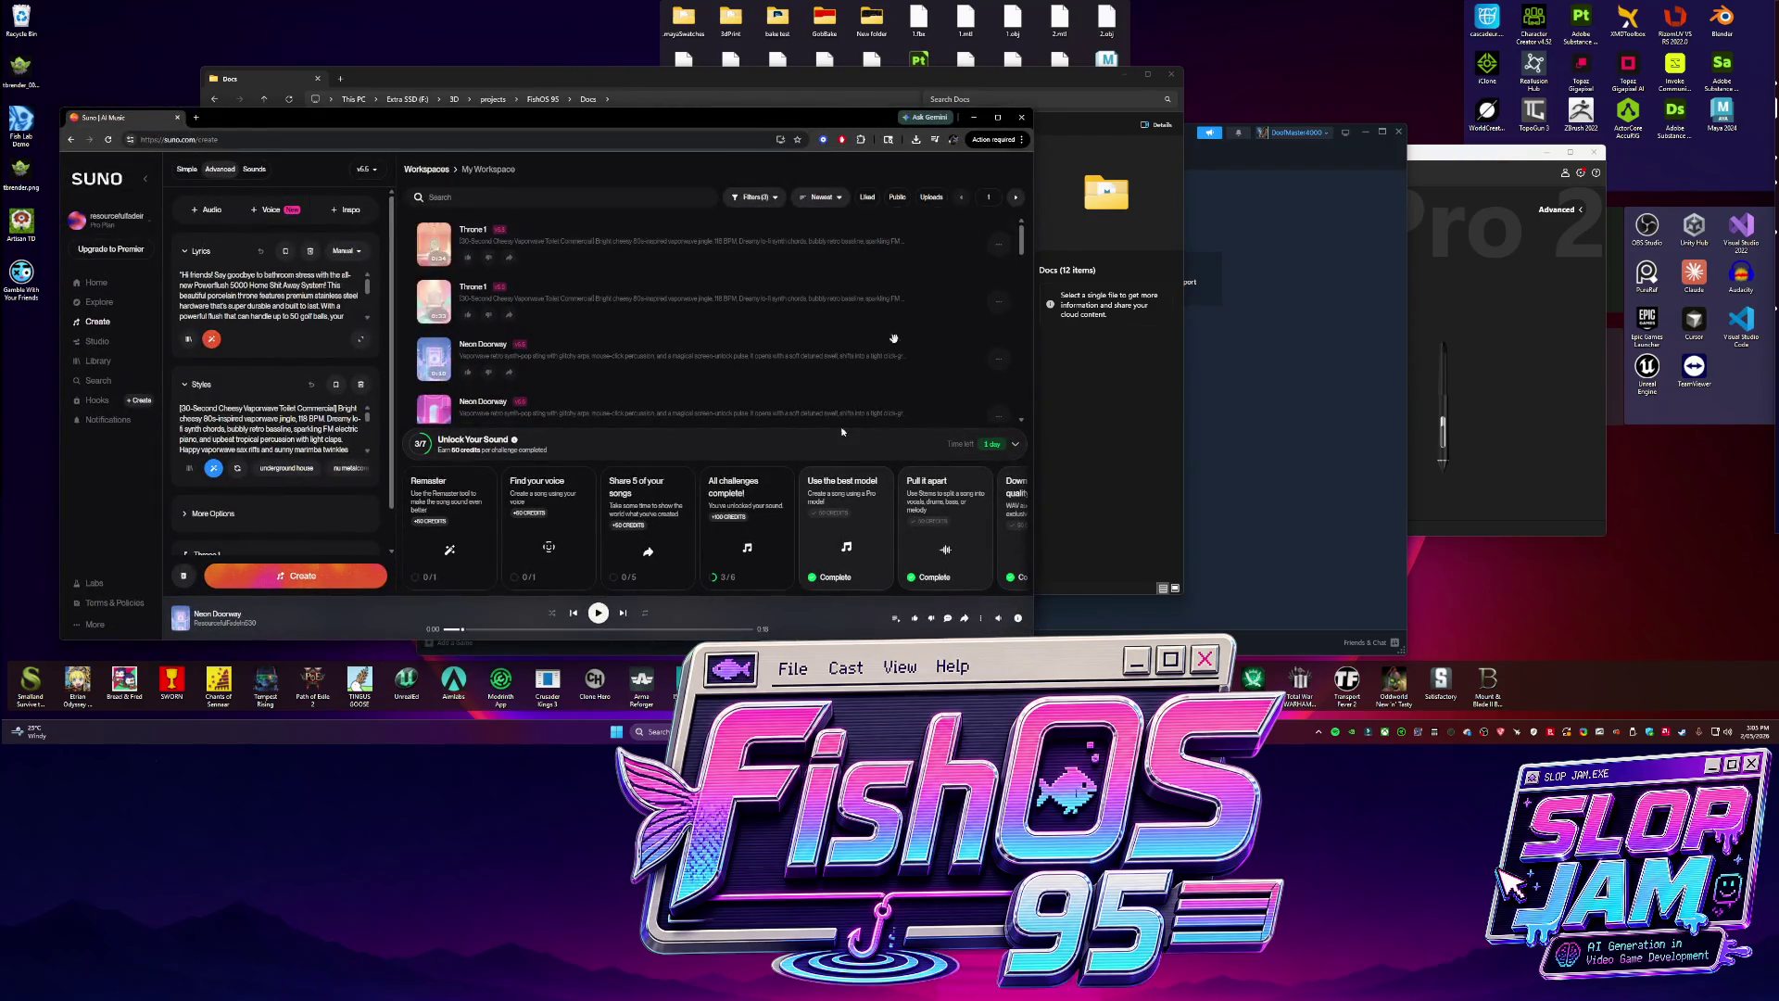